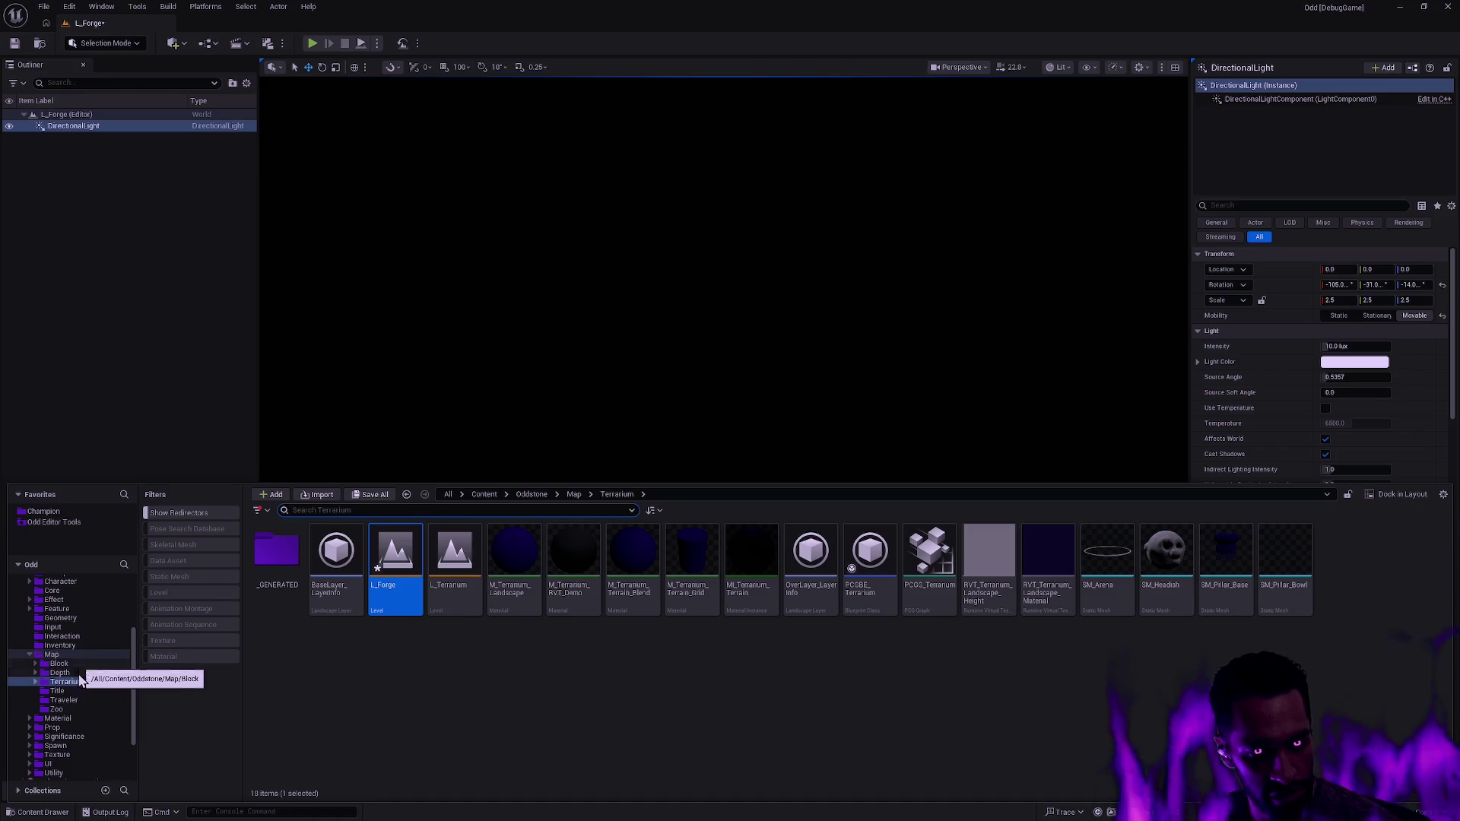
- Browse the Content Drawer to TopDownSeries > FantasyForest > DemoScenes
scroll(85, 692, down, 3)
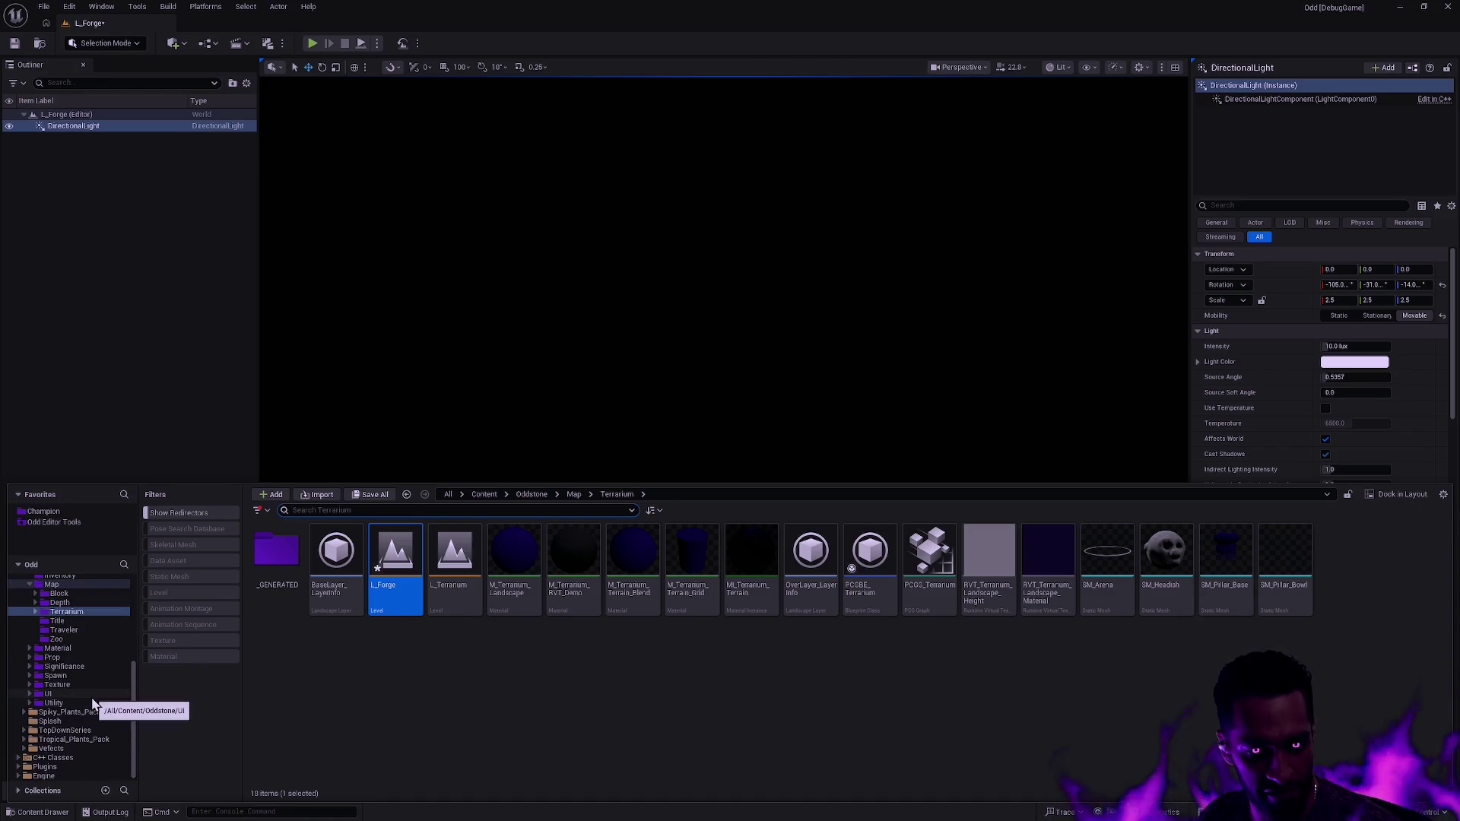
click(102, 738)
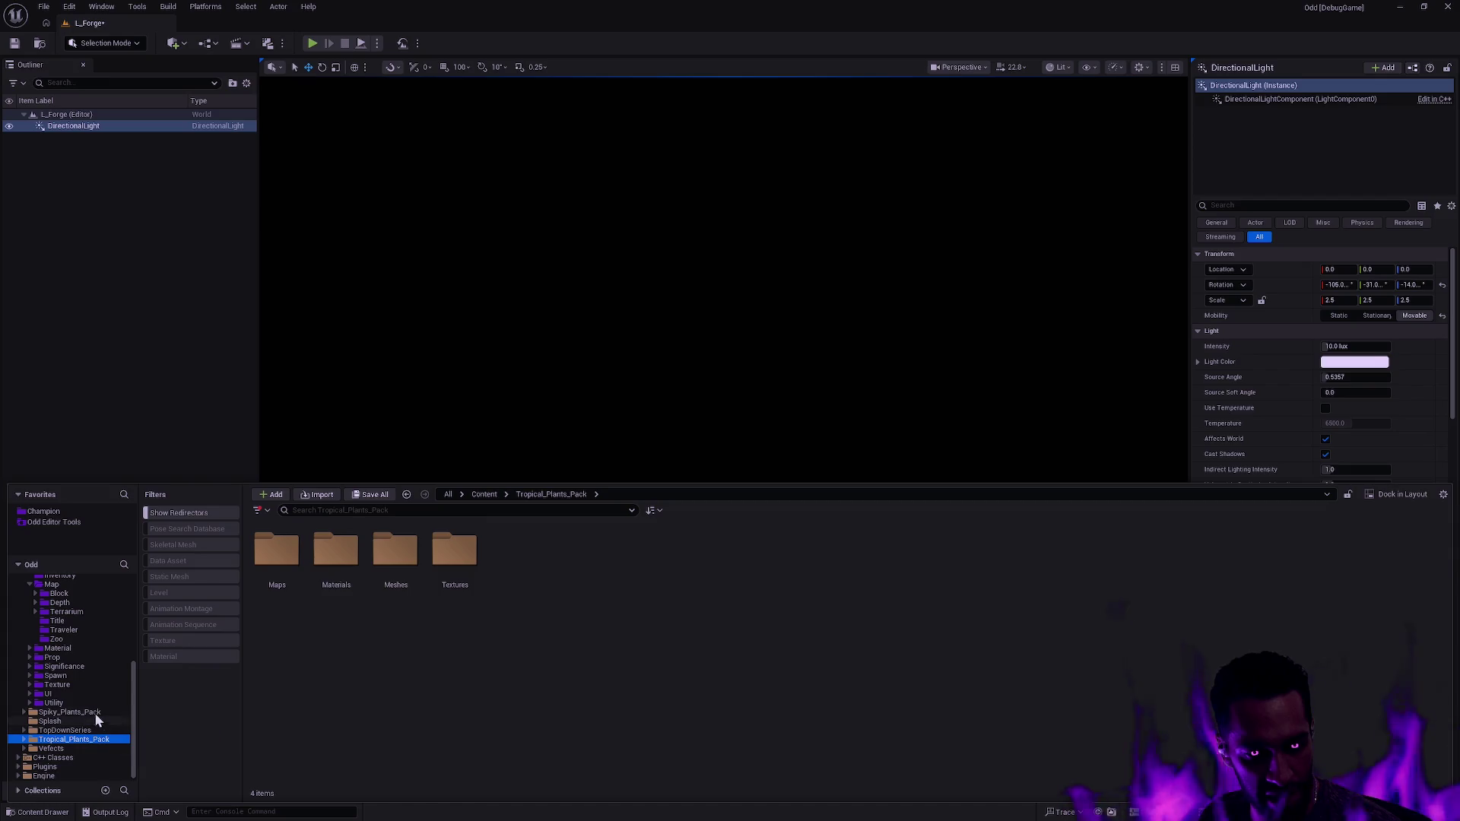
click(90, 726)
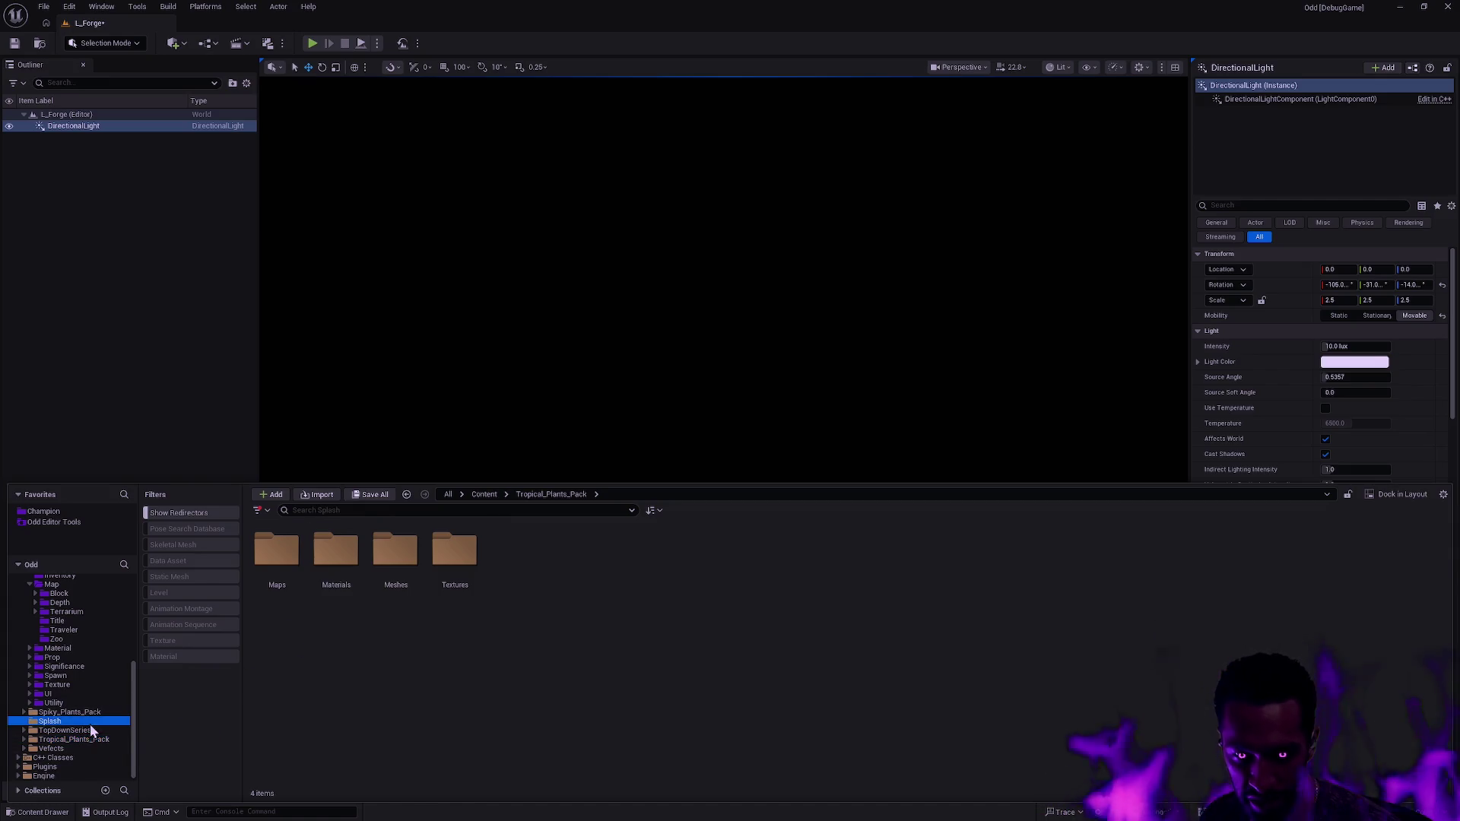
double_click(282, 564)
double_click(282, 563)
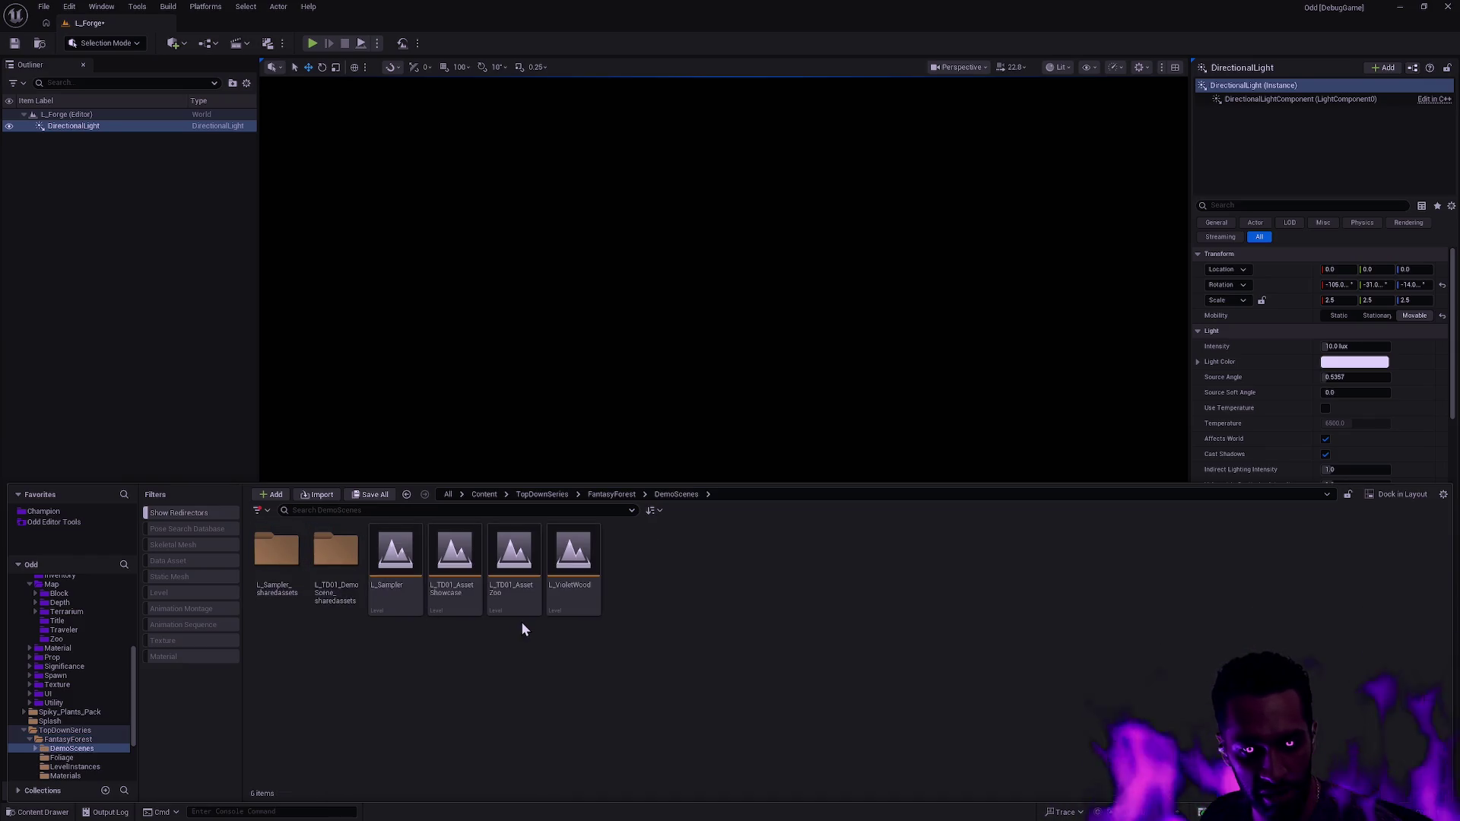
- Open L_VioletWood without saving L_Forge, then select the foliage in the loaded level
double_click(575, 585)
click(828, 548)
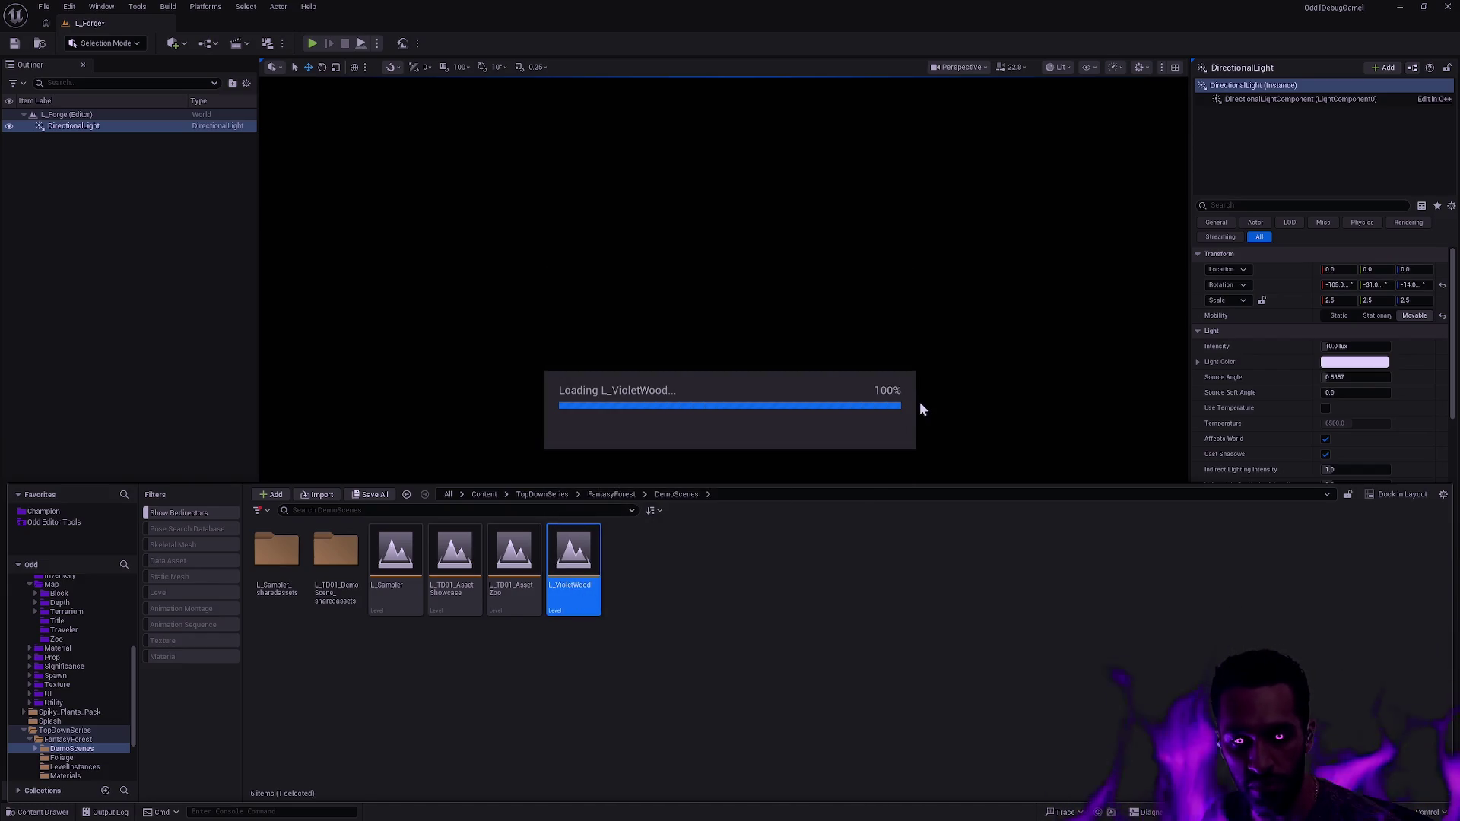
click(954, 394)
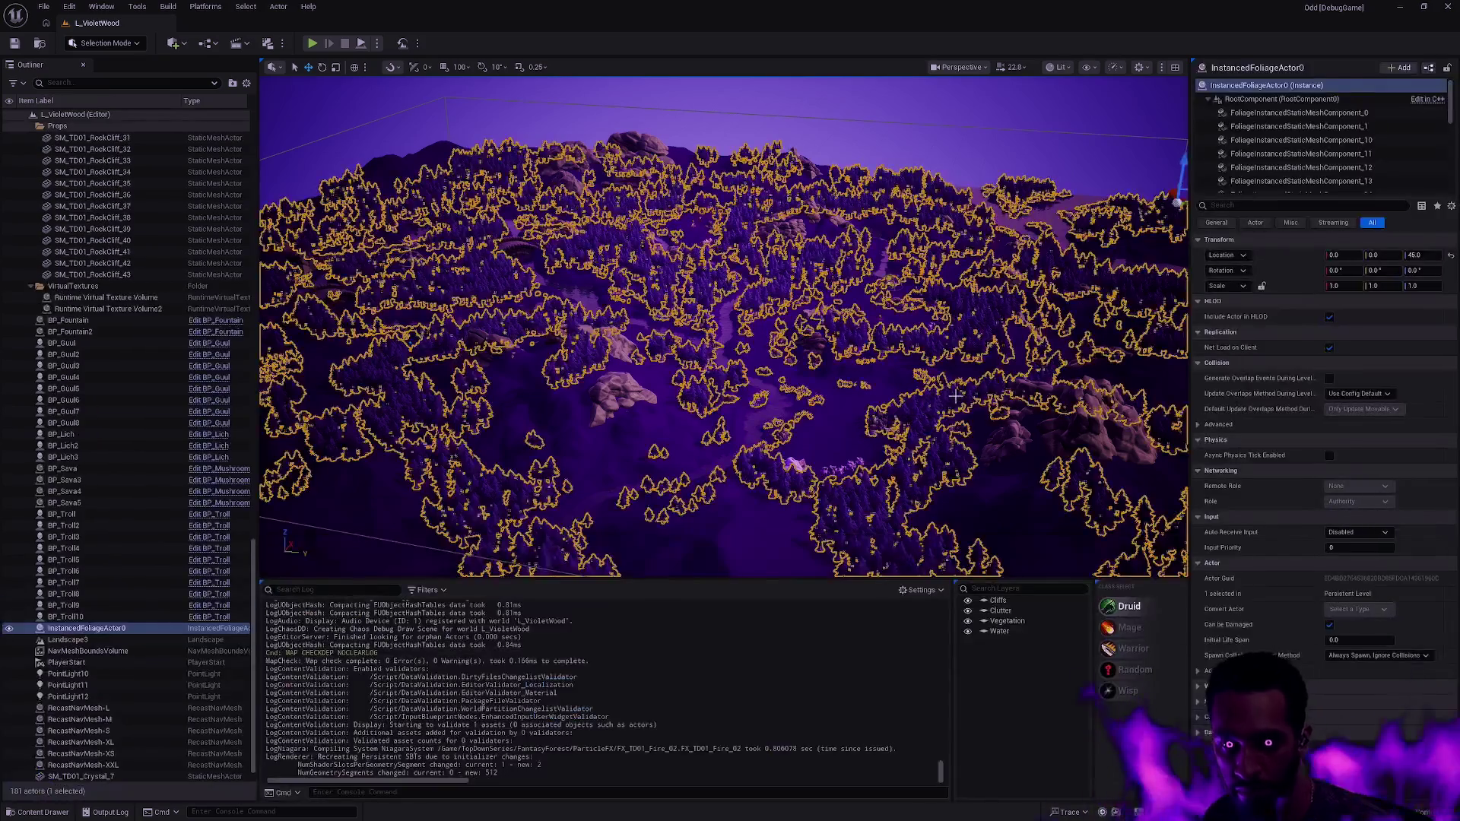
- Clear the foliage selection and start Play In Editor with Alt+P
key(Escape)
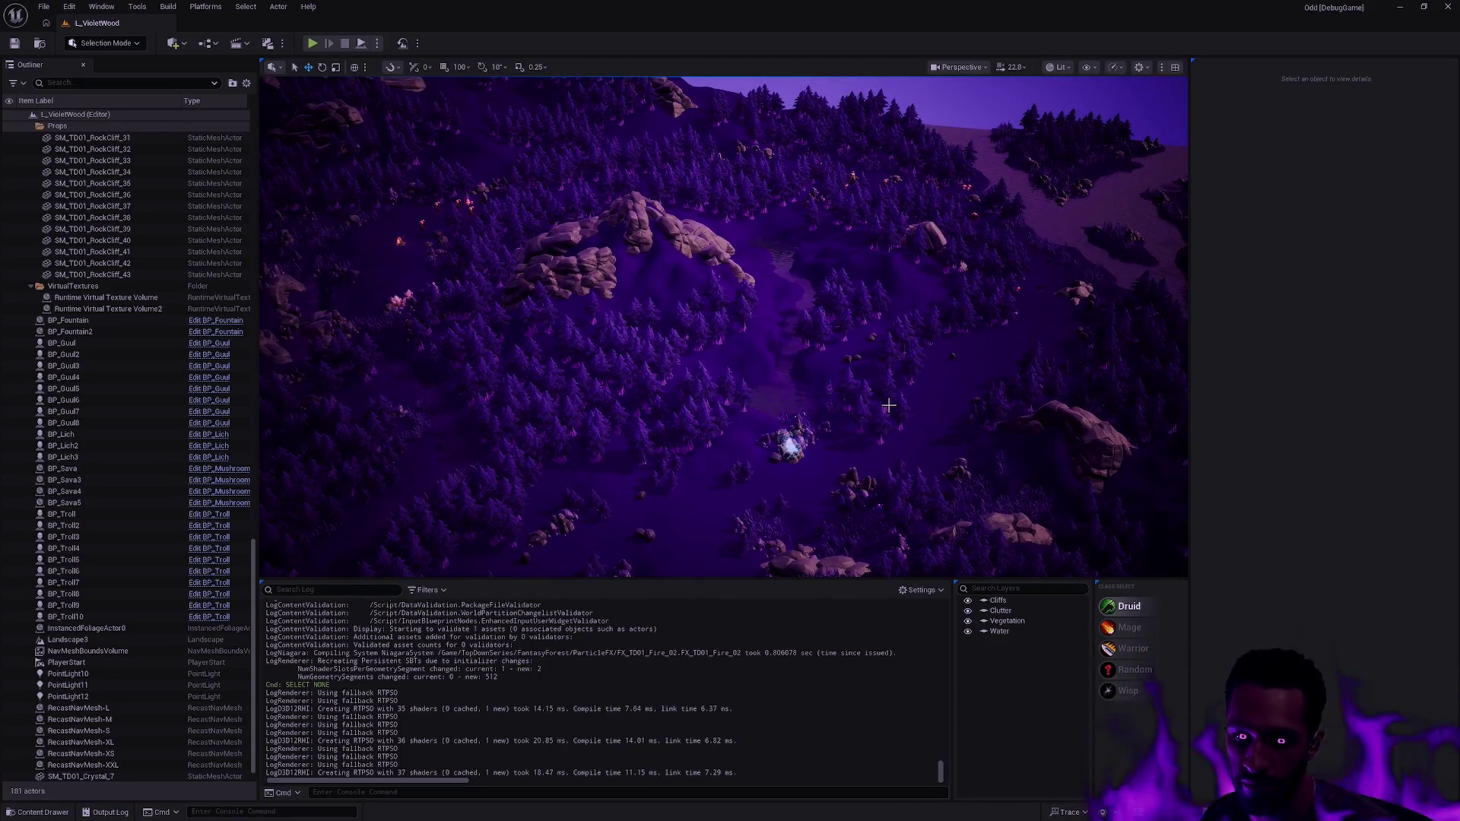
key(alt+p)
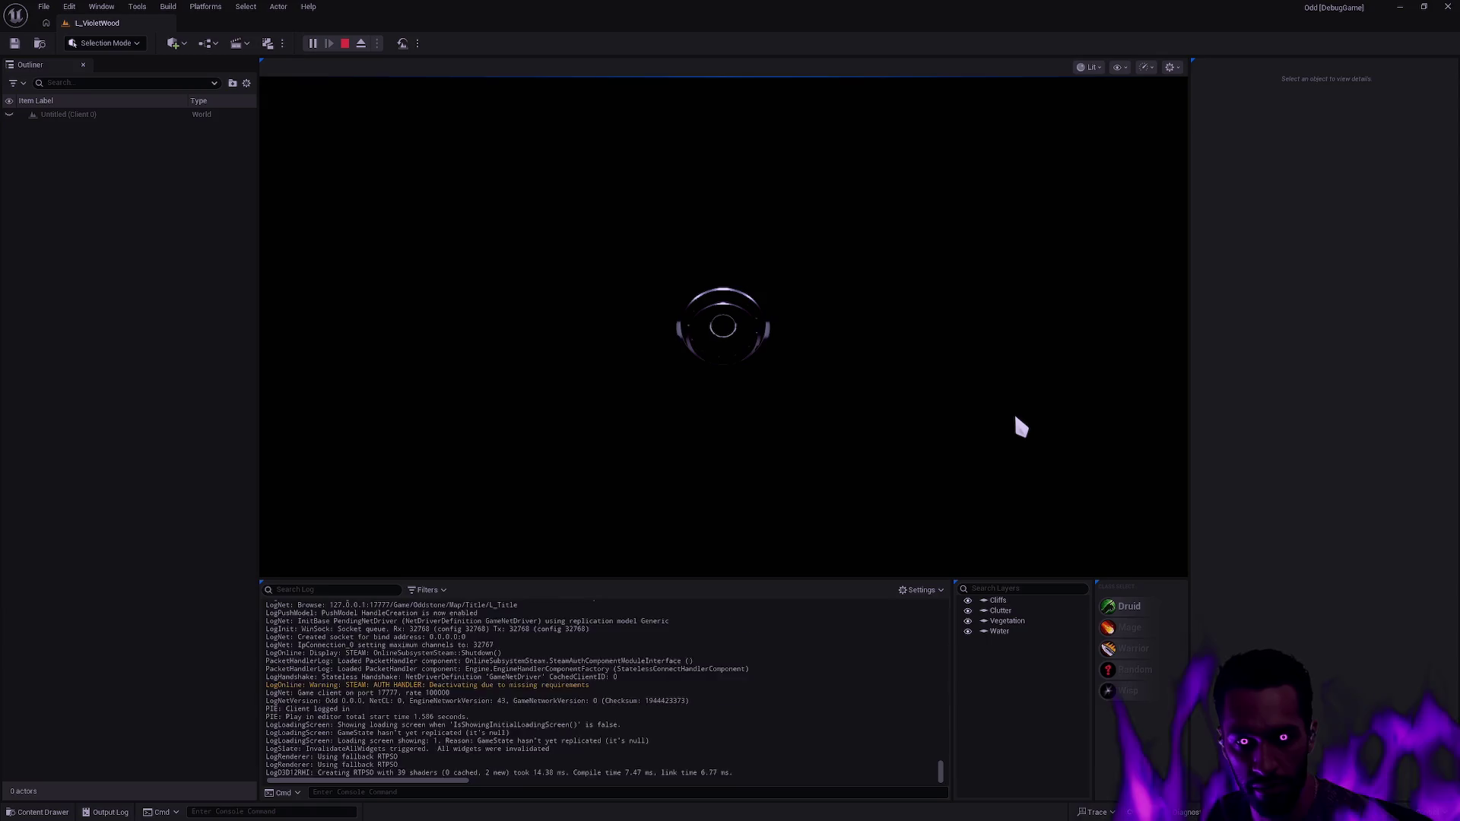
- Switch the game view to fullscreen with F11 and walk the hero up through the clearing
key(F11)
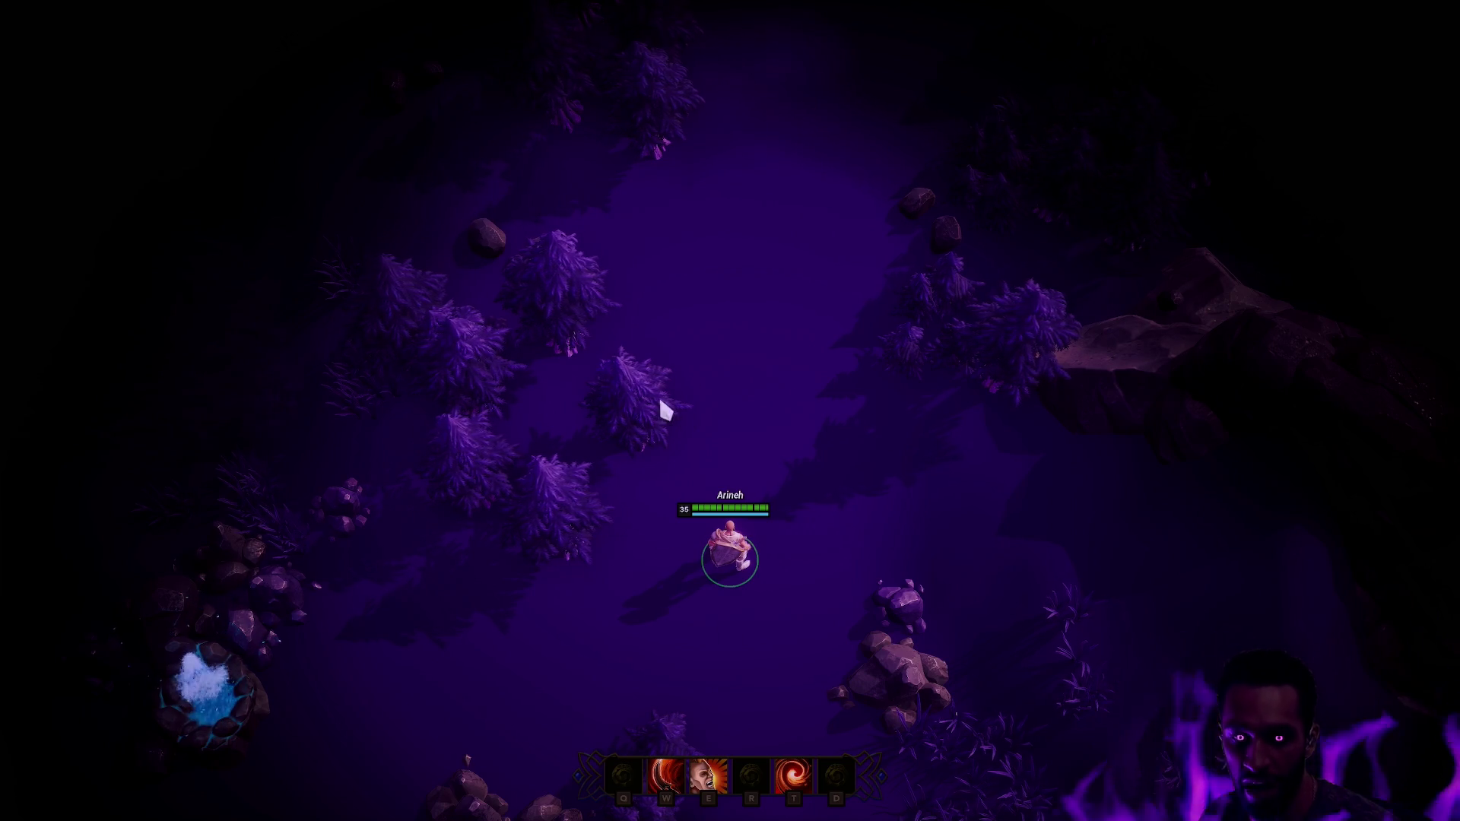
click(724, 367)
click(786, 195)
click(1144, 213)
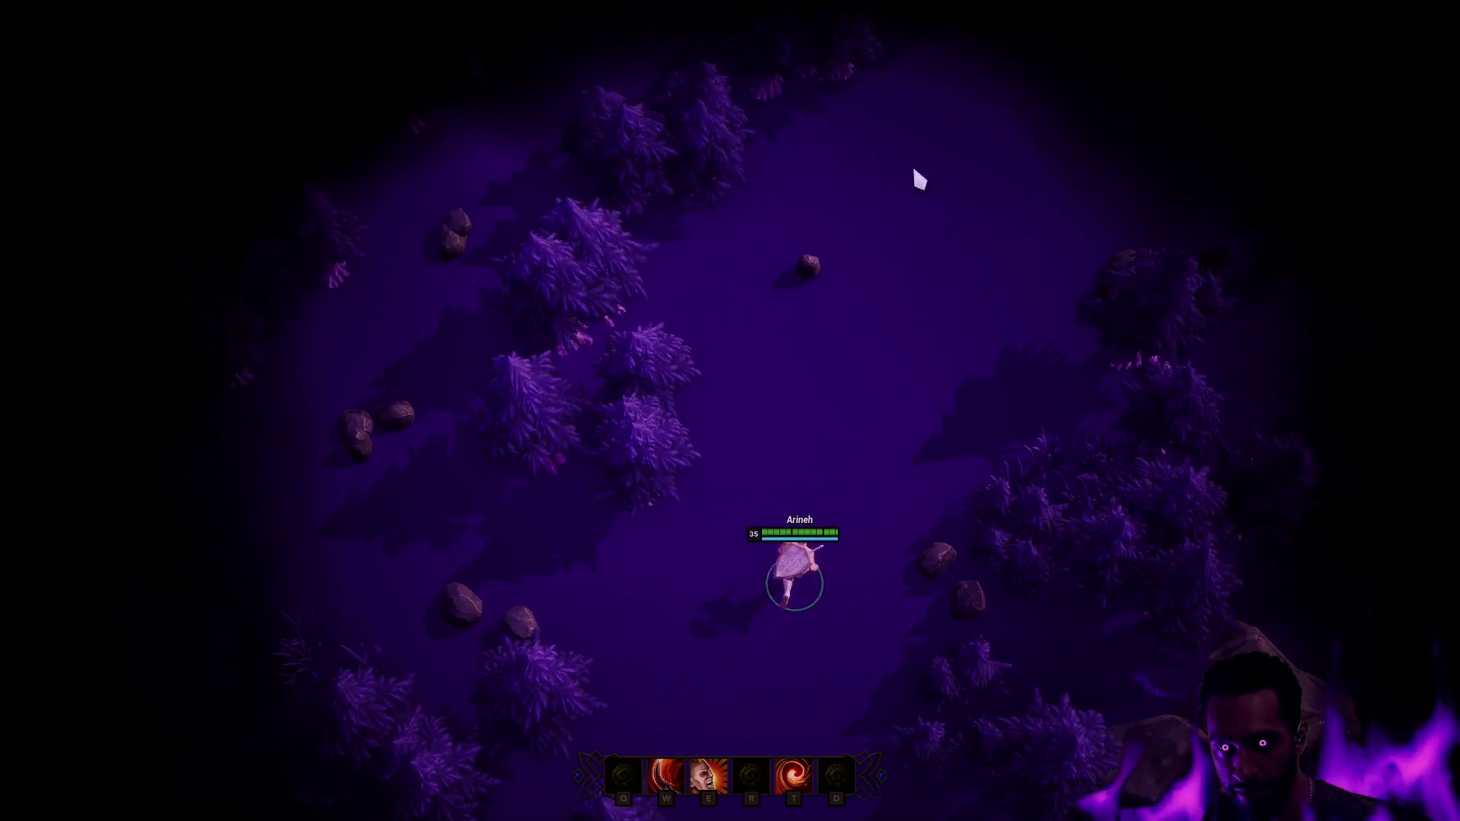
click(1124, 195)
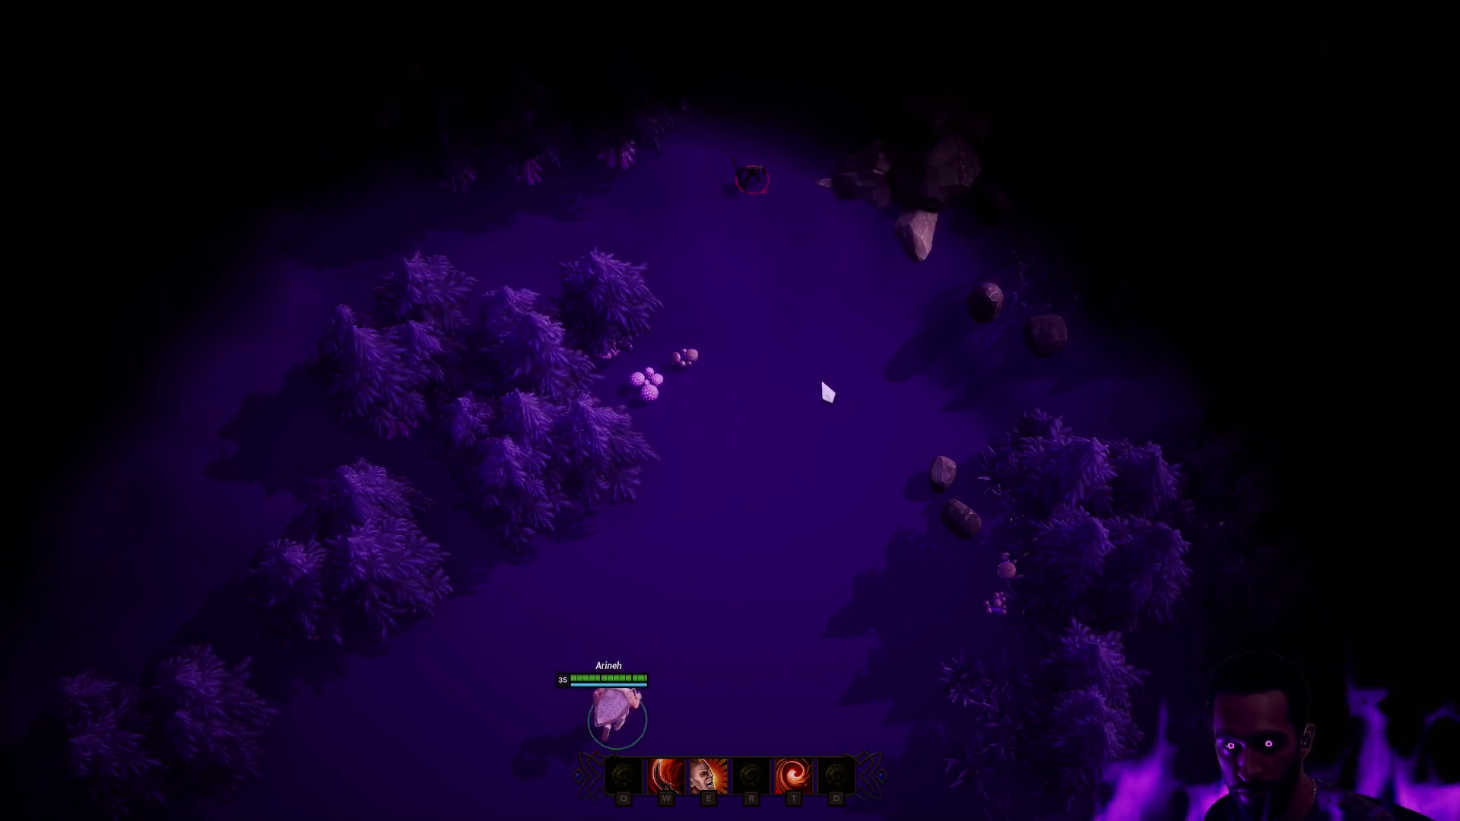
- Kill the first enemy with the E, T and W abilities, then continue up the path
key(e)
key(t)
click(754, 214)
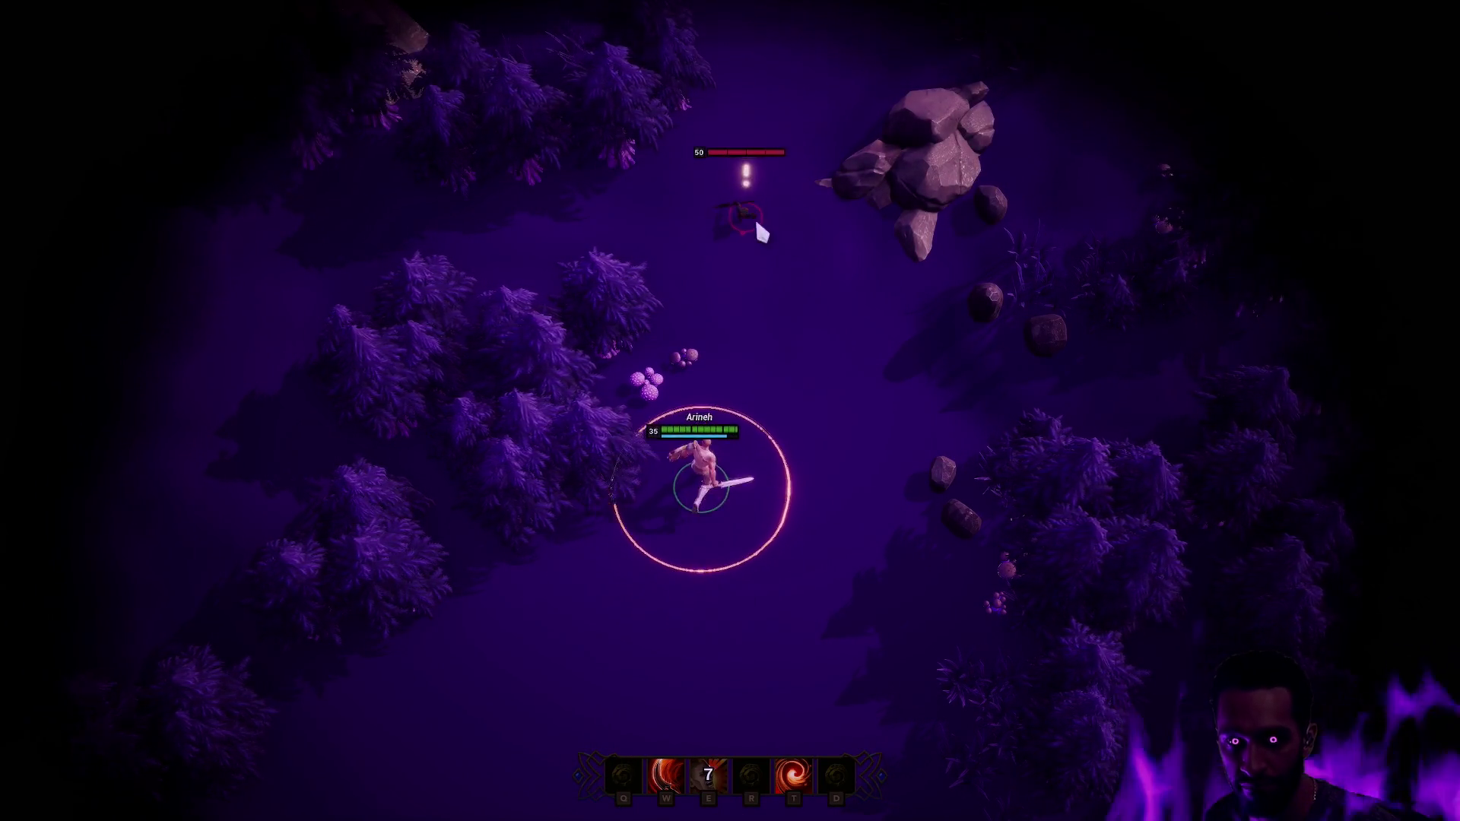
click(683, 655)
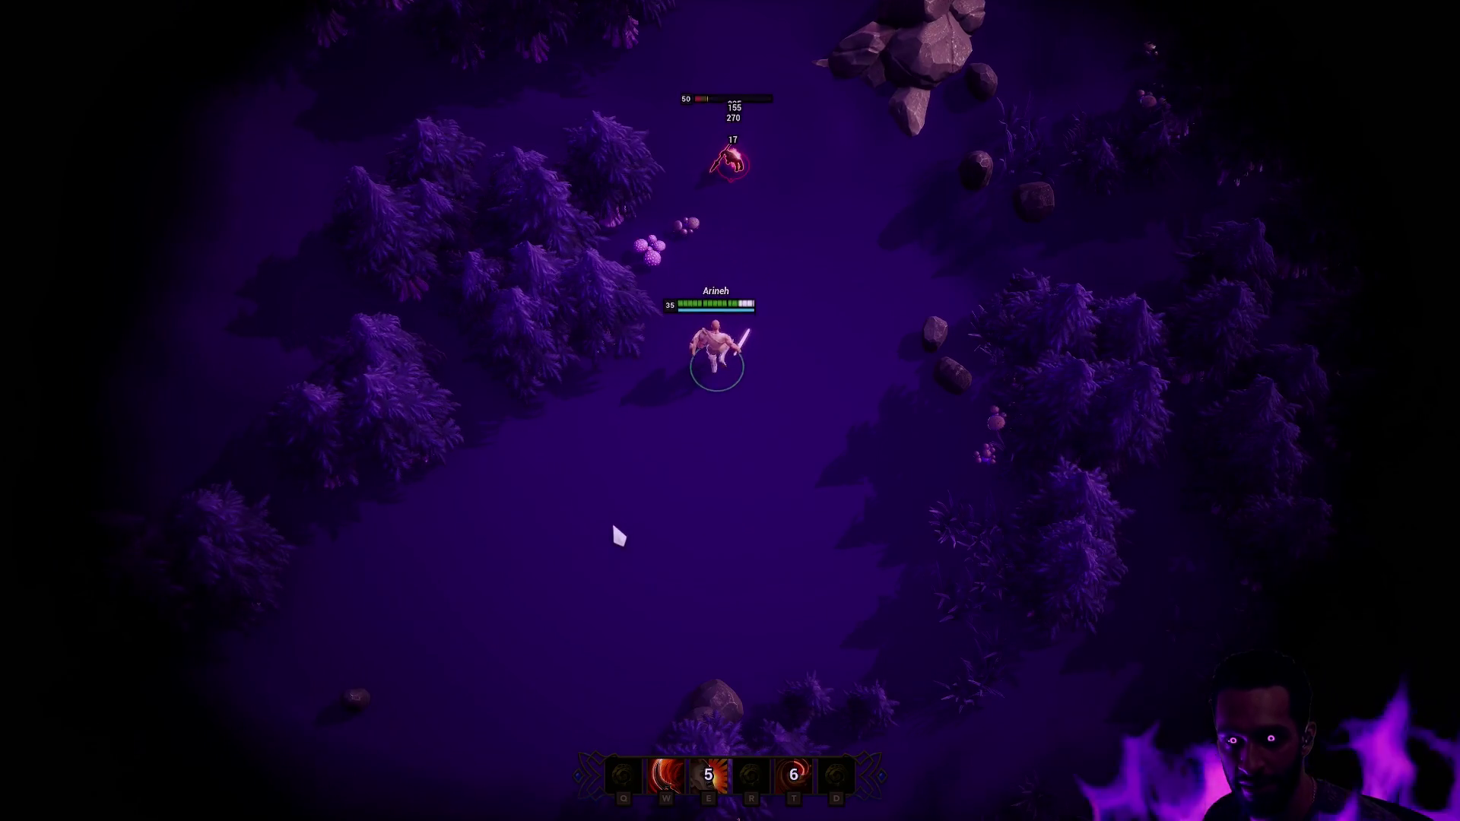
click(494, 567)
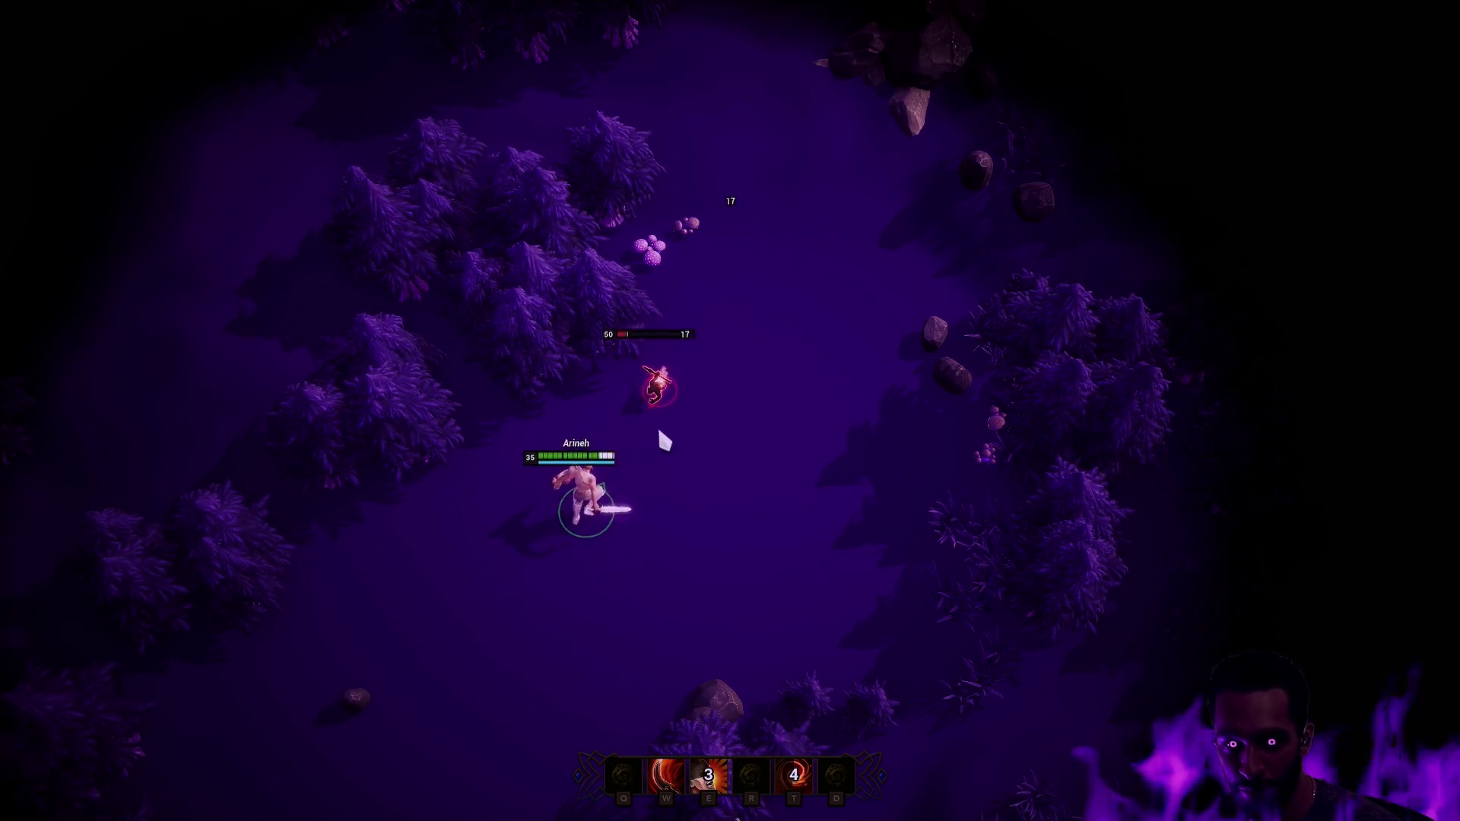
key(w)
click(623, 422)
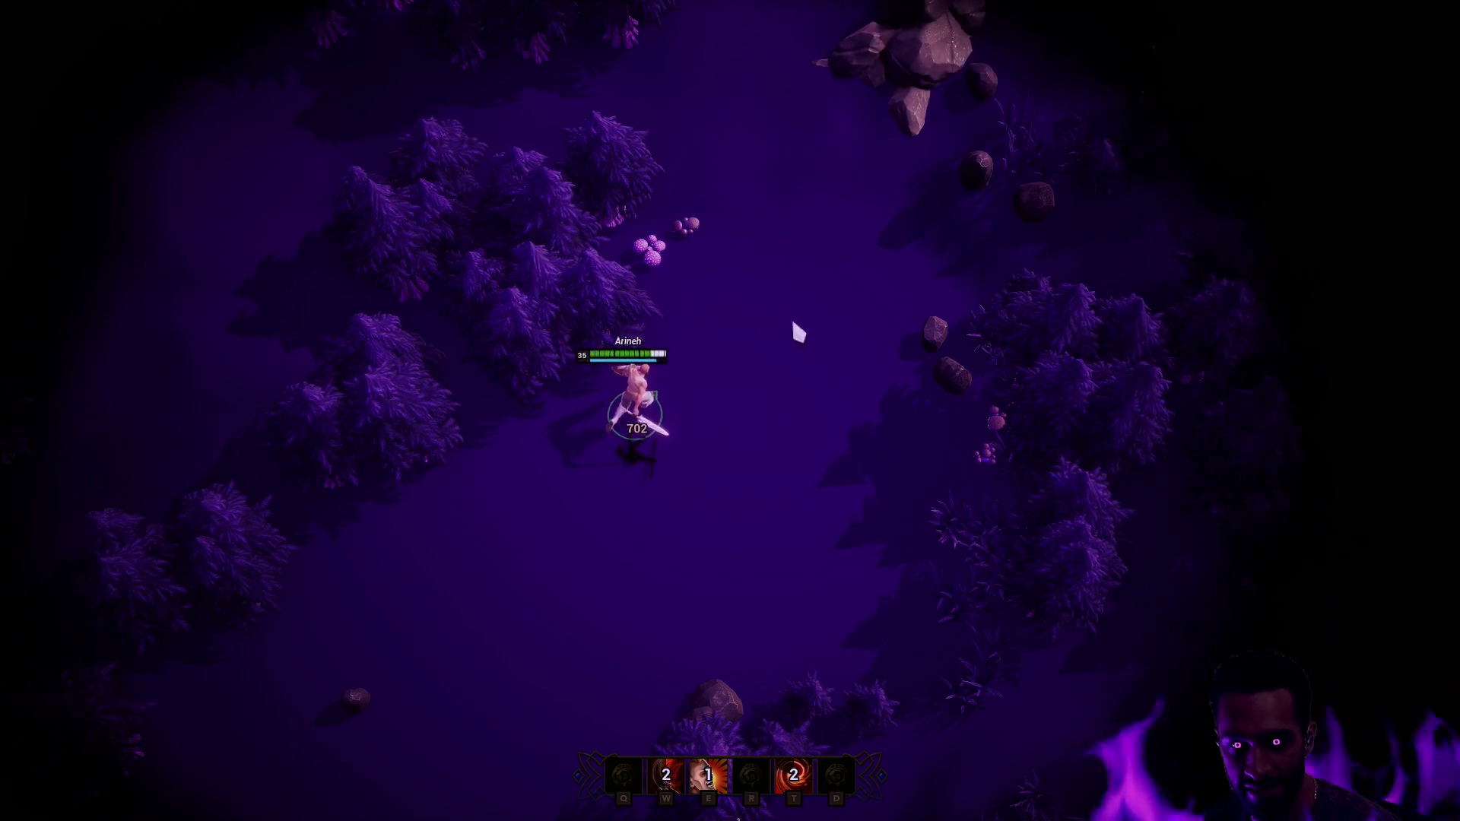
click(812, 289)
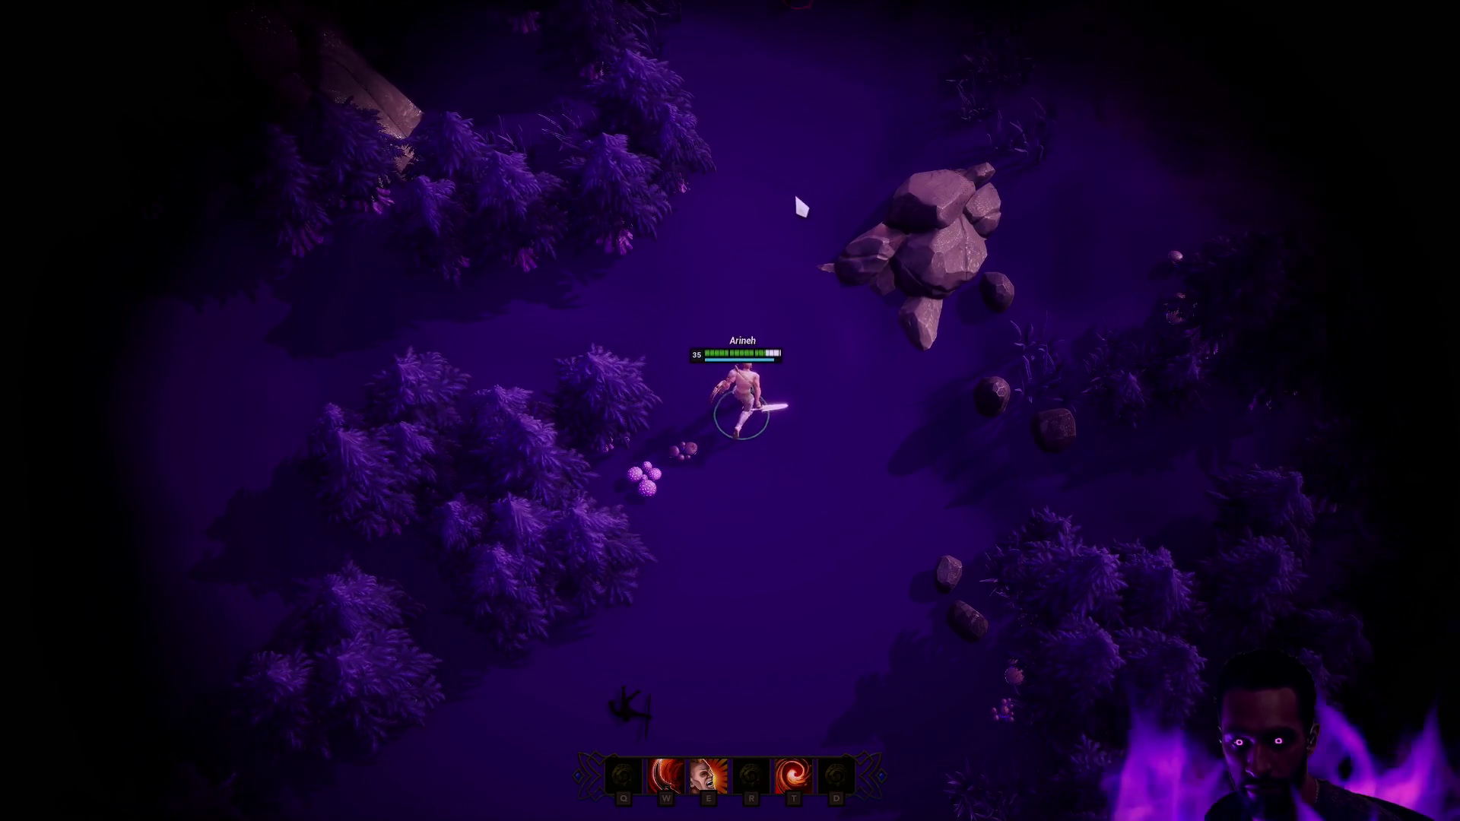
- Fight the next enemy with E, T and W while leading the hero up-left through the clearing
click(905, 261)
key(e)
key(t)
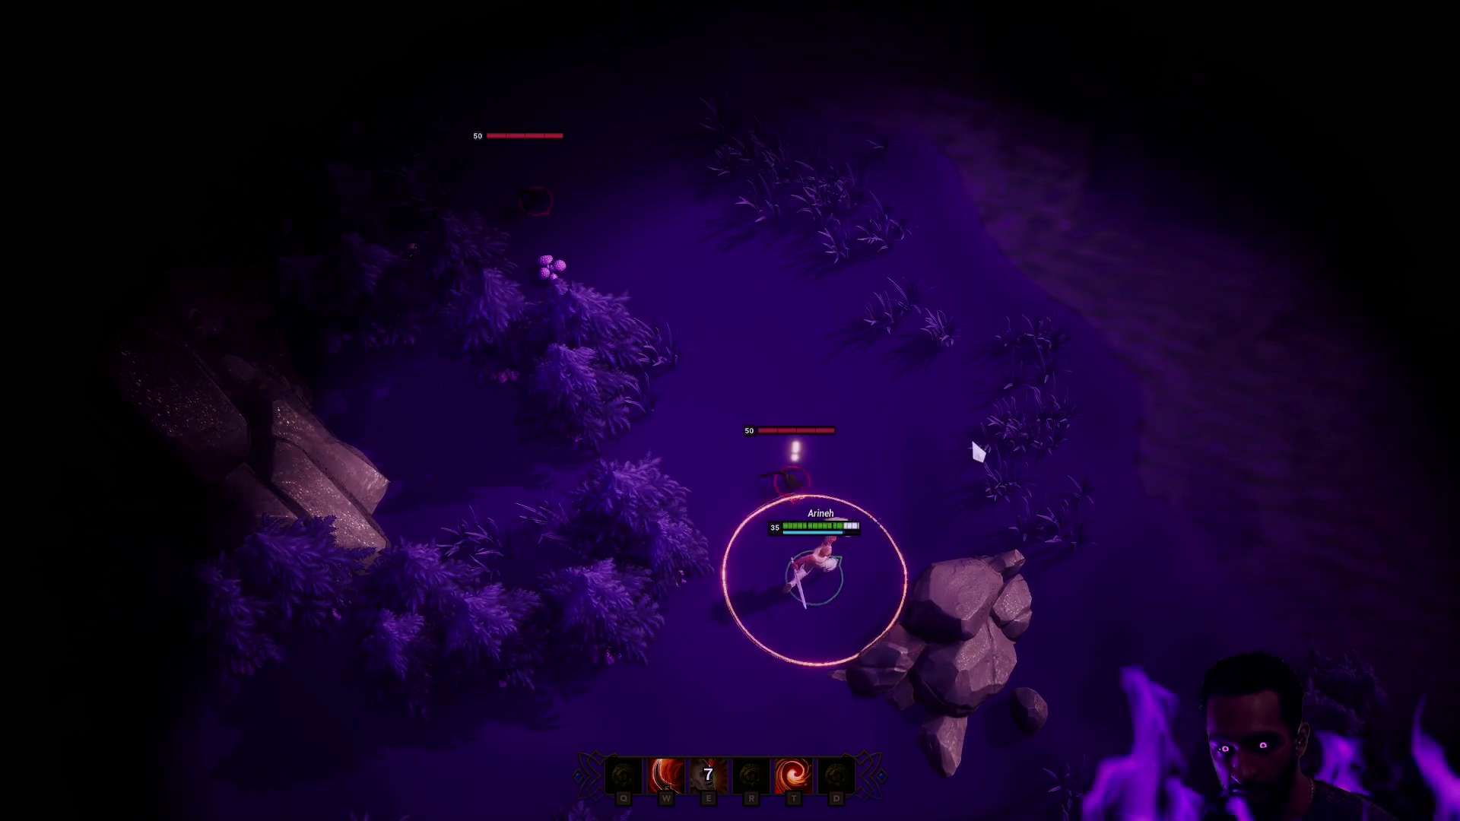
key(w)
click(782, 381)
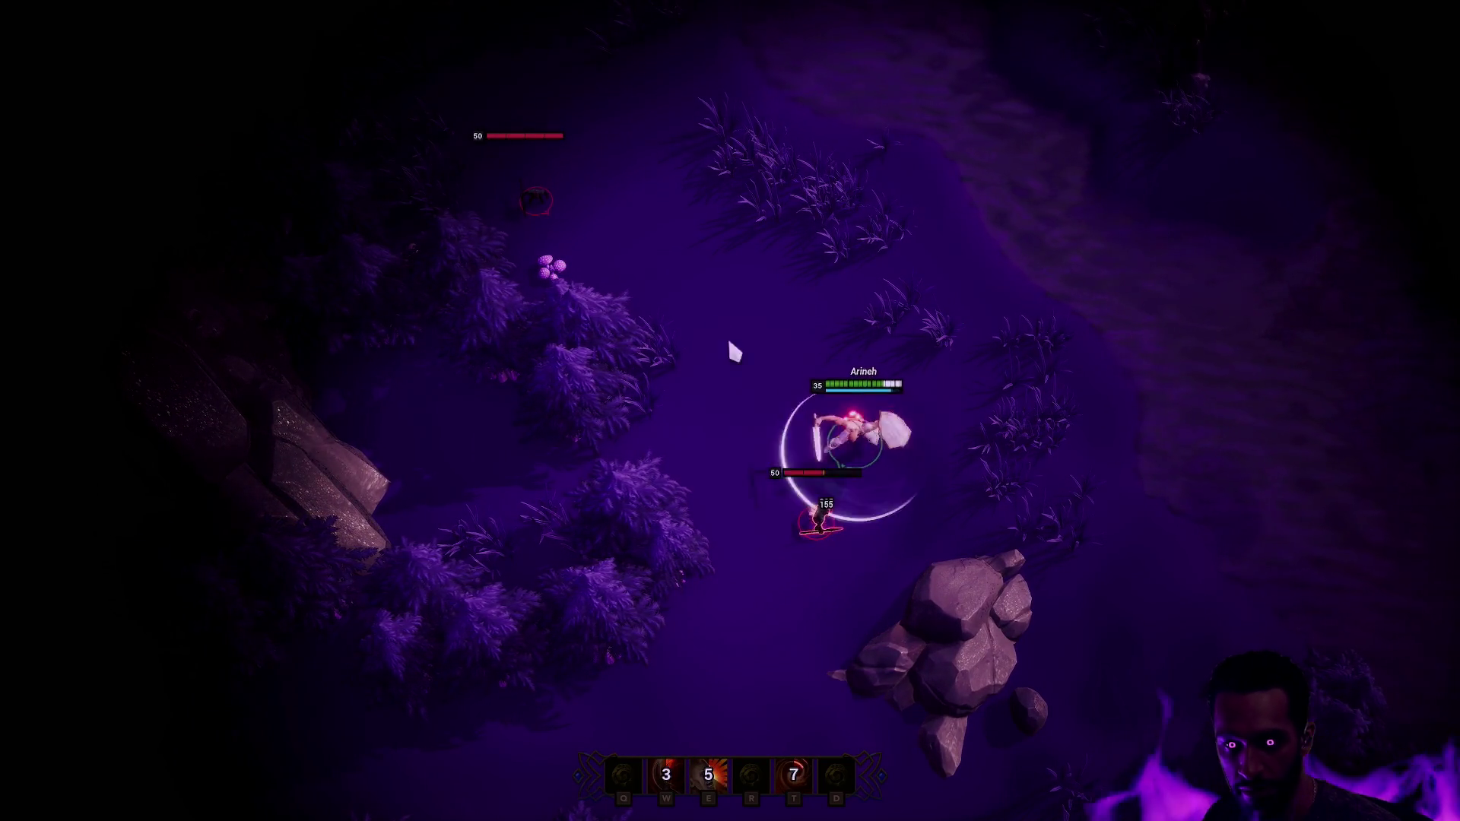
click(758, 302)
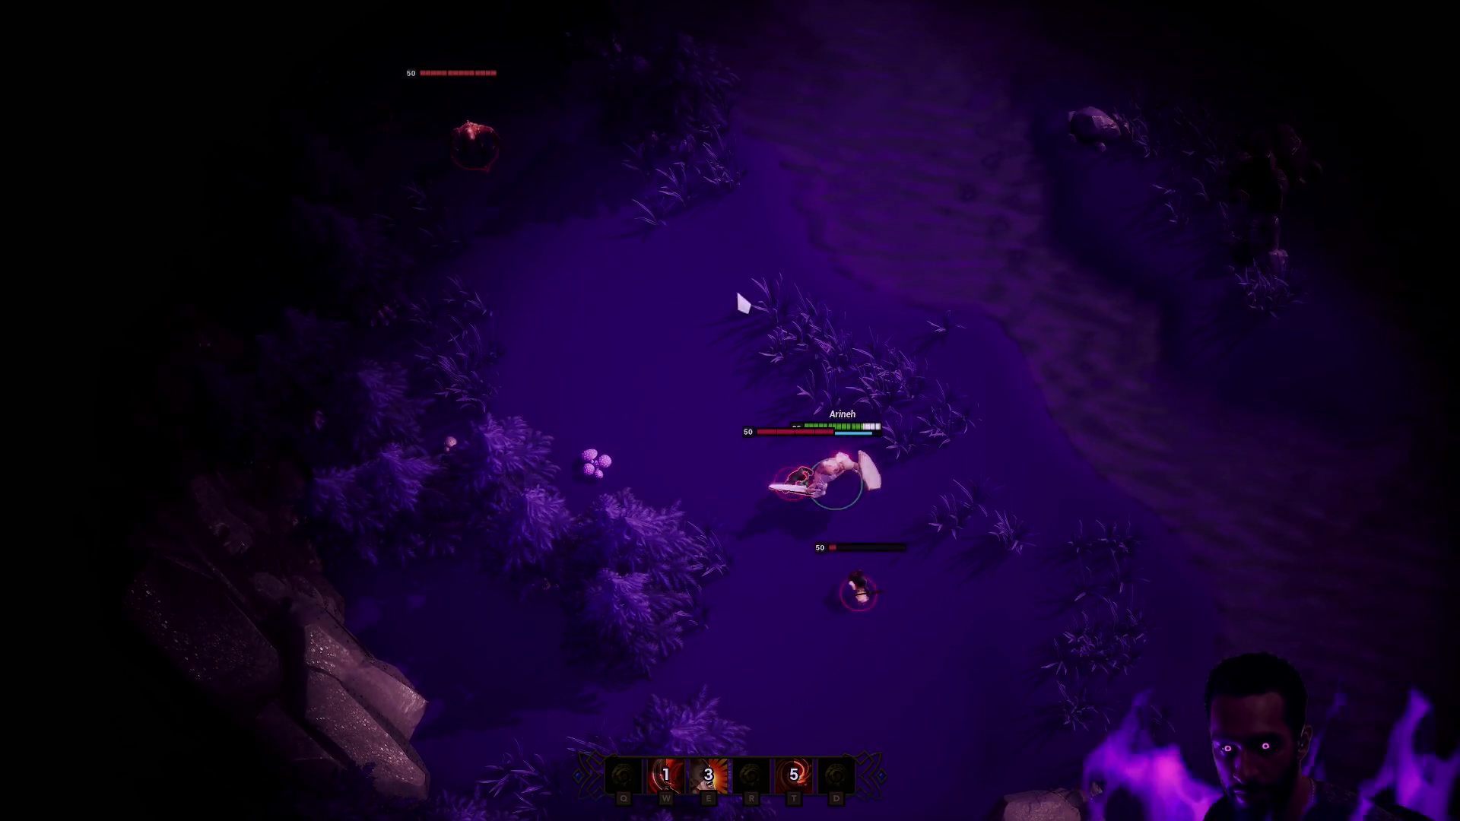
click(560, 348)
click(527, 312)
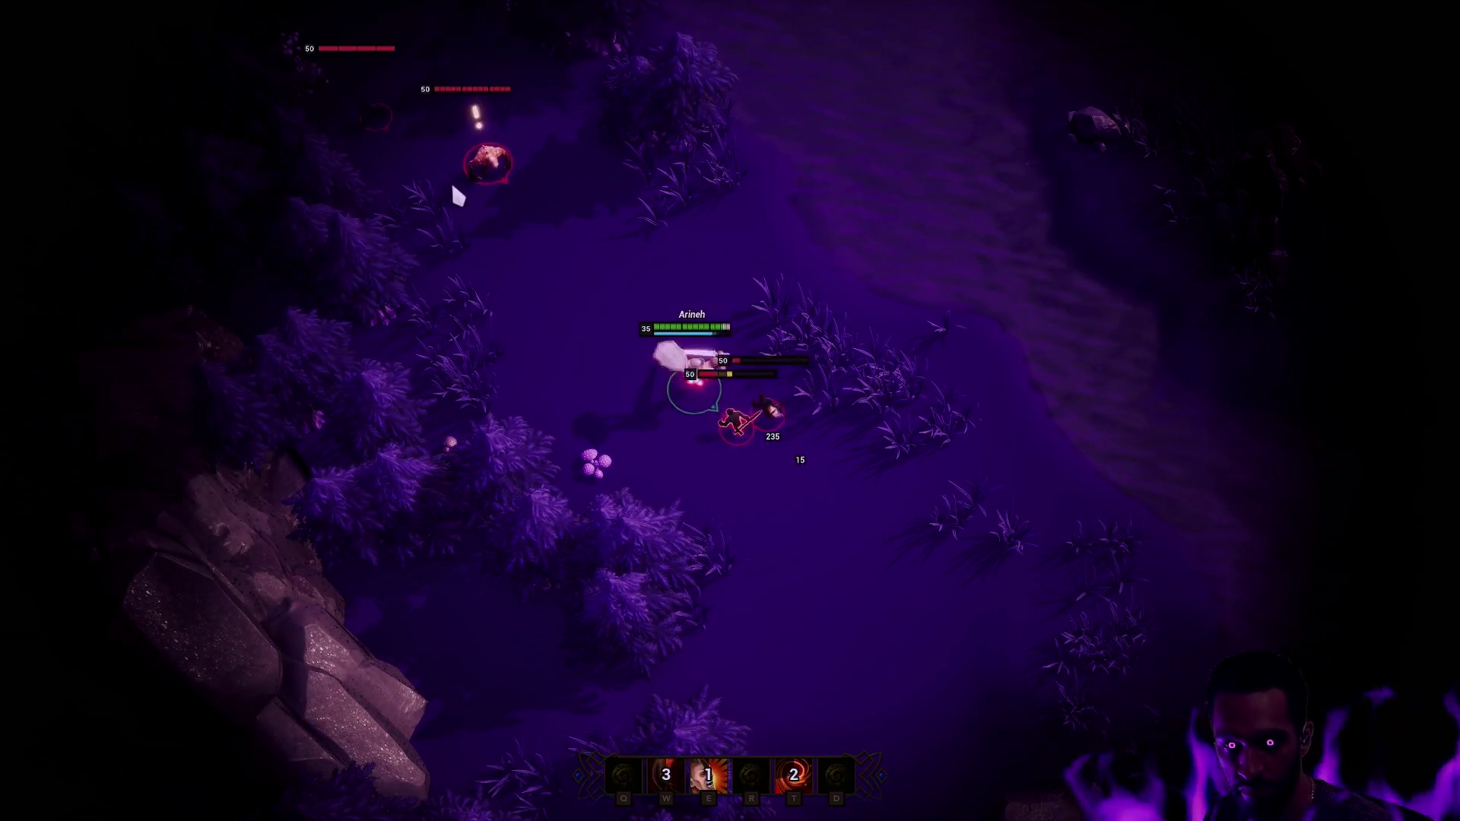
key(w)
key(e)
- Battle the enemy group with repeated W, E and T casts, then exit fullscreen and stop the play session
click(882, 425)
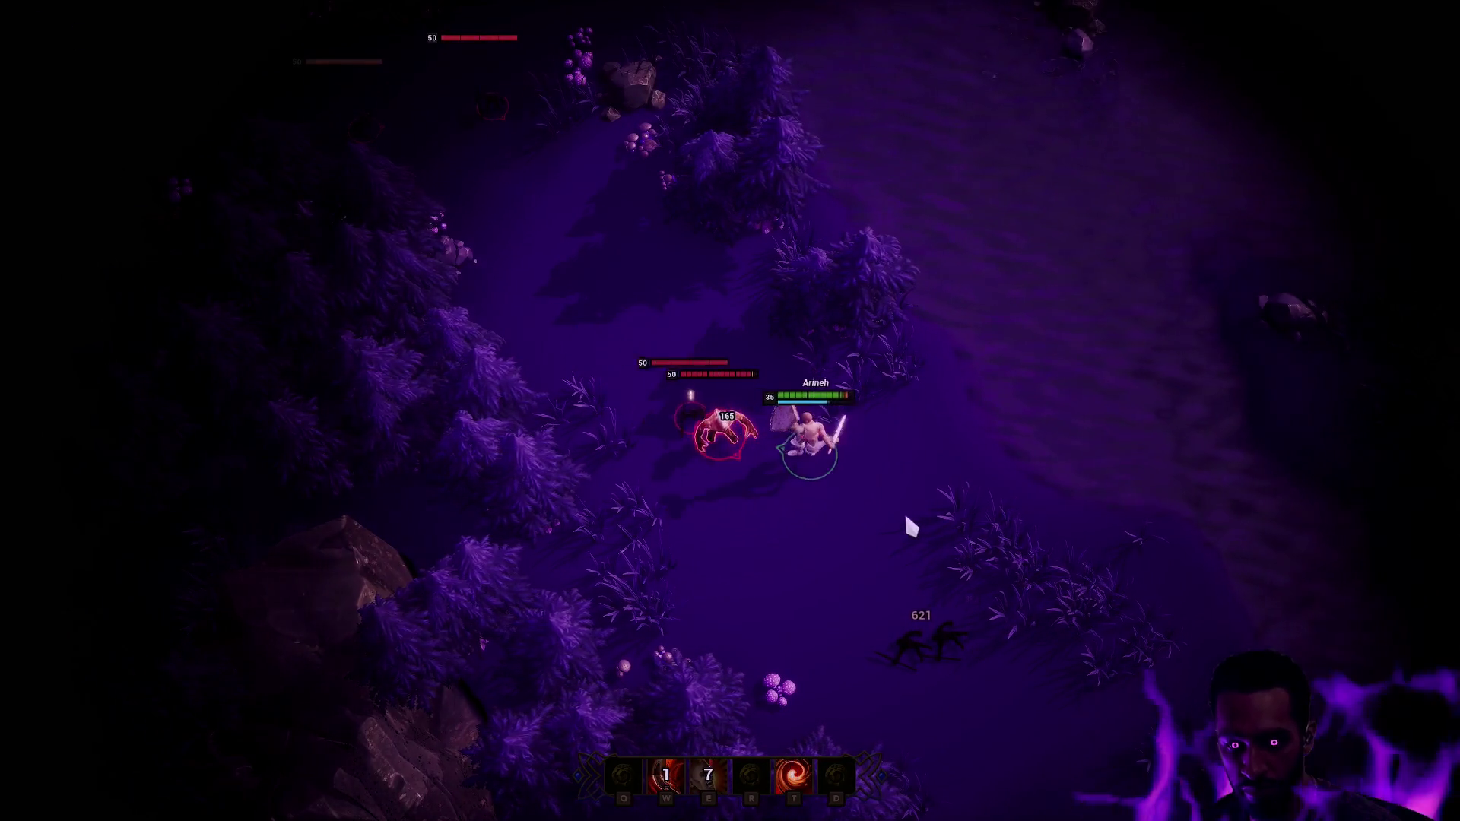
key(t)
key(w)
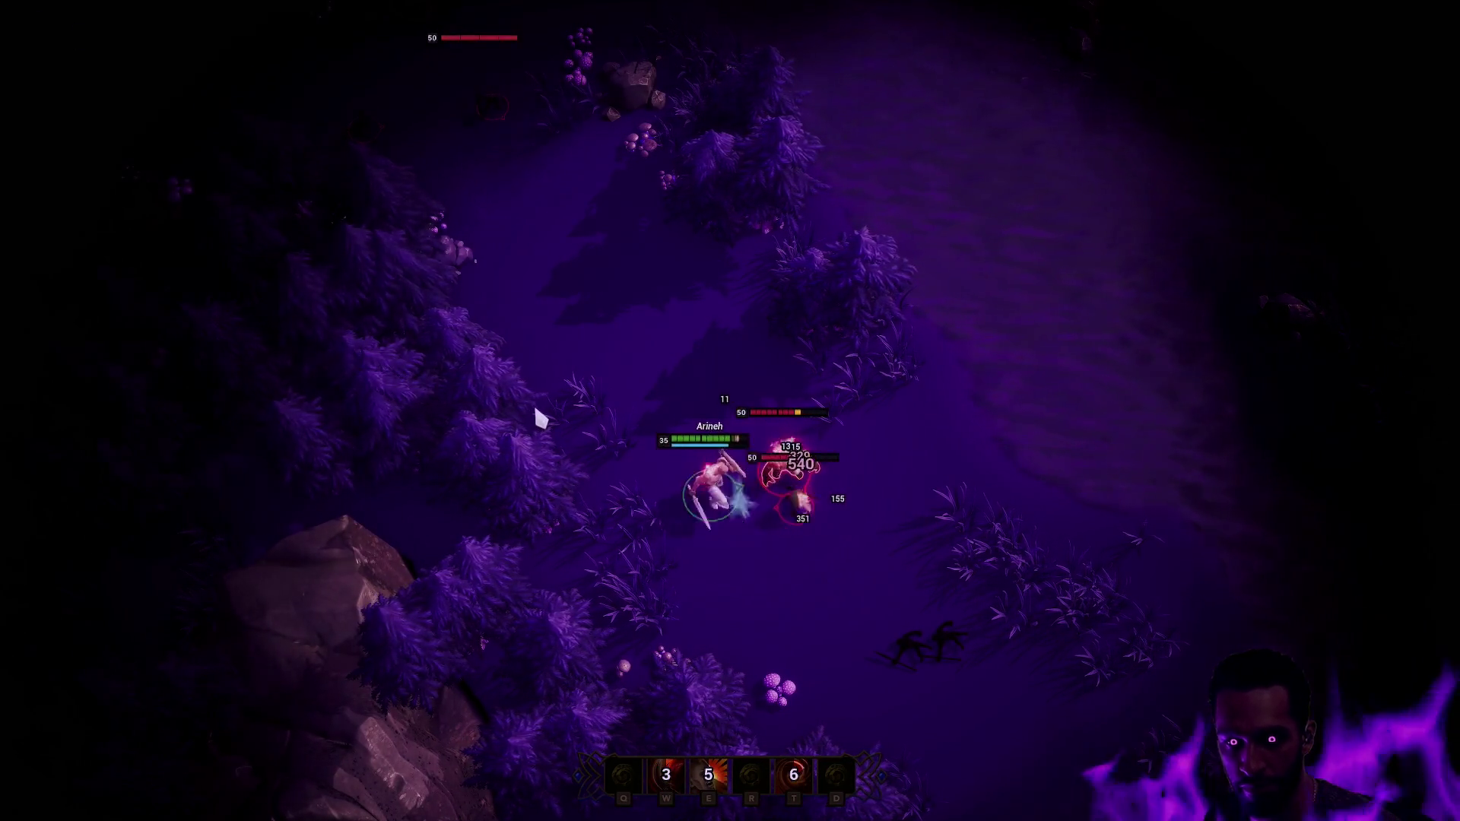
click(538, 417)
key(w)
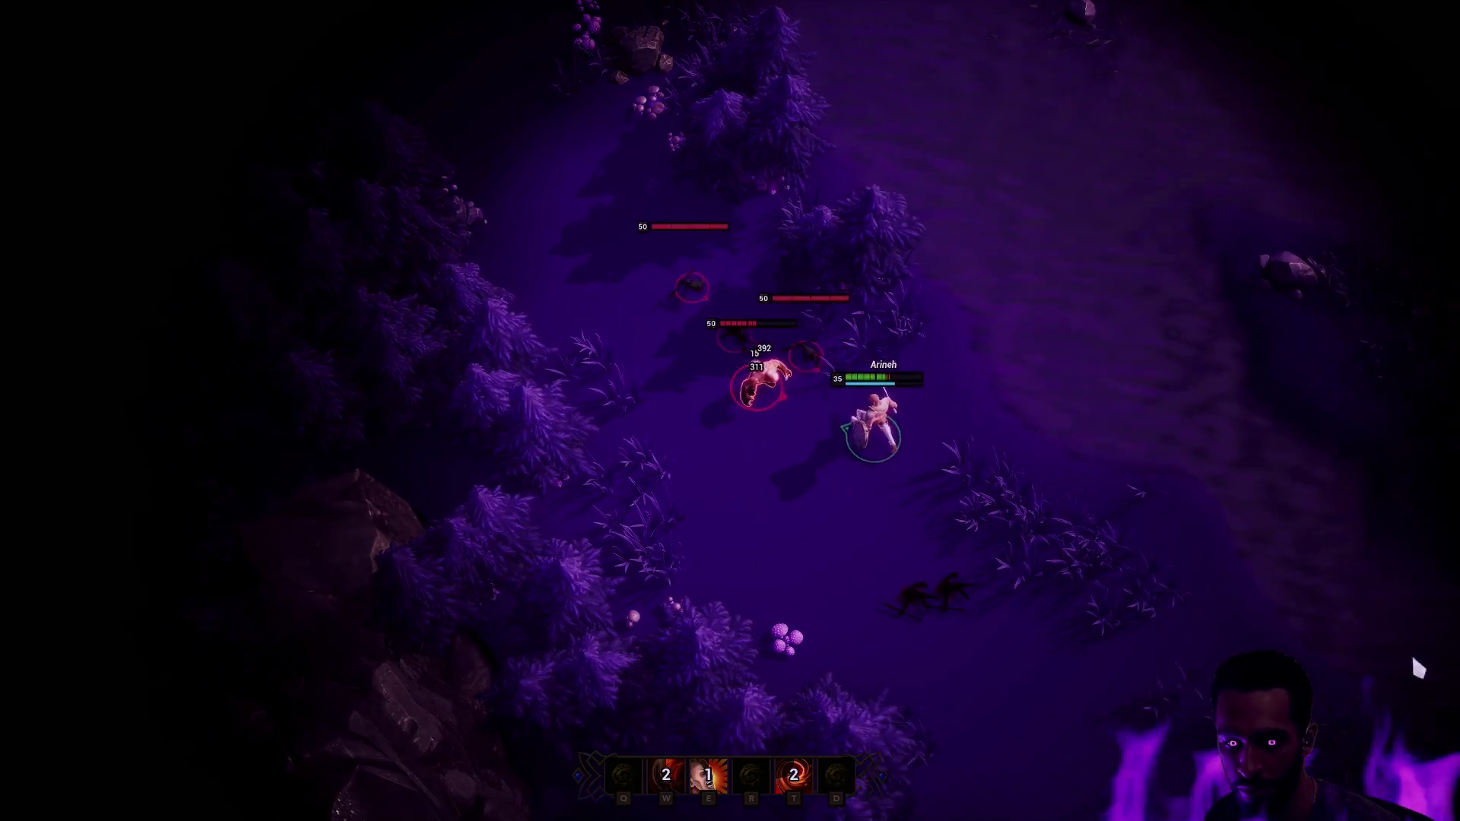
key(e)
key(w)
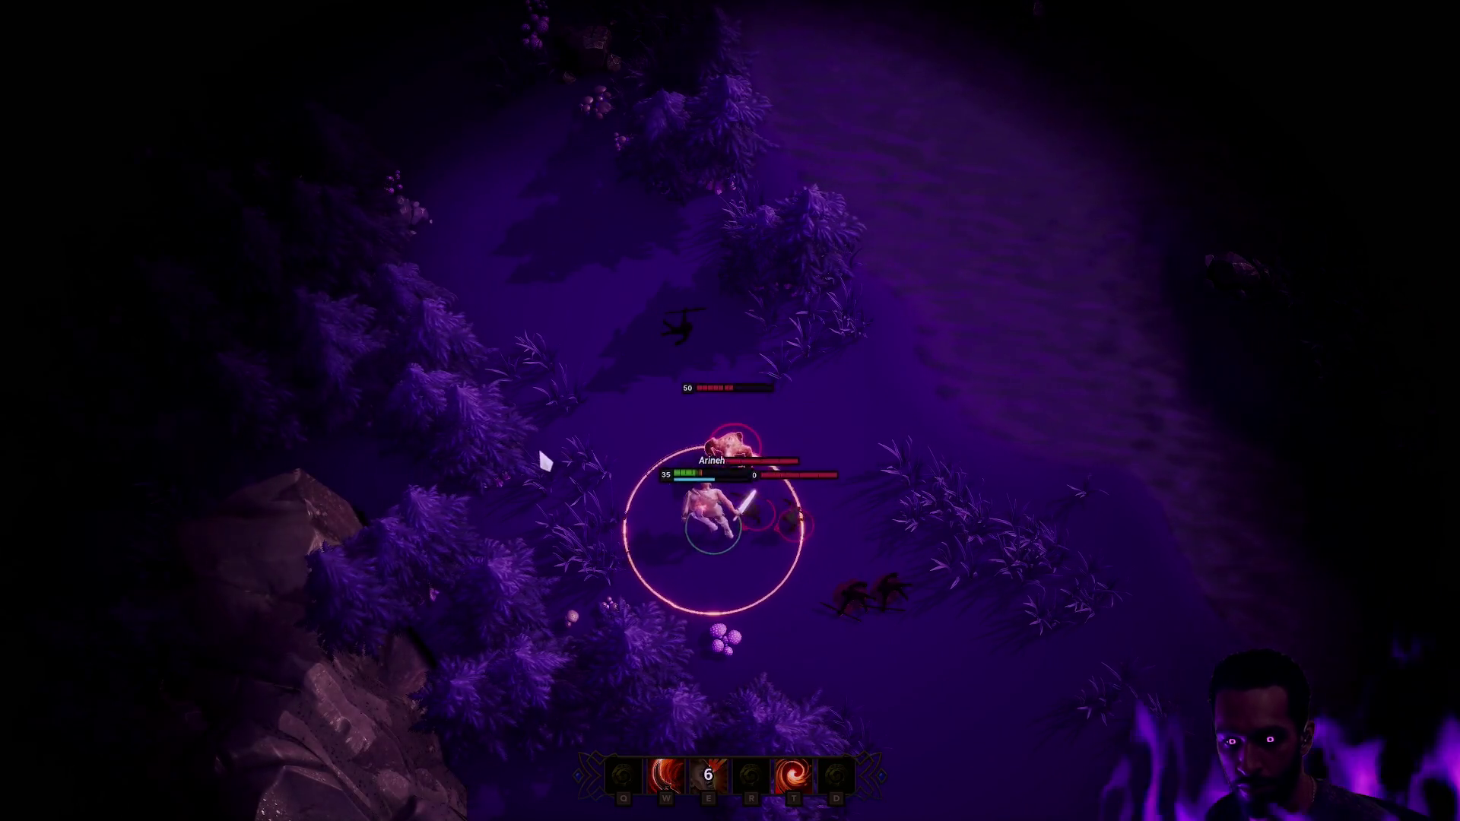
right_click(574, 336)
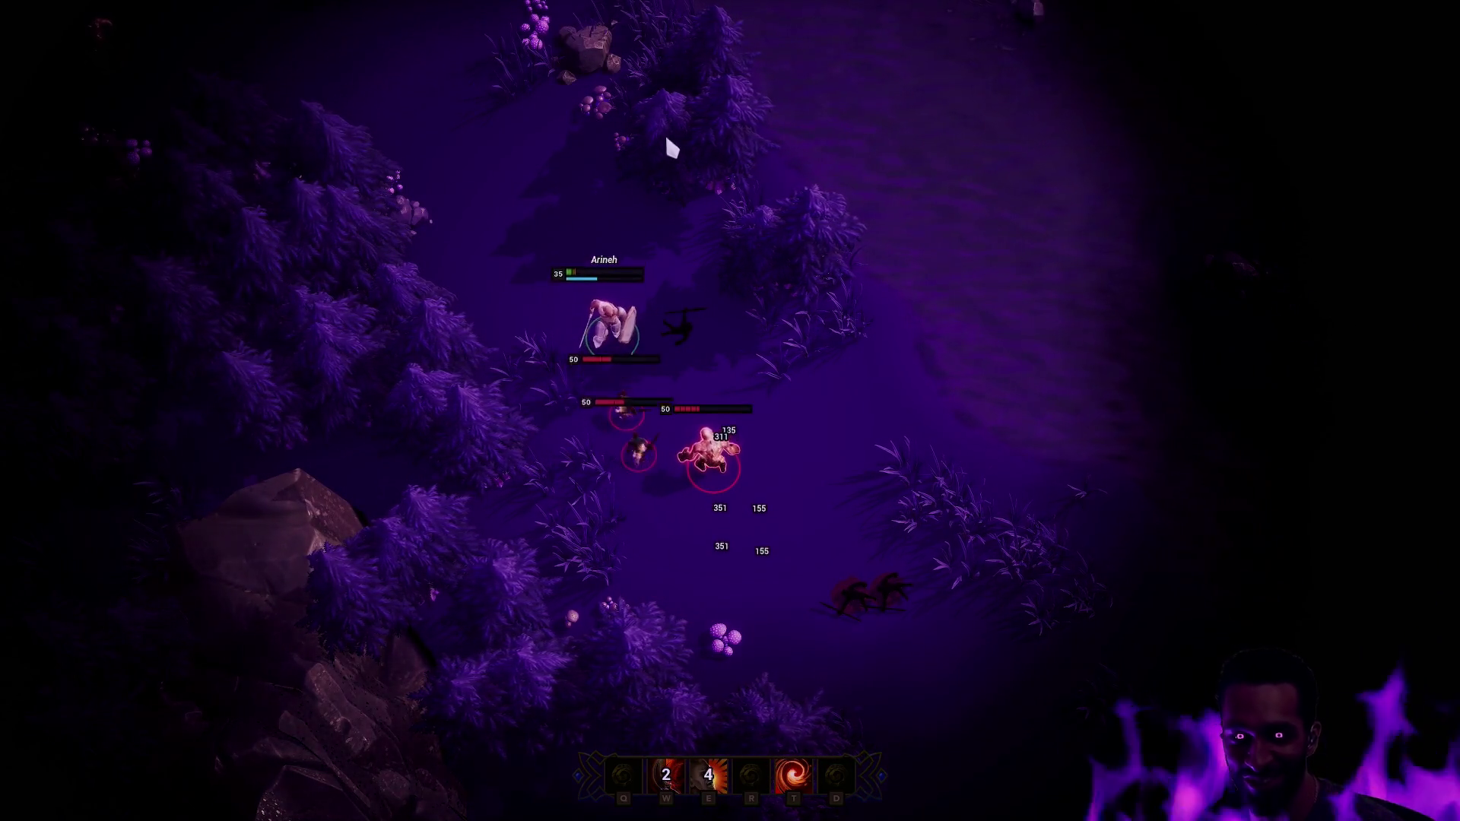
right_click(785, 186)
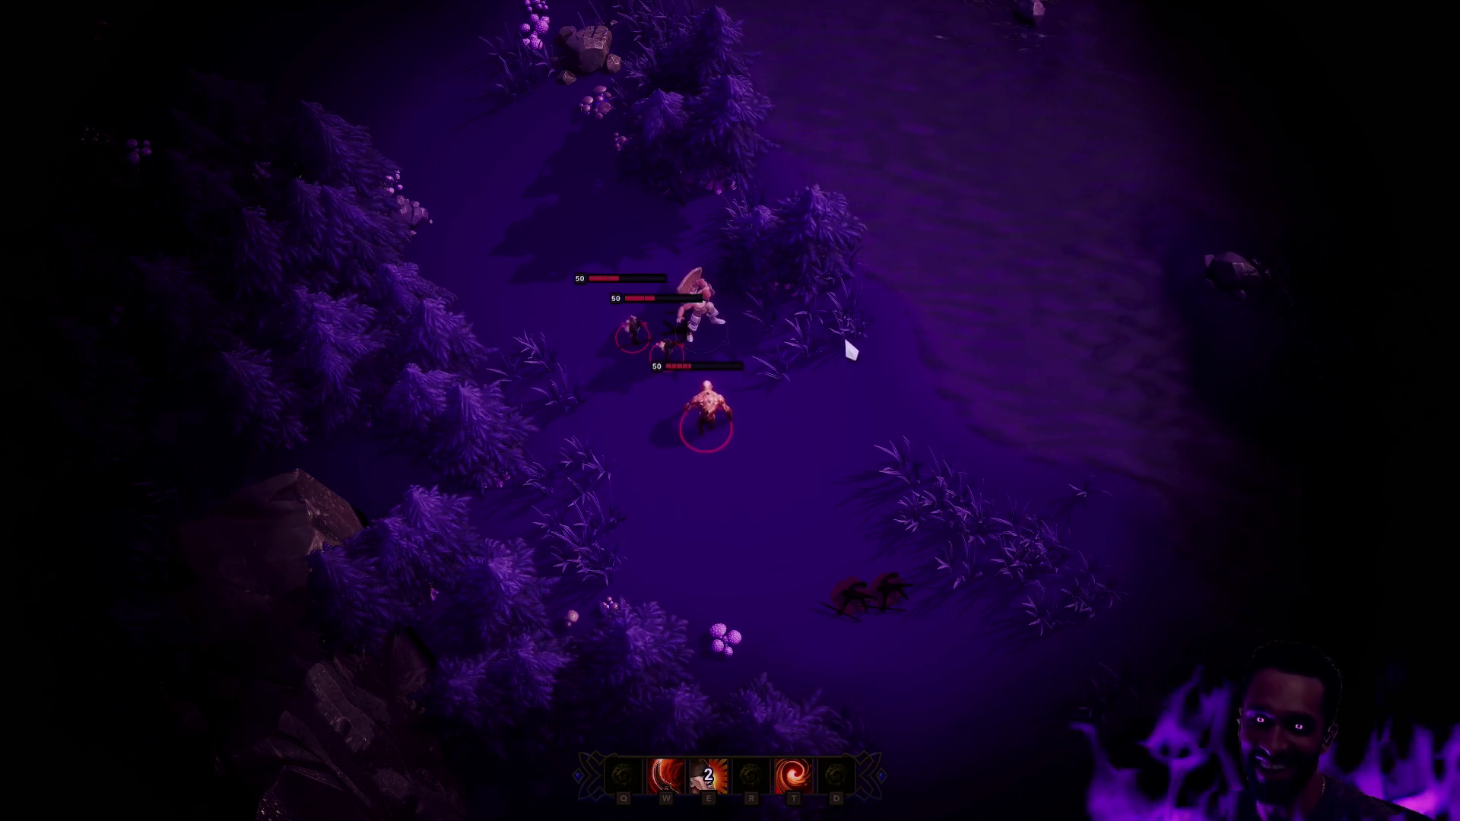
key(F11)
key(Escape)
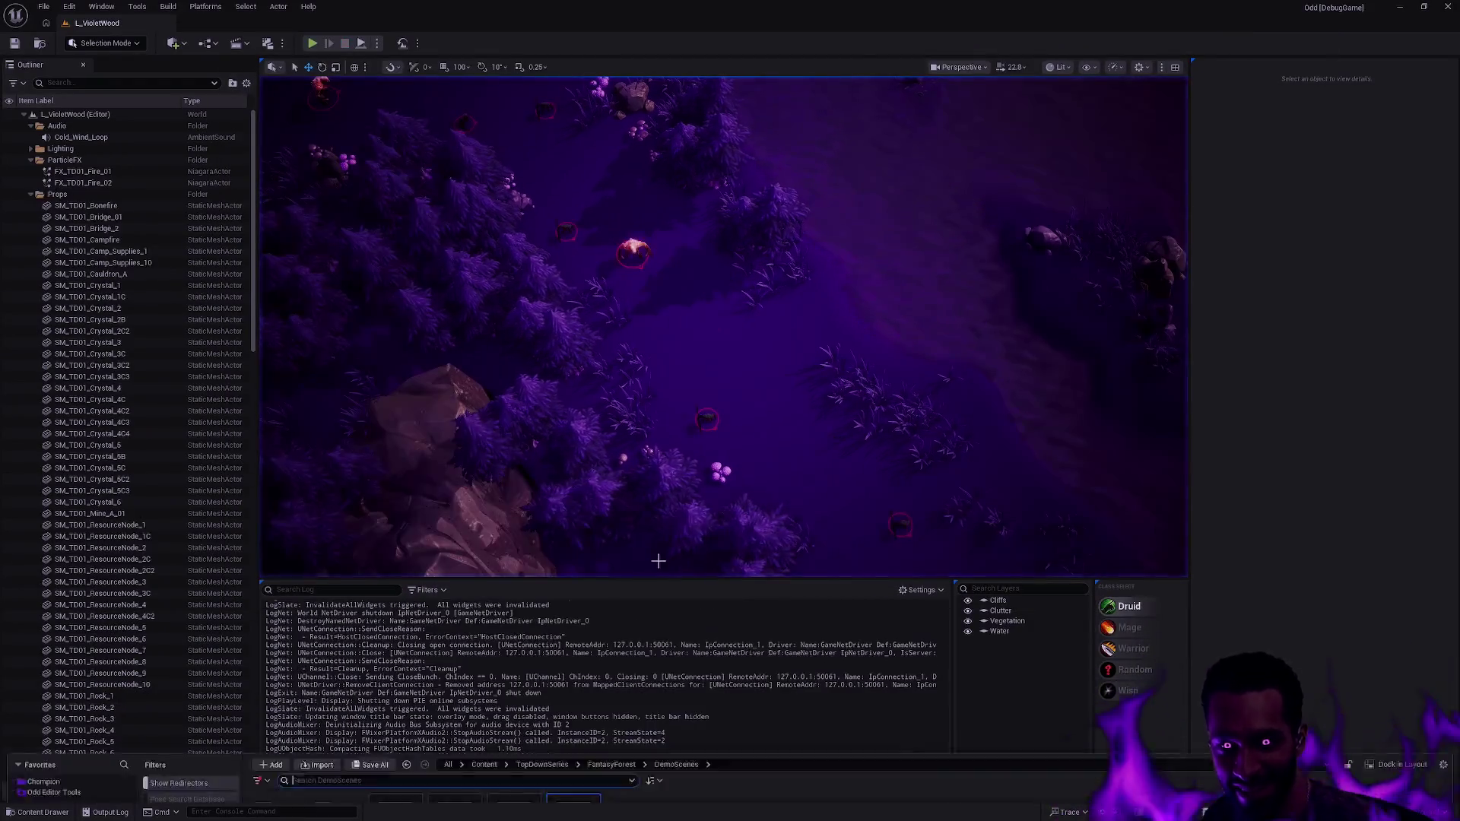
- Return to Oddstone/Map in the Content Drawer and open L_Terrarium from the Terrarium folder
key(ctrl+space)
key(alt+Left)
key(alt+Left)
key(alt+Left)
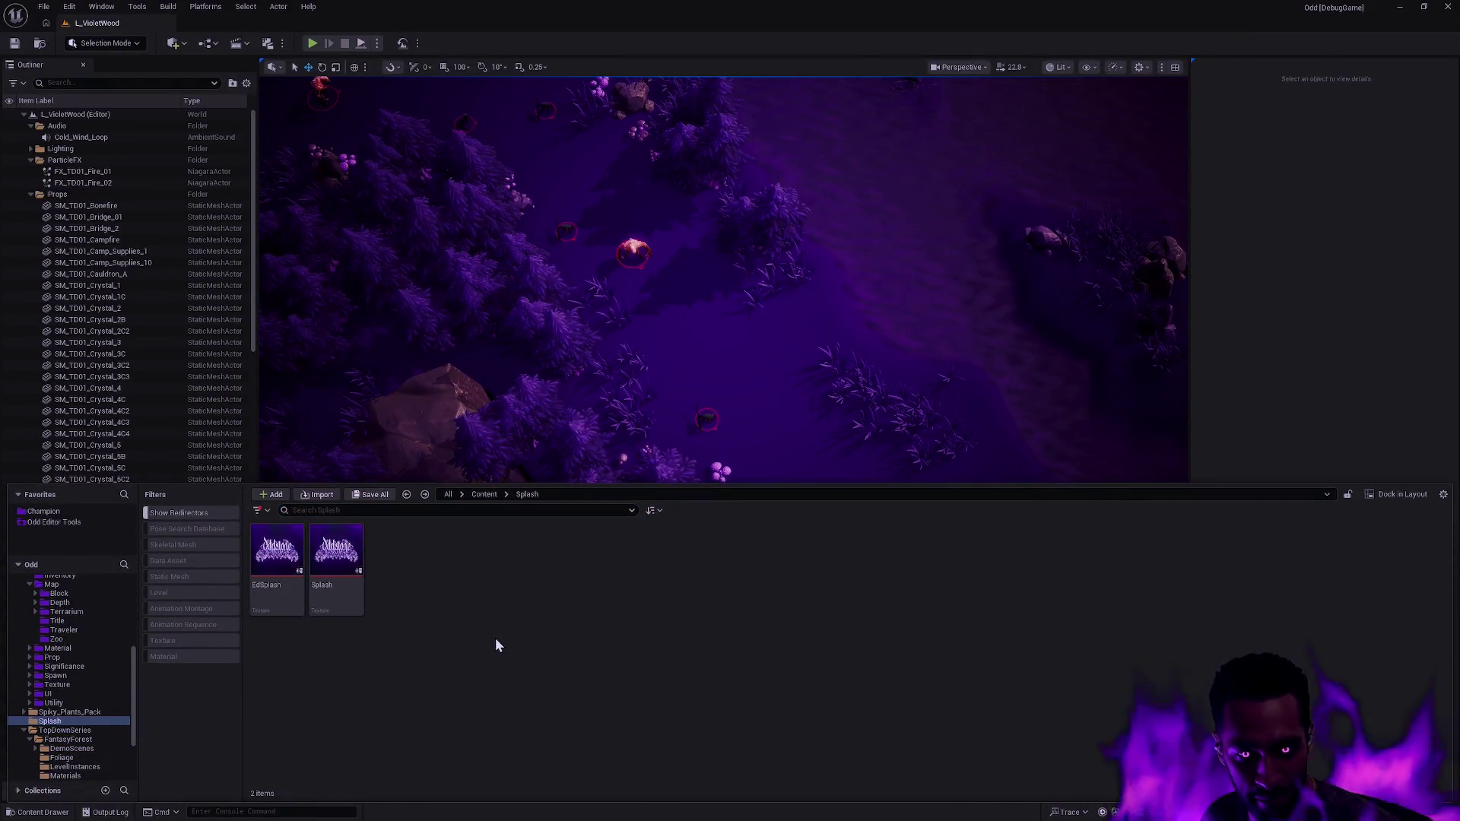
double_click(392, 566)
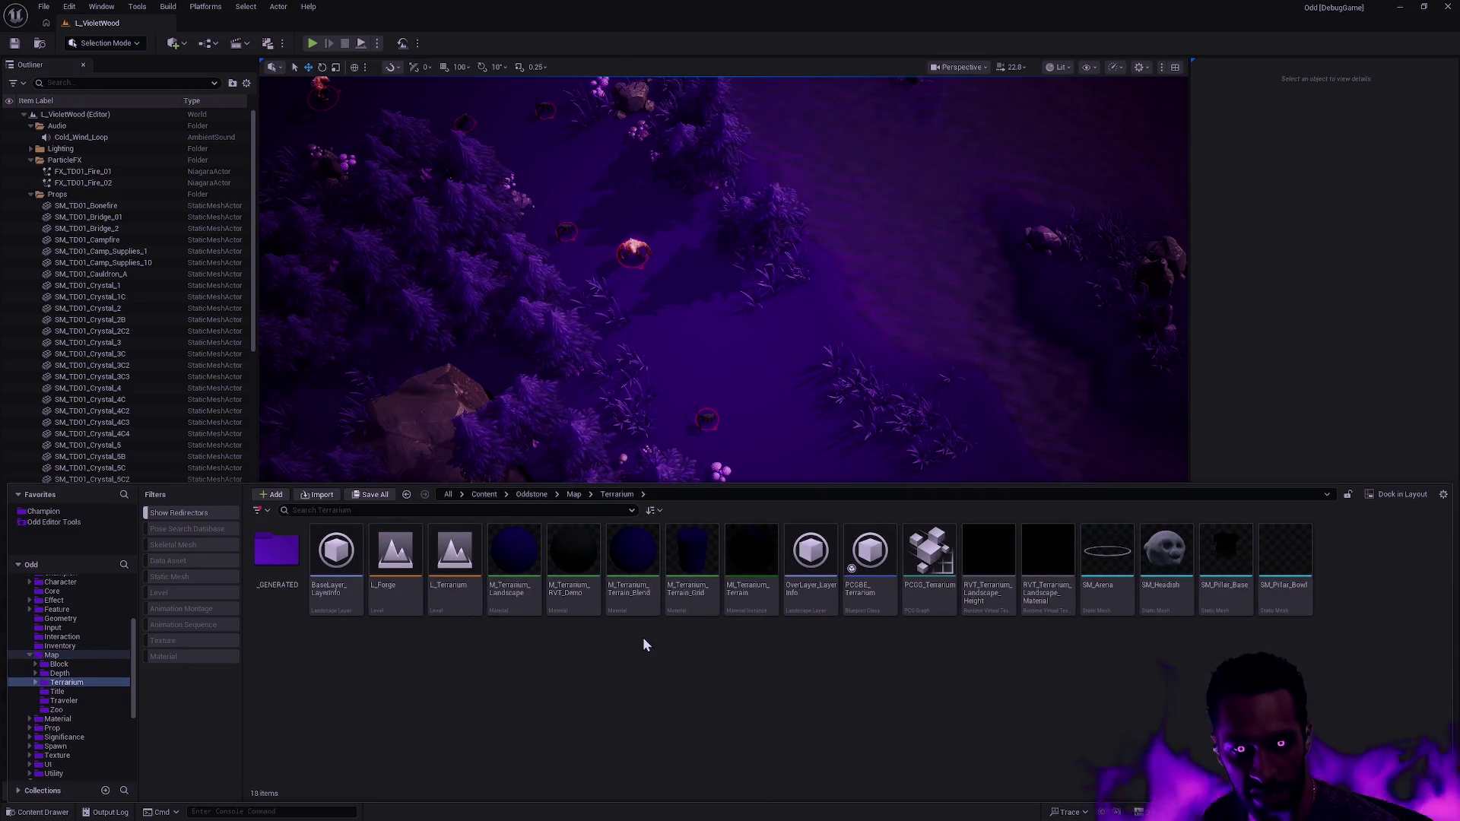
double_click(455, 578)
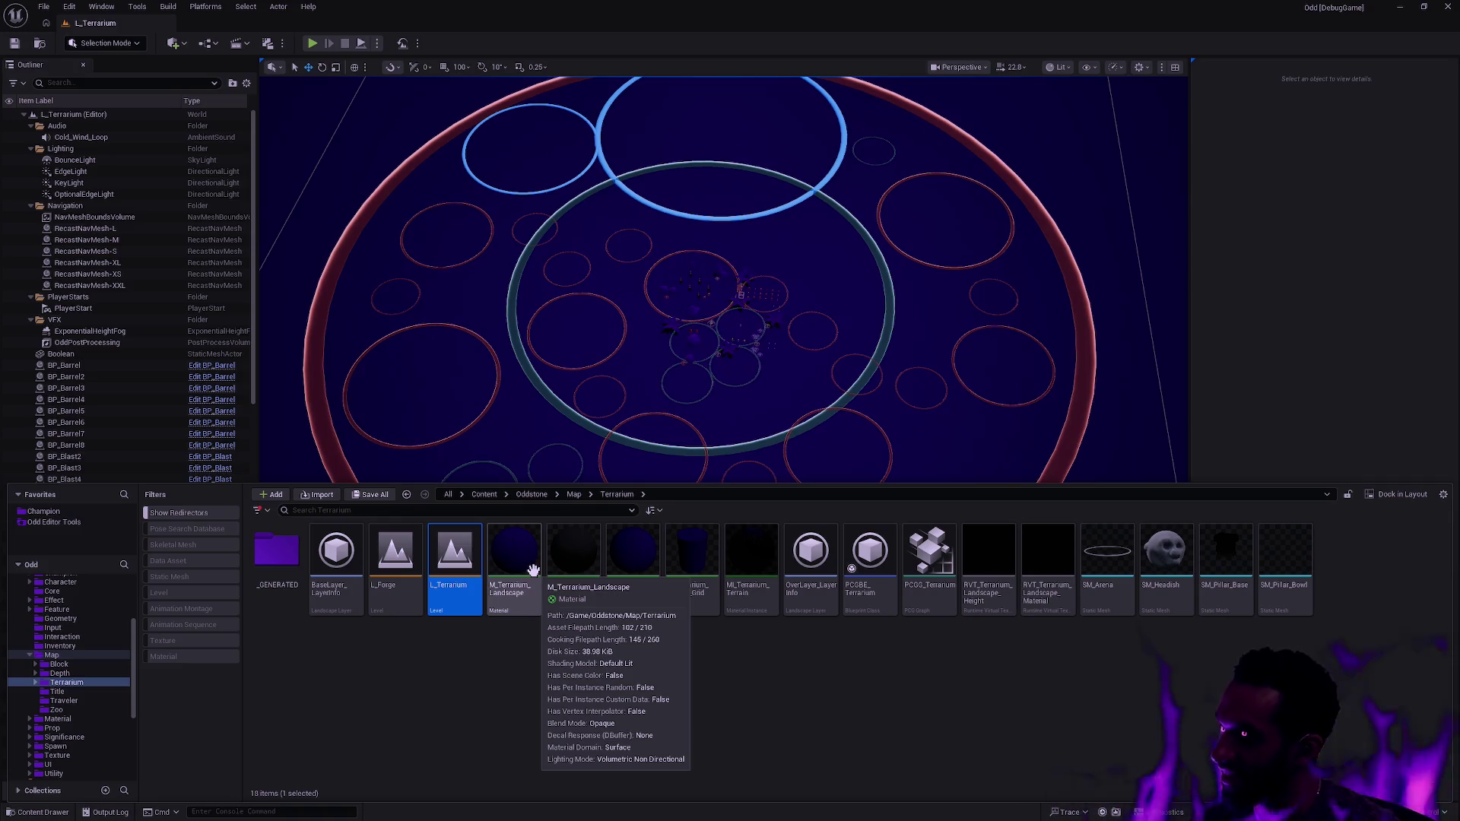
- Close the Content Drawer and fly over L_Terrarium's floor and ring-shaped zones in the F11 immersive viewport
click(890, 419)
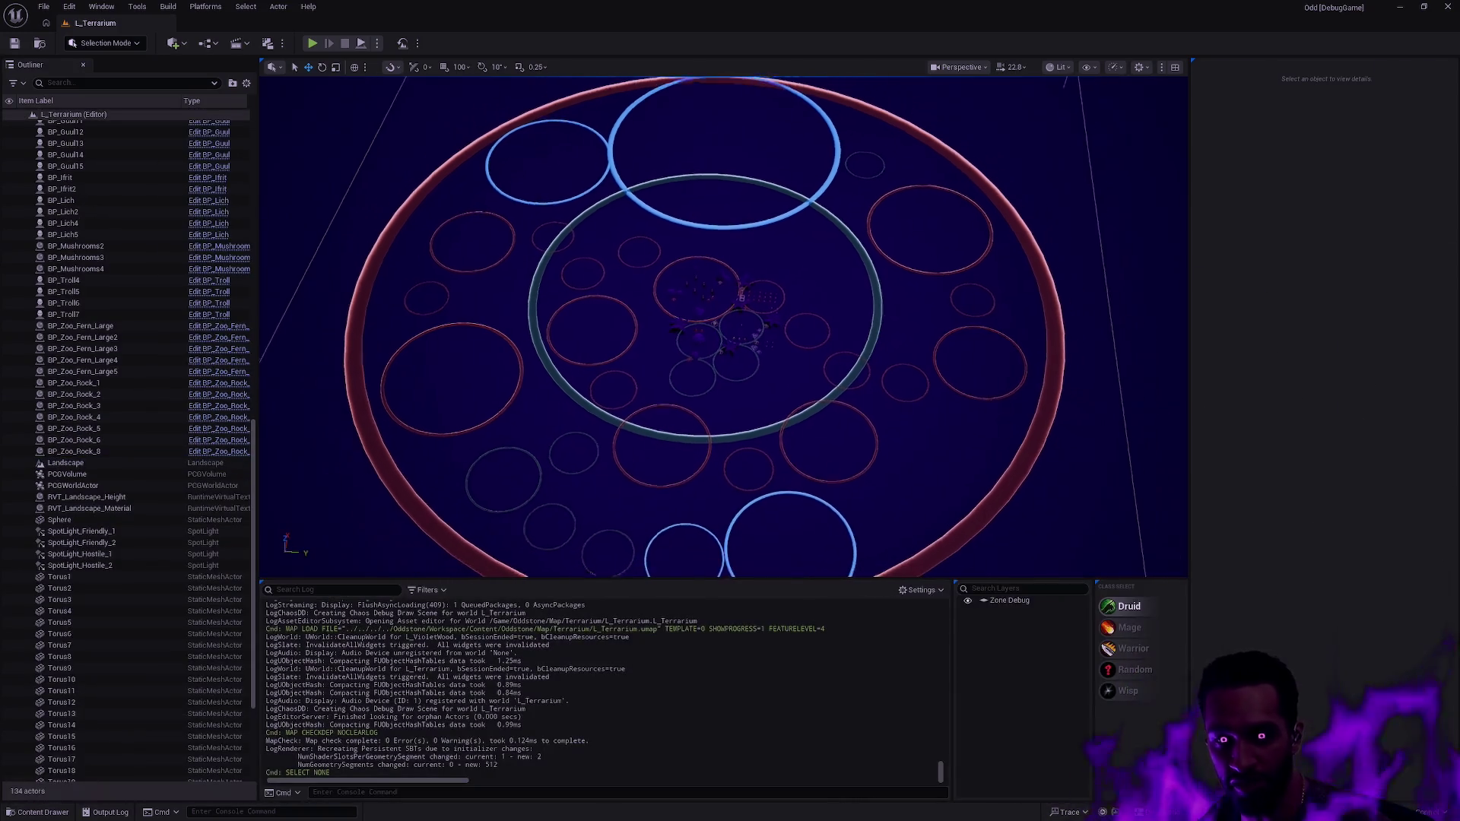
key(F11)
scroll(911, 461, down, 10)
scroll(525, 154, down, 1)
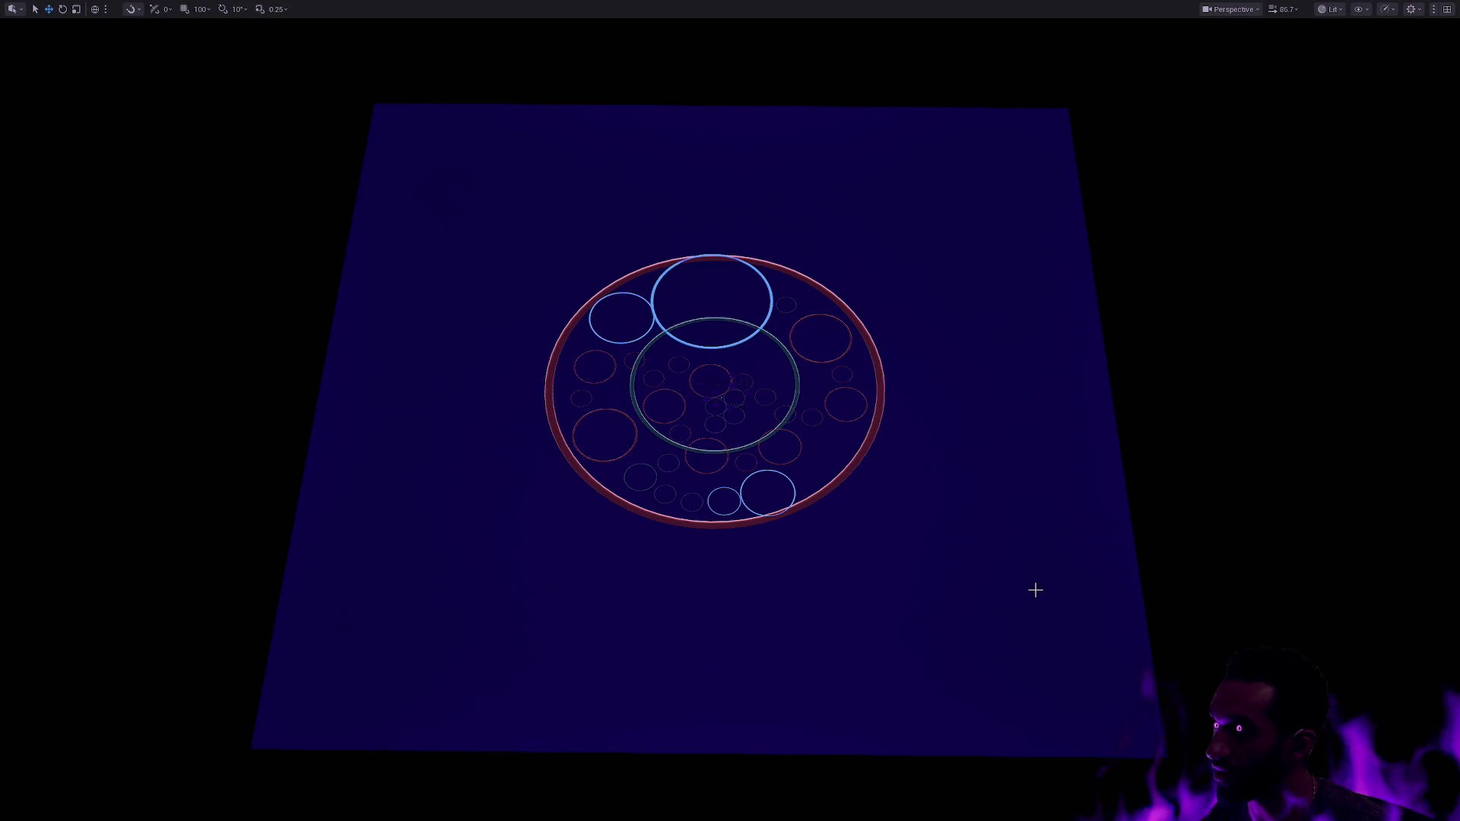
drag(964, 536, 964, 449)
scroll(770, 453, up, 10)
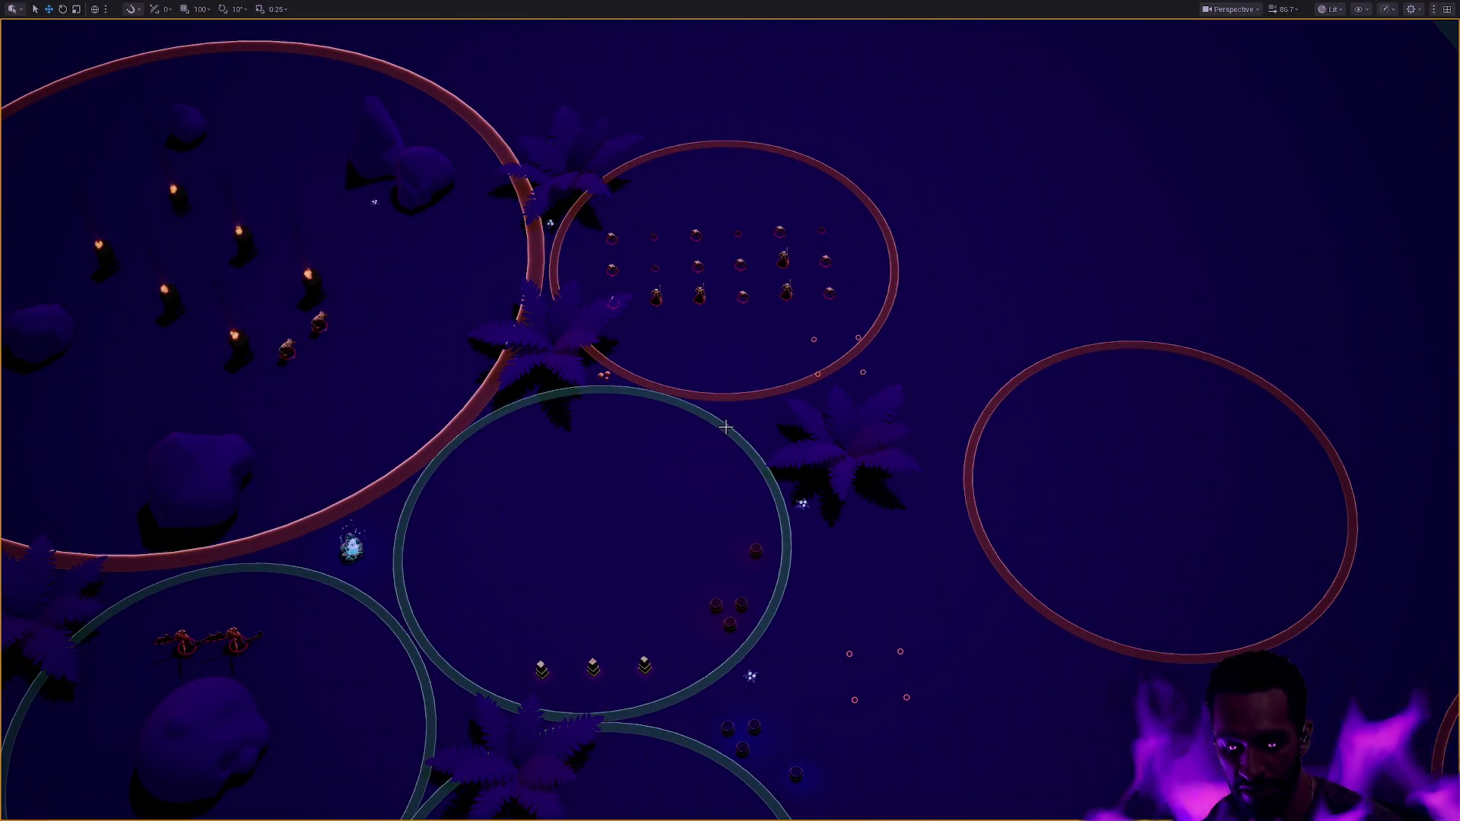
key(F11)
key(Escape)
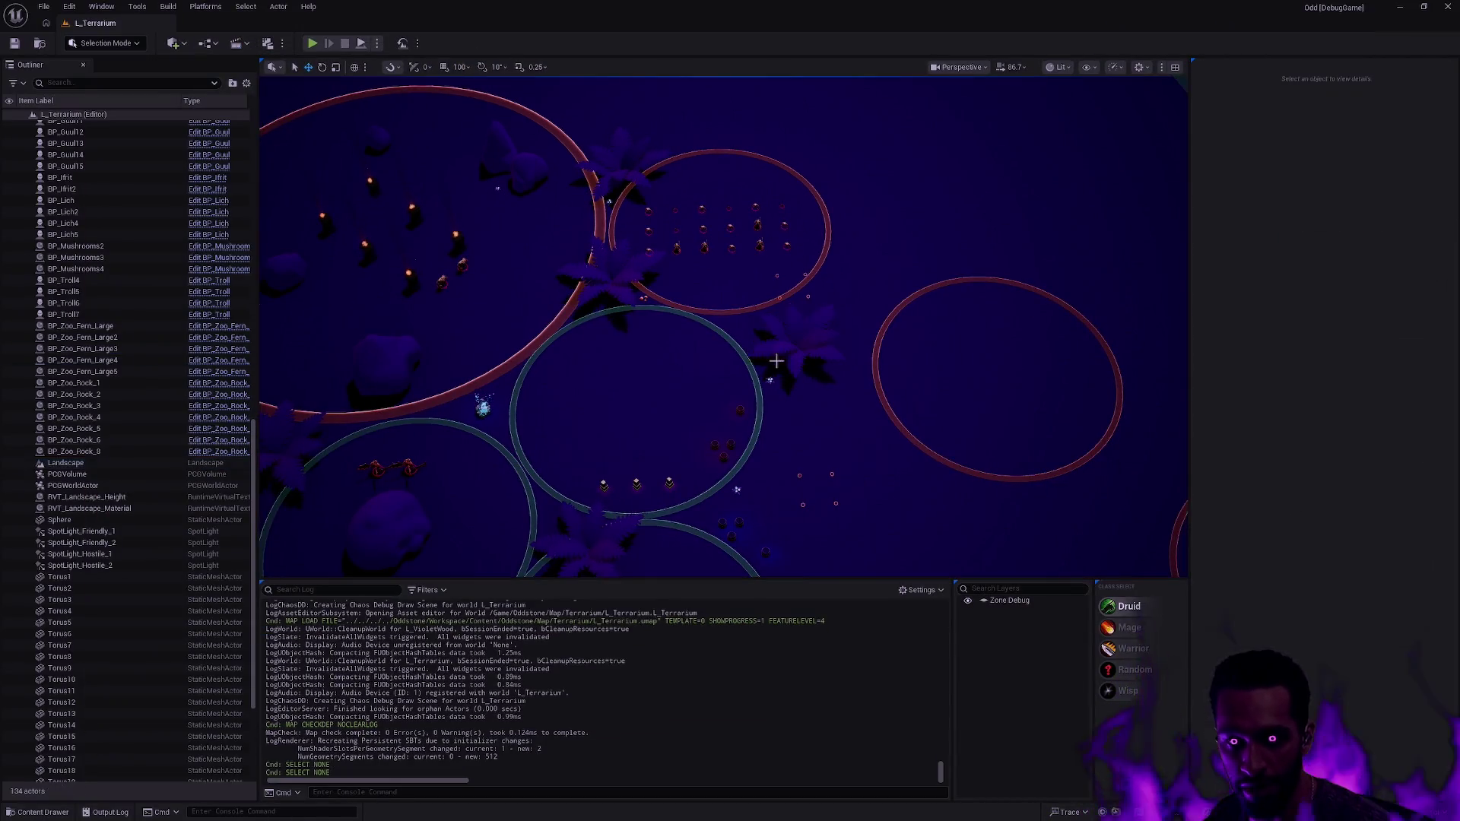
click(733, 342)
mouse_move(765, 412)
mouse_down()
mouse_move(764, 296)
mouse_move(765, 412)
mouse_up()
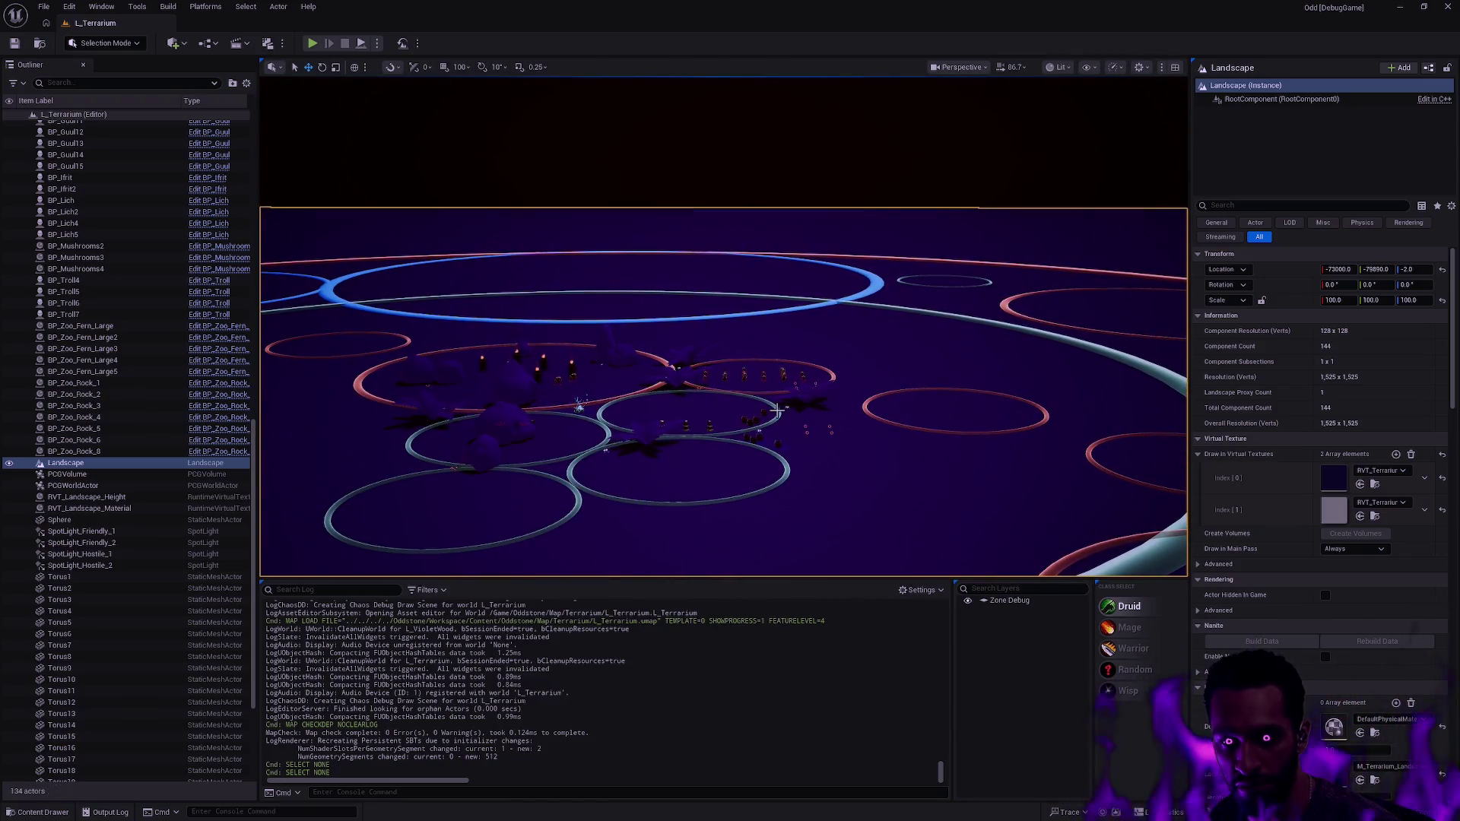
key(Escape)
click(783, 407)
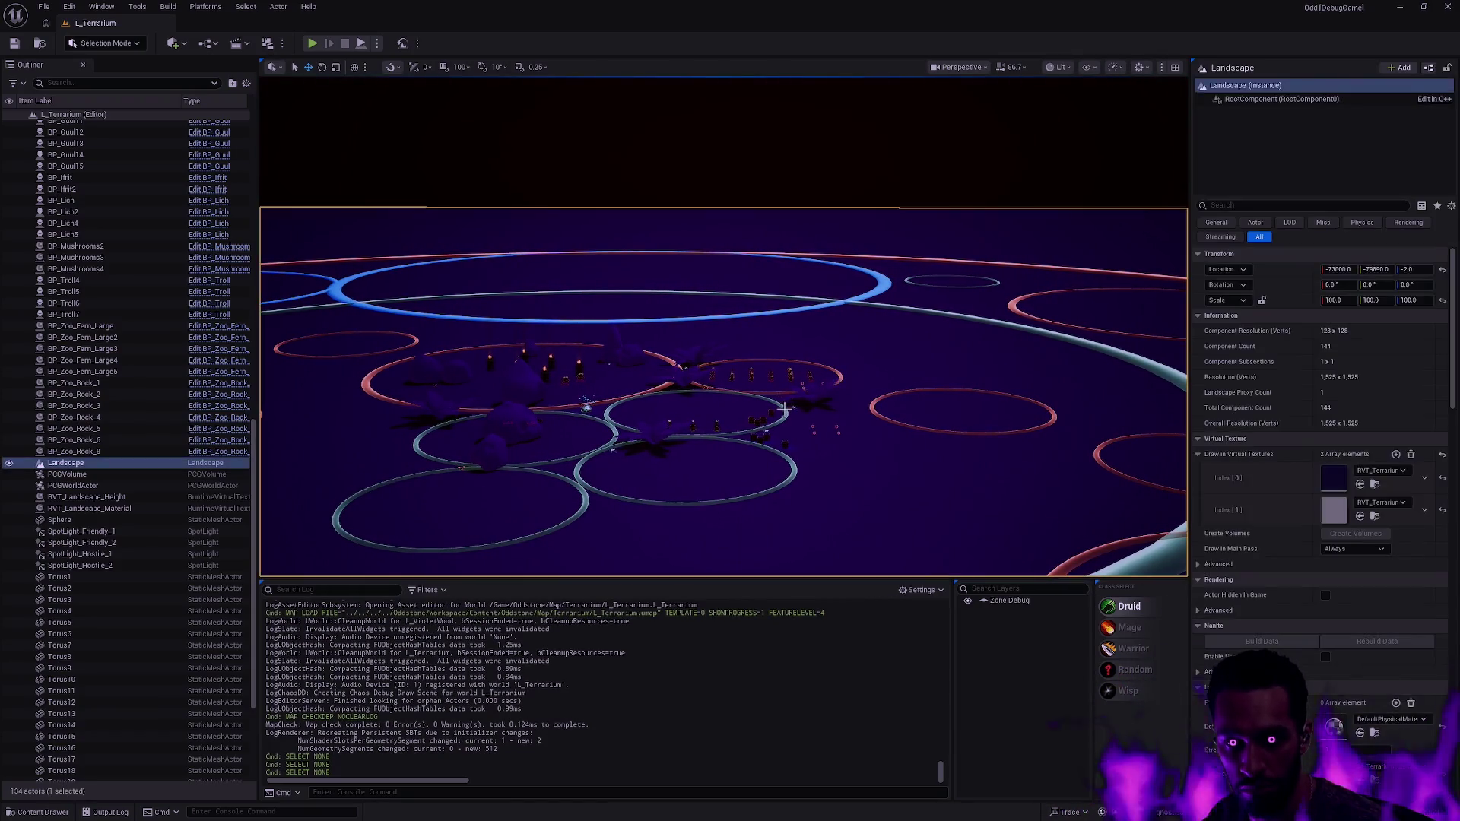
key(Escape)
mouse_move(784, 406)
mouse_down()
mouse_move(783, 357)
mouse_move(806, 389)
mouse_up()
click(806, 388)
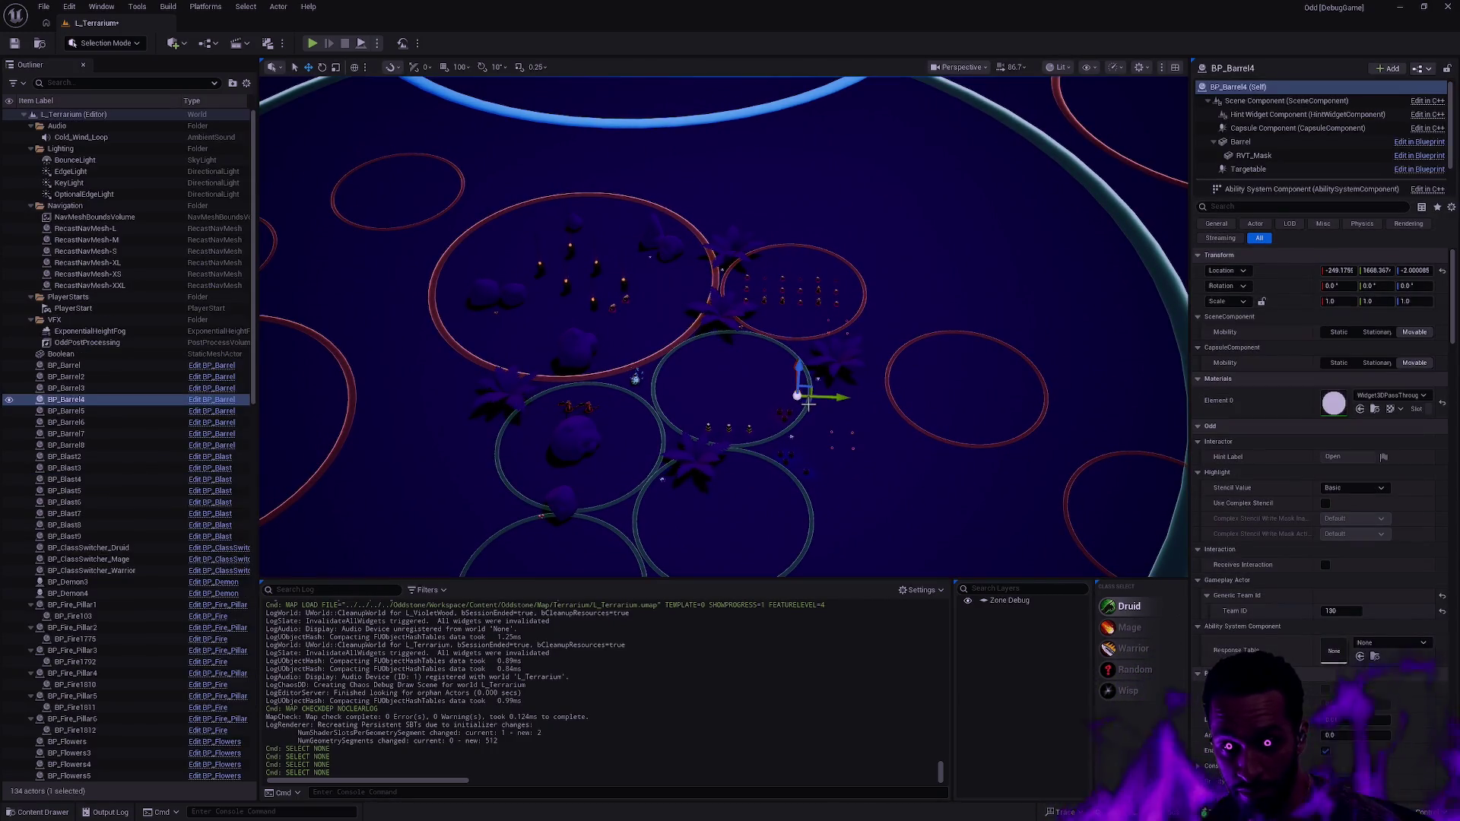
click(807, 405)
key(Escape)
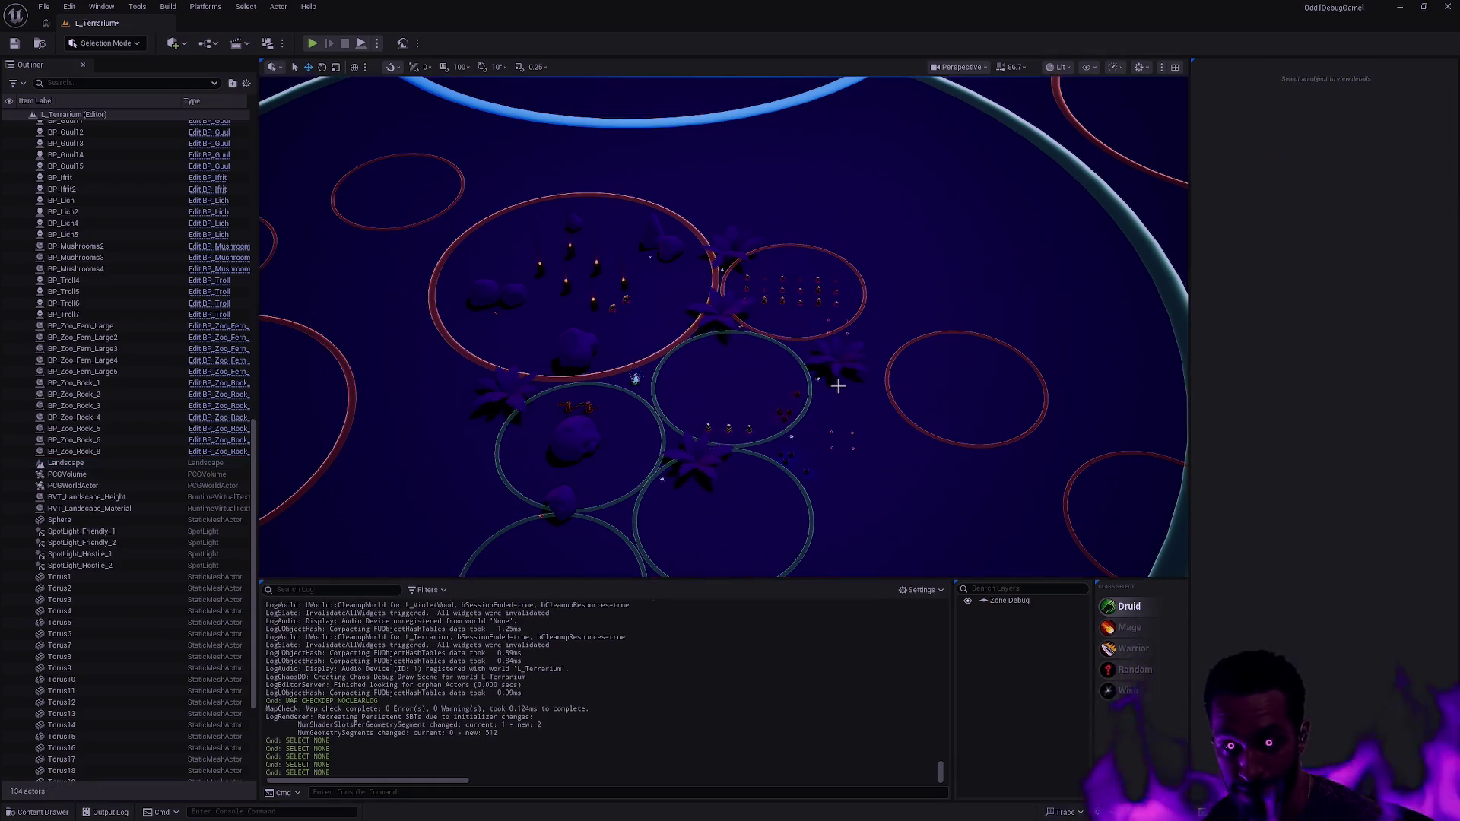
scroll(724, 327, up, 6)
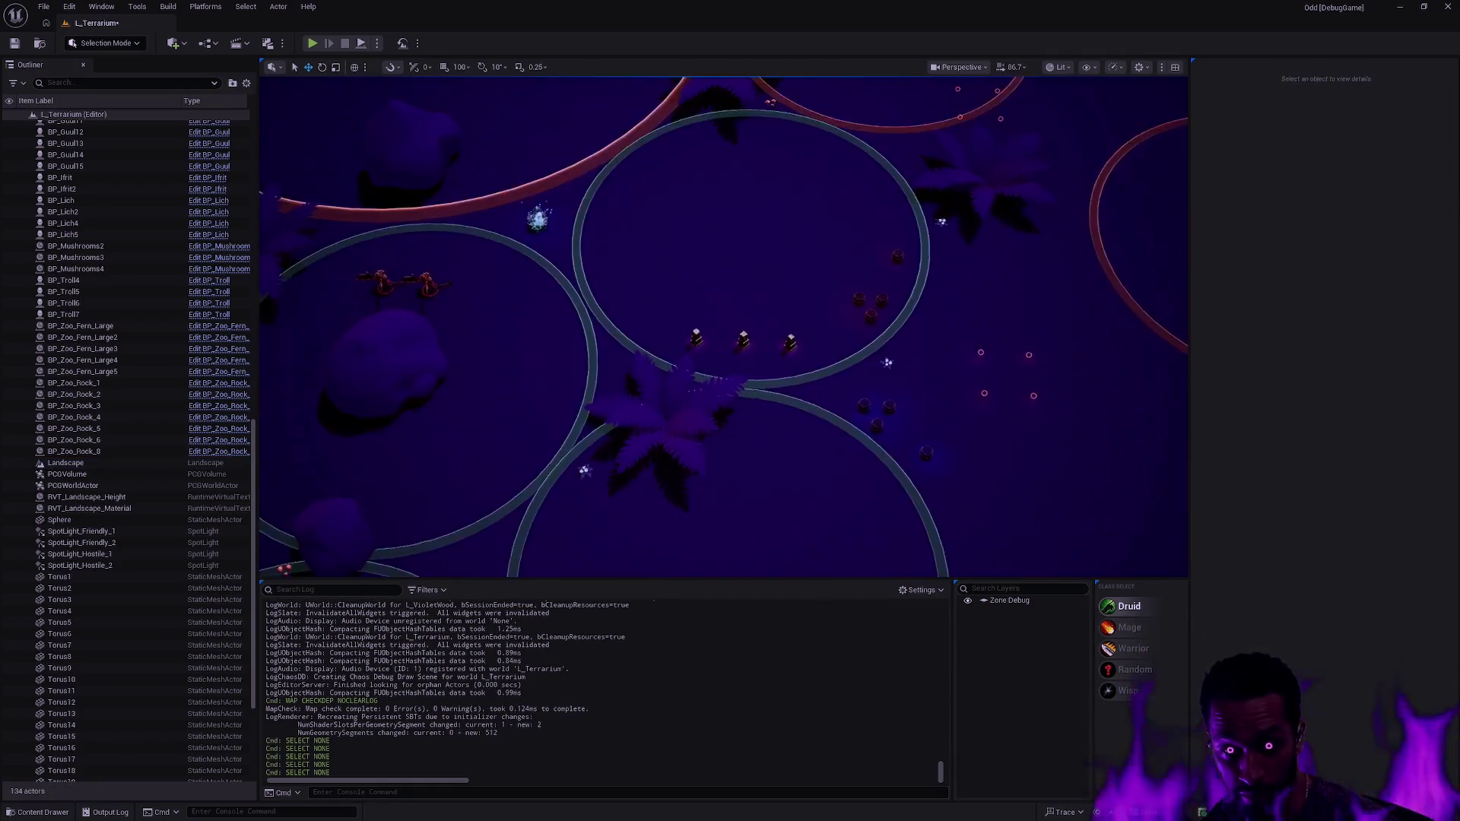
scroll(653, 439, down, 3)
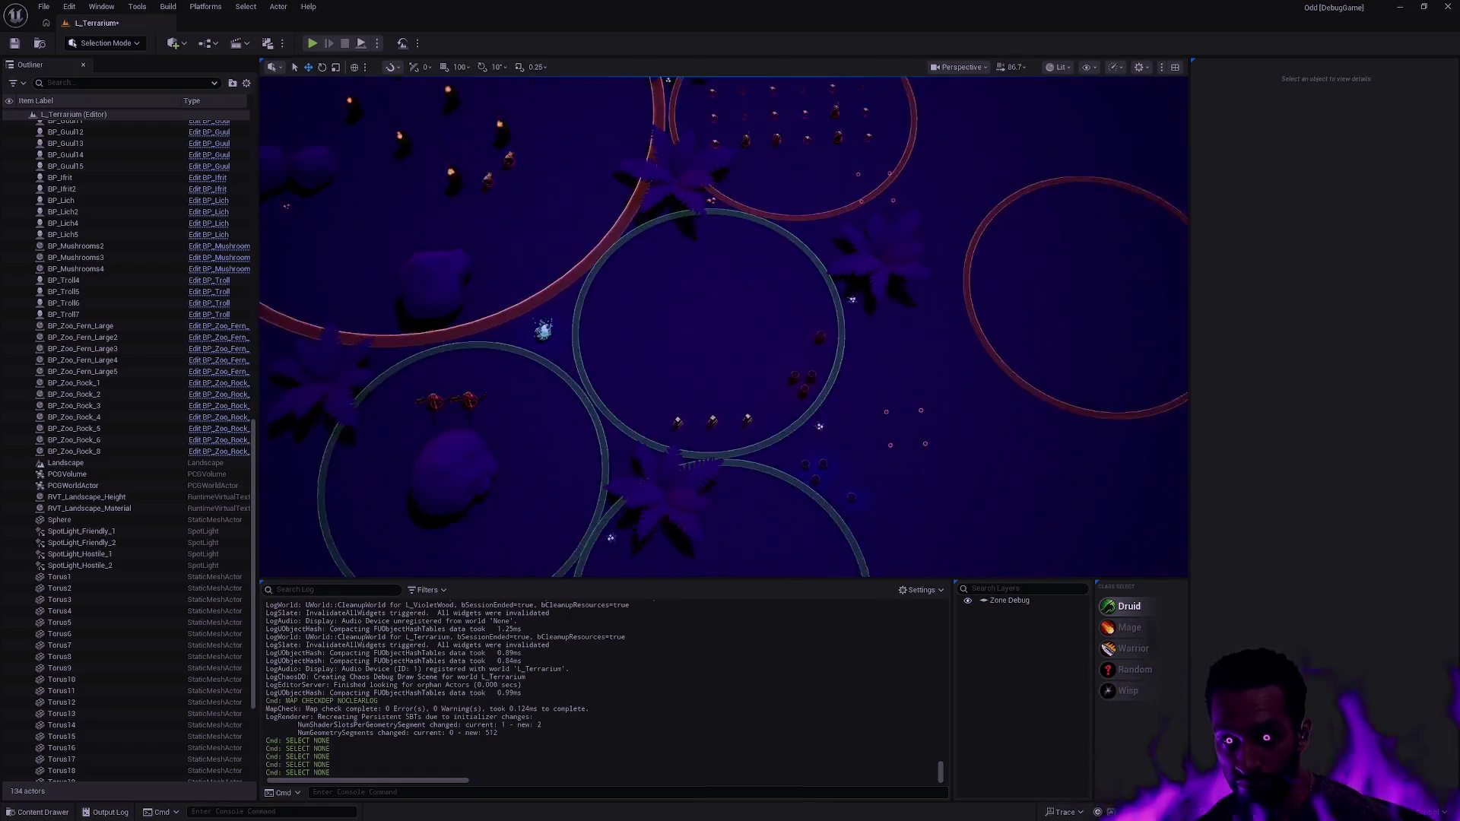
scroll(653, 439, up, 2)
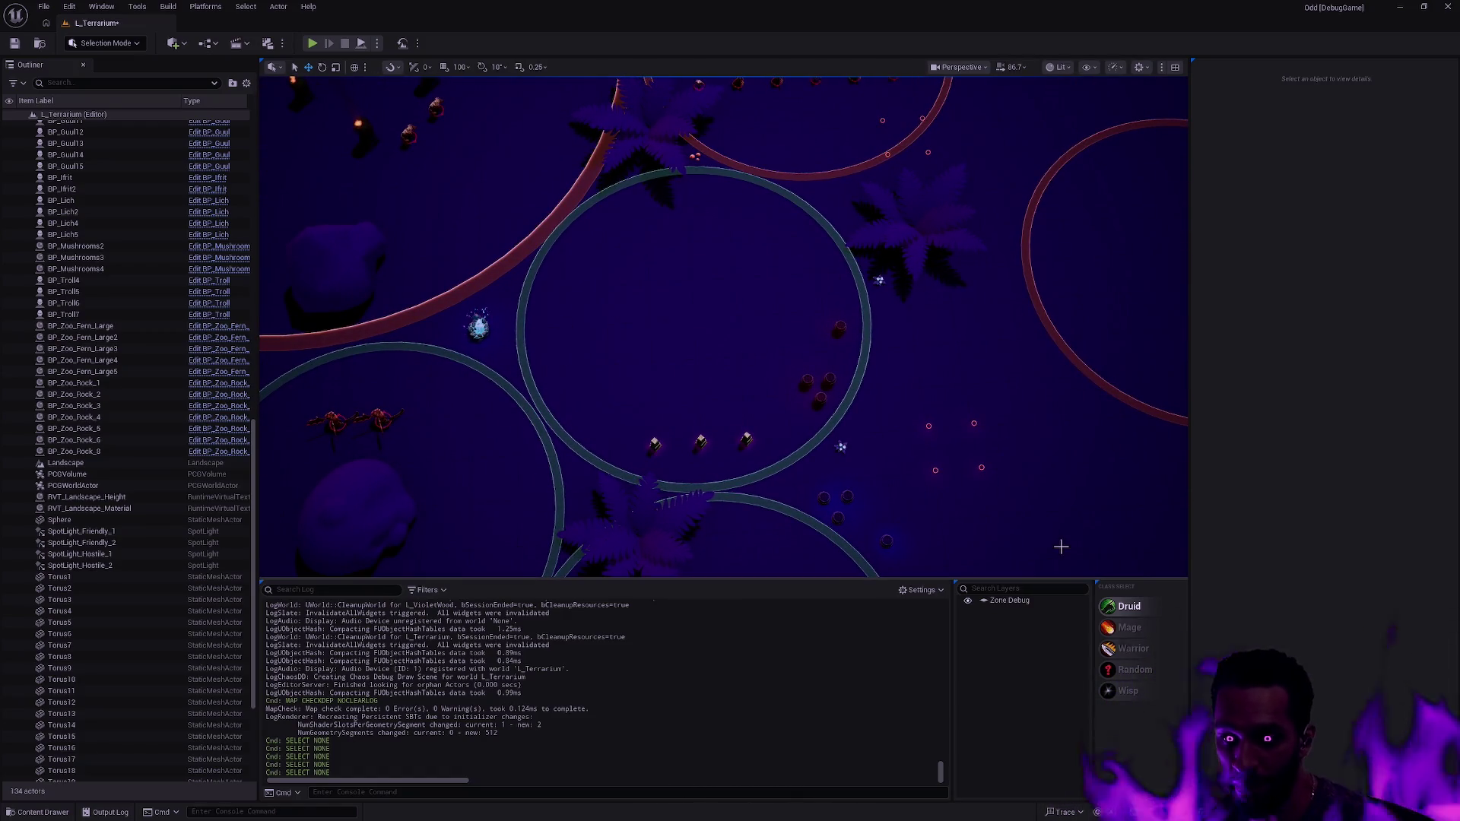
scroll(830, 421, up, 10)
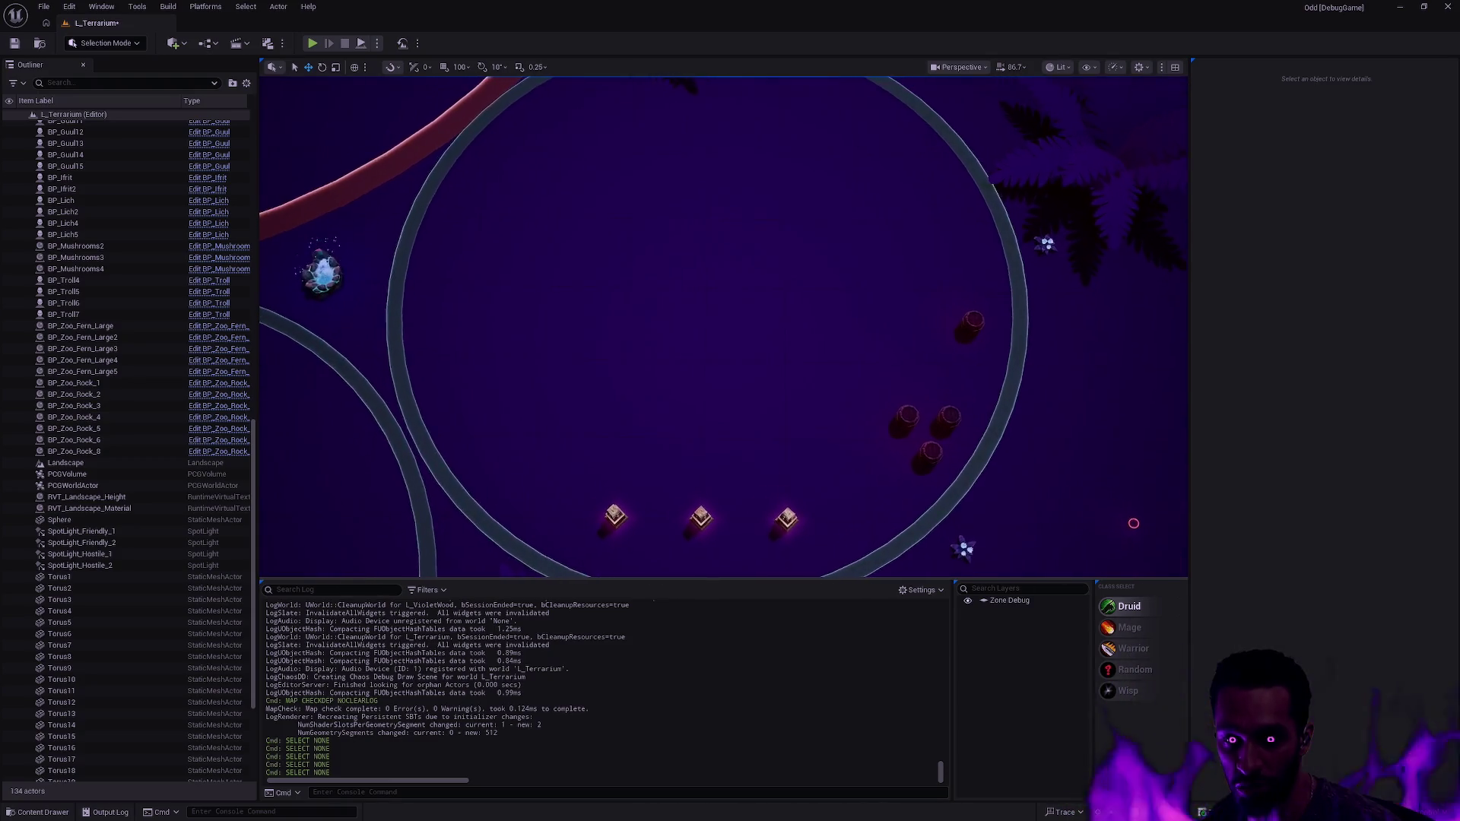
scroll(925, 537, down, 4)
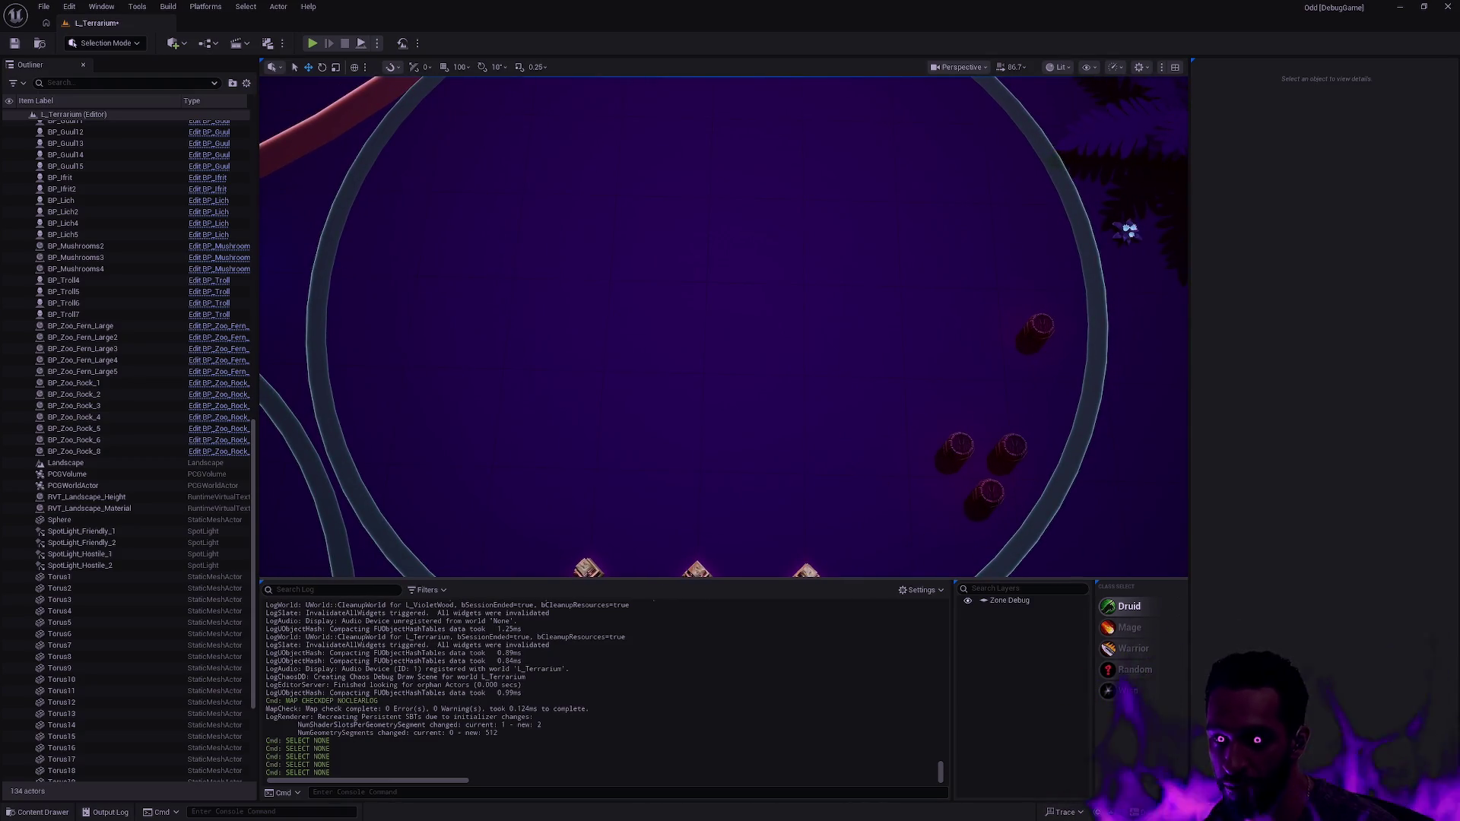
scroll(721, 285, down, 10)
scroll(722, 327, down, 8)
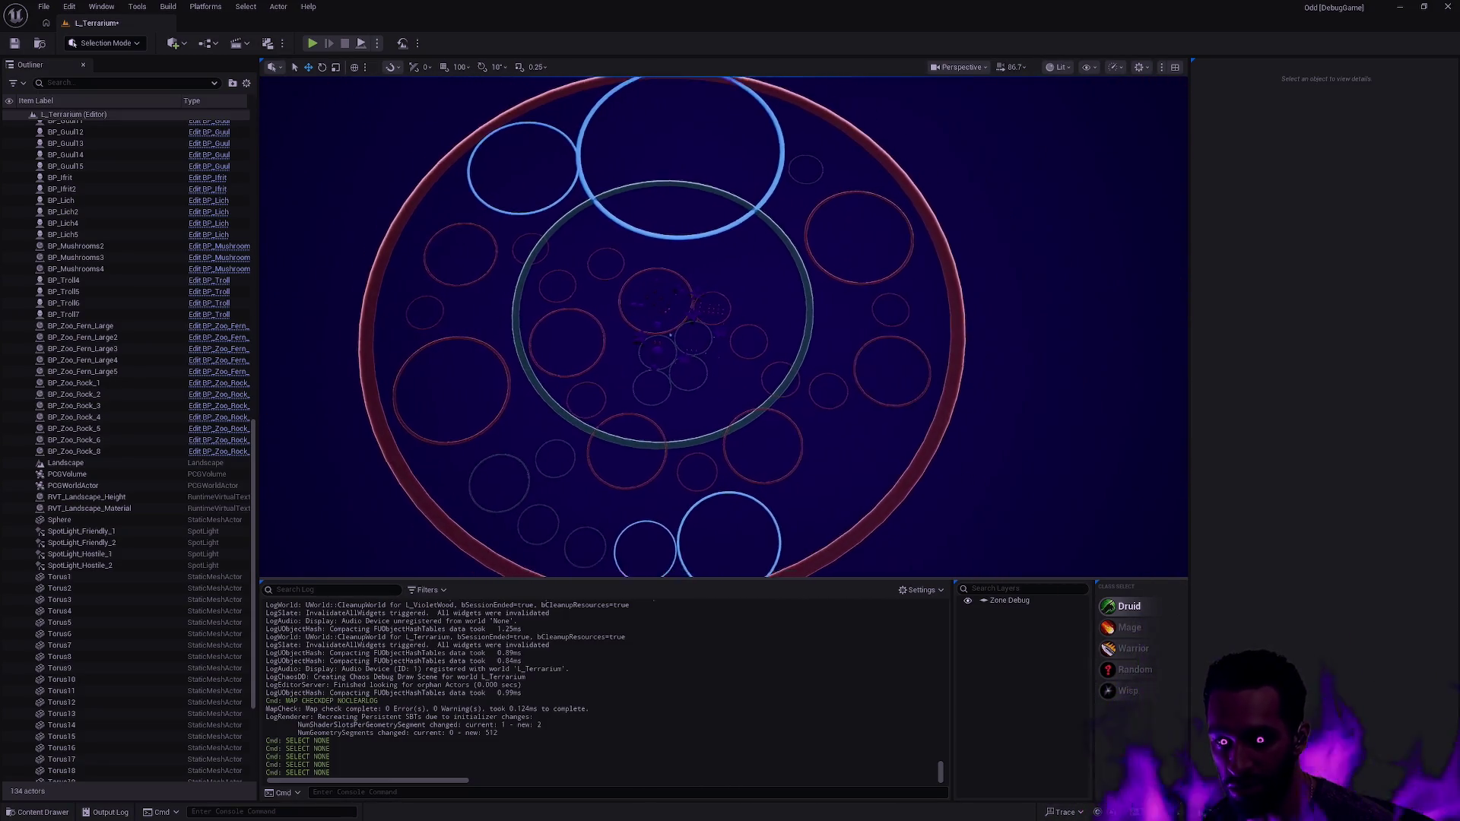
key(Left)
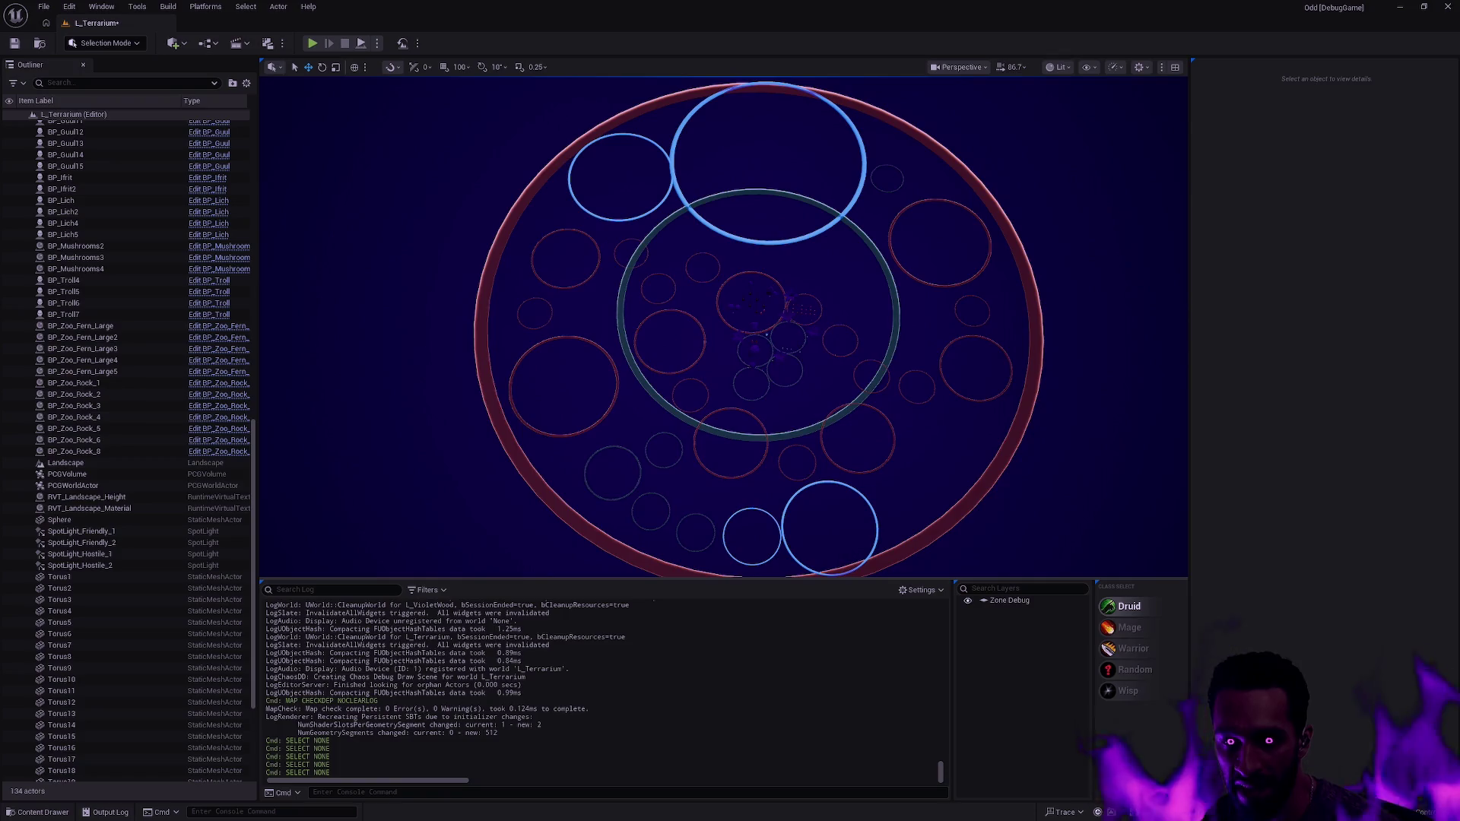
scroll(723, 327, up, 10)
scroll(723, 327, up, 5)
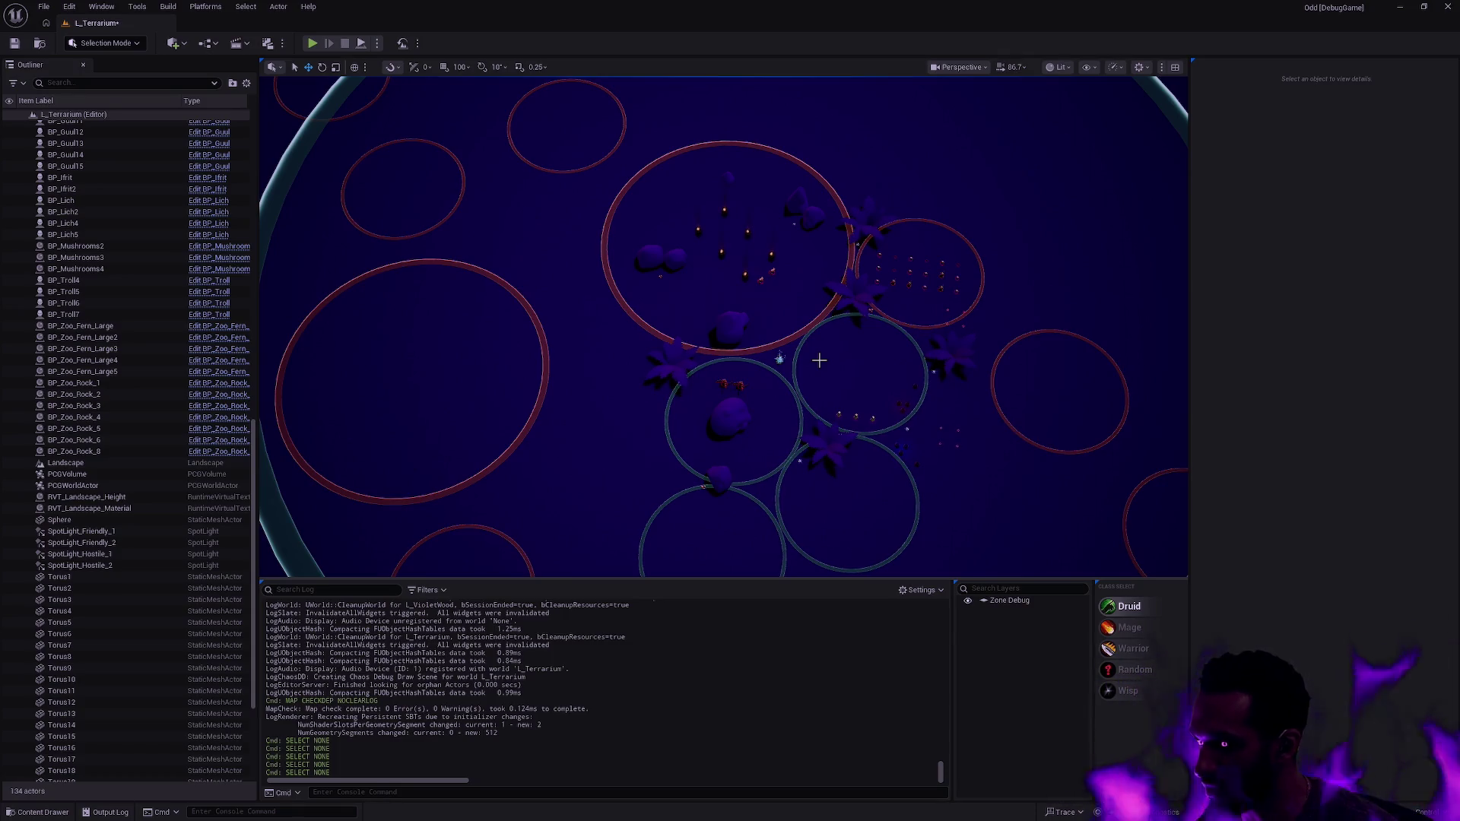
scroll(722, 327, up, 10)
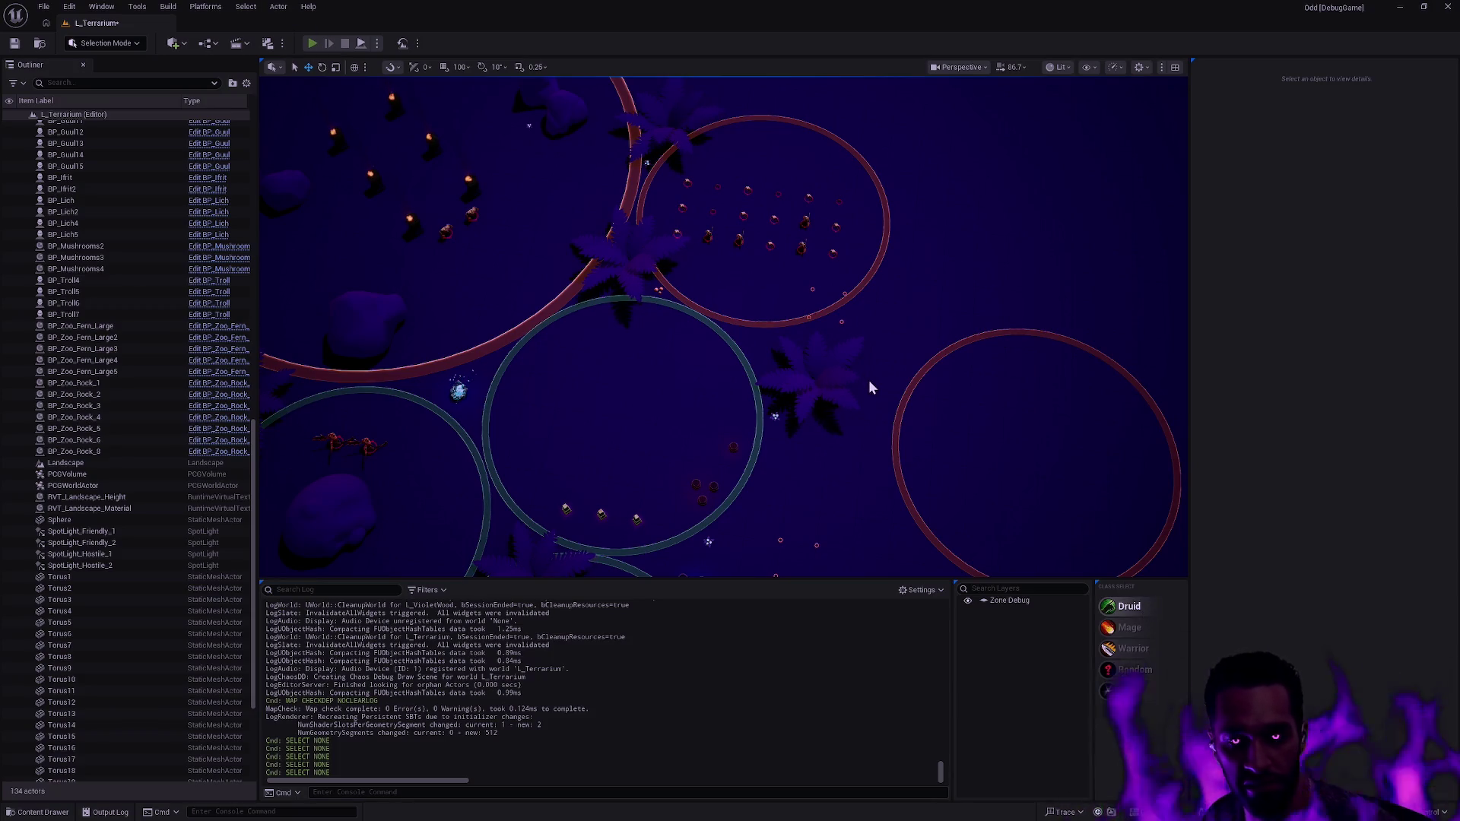
key(alt+p)
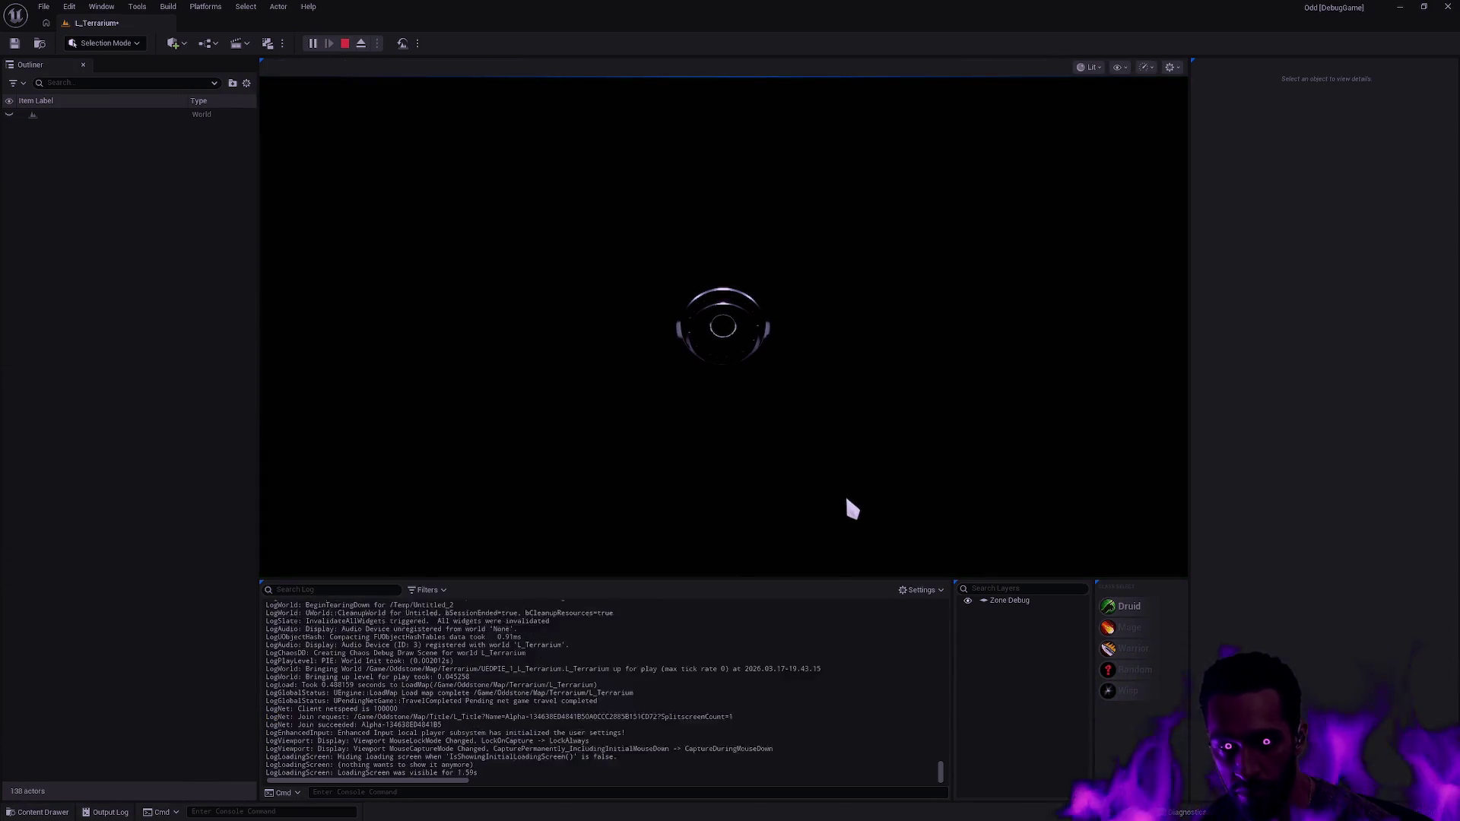
- Go fullscreen, walk the champion to the barrels, and hit them with three E casts
key(F11)
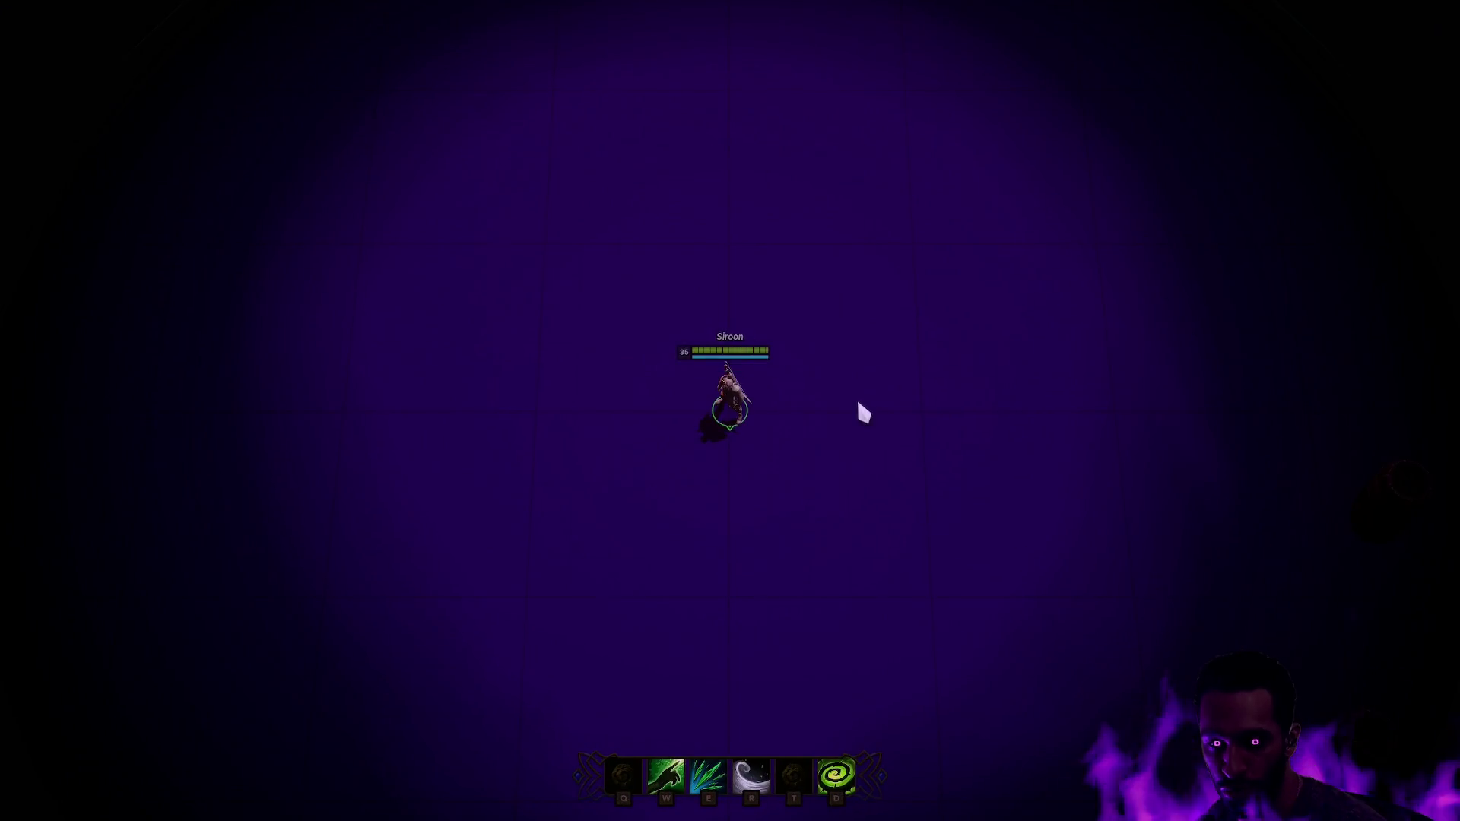
right_click(809, 532)
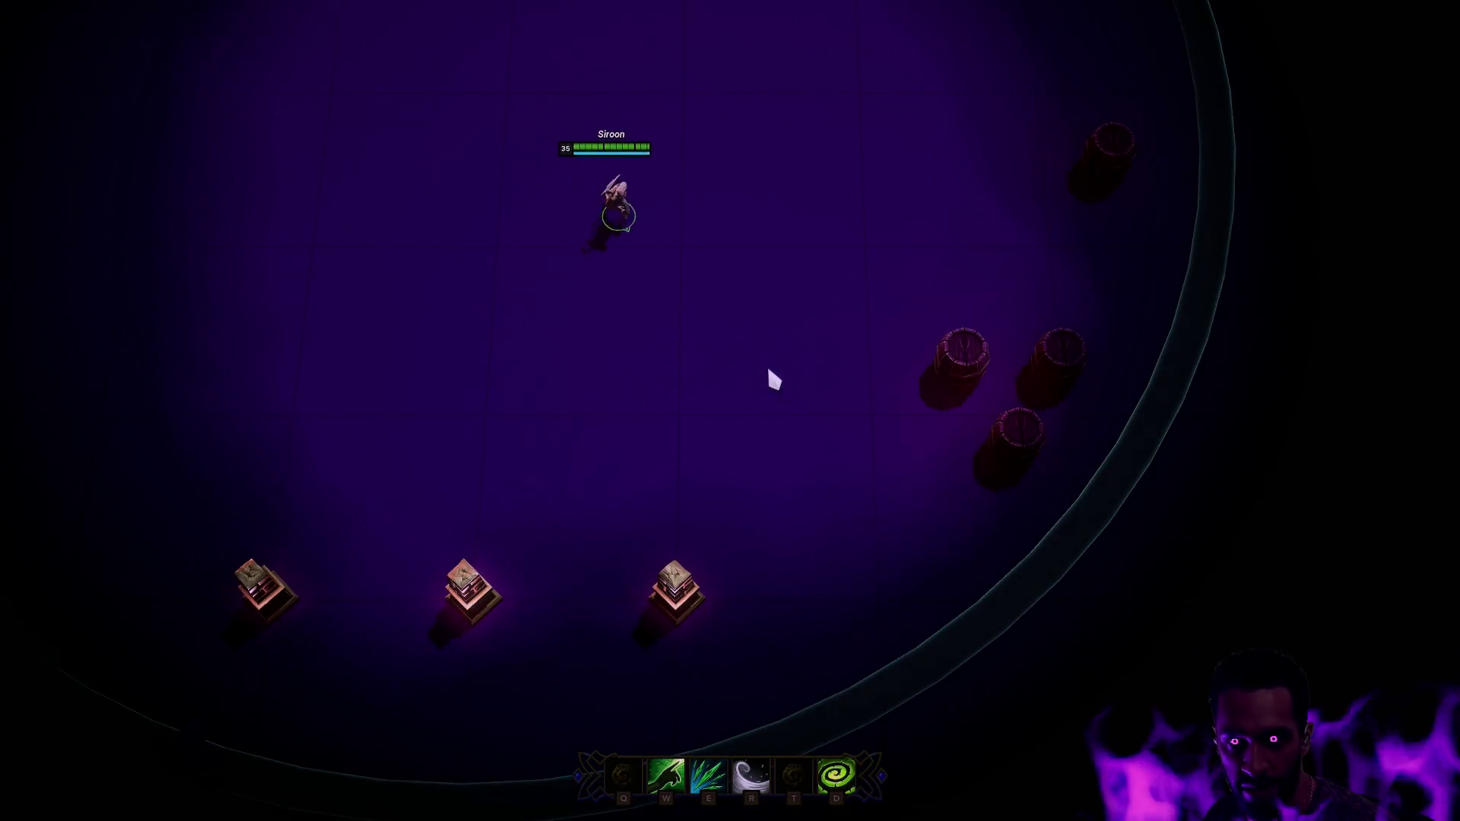
right_click(671, 365)
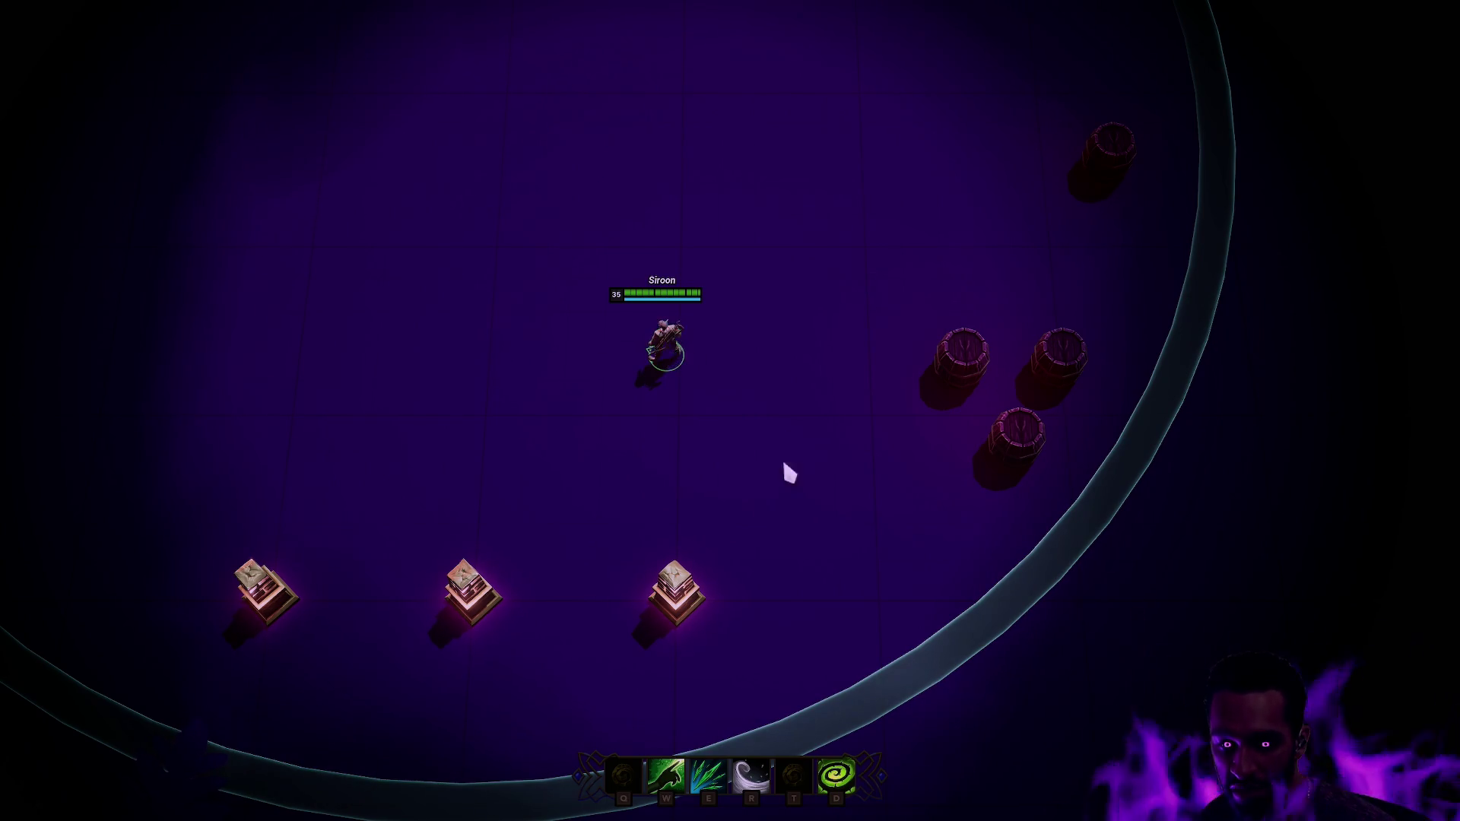
right_click(912, 490)
key(e)
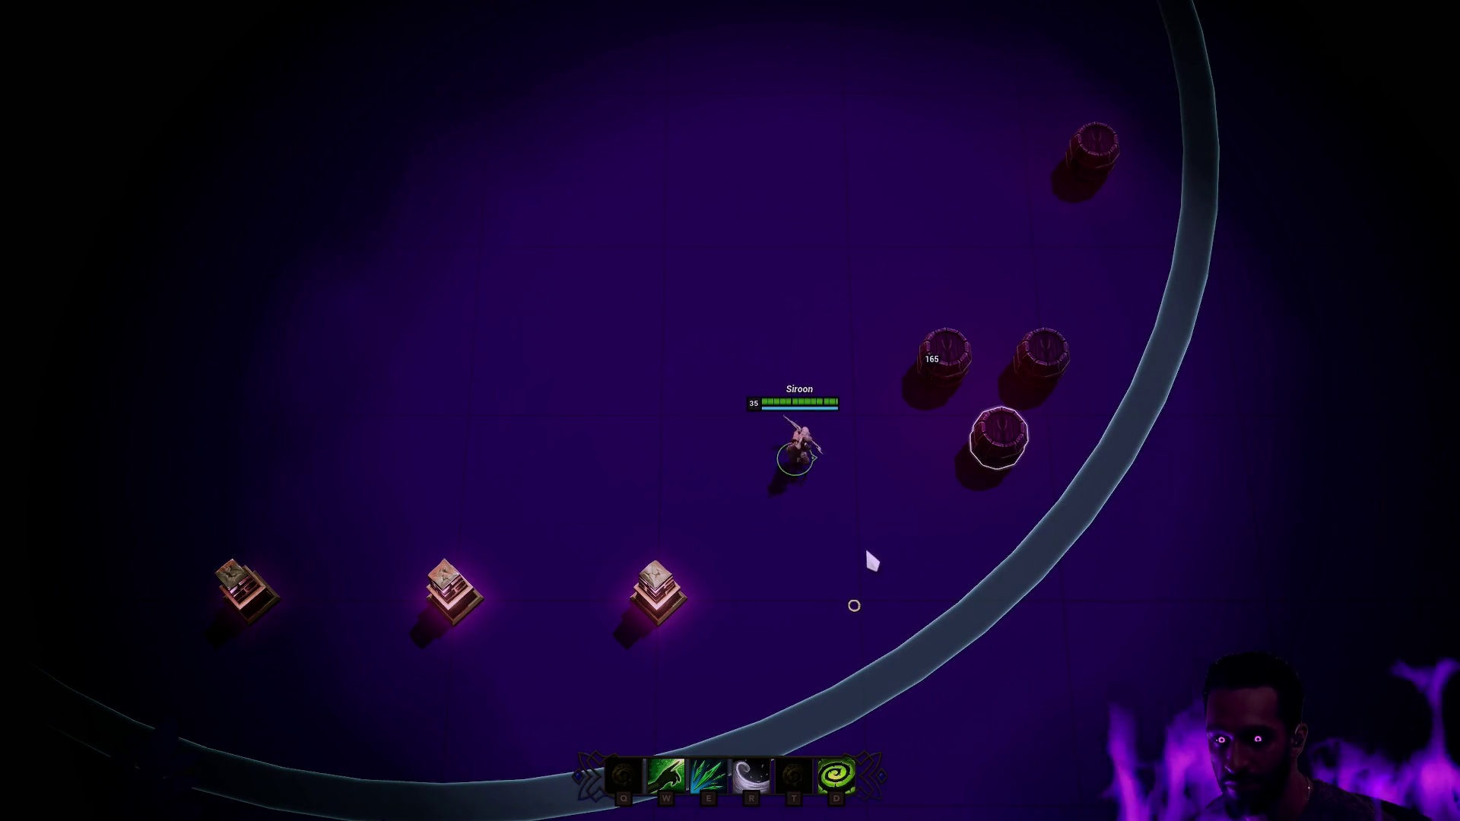
key(e)
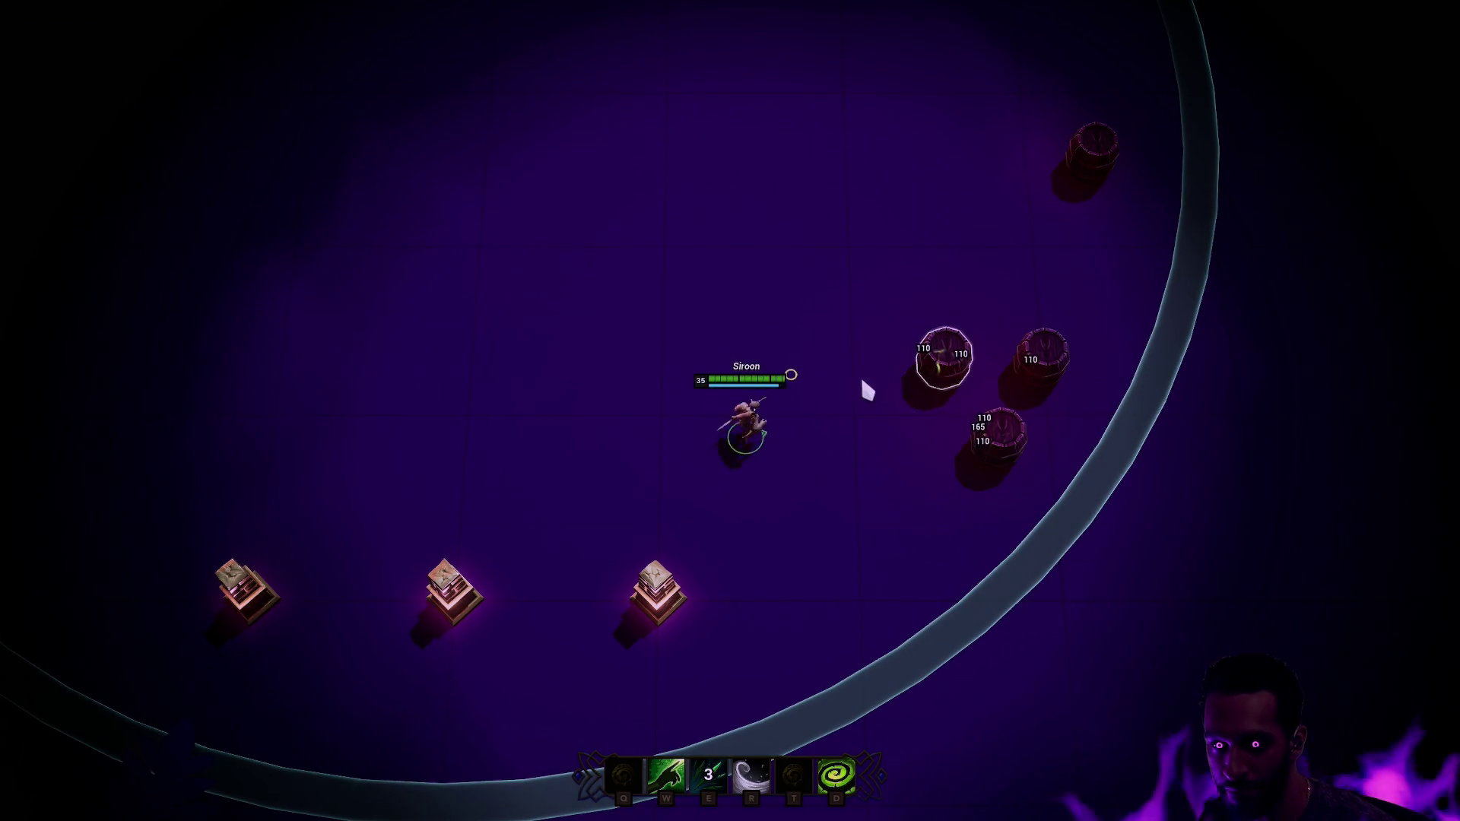
key(e)
key(e)
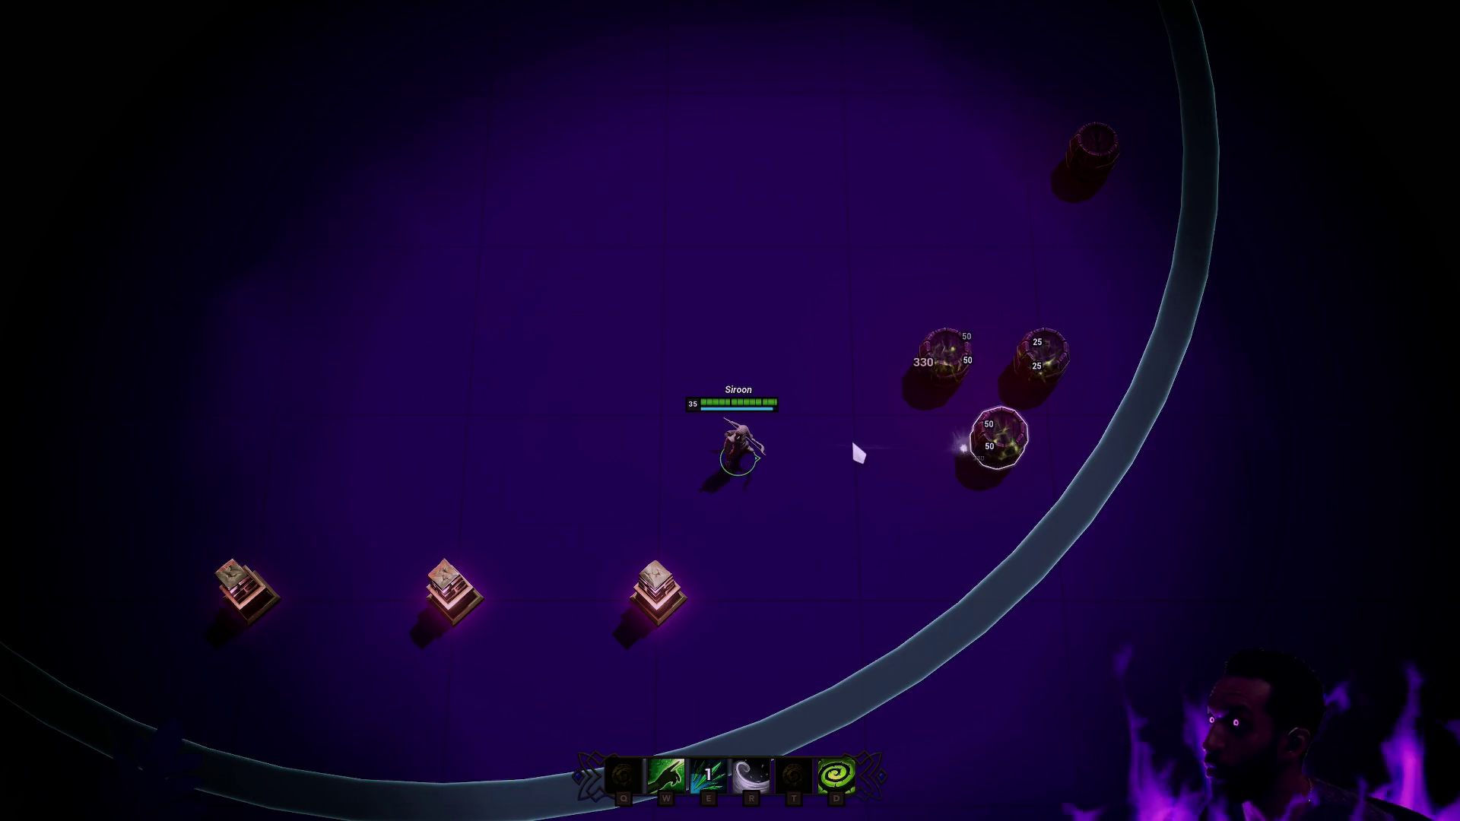
- Move the champion around the ring, activate the D buff, and strike the barrels again with E
right_click(804, 349)
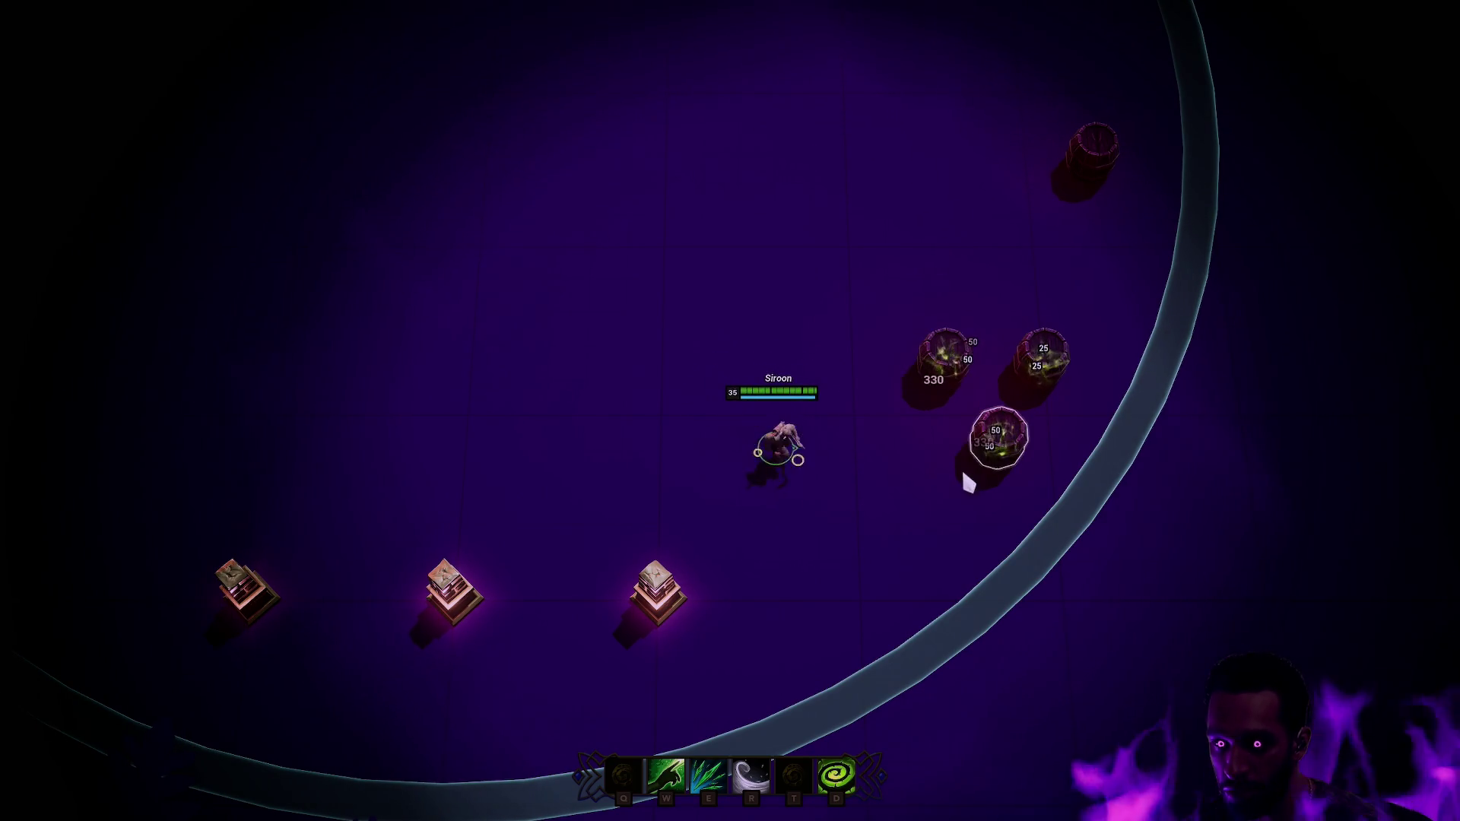
right_click(846, 517)
right_click(733, 516)
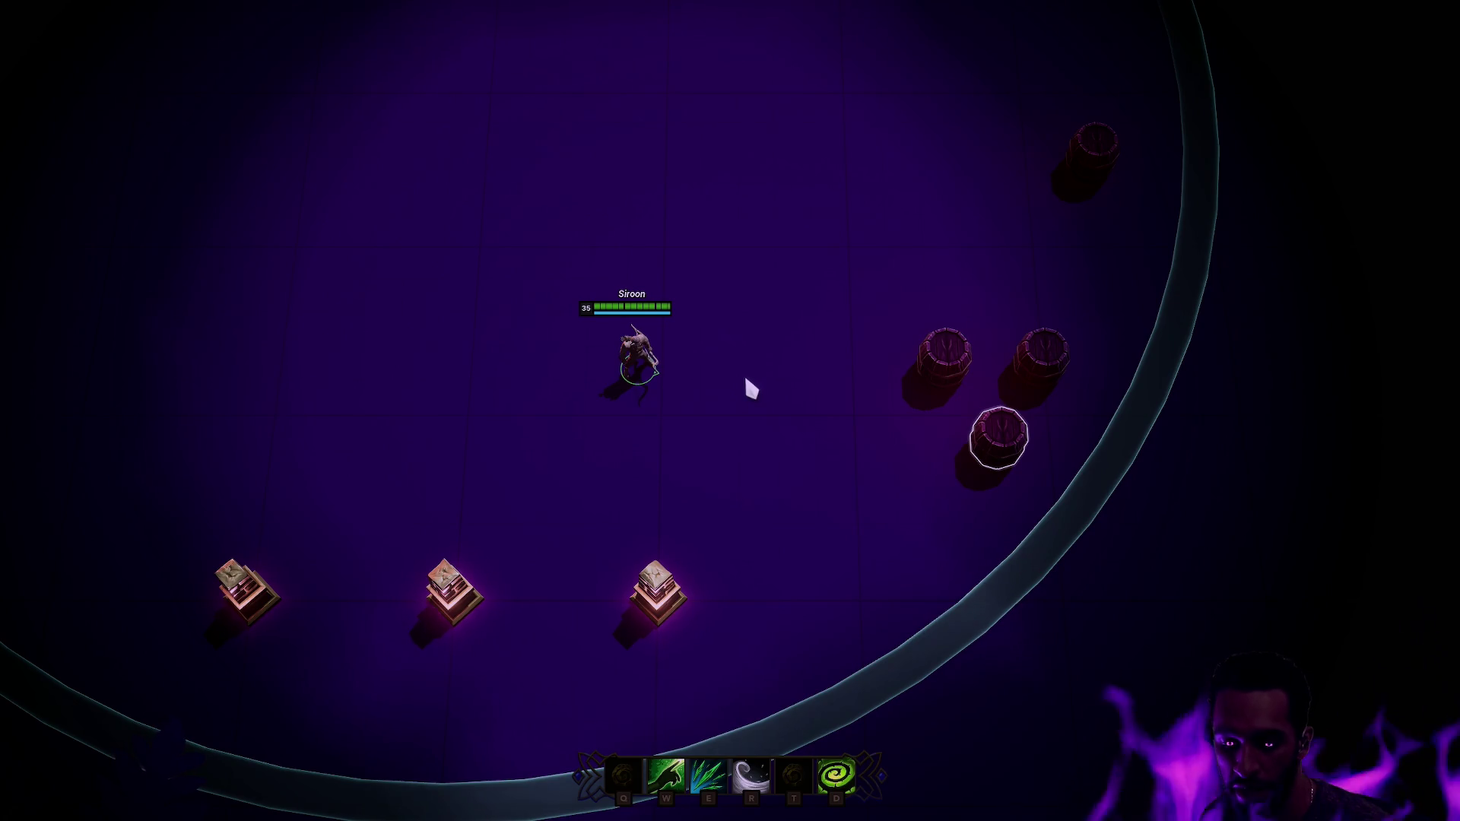
right_click(773, 303)
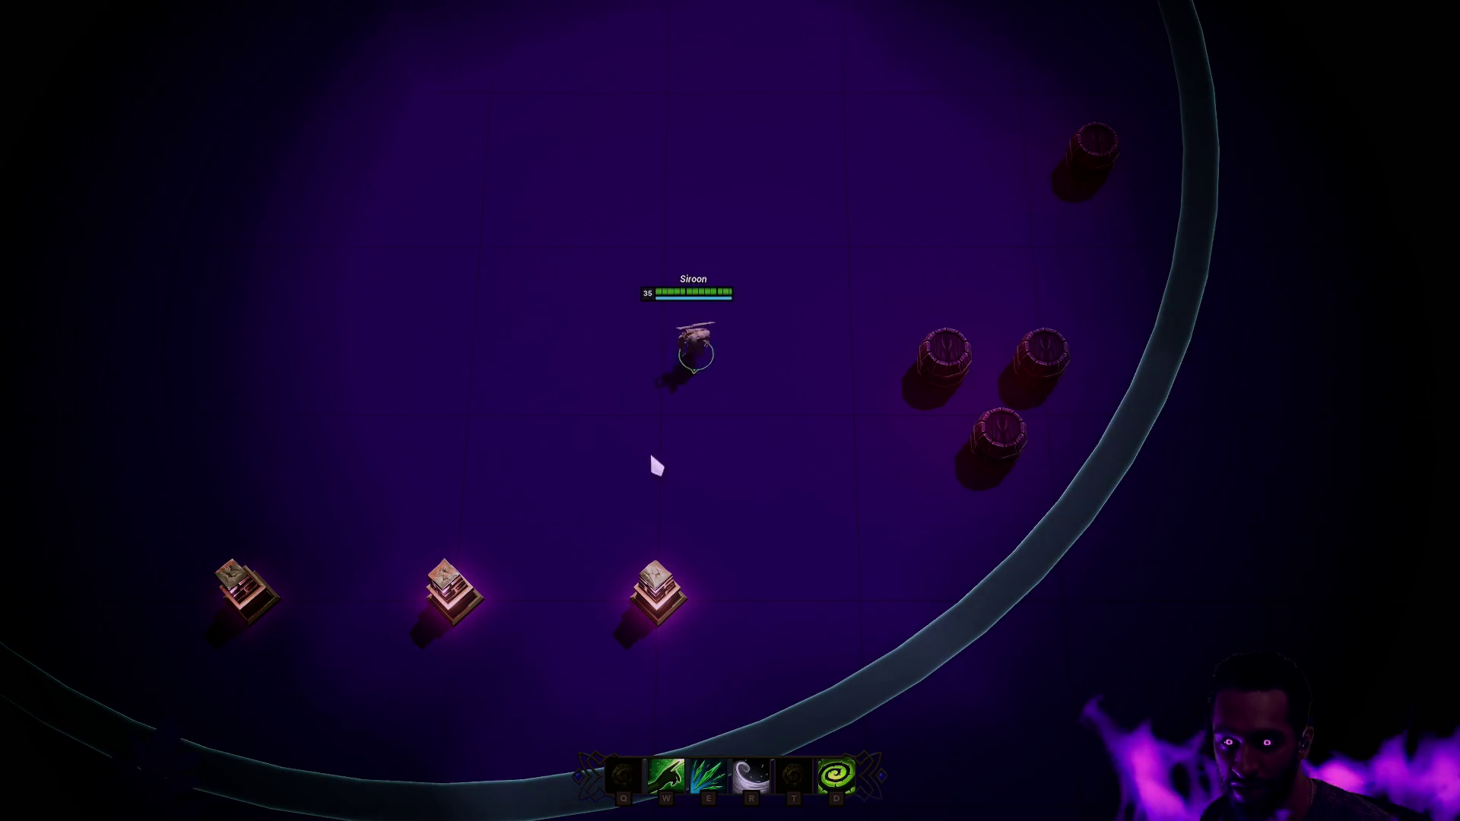
key(d)
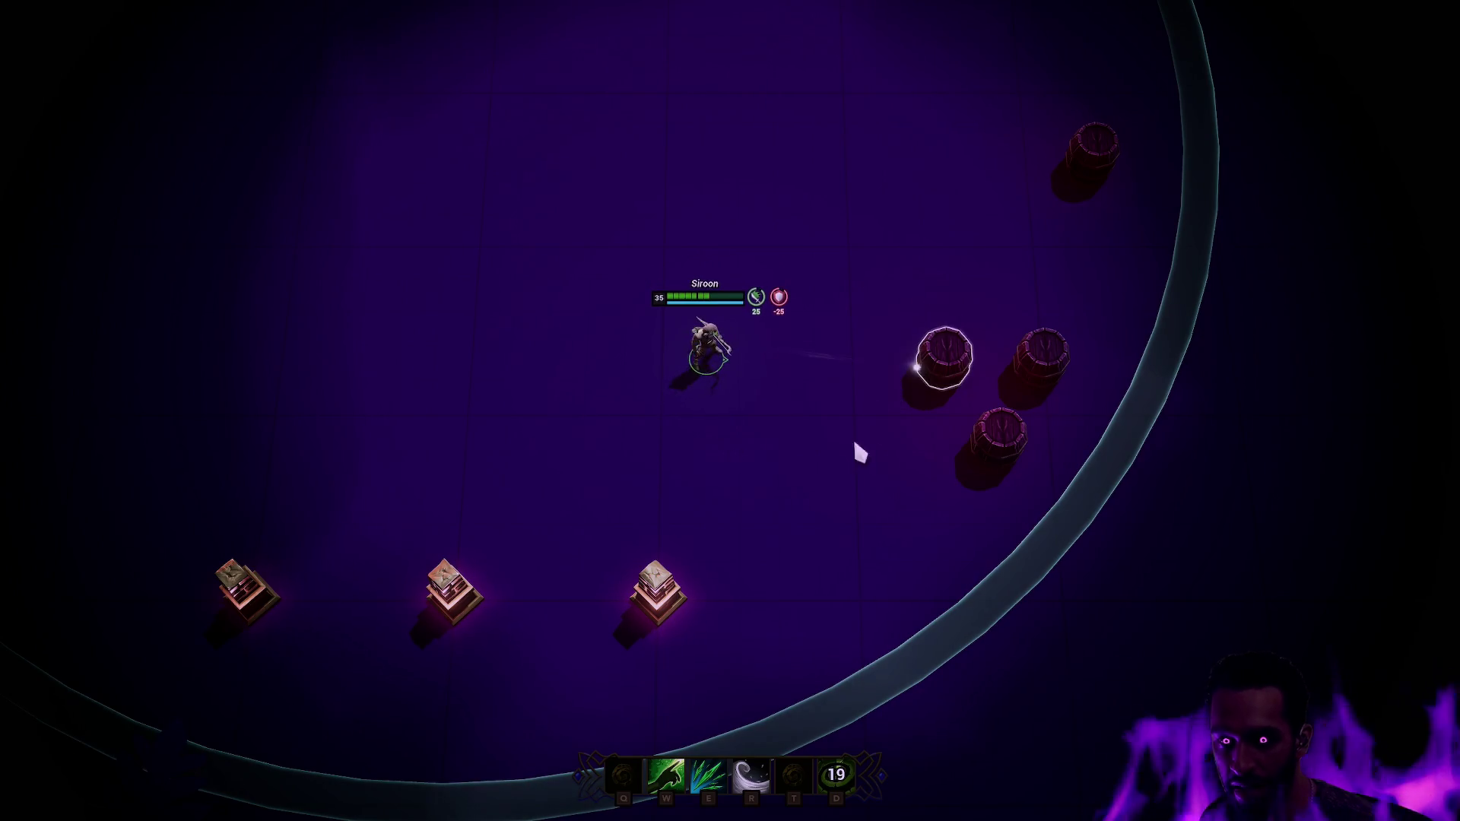
right_click(818, 509)
right_click(888, 468)
key(e)
right_click(707, 347)
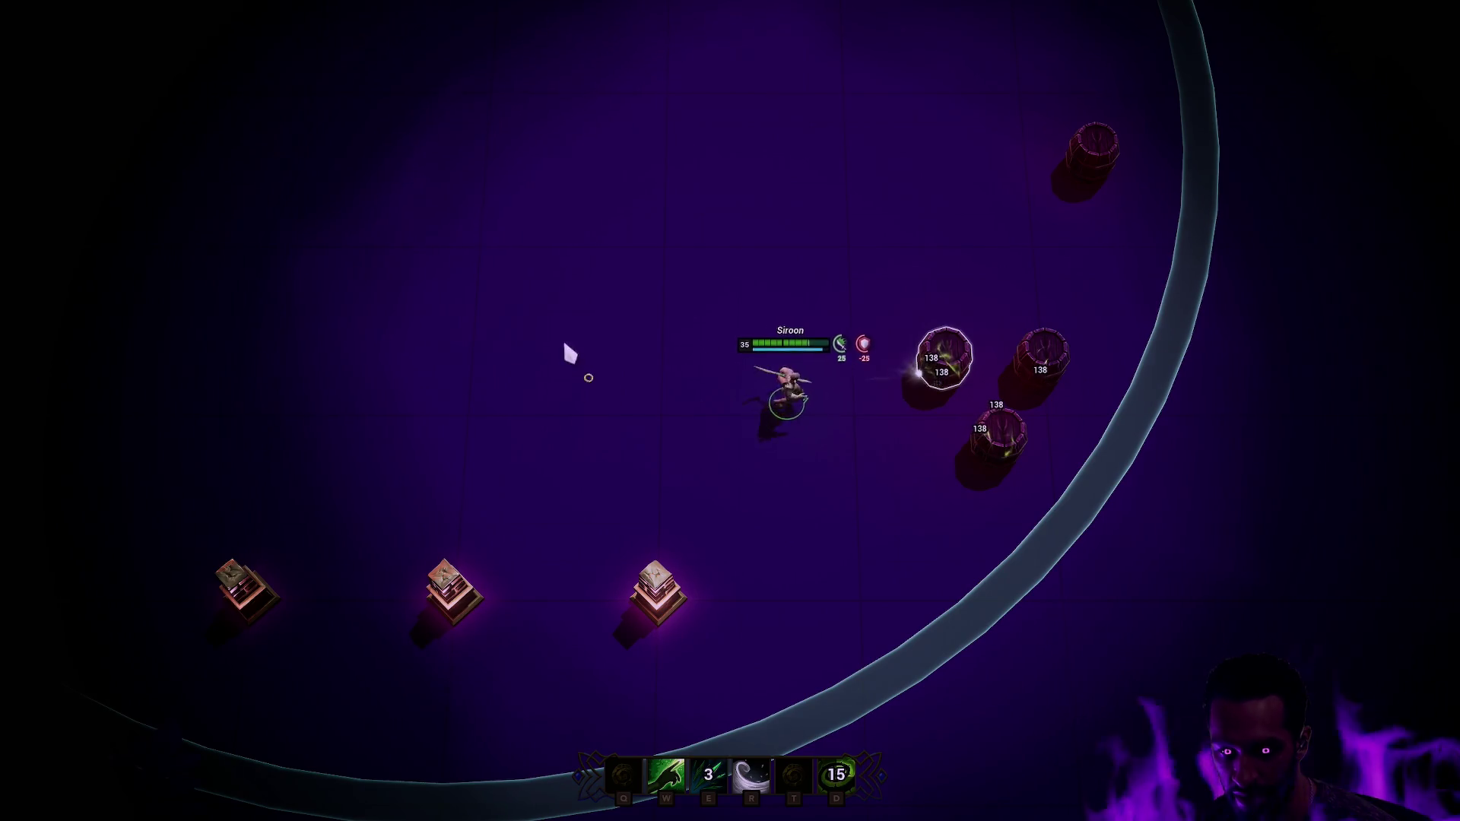
right_click(567, 334)
right_click(840, 553)
- Dash across the arena with R and cast the W ability at the barrels and target dummy
key(r)
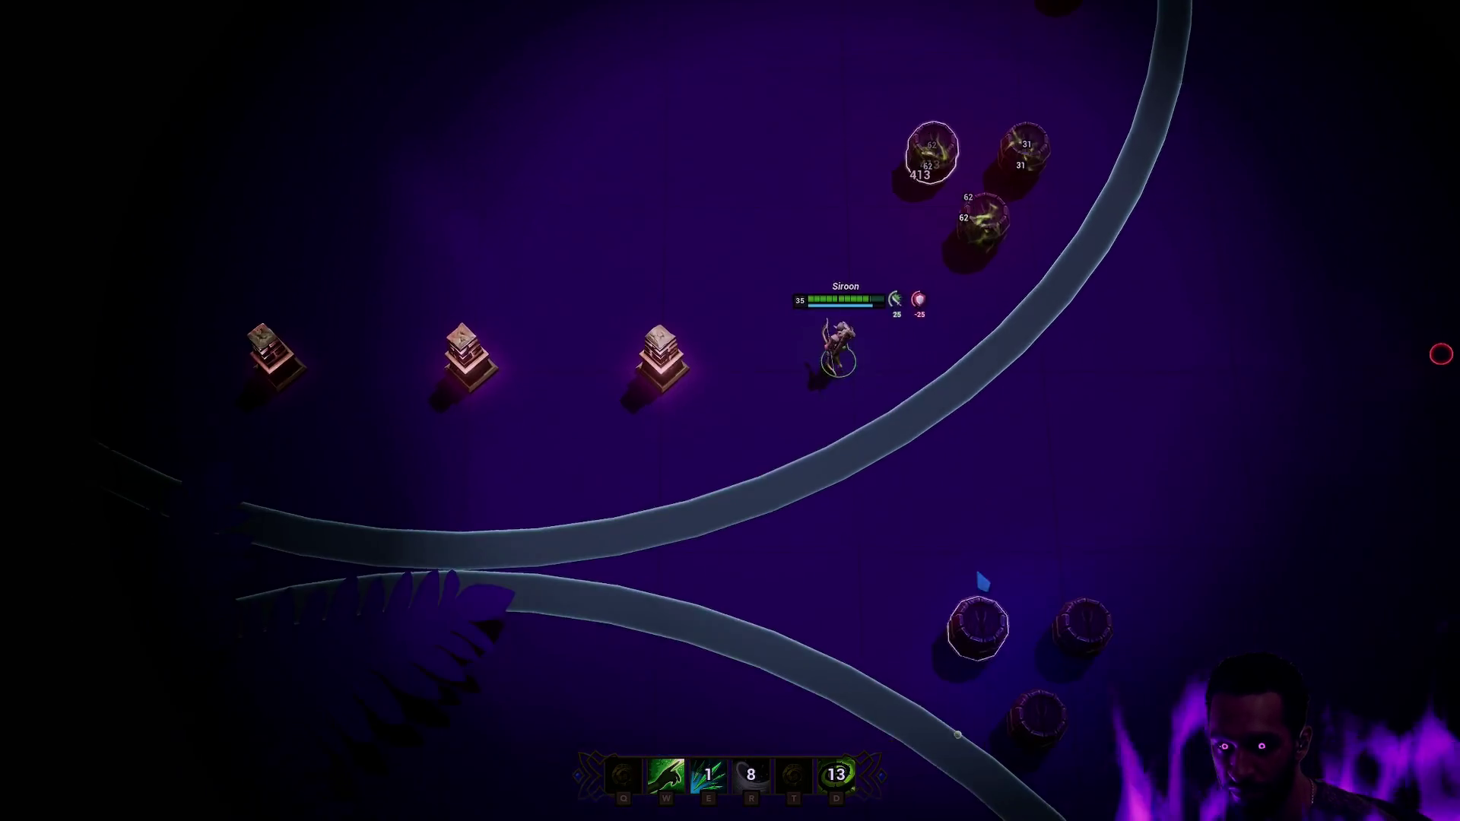
right_click(1022, 364)
right_click(743, 509)
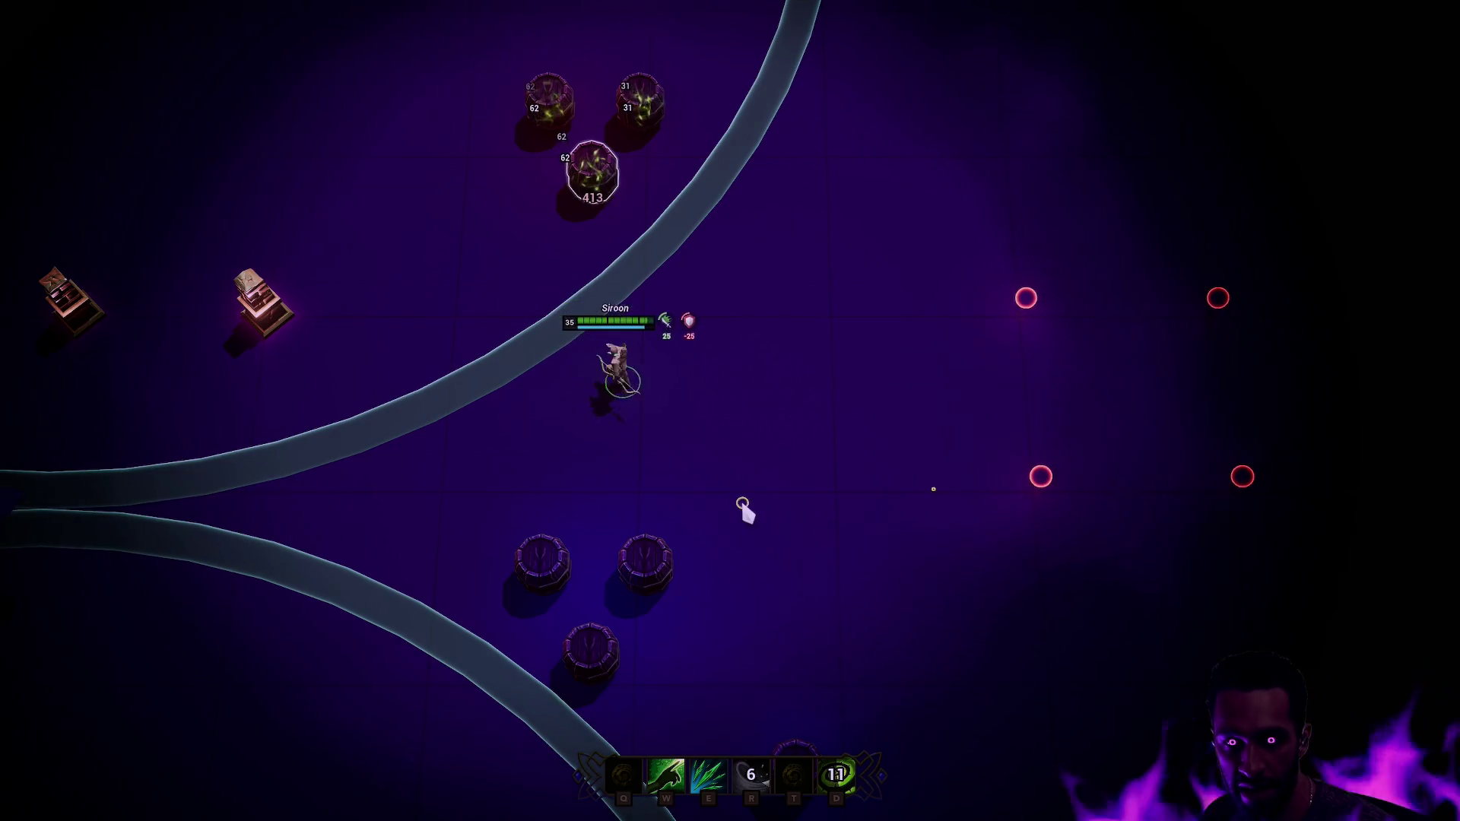
key(w)
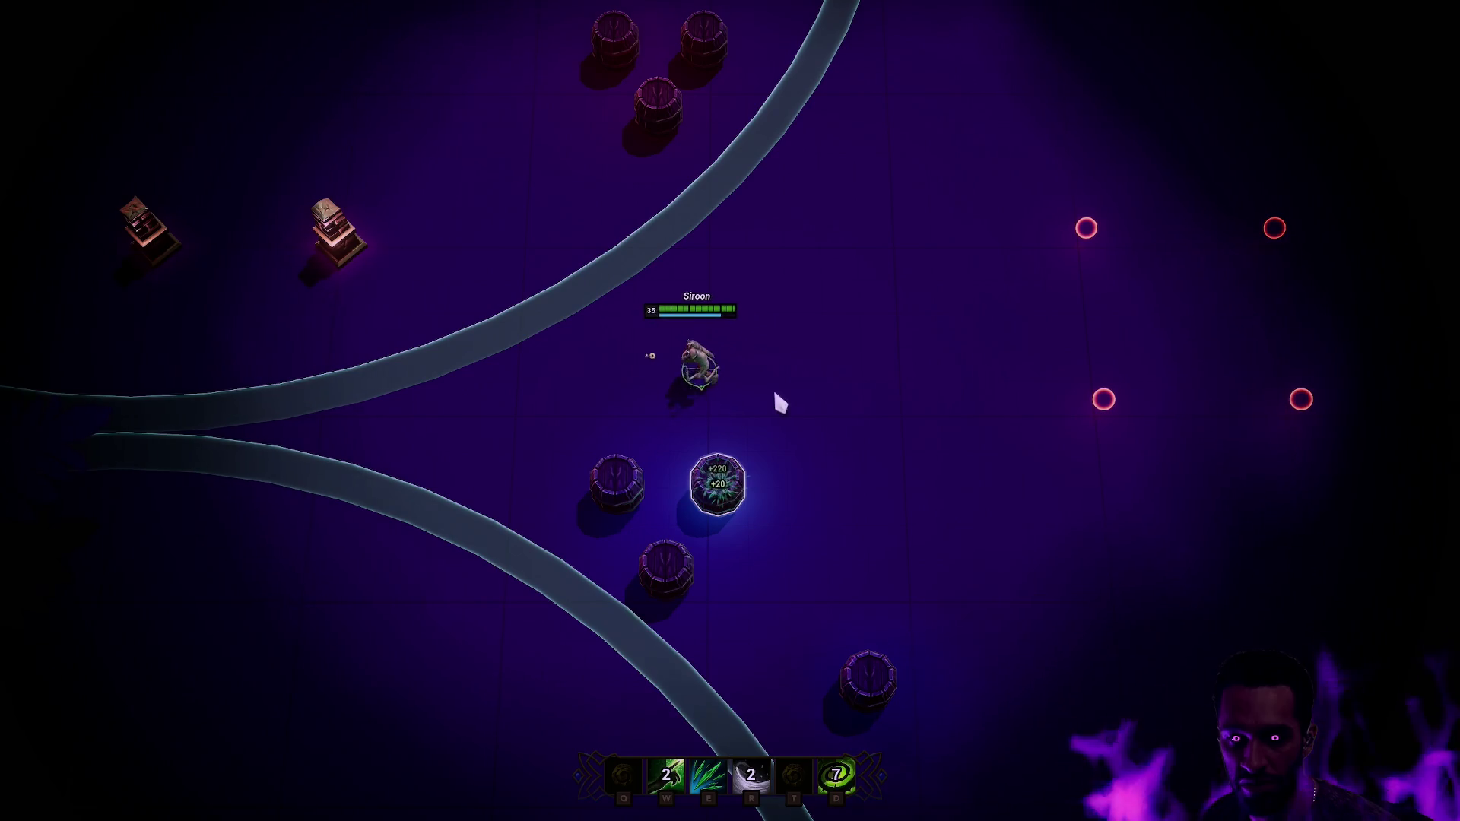
right_click(774, 384)
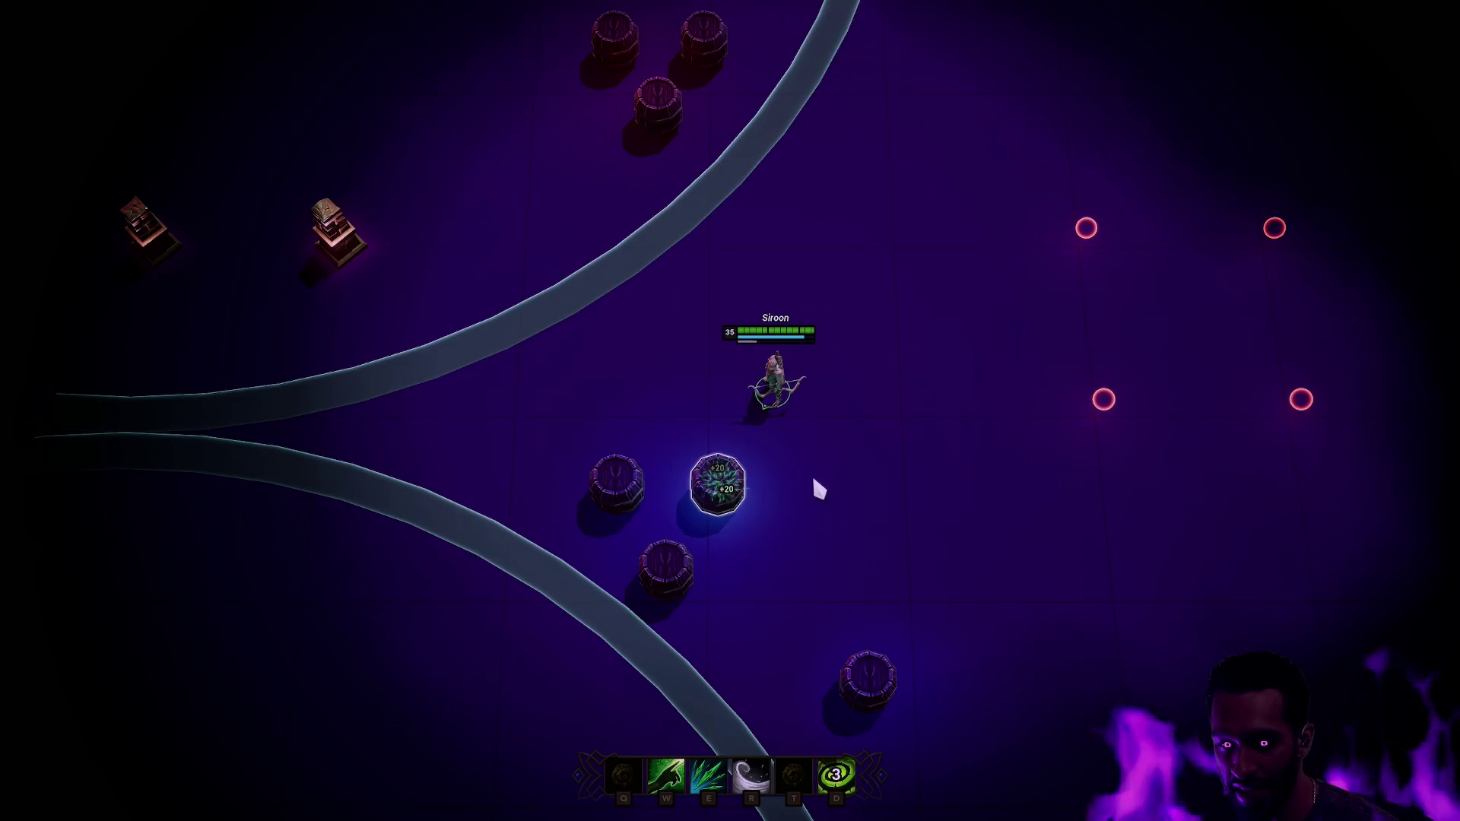
key(w)
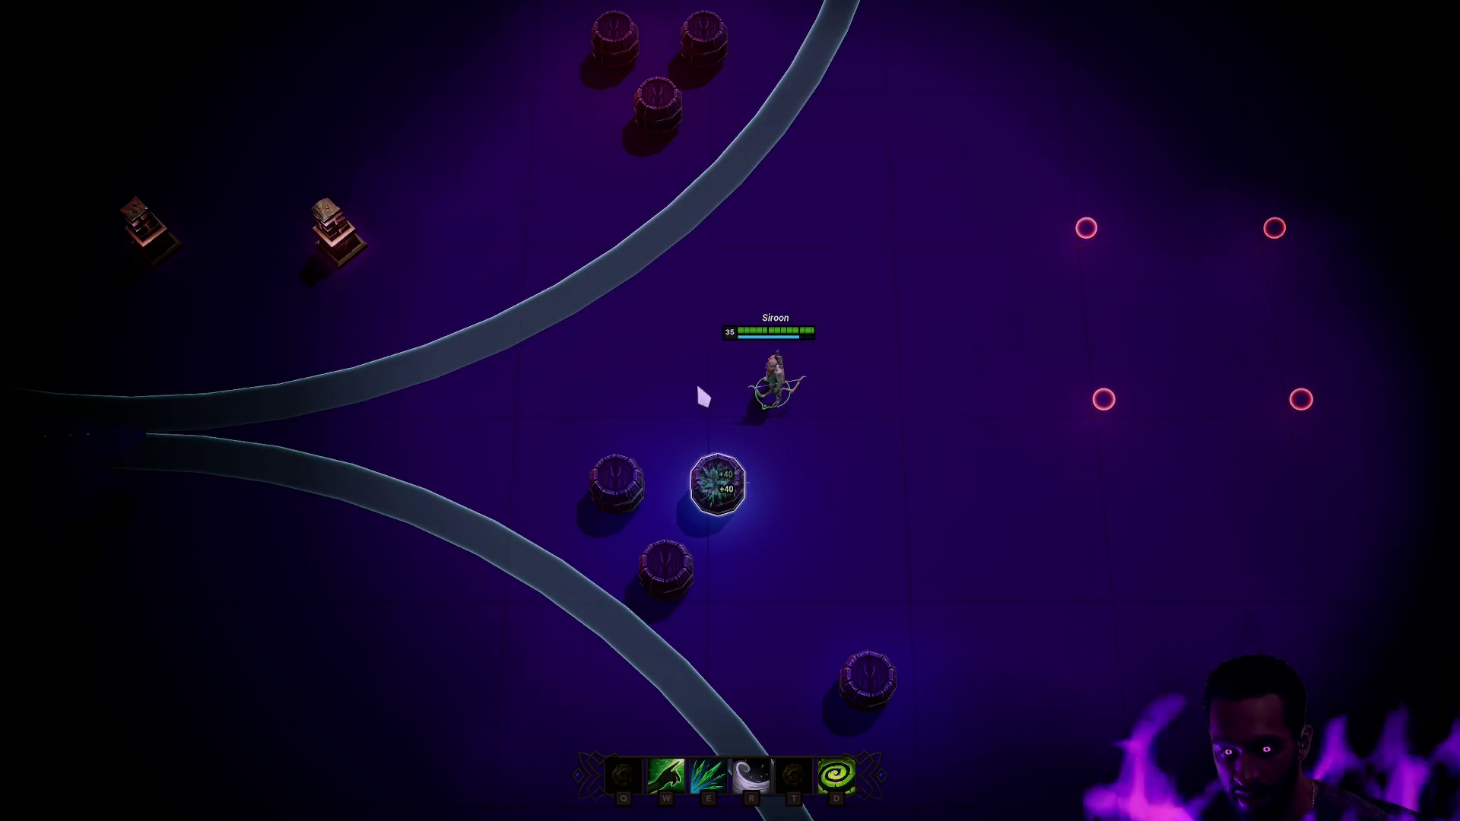
right_click(665, 401)
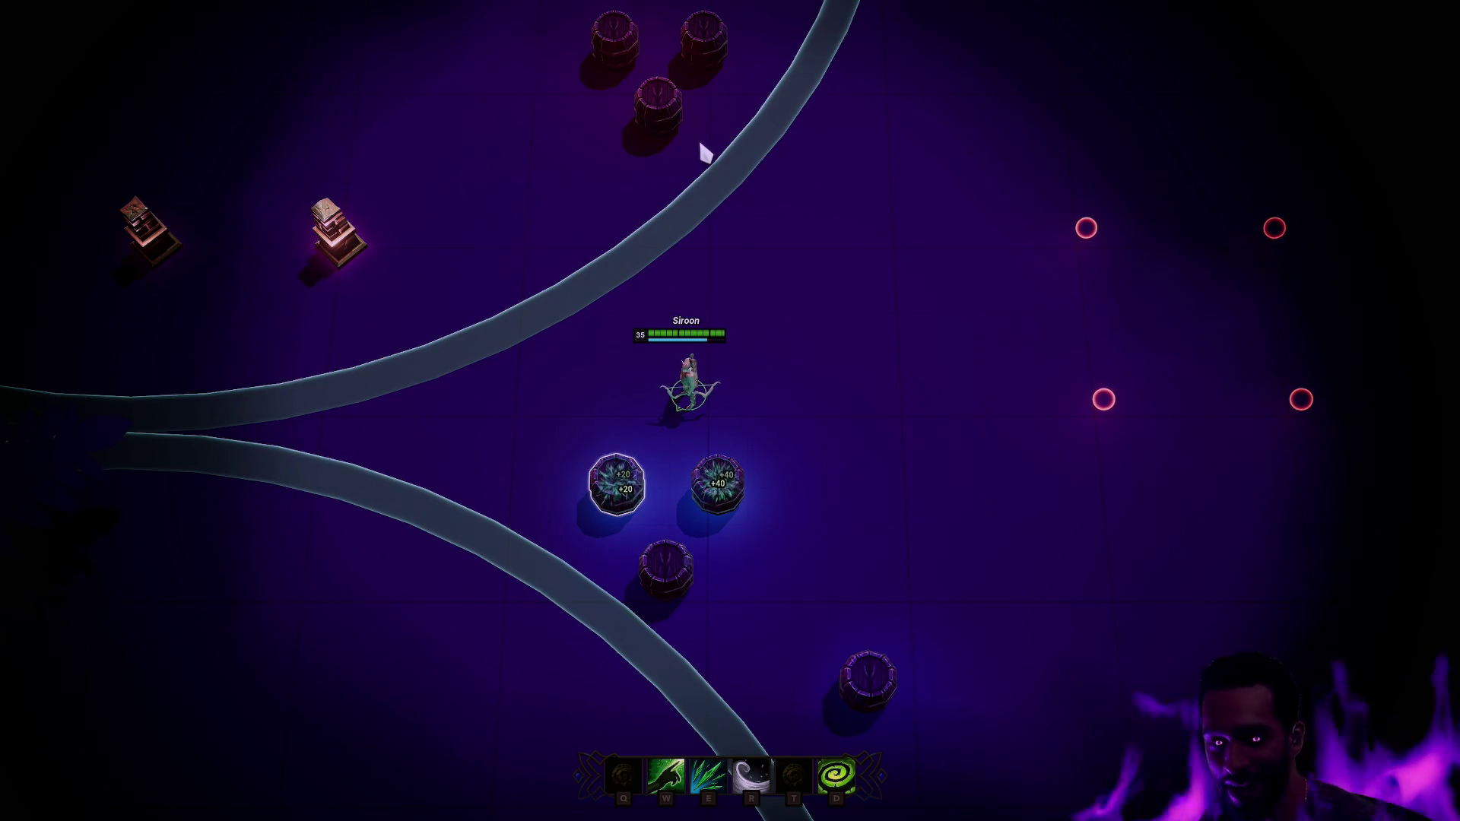
- Walk along the grey path, damage a barrel cluster with E, and reach the Mage pillar
scroll(599, 217, up, 1)
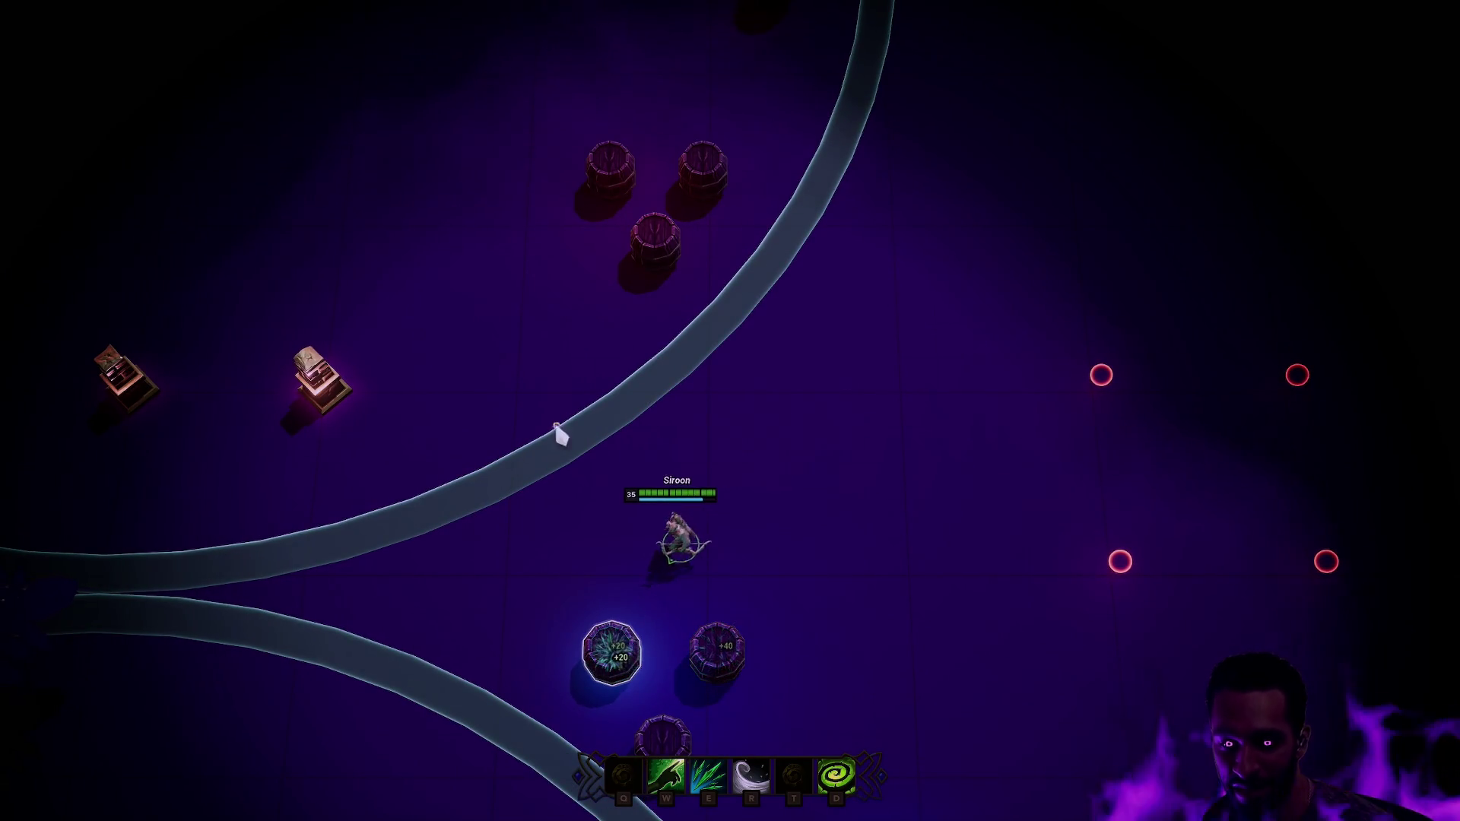
right_click(556, 426)
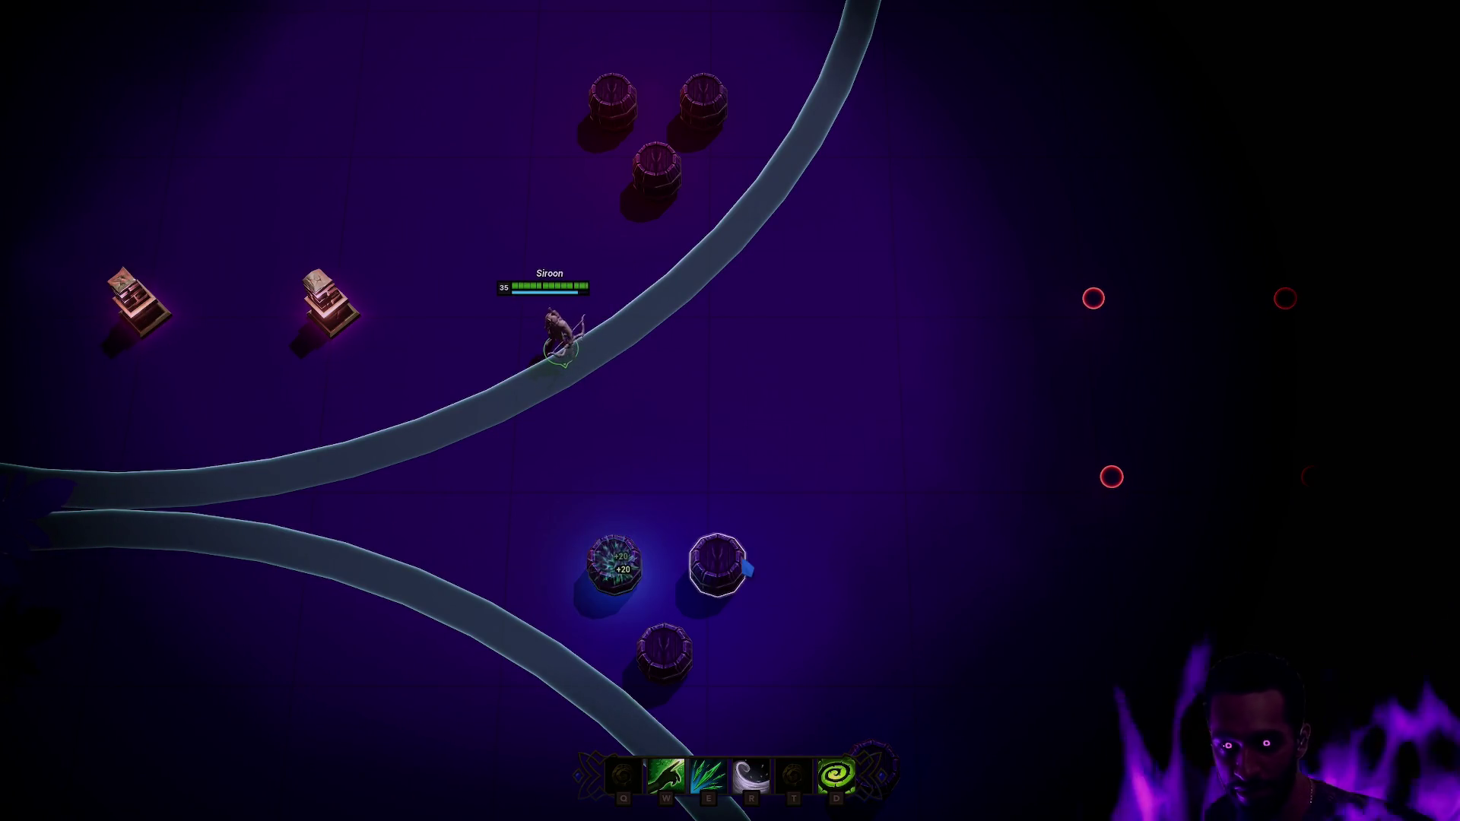
scroll(578, 342, up, 1)
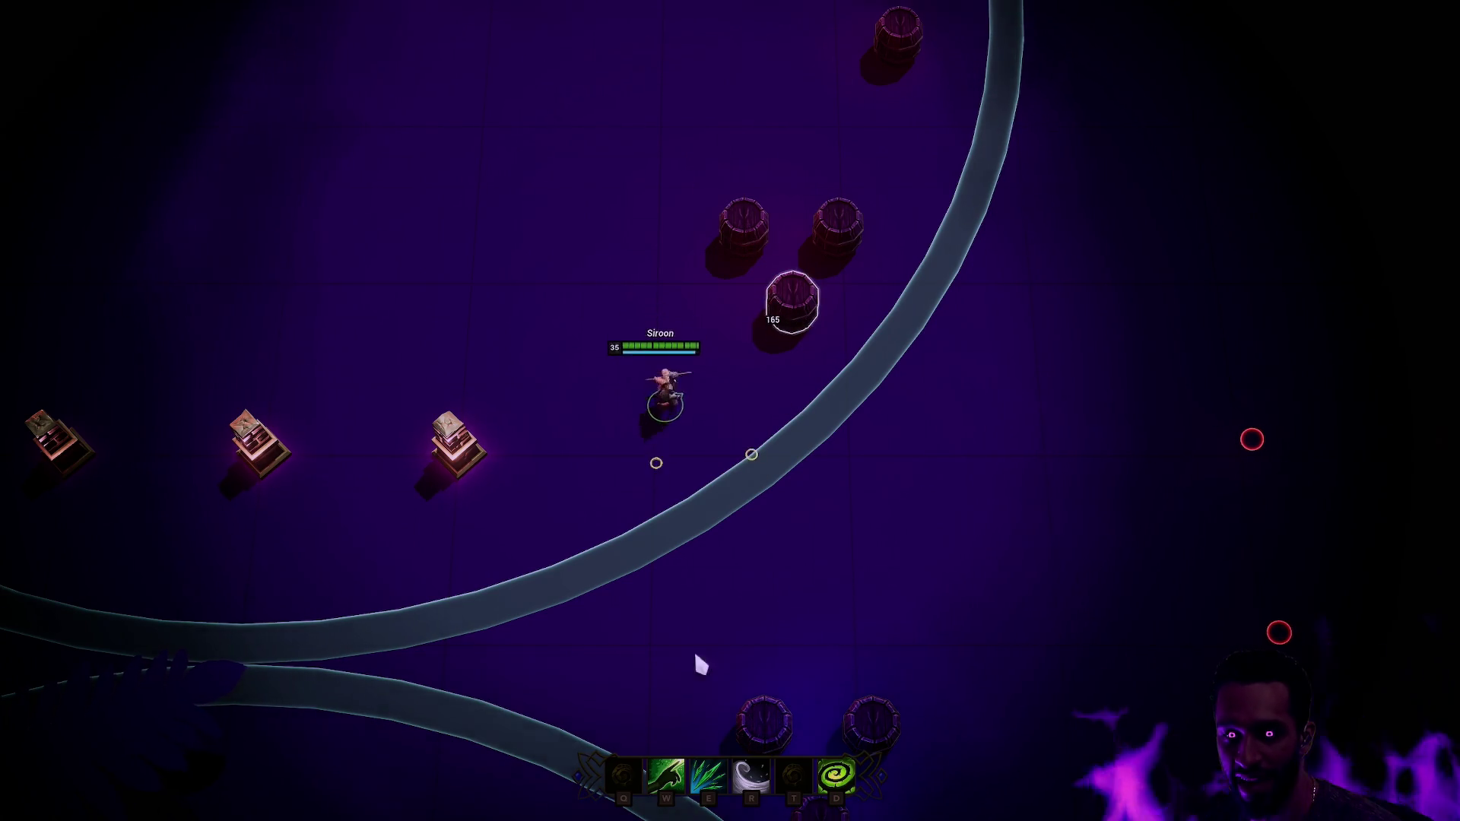
scroll(695, 657, down, 1)
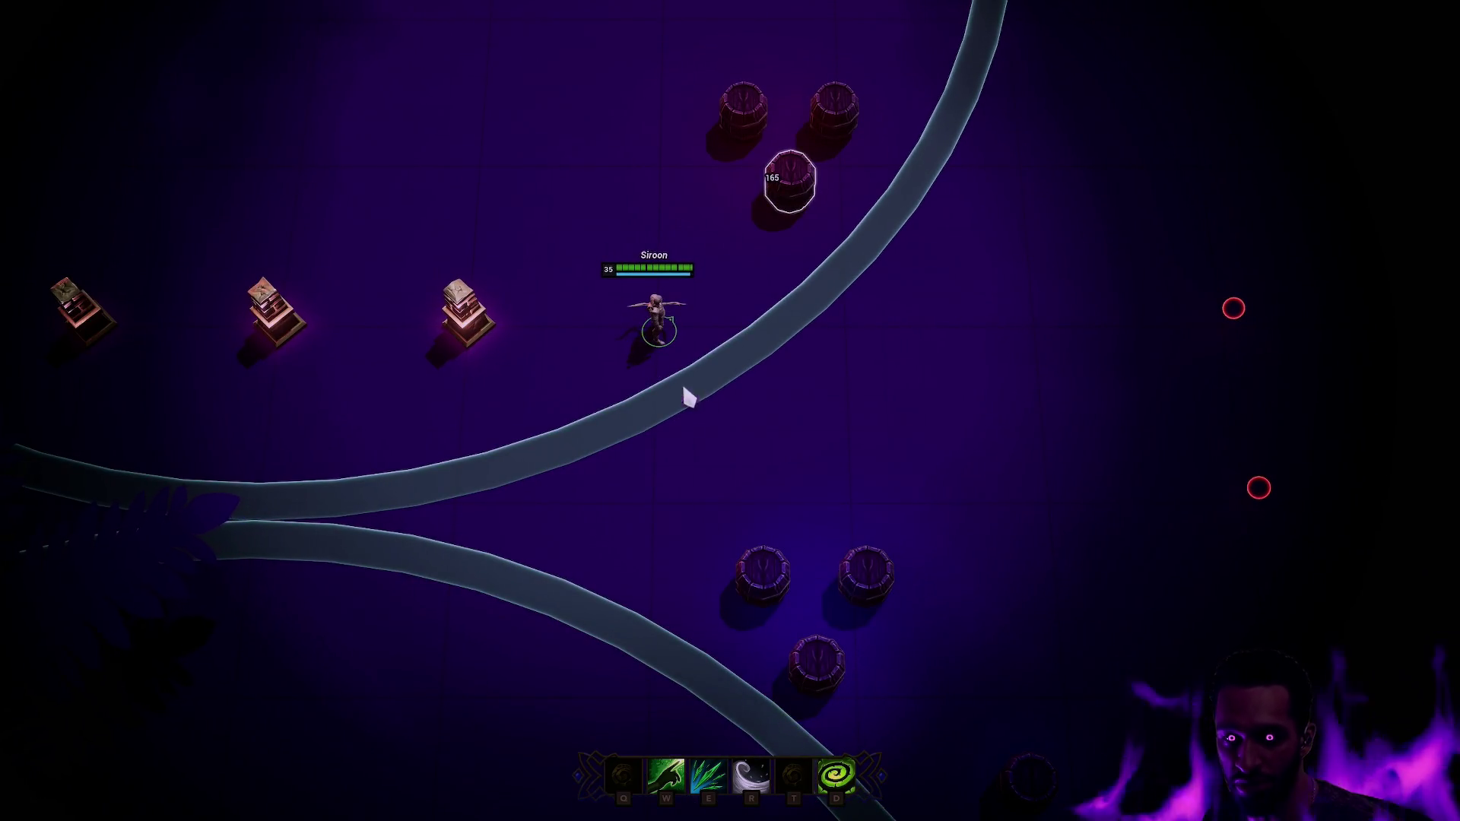
right_click(678, 280)
key(e)
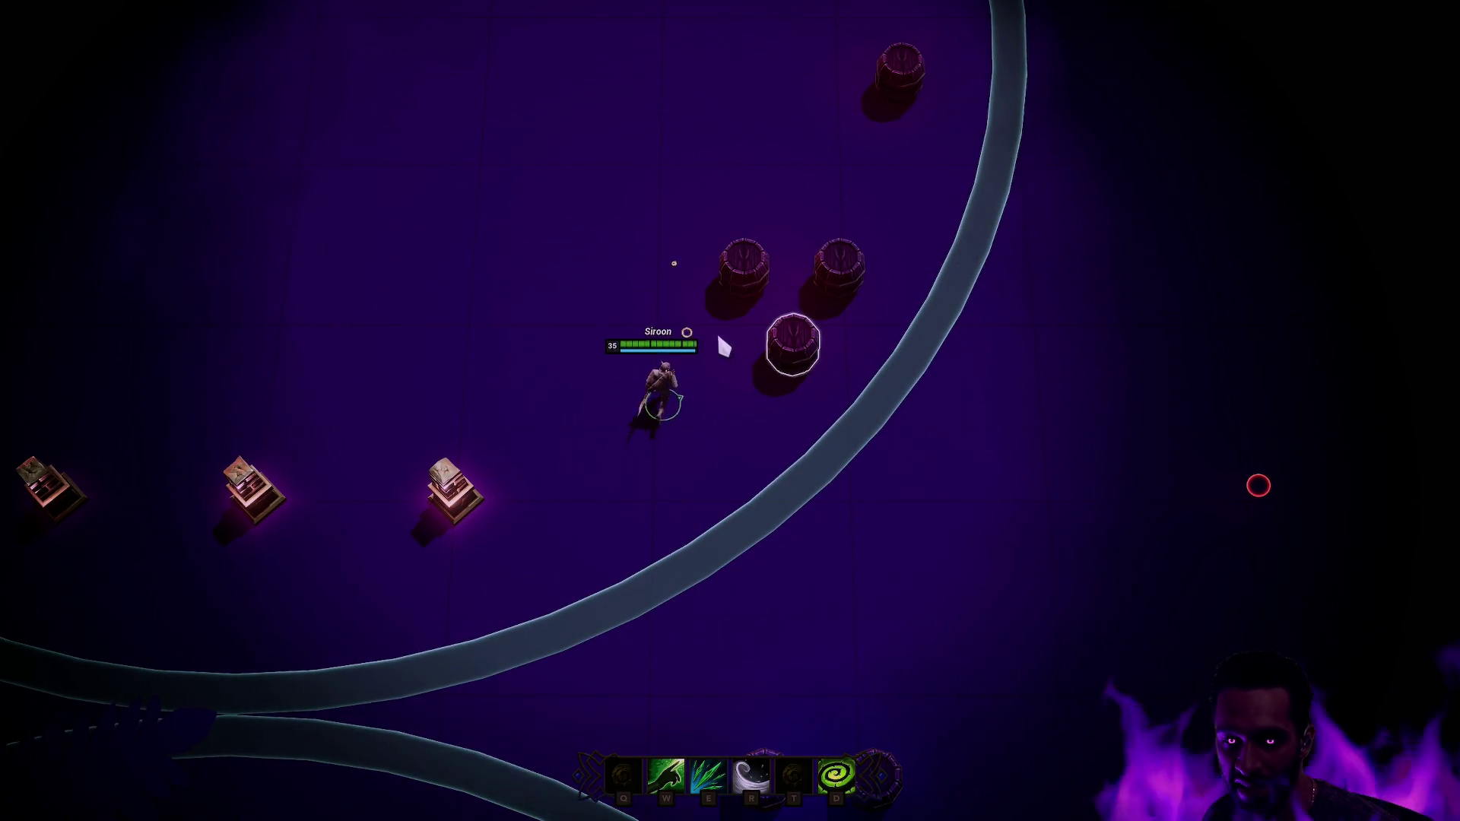
right_click(482, 349)
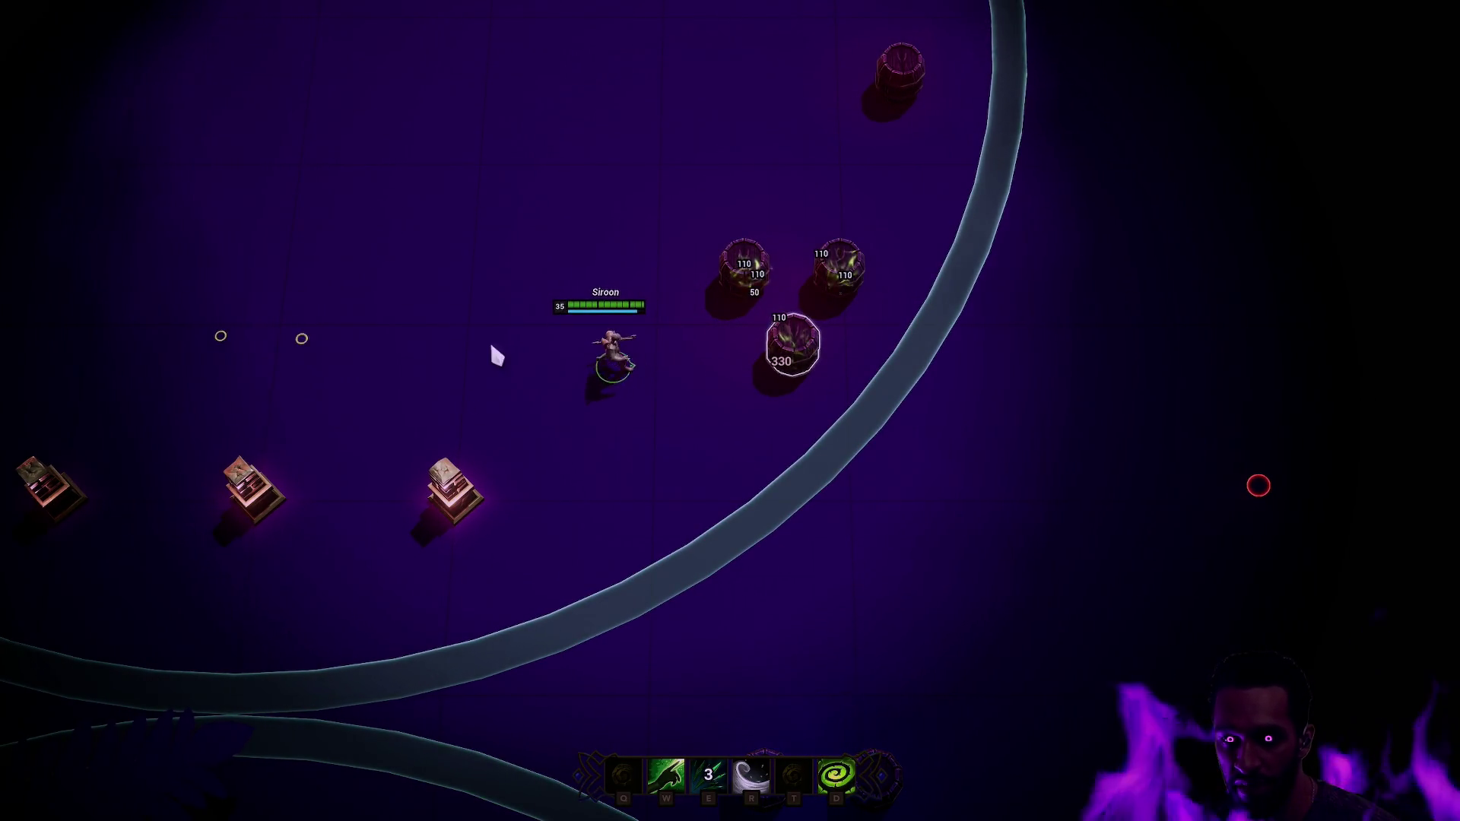
right_click(690, 370)
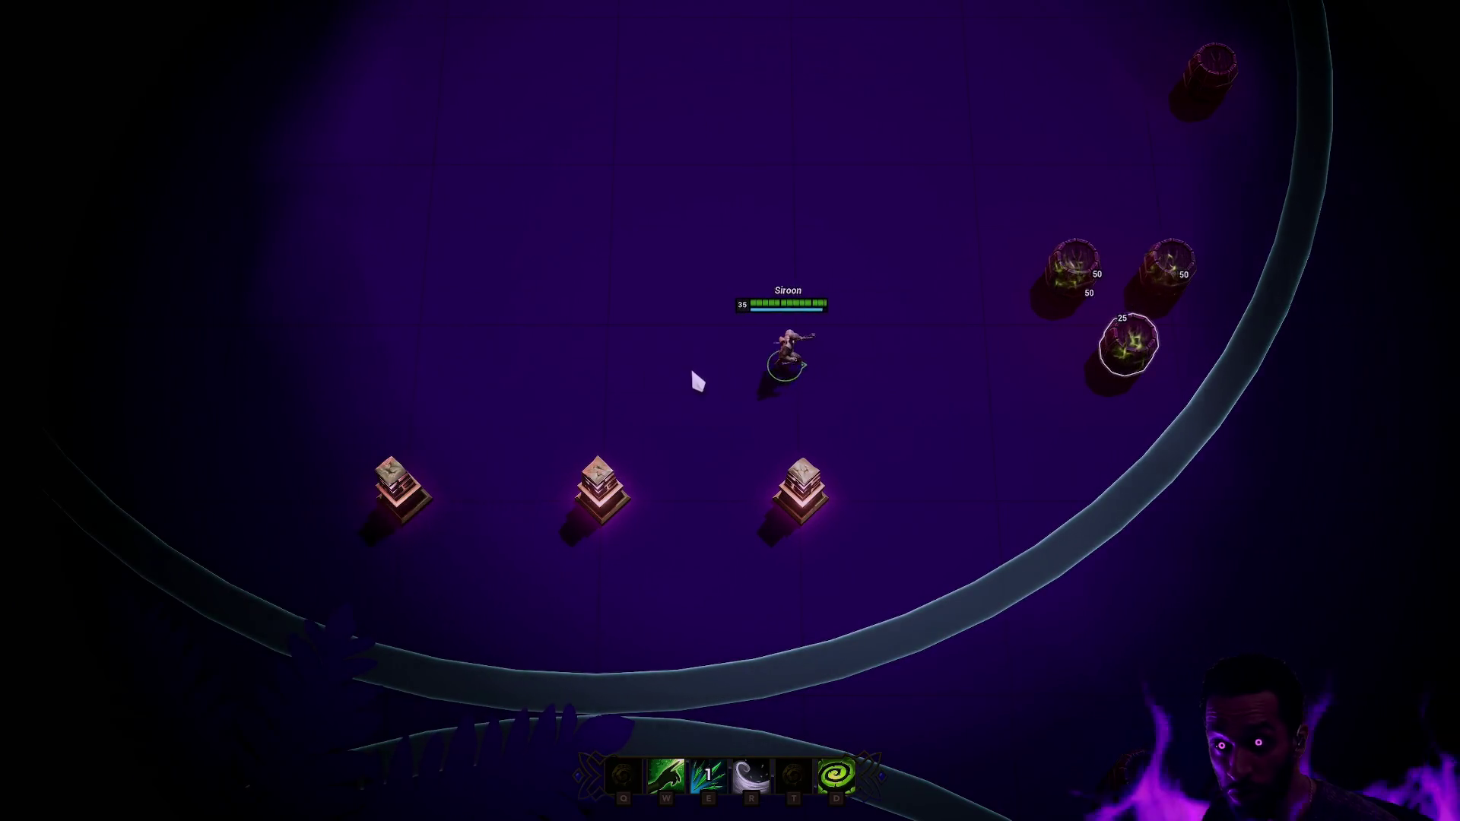
right_click(601, 544)
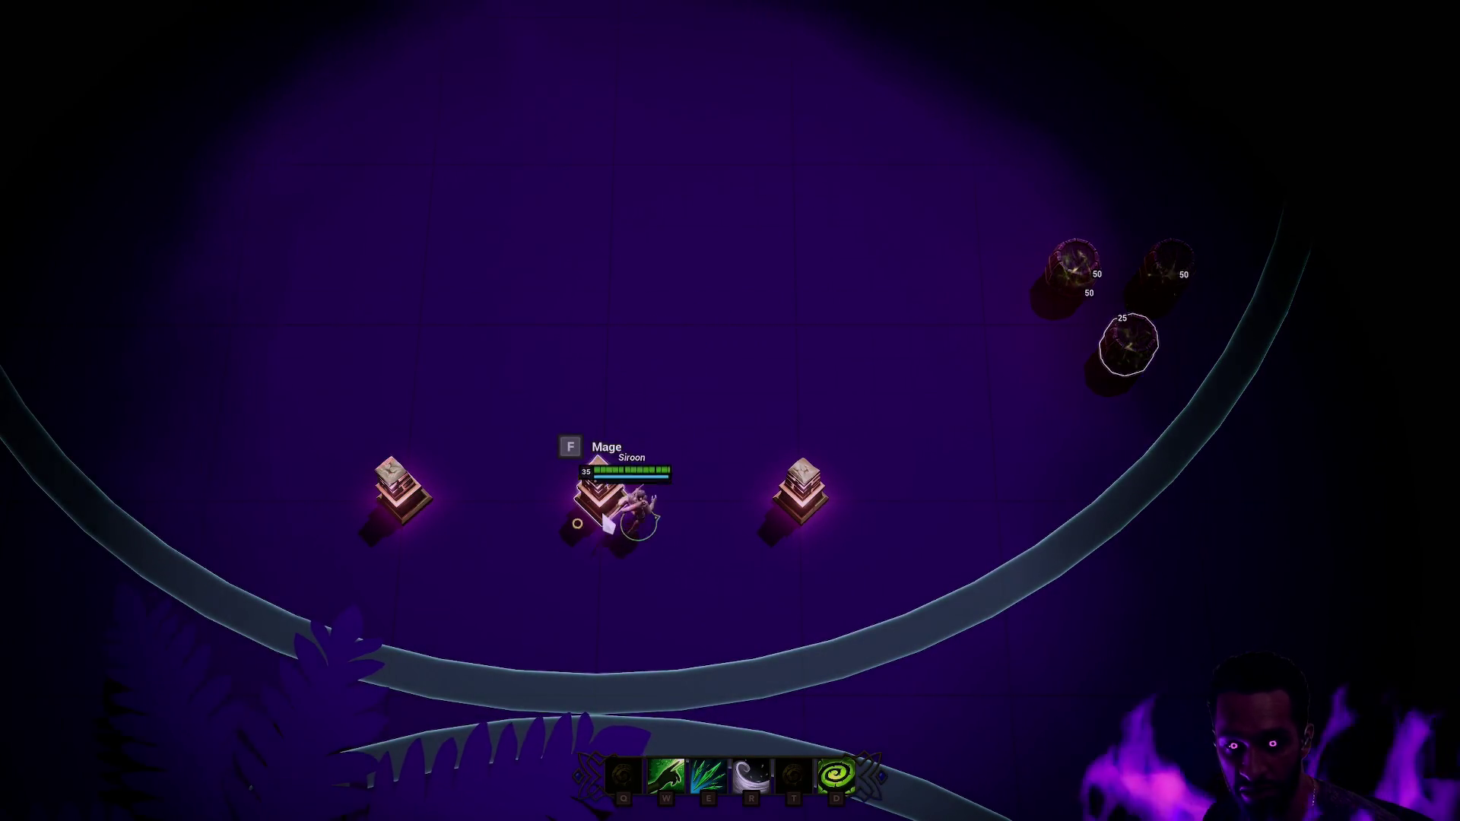
- Take the Mage class with F, dash to the barrels, and cast the E fire ring and T
key(f)
right_click(712, 530)
key(r)
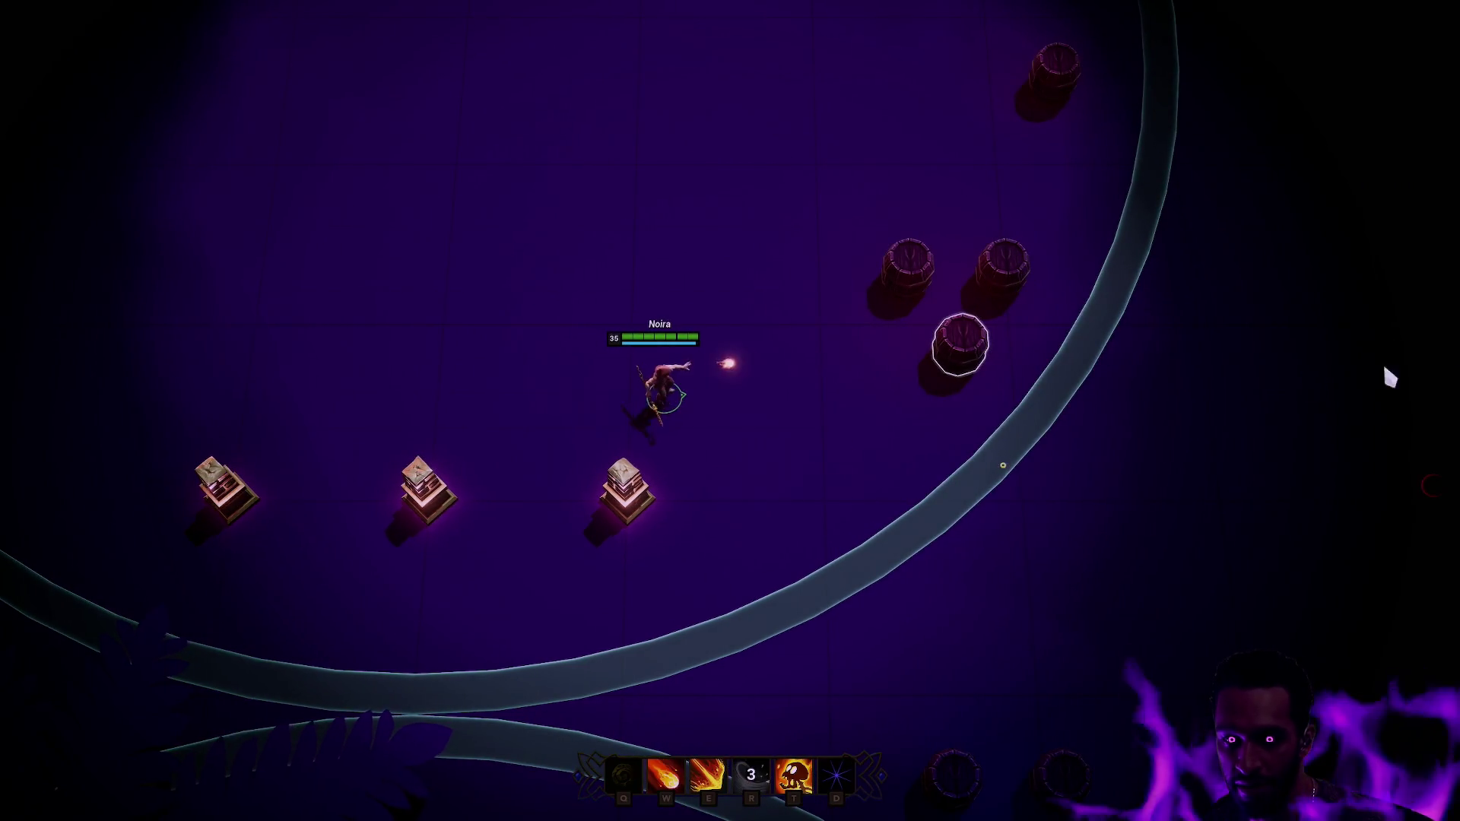
right_click(563, 228)
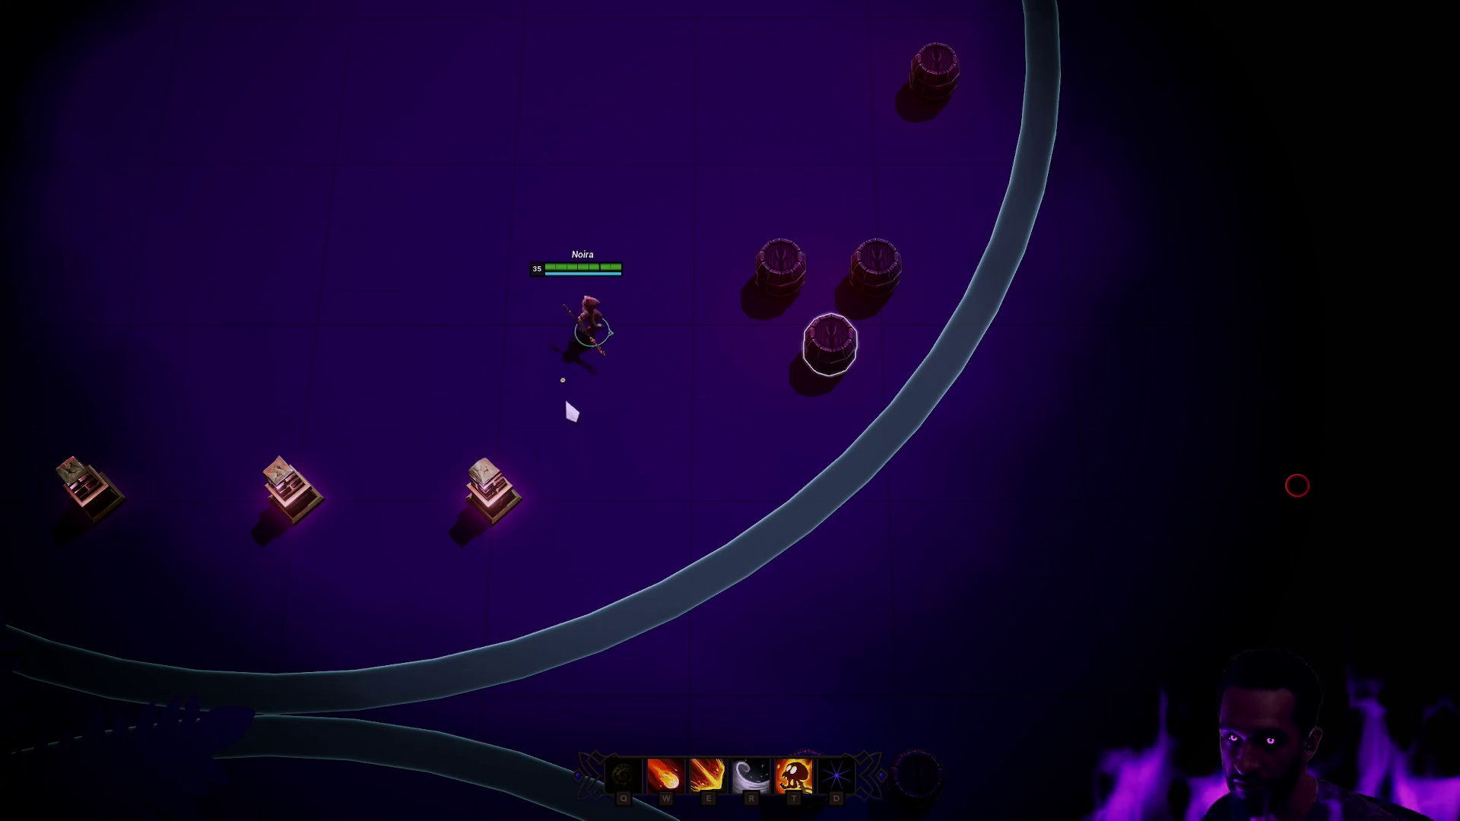
key(e)
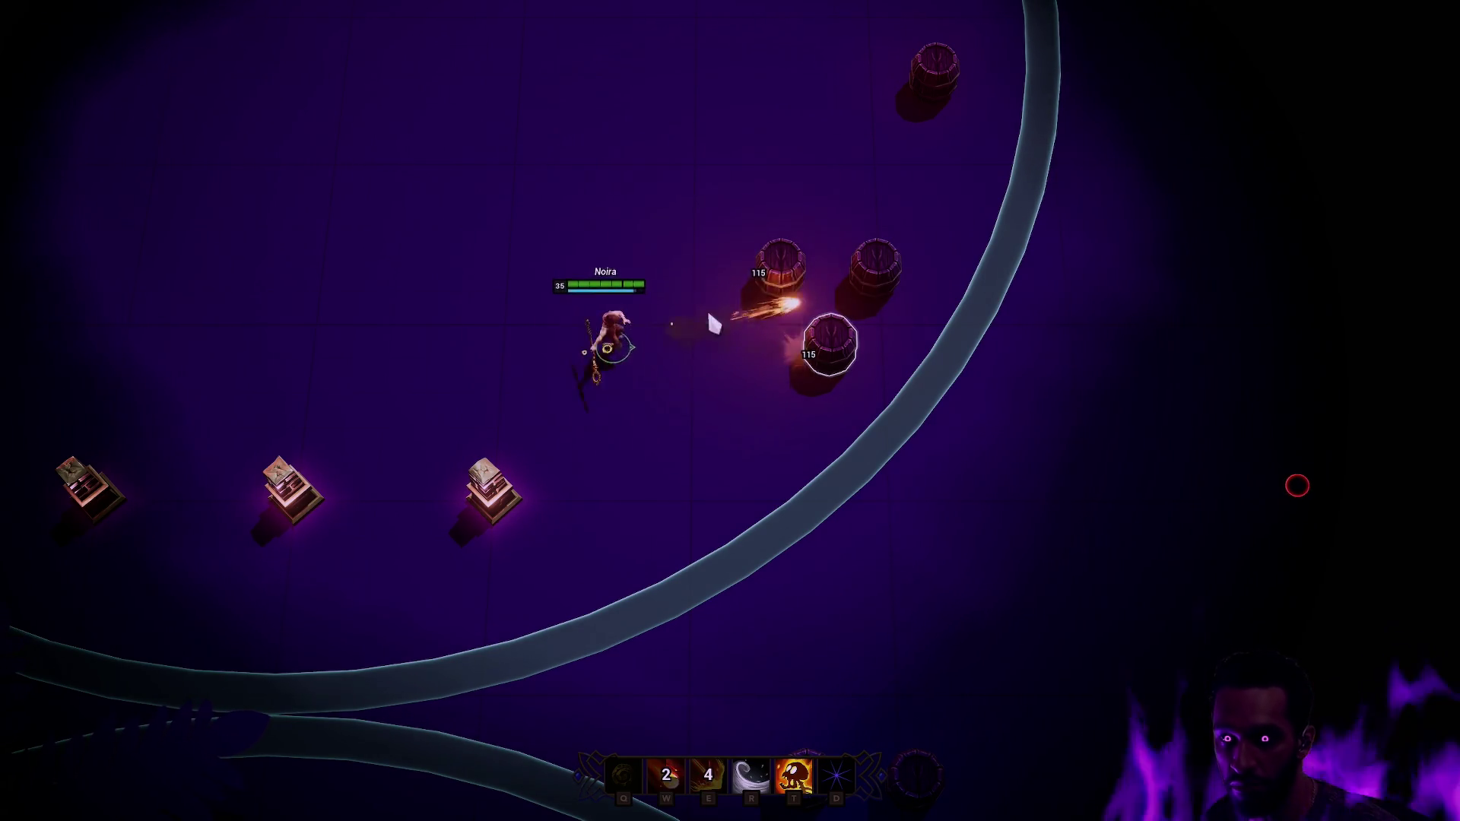
key(t)
right_click(563, 400)
right_click(713, 279)
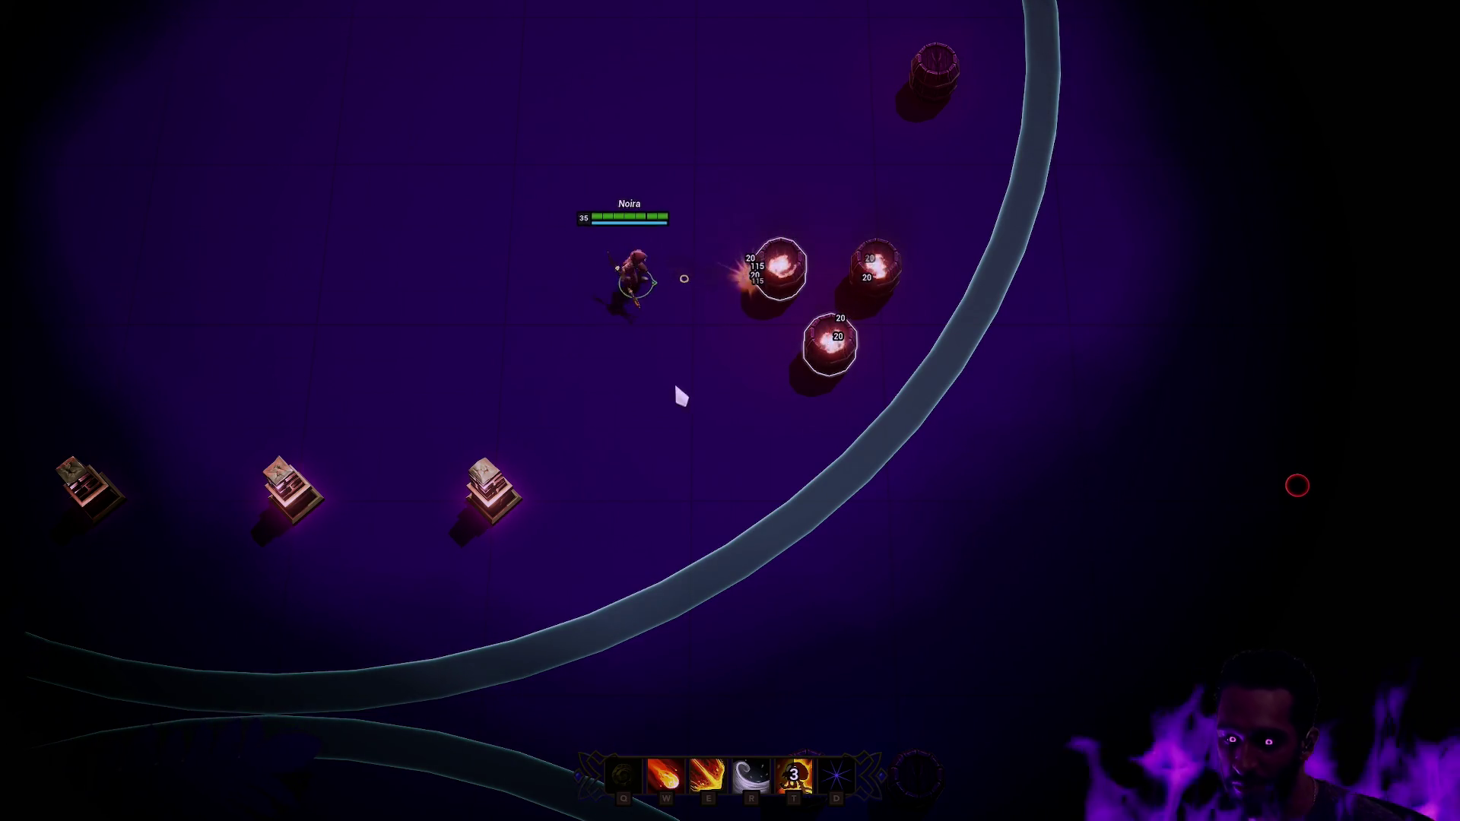
right_click(684, 389)
- Blast the barrels with further E, W fireball and T fire casts while repositioning
key(e)
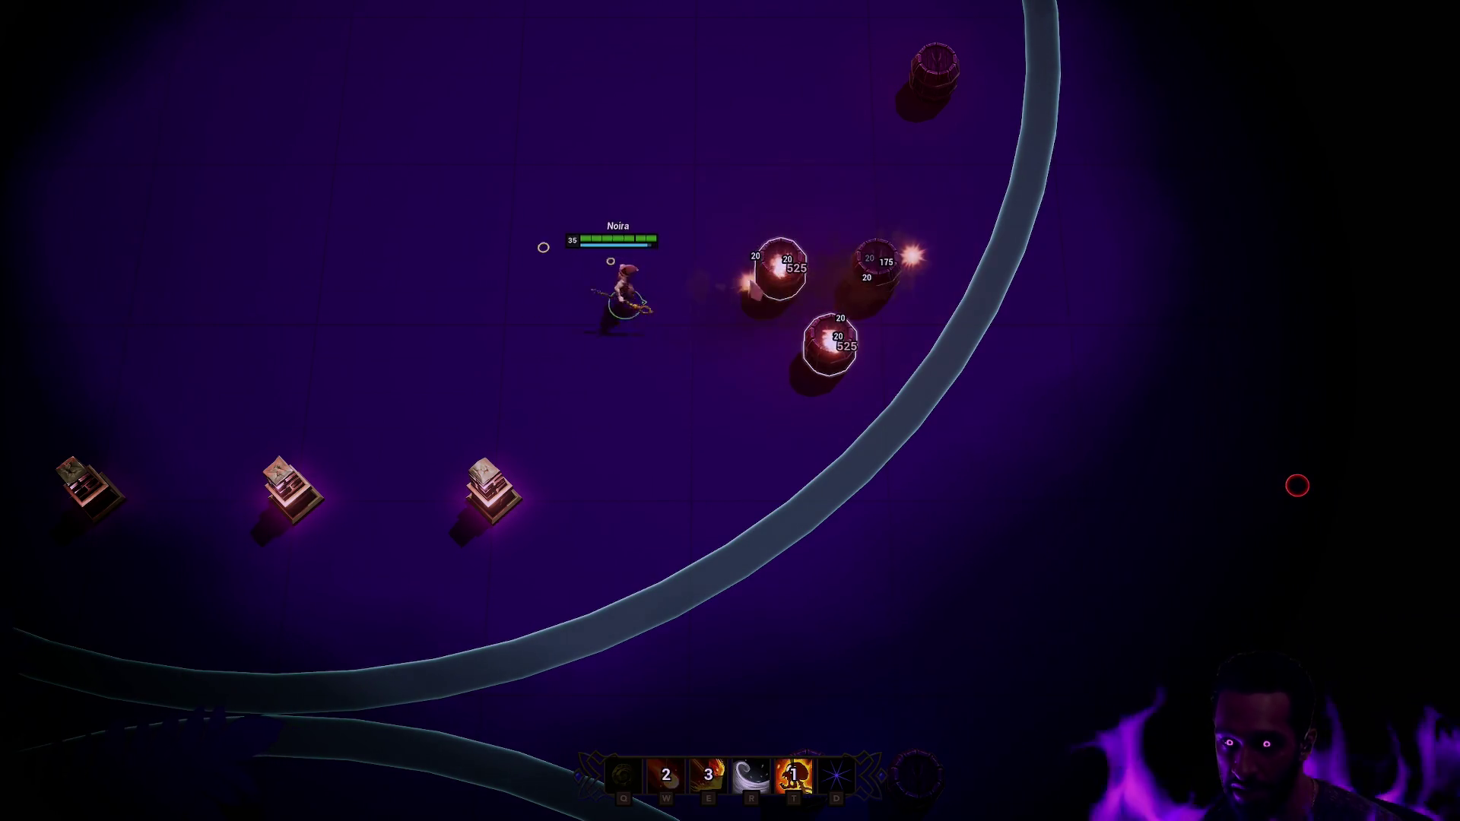
right_click(553, 325)
right_click(693, 420)
key(w)
right_click(715, 520)
right_click(802, 514)
key(t)
key(w)
right_click(590, 318)
right_click(729, 395)
key(e)
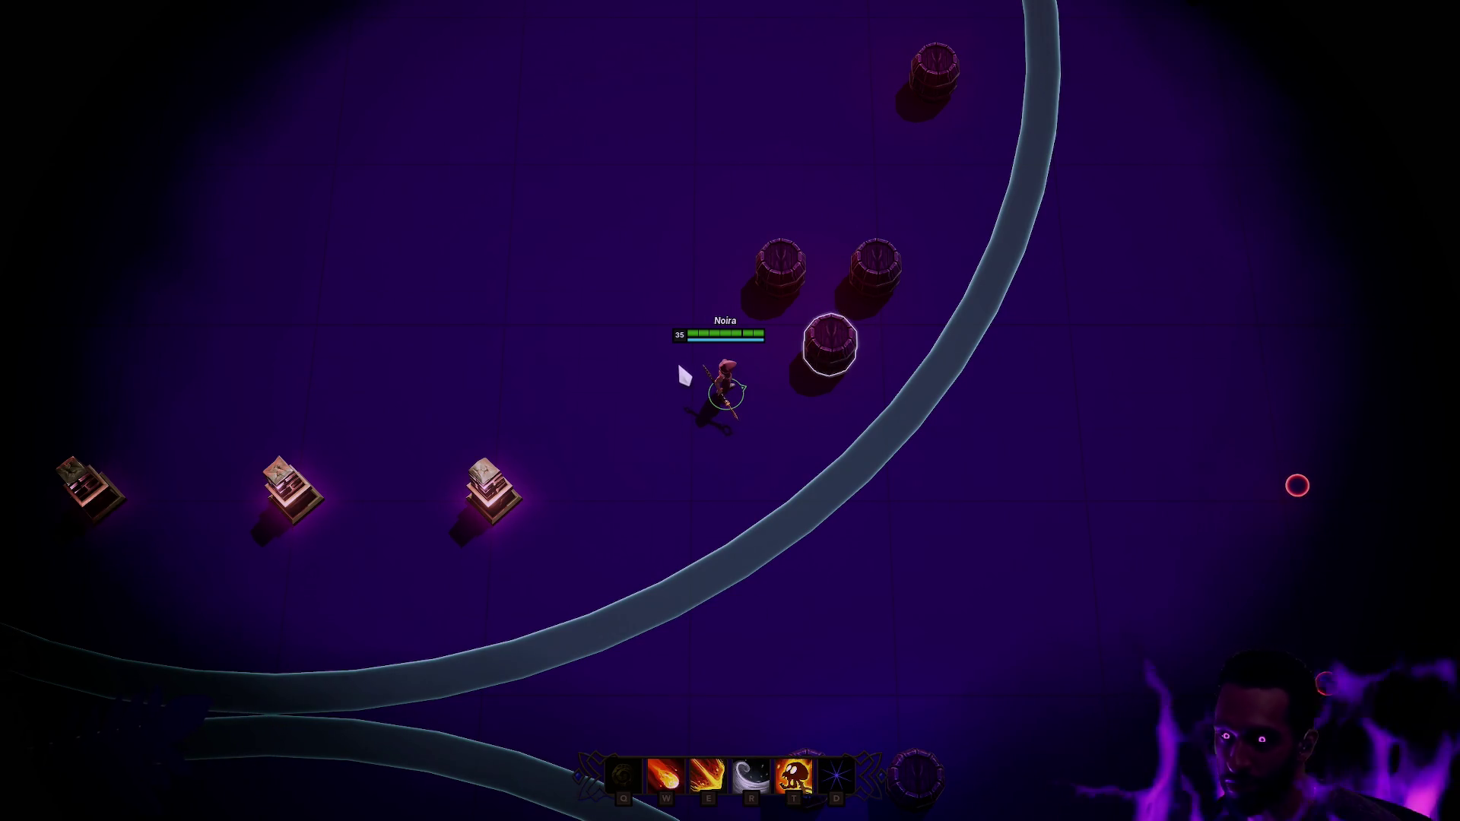
- Walk the Mage up-left, then down-right onto the grey path
right_click(517, 292)
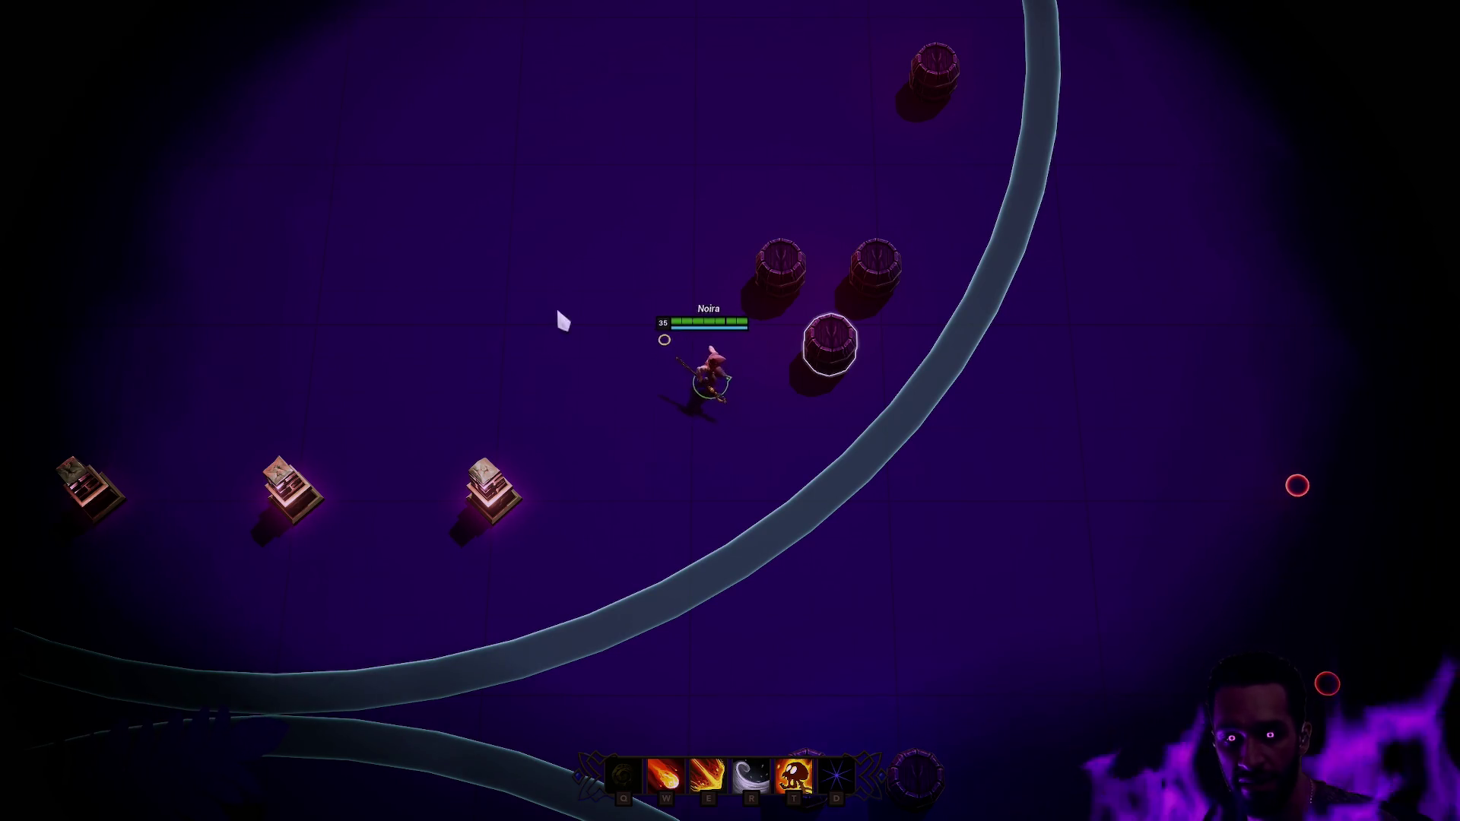
right_click(541, 287)
right_click(663, 419)
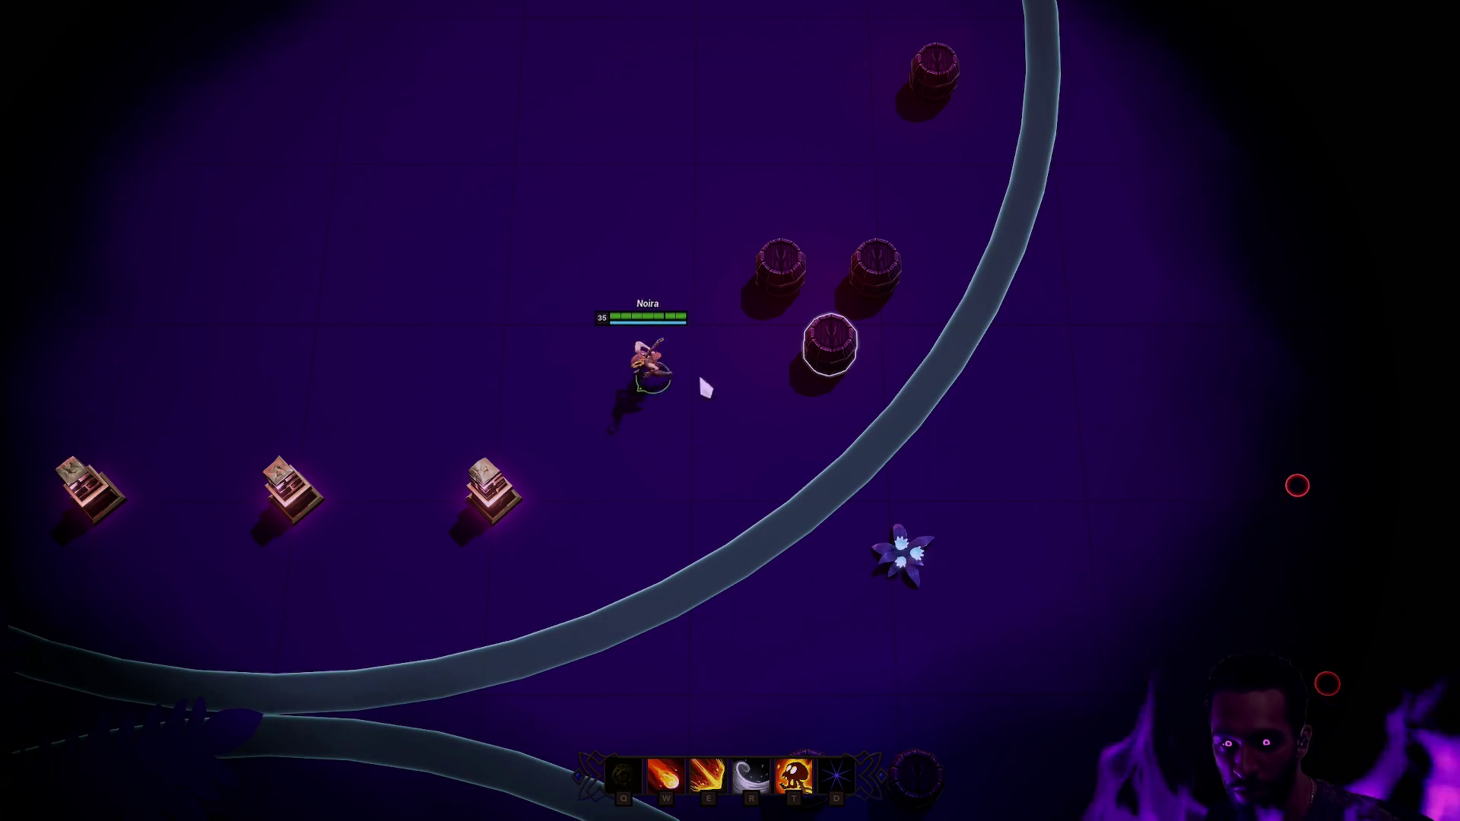
right_click(820, 463)
right_click(1013, 435)
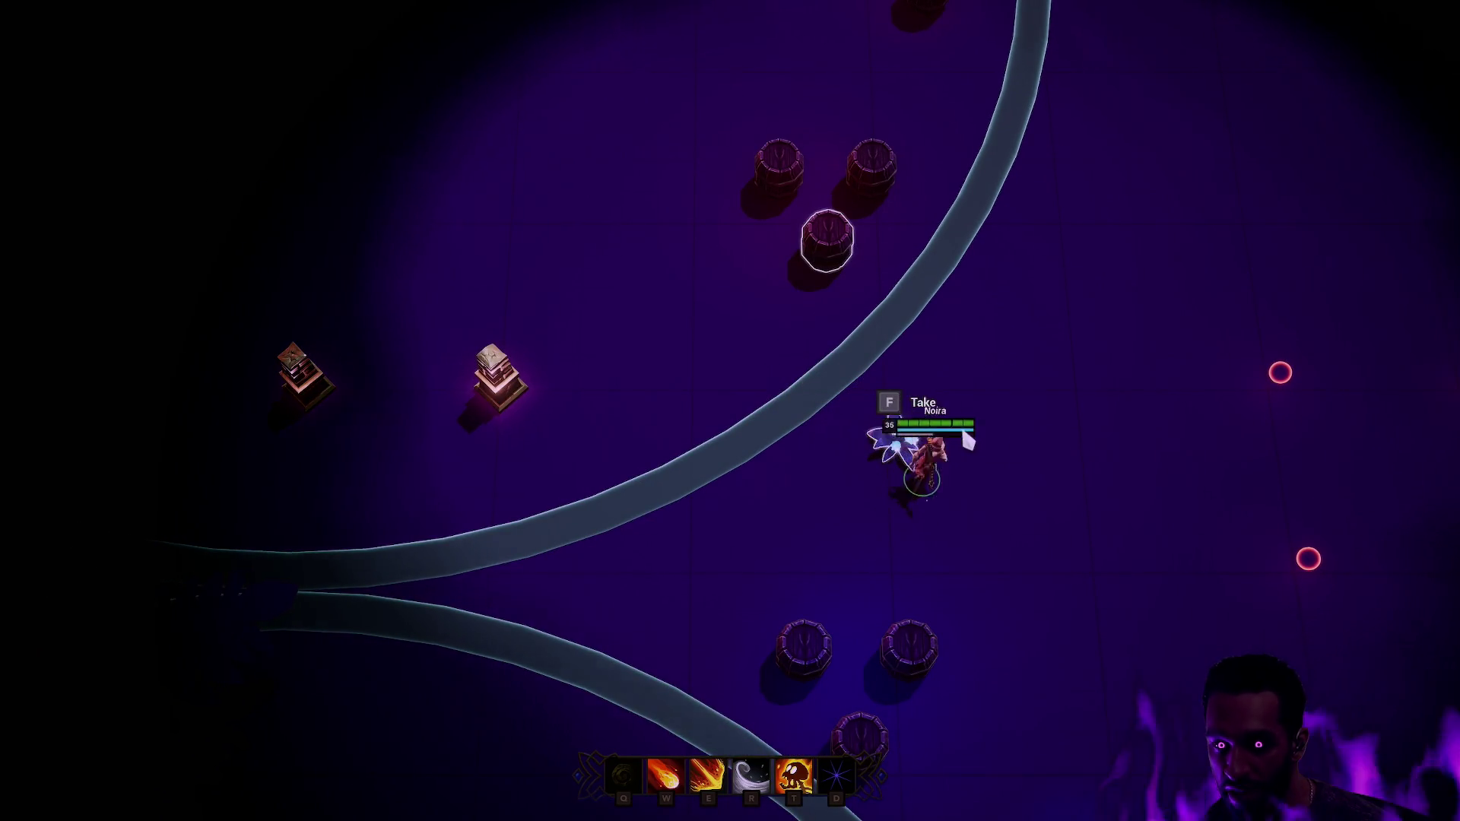
right_click(922, 469)
right_click(1019, 523)
right_click(775, 417)
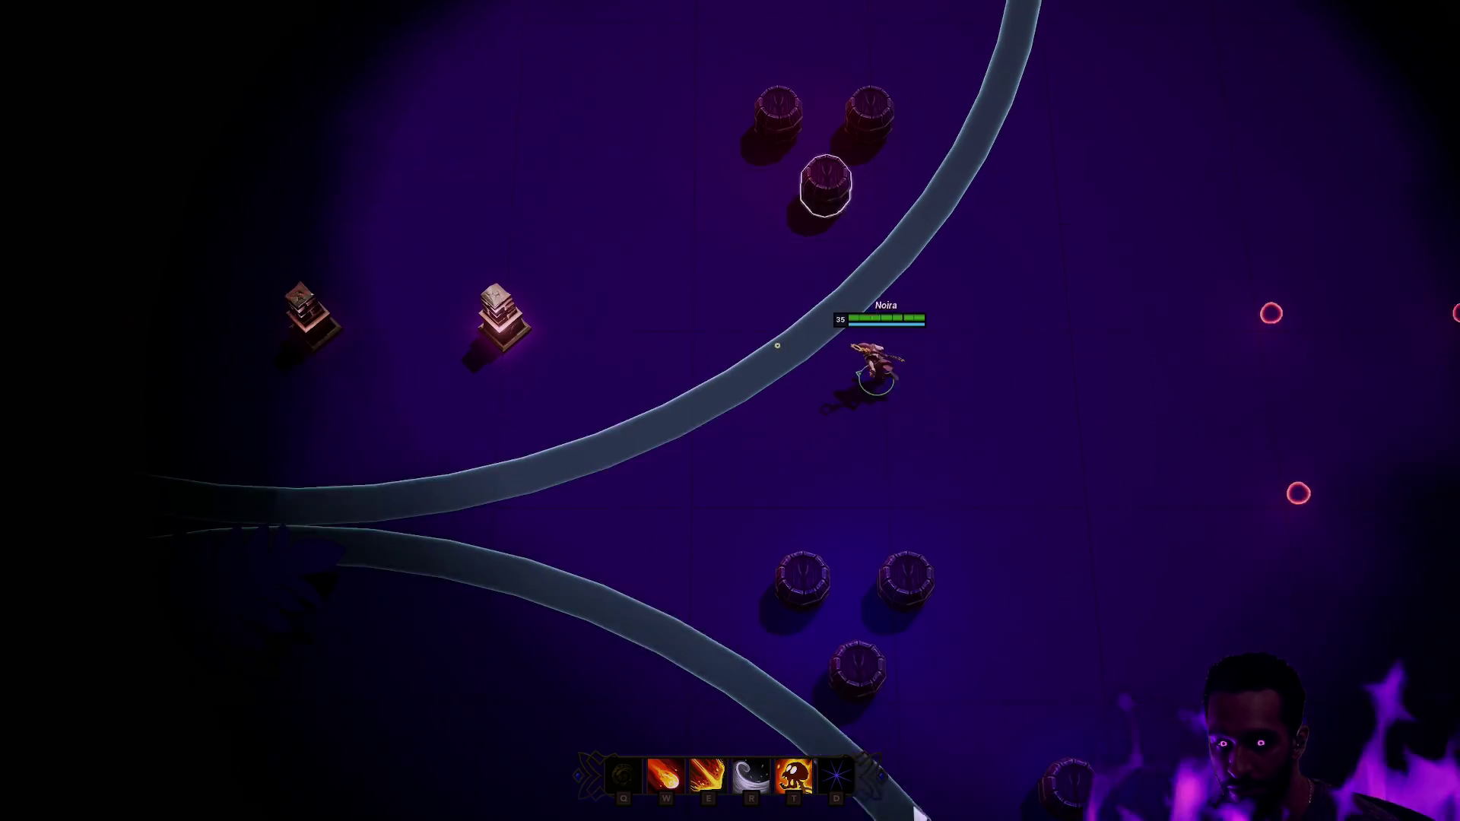
right_click(769, 413)
- Walk the Mage past the lower barrels and up-left to the Warrior pillar
right_click(798, 467)
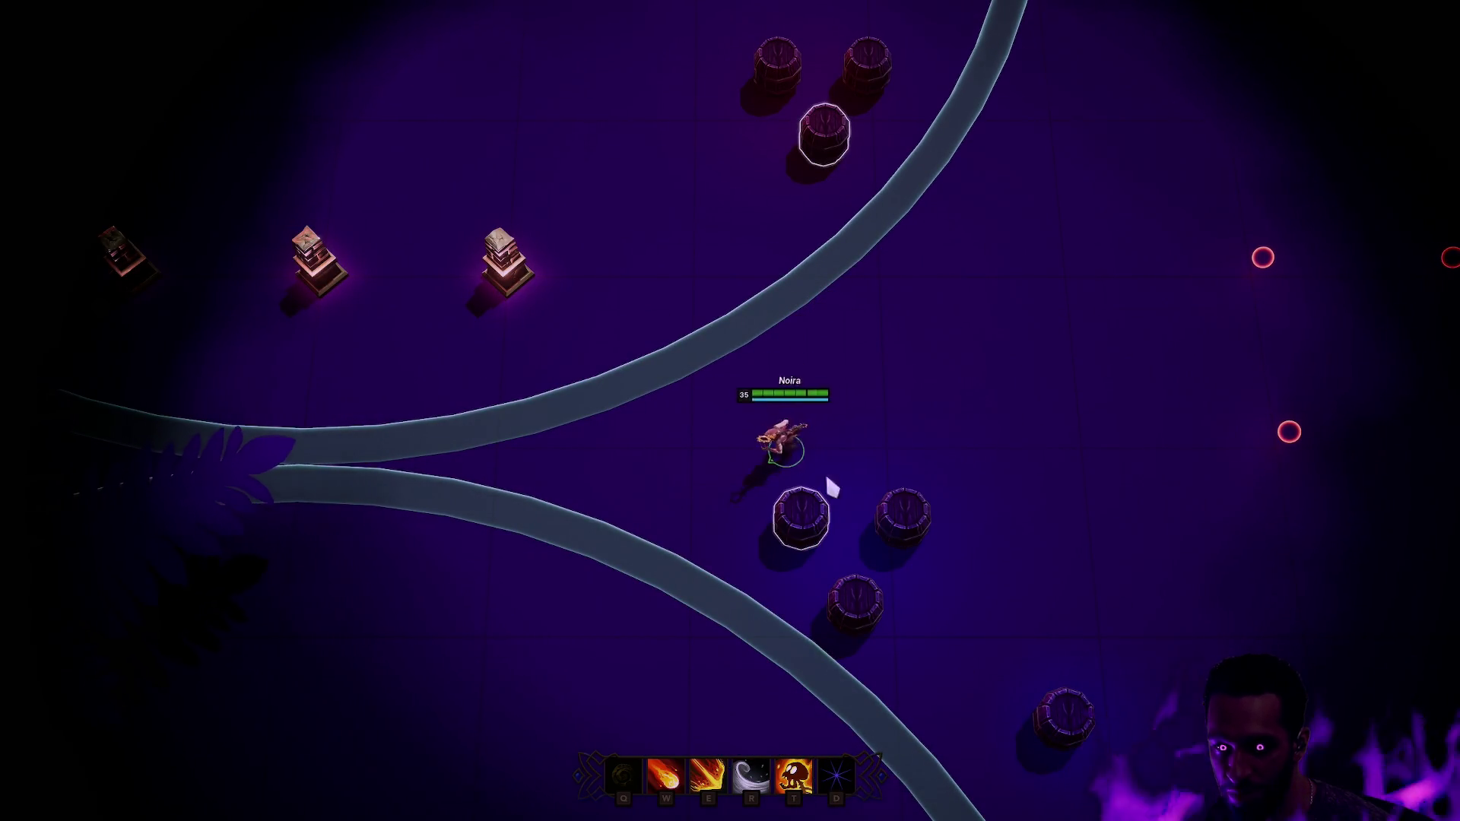
right_click(797, 413)
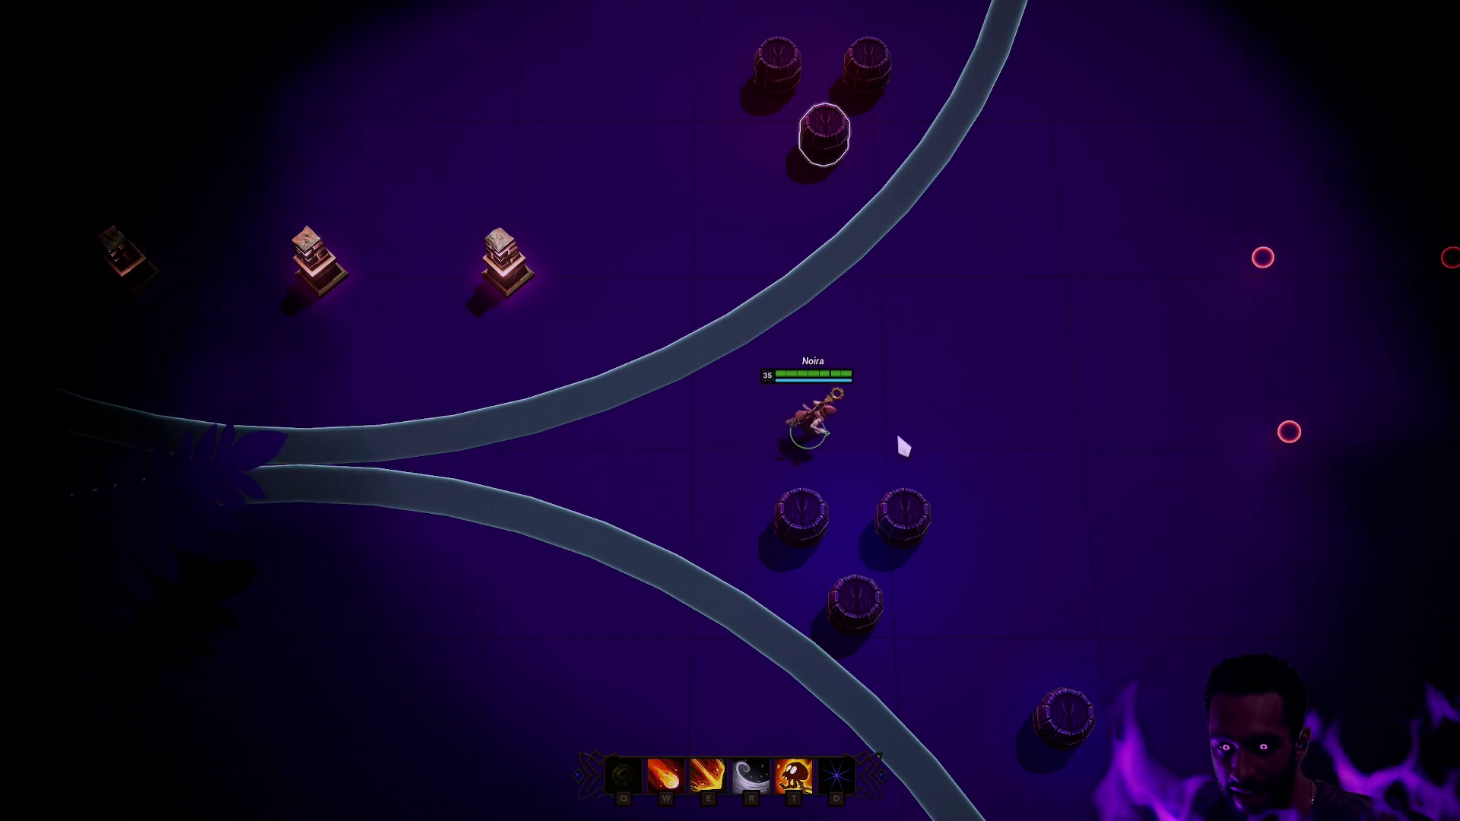
right_click(616, 455)
right_click(909, 435)
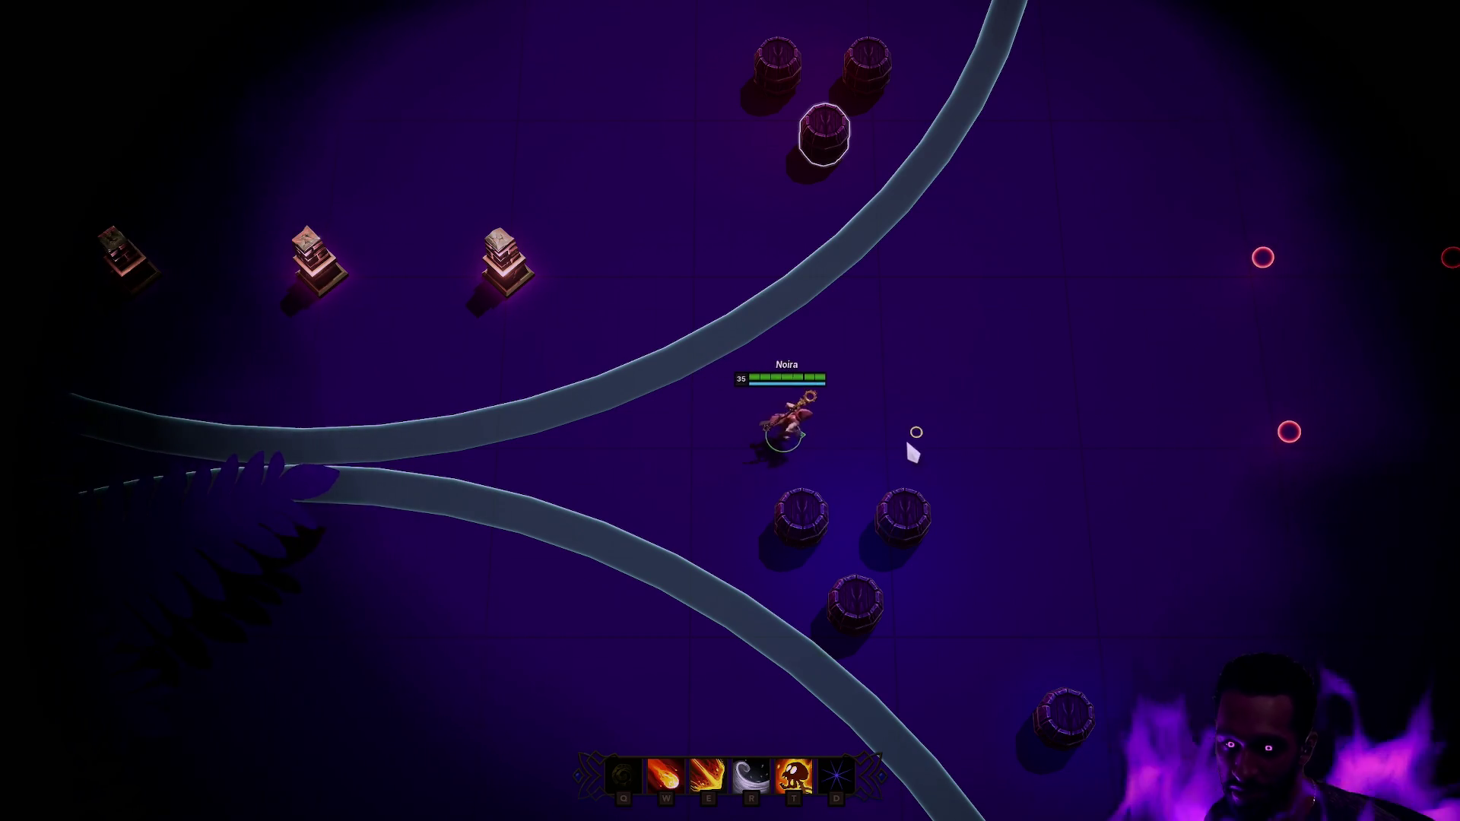
right_click(719, 426)
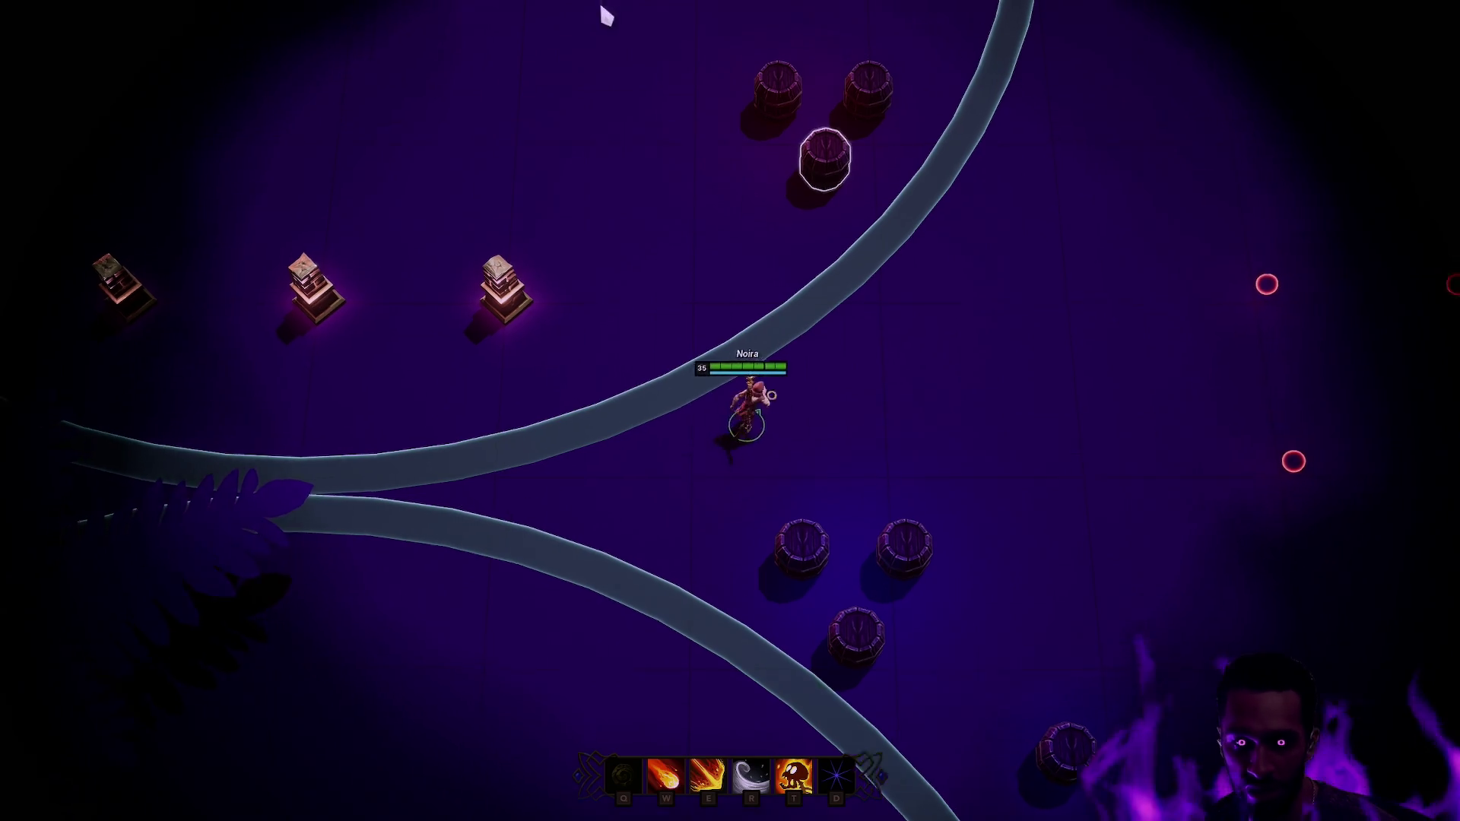
right_click(384, 295)
right_click(540, 298)
right_click(564, 304)
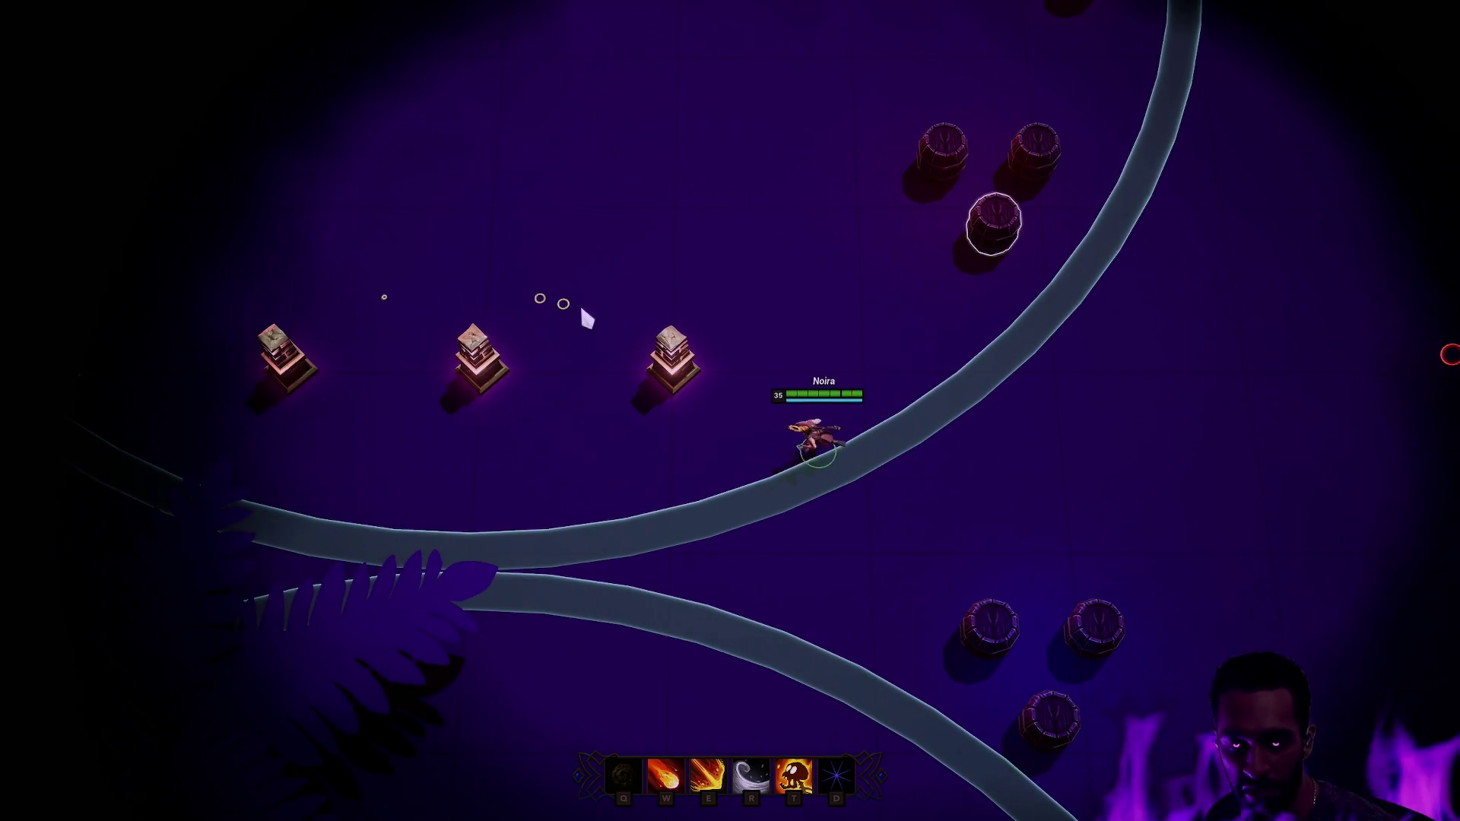
right_click(754, 365)
- Take the Warrior class at the pillar, walk Siroon to the barrels and hit them with E and T
key(f)
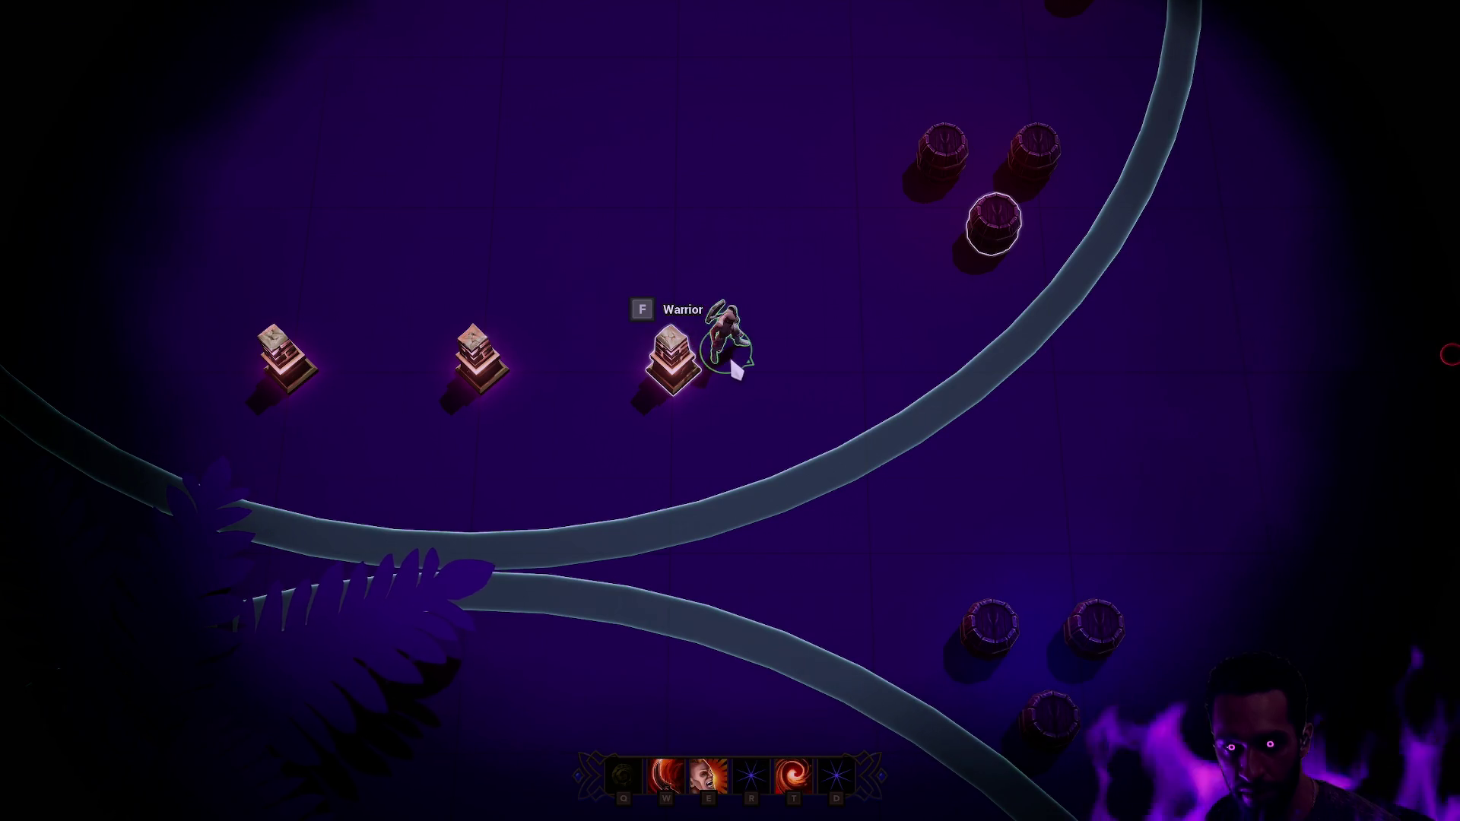
right_click(697, 251)
right_click(825, 304)
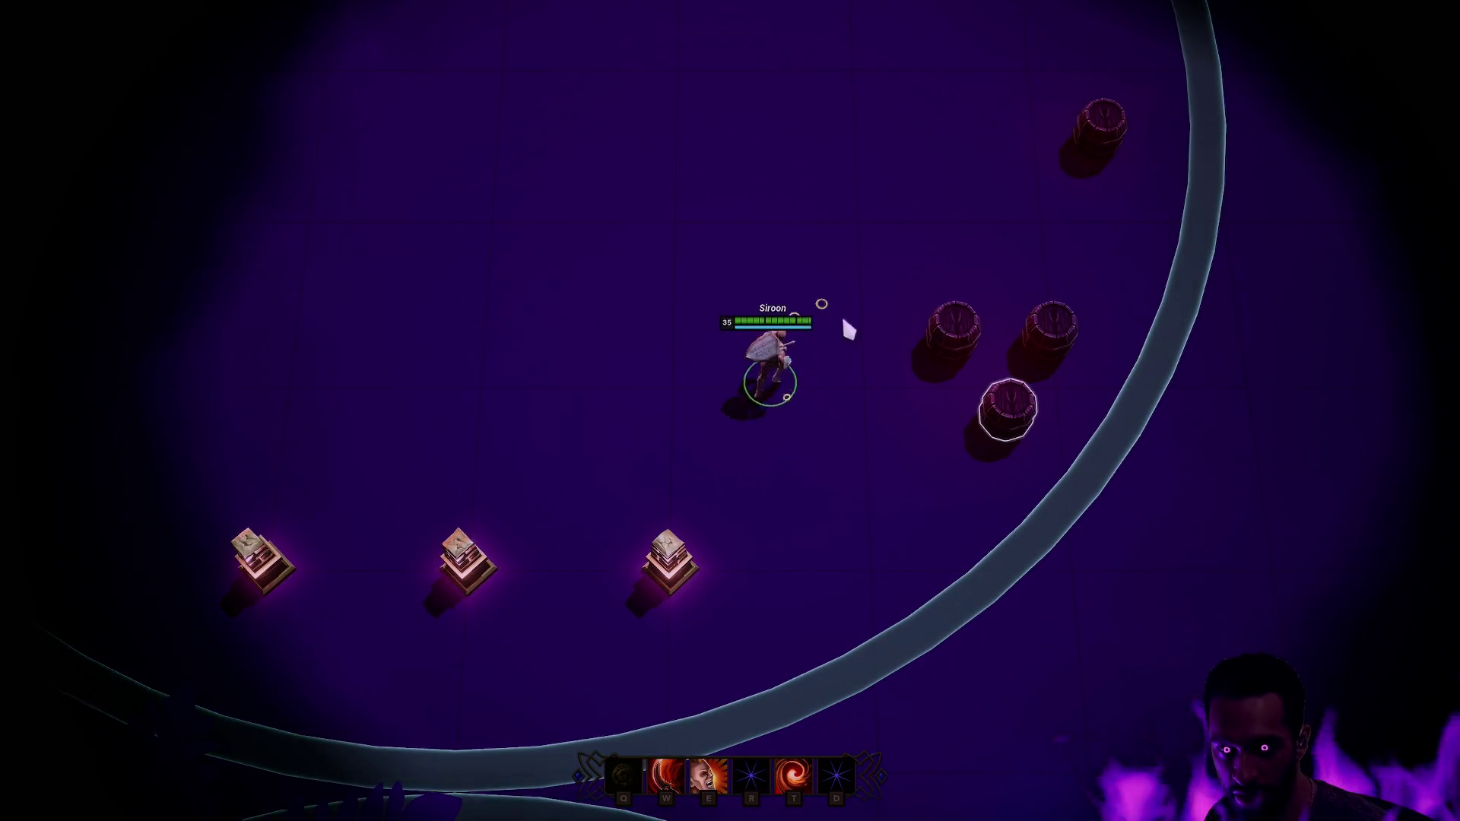
right_click(852, 221)
right_click(889, 303)
key(e)
key(t)
right_click(962, 486)
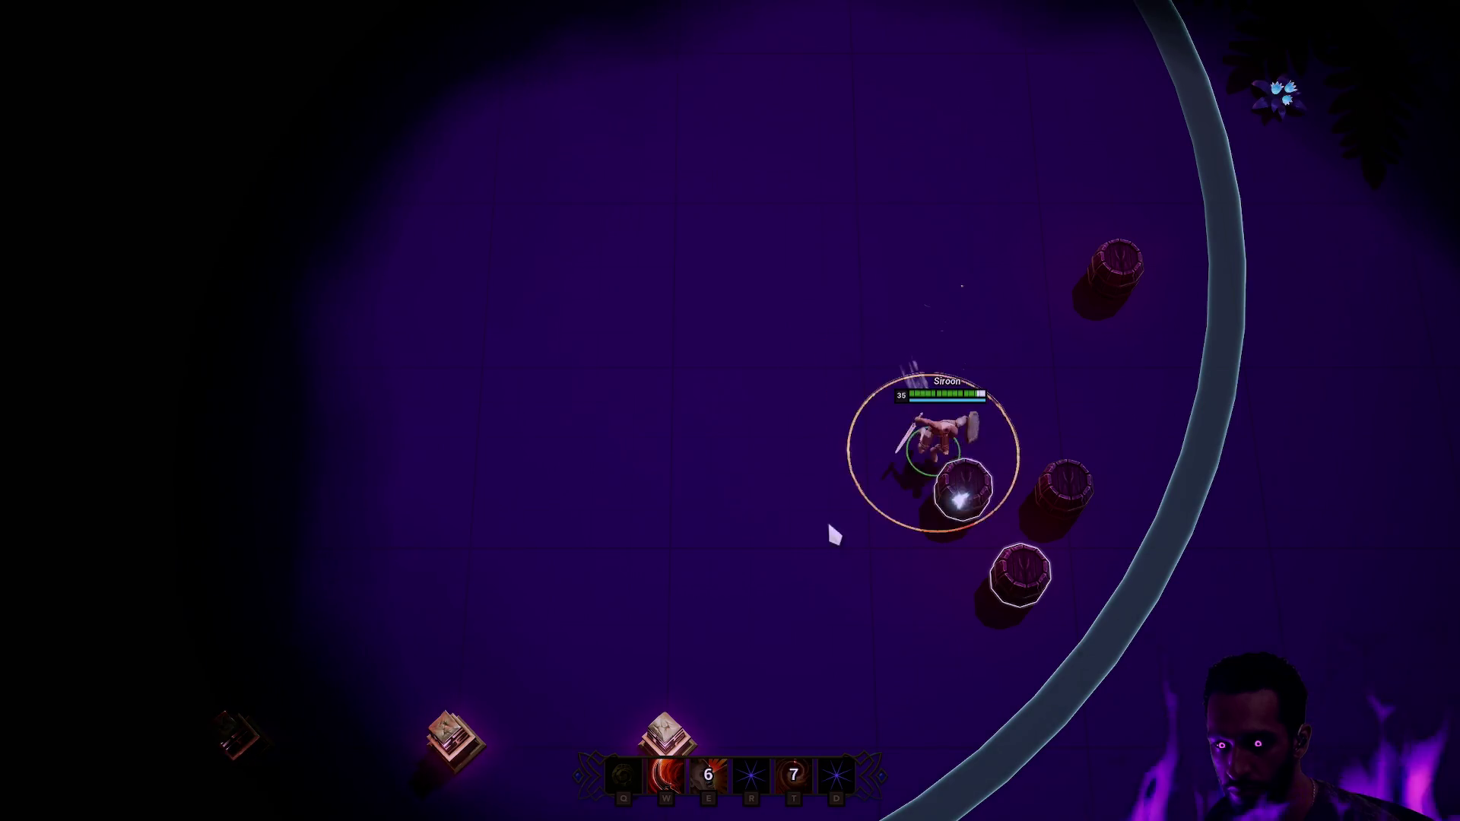
- Walk Siroon back left, then aim his W cone ability and release it toward the barrels
right_click(740, 511)
right_click(701, 508)
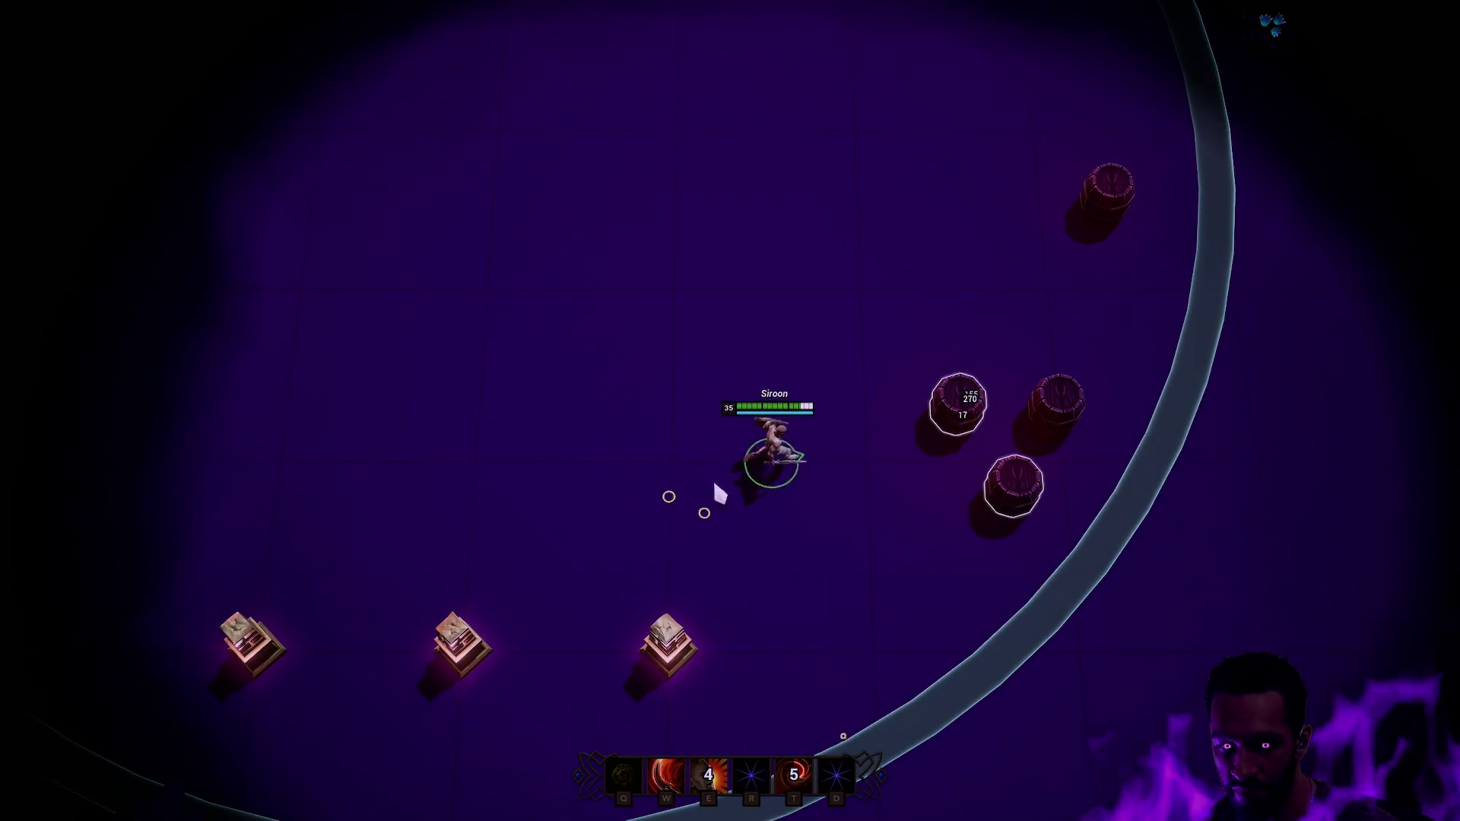
right_click(703, 460)
right_click(494, 489)
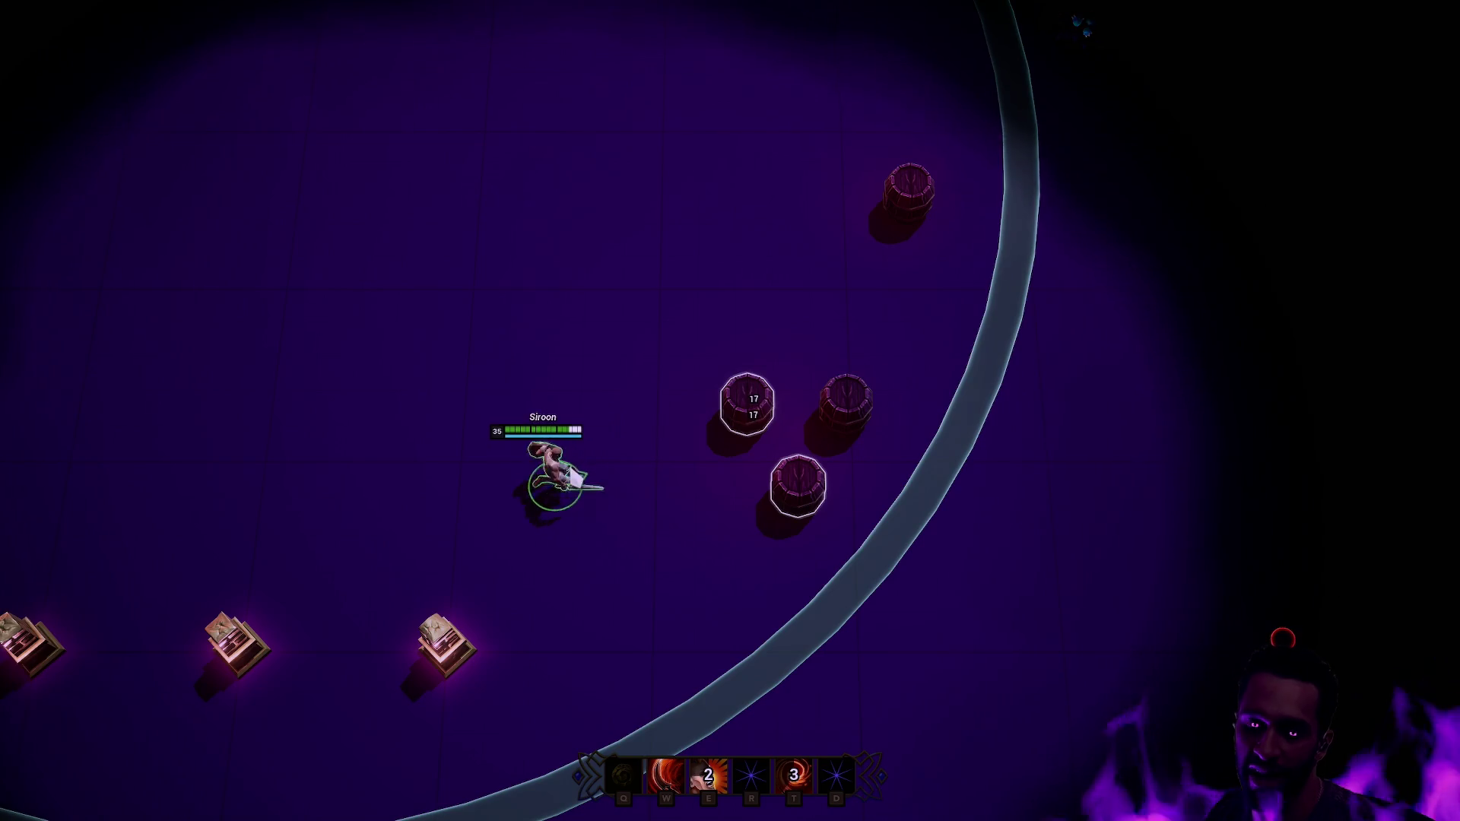
key(w)
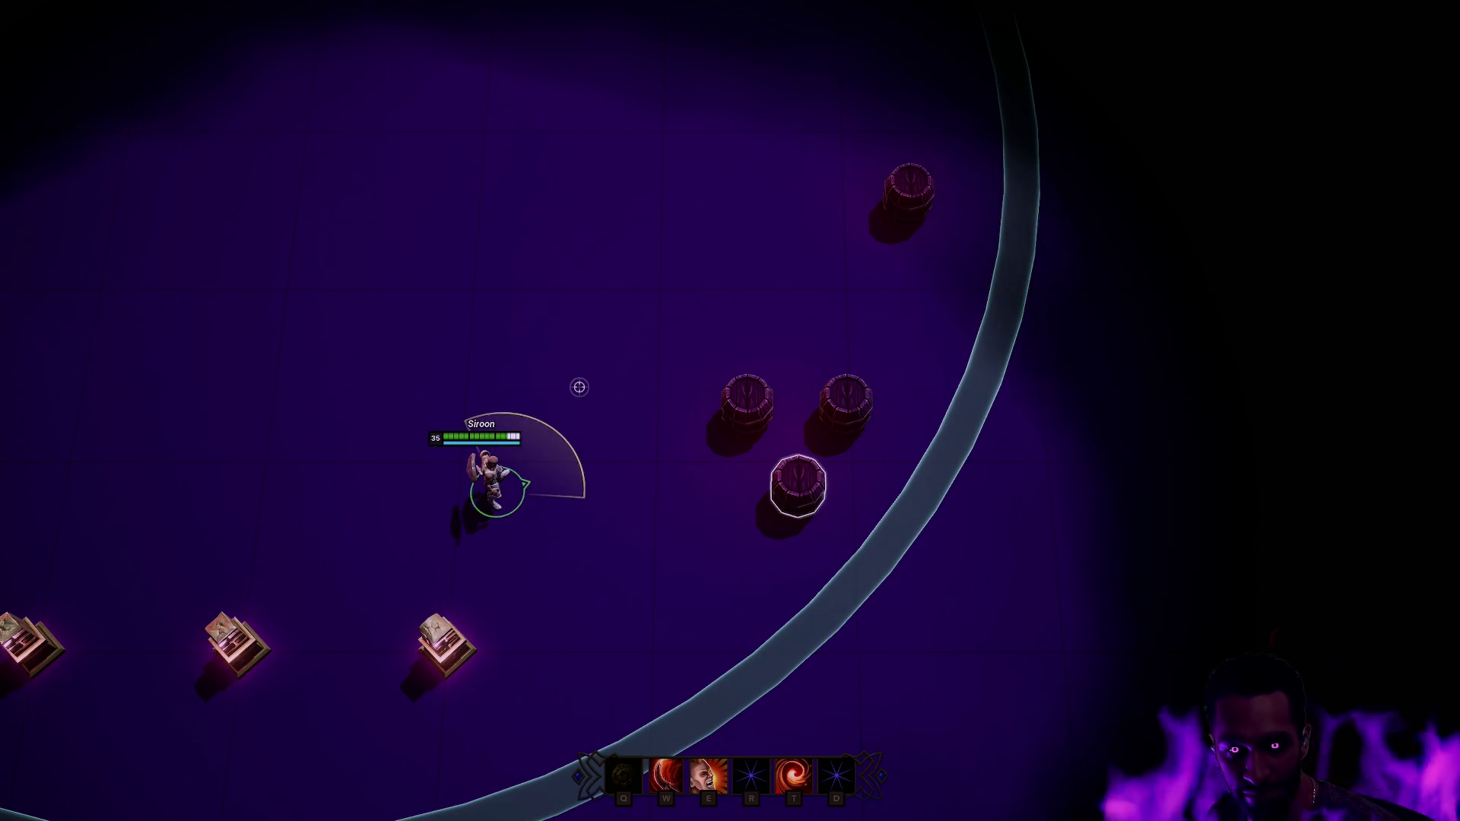
key(d)
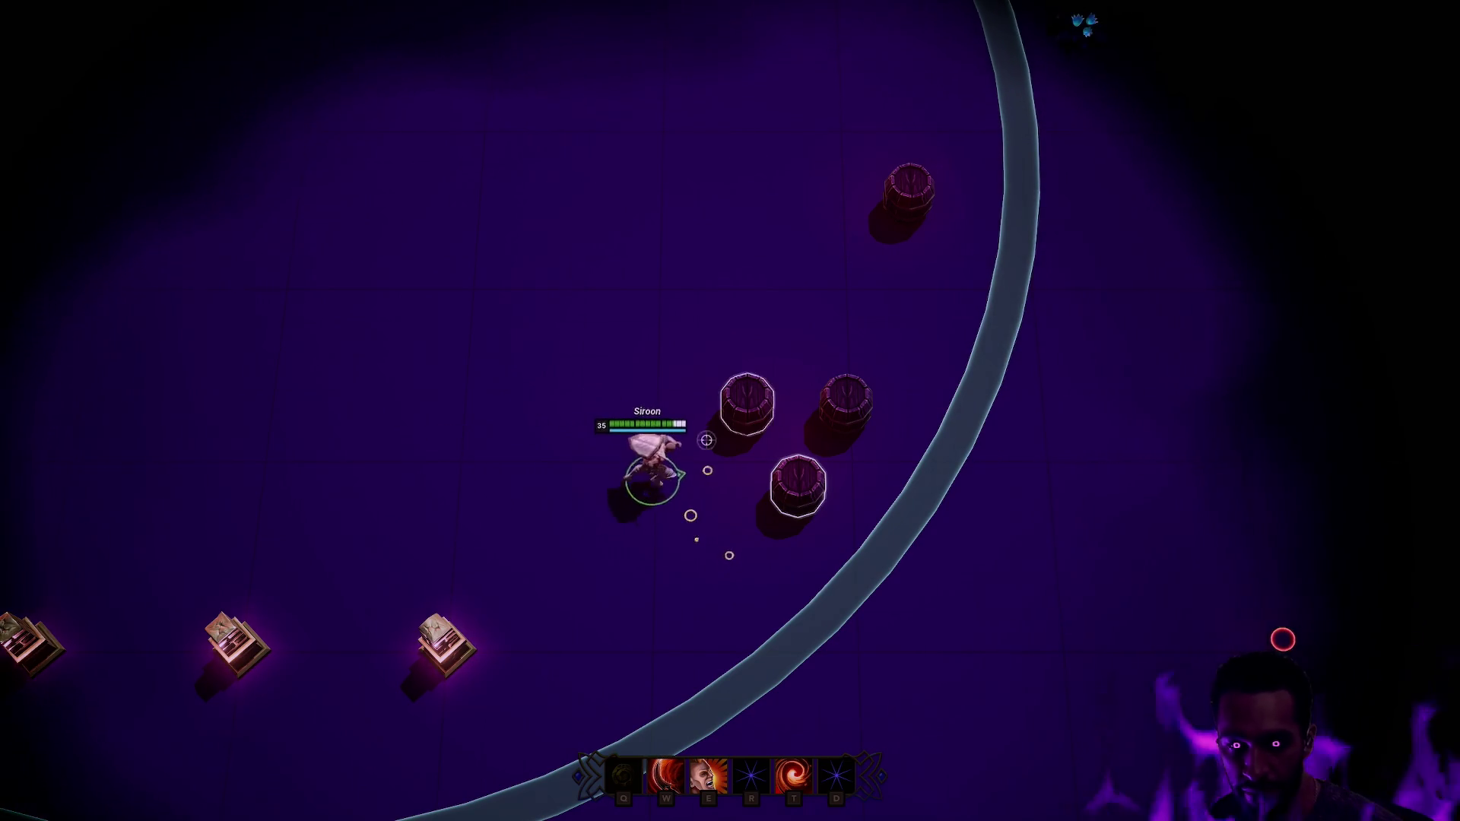
- Strike the barrel again with W, dash in with T, then walk Siroon up-left into open arena
click(597, 384)
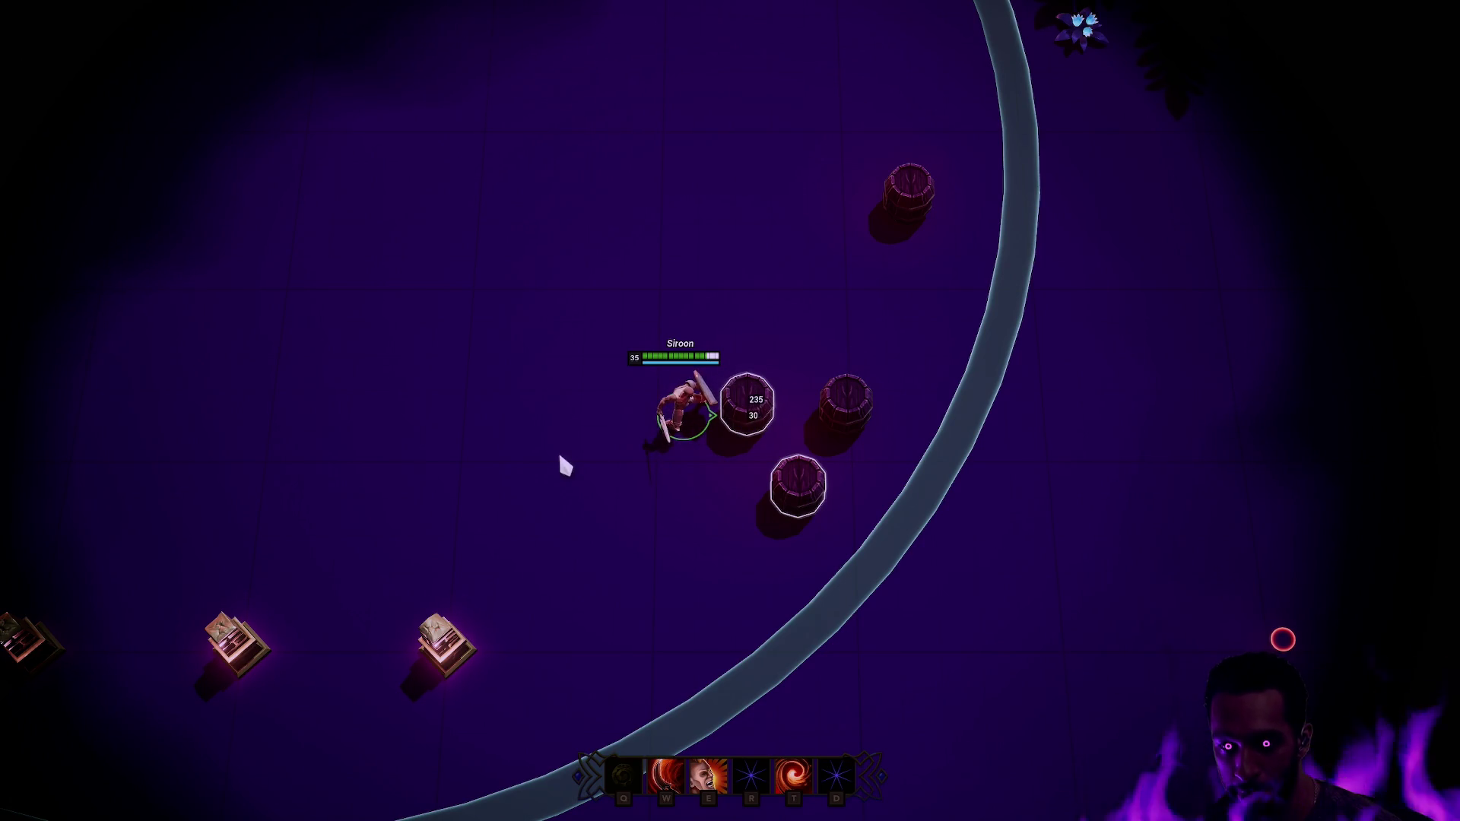
click(557, 390)
key(w)
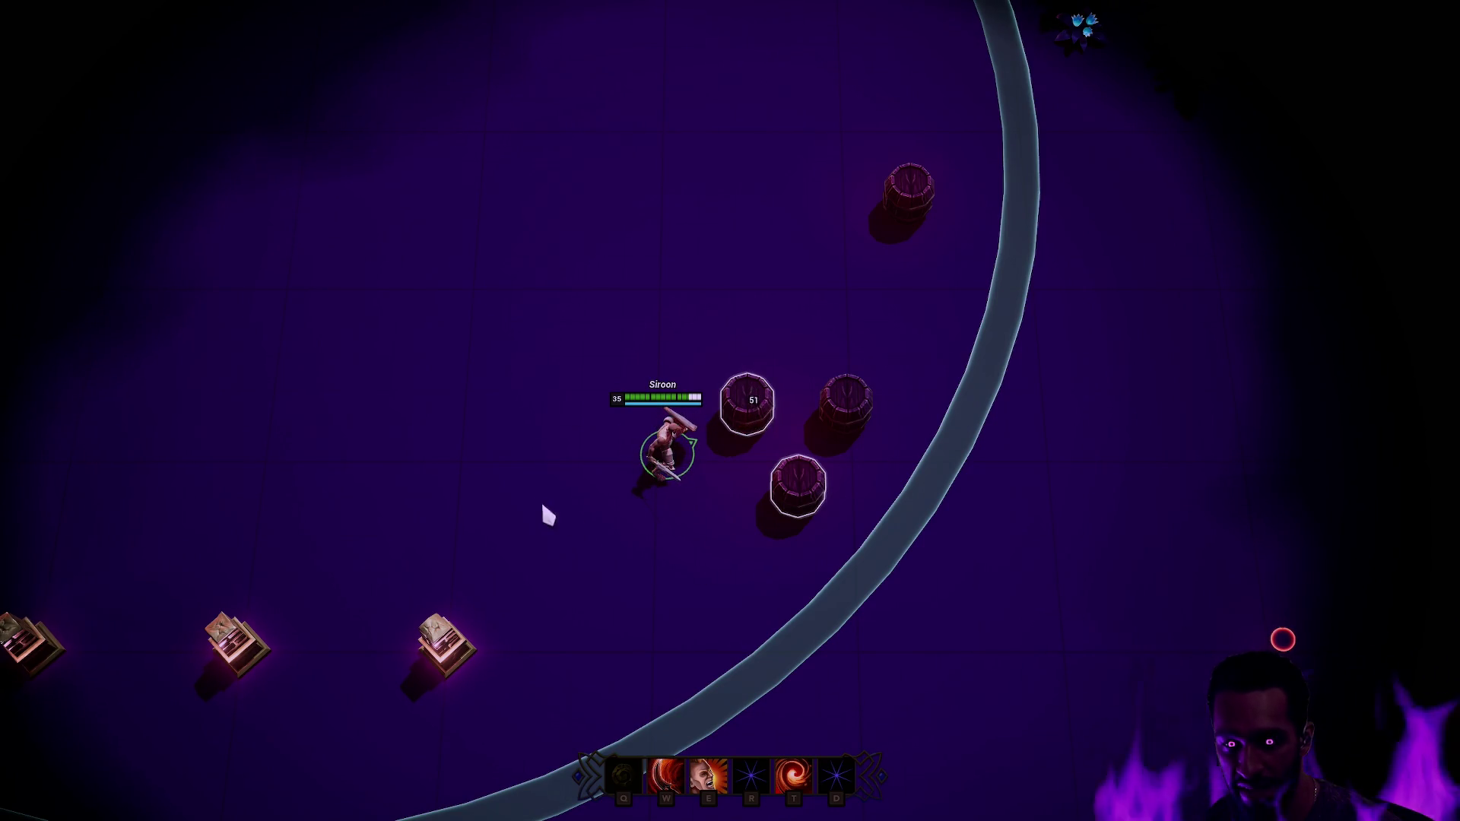
click(517, 487)
click(434, 395)
key(t)
click(722, 419)
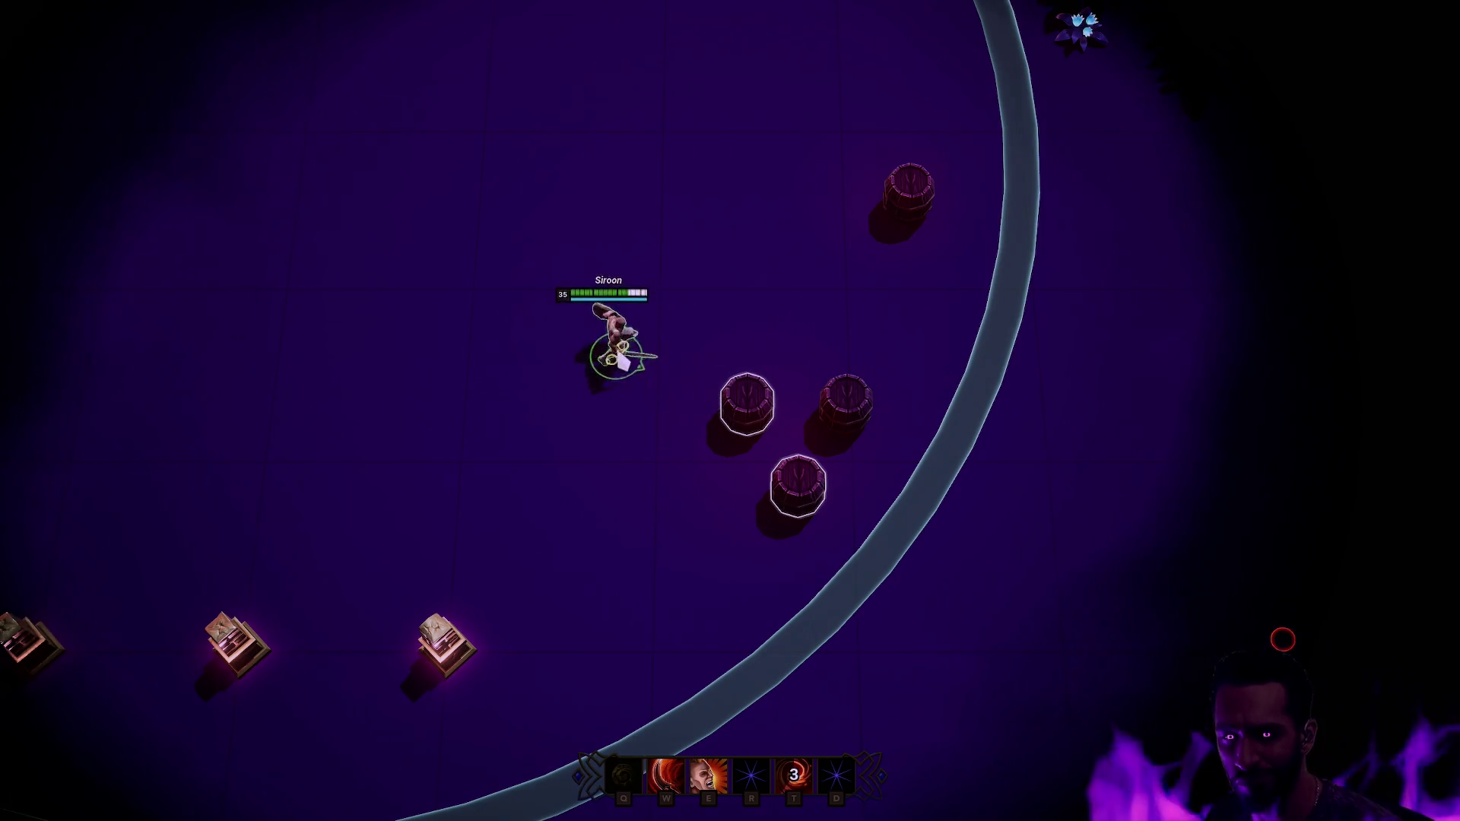
click(501, 250)
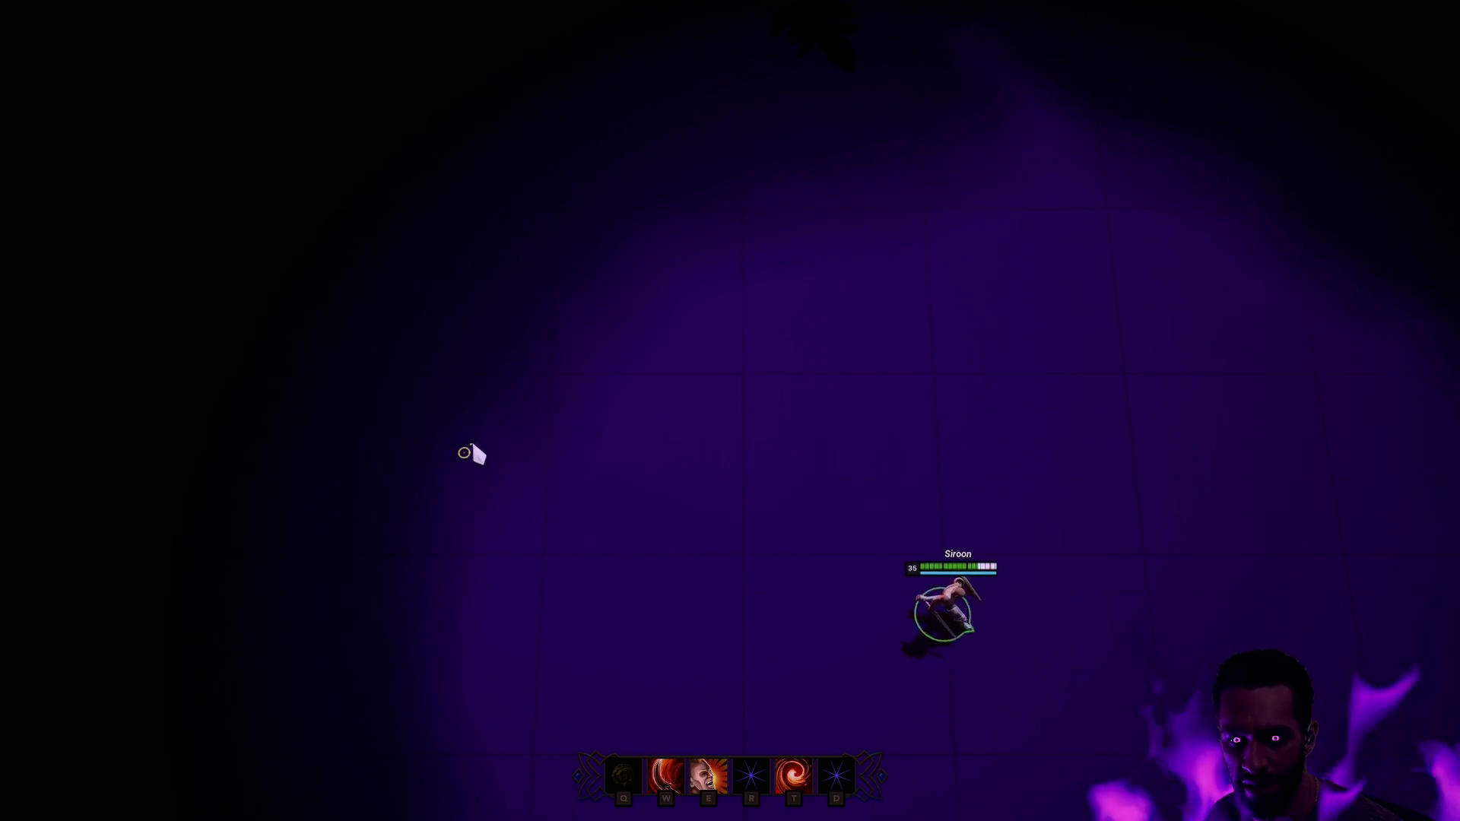
- Walk Siroon up-left across the arena, then down past the fountain to reach Taron
click(473, 441)
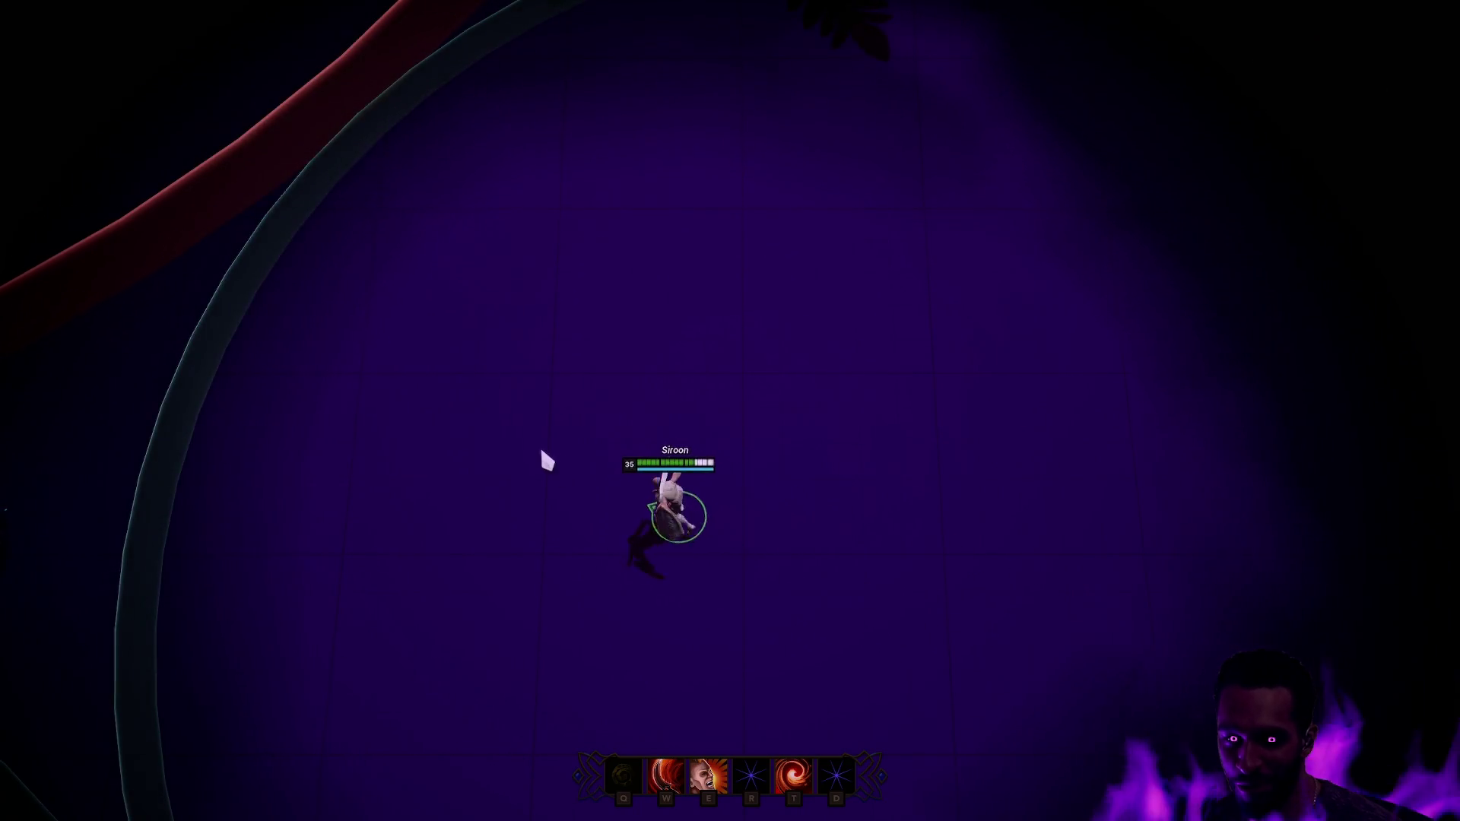
click(251, 183)
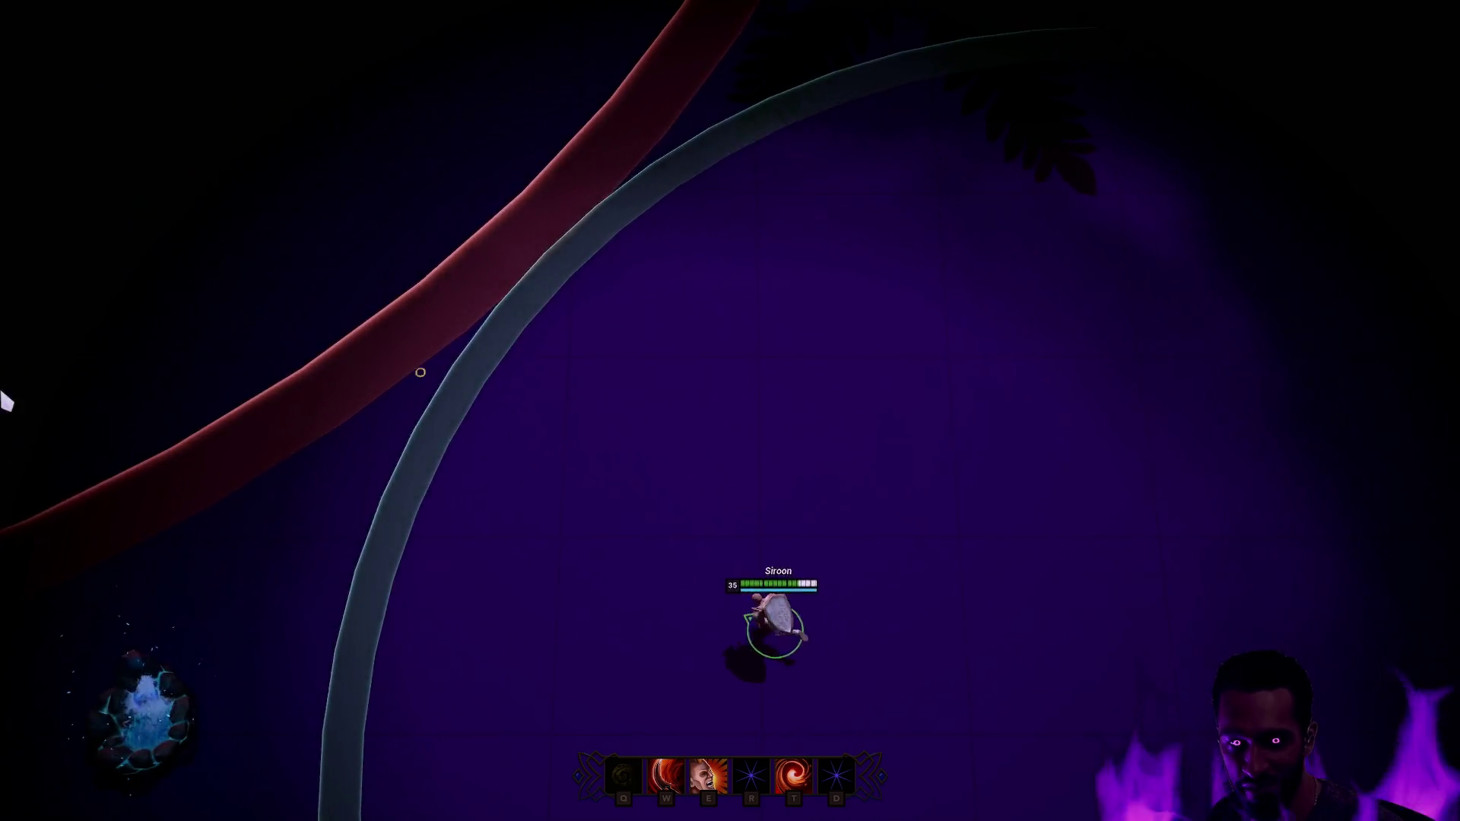
click(466, 240)
click(597, 289)
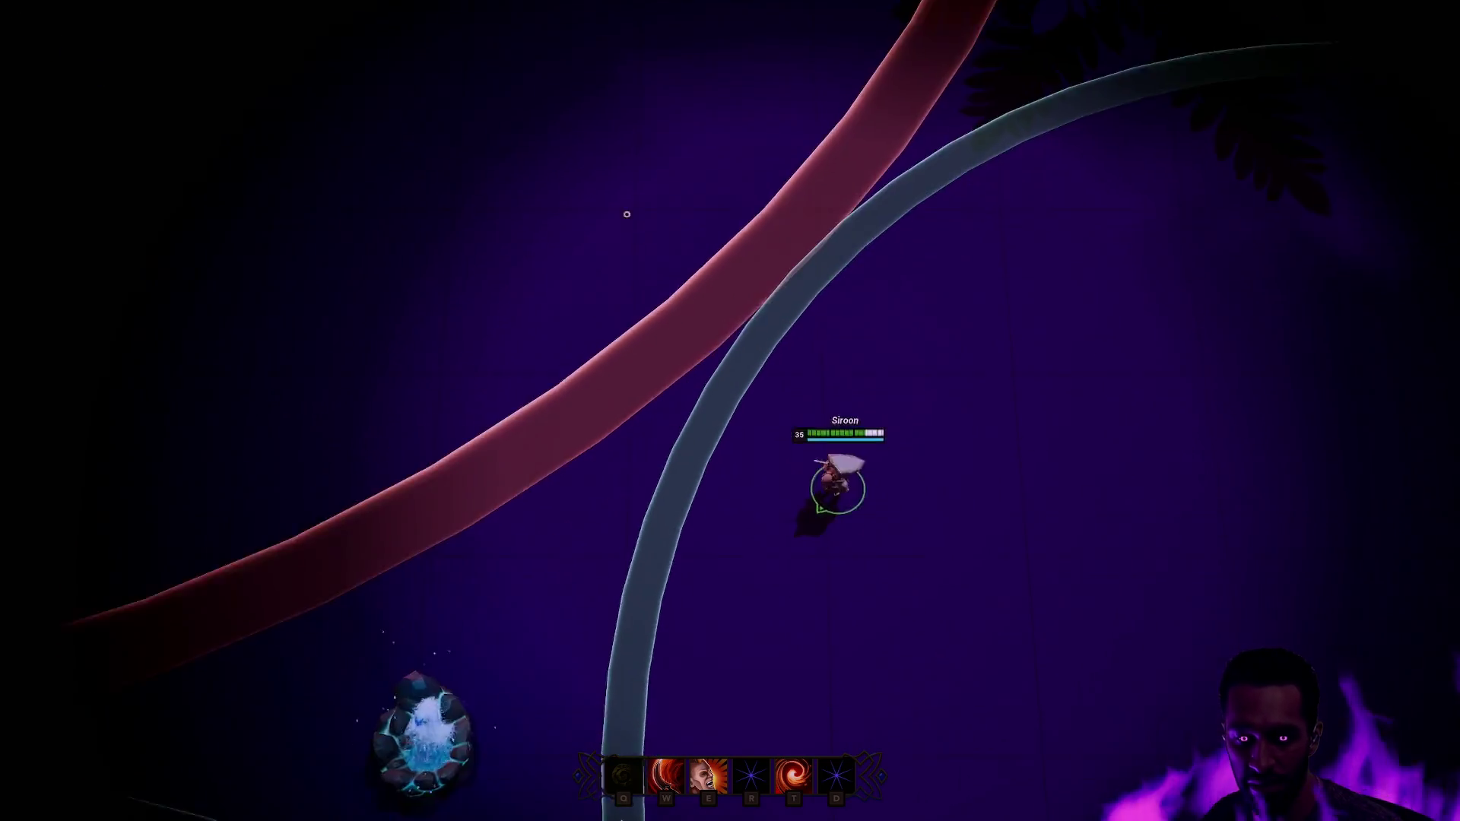
click(593, 723)
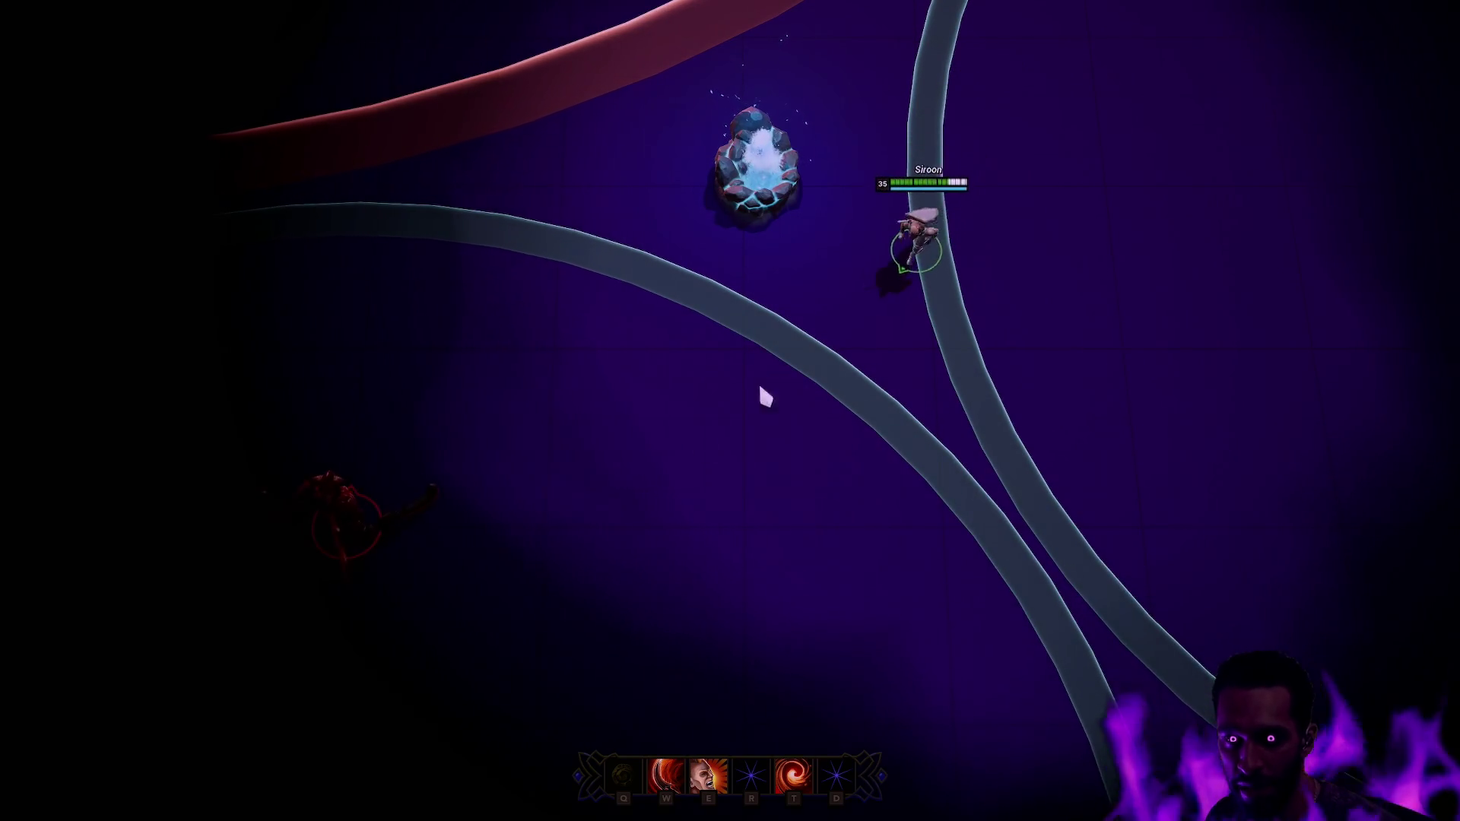
click(494, 457)
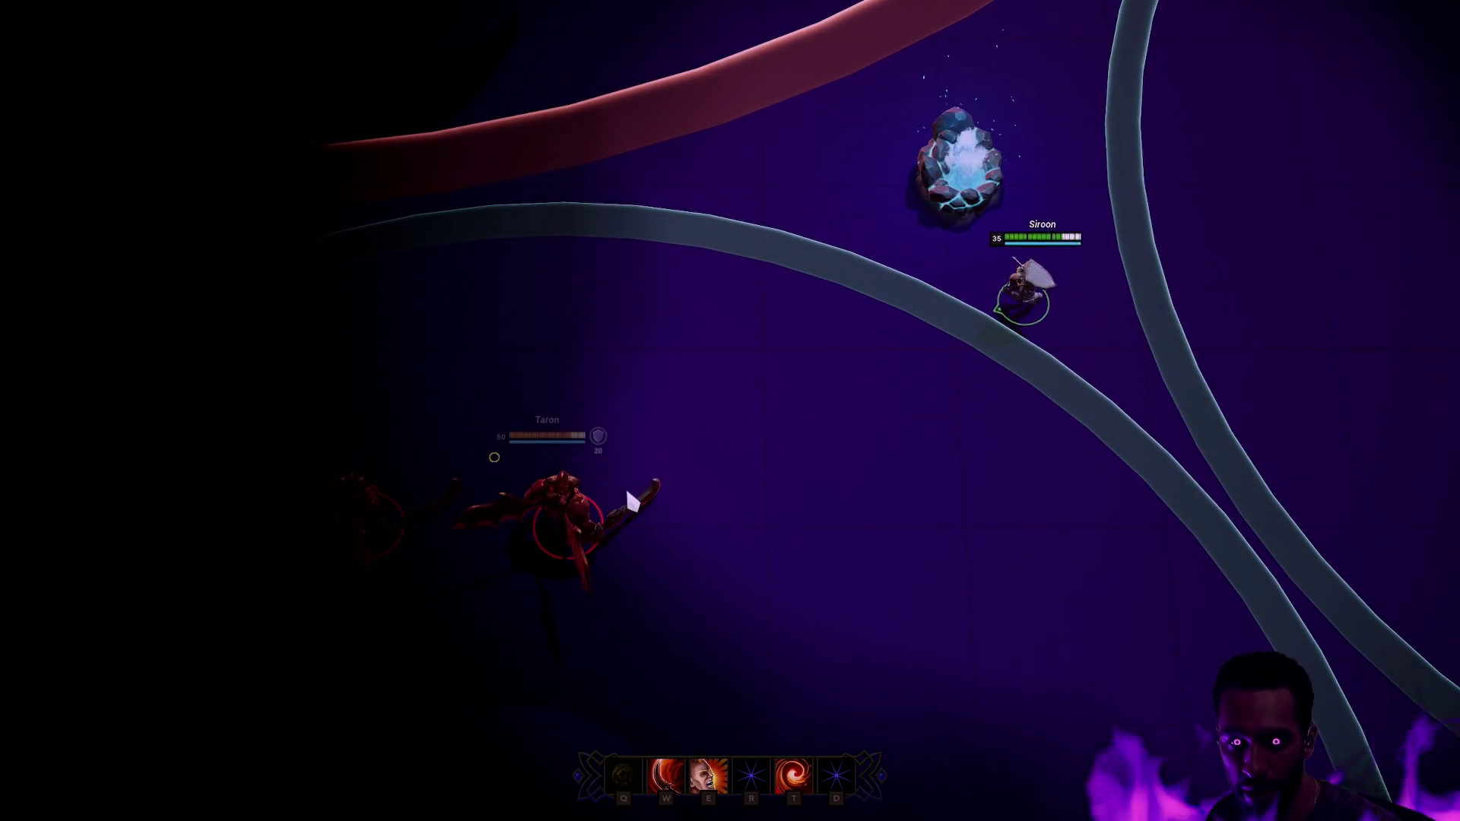
click(918, 477)
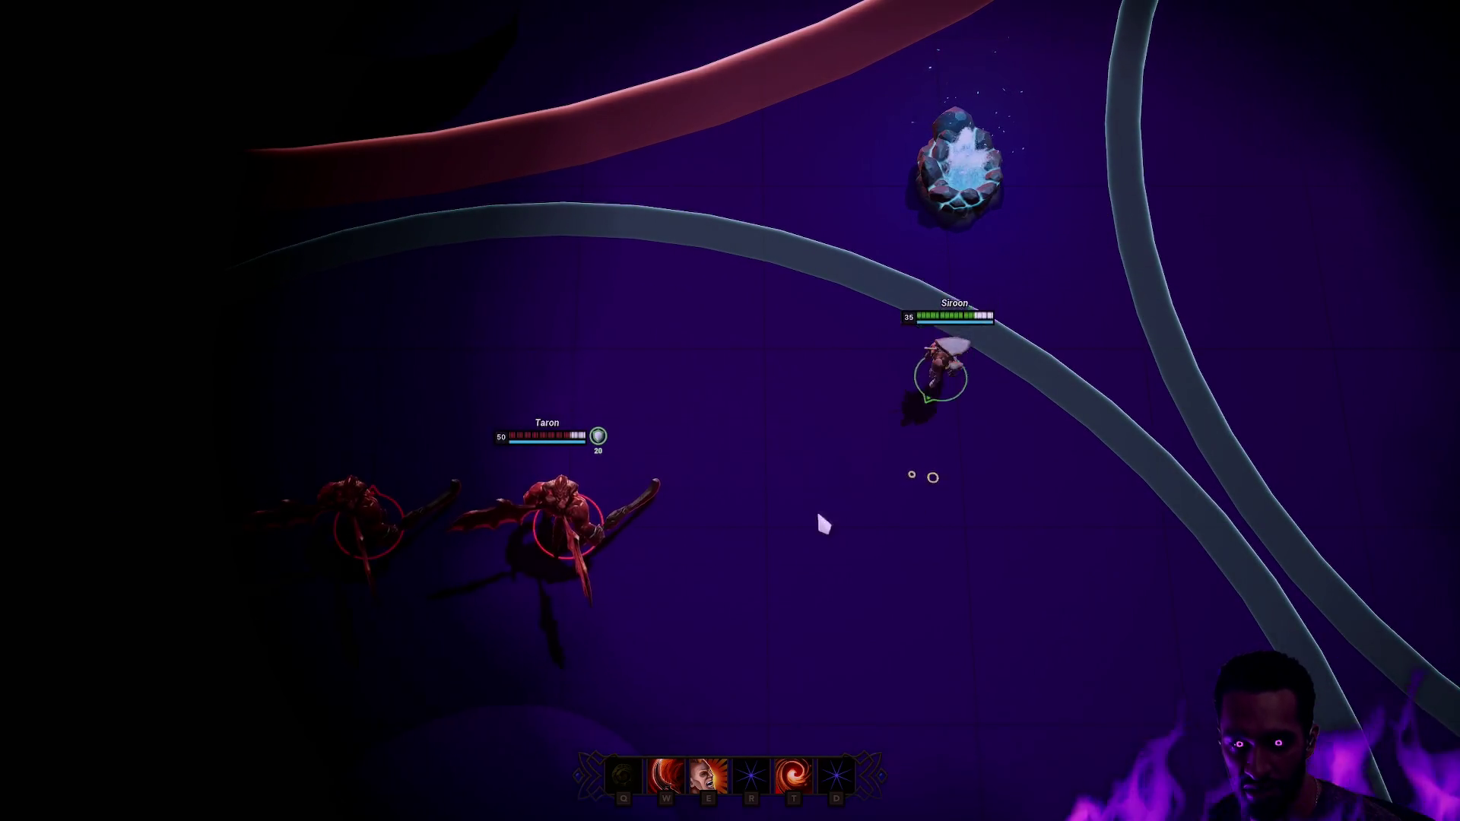
click(829, 513)
click(1095, 484)
click(981, 520)
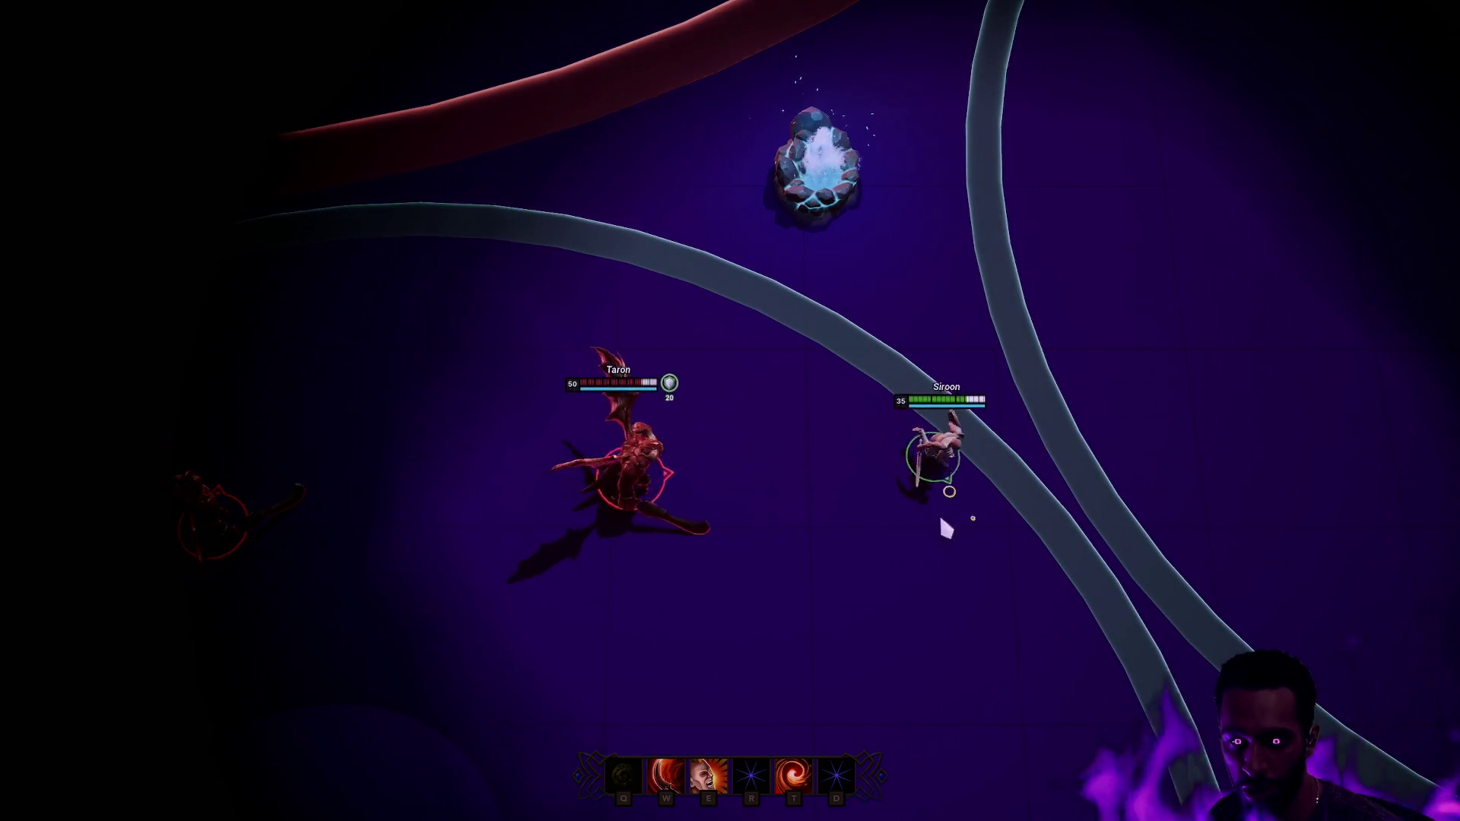
- Pull and stun Taron with T, then hit him with W and E while circling him
key(t)
click(1047, 515)
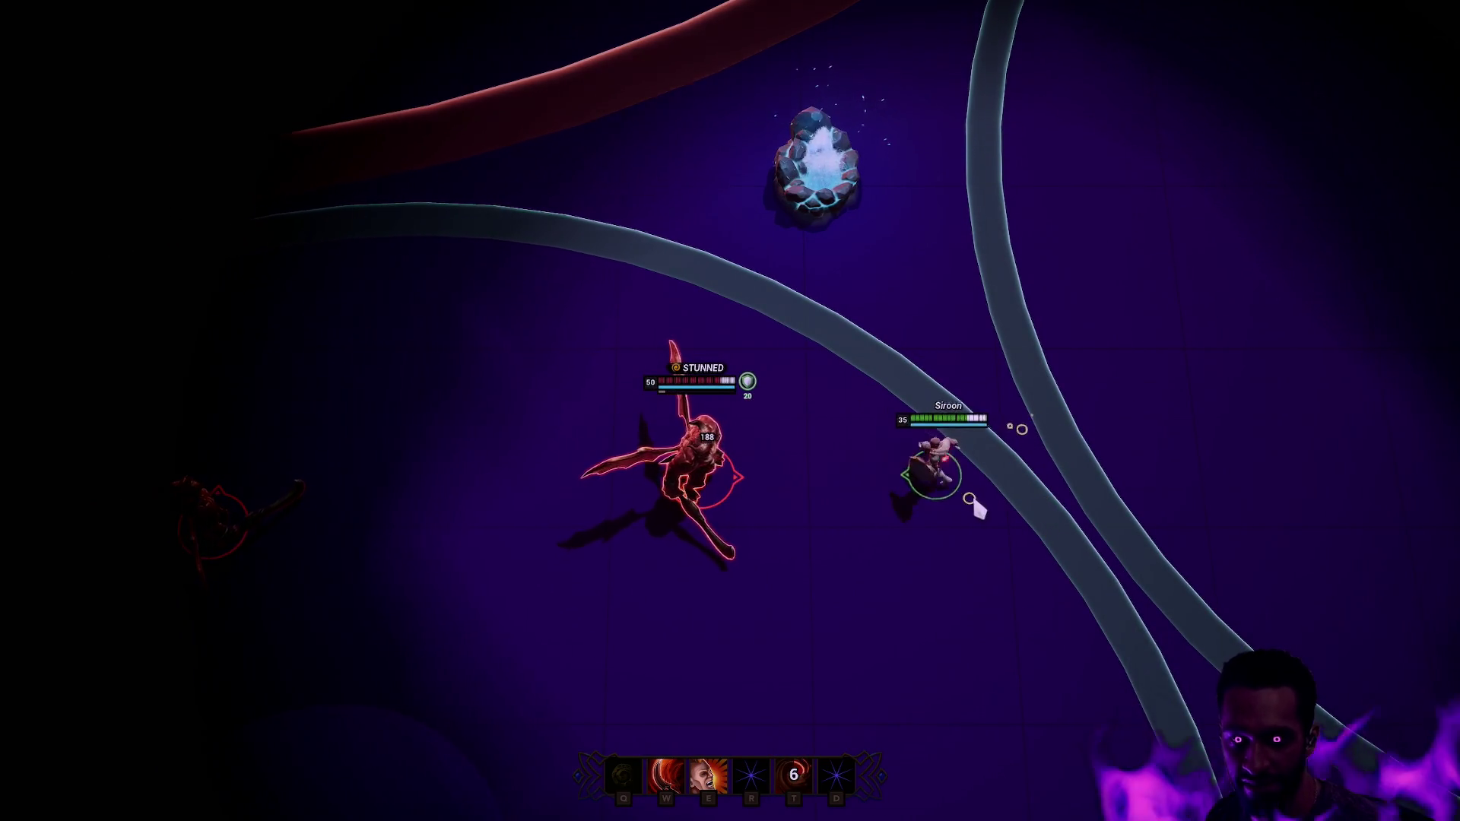
click(1209, 504)
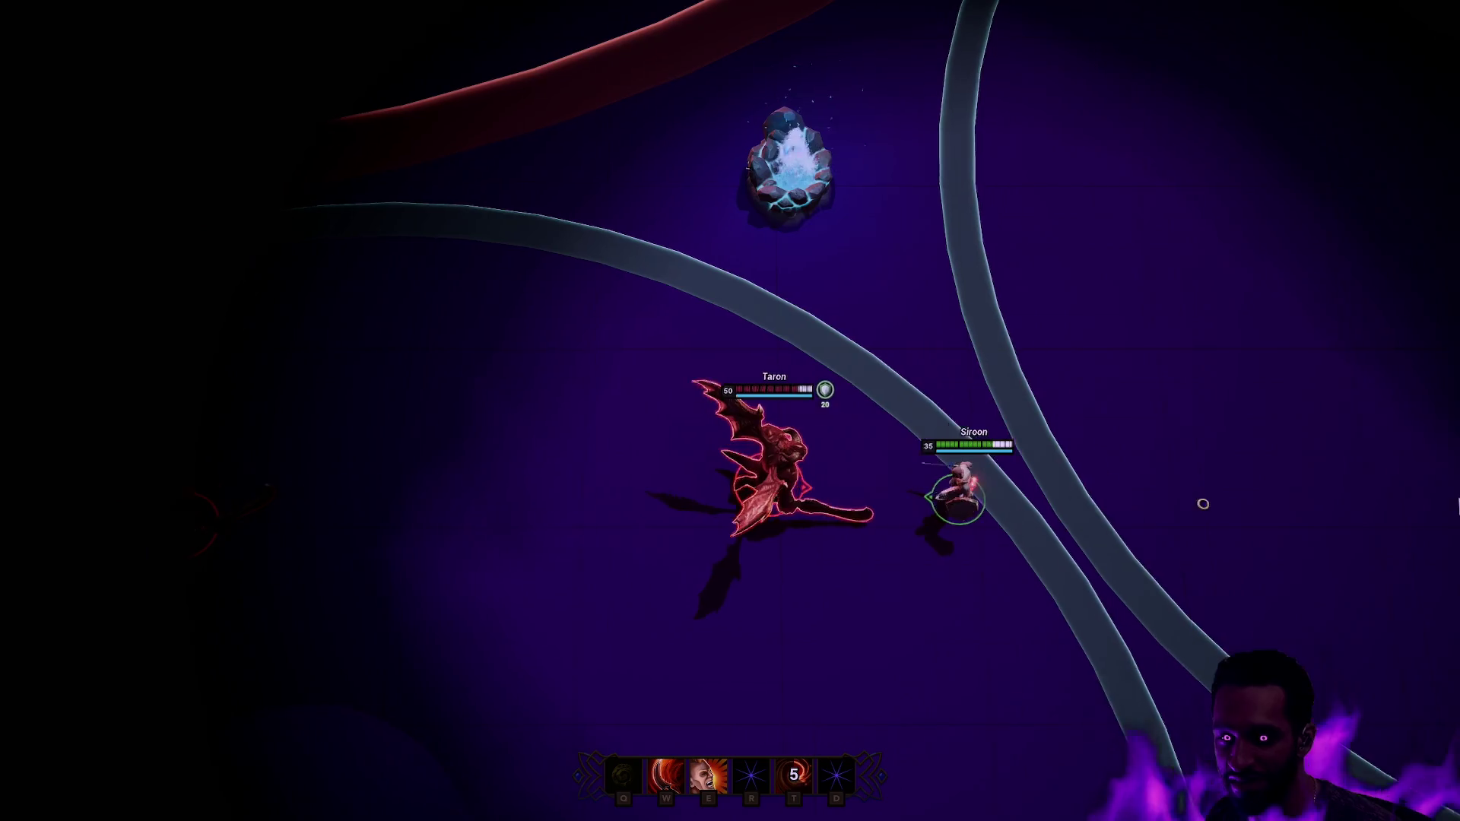
click(1072, 454)
key(w)
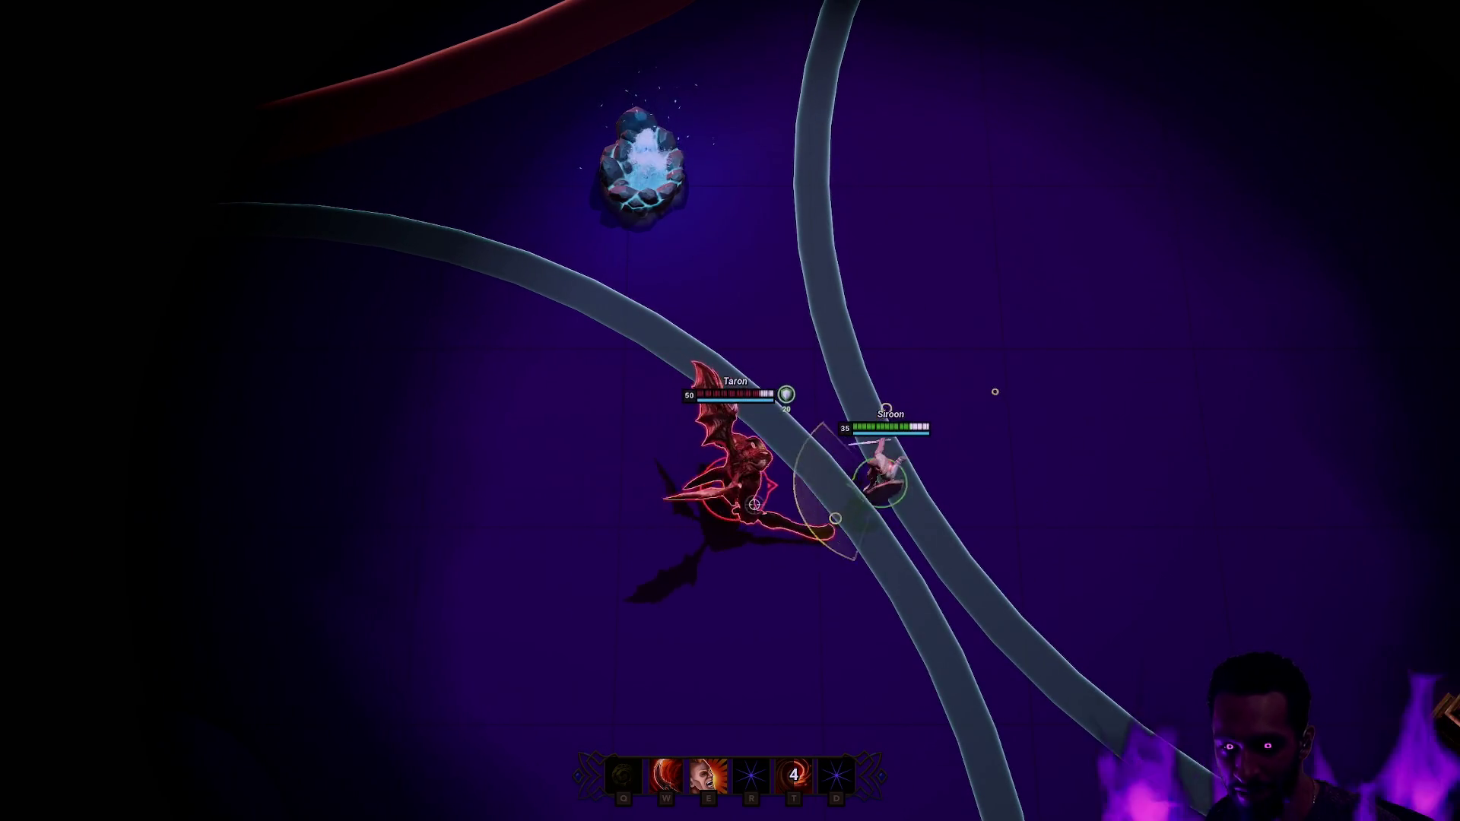
key(e)
click(1124, 431)
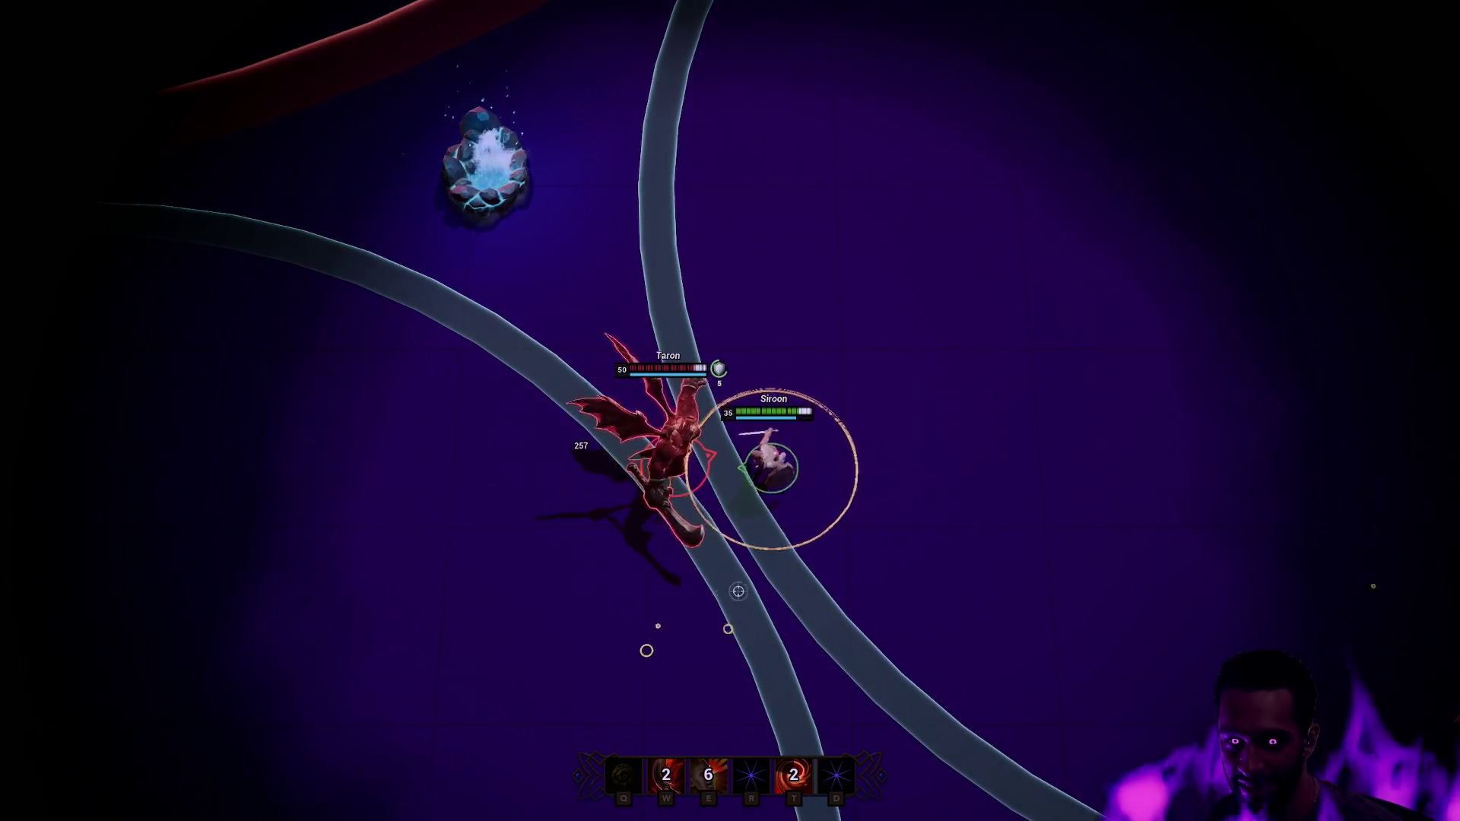
click(1012, 572)
click(1054, 555)
click(837, 381)
click(870, 401)
click(902, 387)
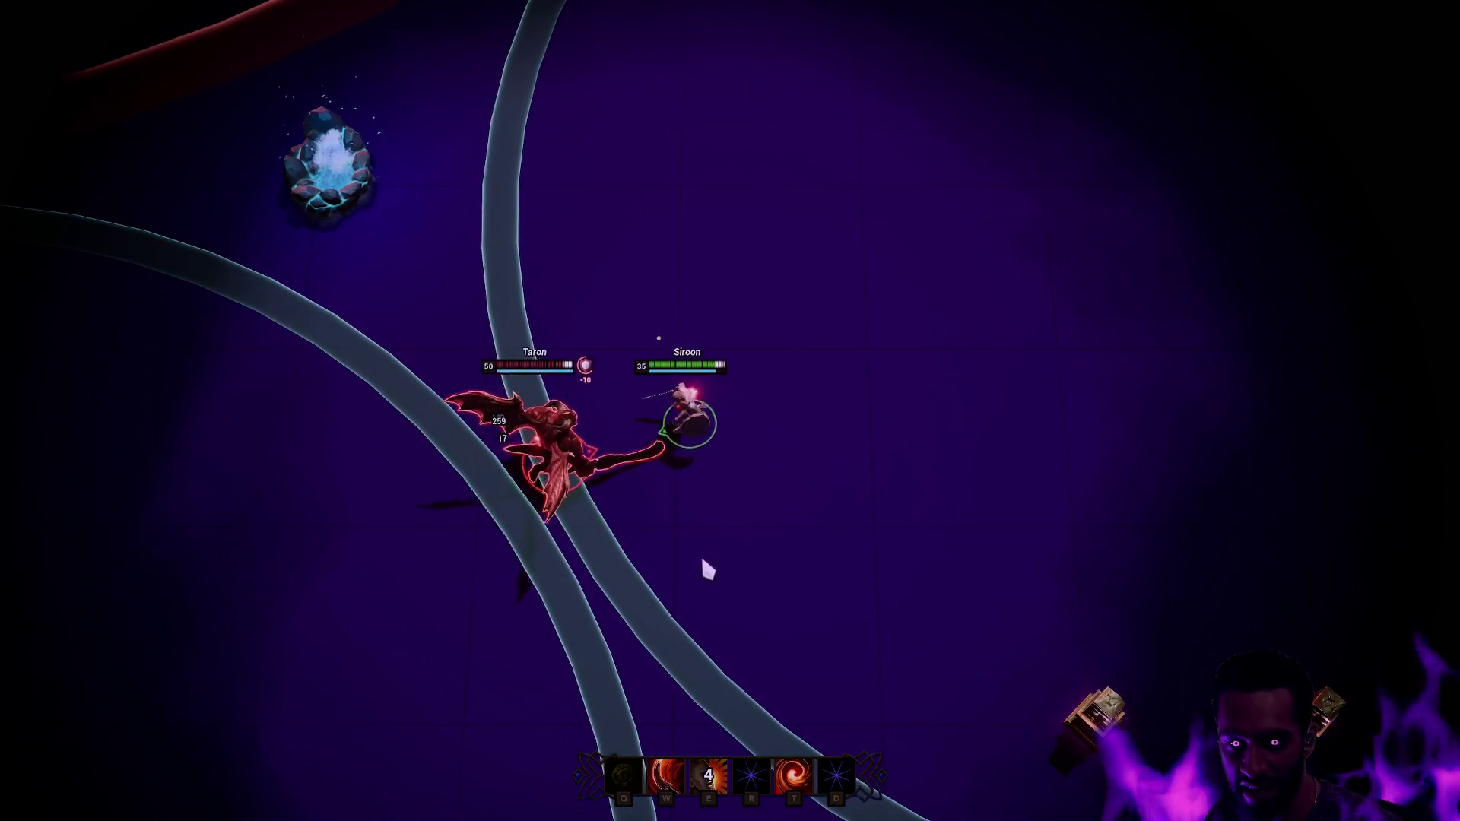
- Keep damaging Taron with repeated W, T and E casts while moving right
key(w)
key(t)
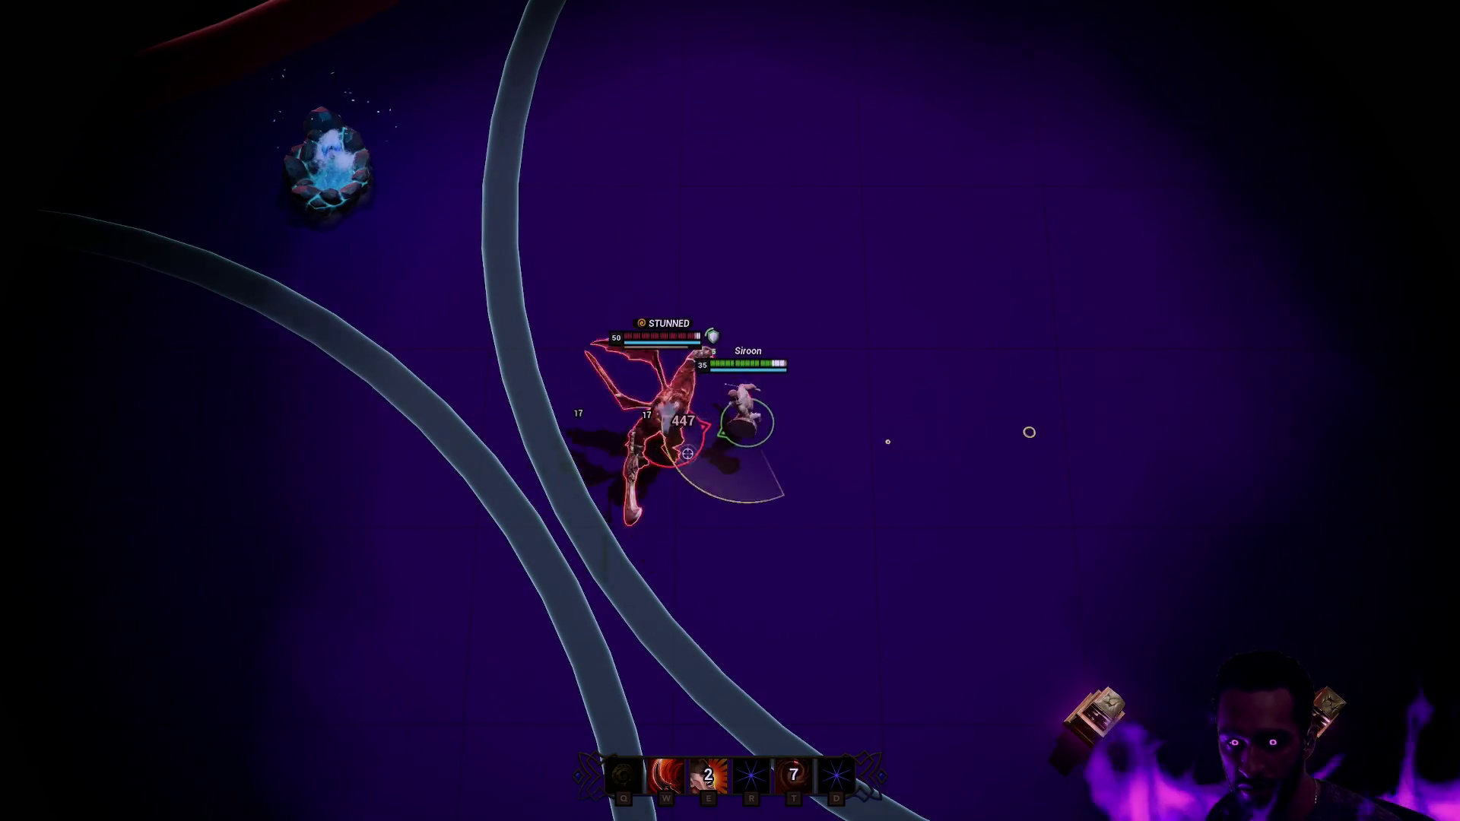
click(998, 397)
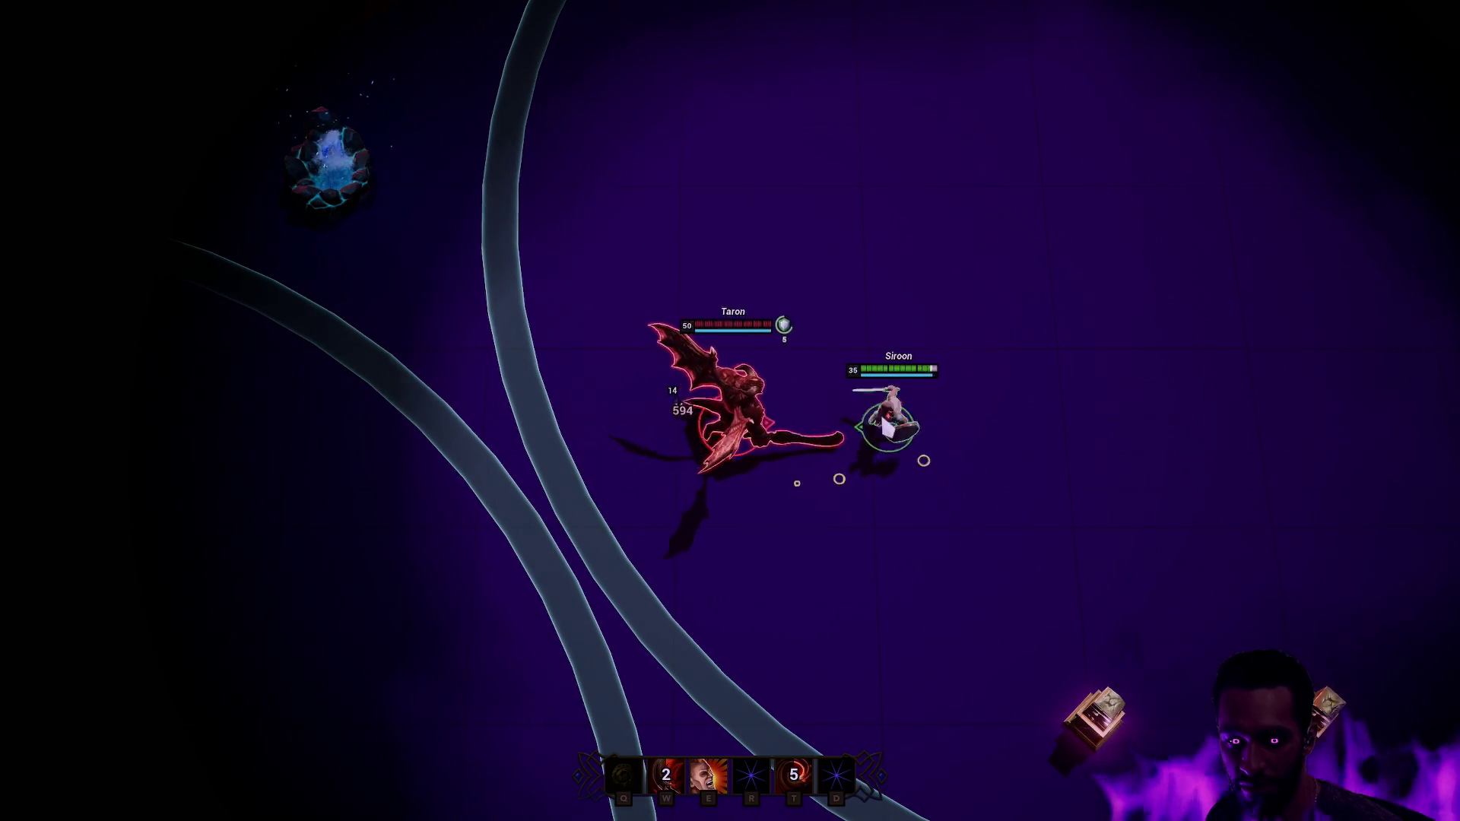
key(e)
key(w)
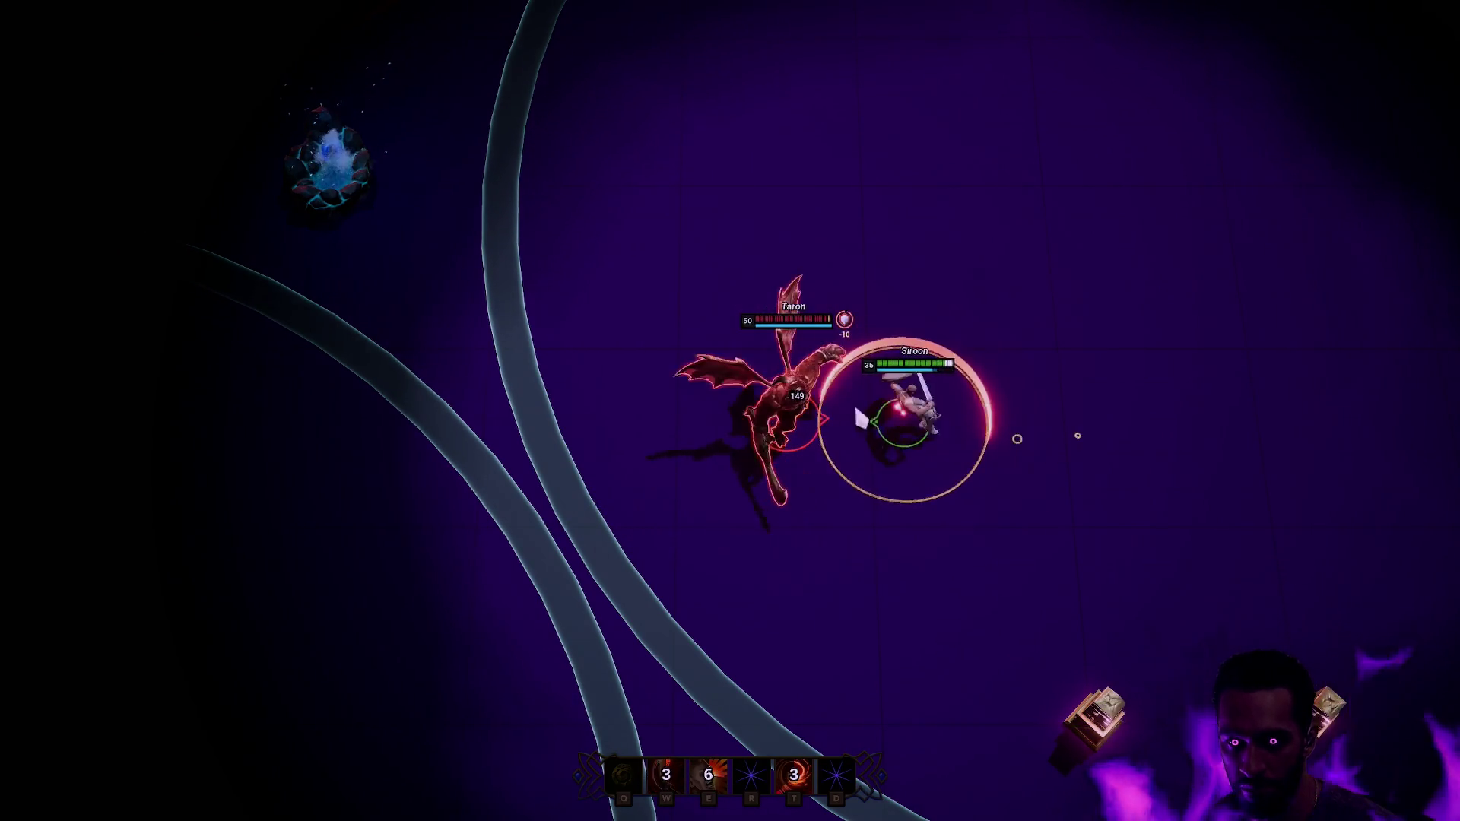
click(1129, 371)
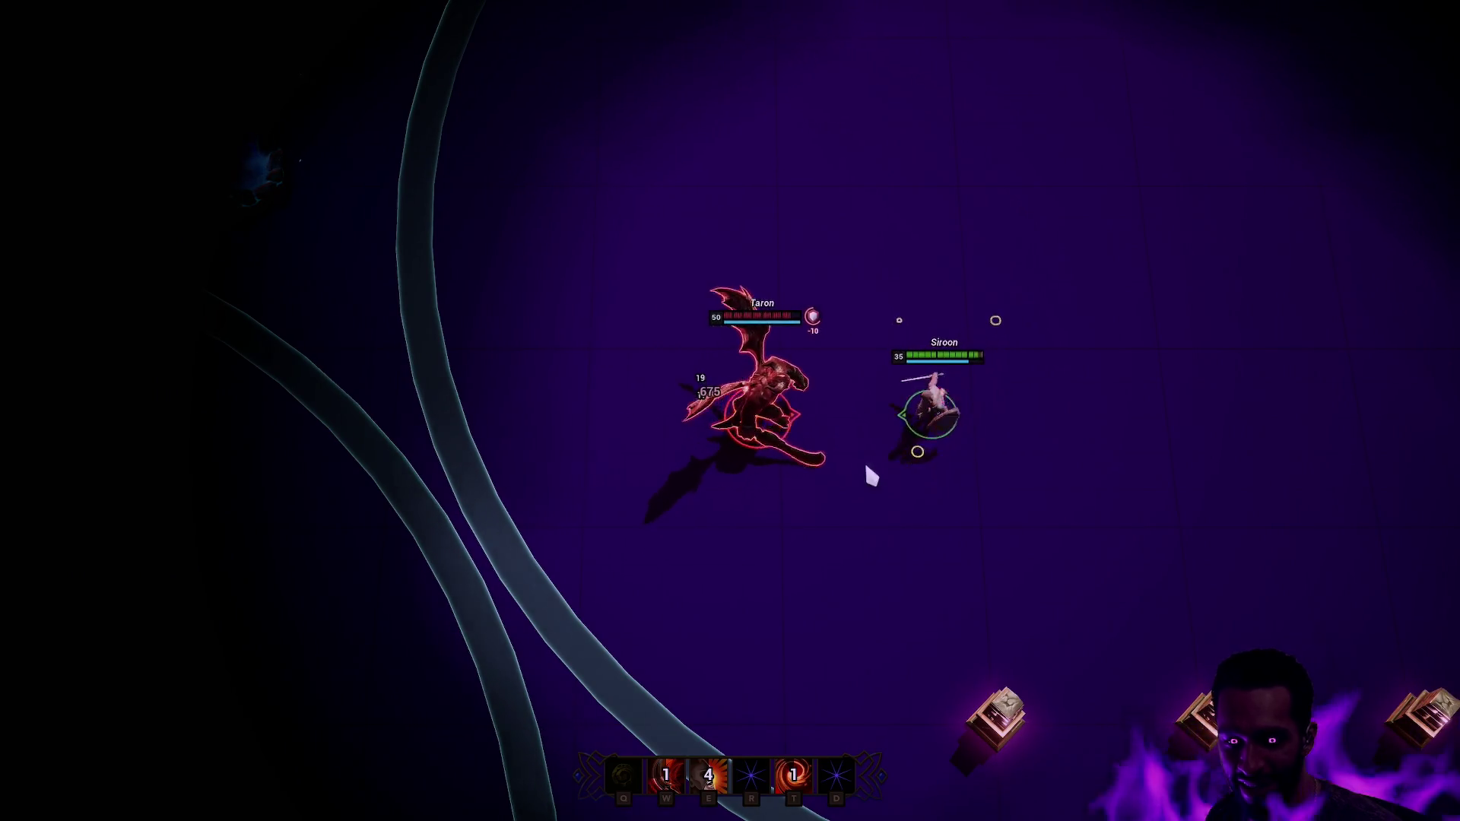
key(t)
click(1026, 365)
key(w)
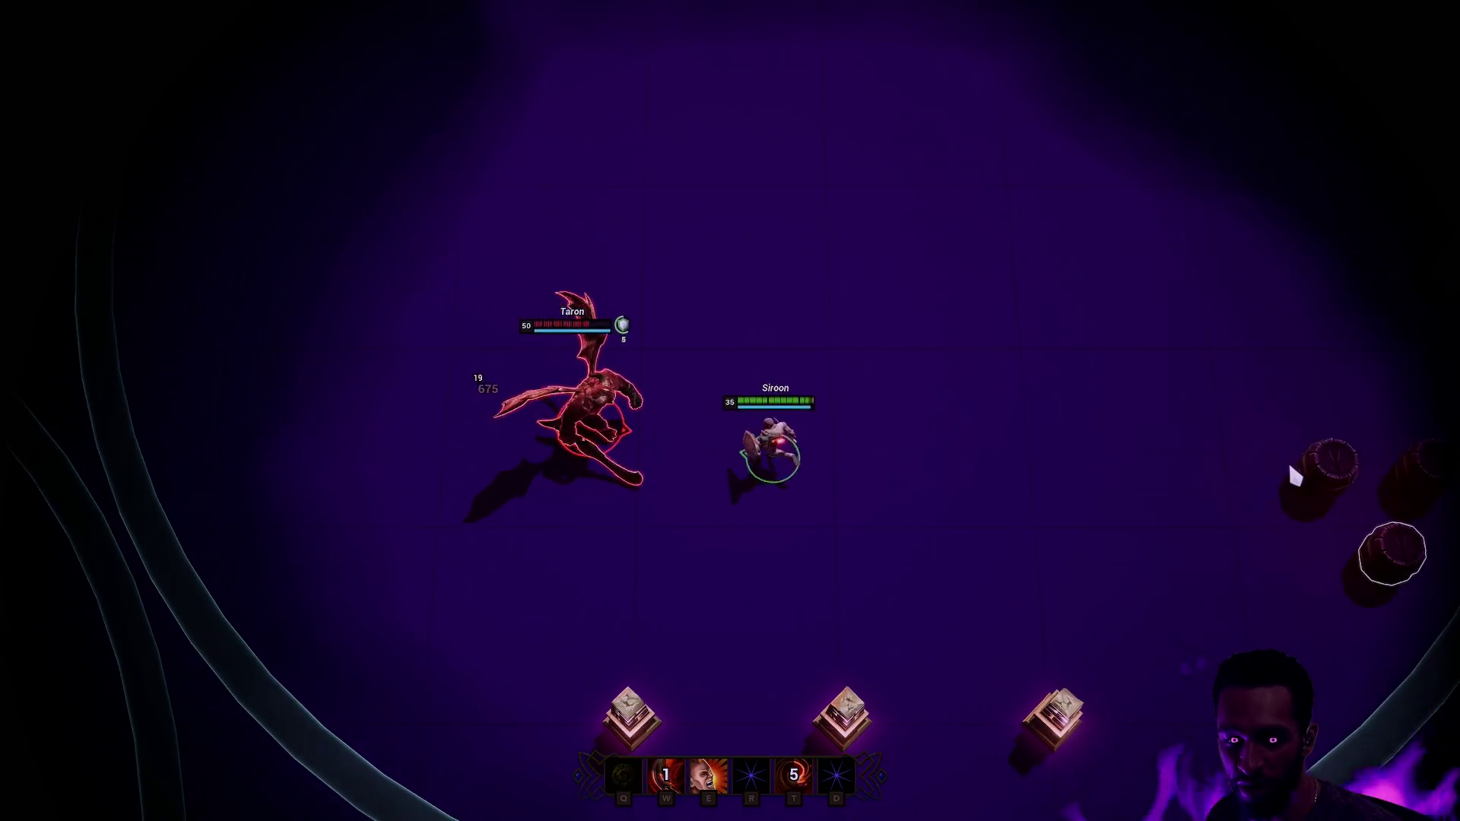
key(e)
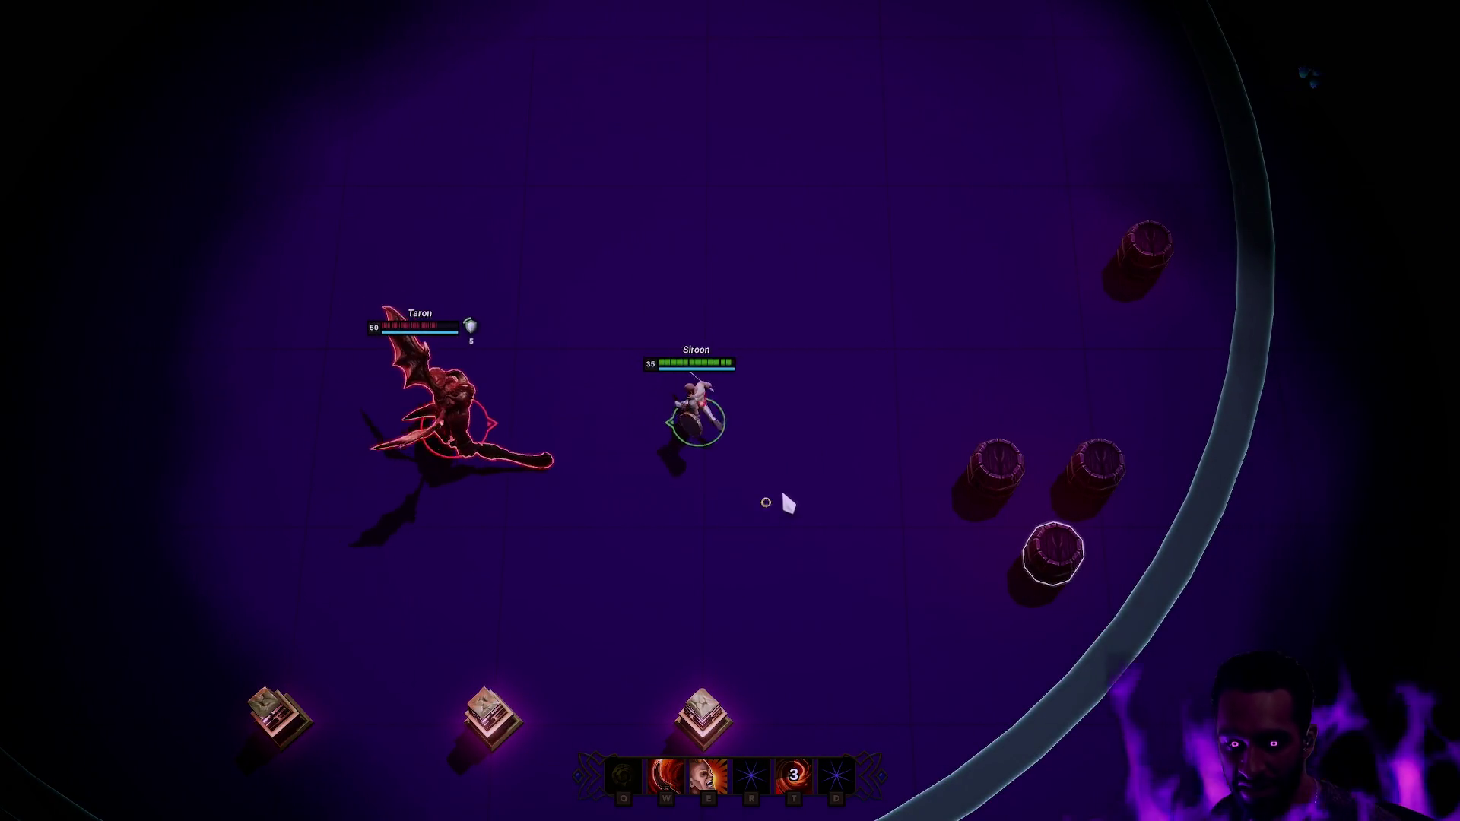
- Attack Taron, stun him with T, then walk Siroon far left and cast the E ring
right_click(899, 416)
right_click(946, 380)
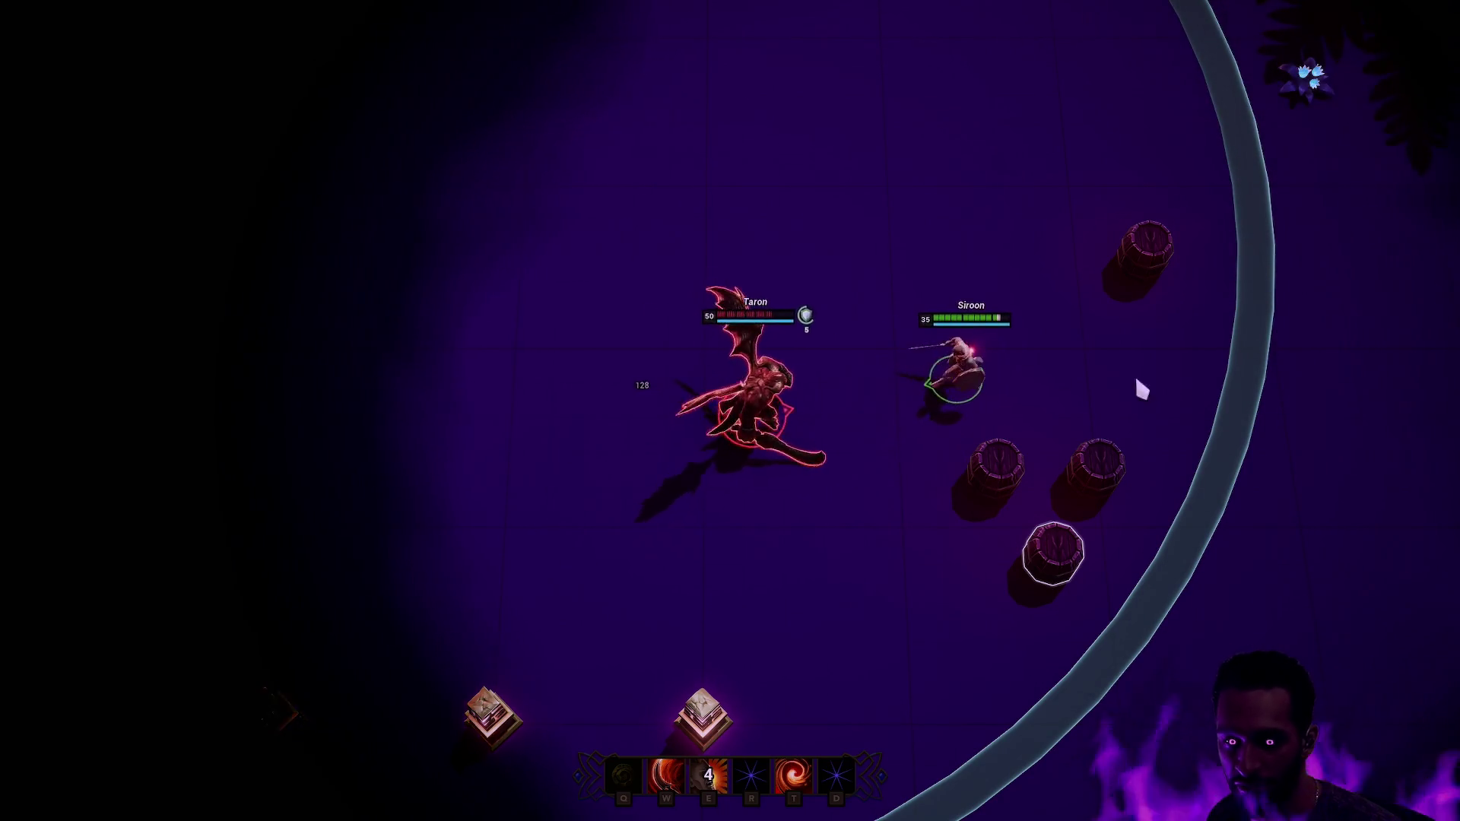
right_click(808, 19)
right_click(898, 100)
key(t)
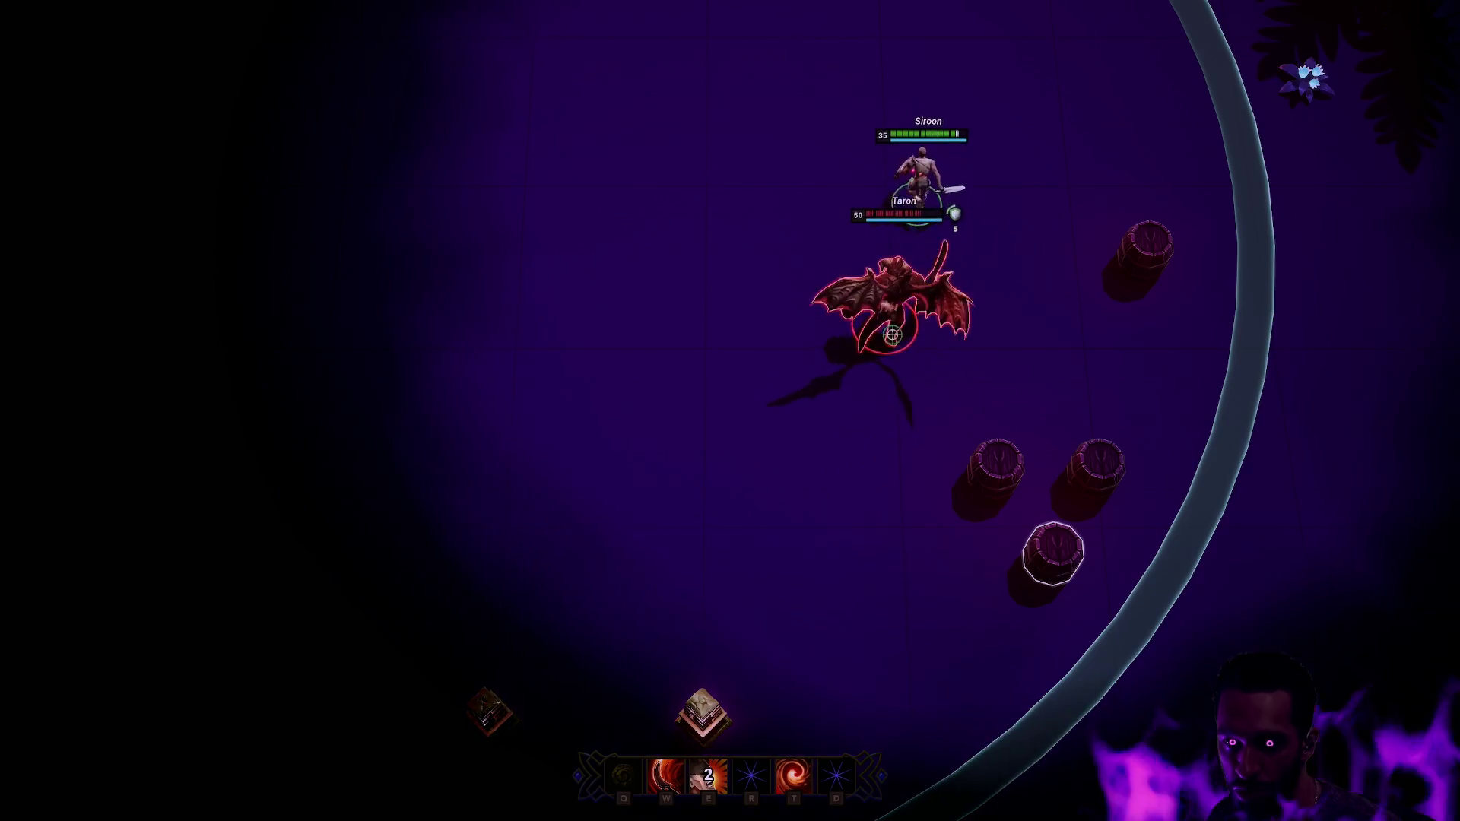
right_click(710, 280)
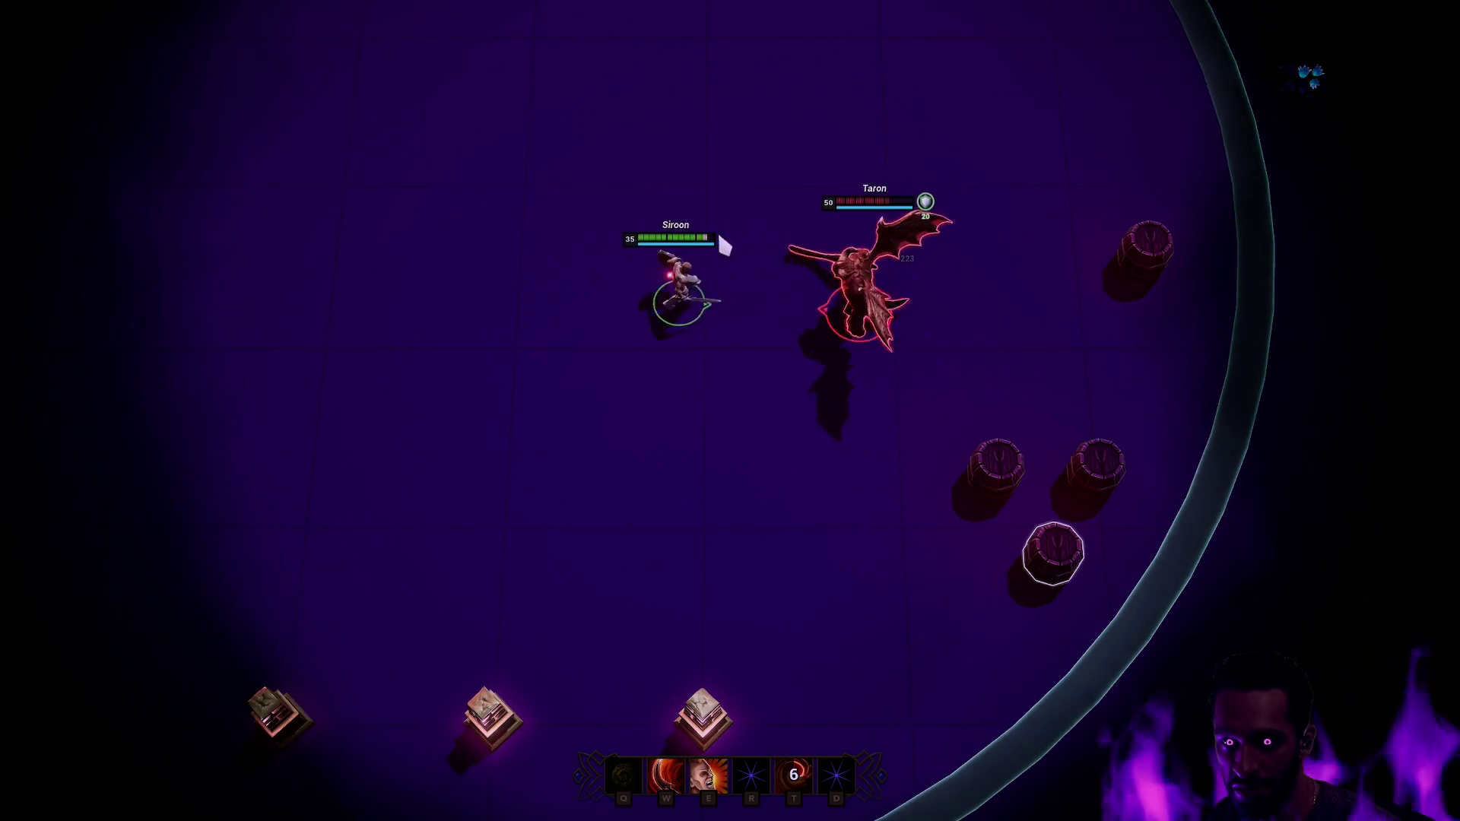
right_click(413, 349)
right_click(72, 316)
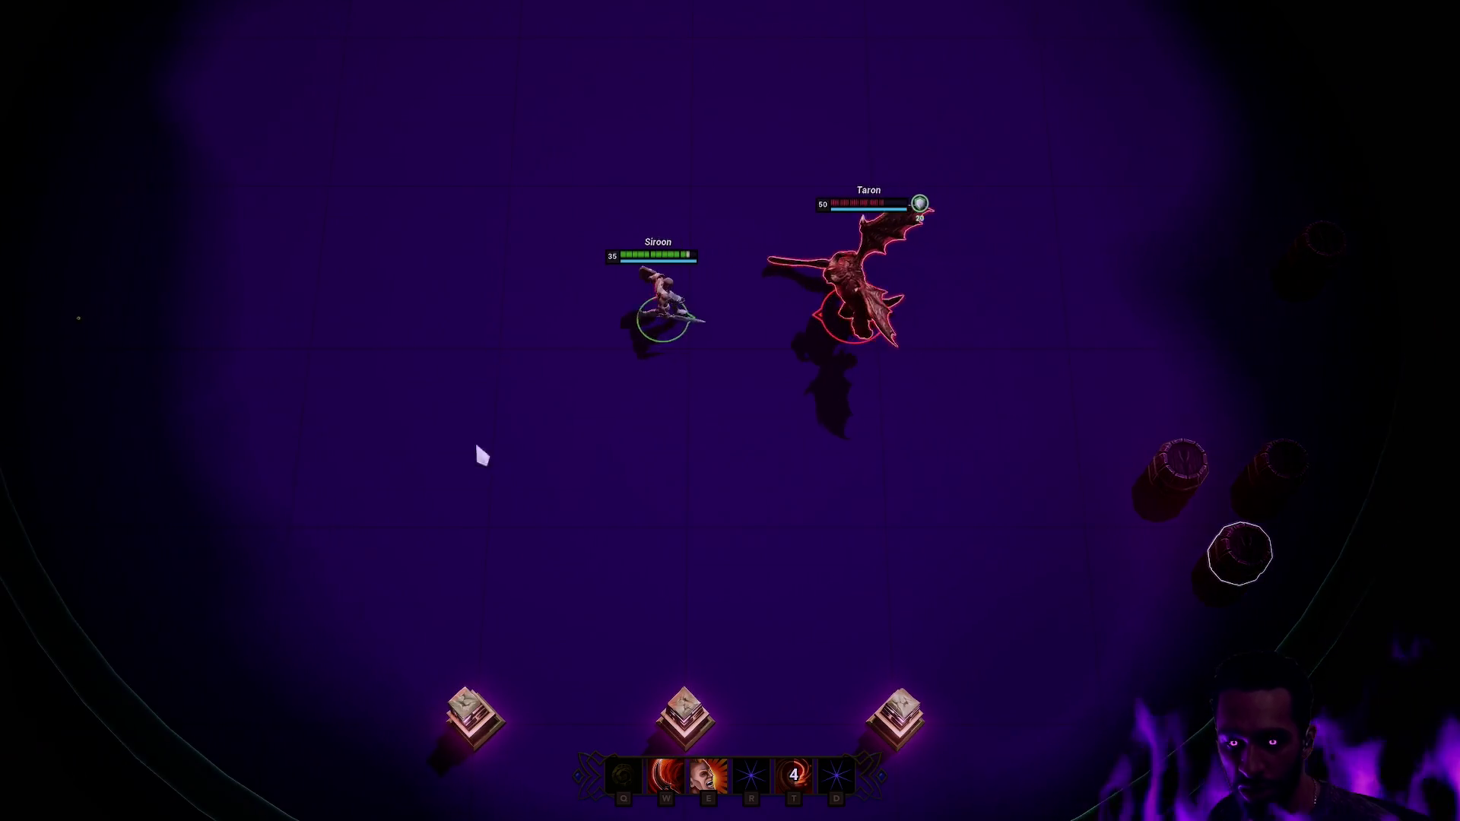
right_click(352, 393)
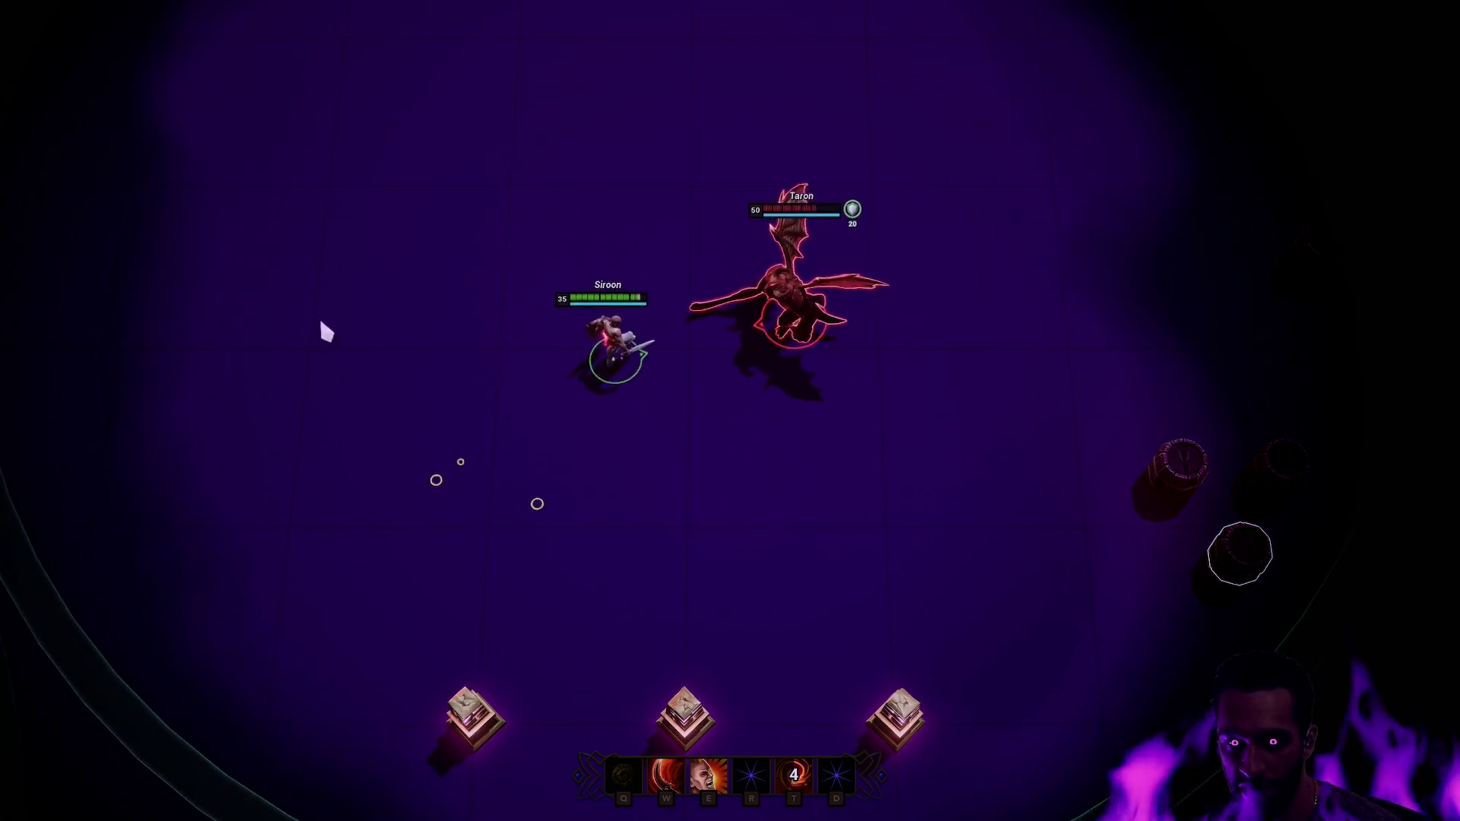
right_click(221, 381)
right_click(20, 424)
key(e)
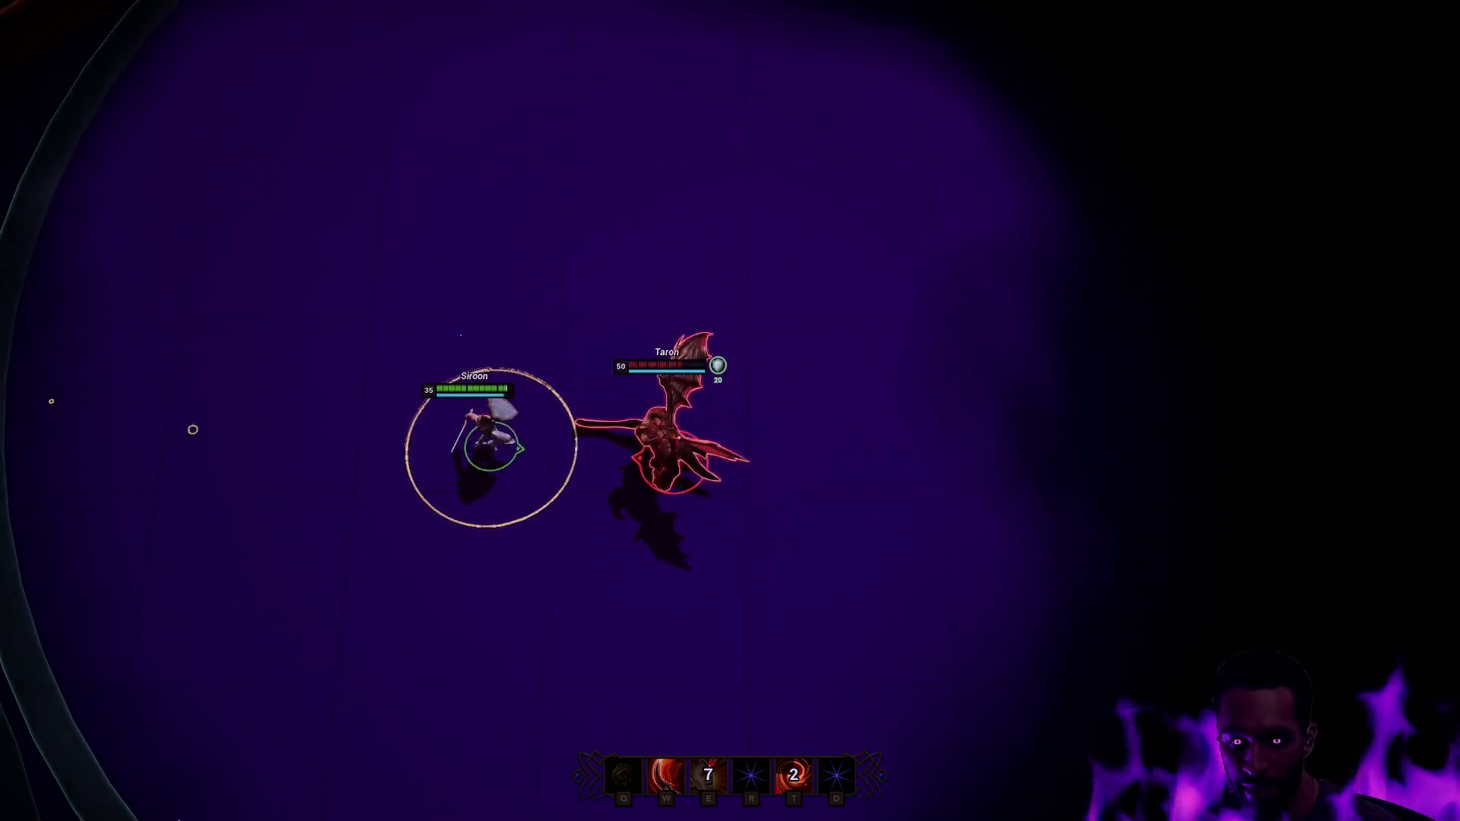
- Head back toward the pedestals hitting Taron with T and W, then stop Play-In-Editor
right_click(592, 681)
right_click(634, 463)
right_click(688, 440)
key(t)
right_click(760, 420)
right_click(819, 387)
key(w)
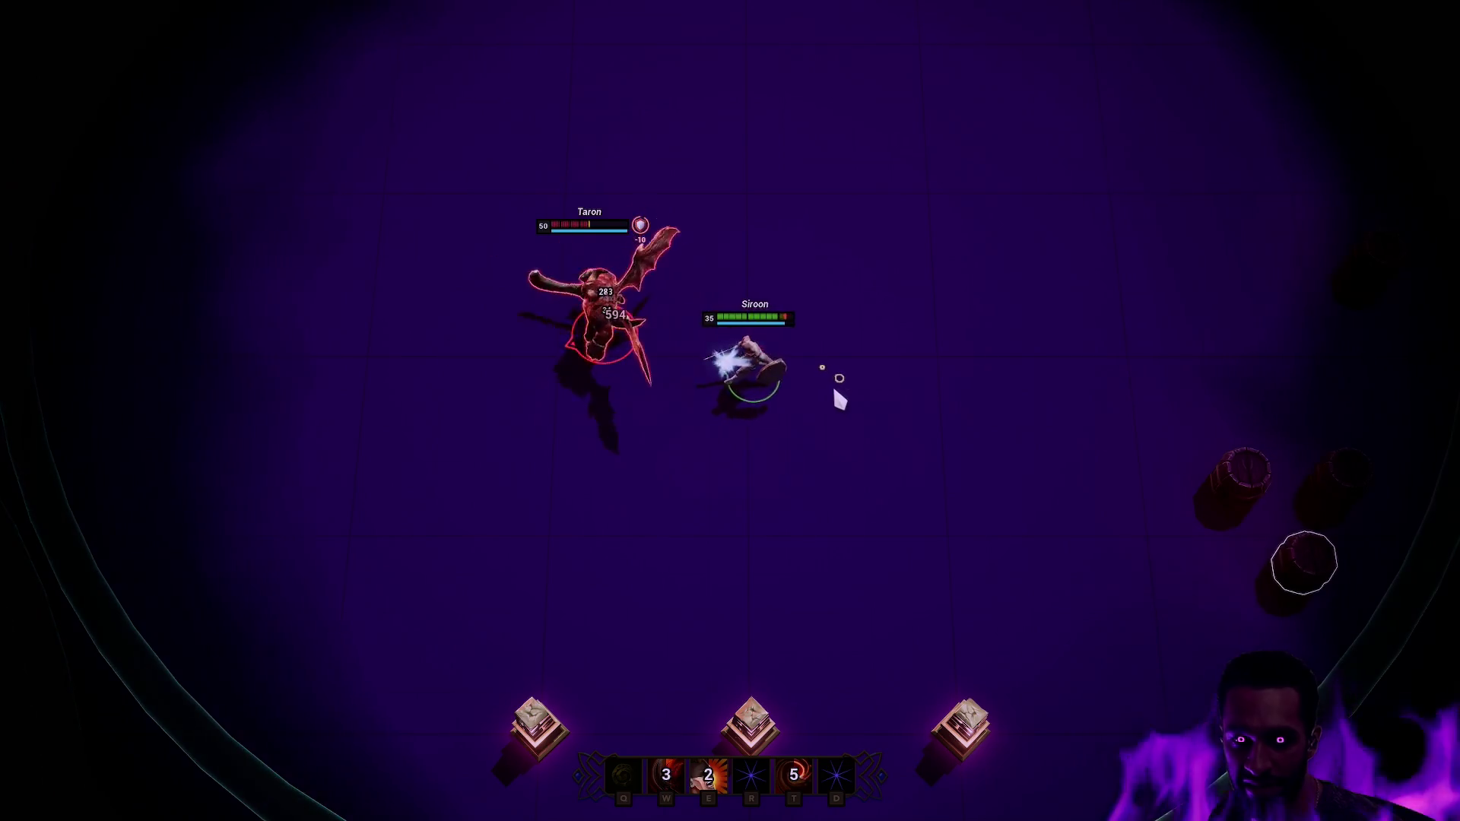
right_click(919, 479)
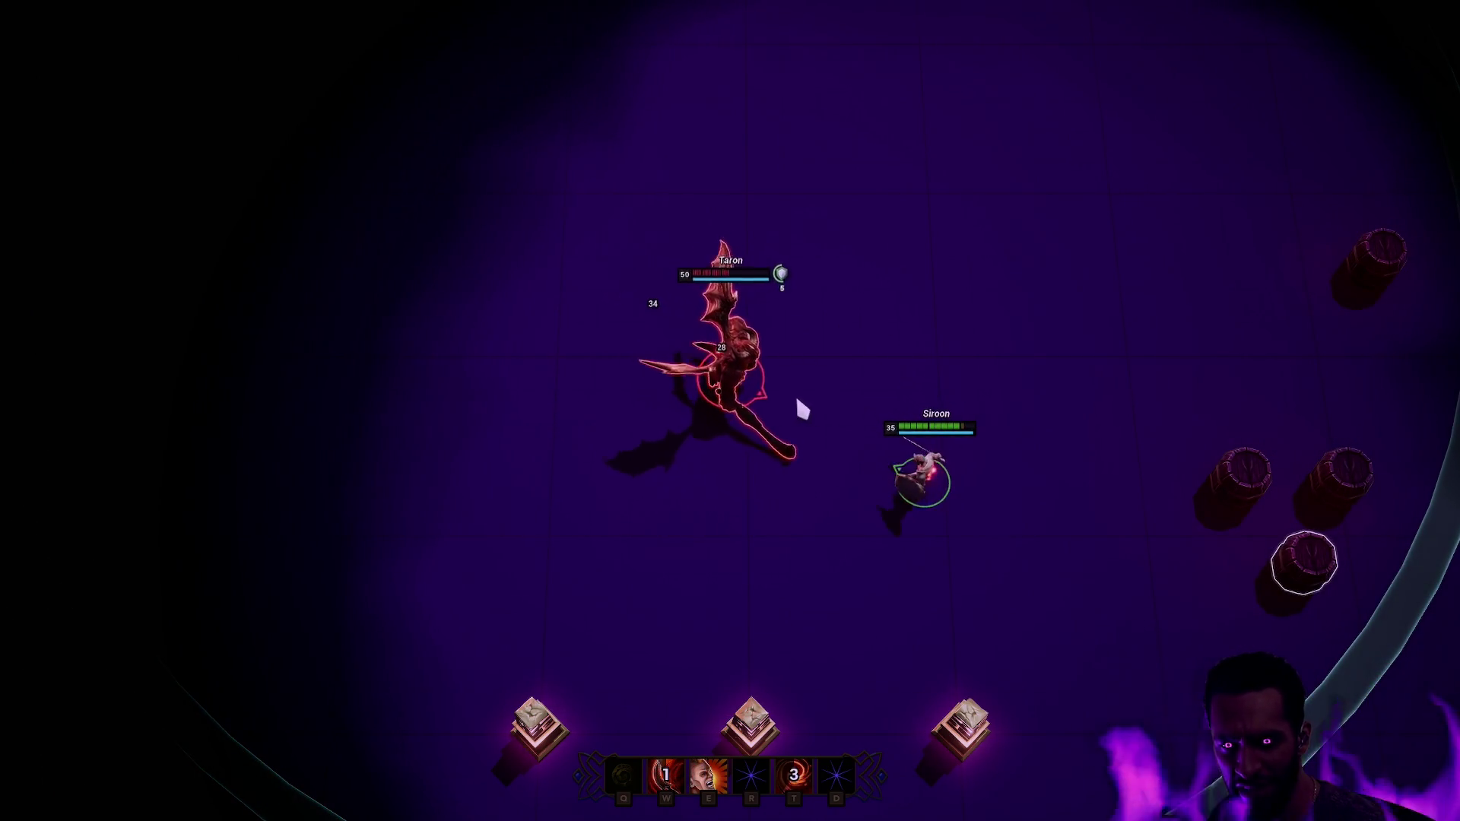
right_click(939, 399)
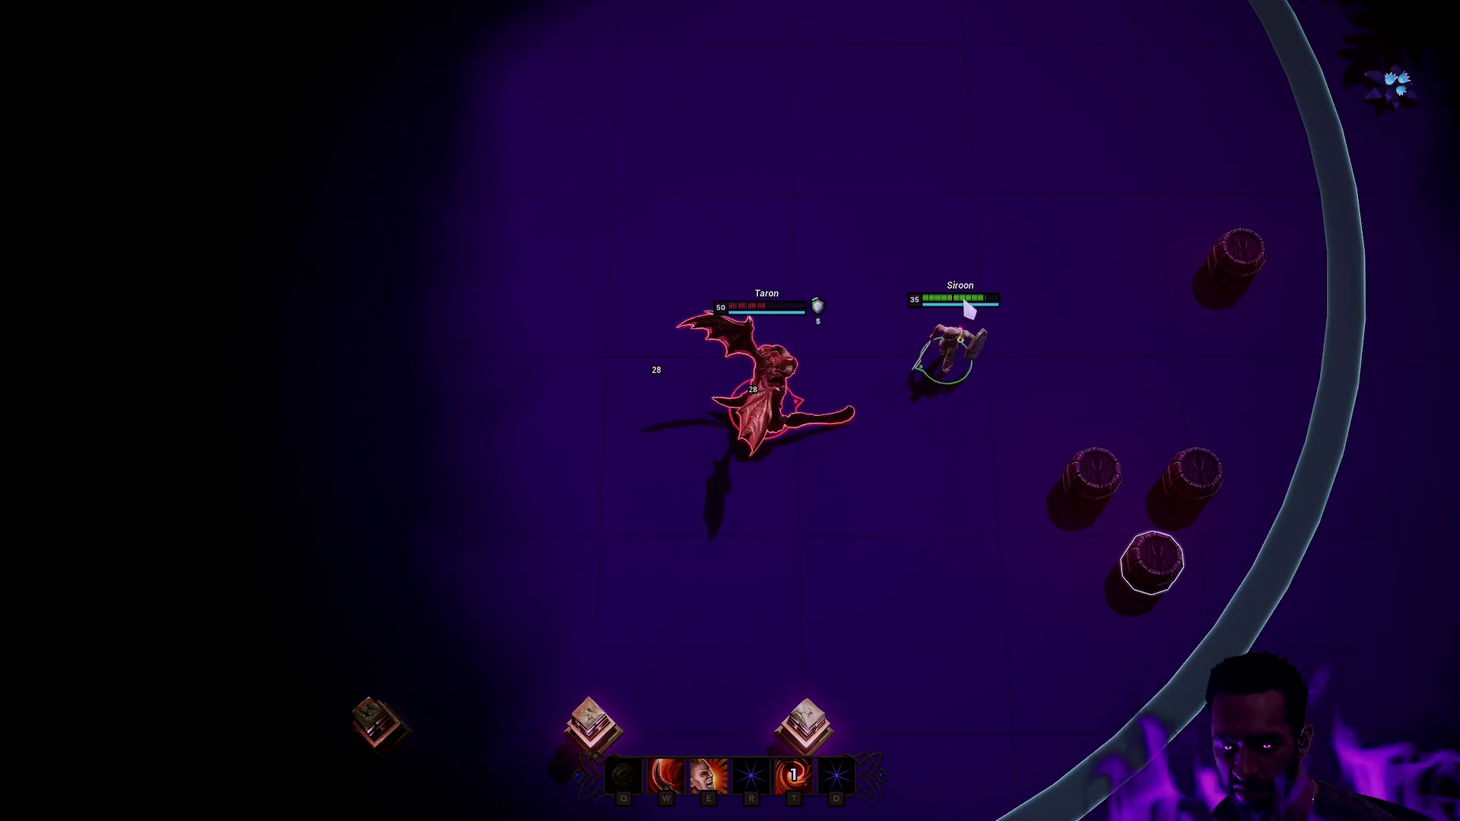
key(Escape)
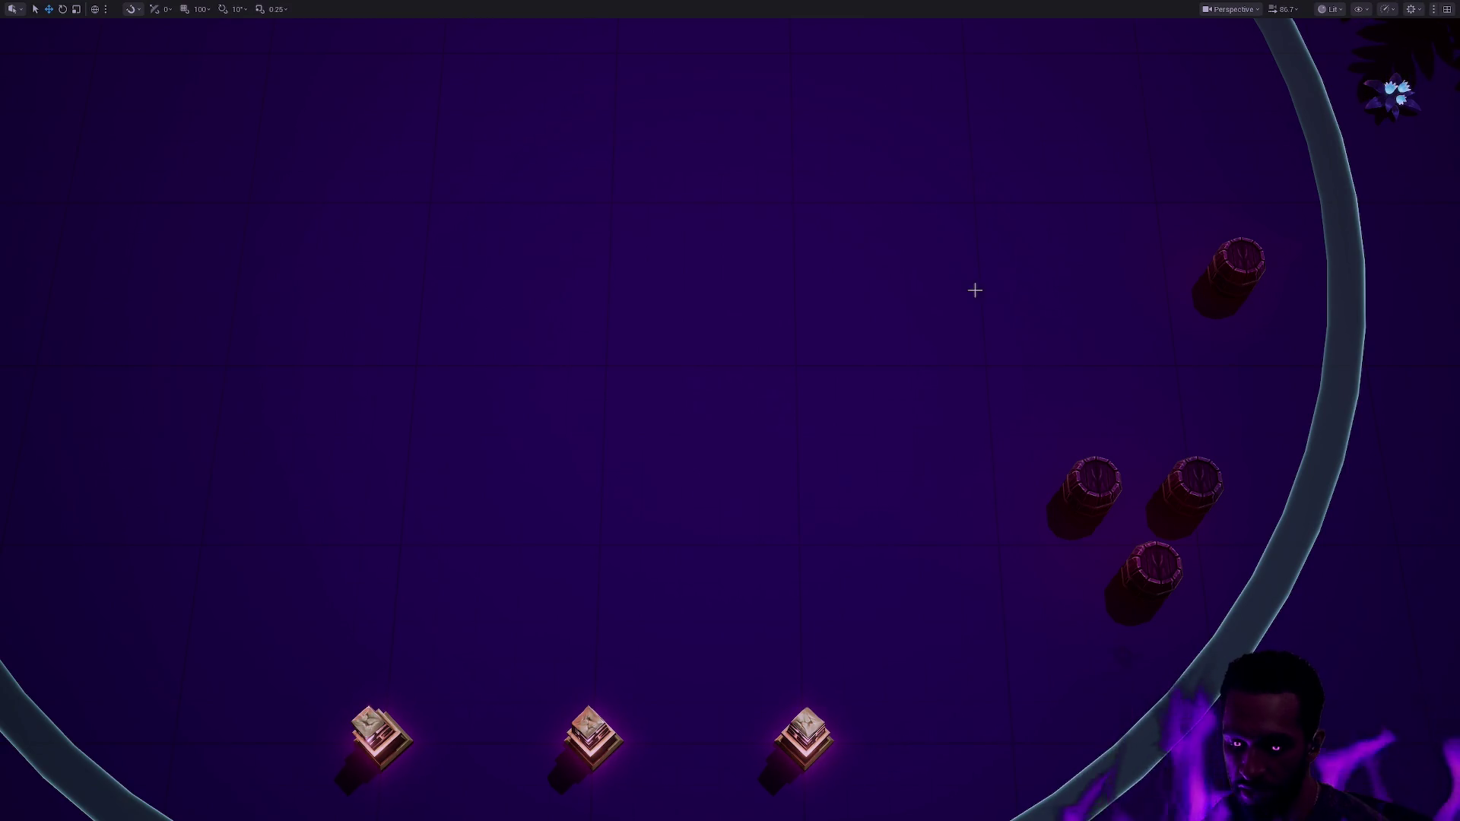
drag(851, 358, 426, 213)
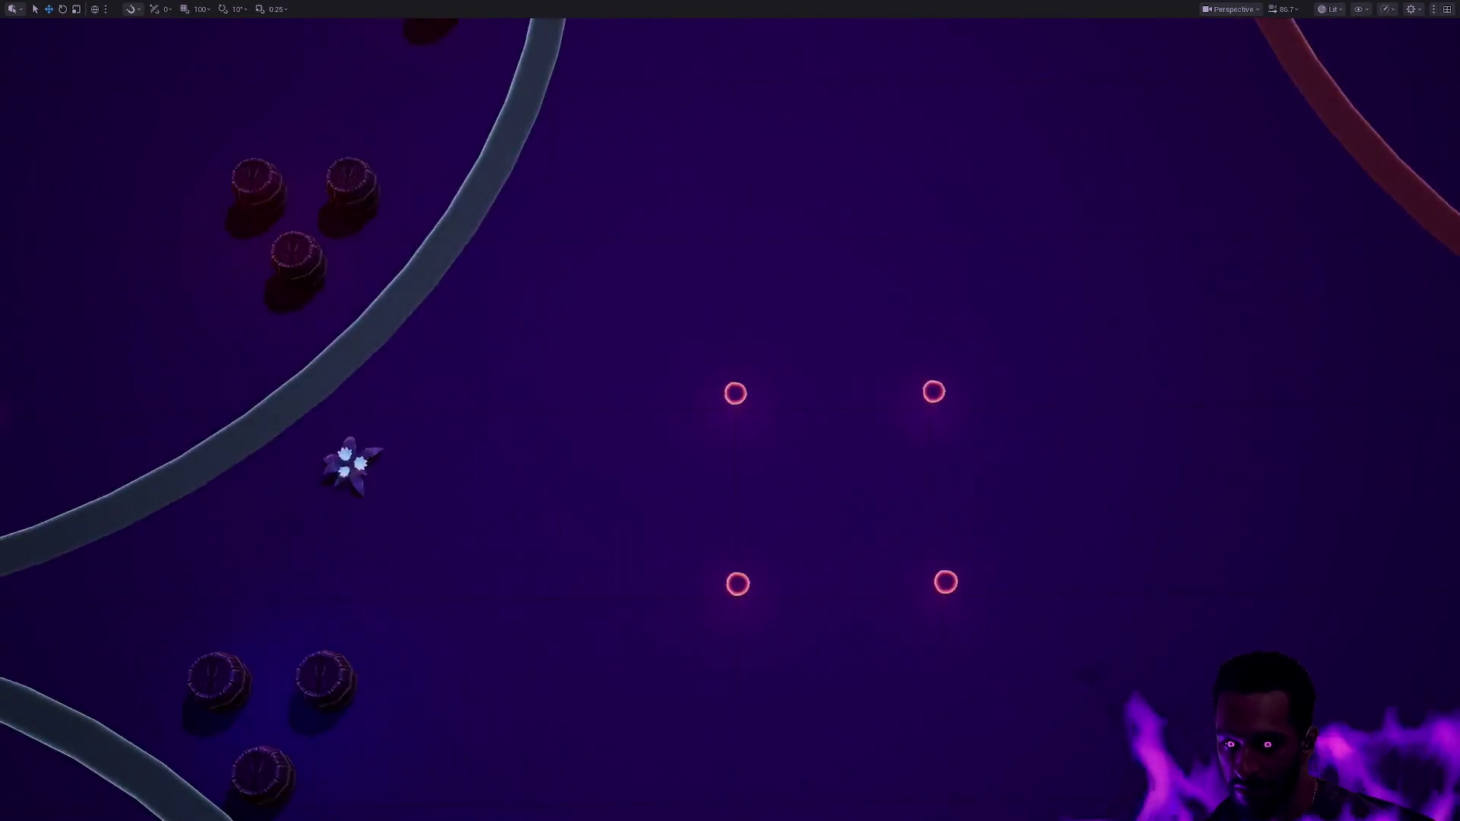
- Zoom and pan across the arena's ring of figures, then stop Play-In-Editor with Esc
scroll(730, 420, down, 10)
mouse_move(587, 411)
mouse_down()
mouse_move(587, 388)
mouse_move(532, 426)
mouse_up()
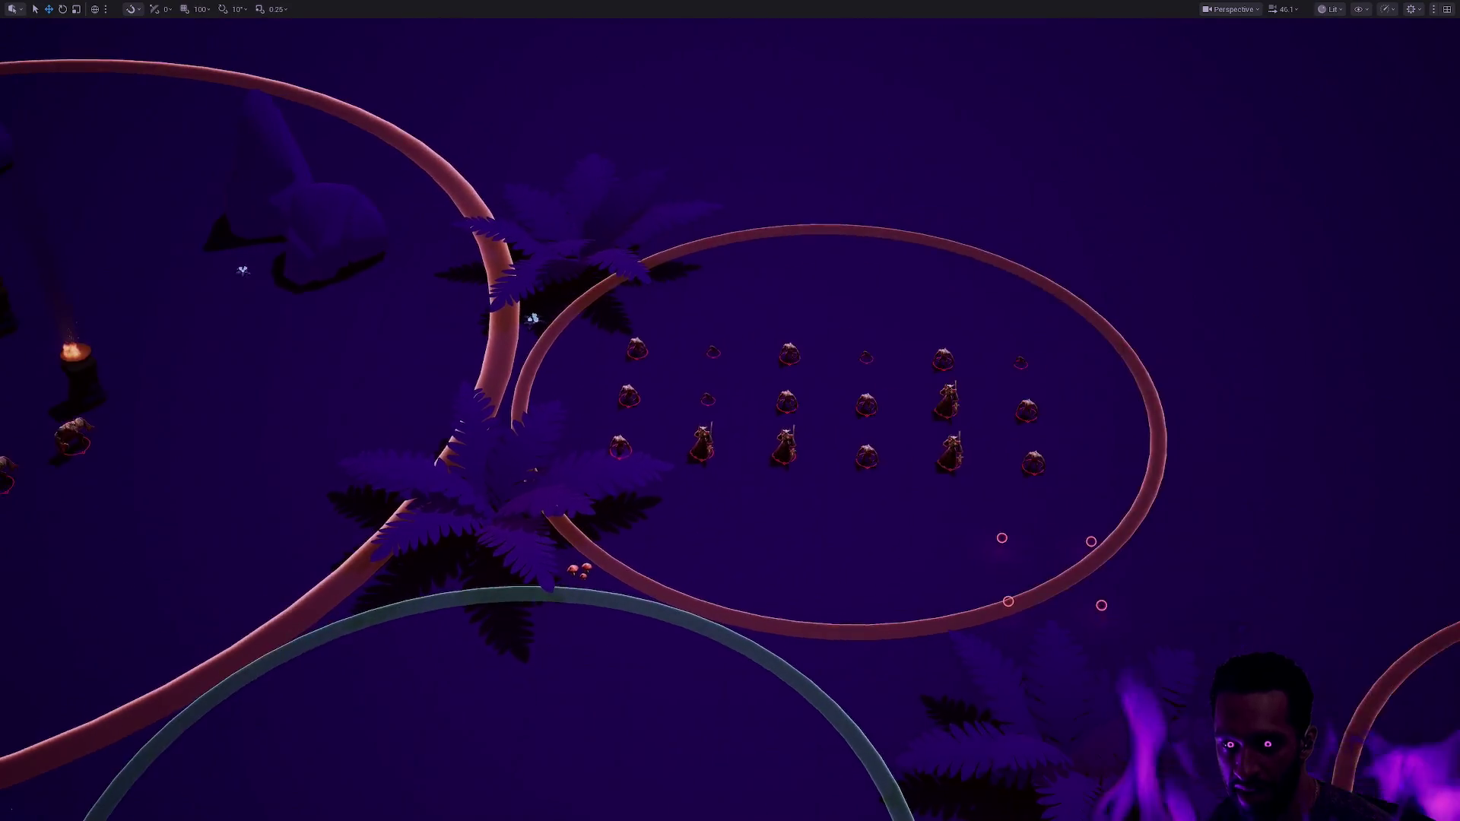
scroll(730, 410, up, 8)
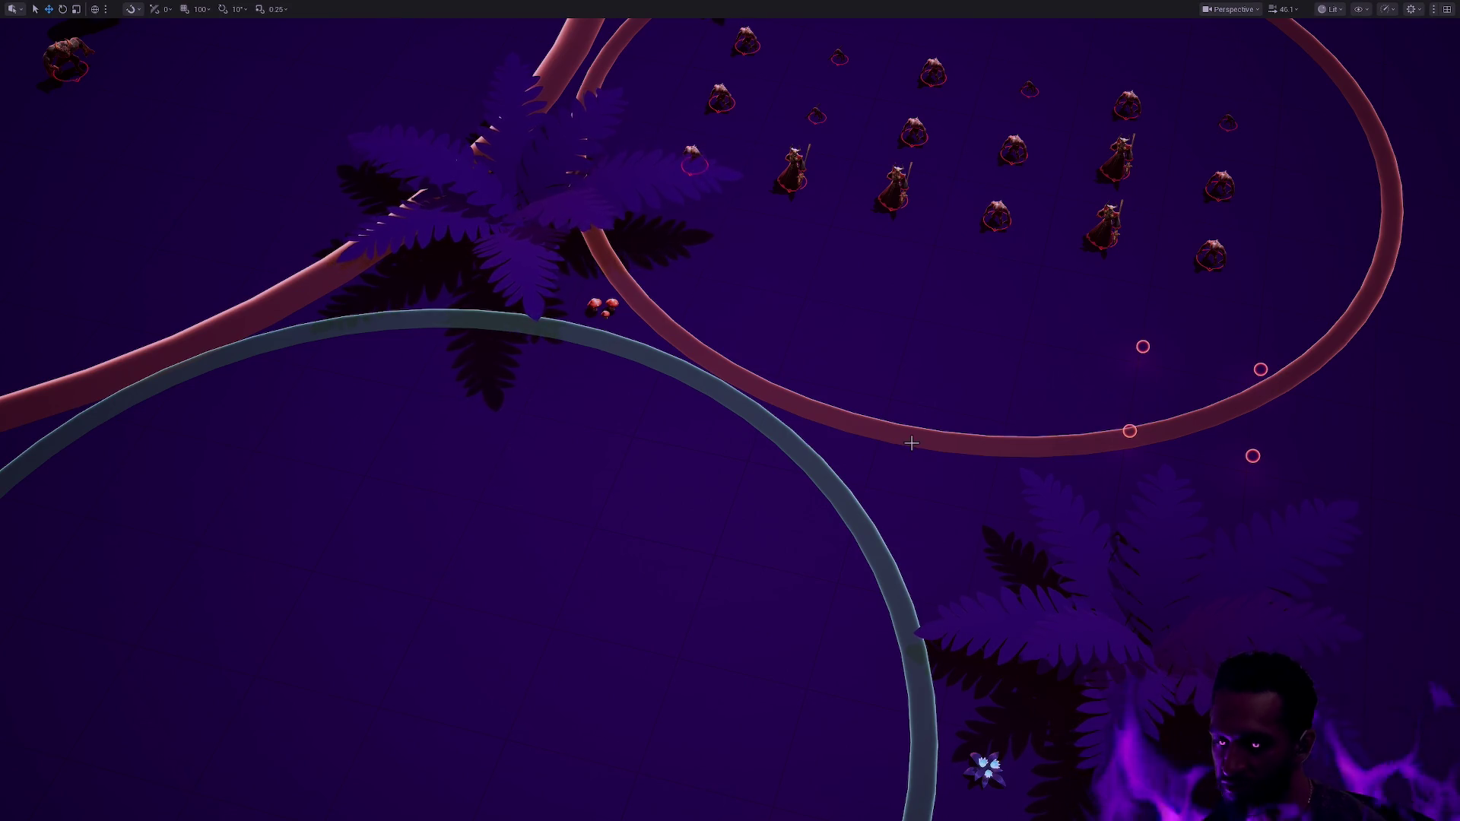
mouse_move(910, 362)
mouse_down()
mouse_move(910, 375)
mouse_move(1141, 456)
mouse_move(1292, 494)
mouse_up()
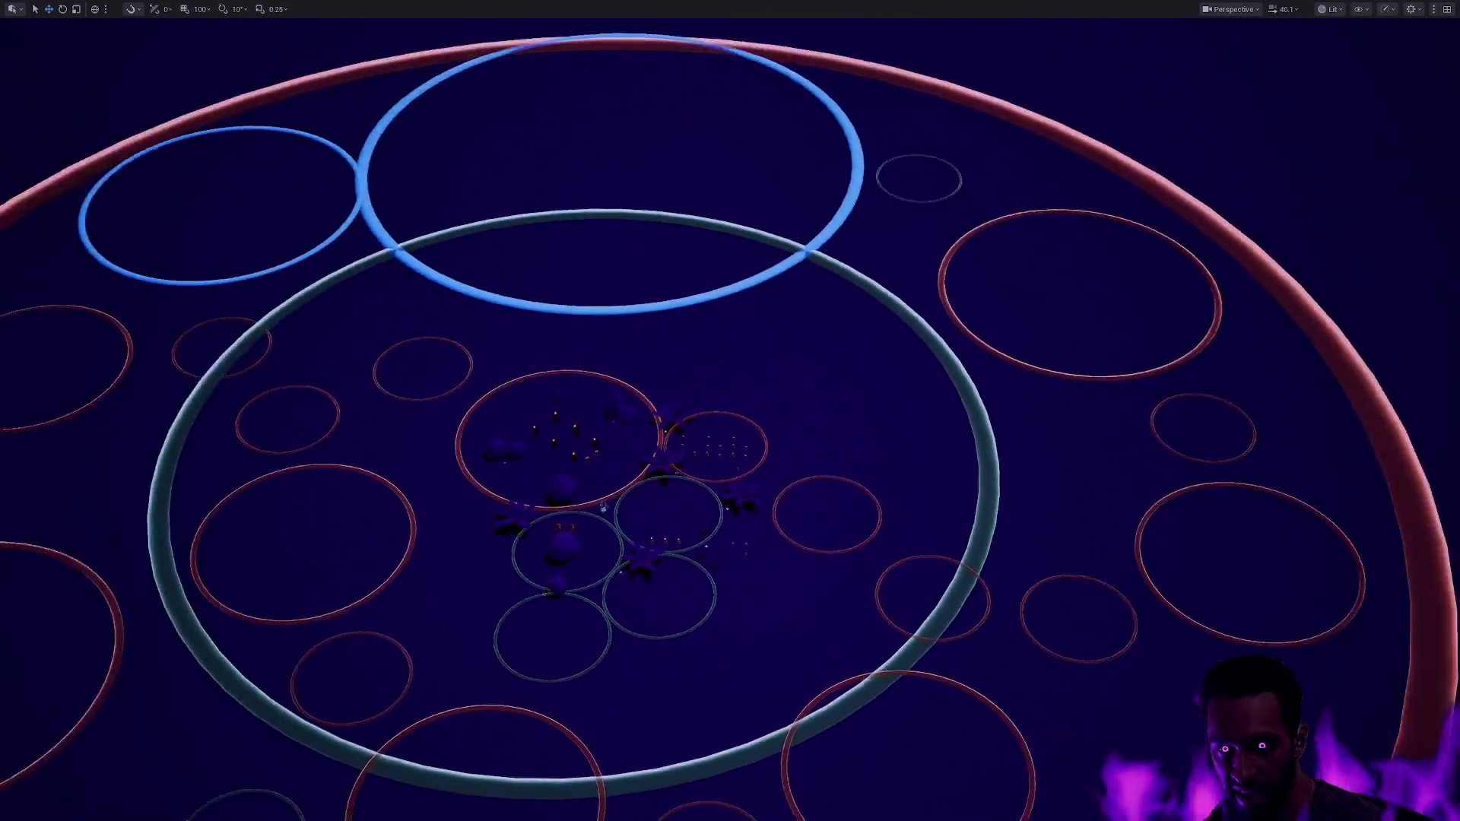
key(Escape)
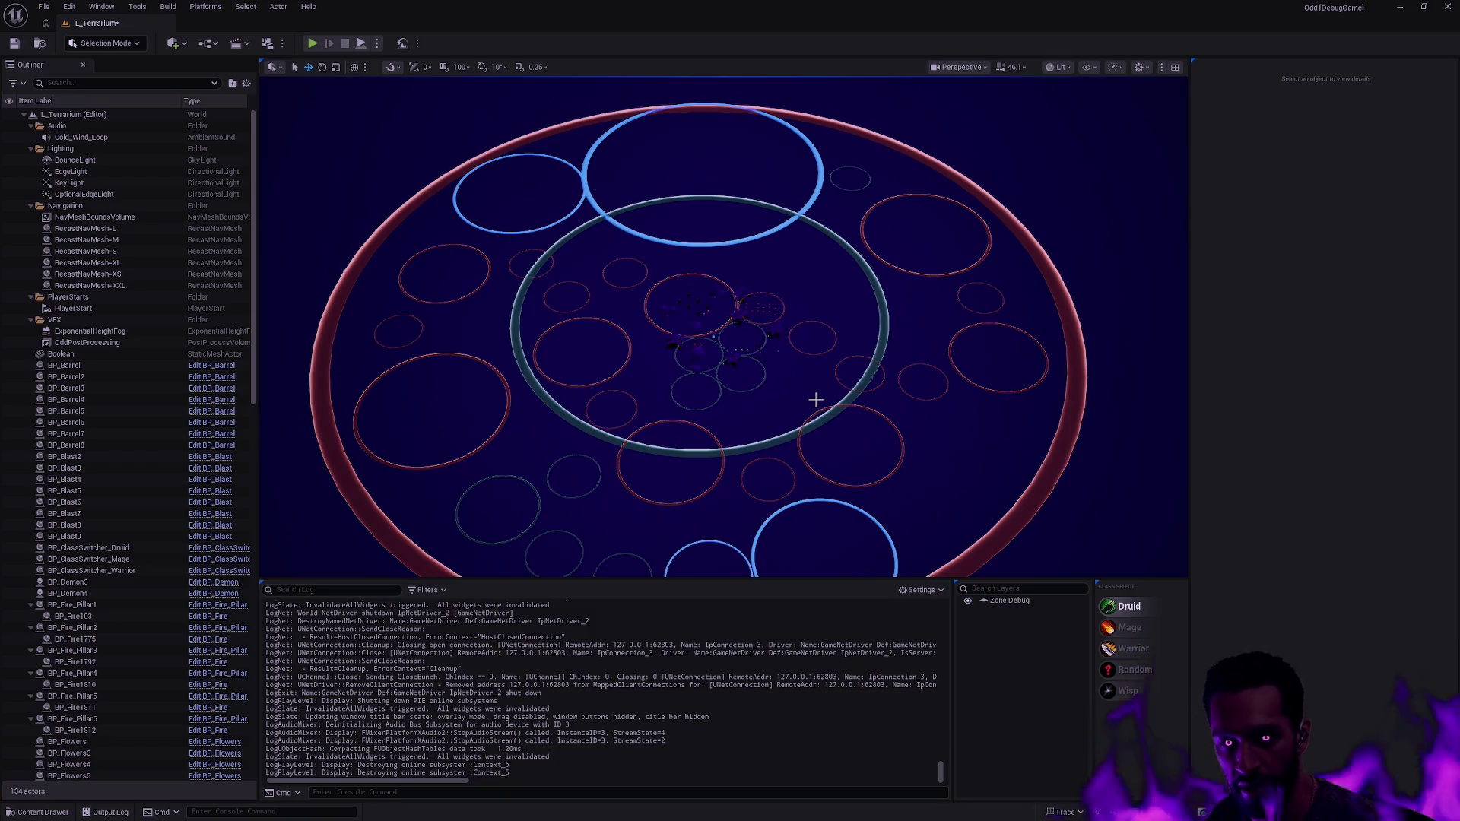
scroll(815, 399, up, 5)
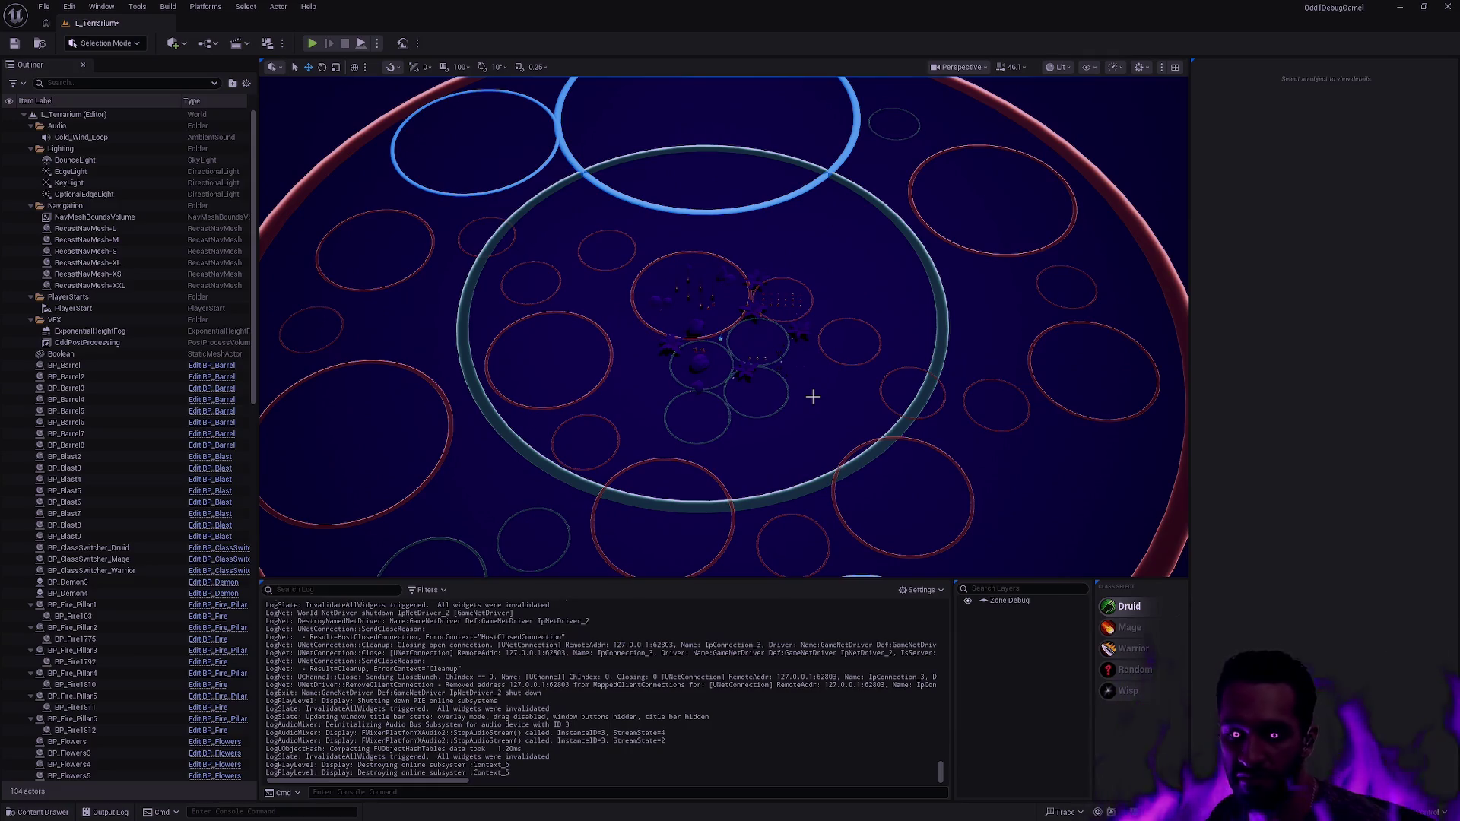
- Open the L_Forge level from the Content Drawer, saving the Terrarium level first
key(ctrl+space)
double_click(396, 554)
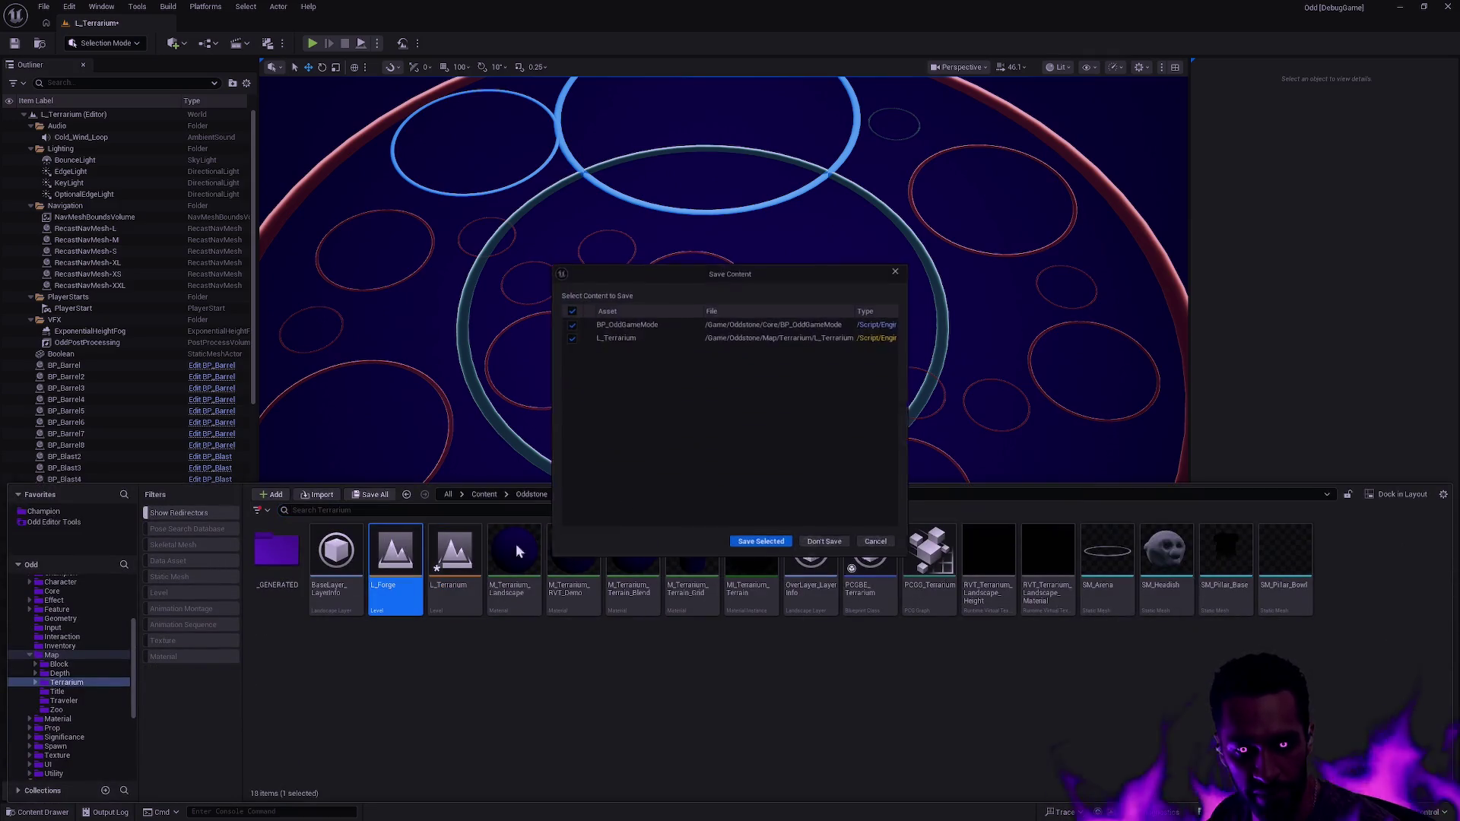
click(789, 541)
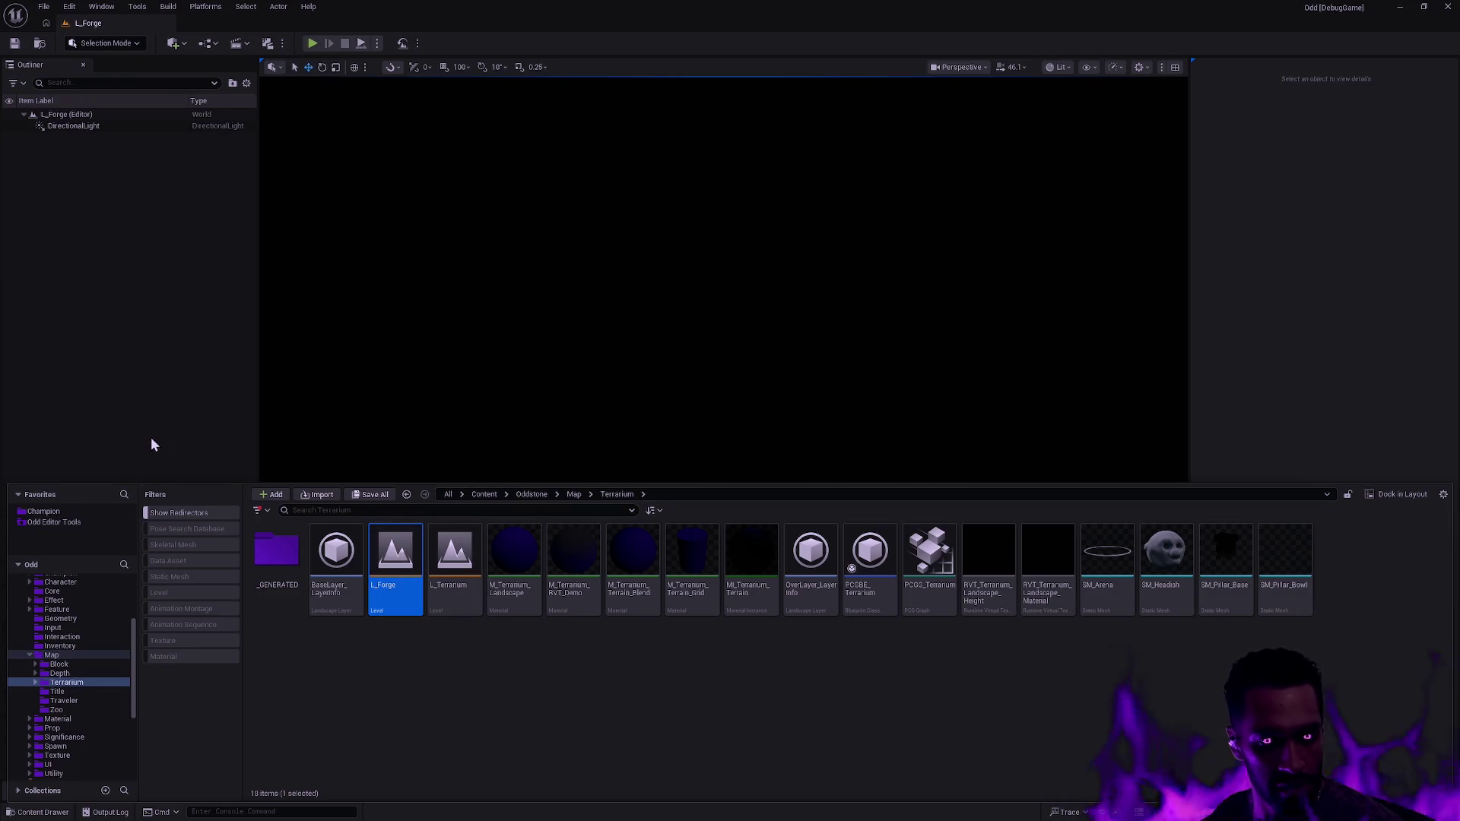
- Browse TopDownSharedResources, then FantasyForest DemoScenes, and open the L_VioletWood demo level
scroll(99, 677, down, 5)
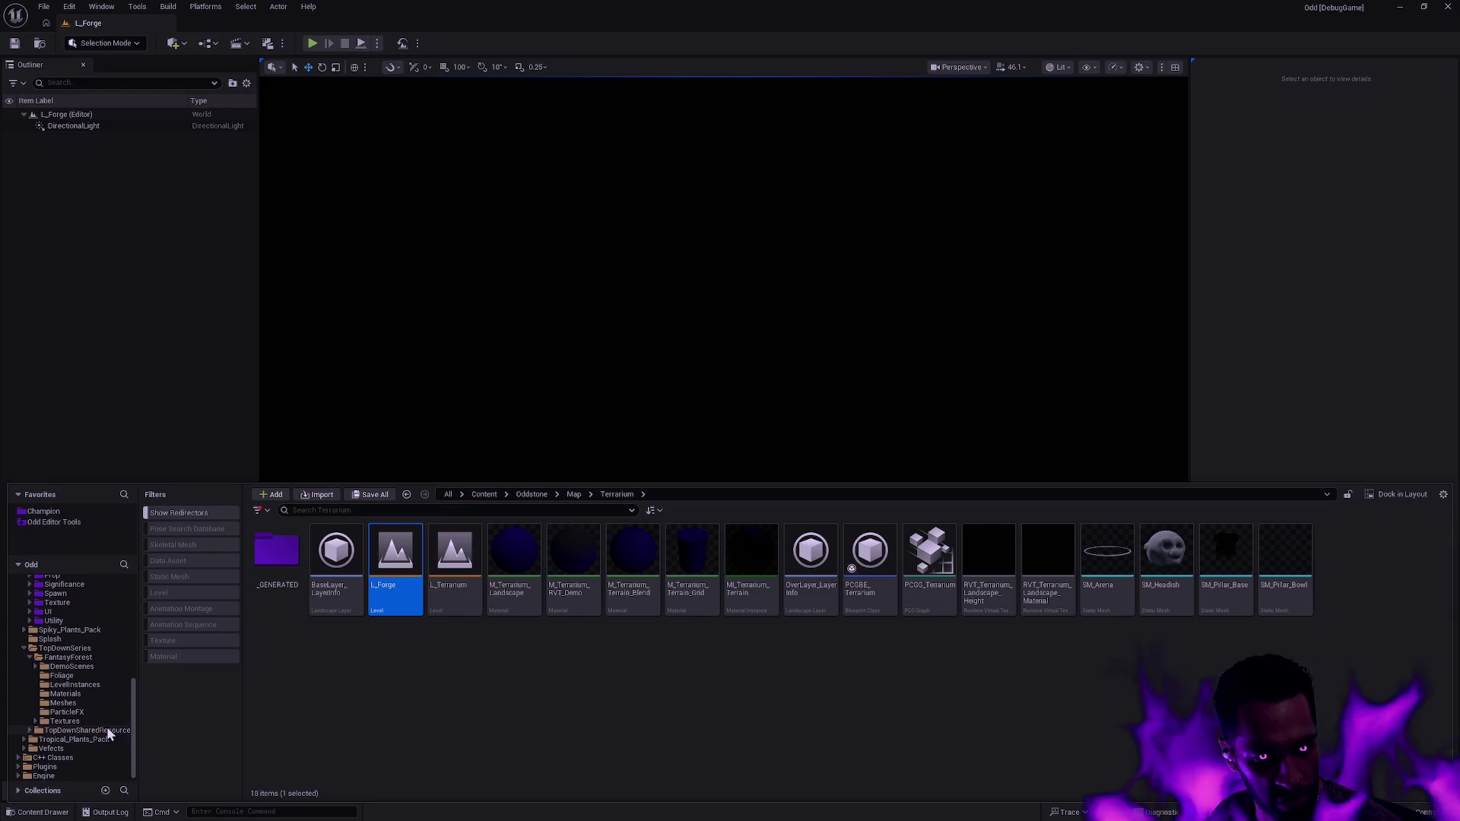
click(106, 727)
double_click(284, 561)
click(62, 731)
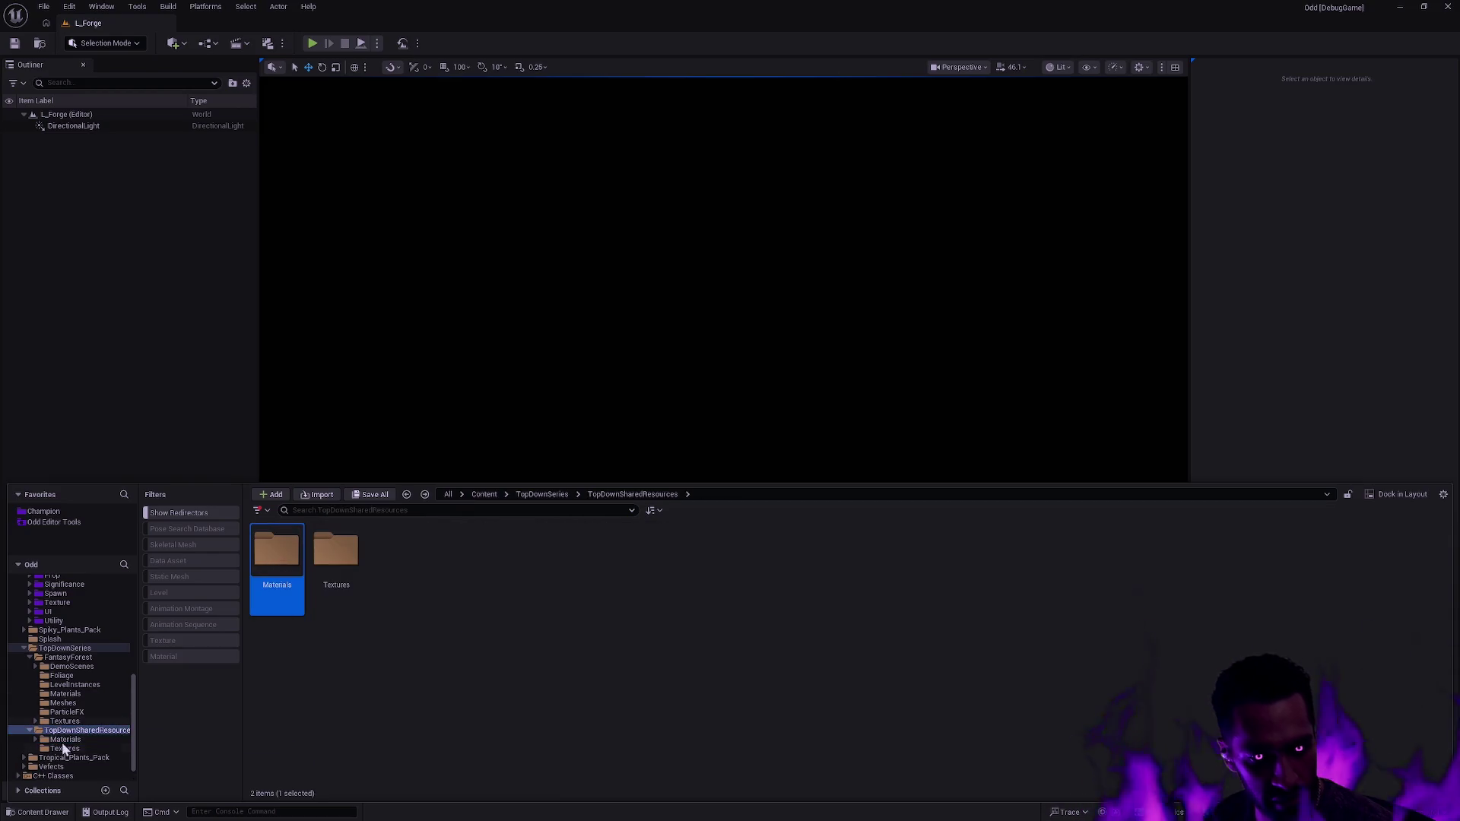
click(63, 739)
click(100, 729)
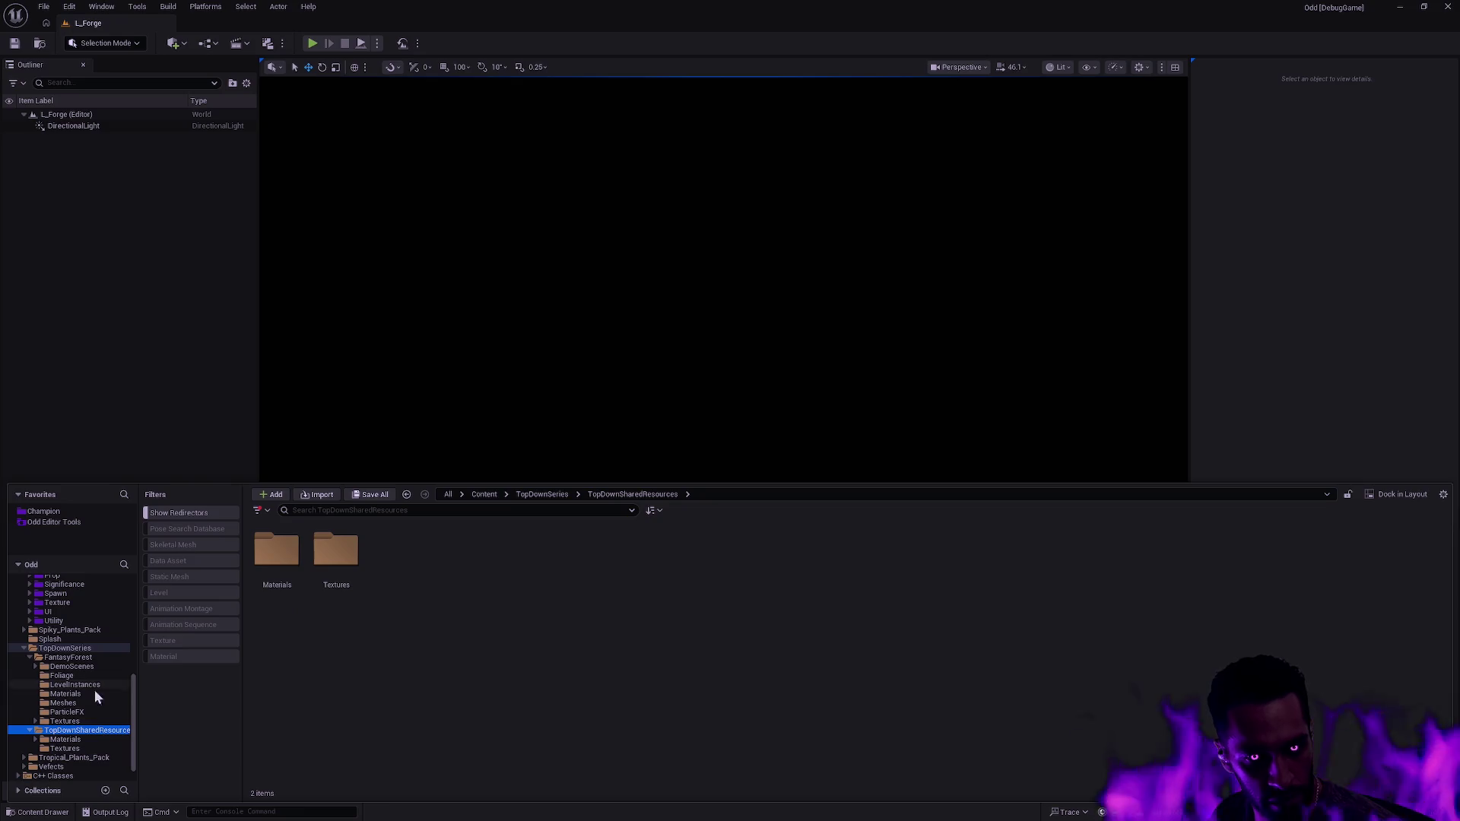
click(72, 667)
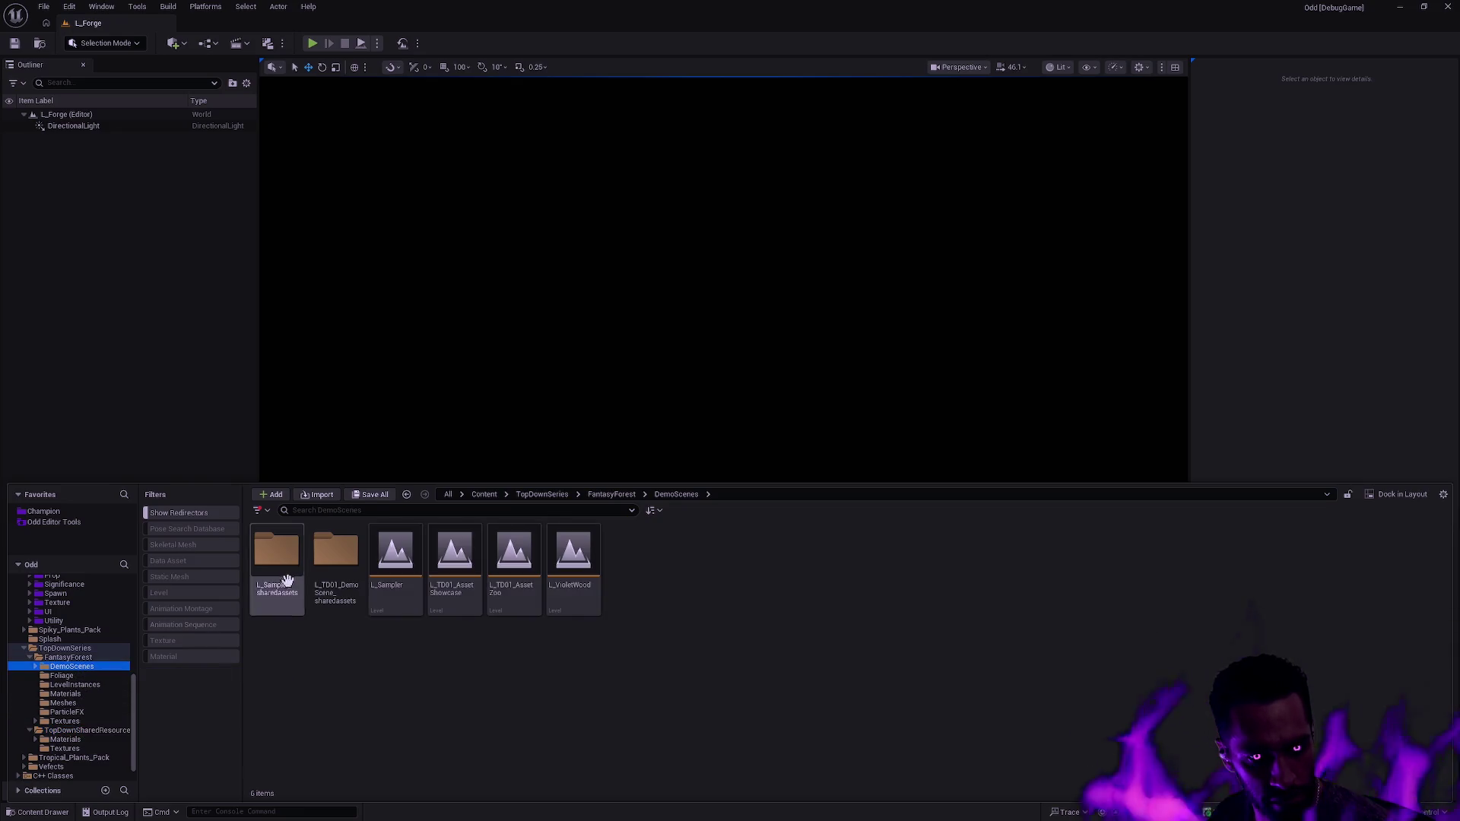
double_click(578, 582)
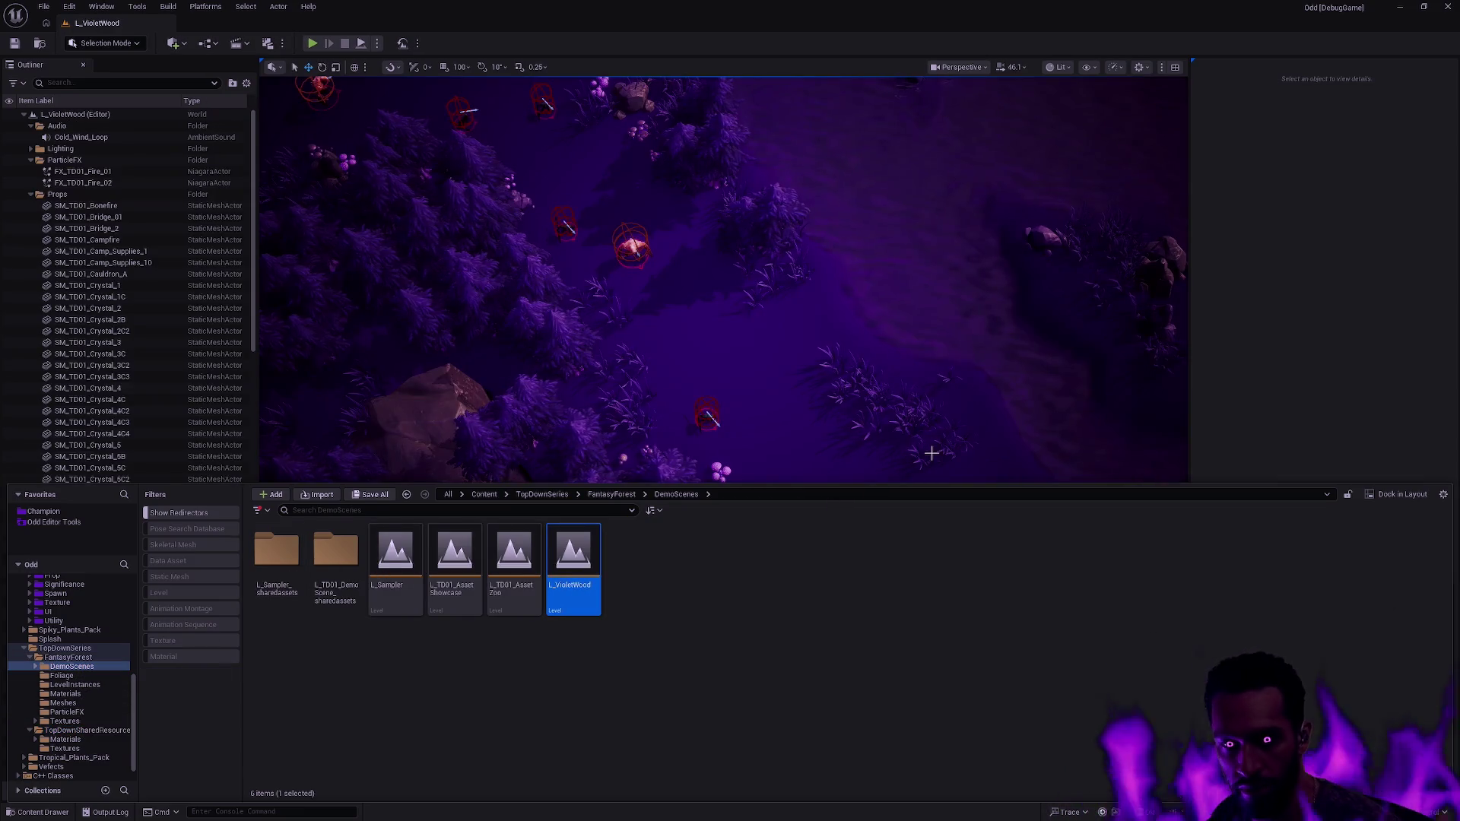
- Hide the Cliffs, Clutter, Vegetation and Water layers in the Layers panel
scroll(723, 327, down, 10)
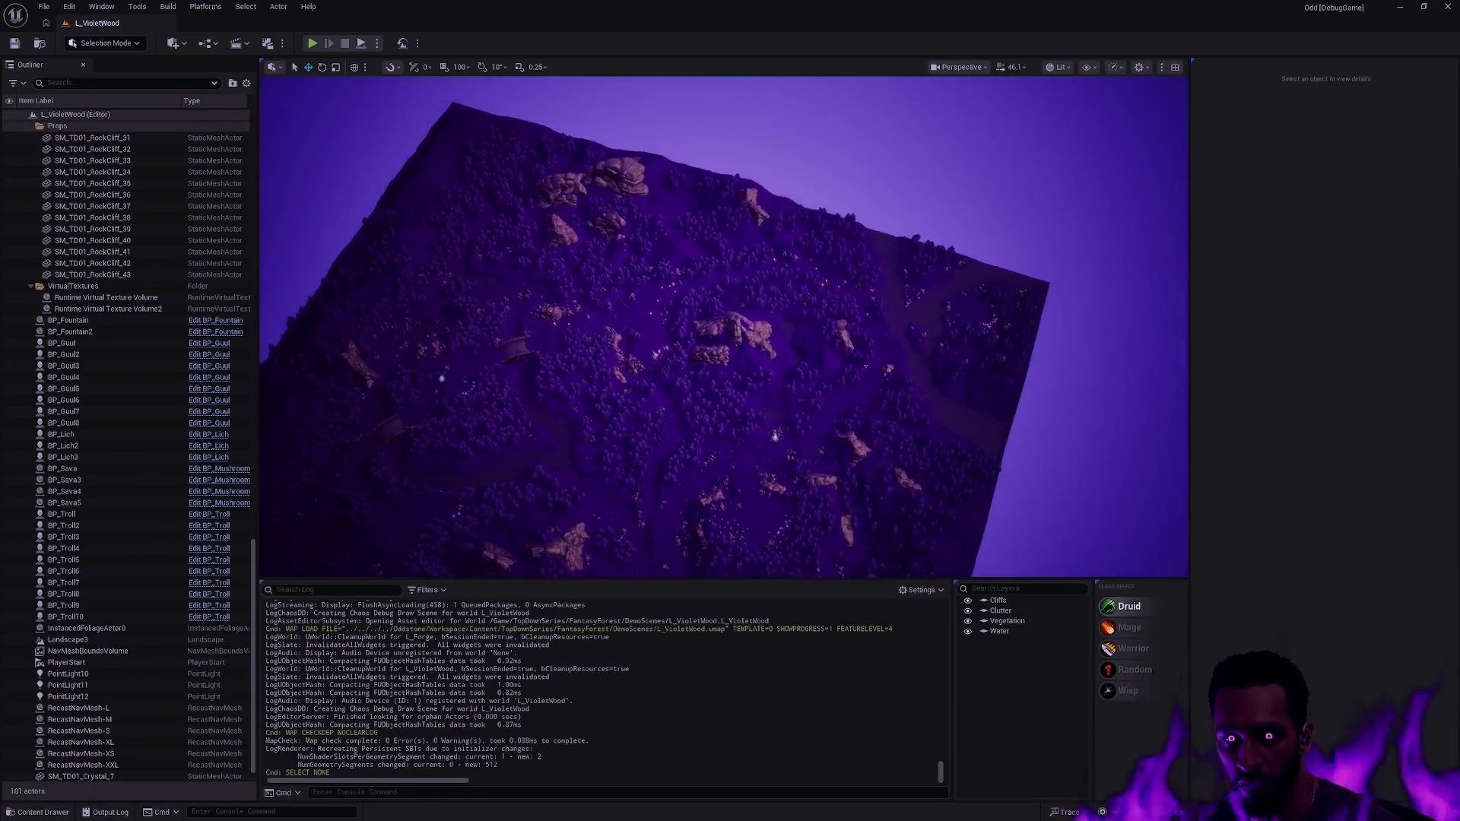
scroll(722, 327, up, 10)
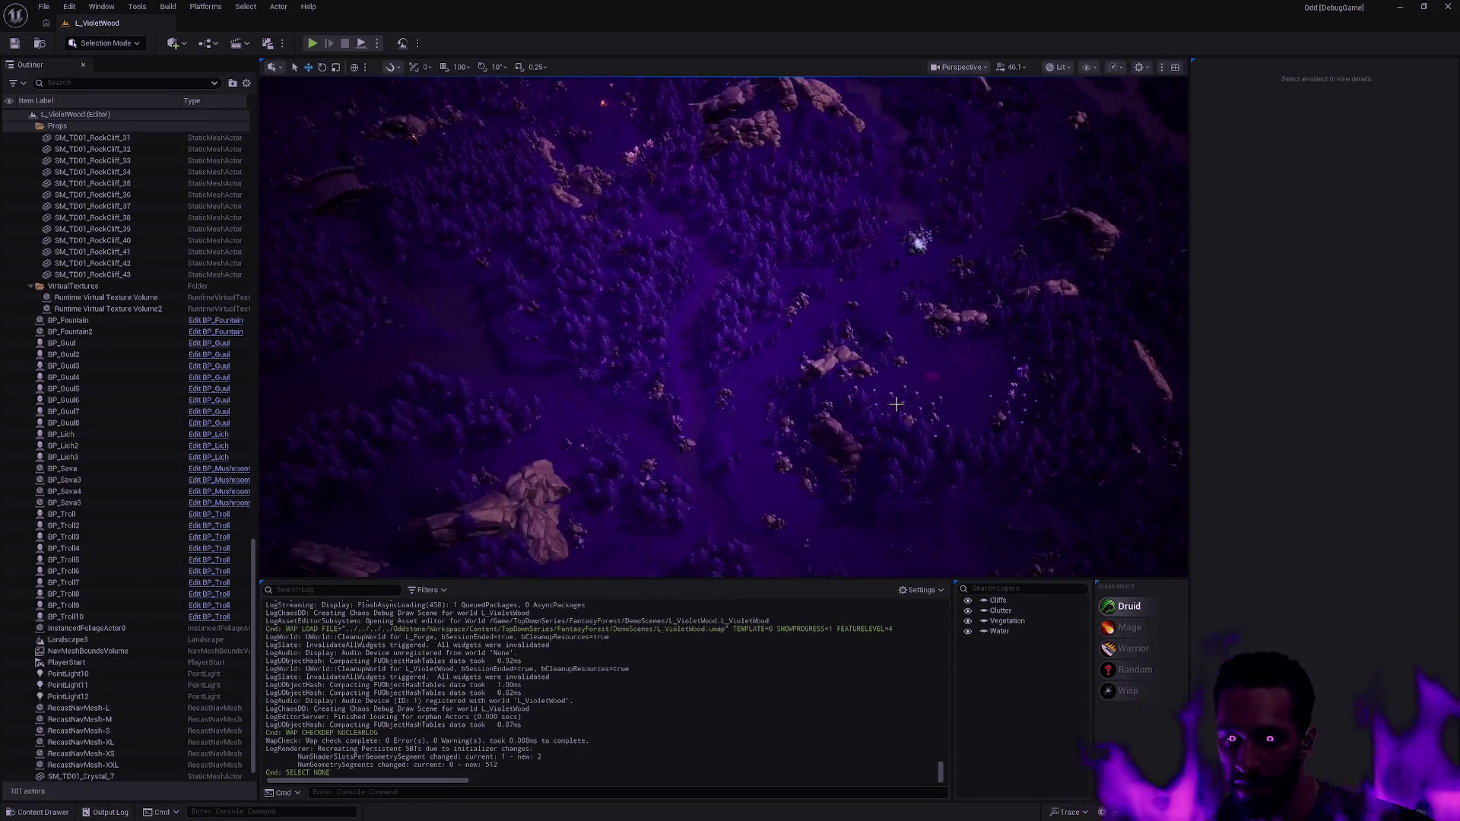
click(967, 600)
click(968, 610)
click(968, 631)
click(968, 621)
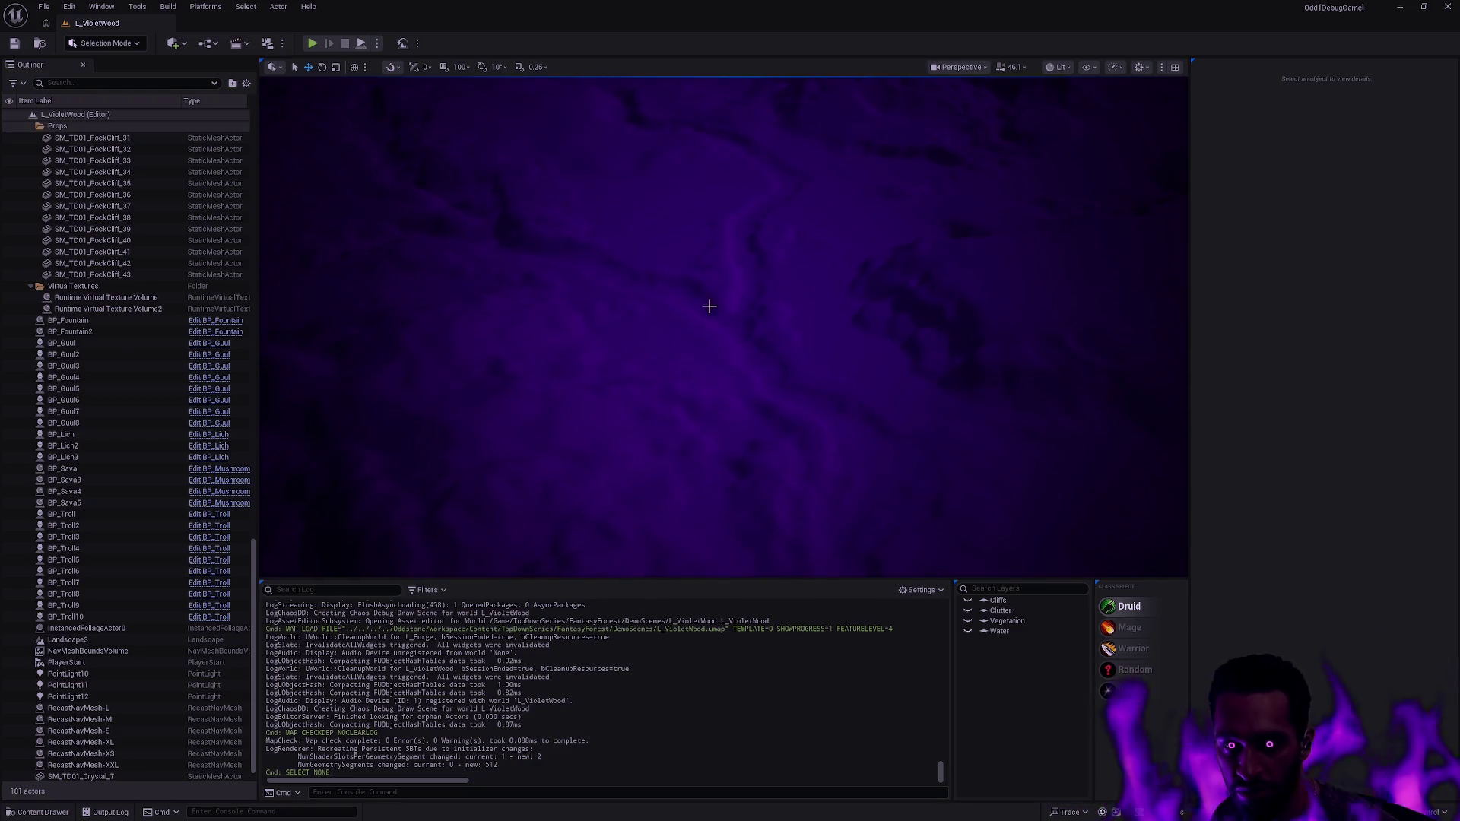
- Turn the Water, Clutter and Vegetation layers back on
click(968, 631)
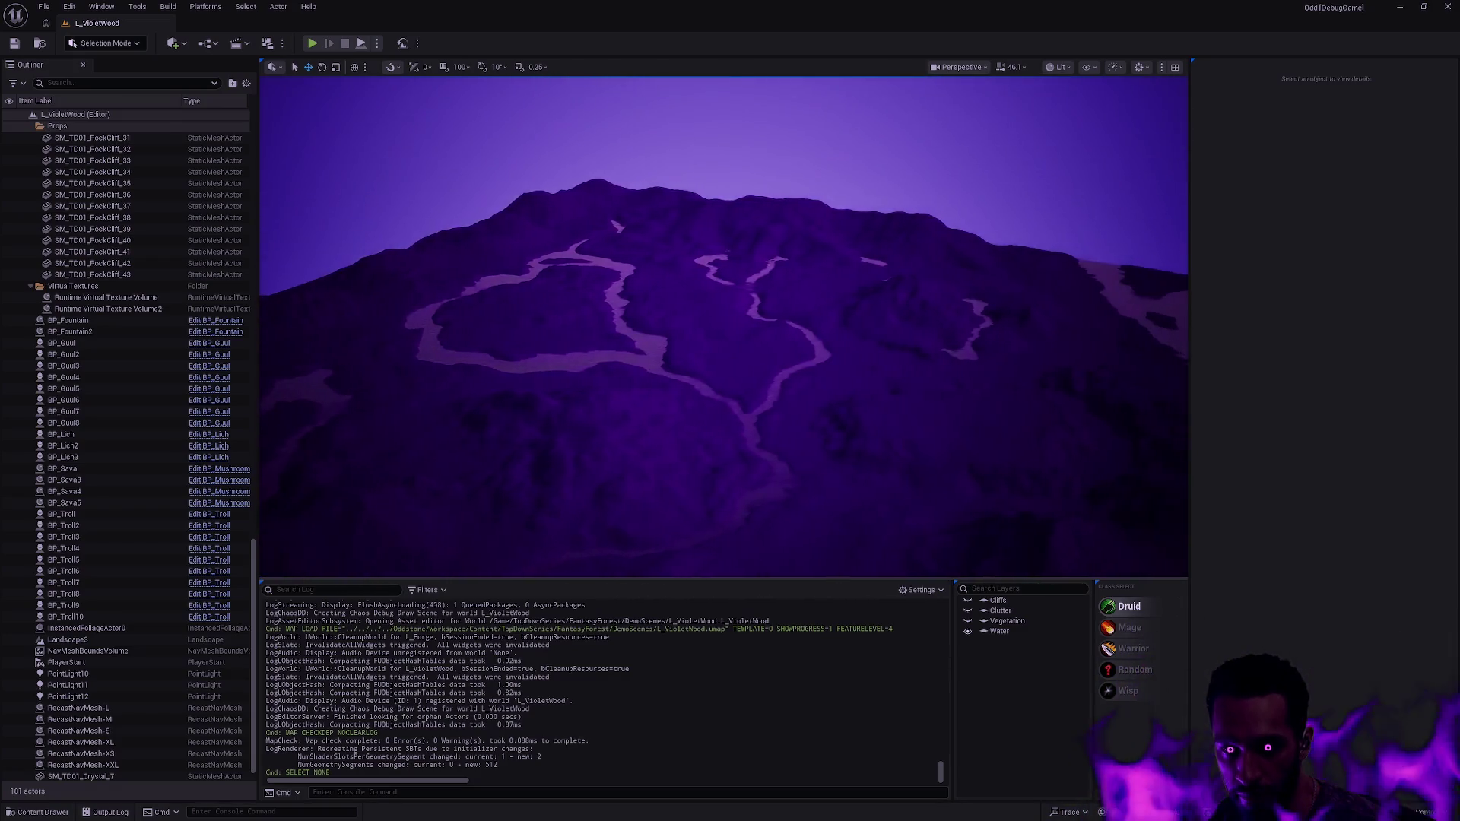
click(968, 610)
drag(867, 431, 821, 430)
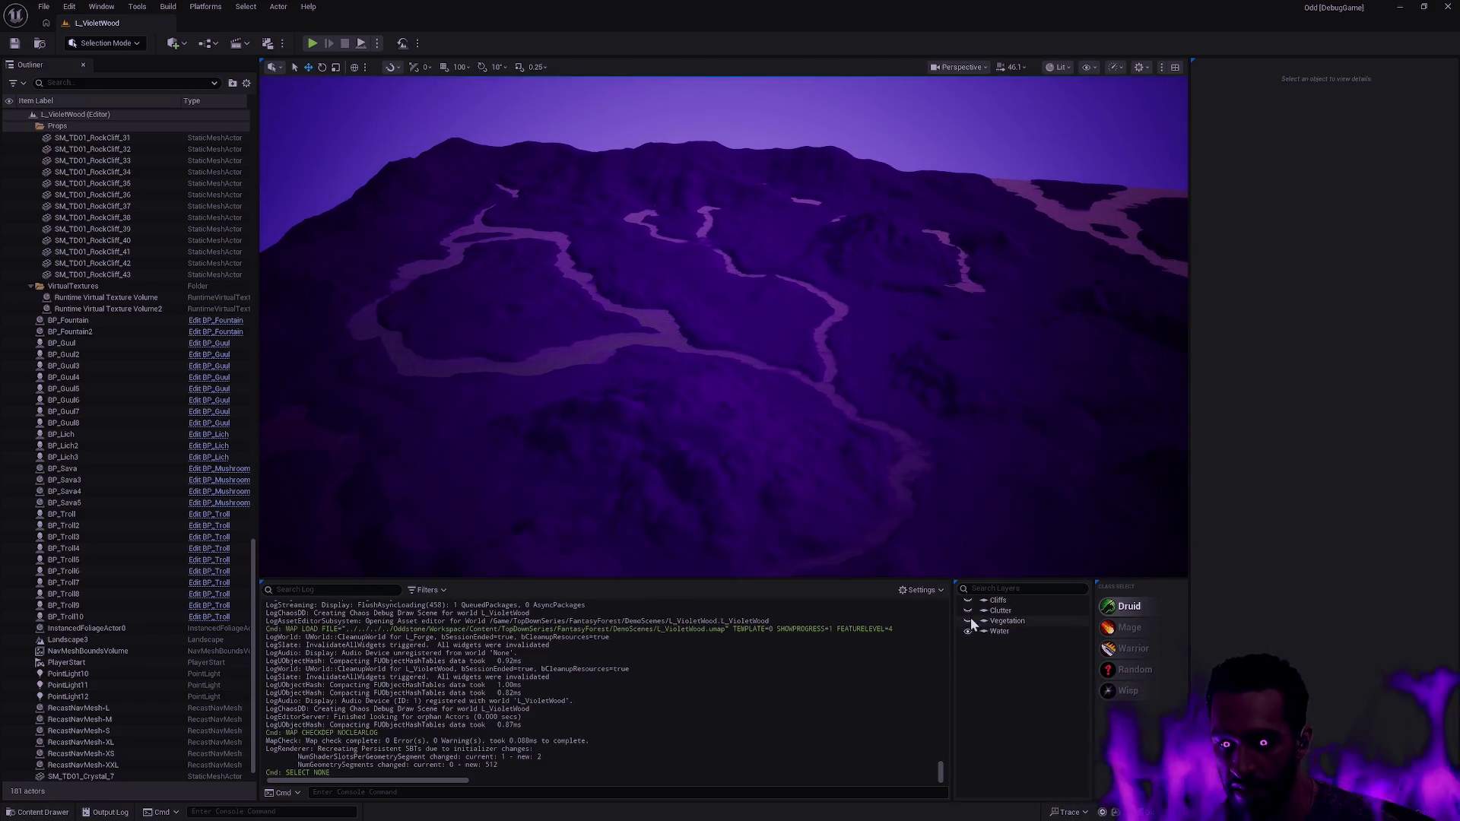
click(967, 621)
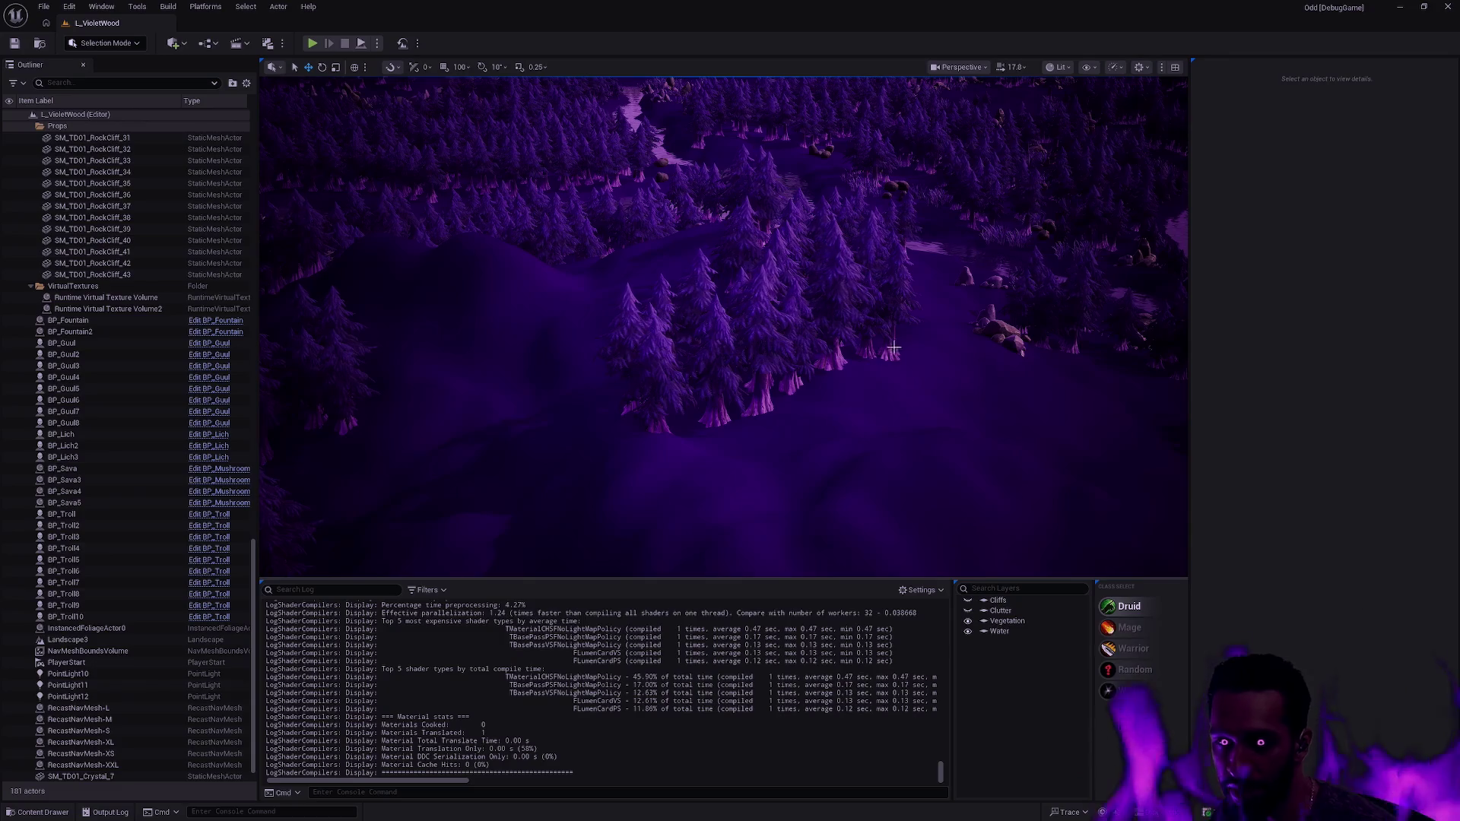
- Hide the Cliffs, Clutter, Vegetation and Water layers and pull back to view the ridge
click(772, 318)
key(Escape)
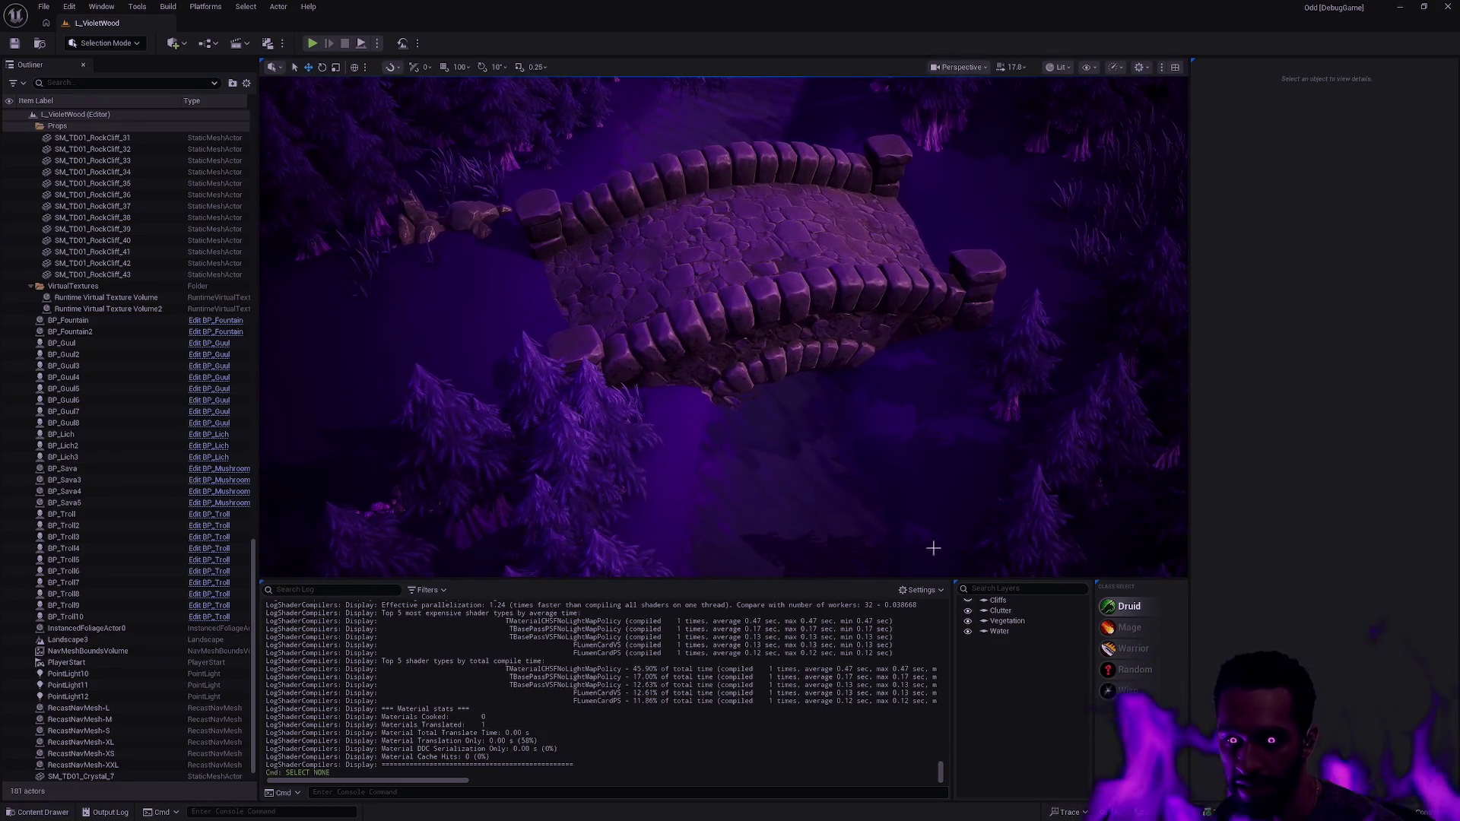
click(967, 601)
click(967, 611)
click(967, 621)
click(968, 631)
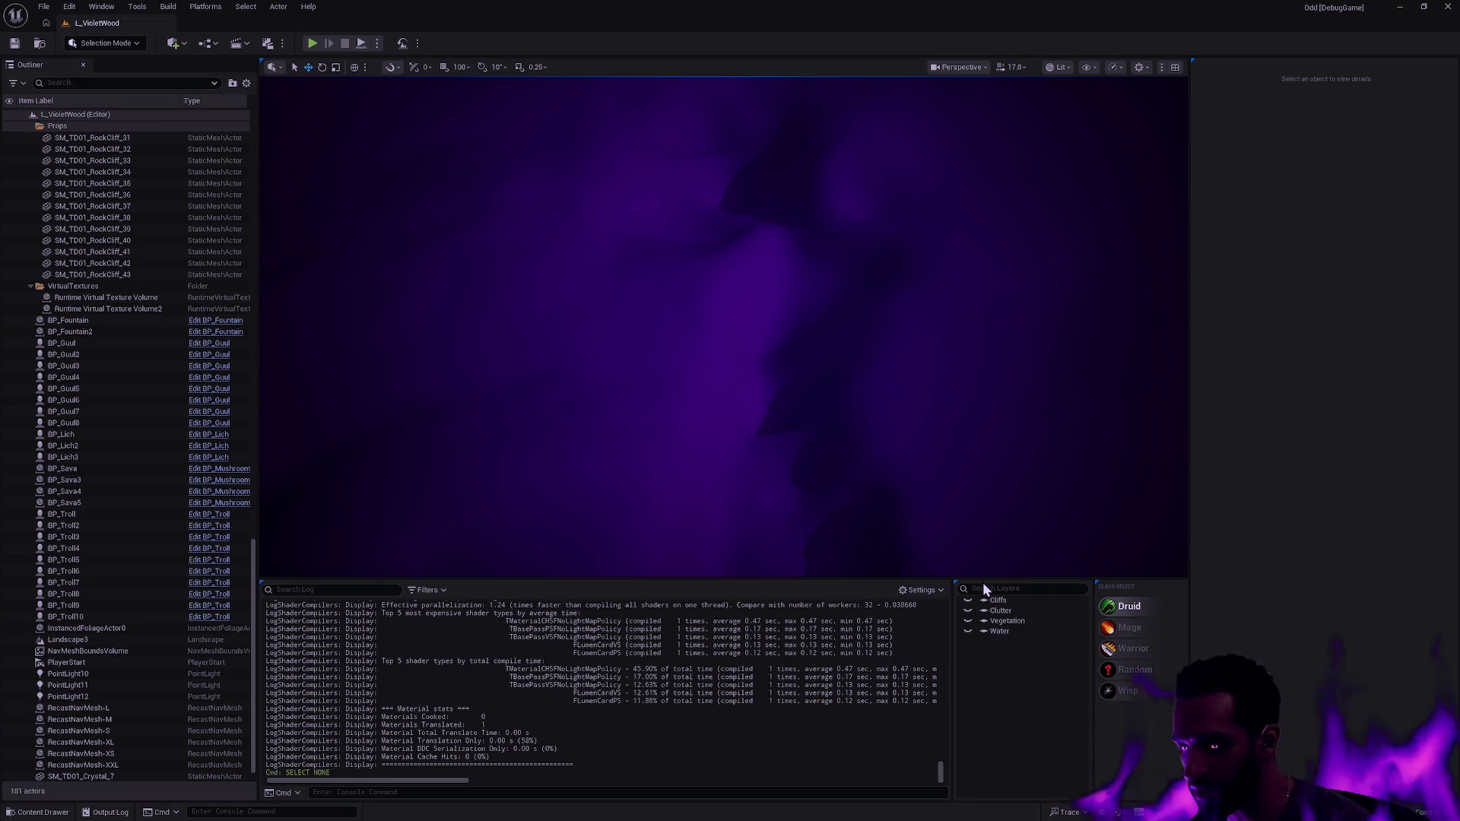
mouse_move(847, 357)
mouse_down()
mouse_move(847, 448)
mouse_move(847, 358)
mouse_move(847, 394)
mouse_up()
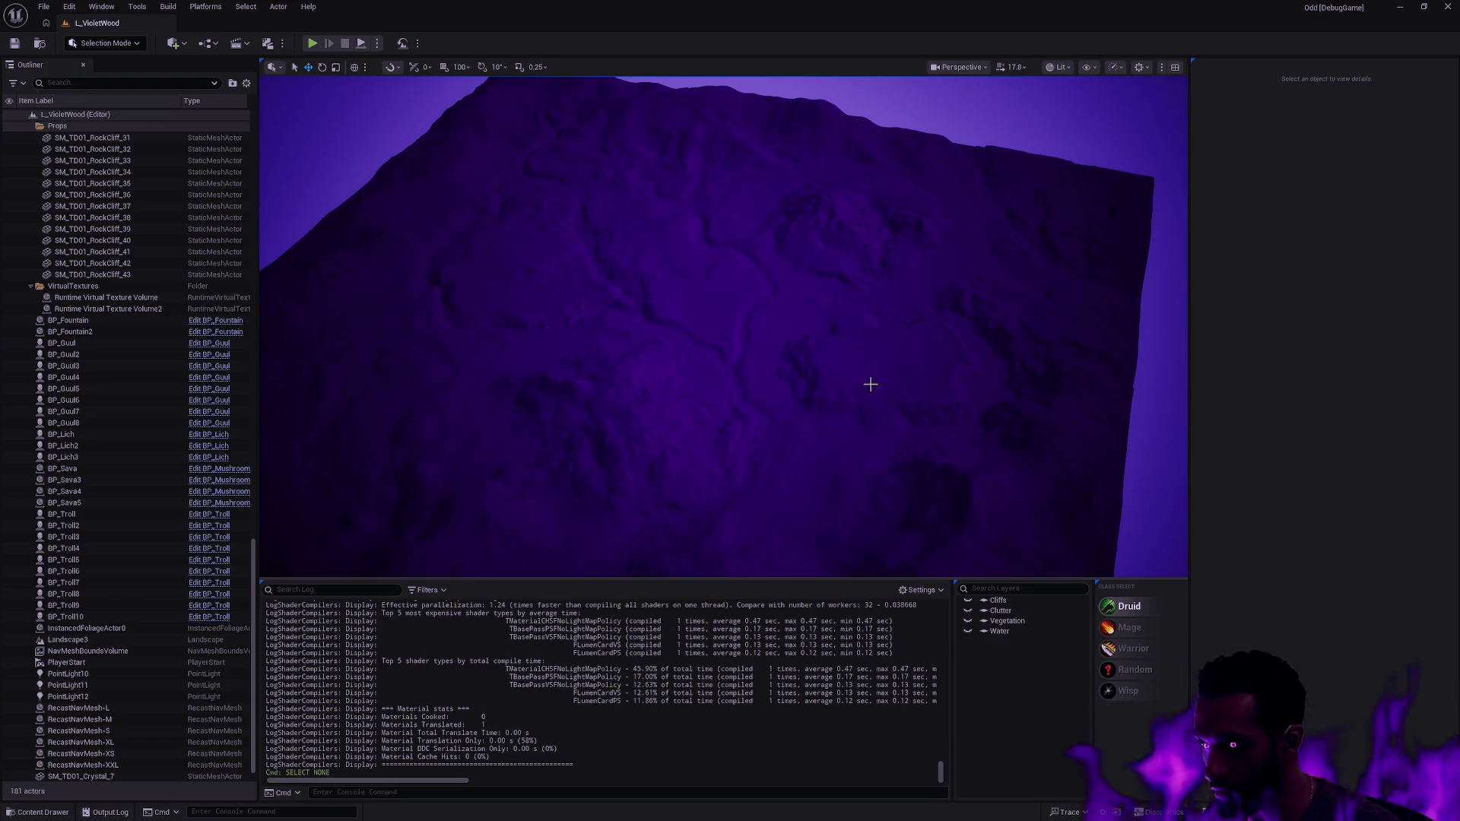
mouse_move(818, 385)
mouse_down()
mouse_move(818, 453)
mouse_move(818, 384)
mouse_up()
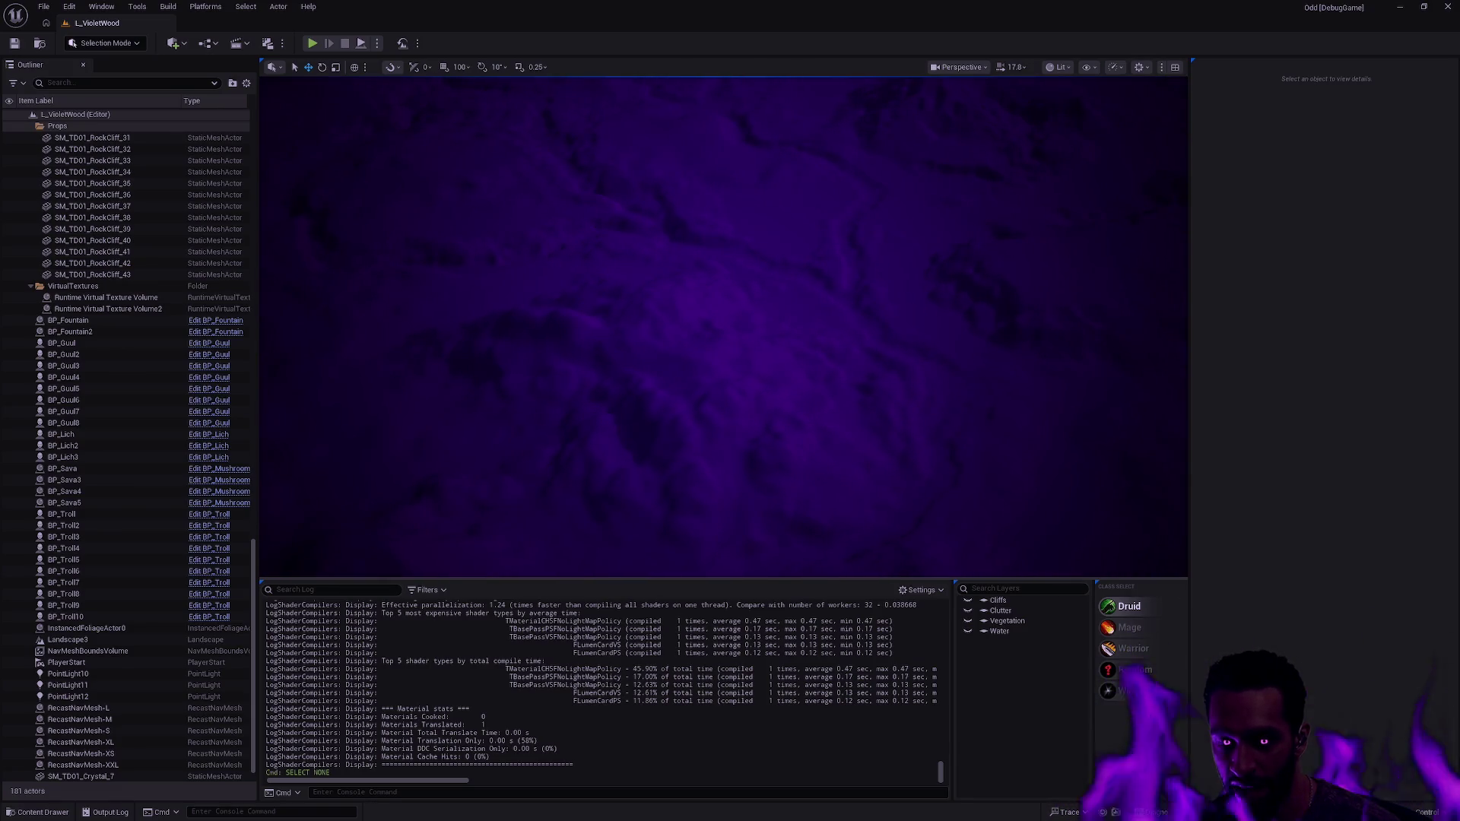
- Show only the Water layer's rivers, then browse the content to the Terrarium maps
click(968, 632)
mouse_move(929, 413)
mouse_down()
mouse_move(928, 444)
mouse_move(928, 391)
mouse_move(926, 444)
mouse_move(925, 410)
mouse_up()
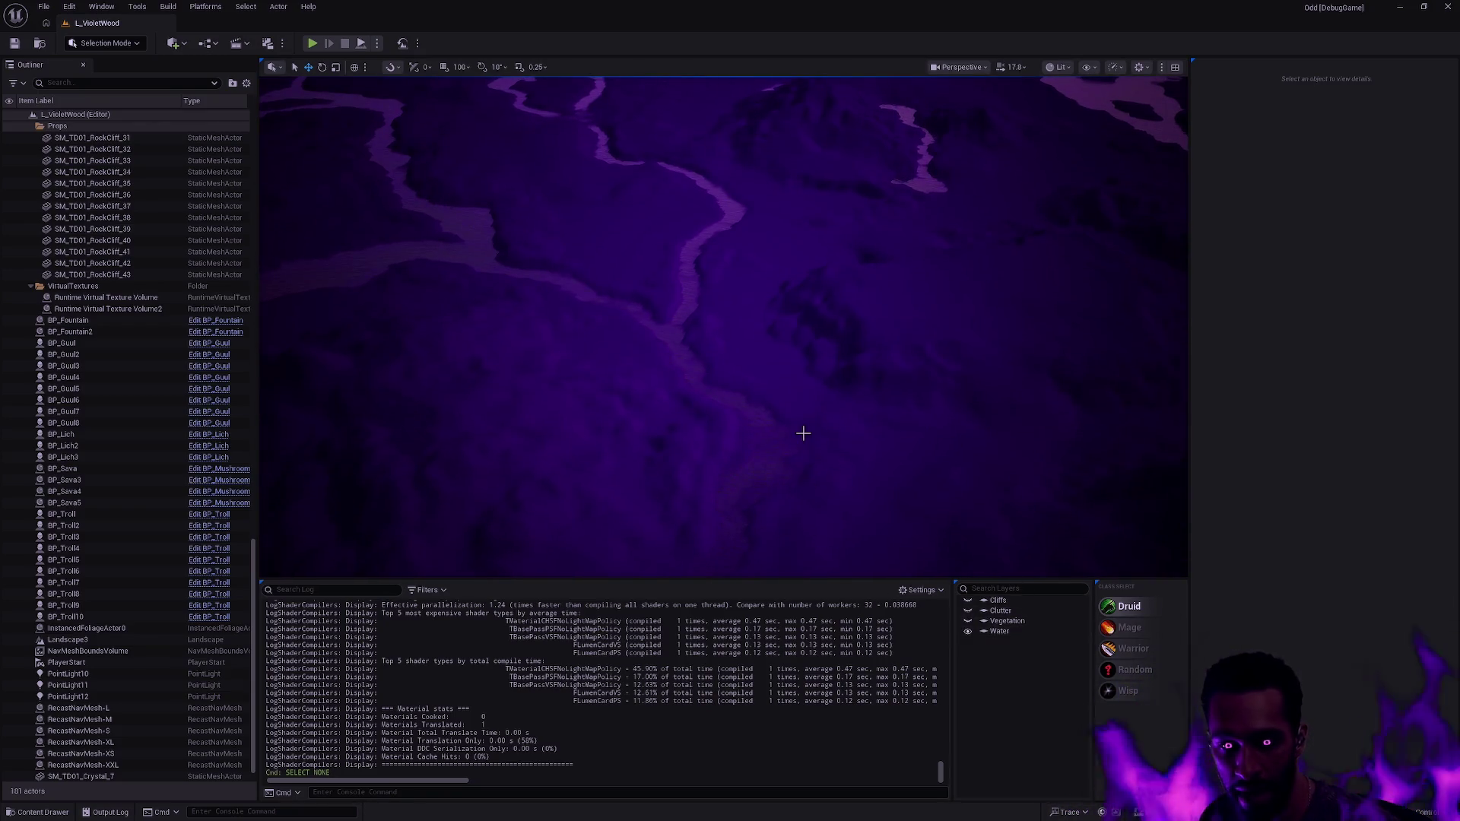
key(ctrl+space)
key(Down)
key(Down)
key(Down)
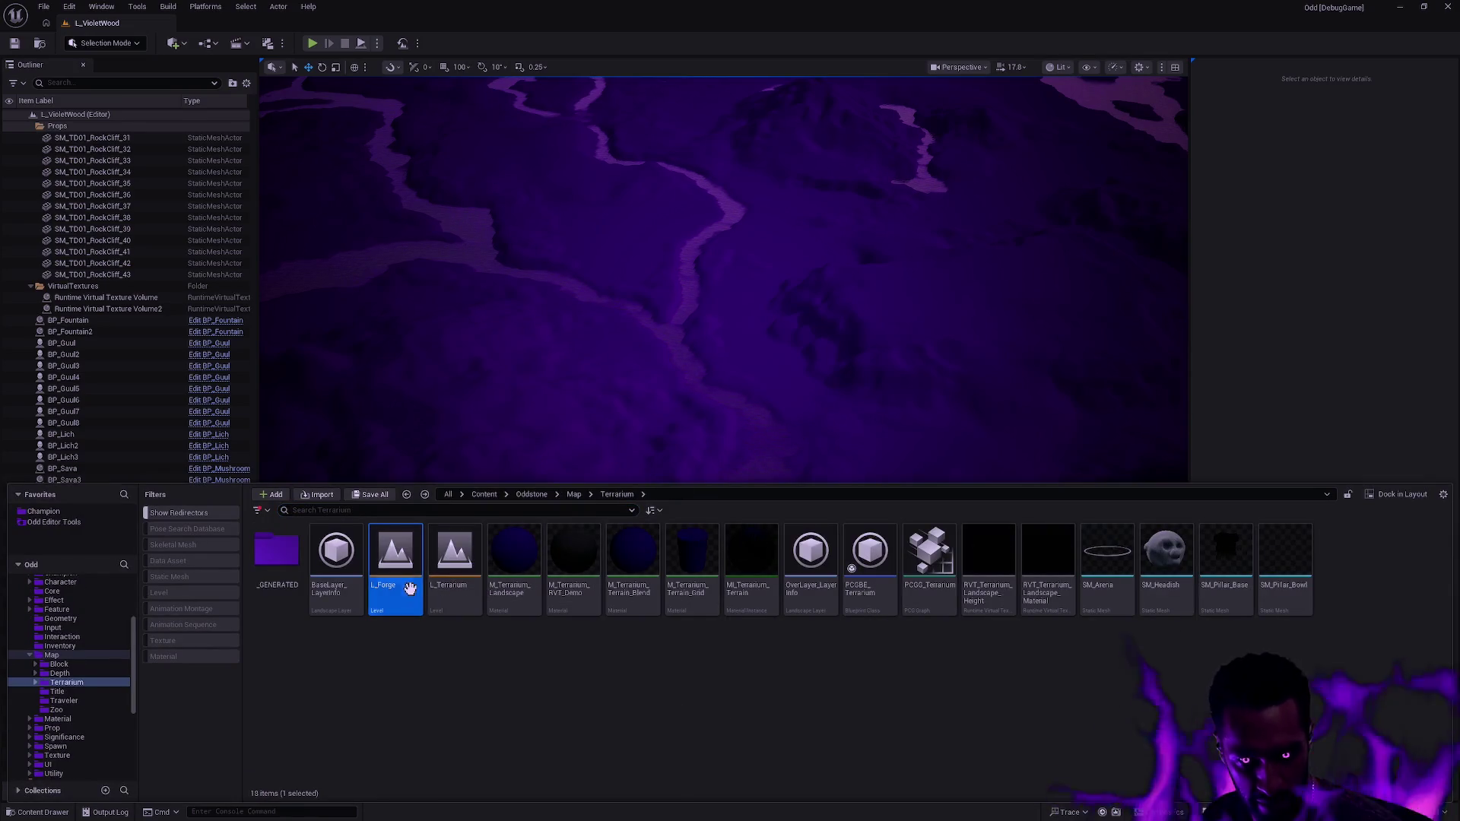
- Open L_Forge, switch to Landscape mode and frame the new-landscape preview grid
key(Return)
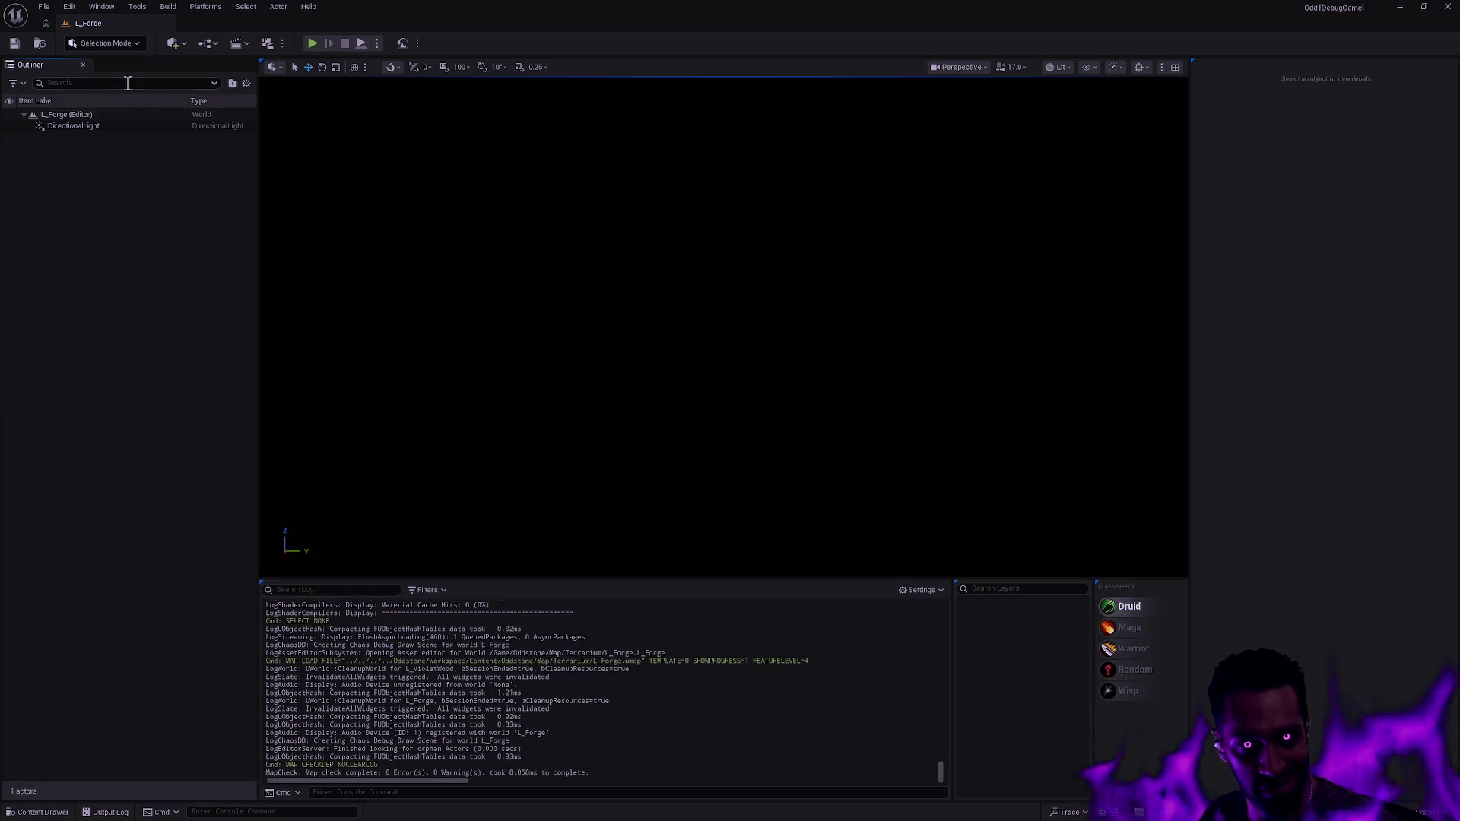
click(80, 43)
click(151, 69)
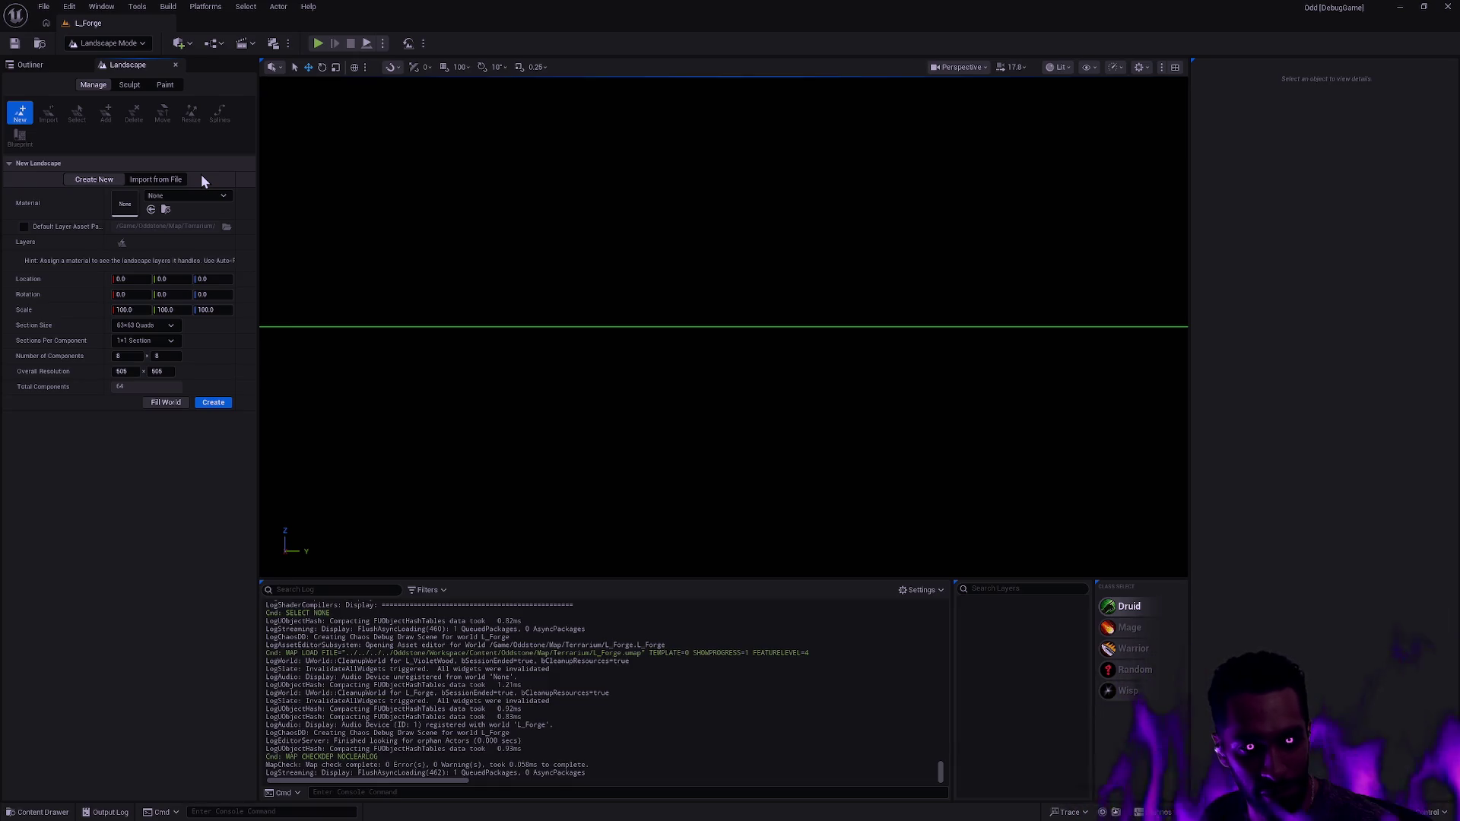
click(570, 304)
key(f)
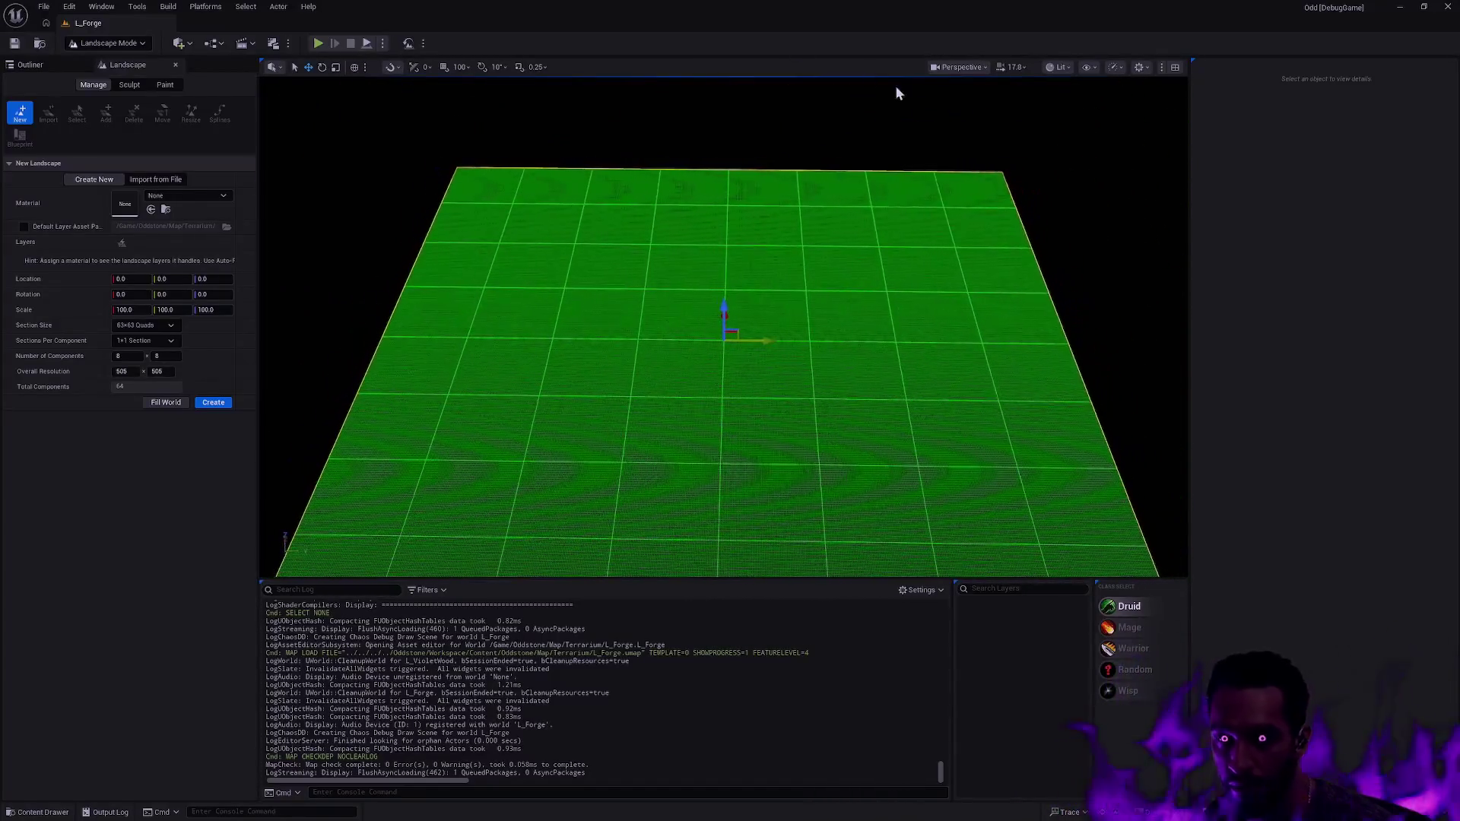
- In a top-down wireframe view, measure the width of the landscape preview
click(971, 67)
click(987, 141)
scroll(790, 258, down, 3)
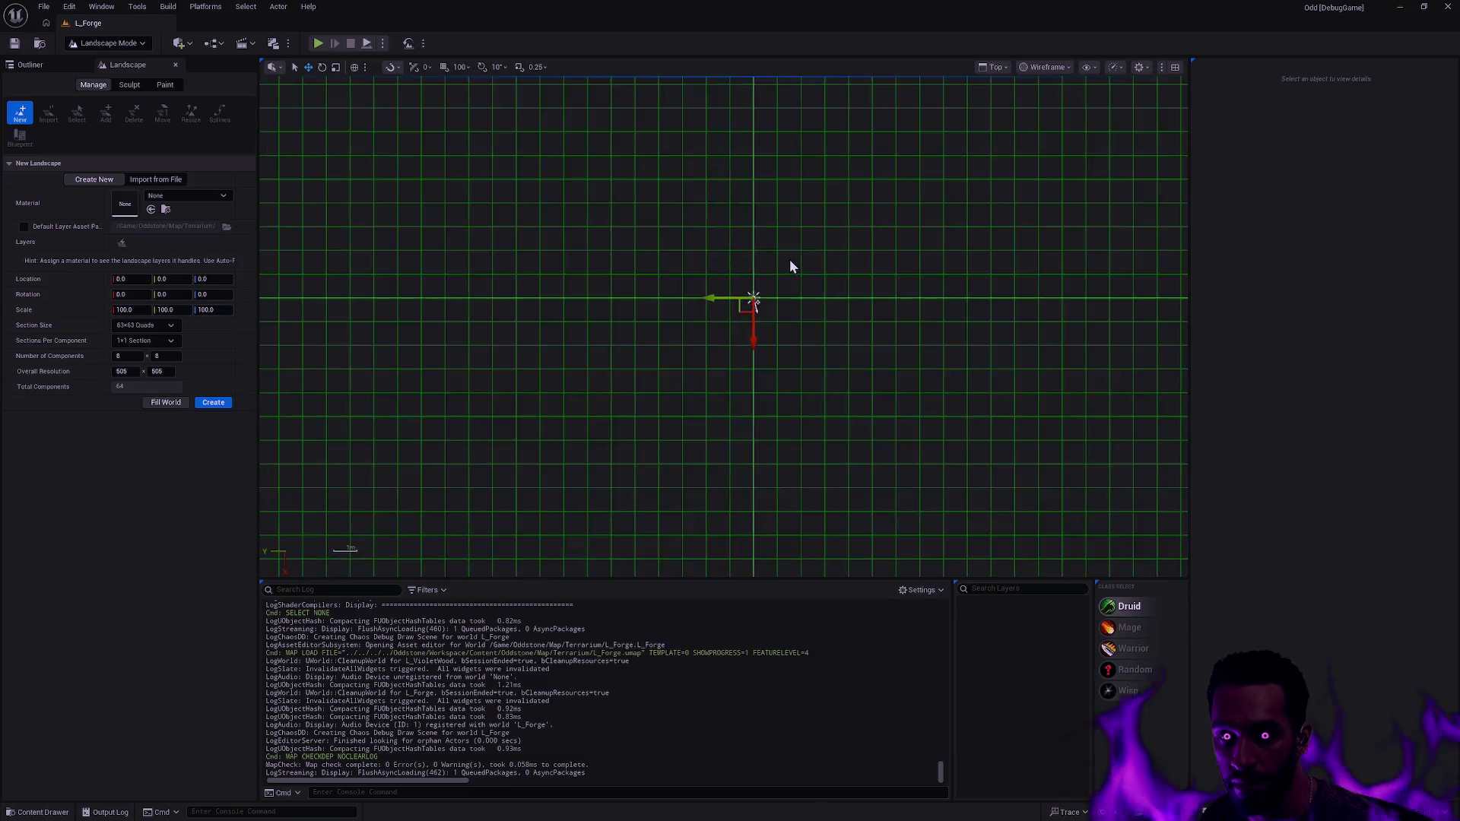
scroll(787, 261, down, 5)
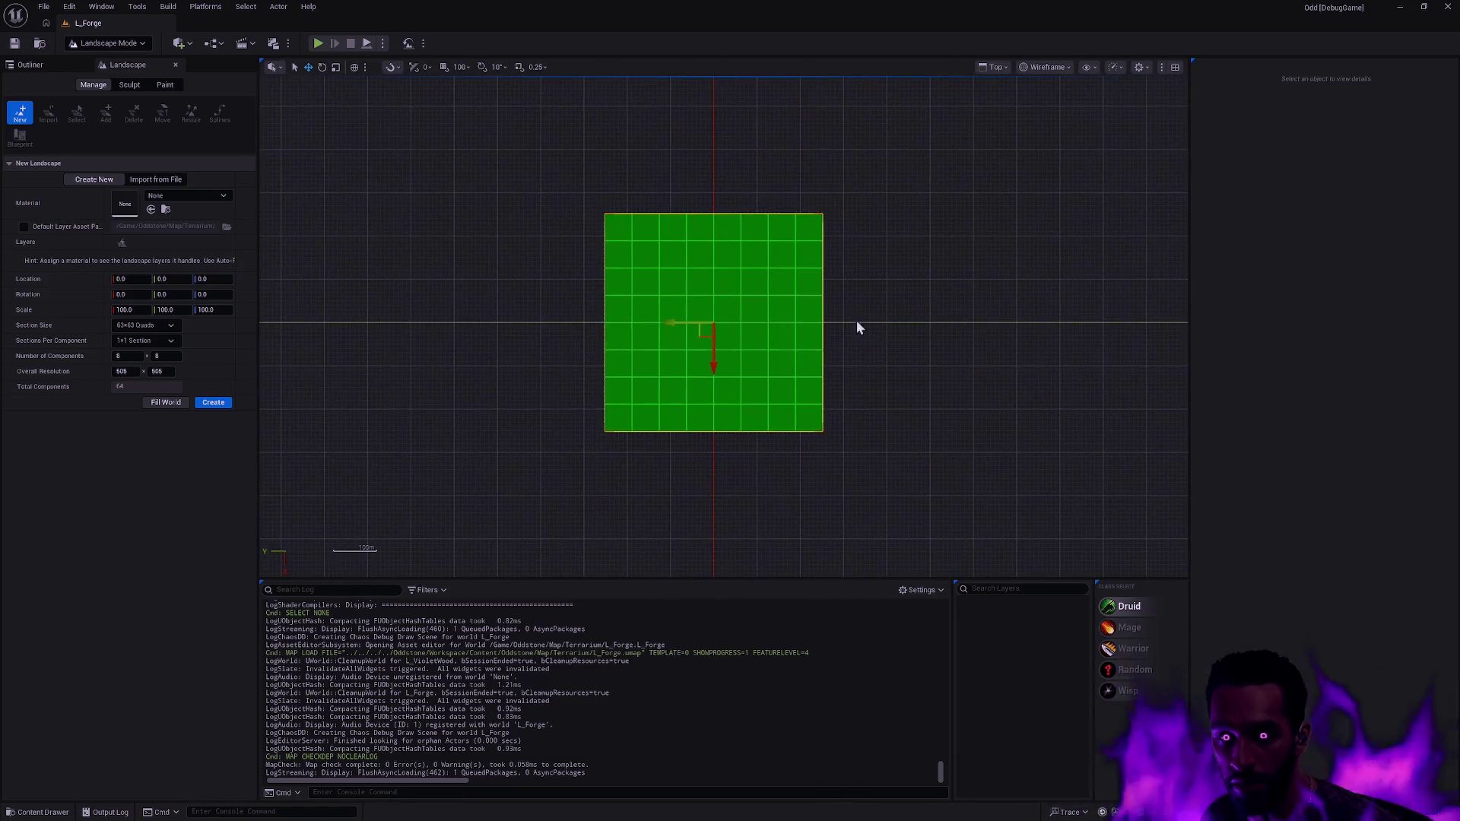
drag(609, 316, 823, 319)
scroll(822, 319, down, 1)
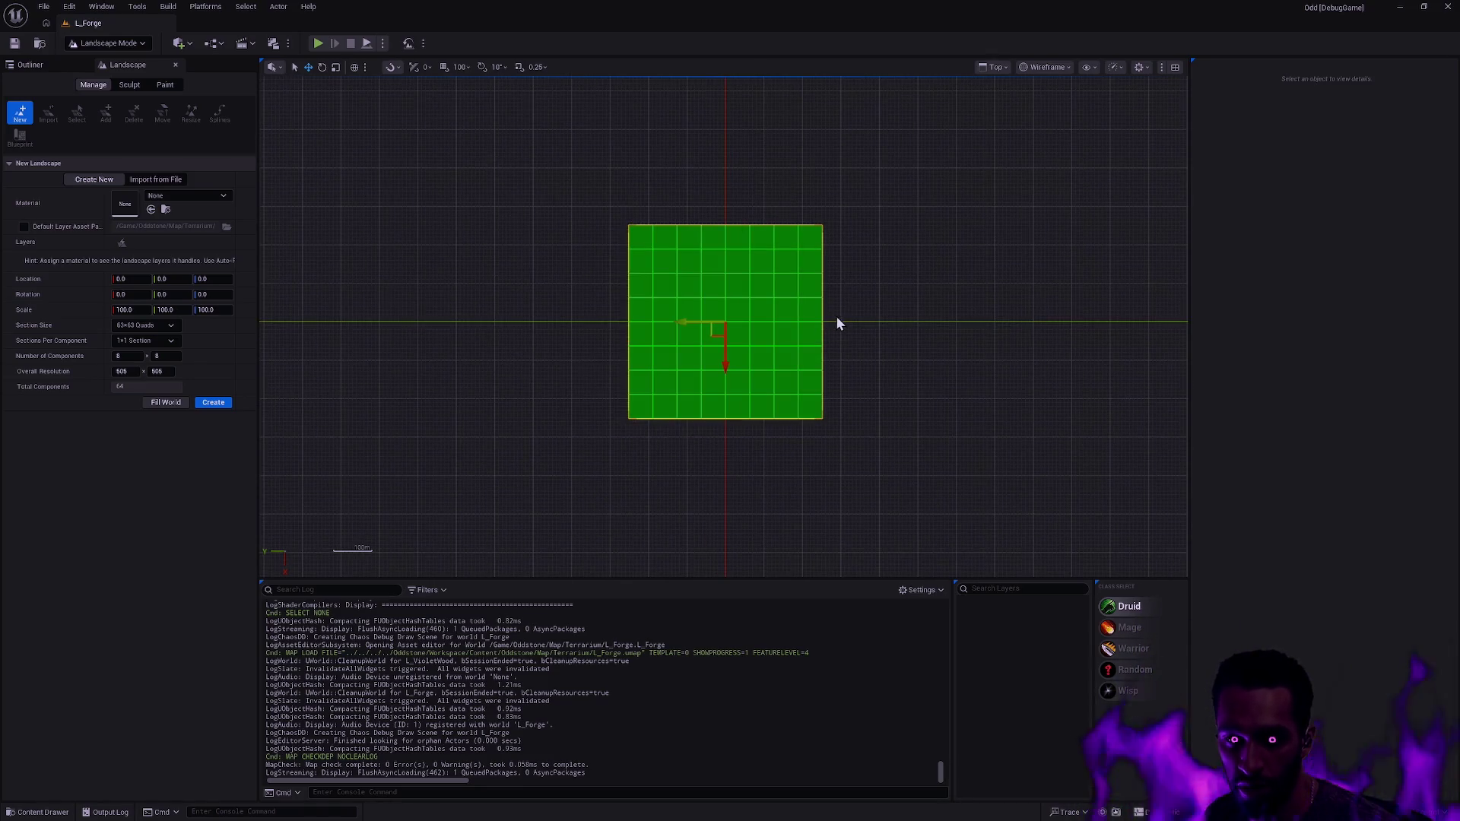
drag(643, 317, 1210, 322)
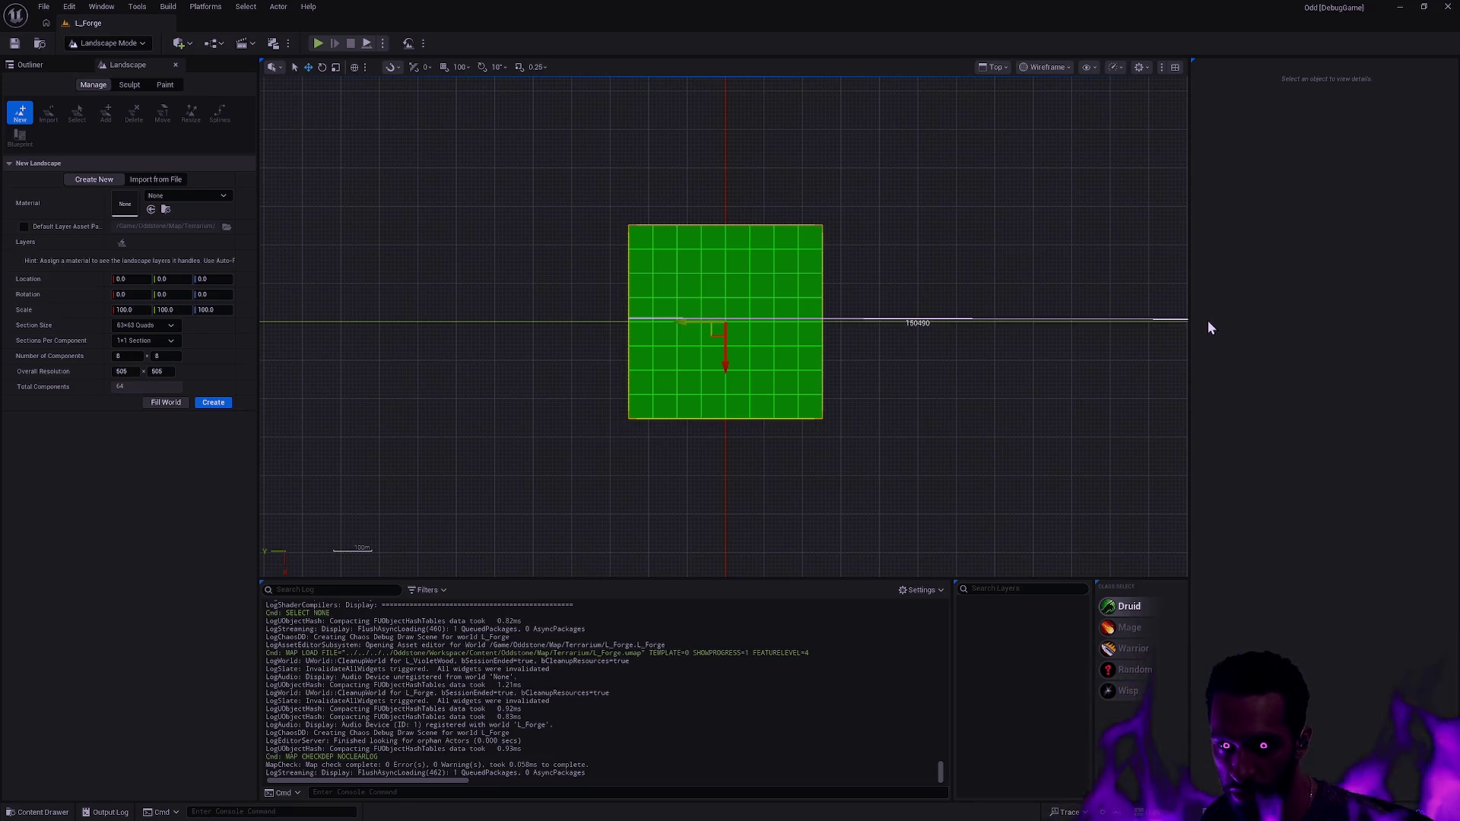
drag(1208, 323, 1208, 322)
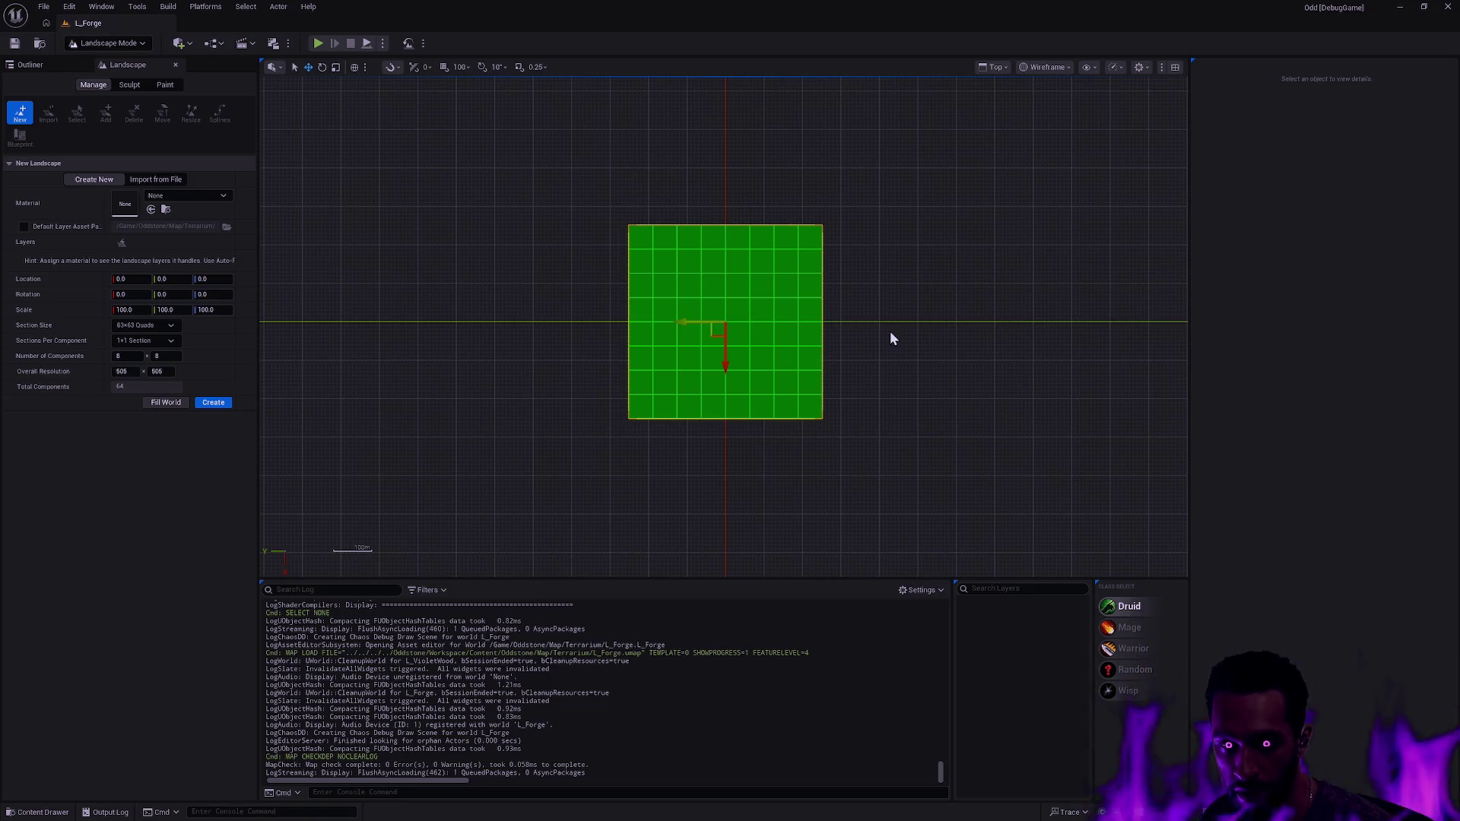
scroll(882, 331, down, 4)
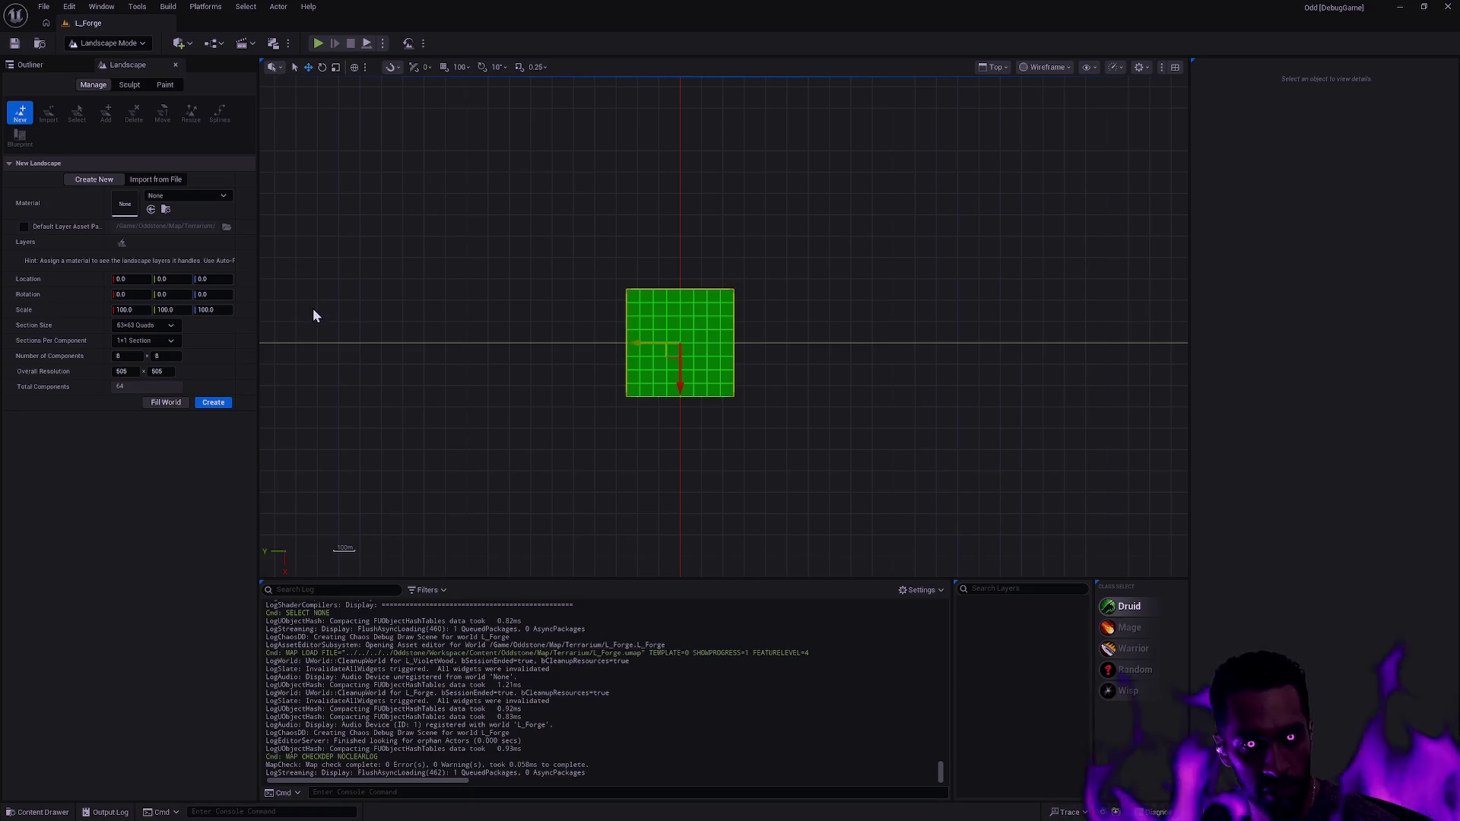
- Keep one section per component and switch to Import from File
click(167, 342)
click(167, 344)
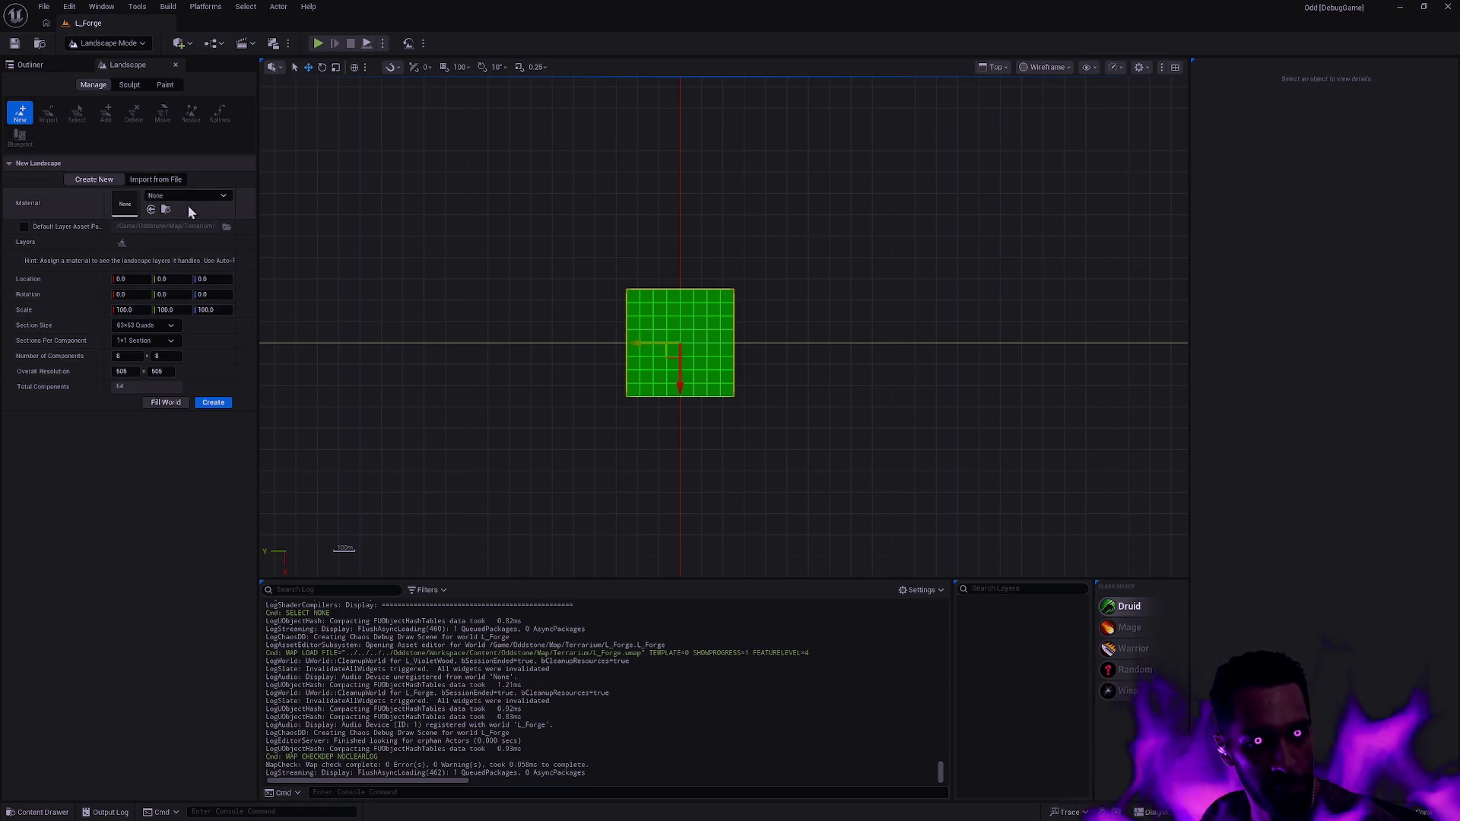
click(168, 180)
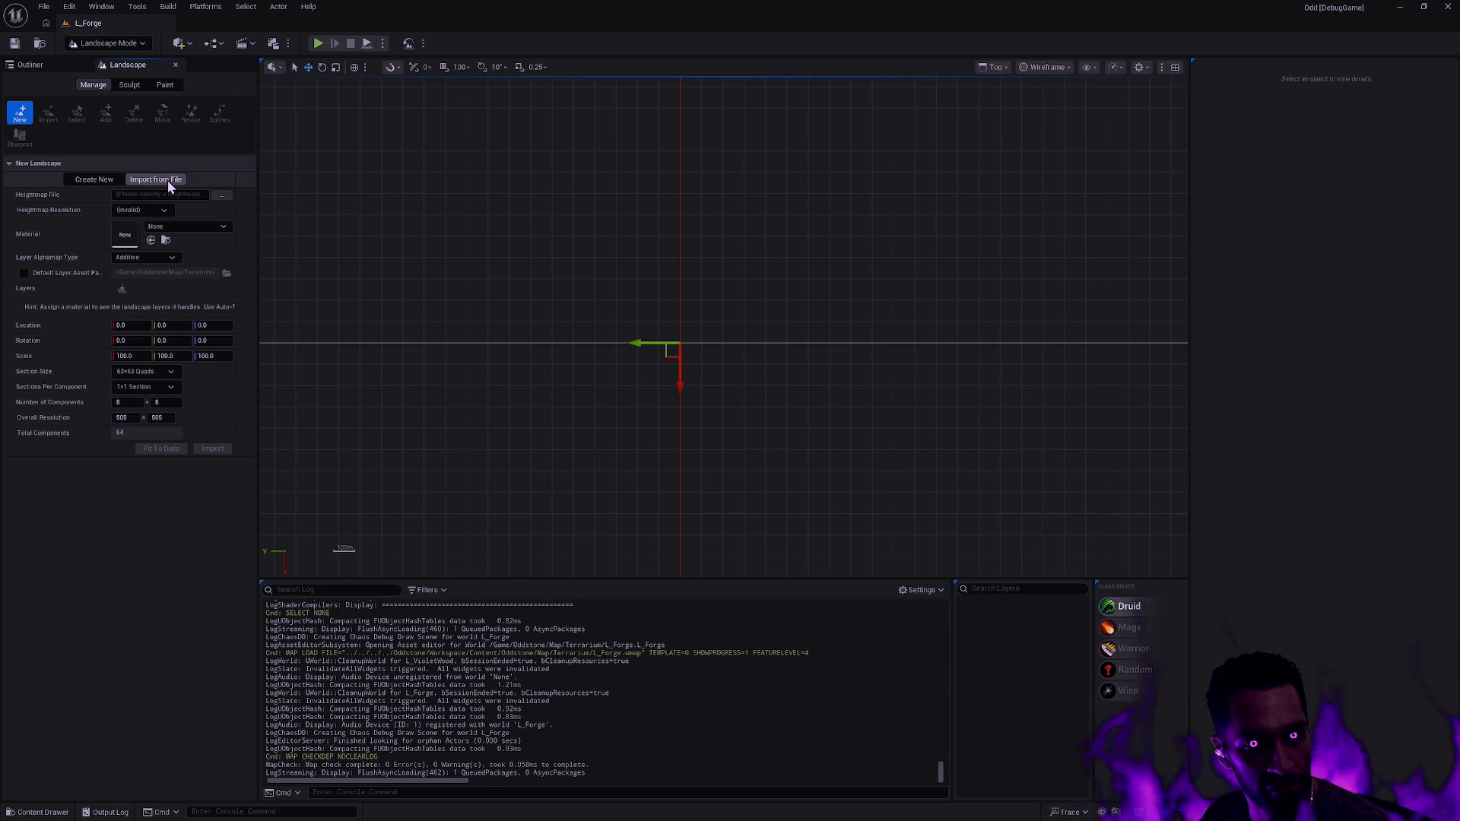
- Choose the Height Map PNG in Workspace > RawContent > Landscape > Rugged Terrain with Rocky Peaks as the heightmap file
click(223, 197)
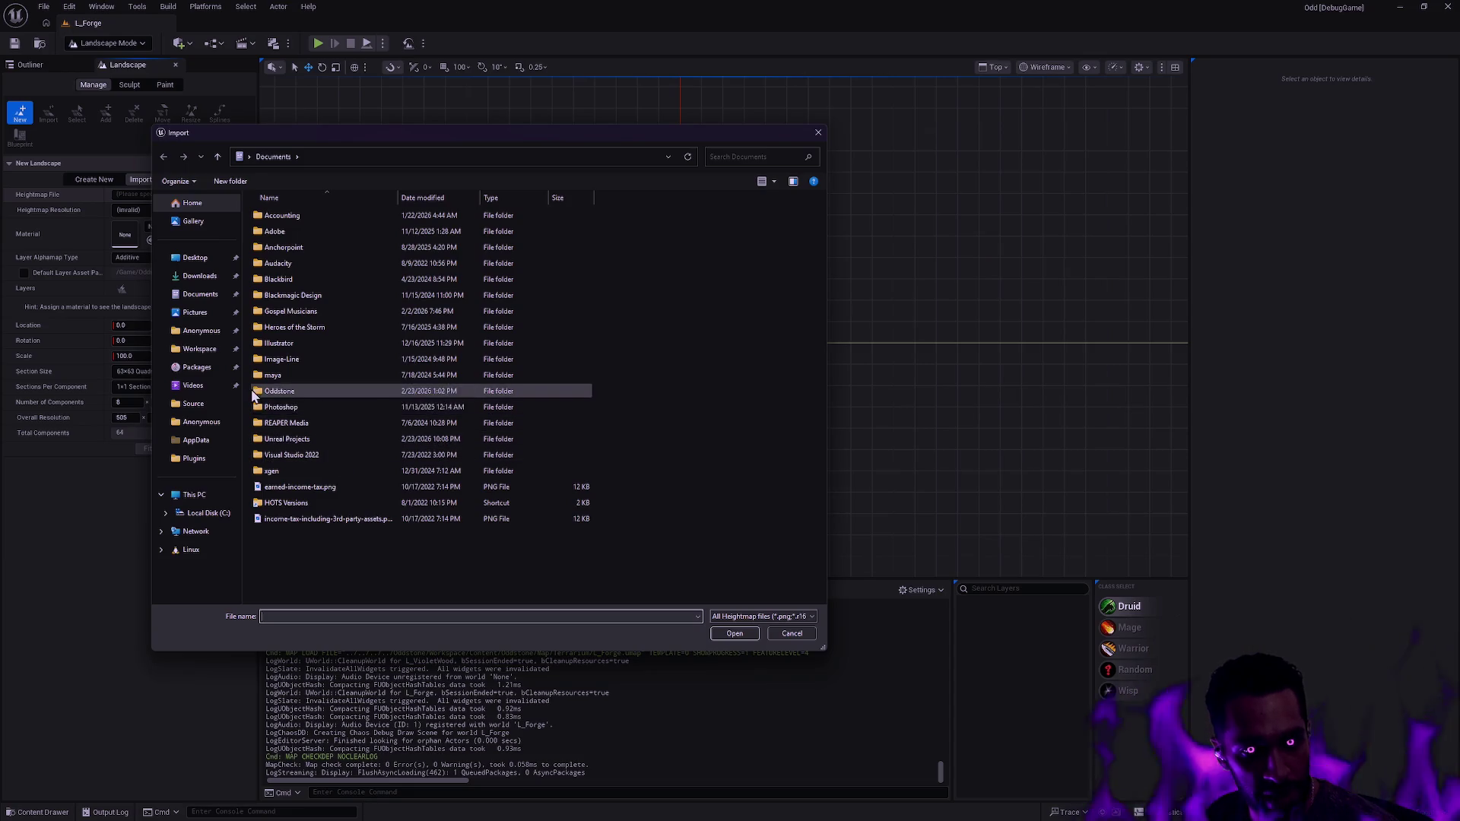
click(199, 349)
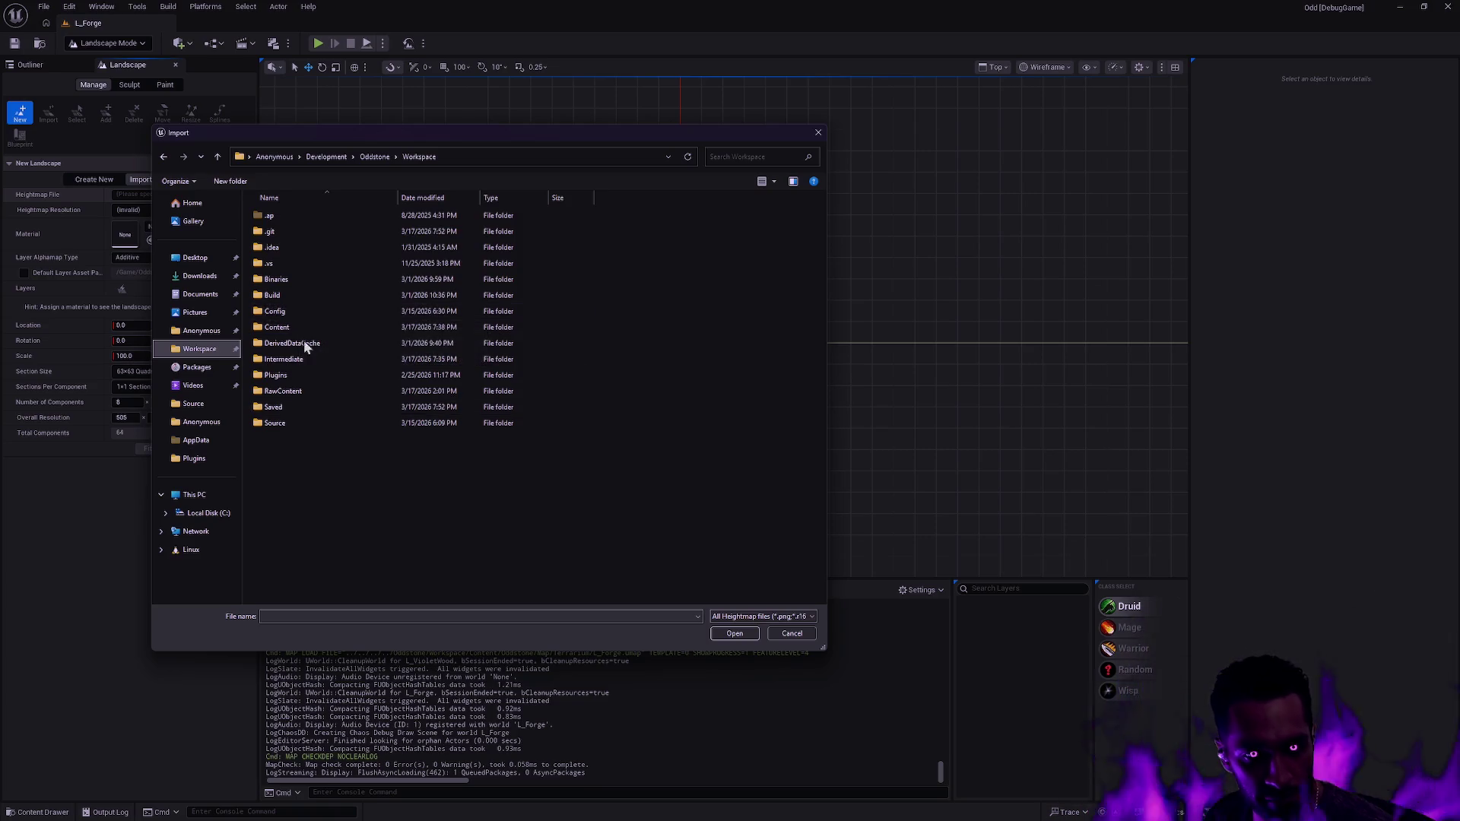
double_click(299, 393)
double_click(292, 314)
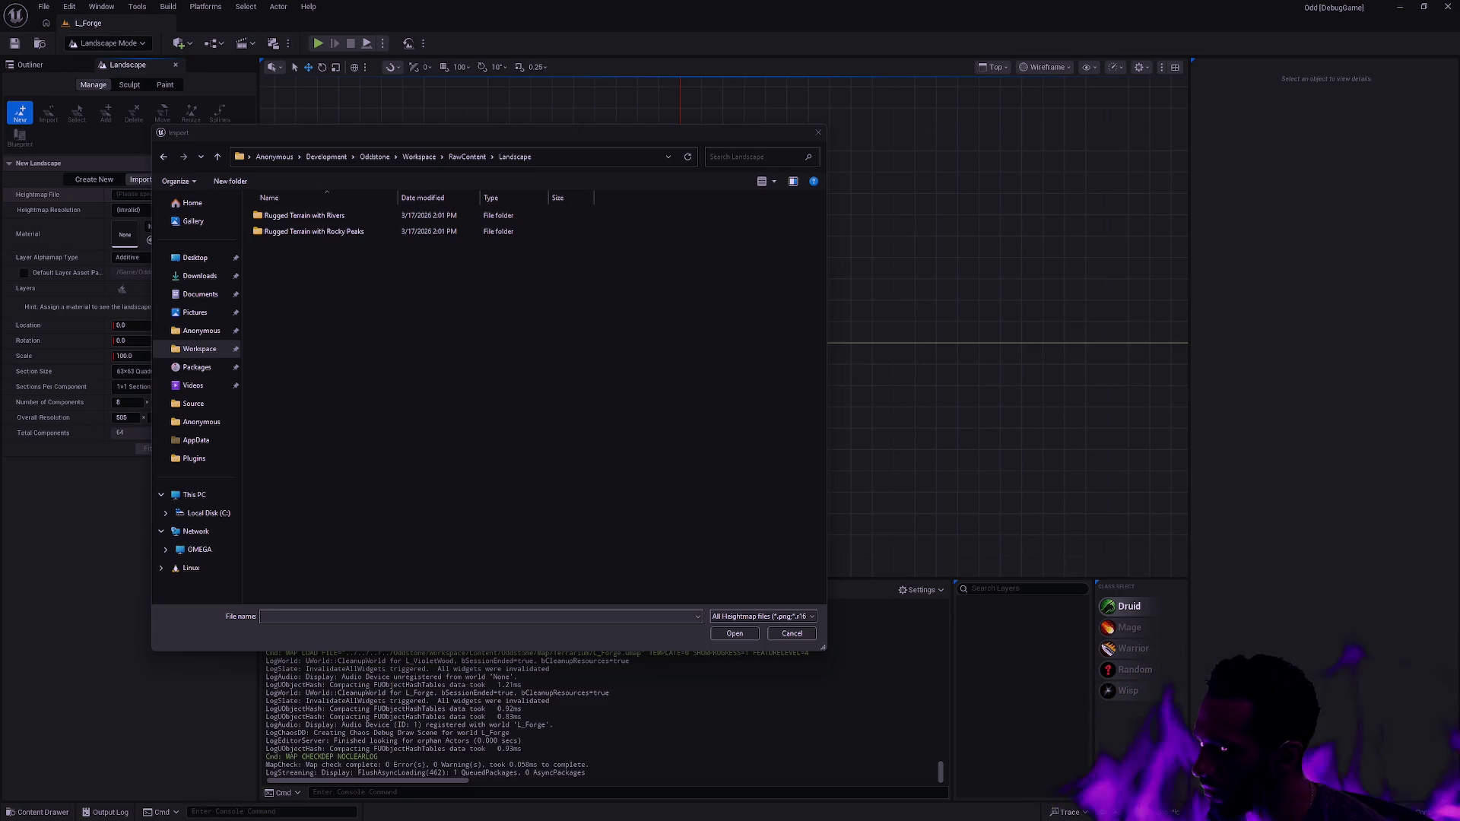
click(333, 234)
double_click(333, 234)
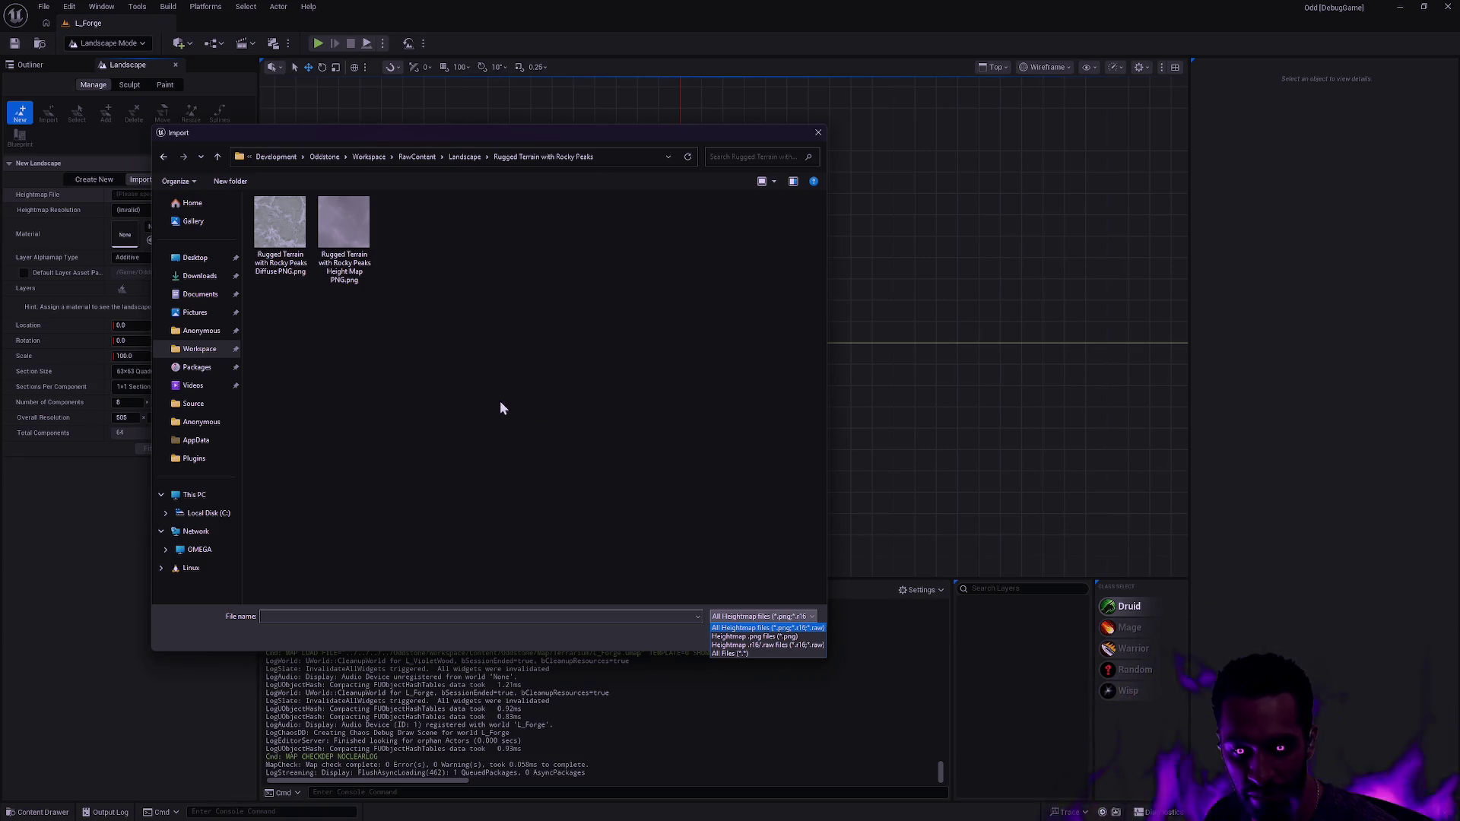
click(449, 395)
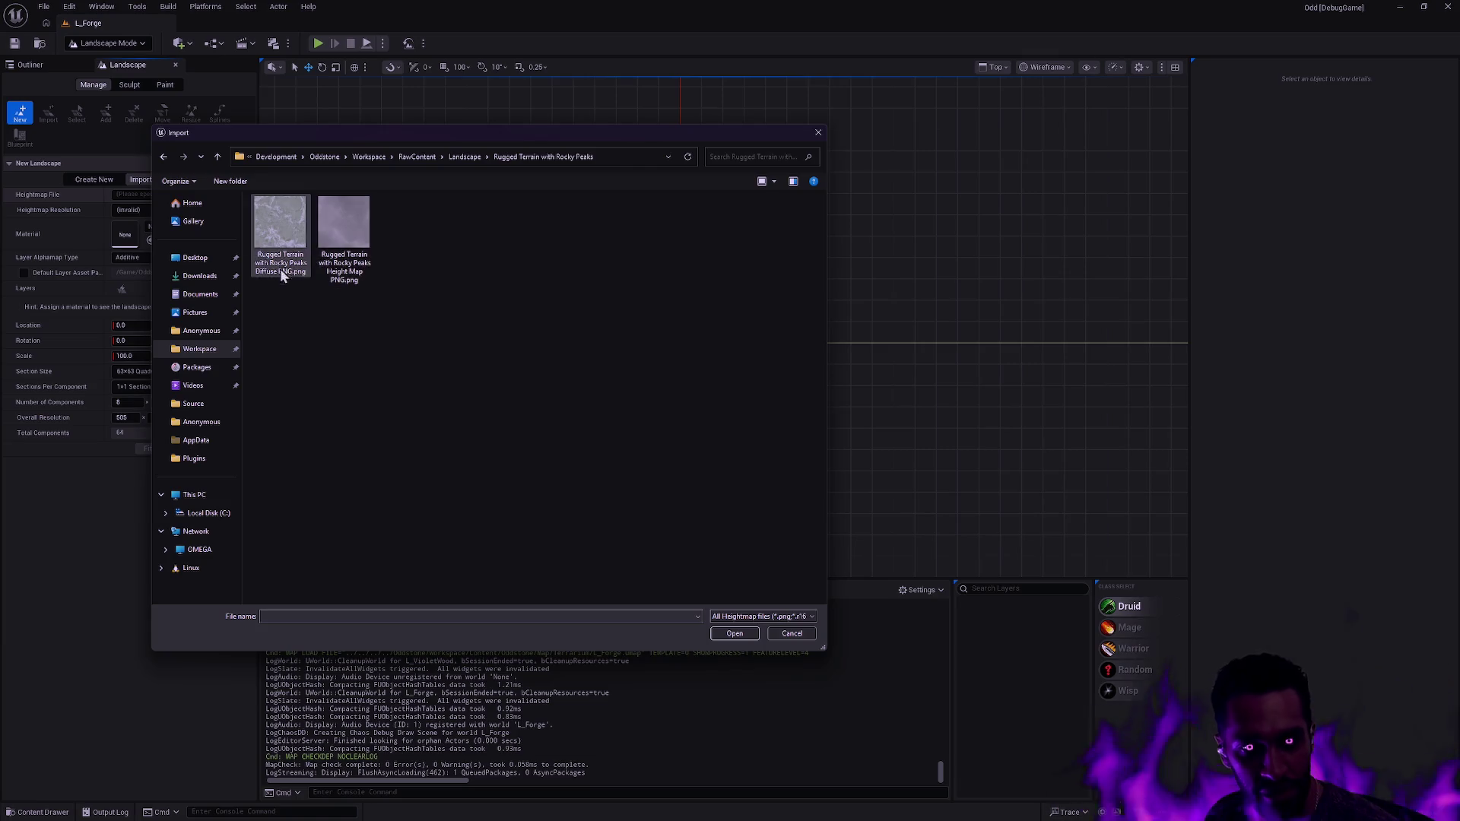
click(341, 230)
click(736, 636)
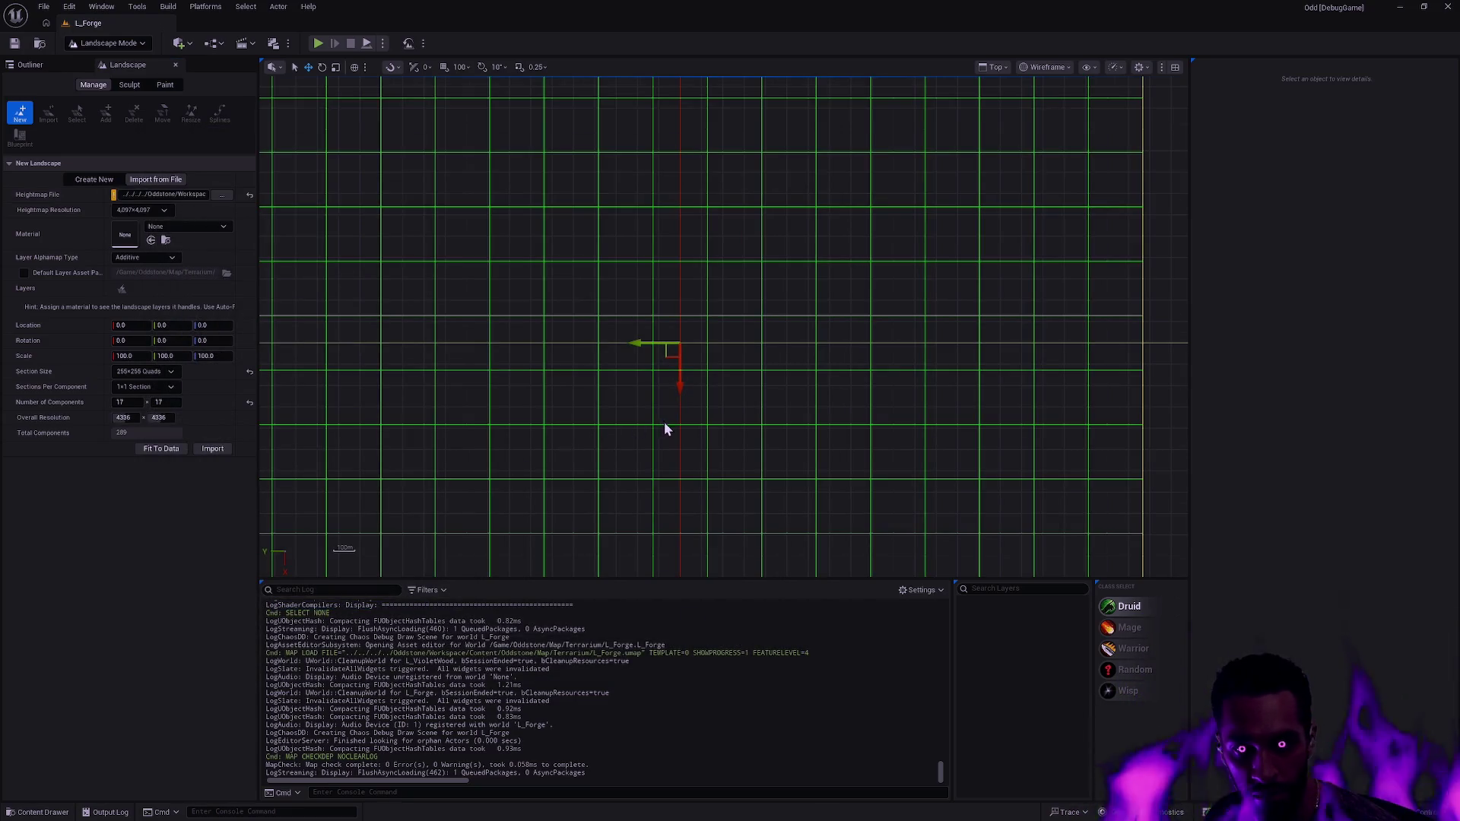
- Measure the new landscape's width and set Number of Components to 7 × 7
scroll(661, 423, down, 5)
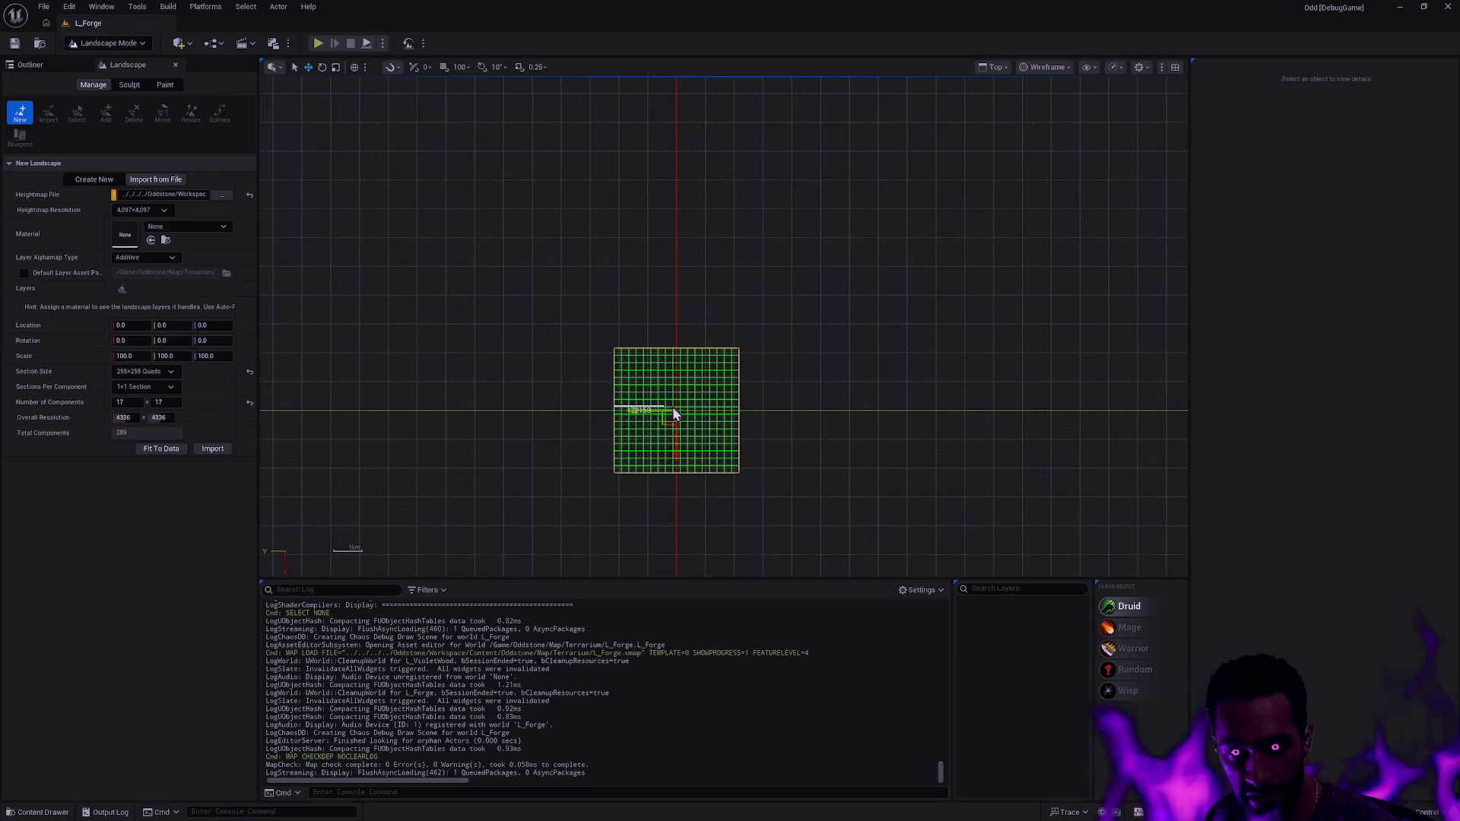
scroll(740, 407, up, 2)
drag(509, 375, 740, 374)
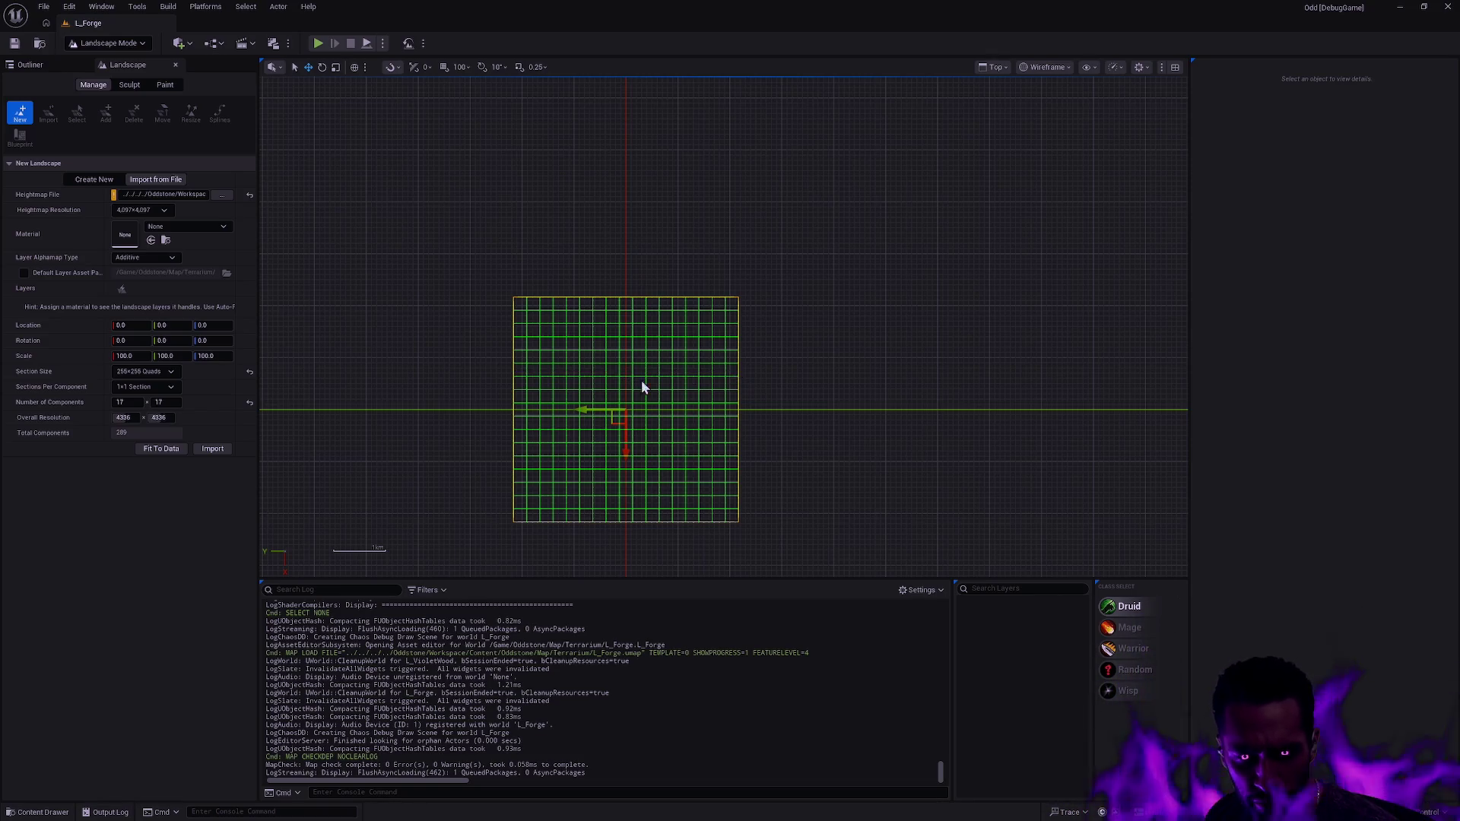
scroll(600, 380, up, 1)
drag(483, 362, 758, 362)
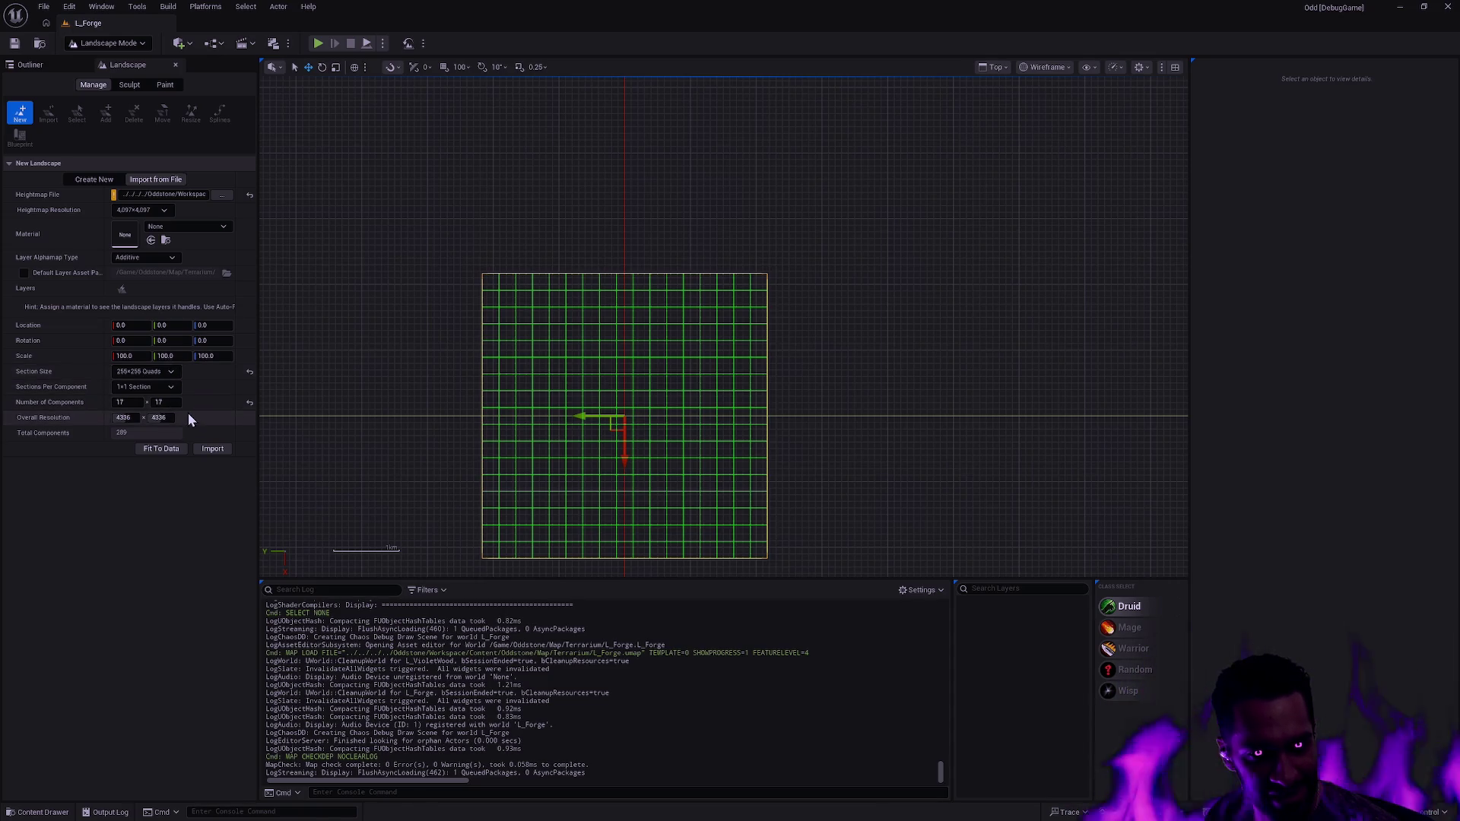
click(133, 402)
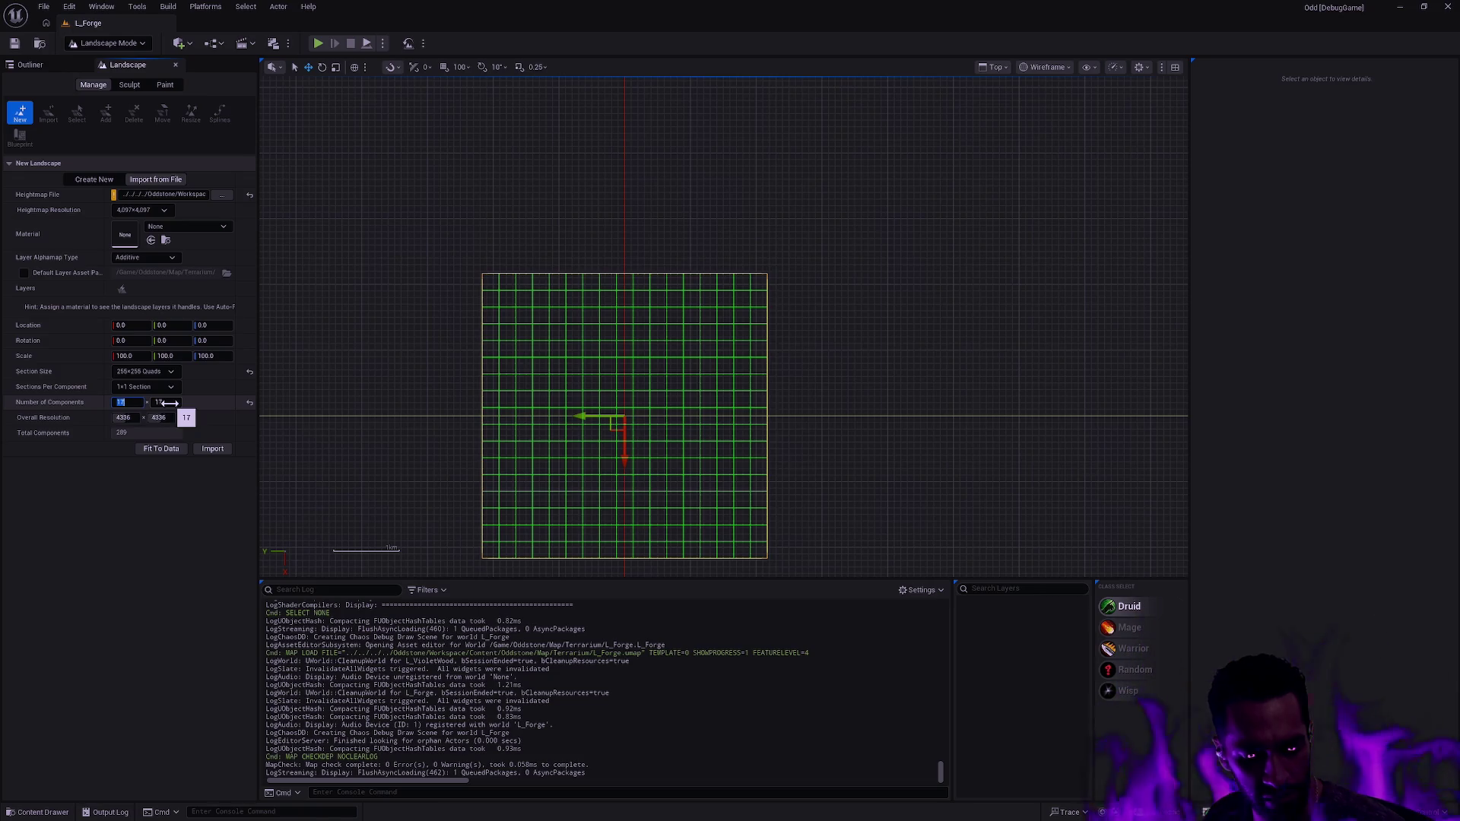
text(7)
key(Tab)
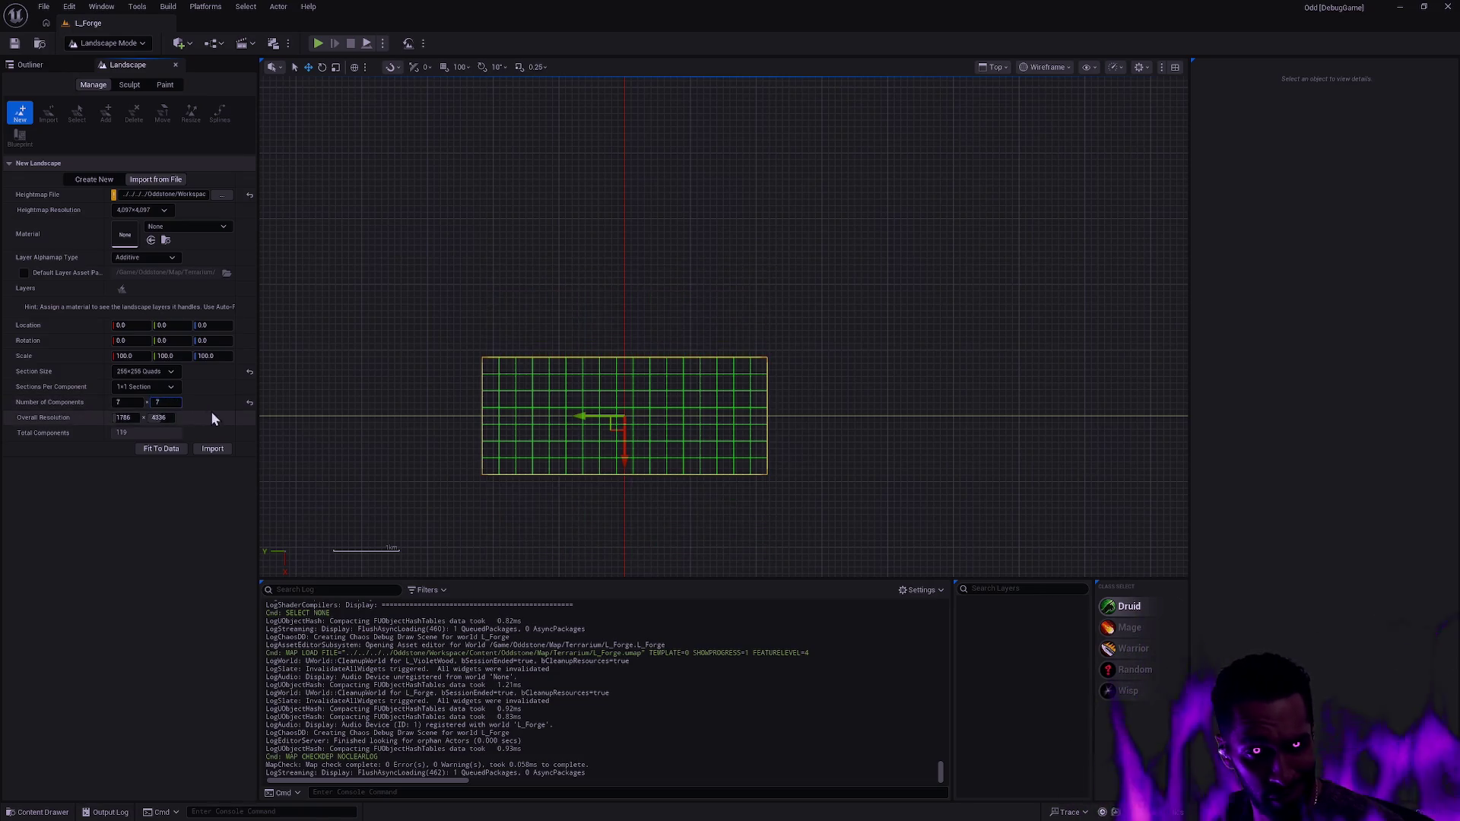
text(7)
key(Return)
- Fit the components to the heightmap data, re-commit 7 × 7 components, and import the landscape
scroll(554, 439, up, 4)
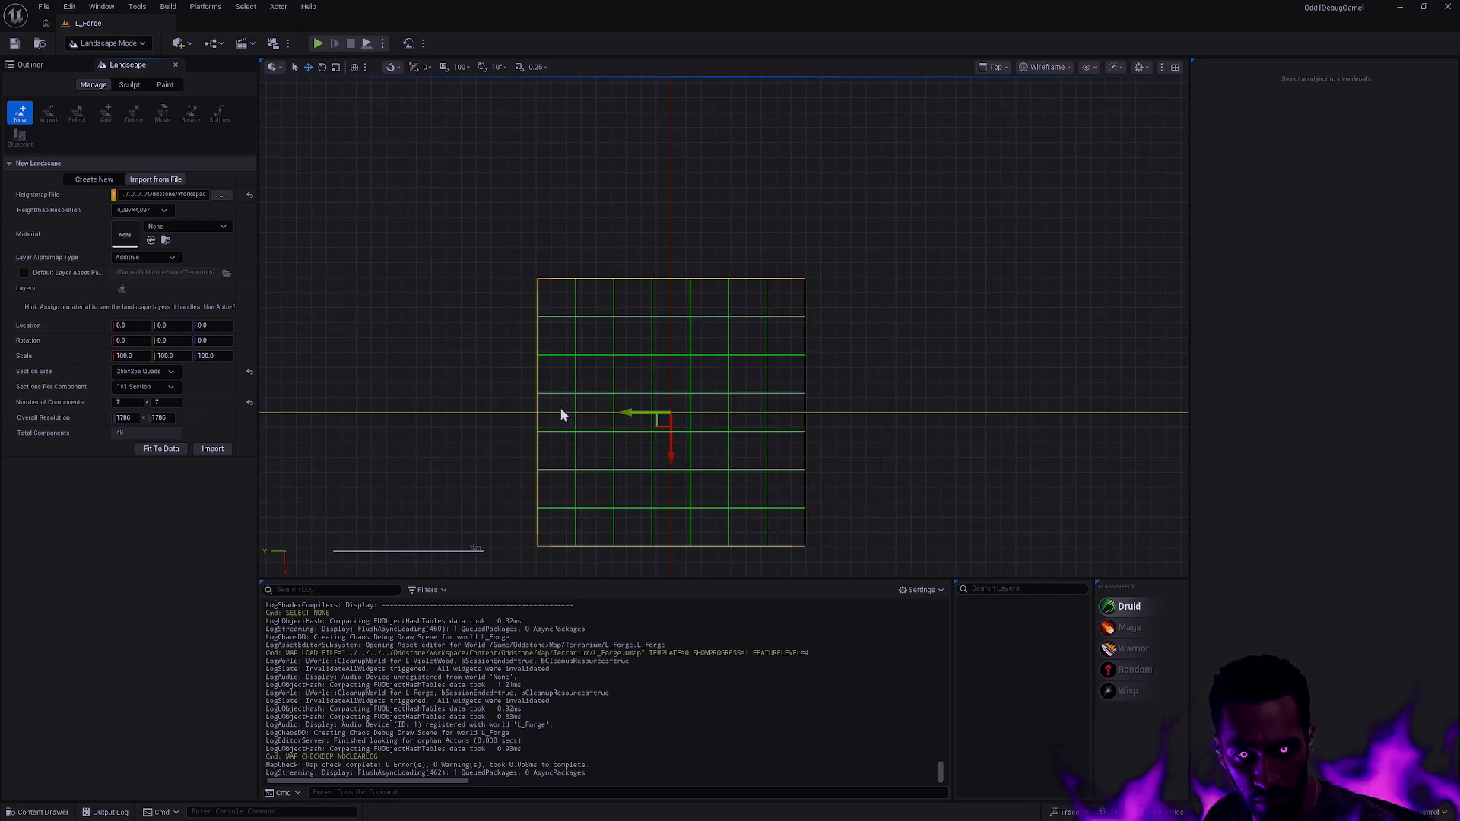
drag(540, 414, 806, 411)
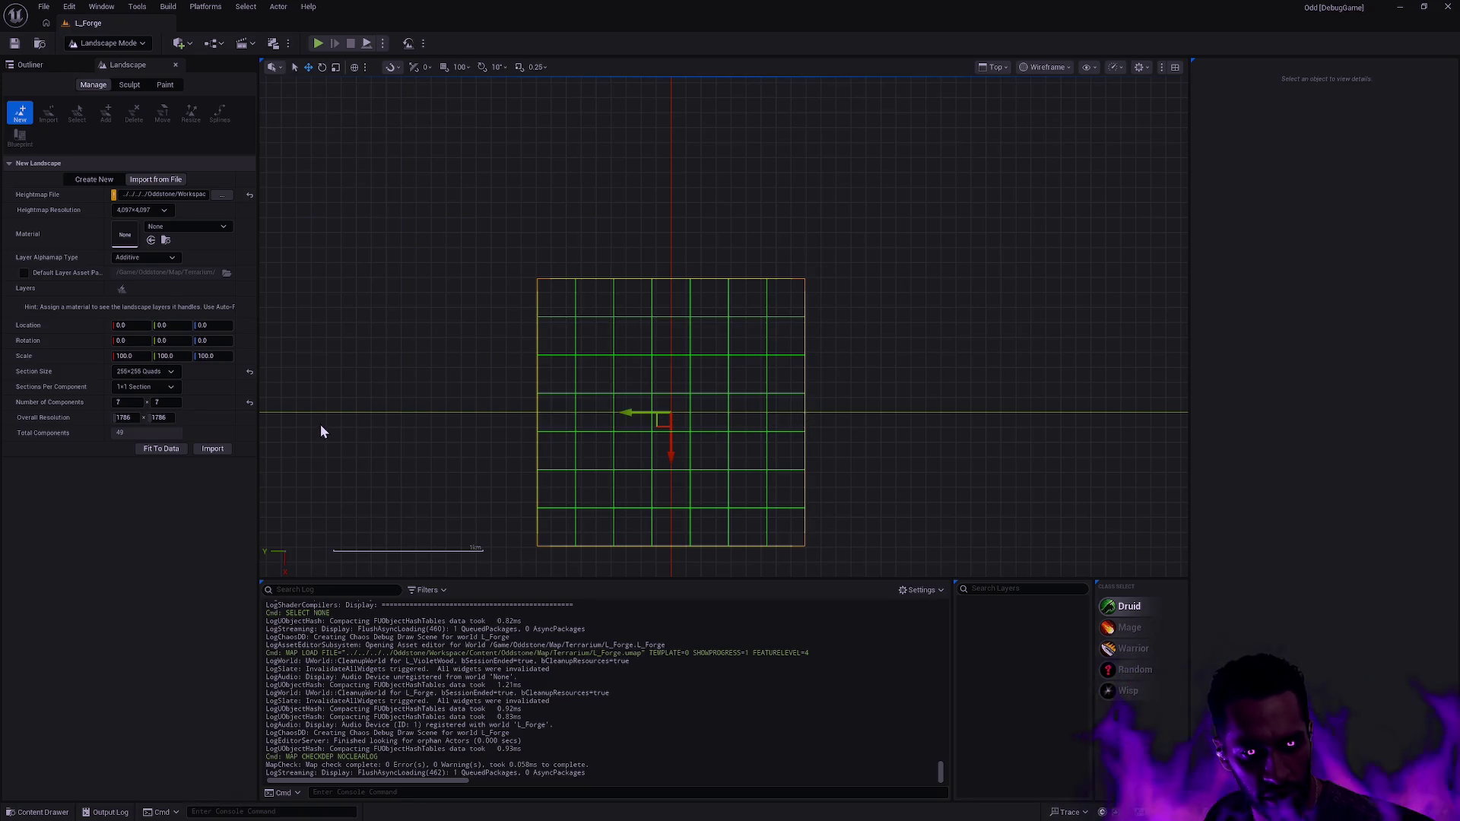
click(157, 448)
scroll(600, 459, down, 2)
scroll(572, 466, down, 2)
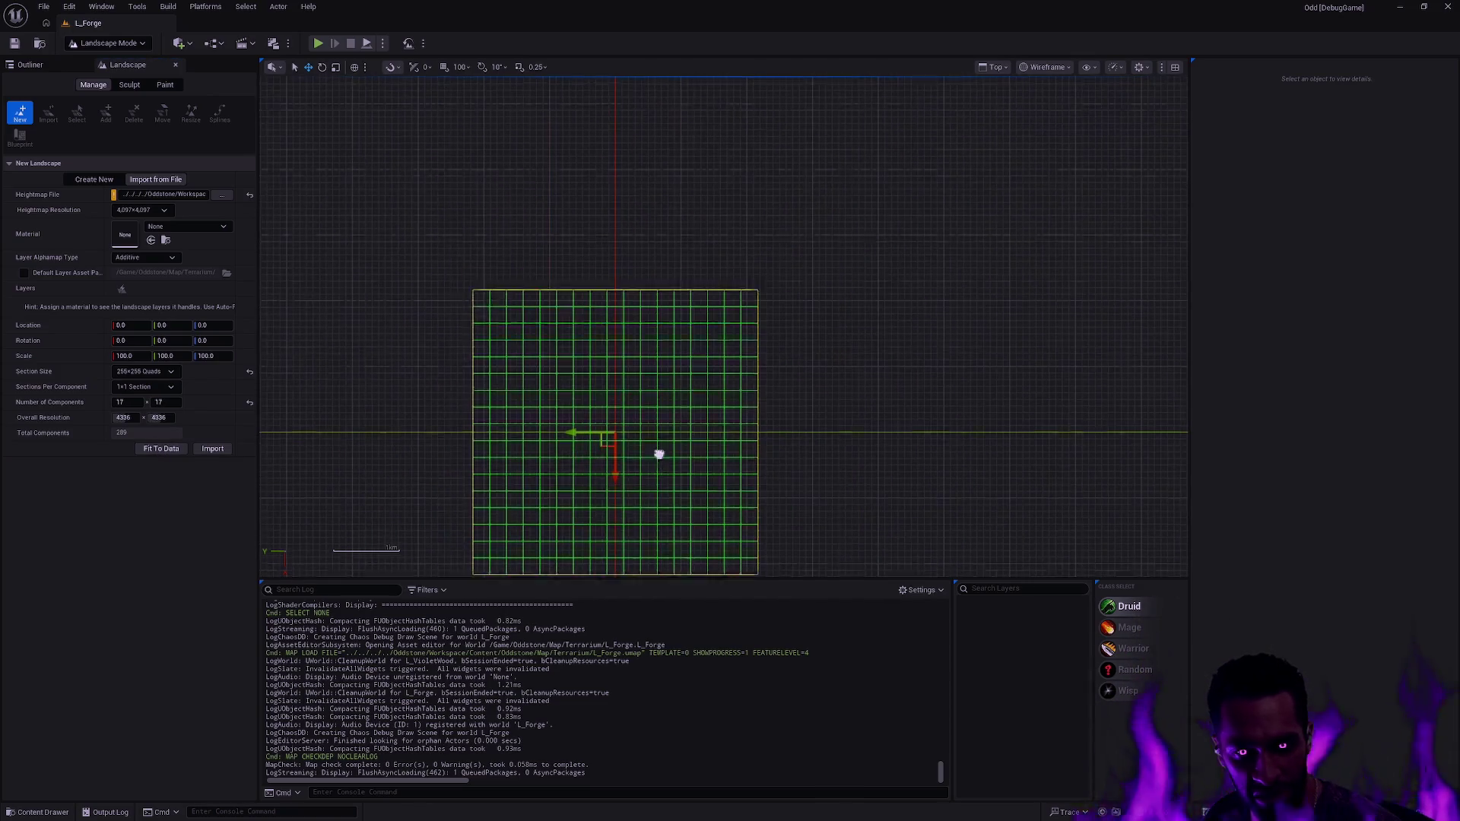
drag(459, 362, 749, 367)
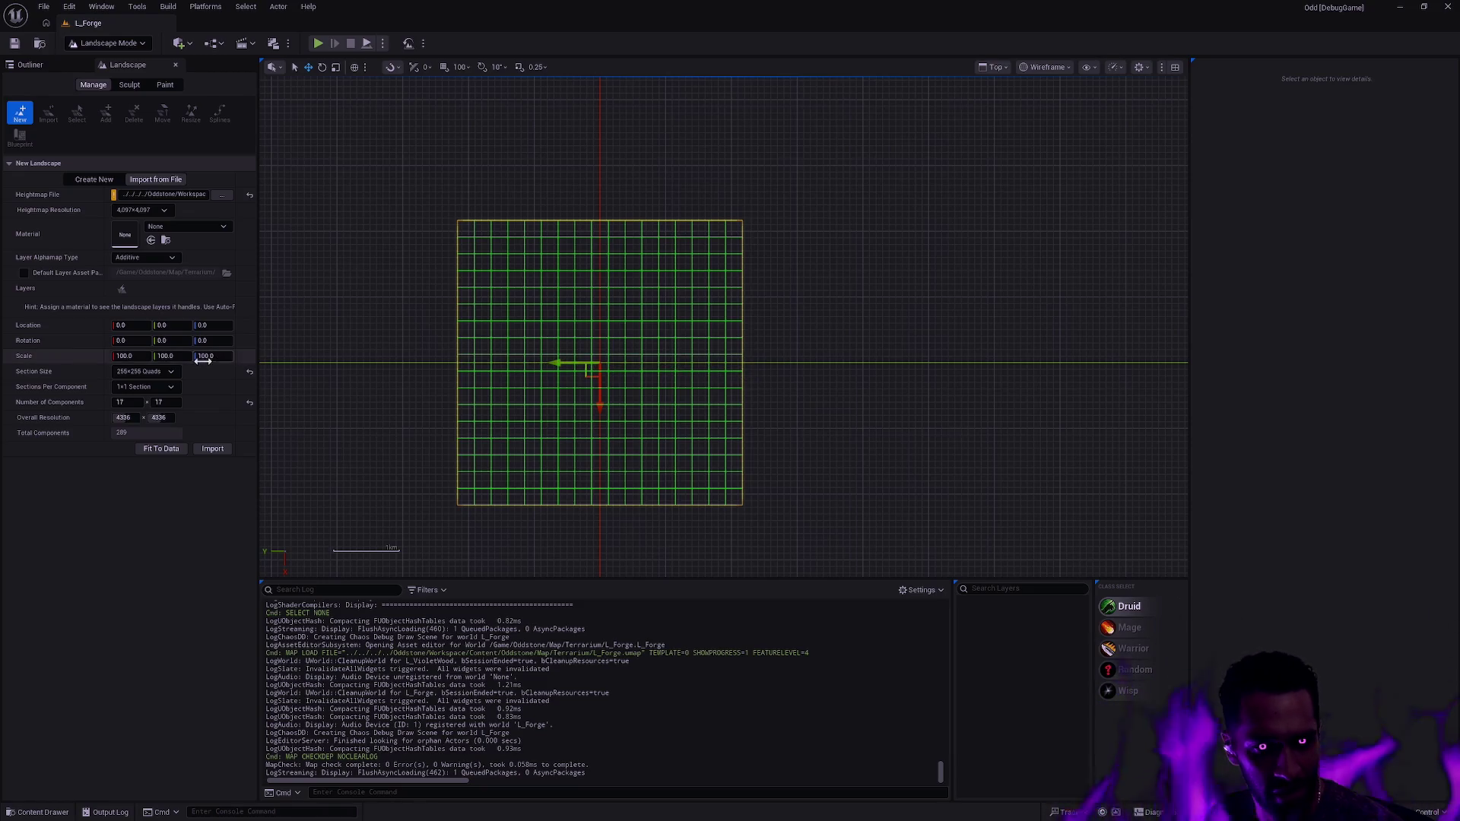
click(143, 402)
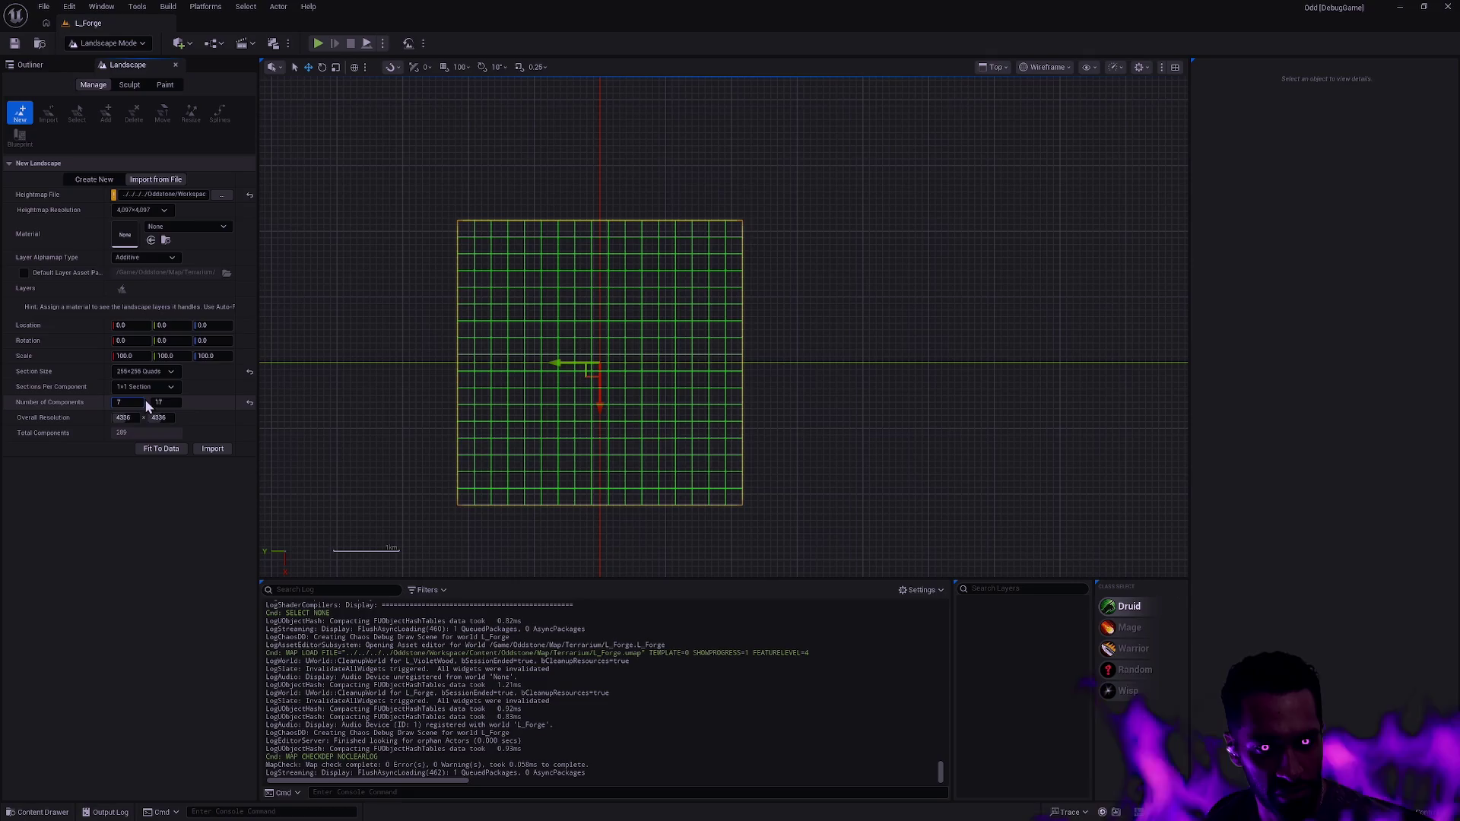
key(Tab)
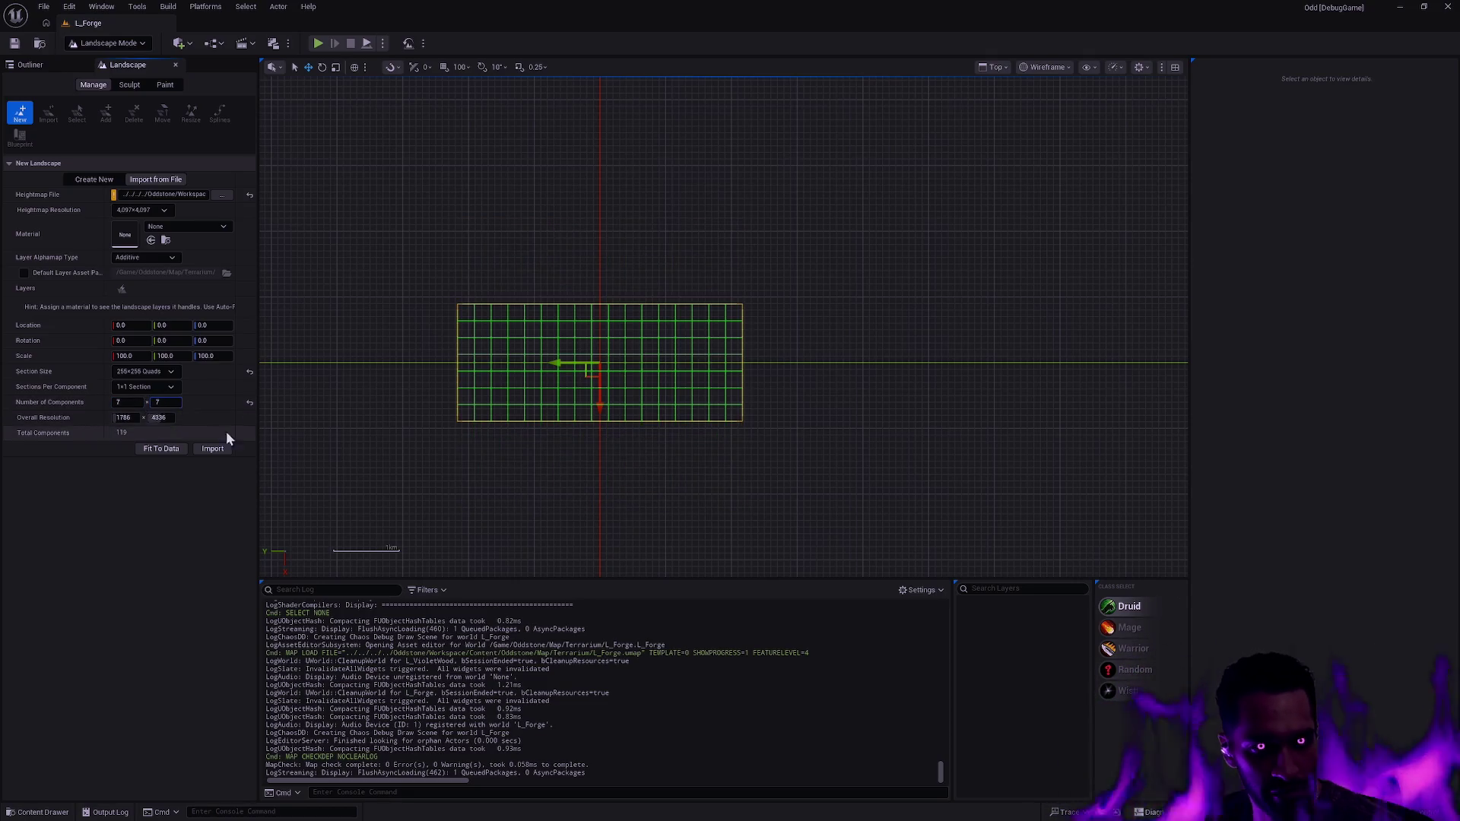
key(Return)
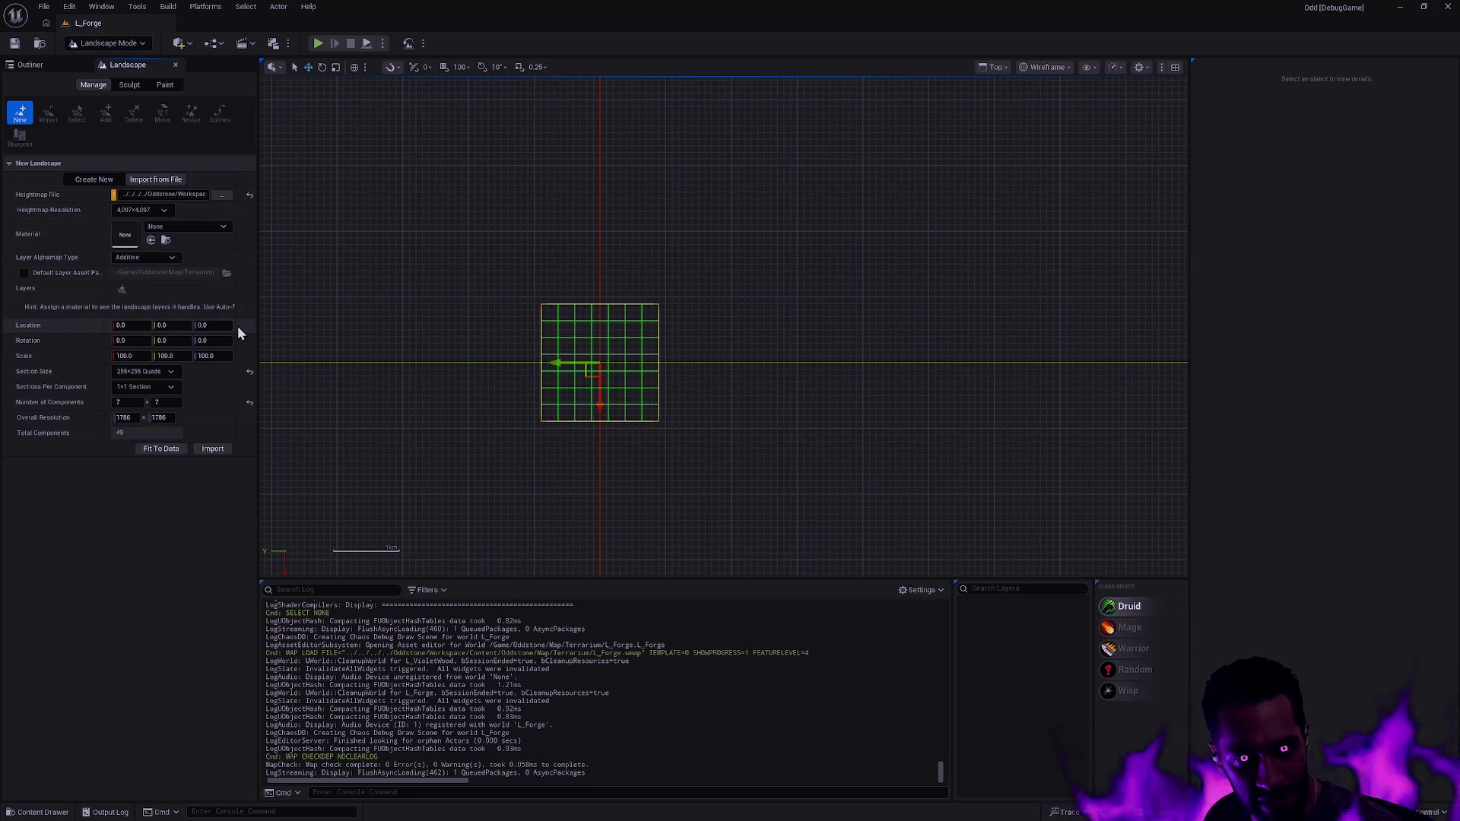
click(213, 448)
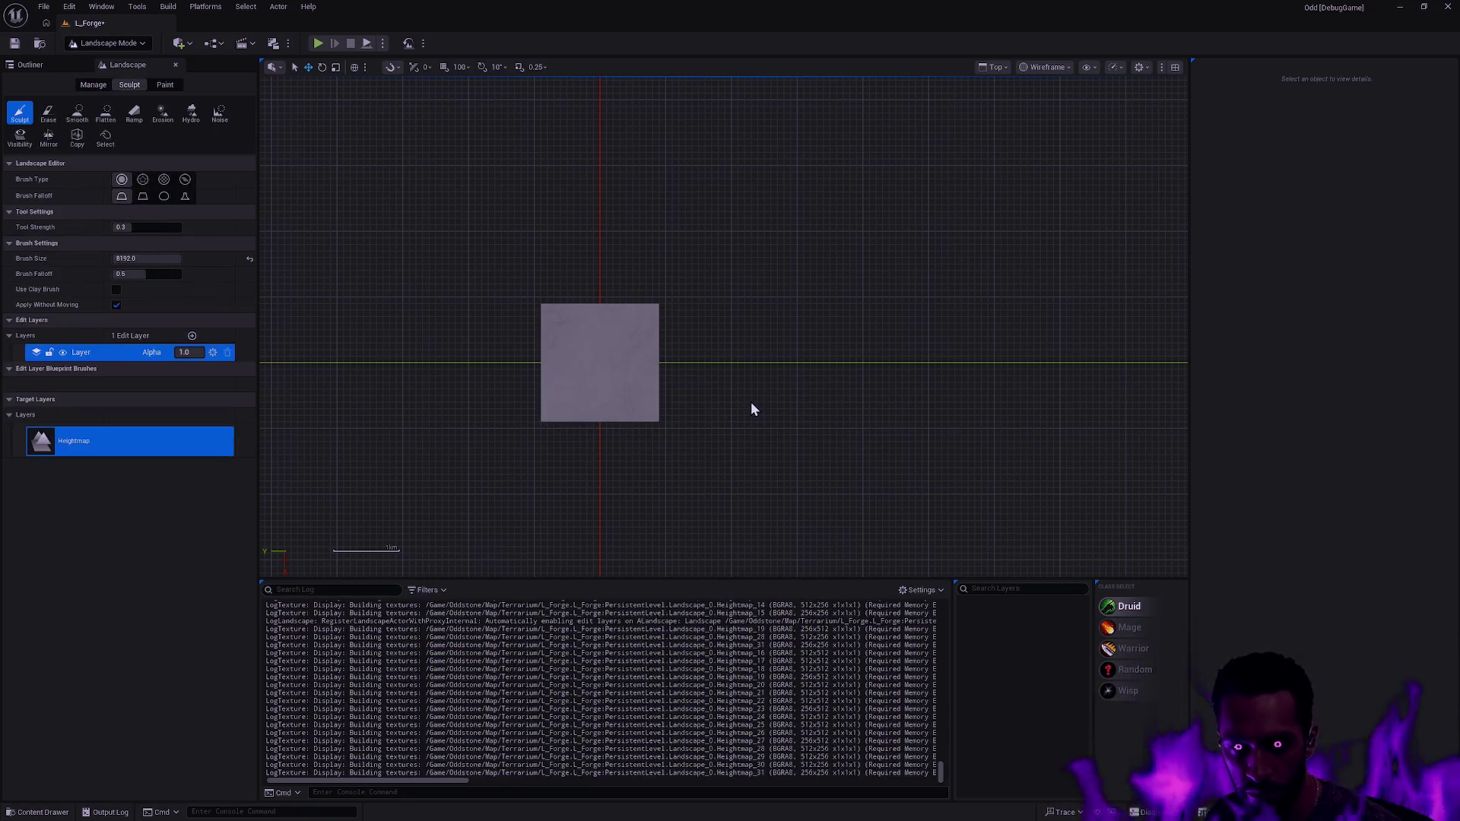
- View the imported terrain in Perspective, switch to Selection Mode, fly over it, and open the Content Drawer
scroll(824, 378, up, 5)
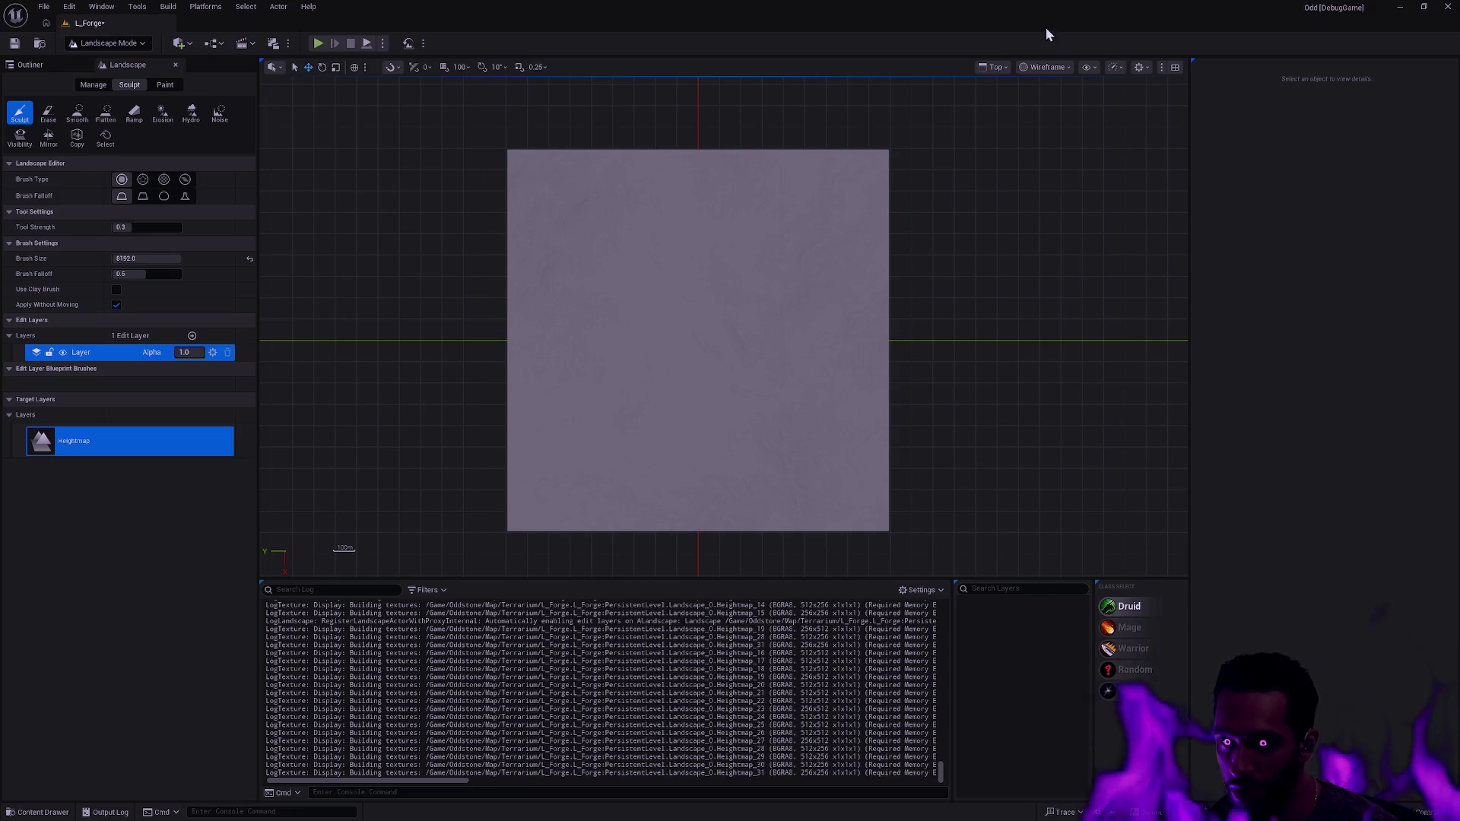
click(1002, 68)
click(1019, 116)
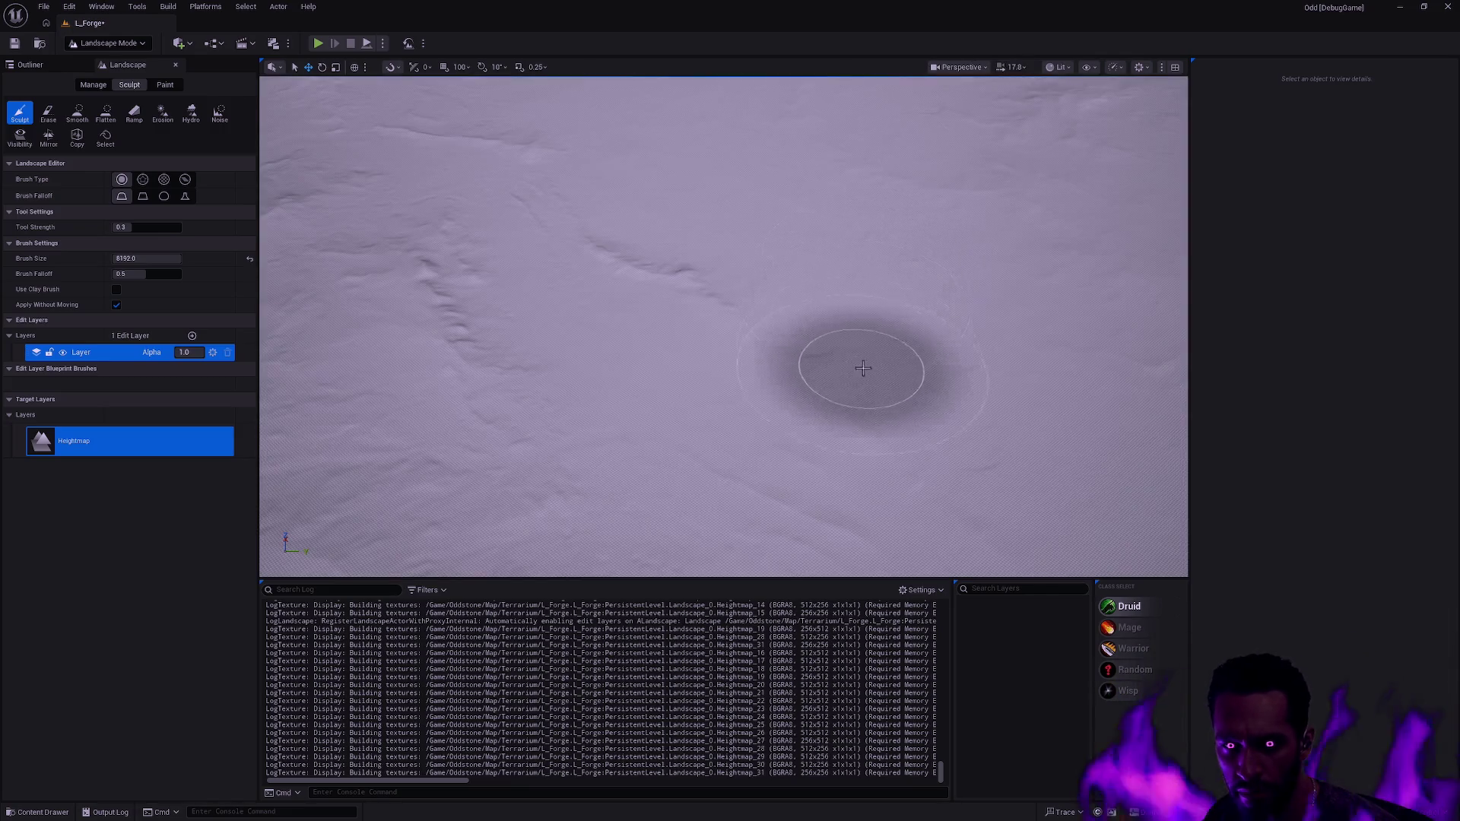
key(shift+1)
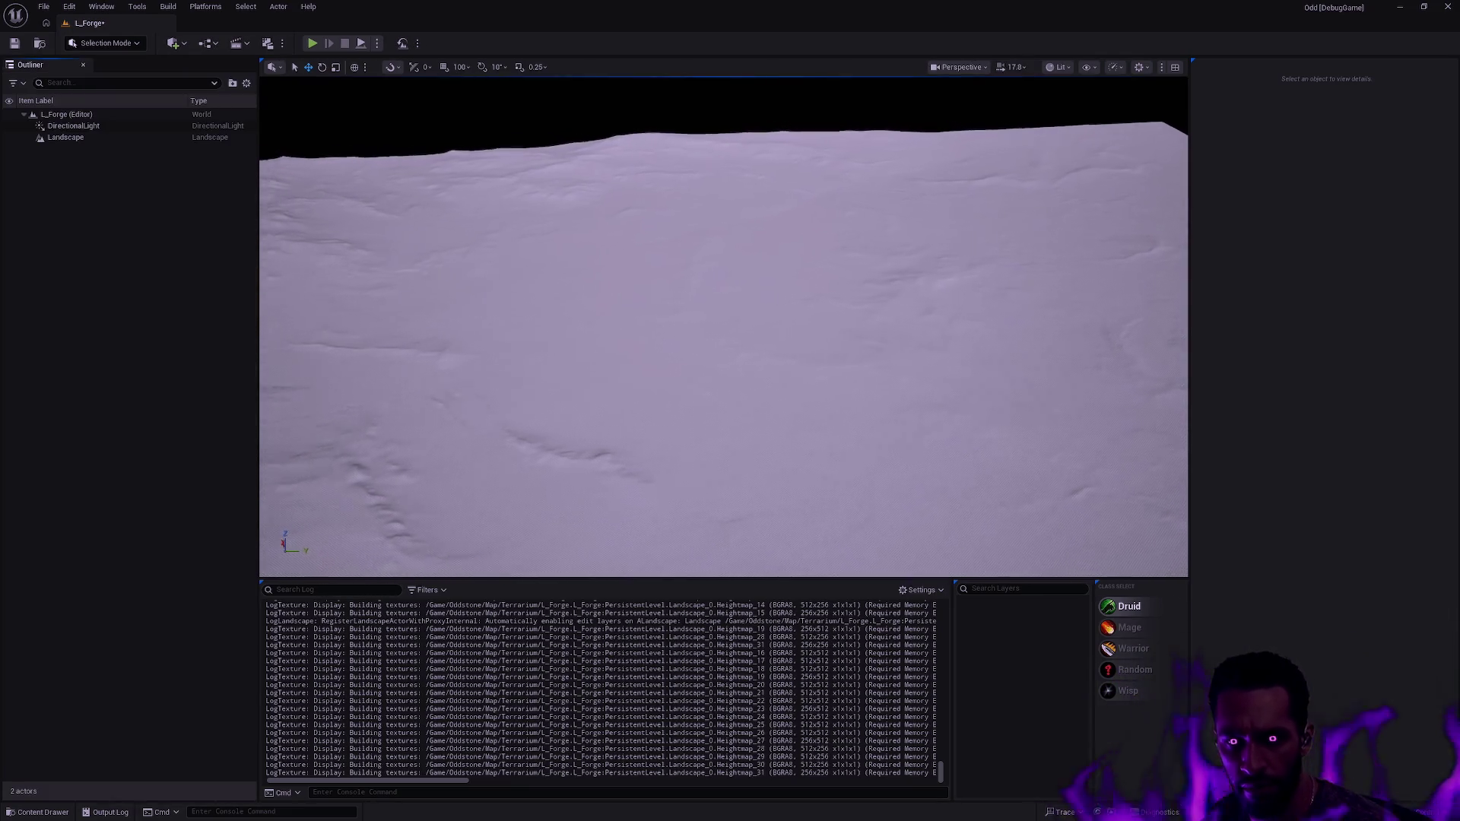
scroll(723, 327, up, 3)
drag(723, 327, 723, 327)
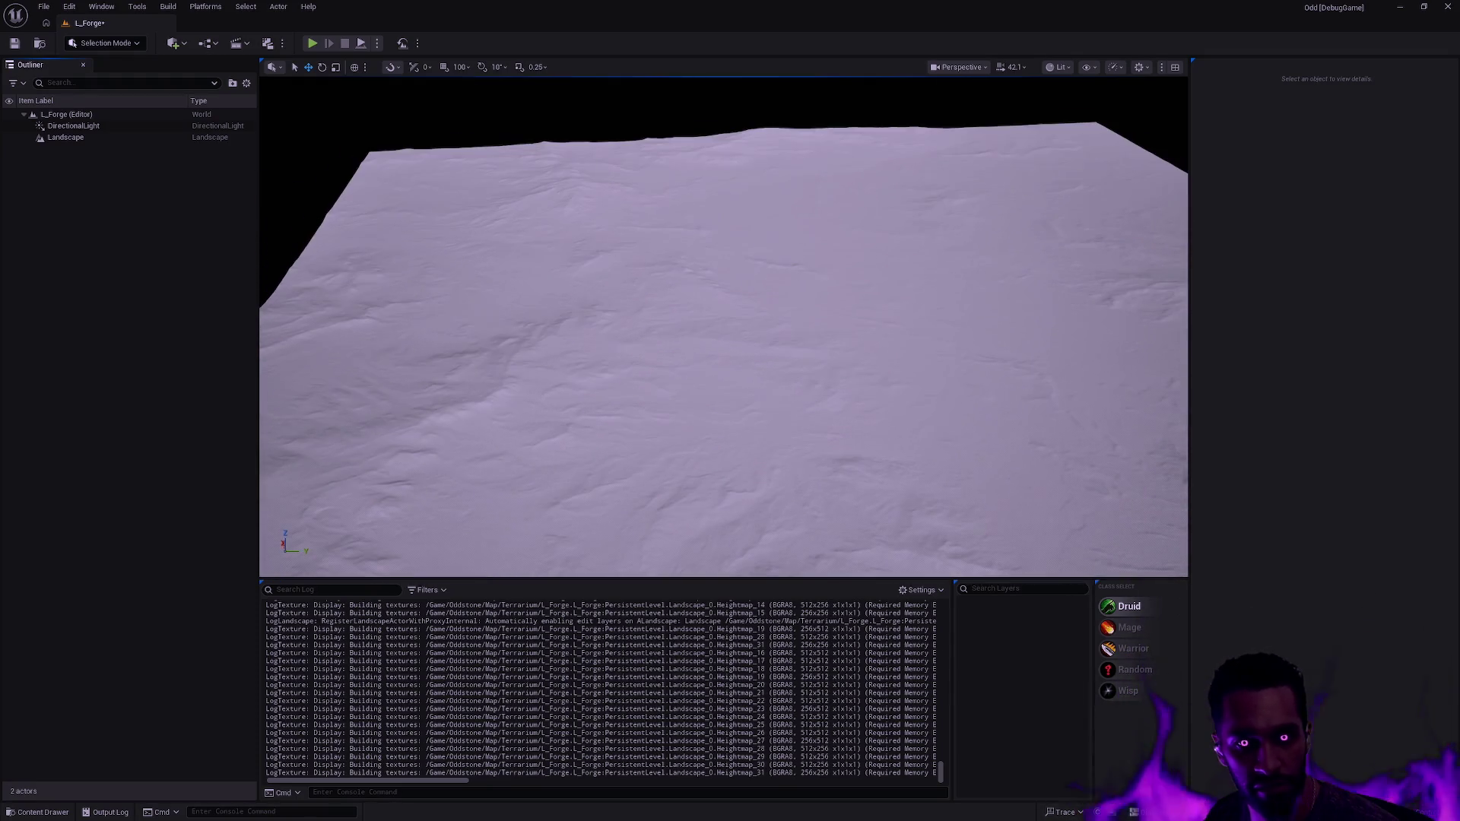
key(ctrl+space)
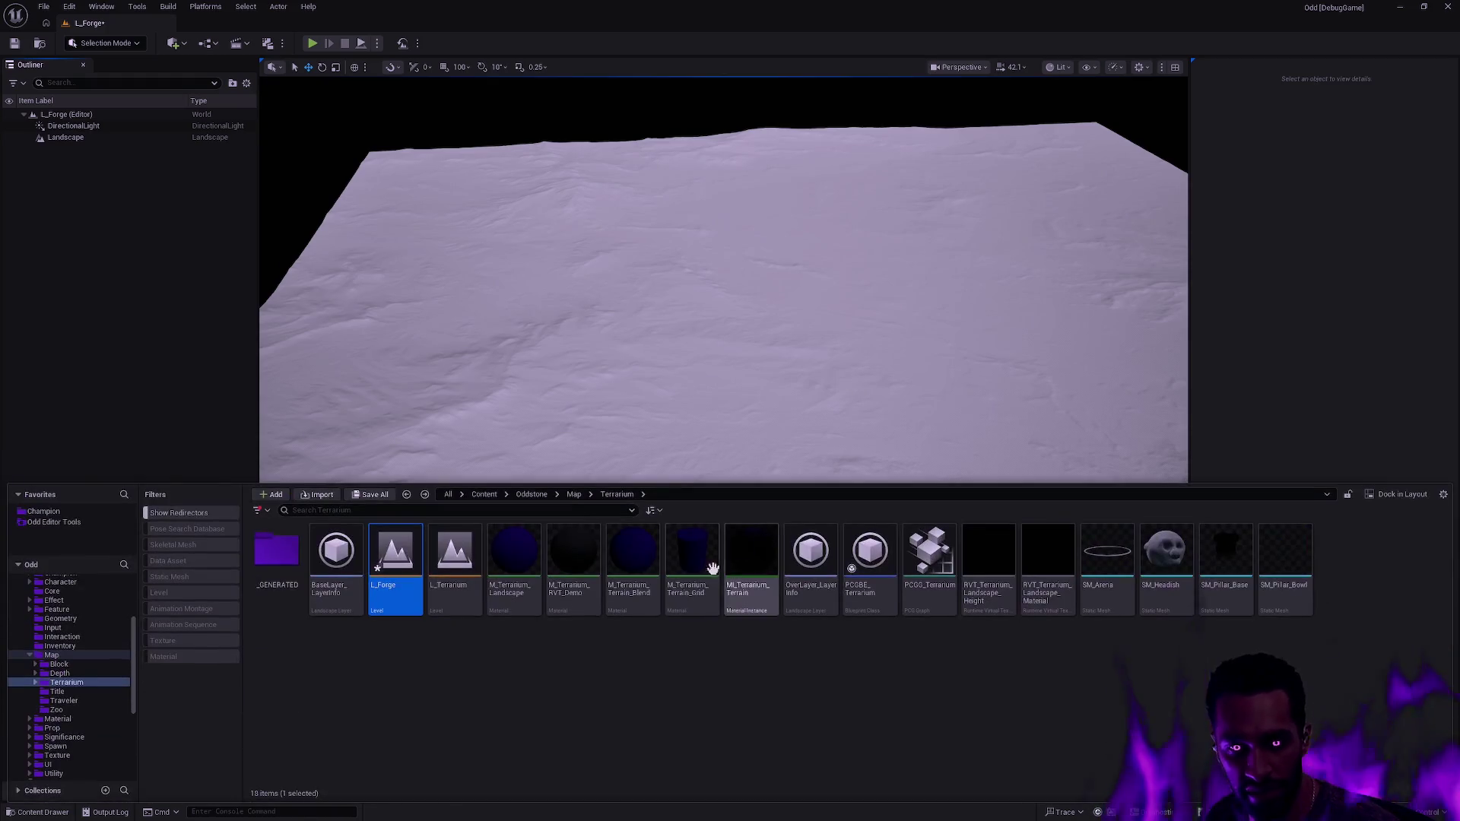
click(574, 422)
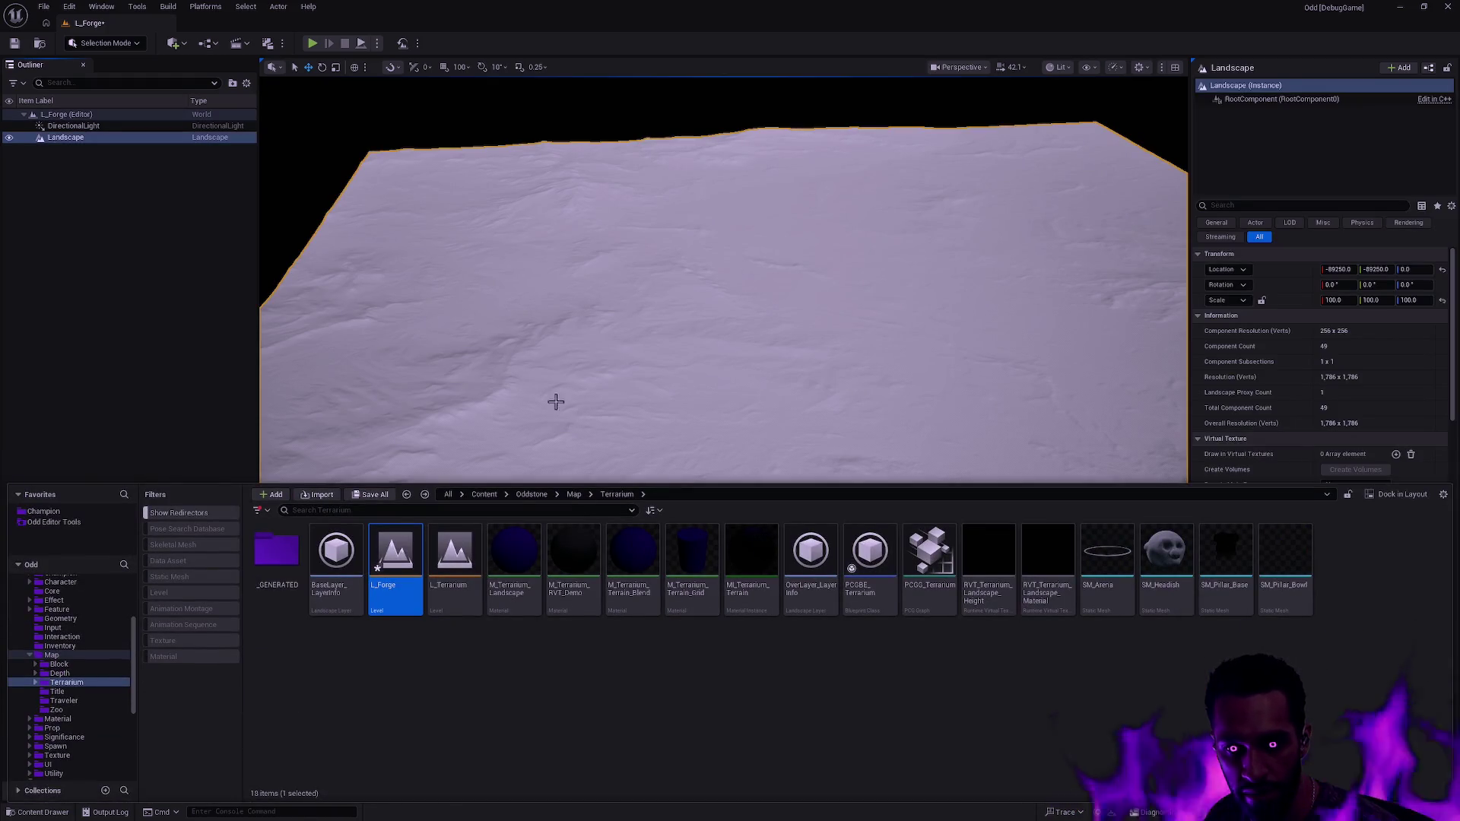
key(shift+2)
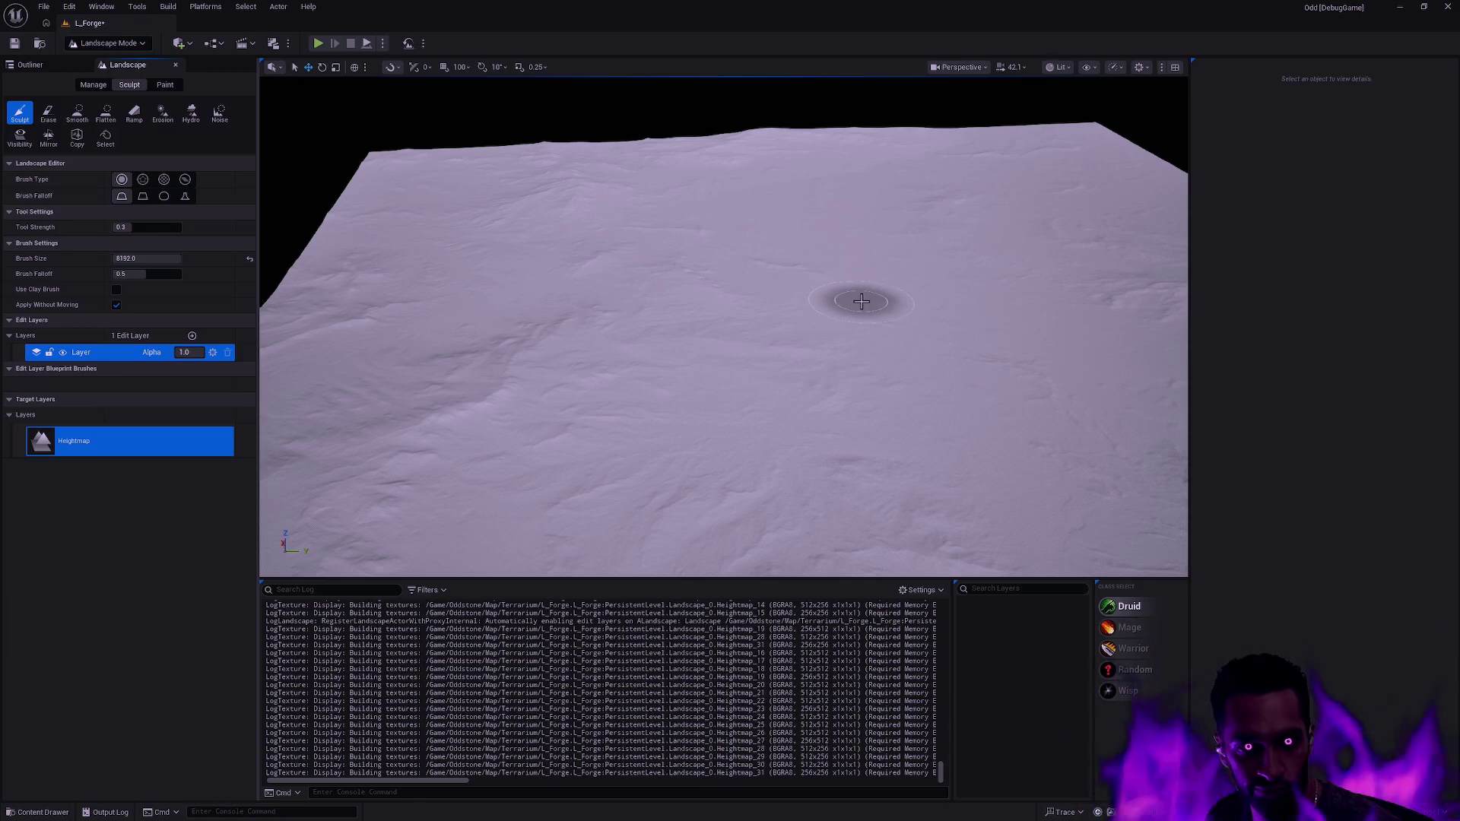
click(184, 352)
click(112, 449)
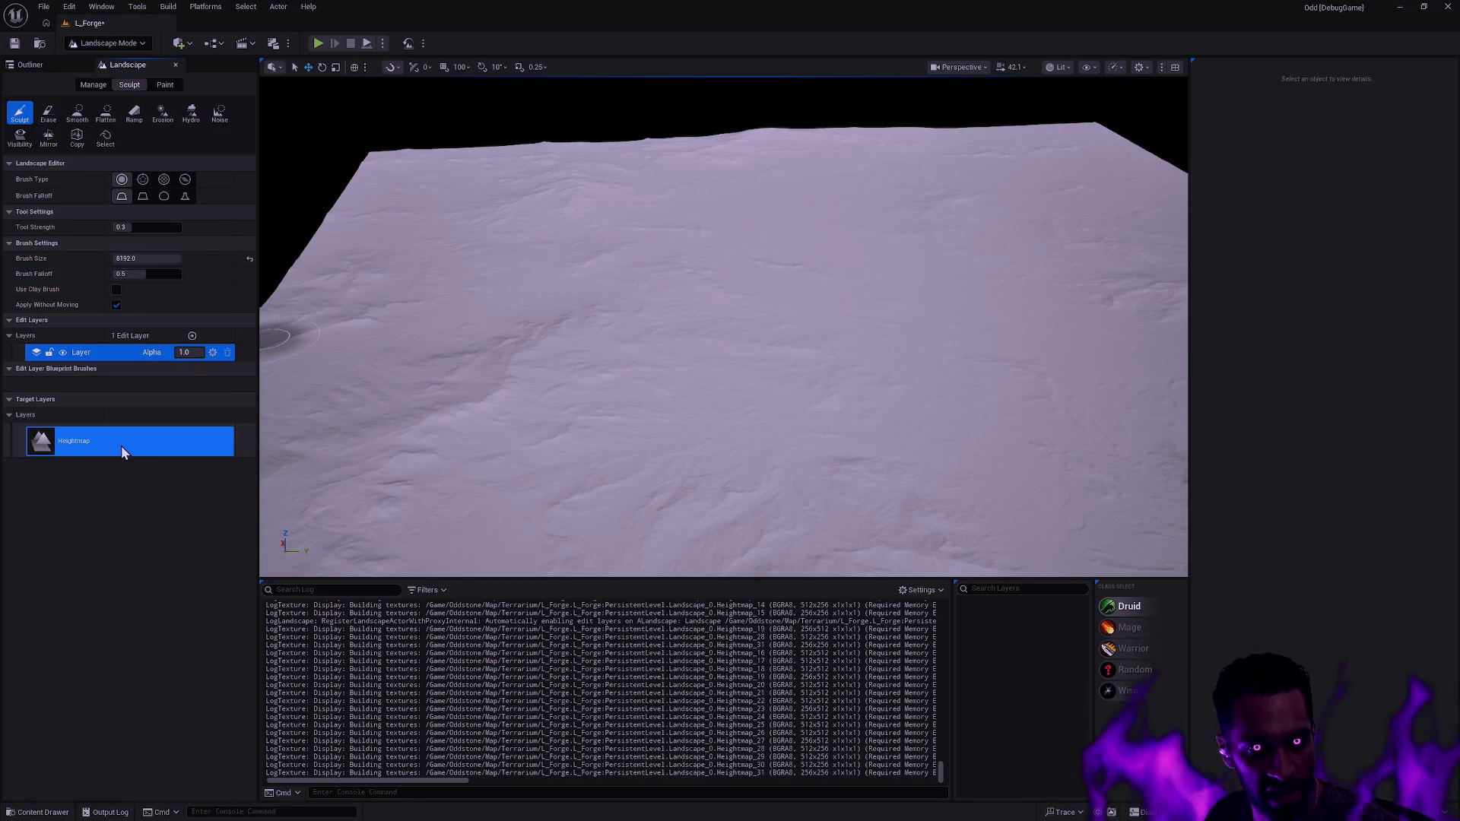
right_click(126, 444)
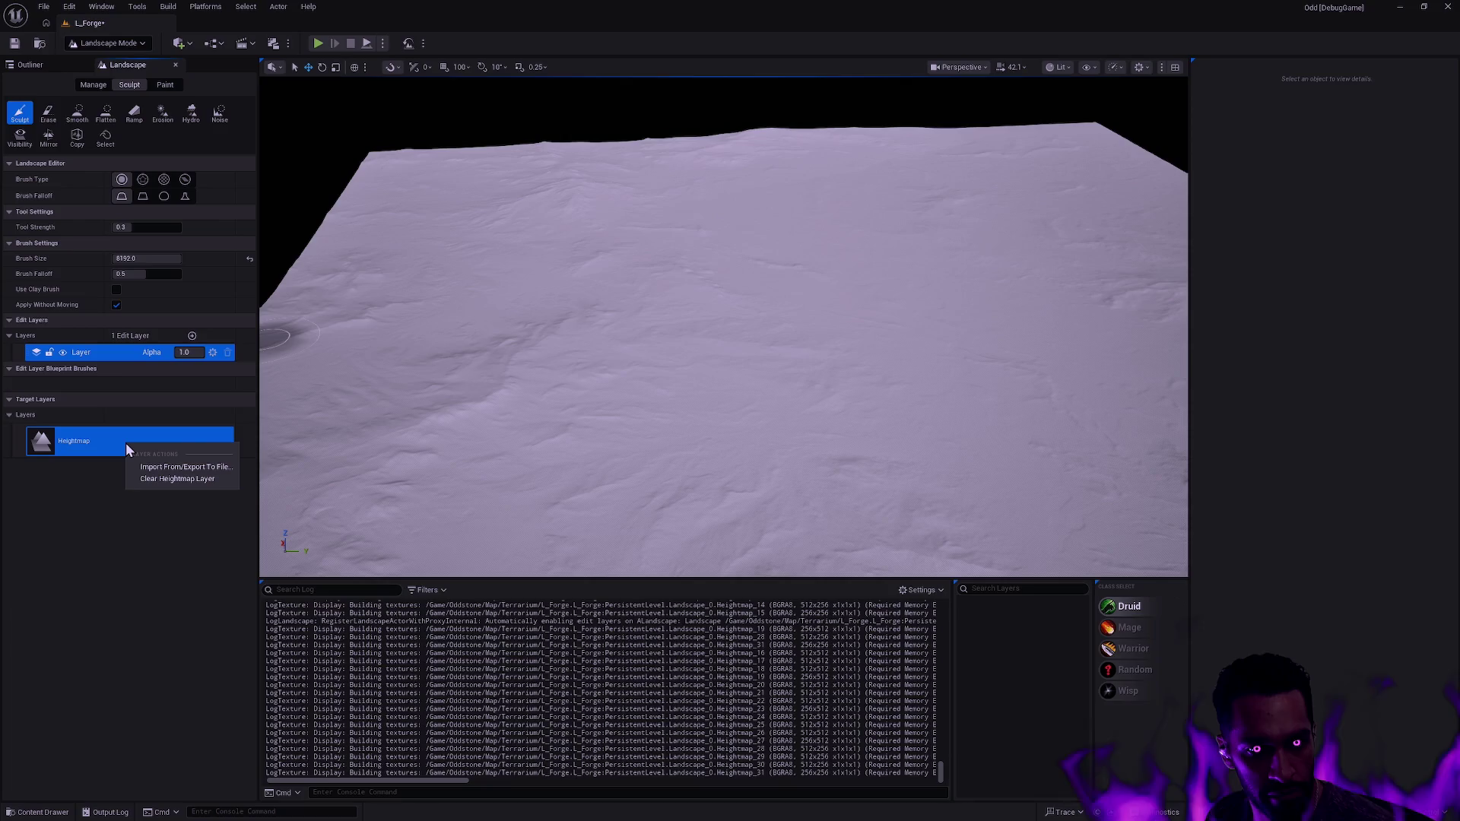
click(83, 510)
click(184, 352)
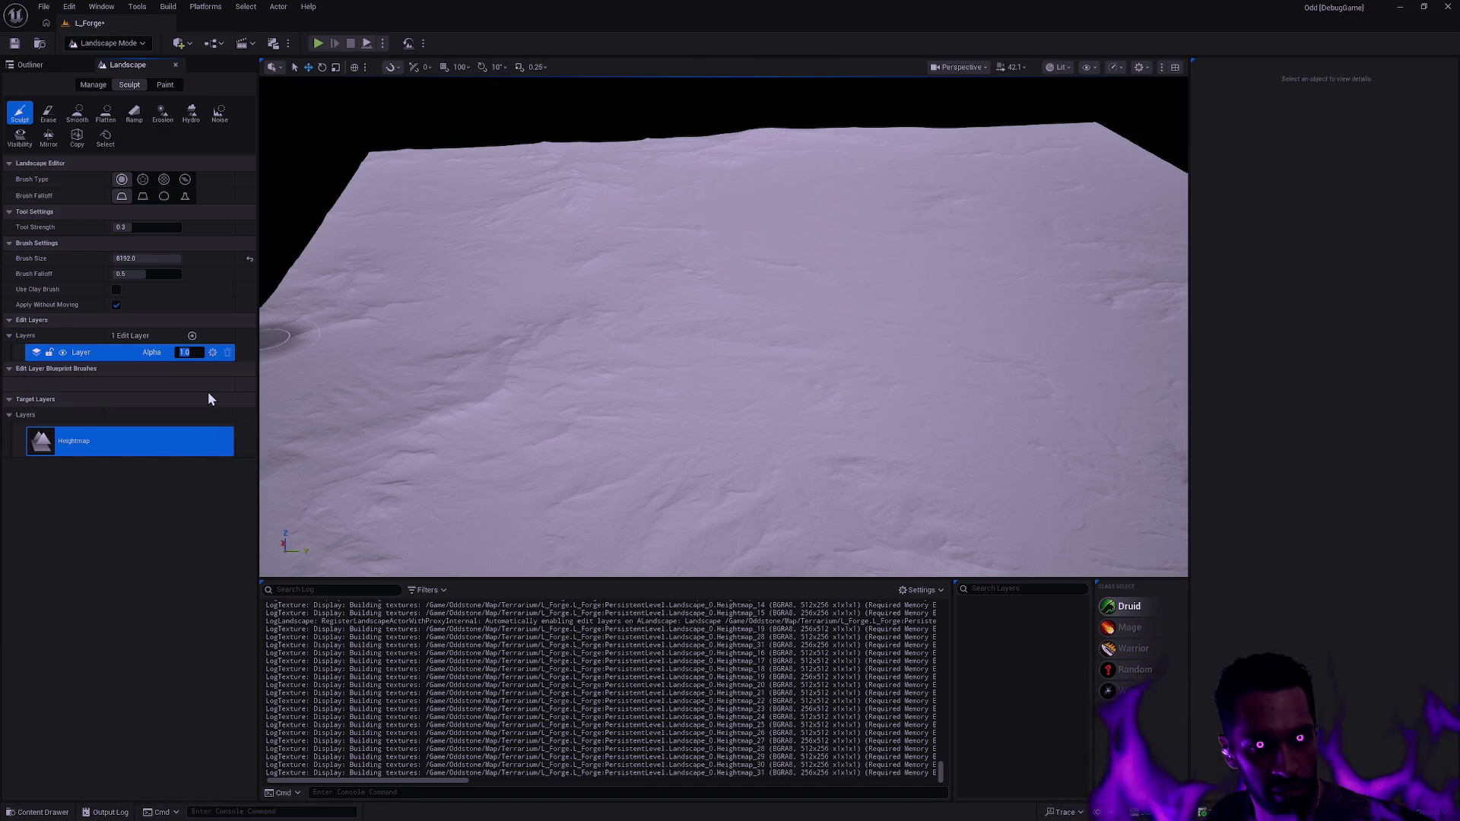
click(92, 86)
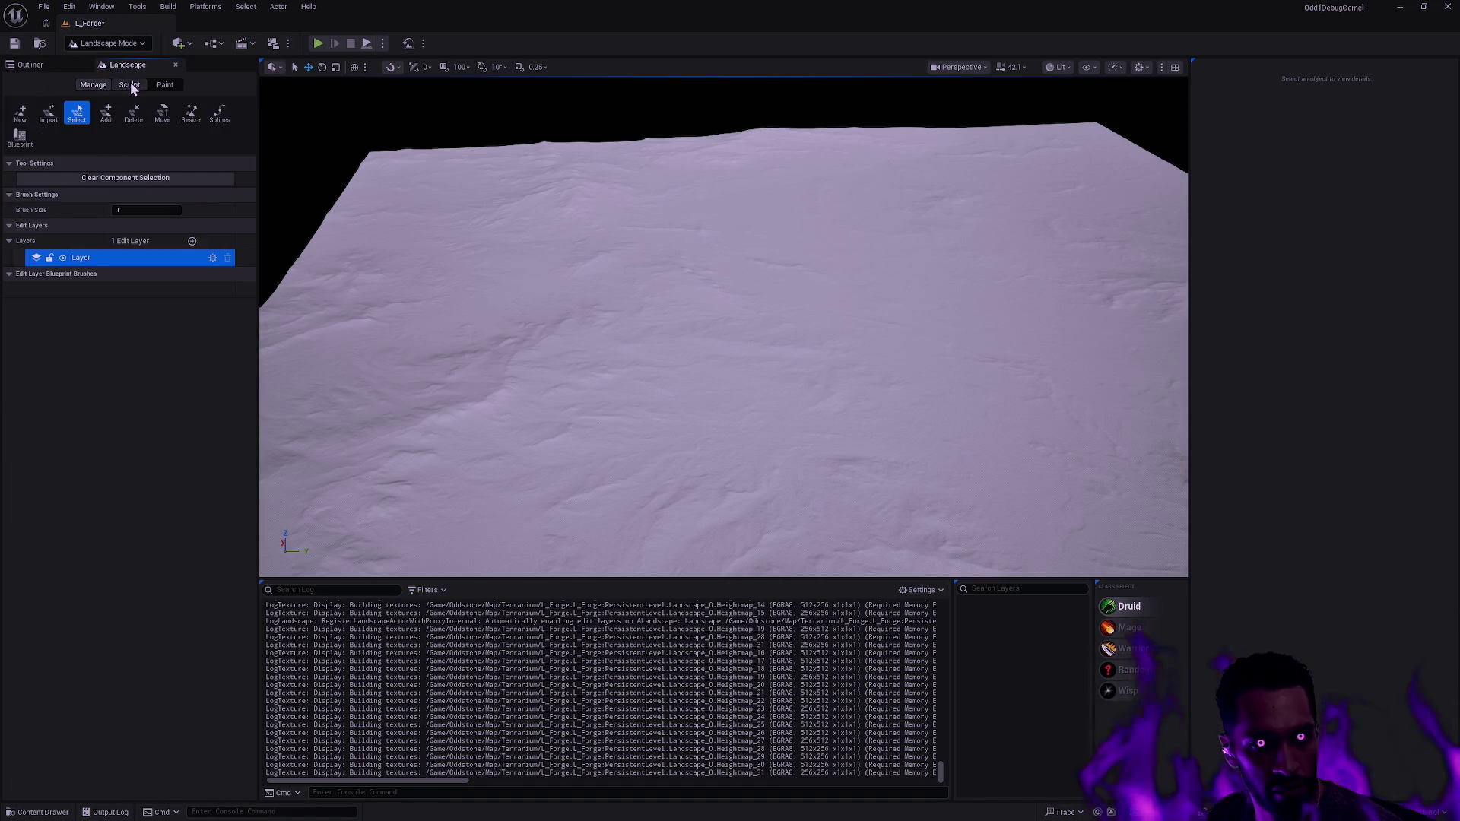
click(130, 82)
key(ctrl+space)
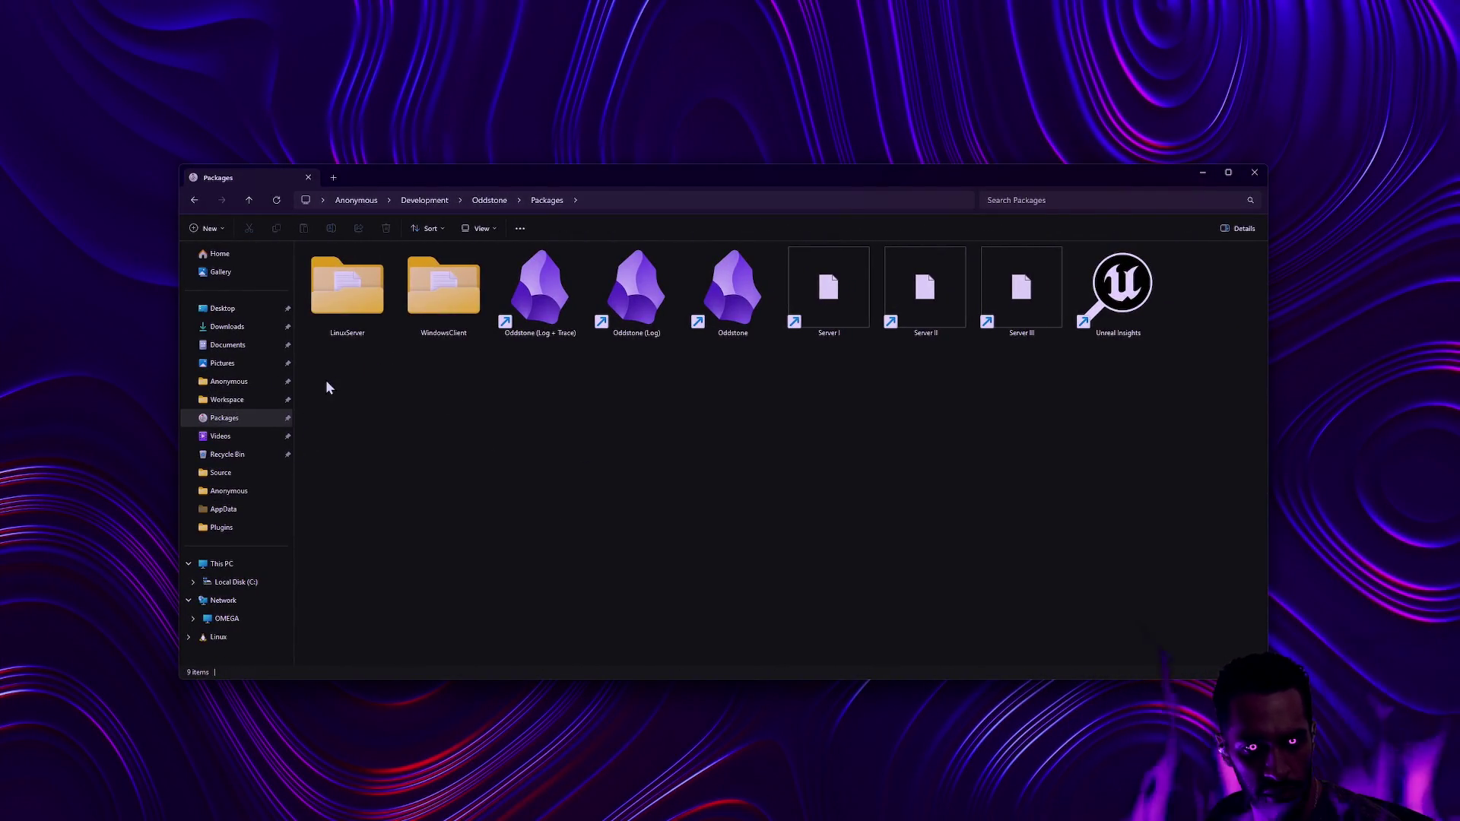
- Open Workspace in its own Explorer window and go into RawContent > Landscape > Rugged Terrain with Rocky Peaks
right_click(230, 403)
click(277, 426)
click(395, 176)
mouse_move(396, 176)
mouse_down()
mouse_move(609, 325)
mouse_move(504, 207)
mouse_move(474, 212)
mouse_up()
double_click(399, 486)
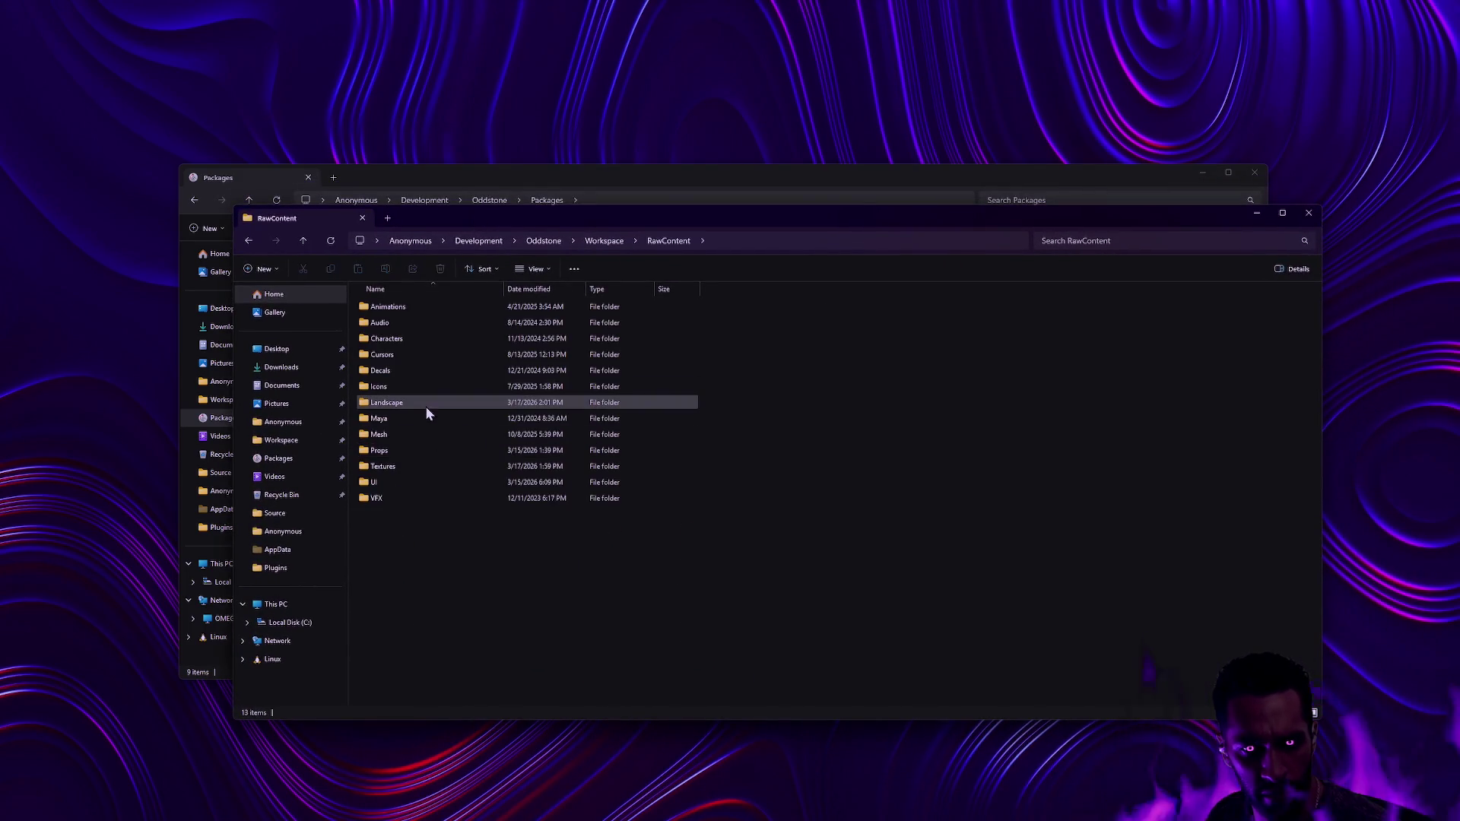
double_click(394, 403)
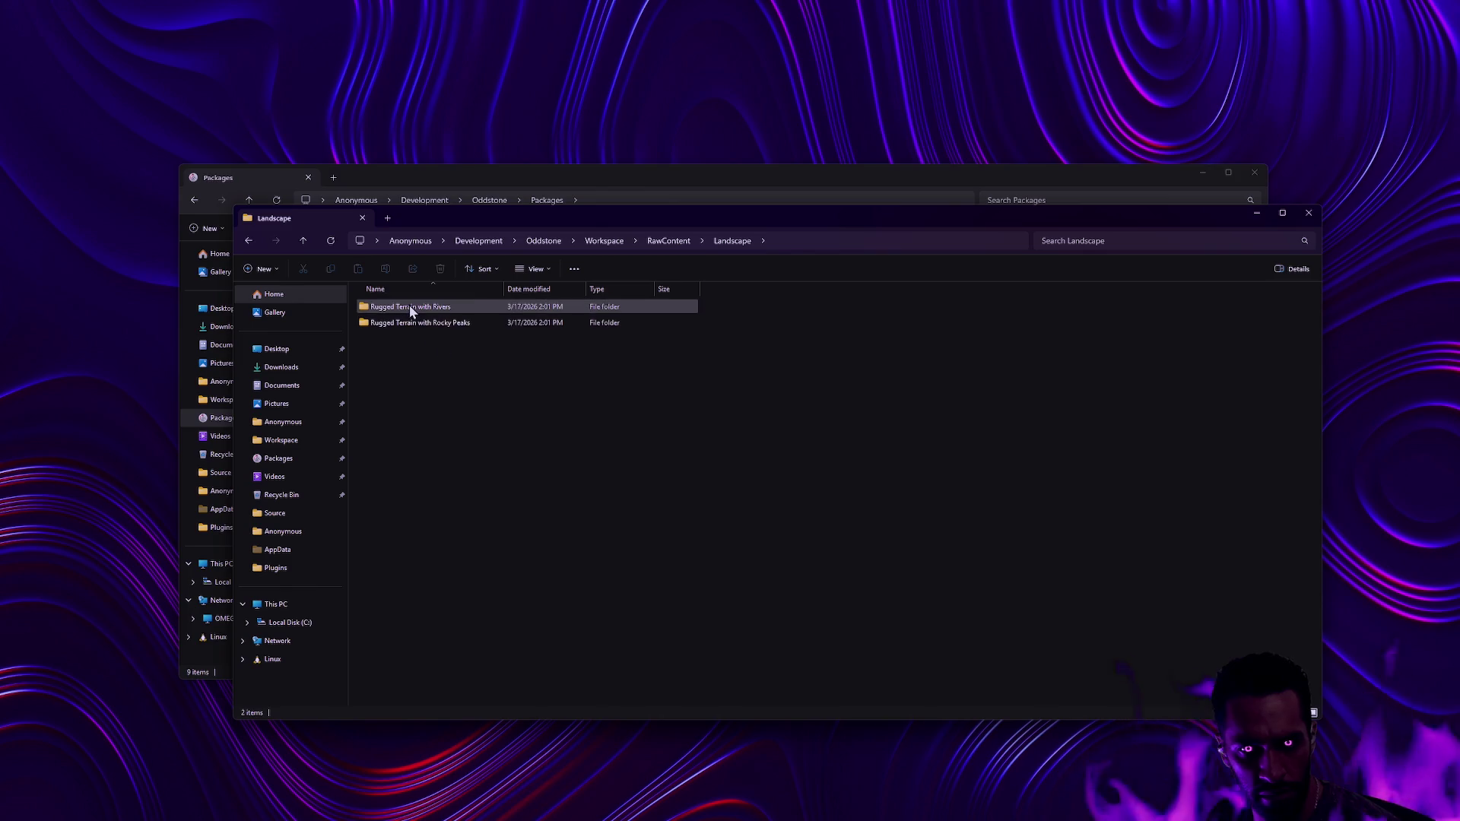
double_click(403, 323)
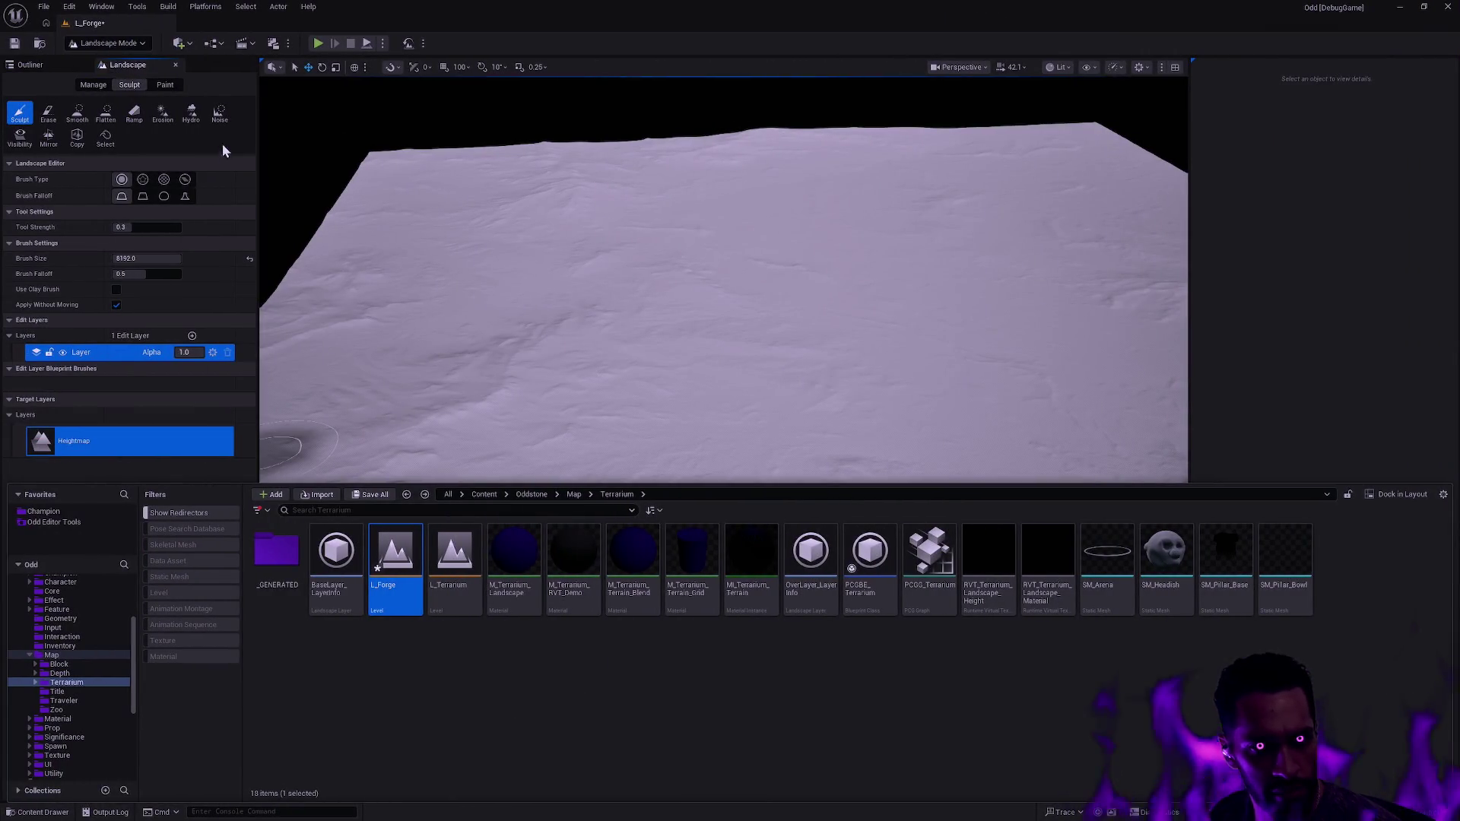
- Open Import From/Export To File for the Heightmap target layer
click(140, 445)
right_click(142, 447)
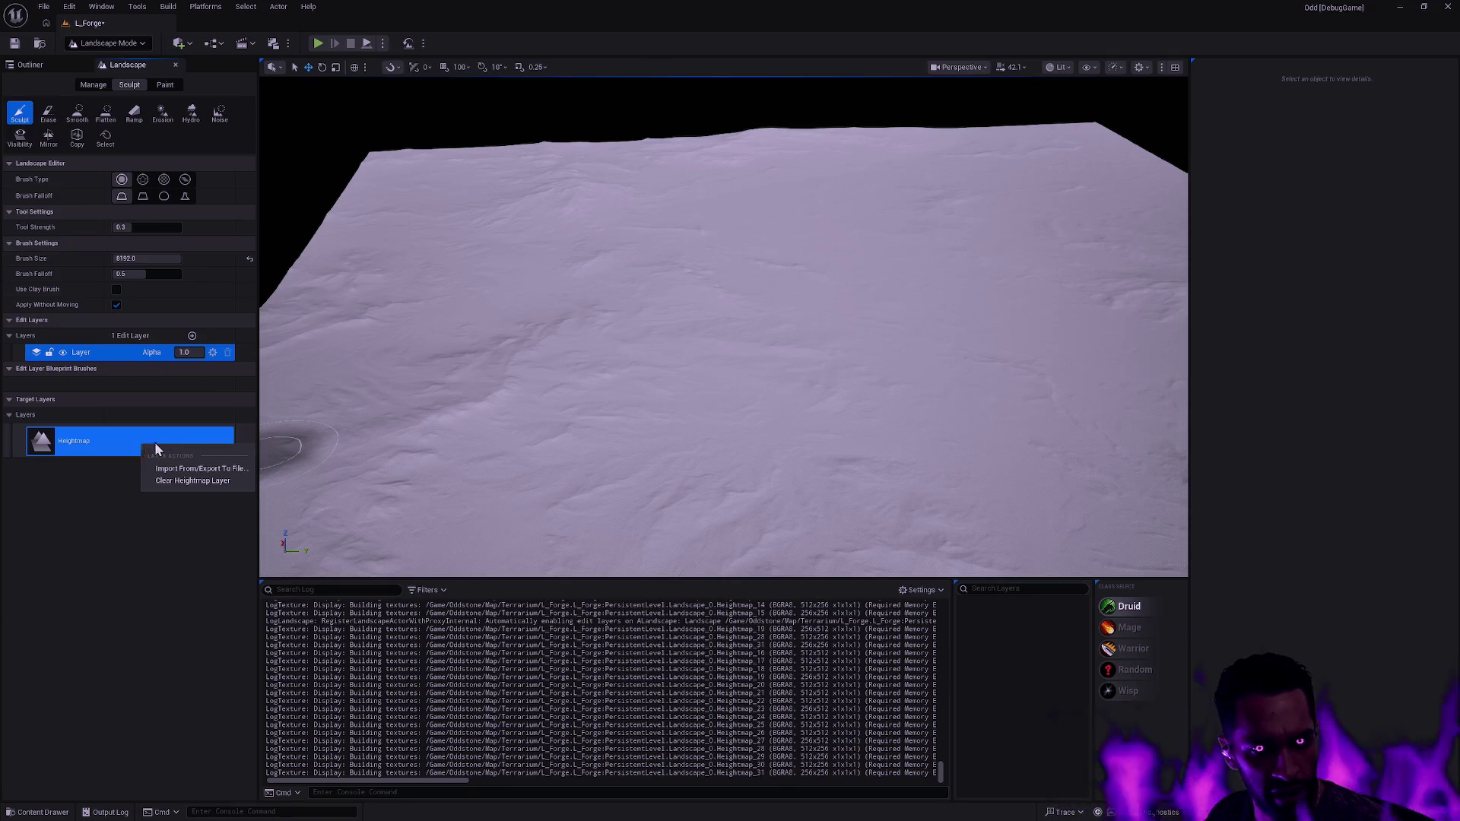
click(222, 469)
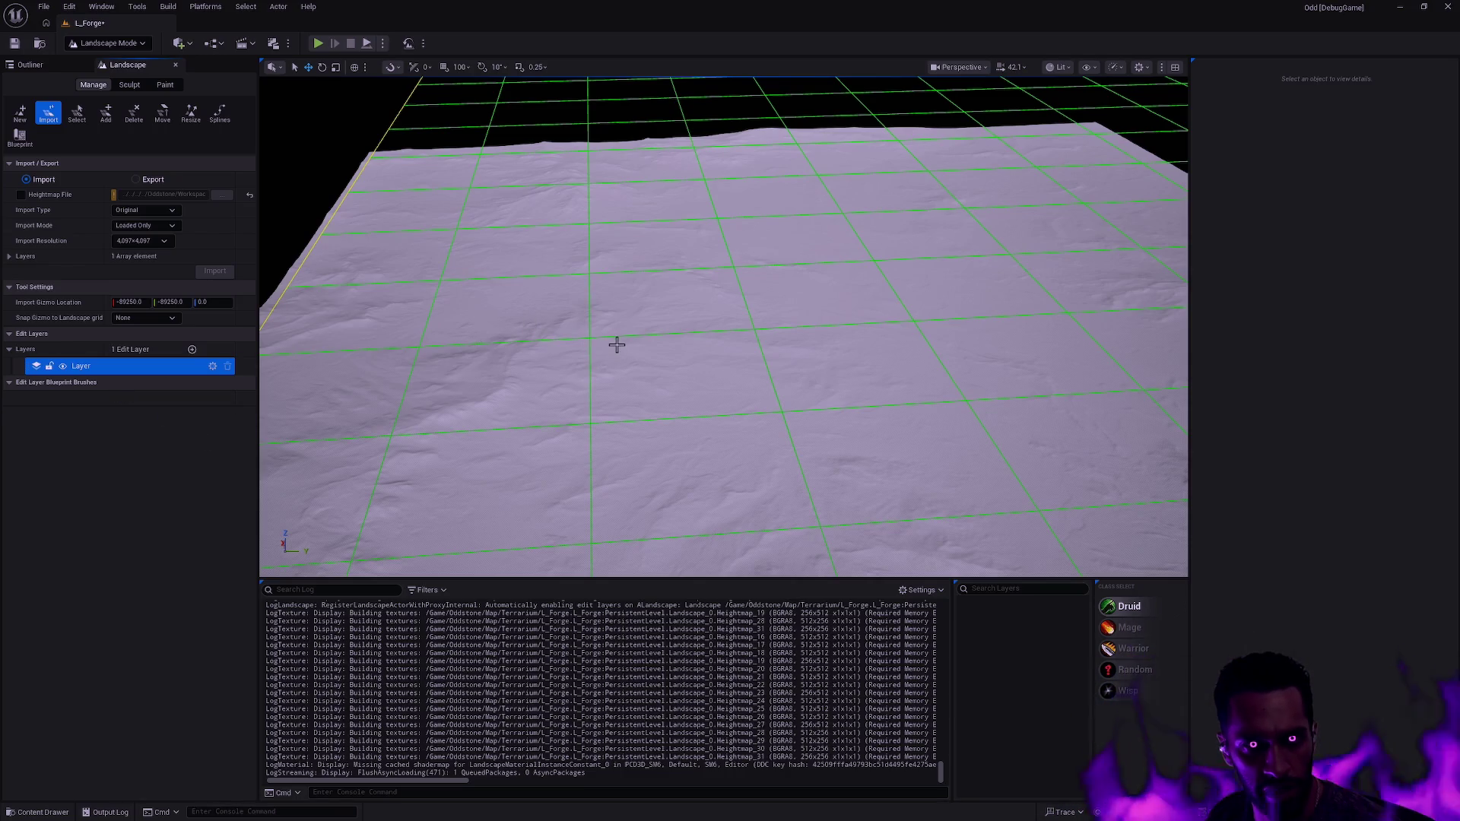
- Orbit around the landscape's import grid, undoing a stray selection, and return to the Sculpt tools
scroll(652, 368, down, 10)
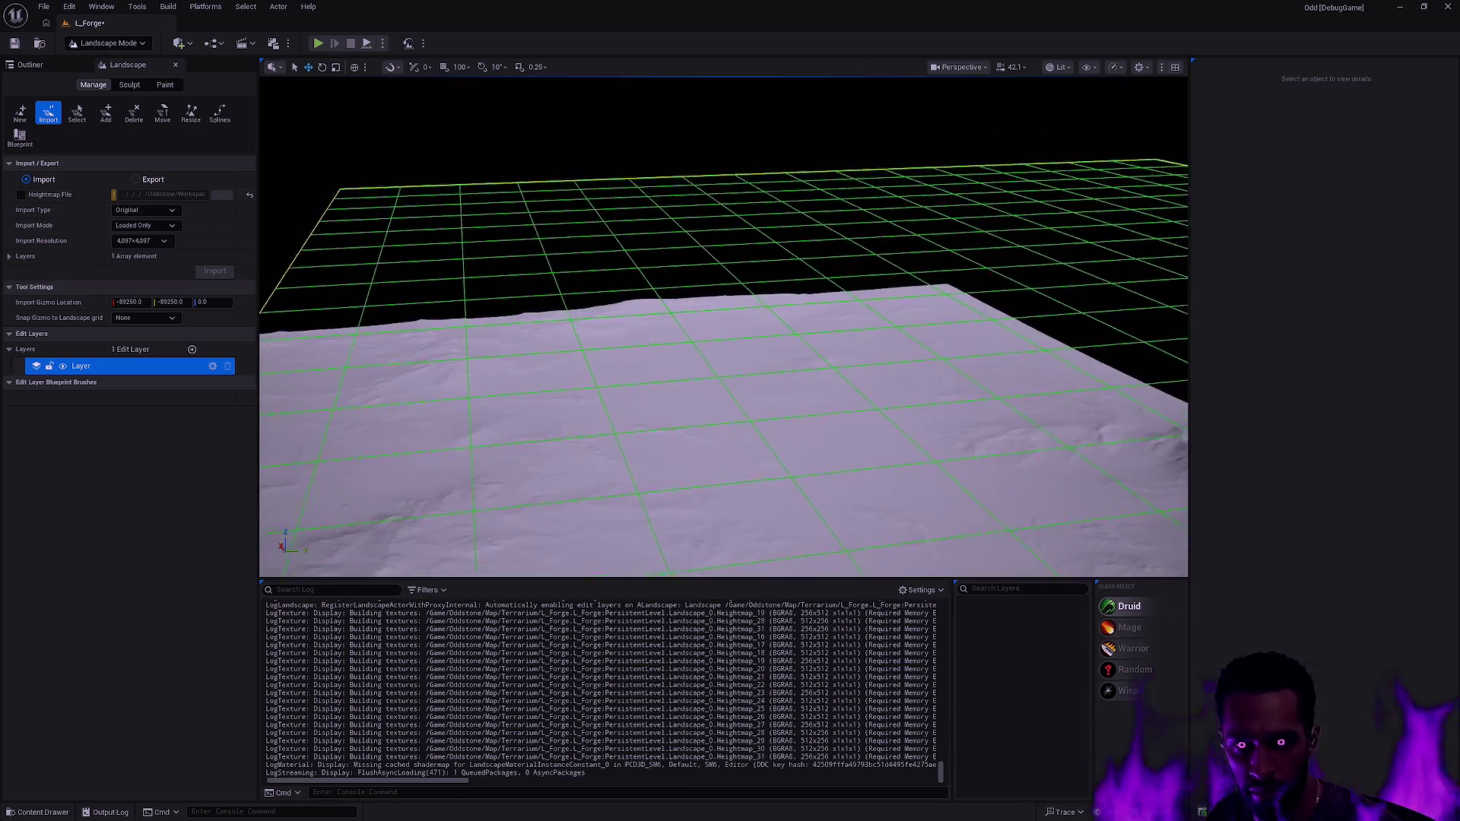
scroll(439, 349, up, 8)
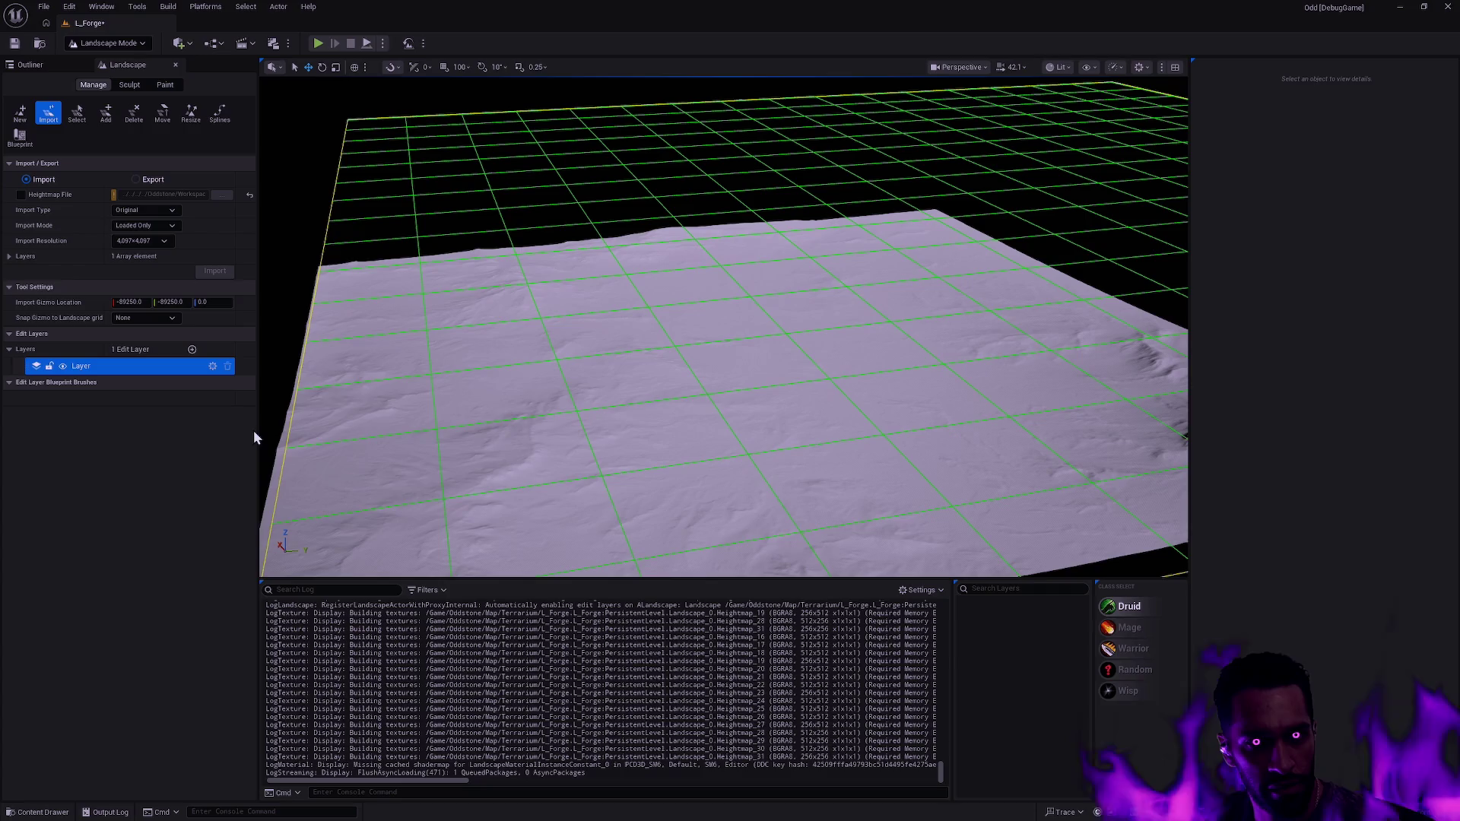
click(319, 432)
key(ctrl+z)
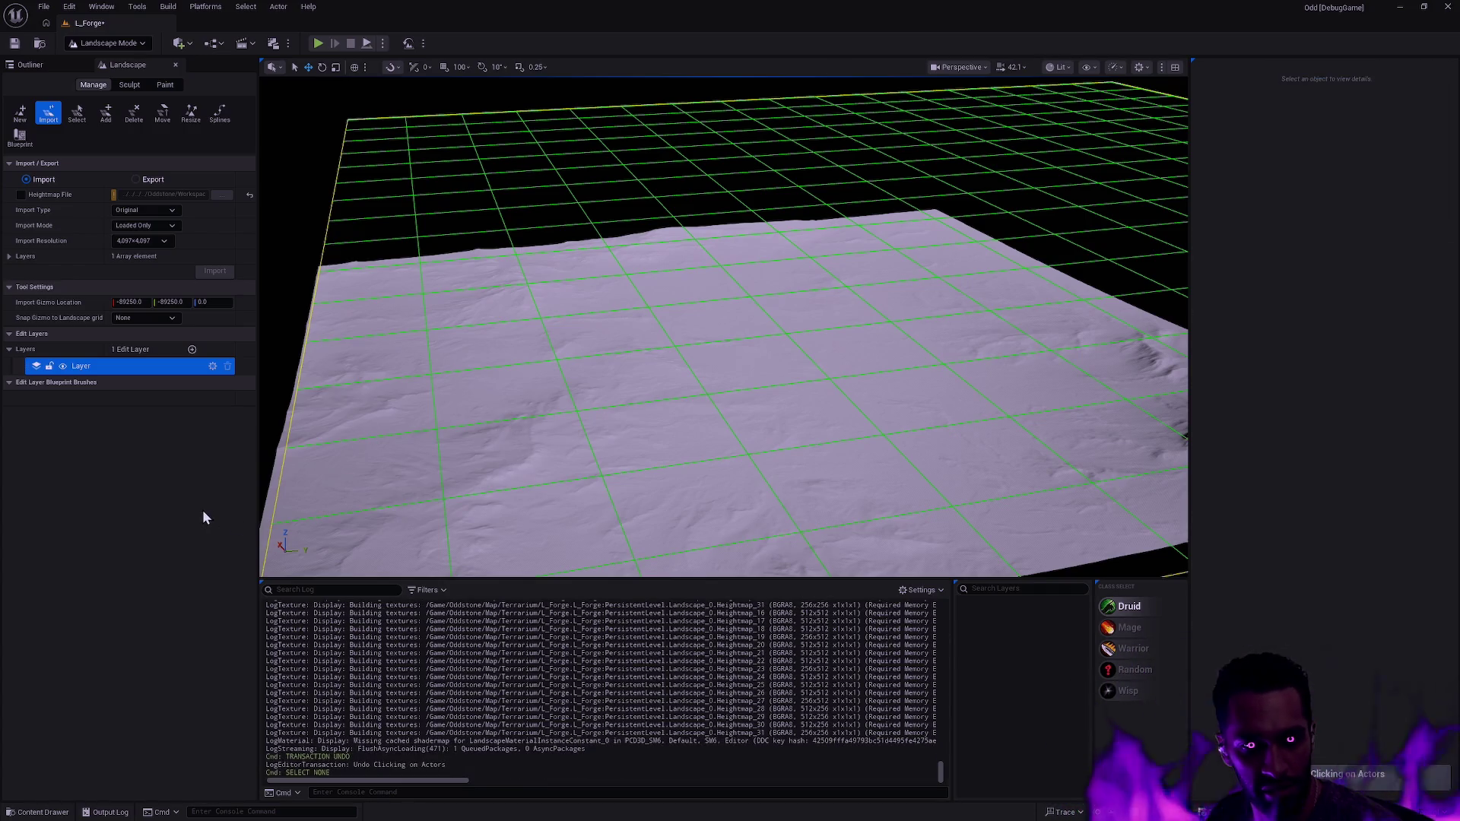
drag(642, 463, 642, 464)
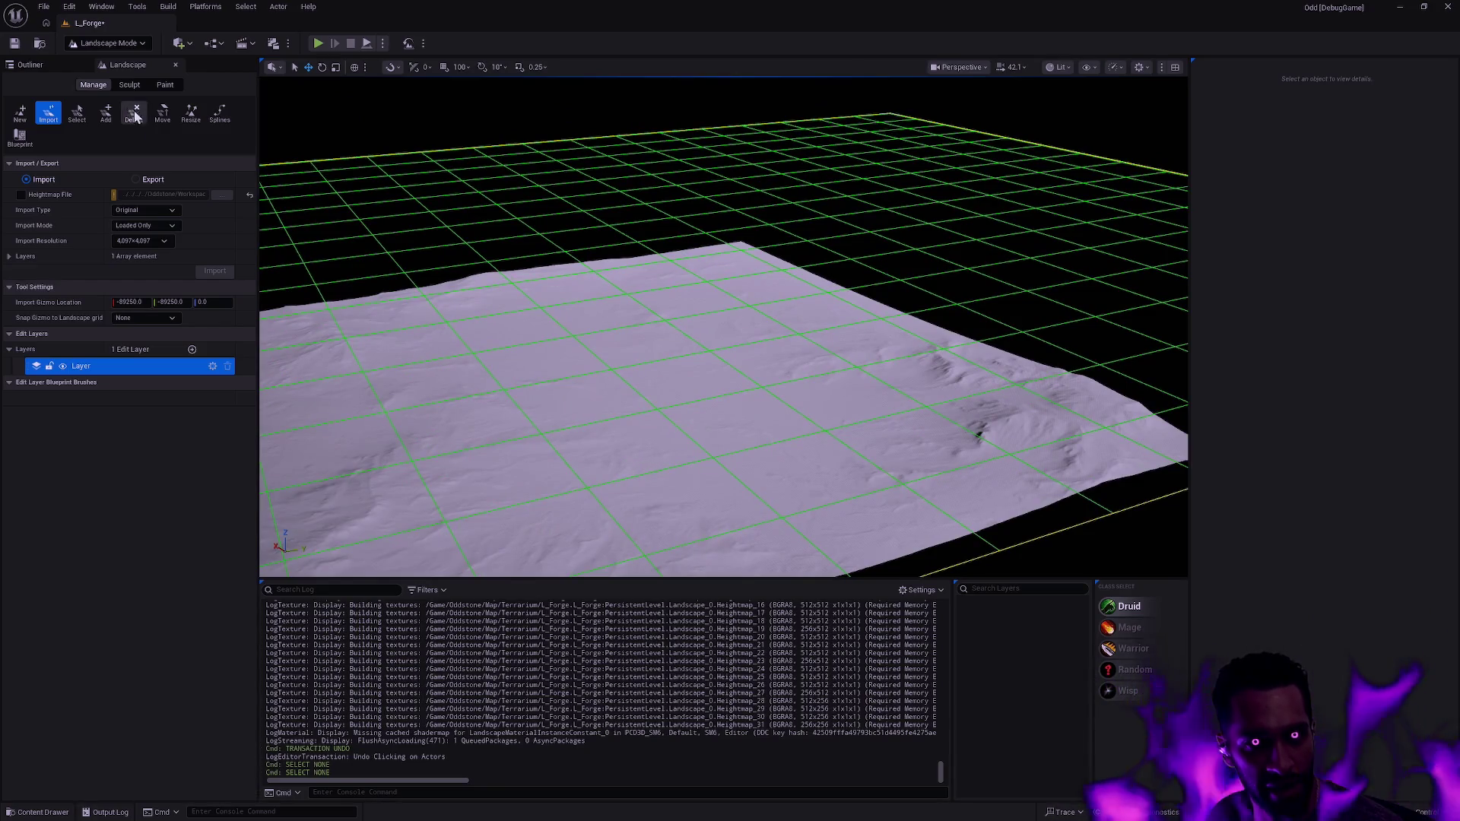
click(129, 85)
click(98, 86)
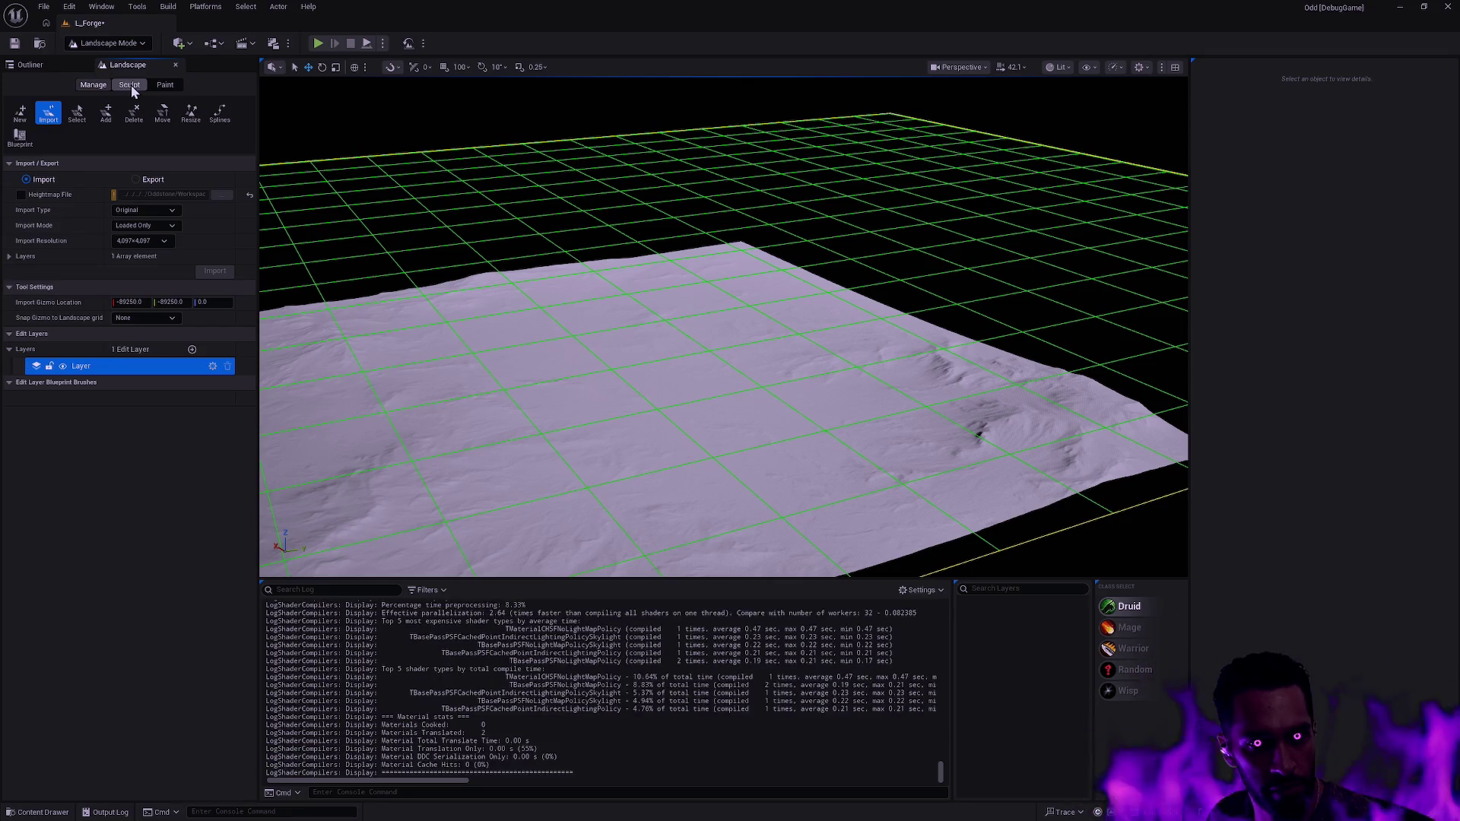
click(131, 85)
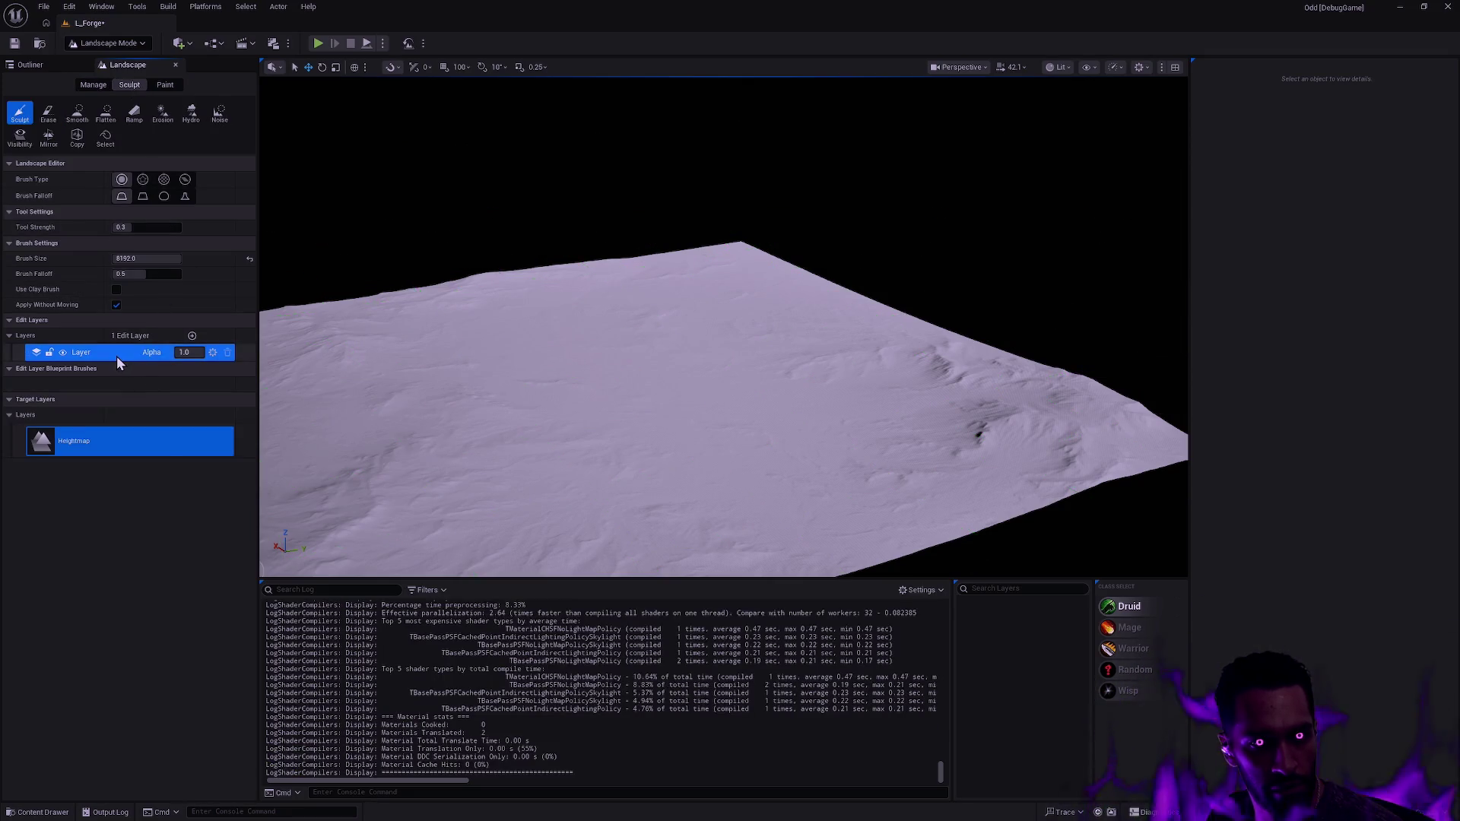
- Create a folder named Landscape inside the Texture content folder and open it
key(ctrl+space)
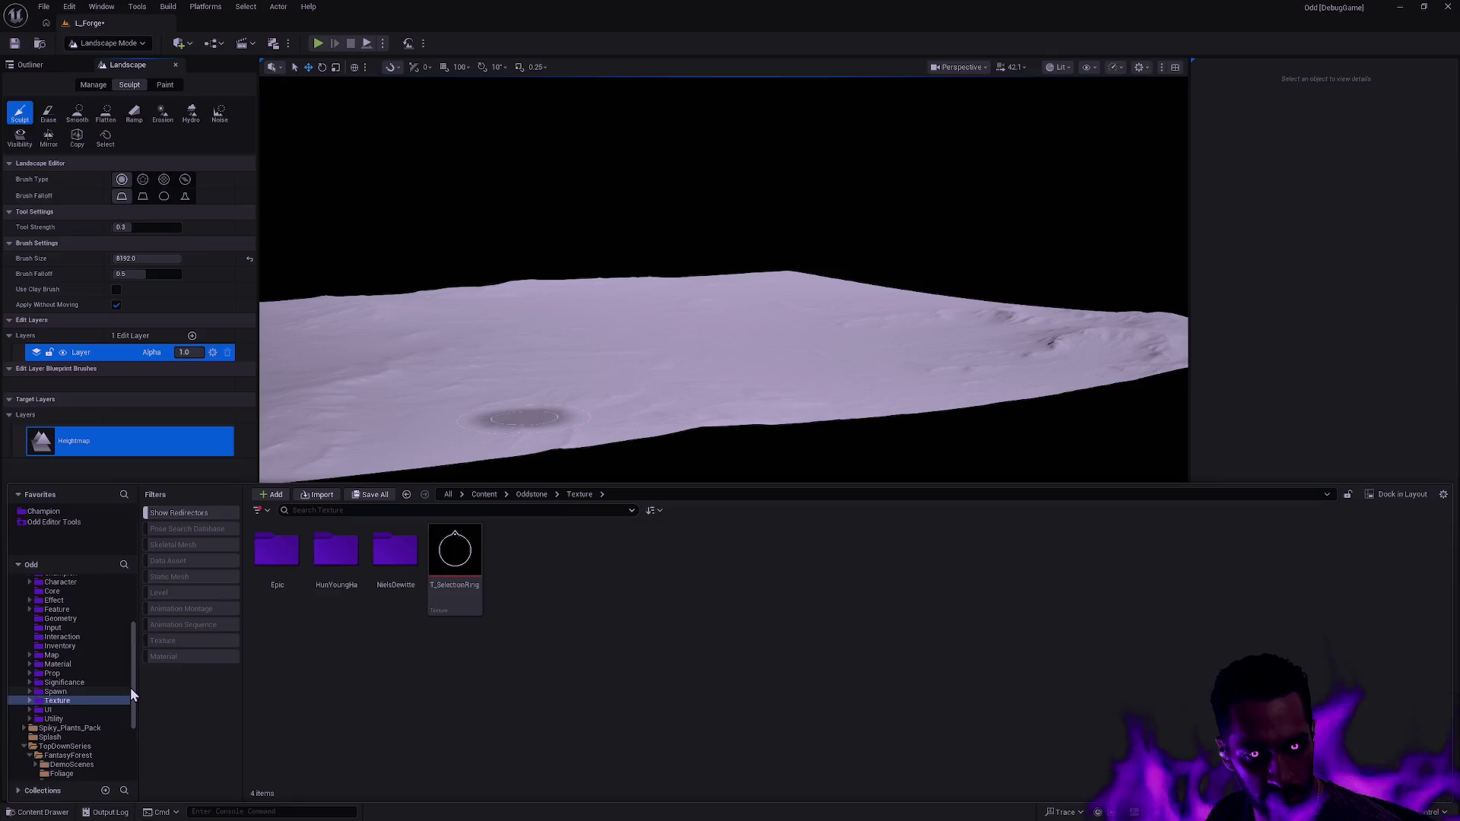
right_click(399, 711)
click(457, 303)
text(Landscape)
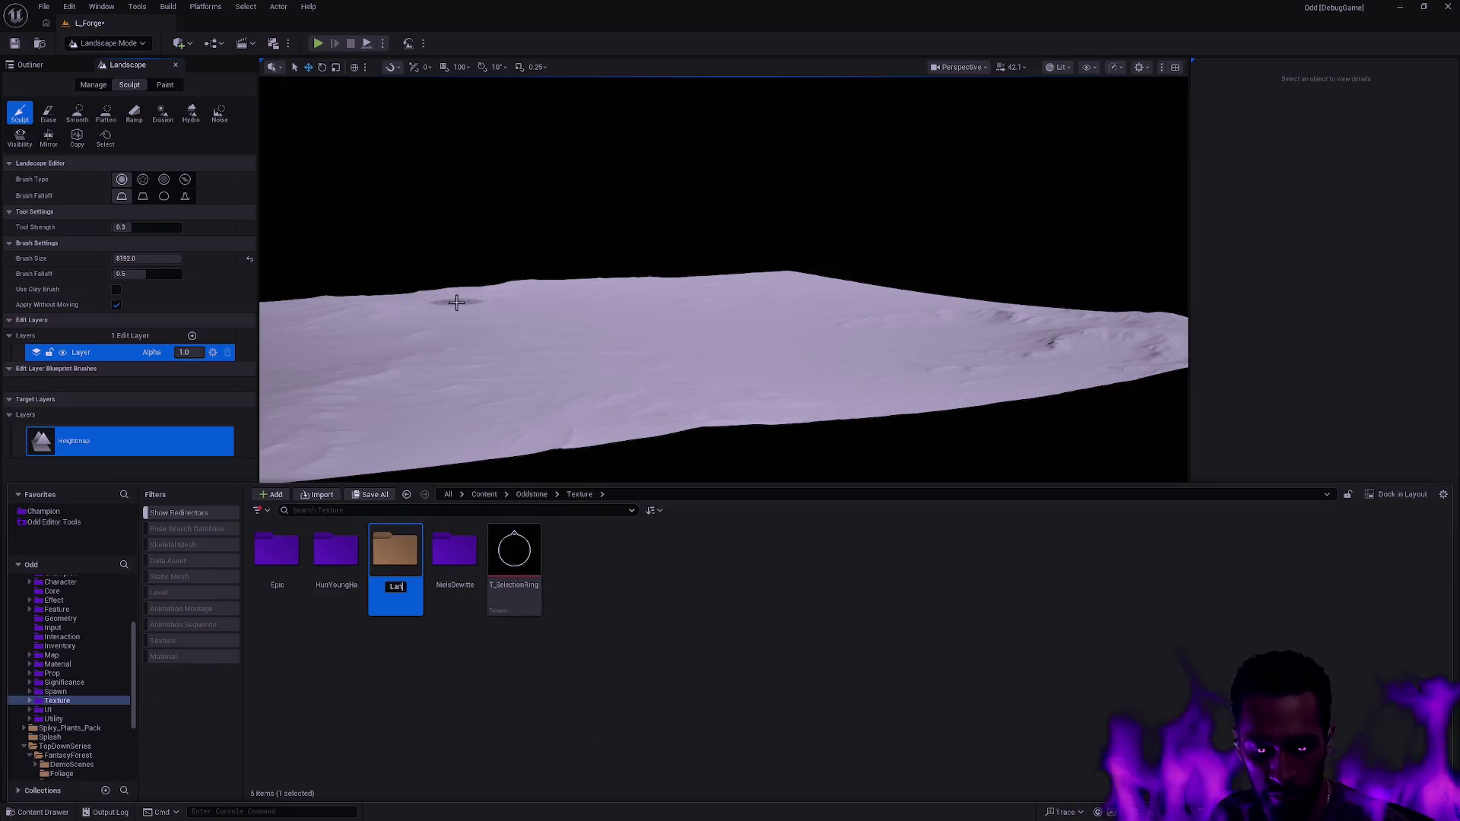
key(Return)
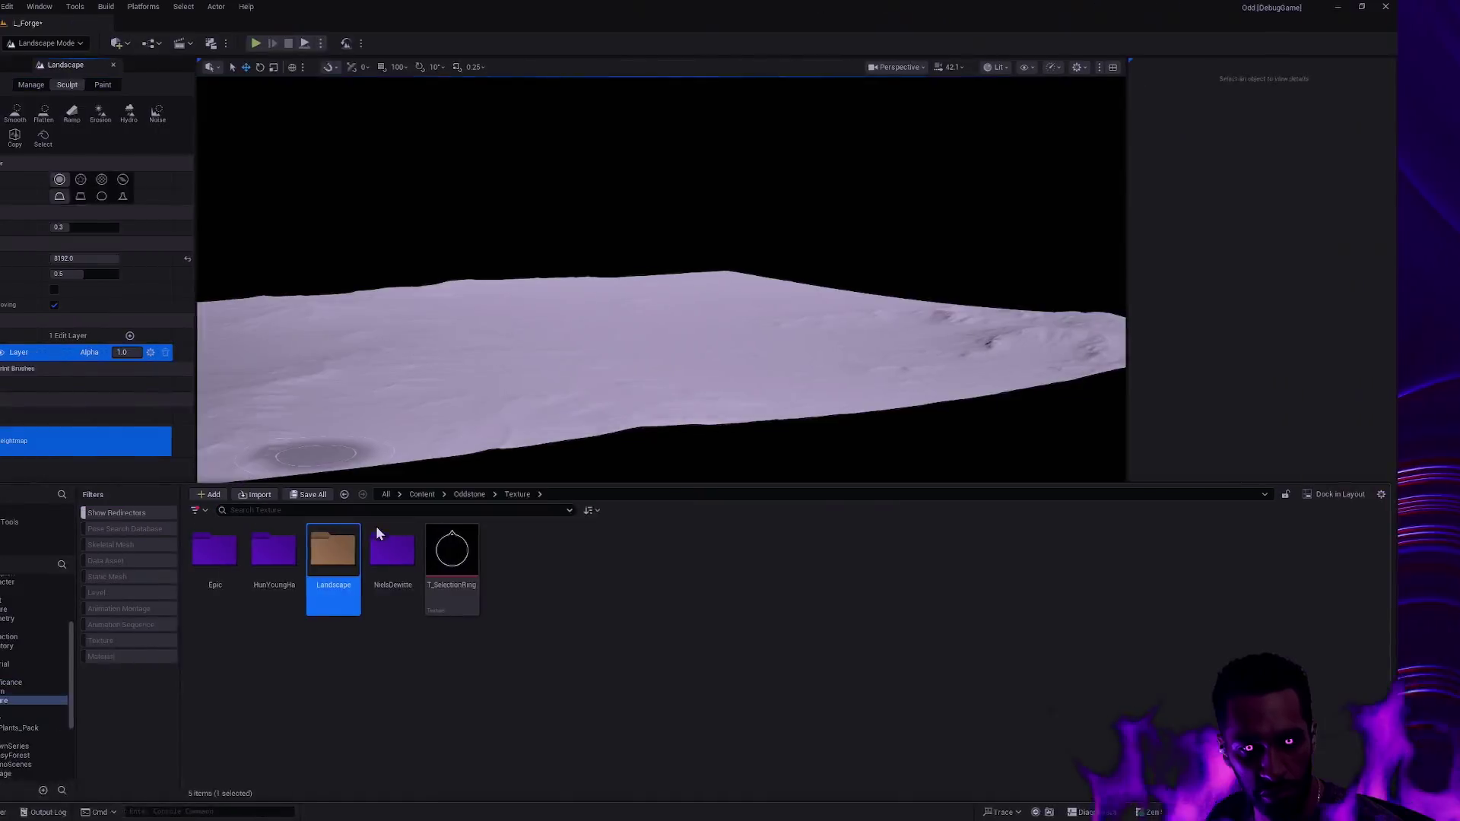
right_click(384, 549)
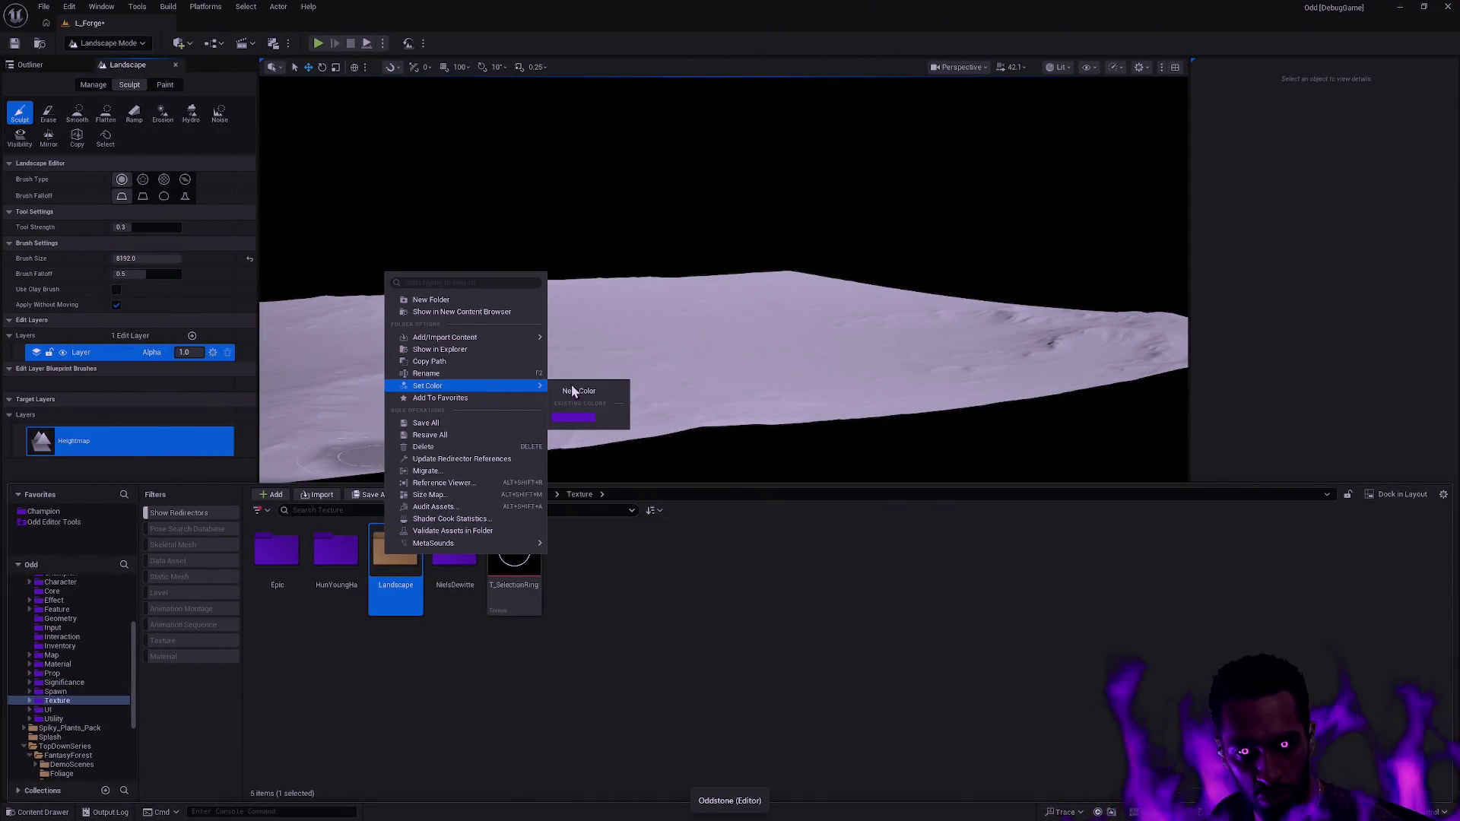
click(570, 391)
double_click(396, 562)
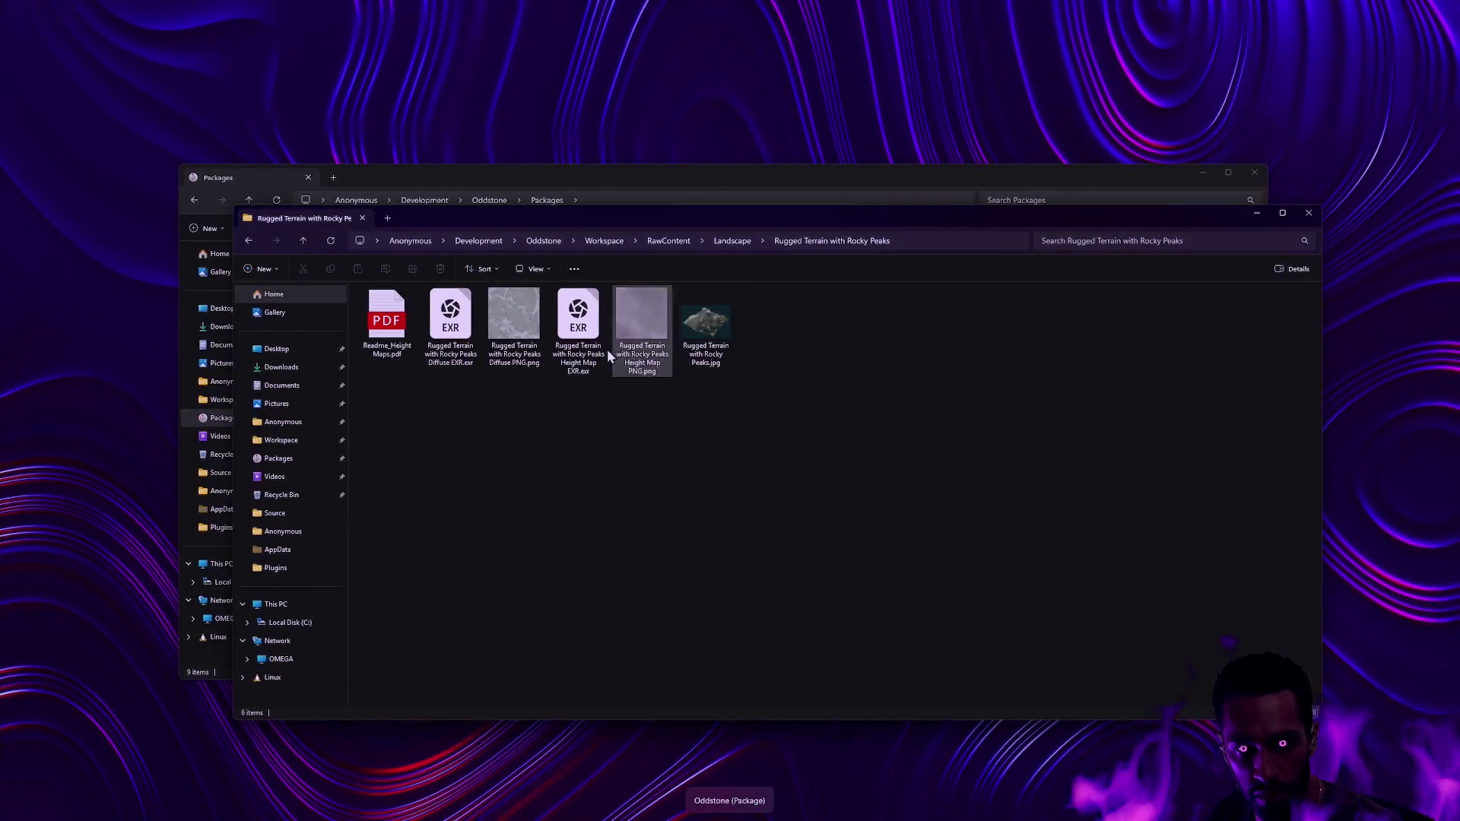
- Try dragging the Height Map PNG from File Explorer into the editor
mouse_move(650, 334)
mouse_down()
mouse_move(688, 373)
mouse_move(688, 408)
mouse_up()
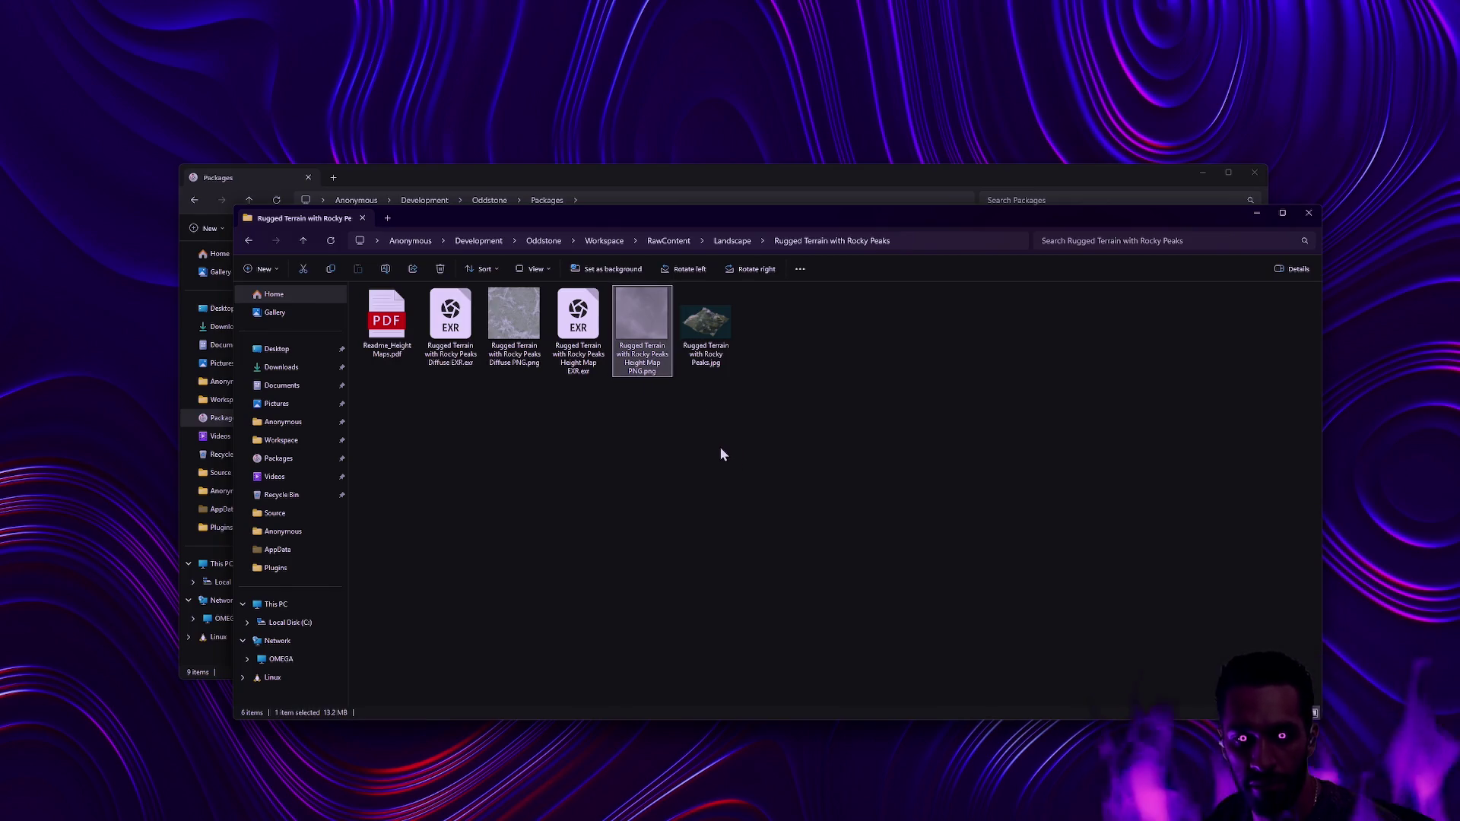
mouse_move(647, 342)
mouse_down()
mouse_move(617, 364)
mouse_move(476, 676)
mouse_up()
key(alt+Tab)
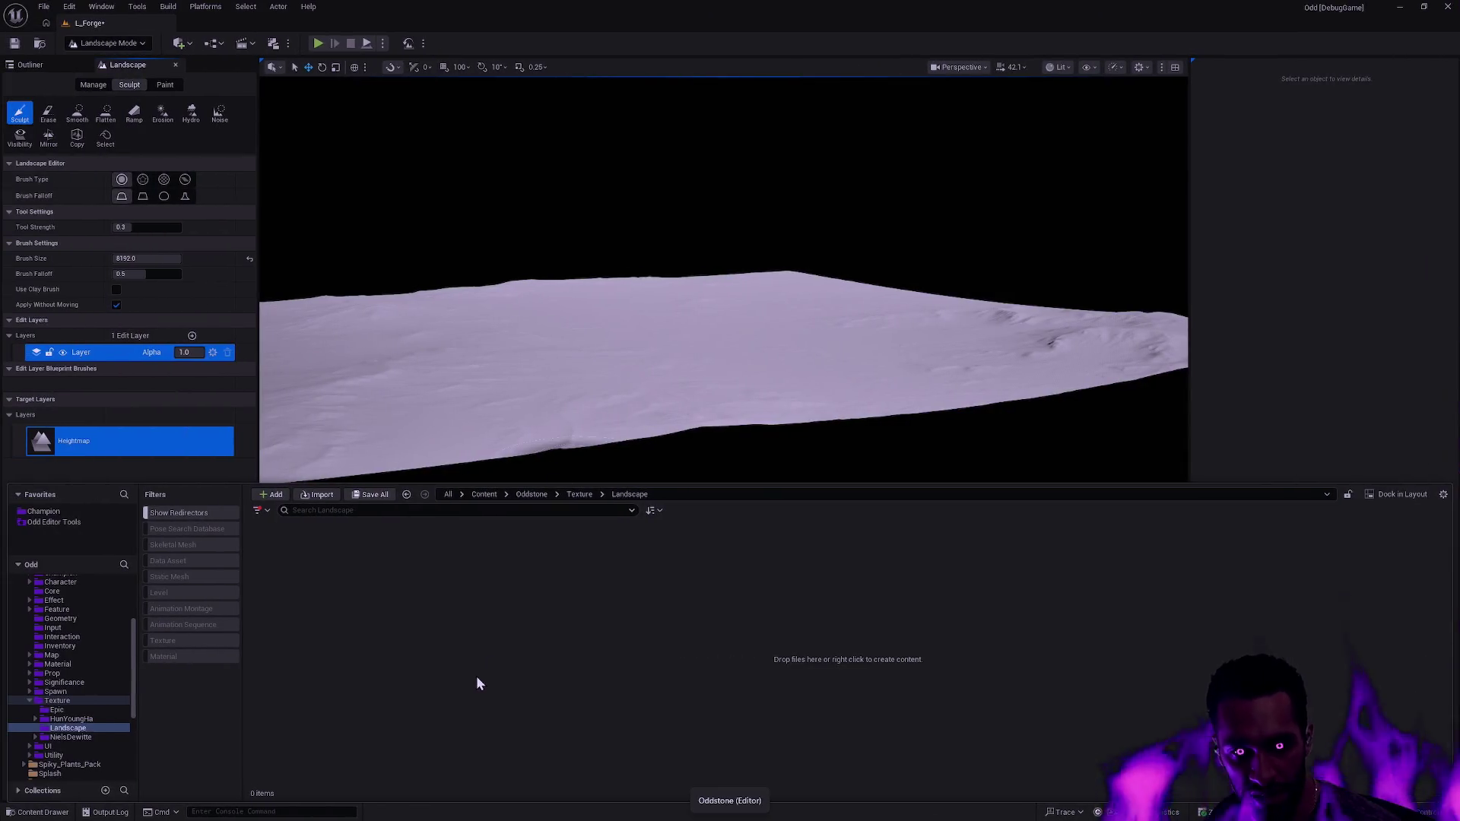
mouse_move(502, 597)
mouse_down()
mouse_move(583, 613)
mouse_move(557, 596)
mouse_move(581, 358)
mouse_move(541, 414)
mouse_up()
key(alt+Tab)
key(alt+Tab)
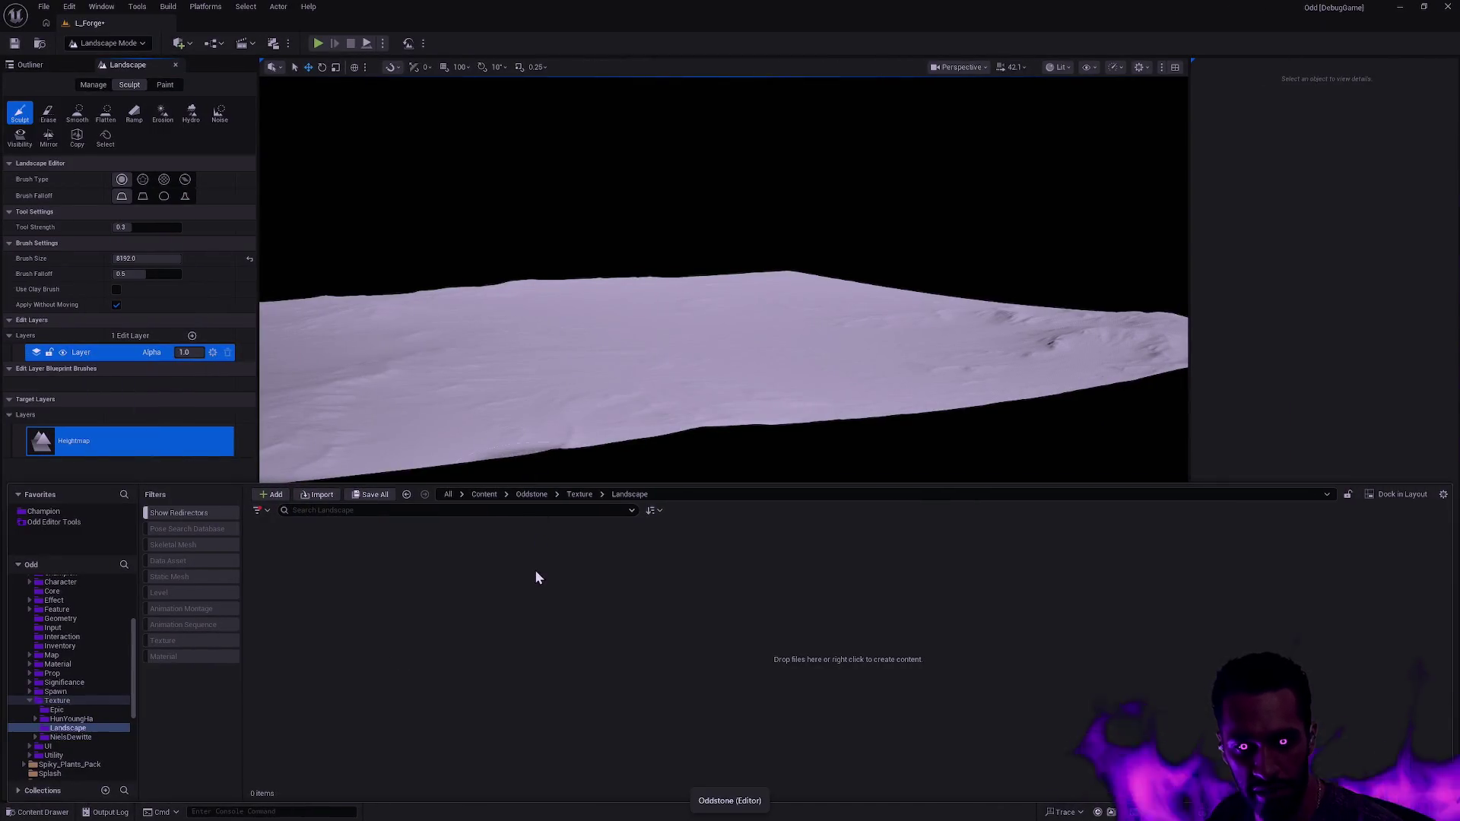
- Import the Rugged Terrain Height Map PNG into Texture/Landscape and open it in the texture editor
right_click(445, 546)
click(504, 108)
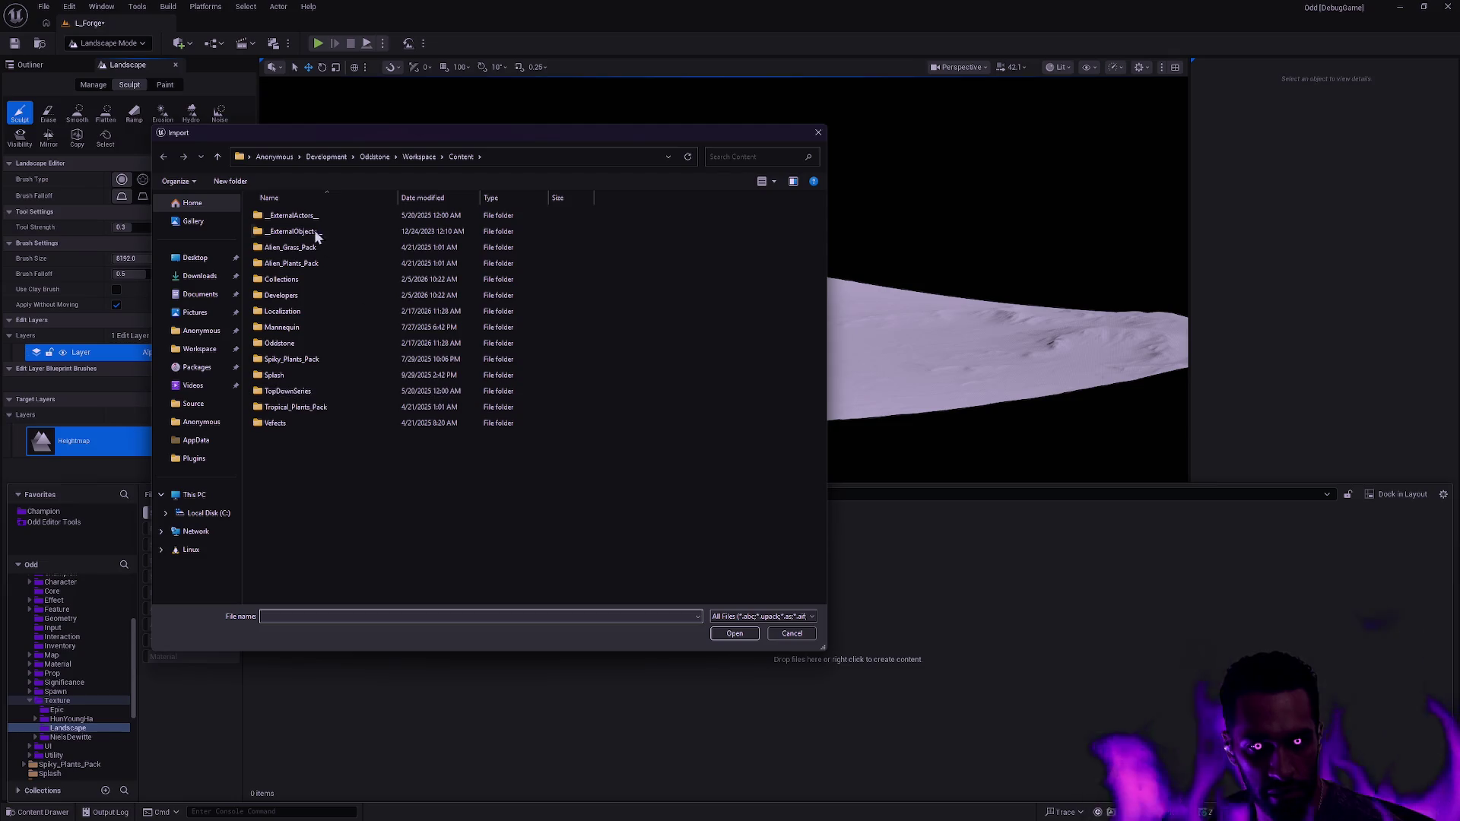
click(420, 157)
double_click(303, 390)
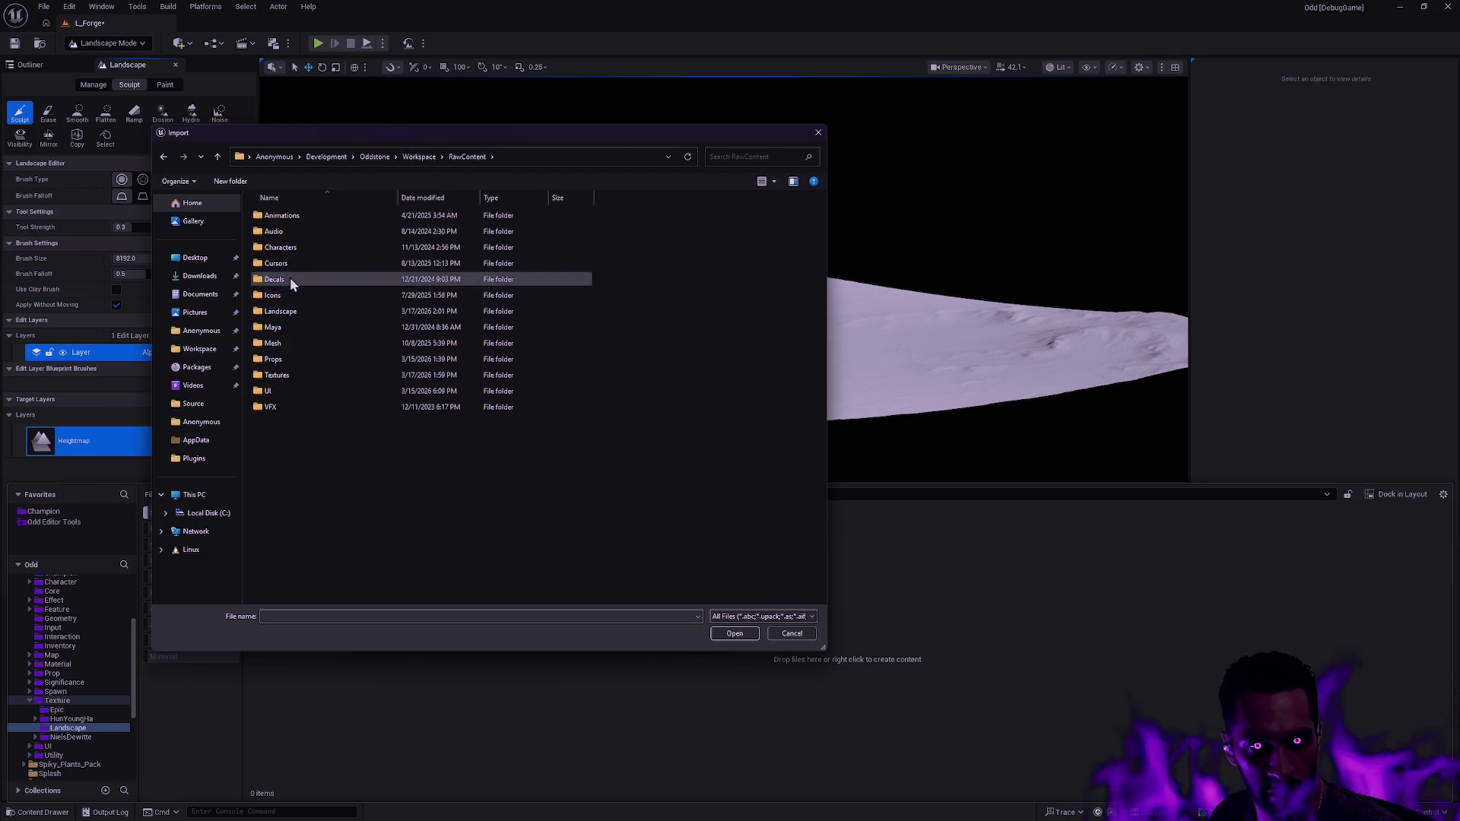
double_click(295, 323)
double_click(304, 231)
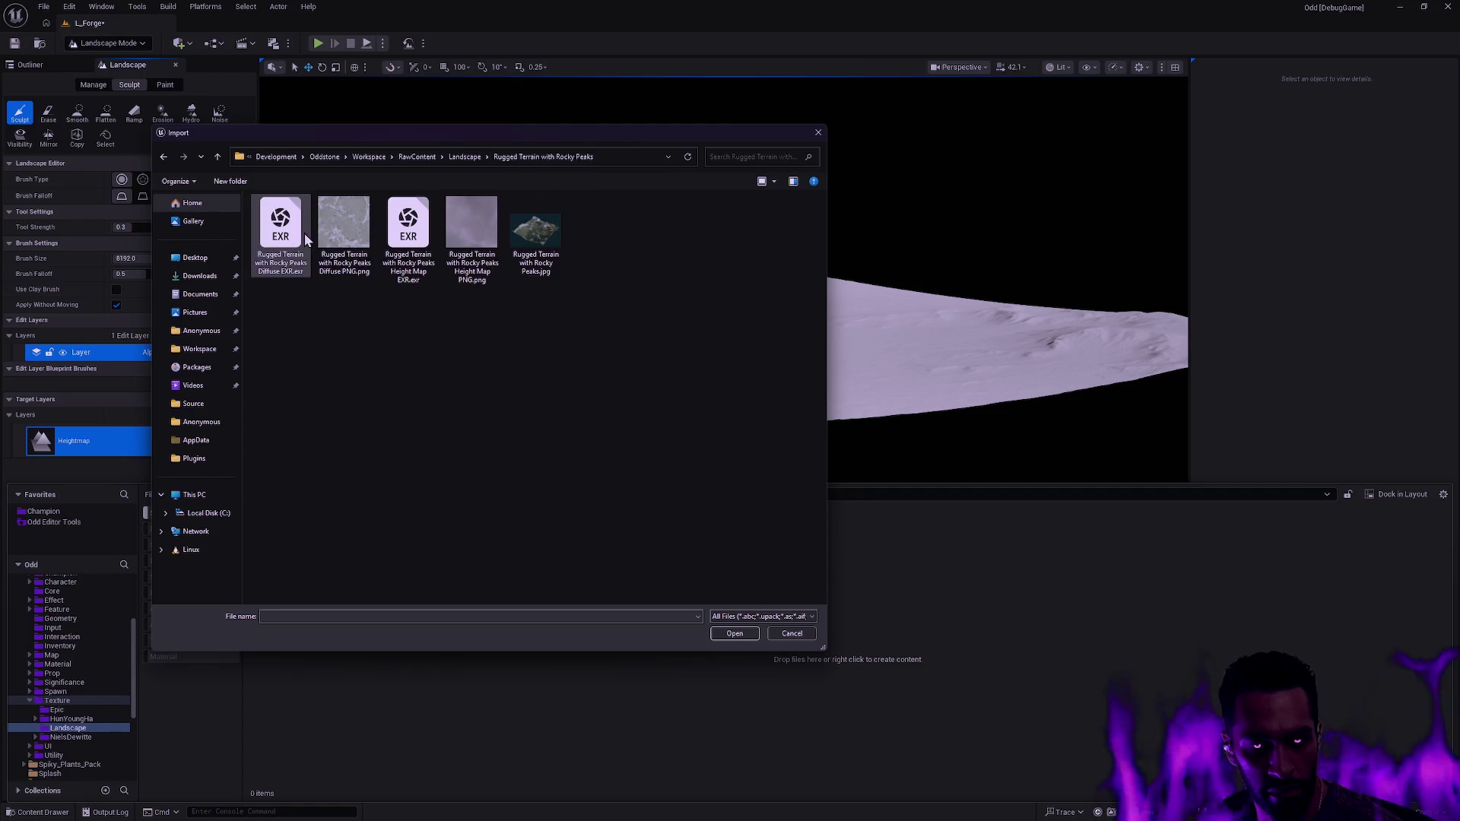
double_click(473, 277)
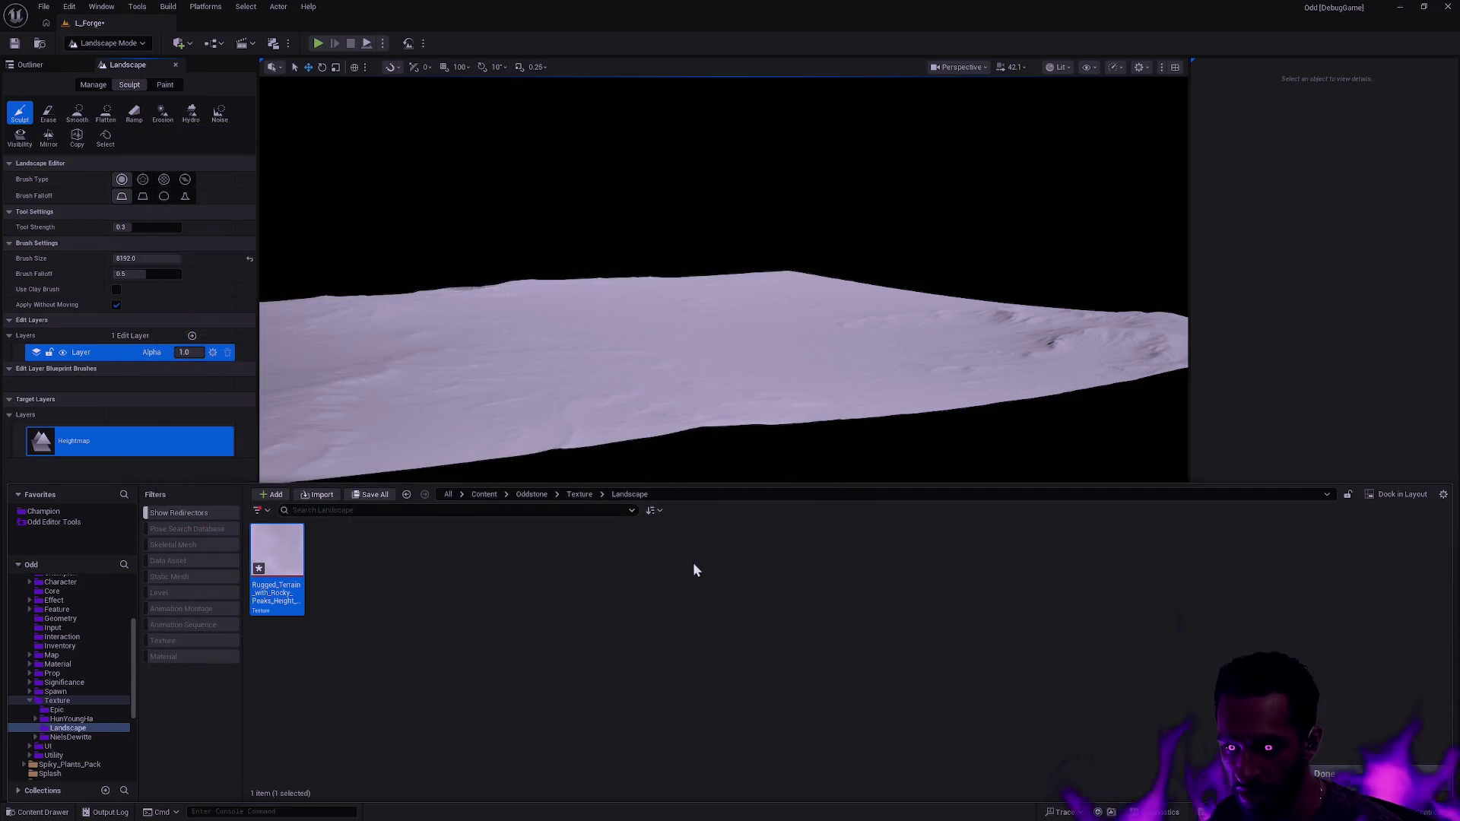
double_click(280, 558)
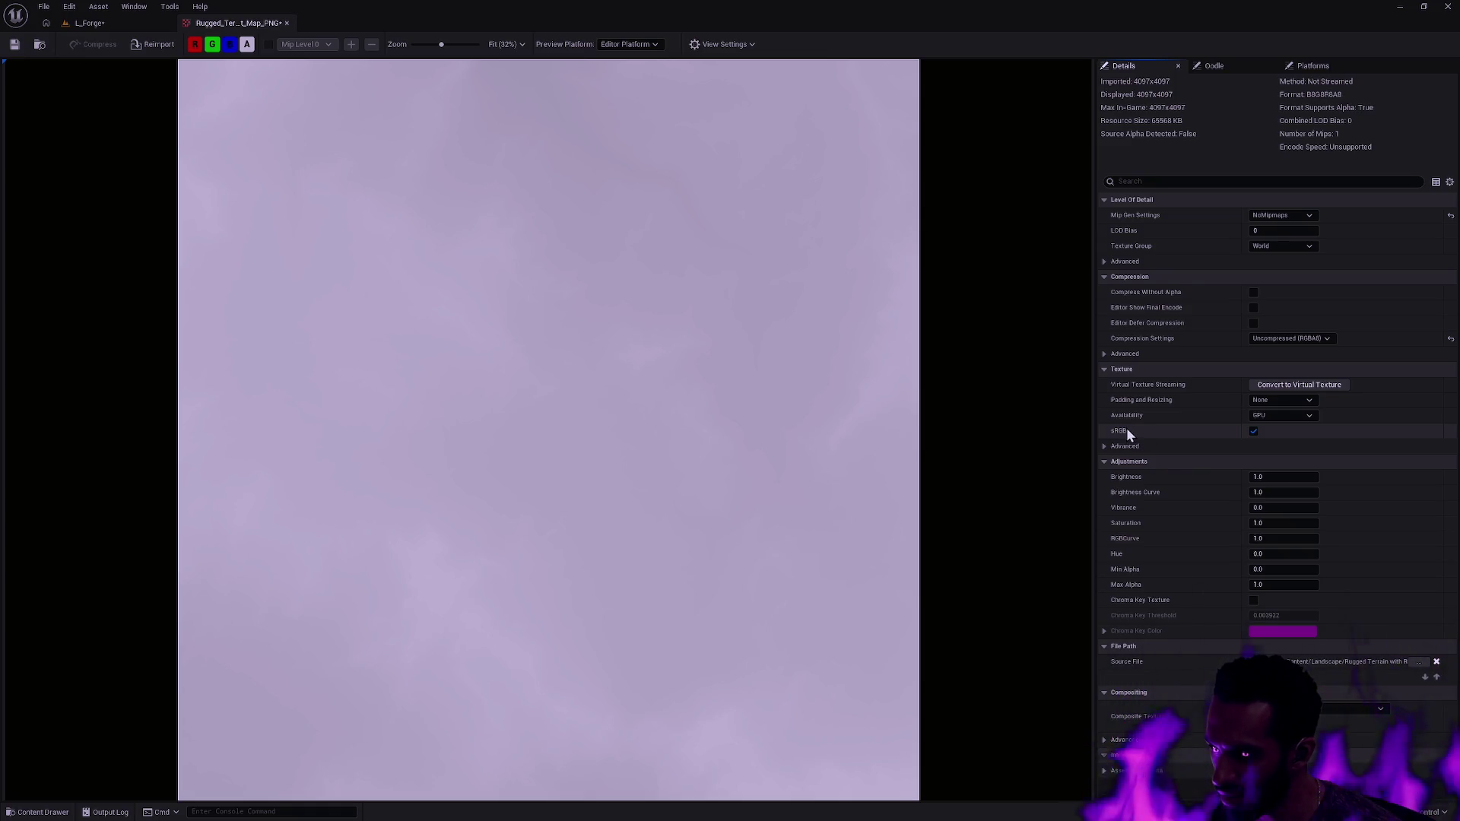
click(1104, 446)
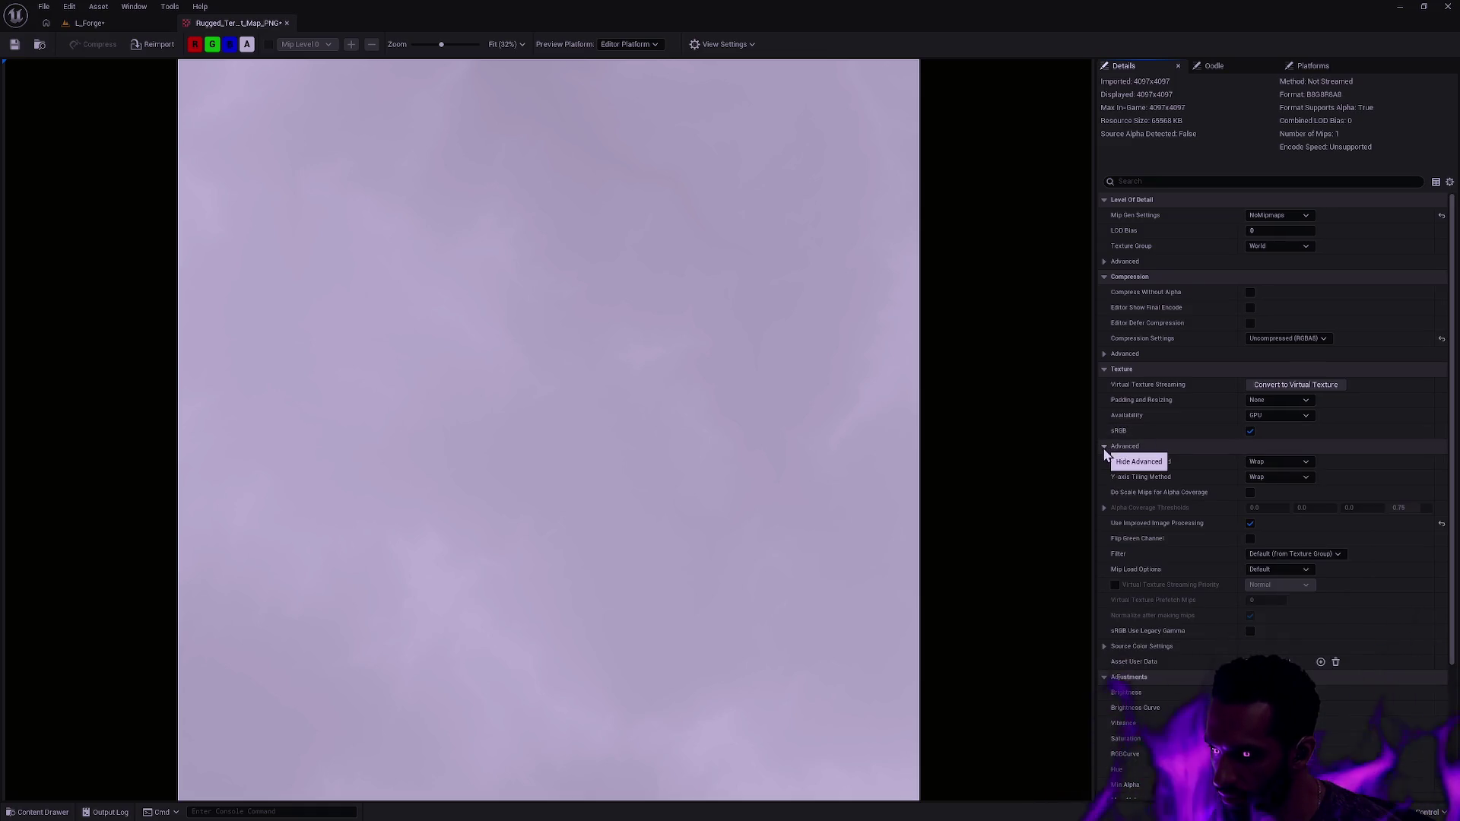
- Turn off sRGB and set the Texture Group to Terrain_Heightmap
click(1250, 430)
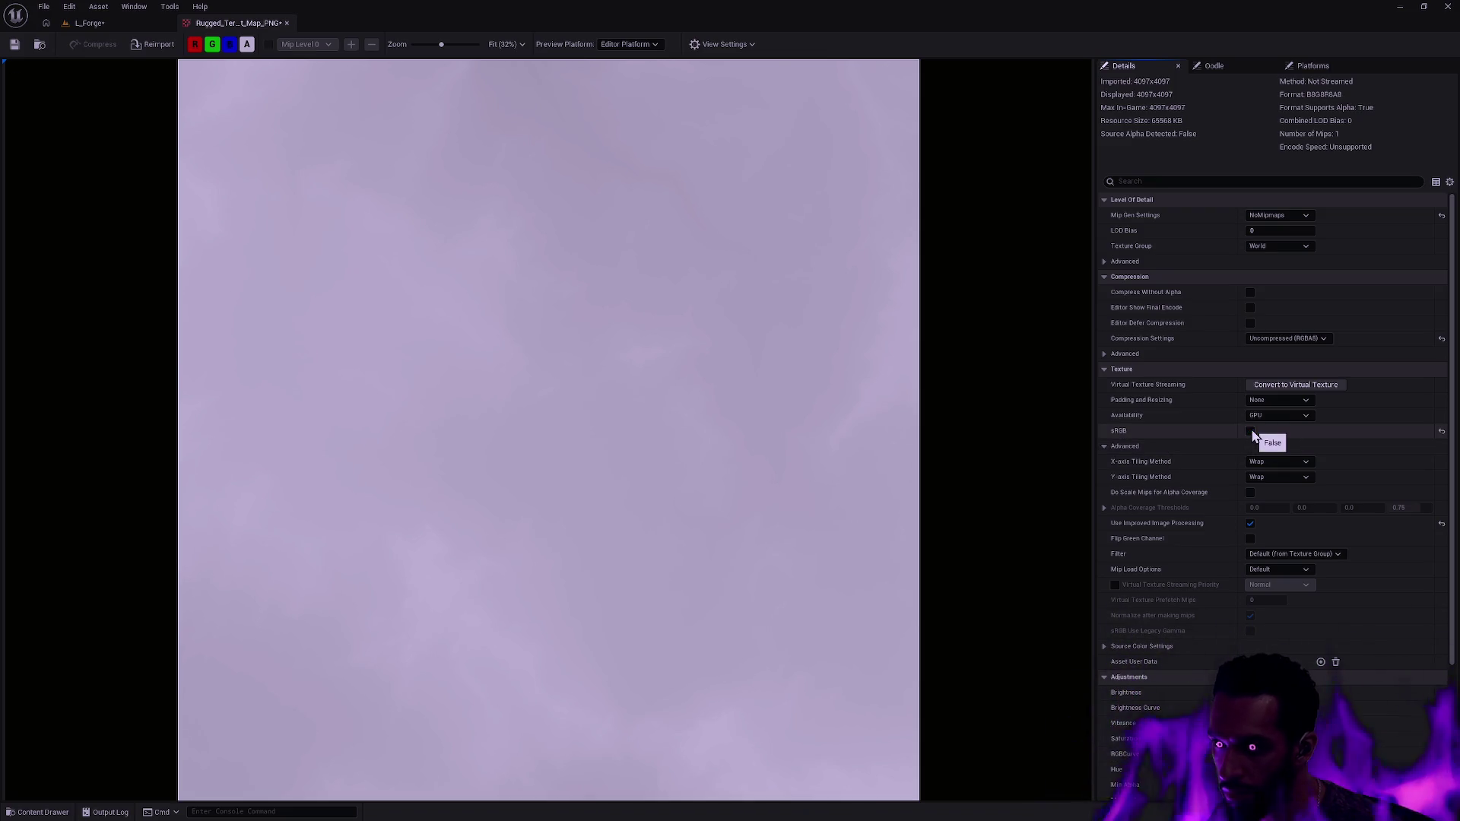
click(1282, 247)
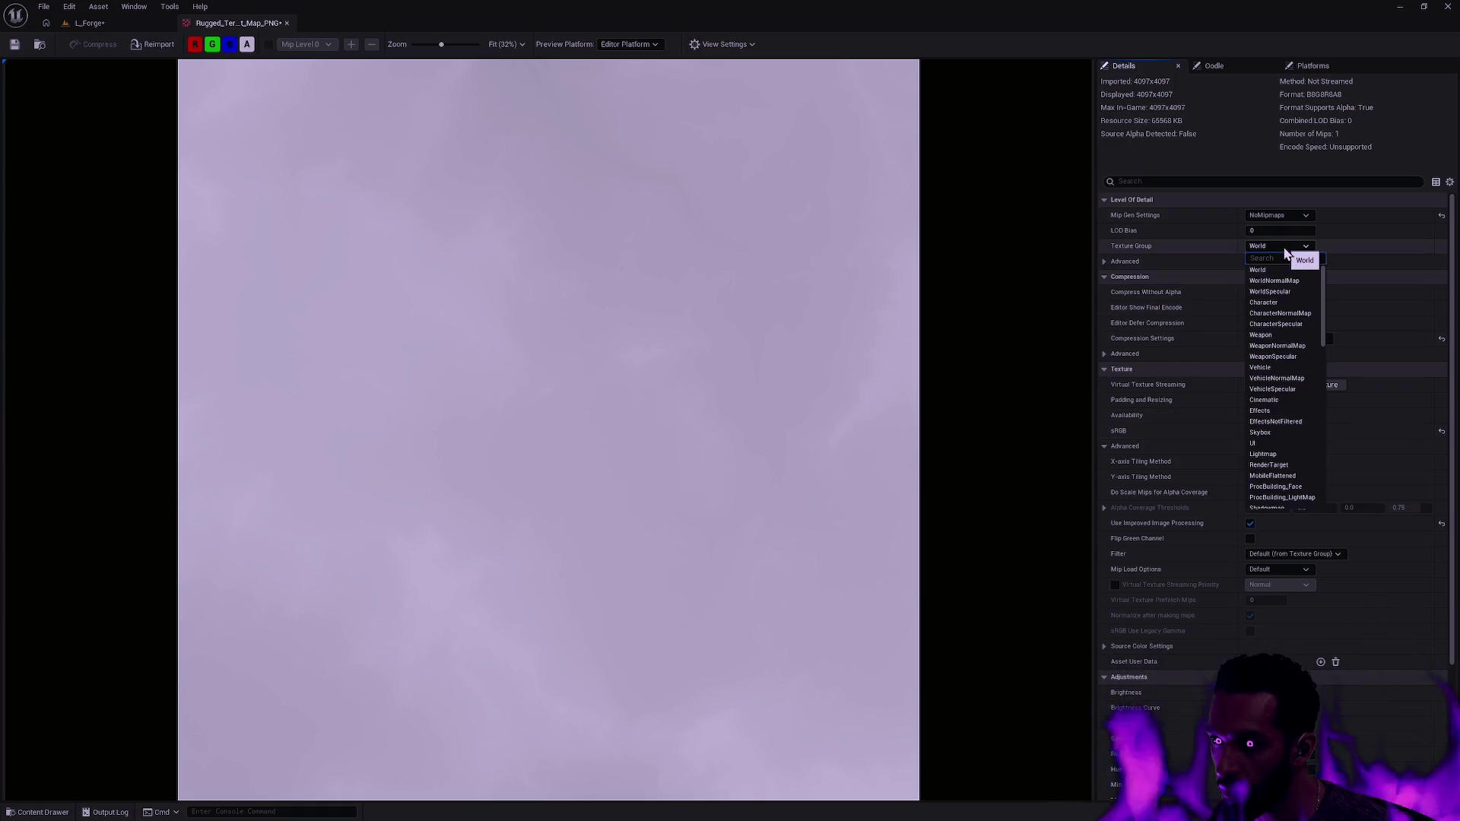
scroll(1293, 356, down, 5)
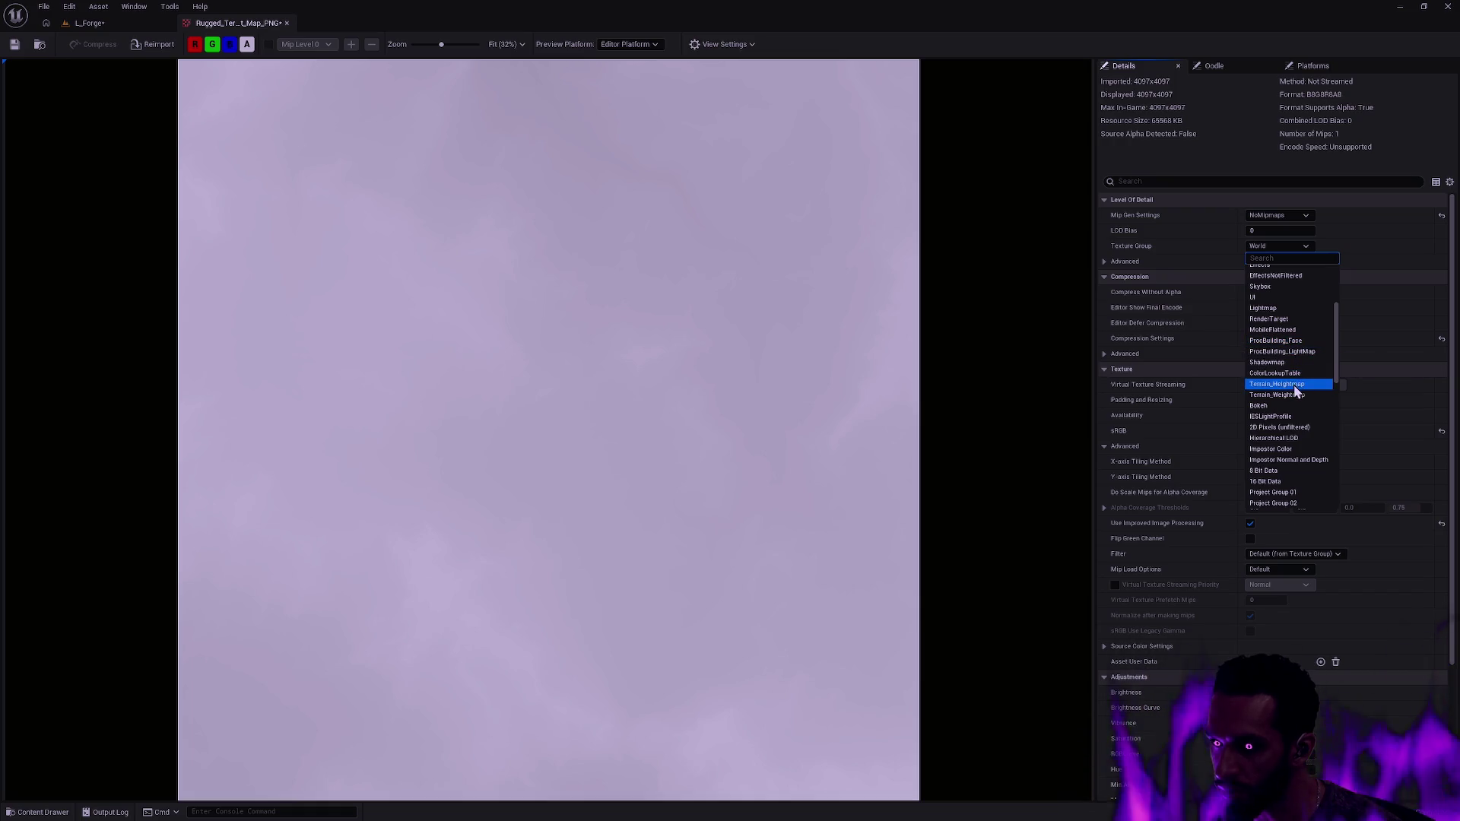
click(1311, 385)
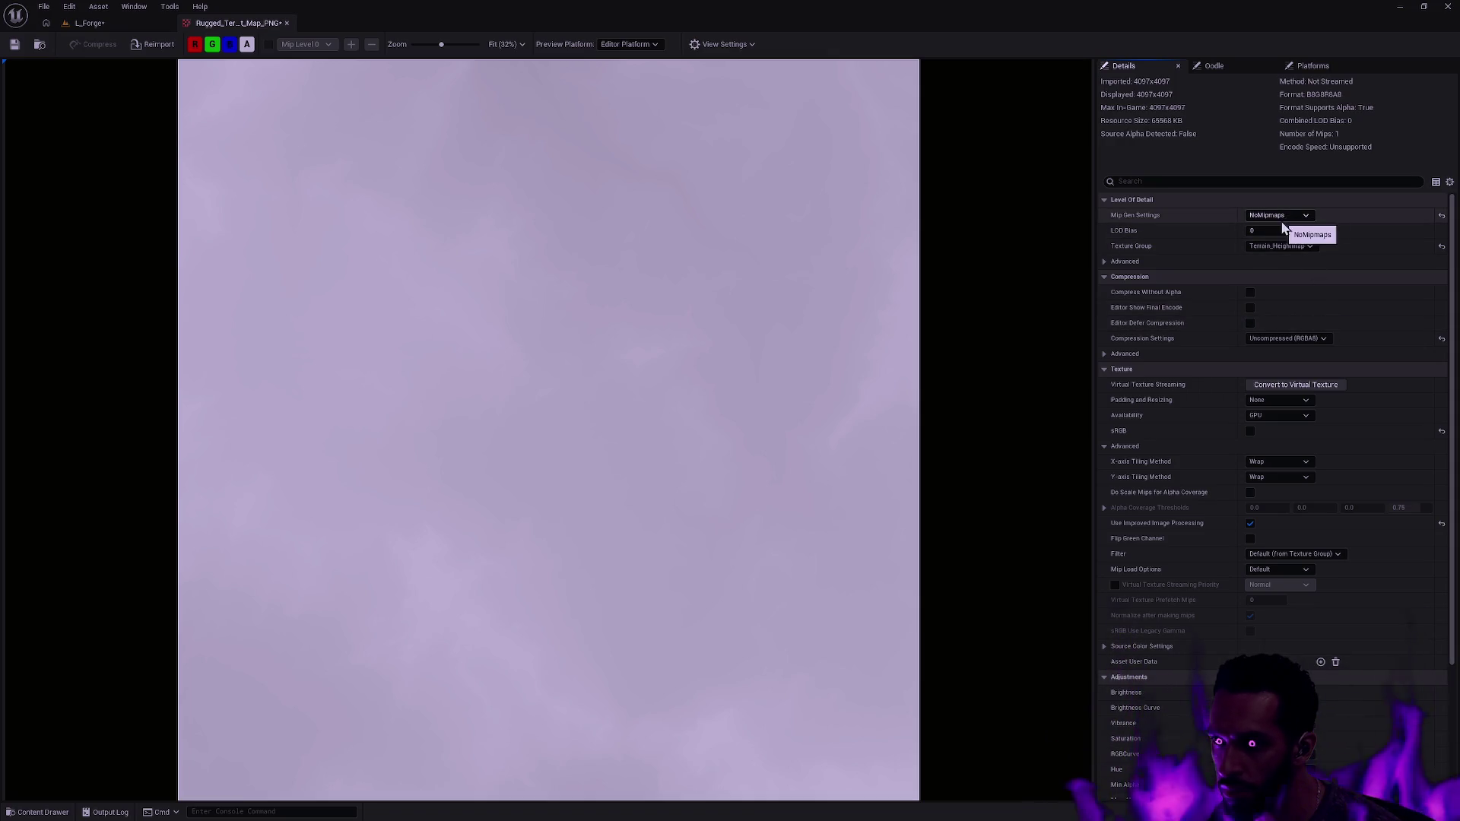
click(1103, 262)
click(1104, 263)
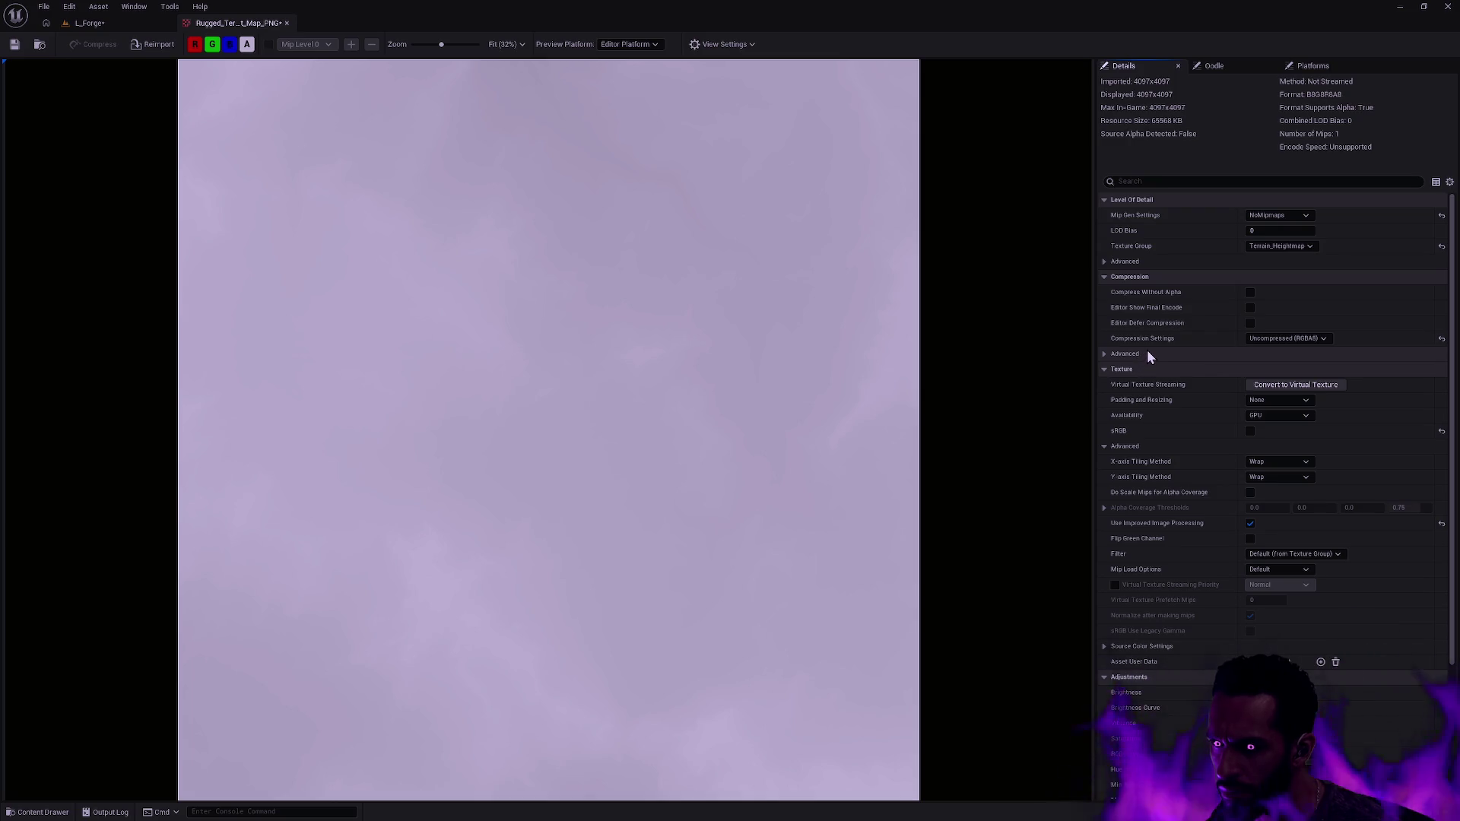
- Set Compression Settings to Uncompressed (RGBA8) and save the texture
click(1321, 340)
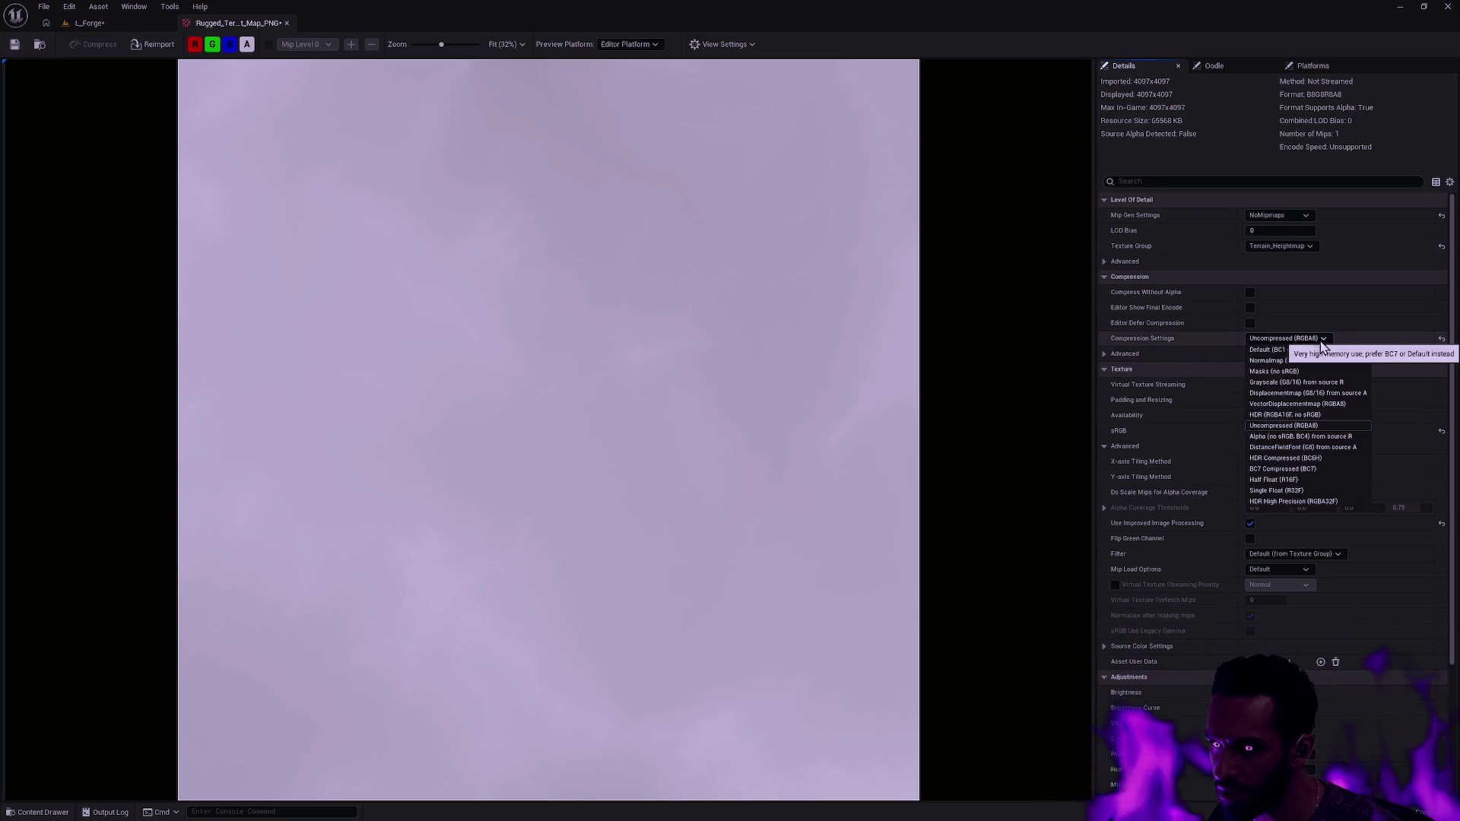
click(1414, 342)
click(1442, 340)
click(1321, 339)
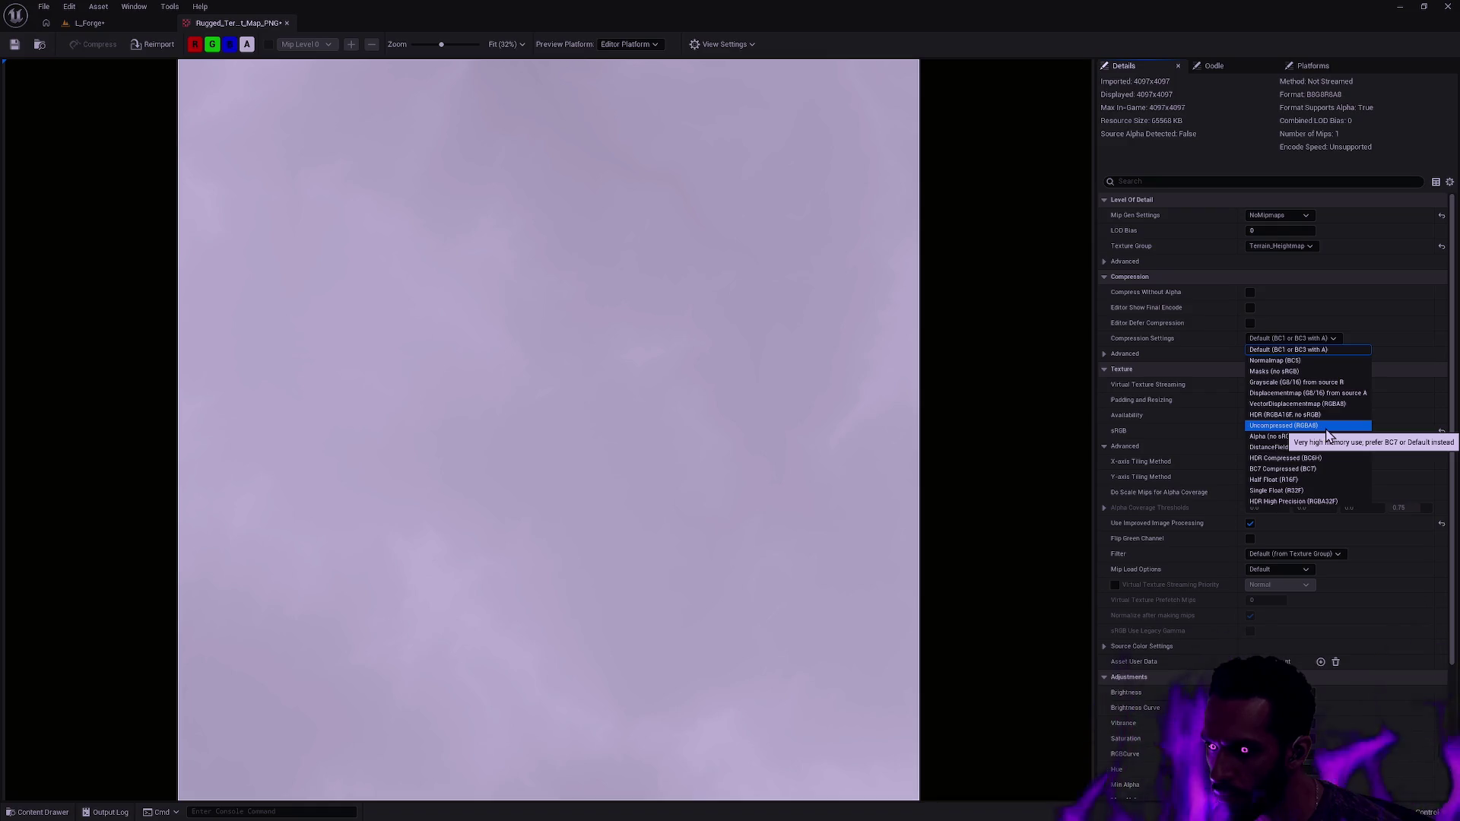
click(1296, 427)
click(1288, 338)
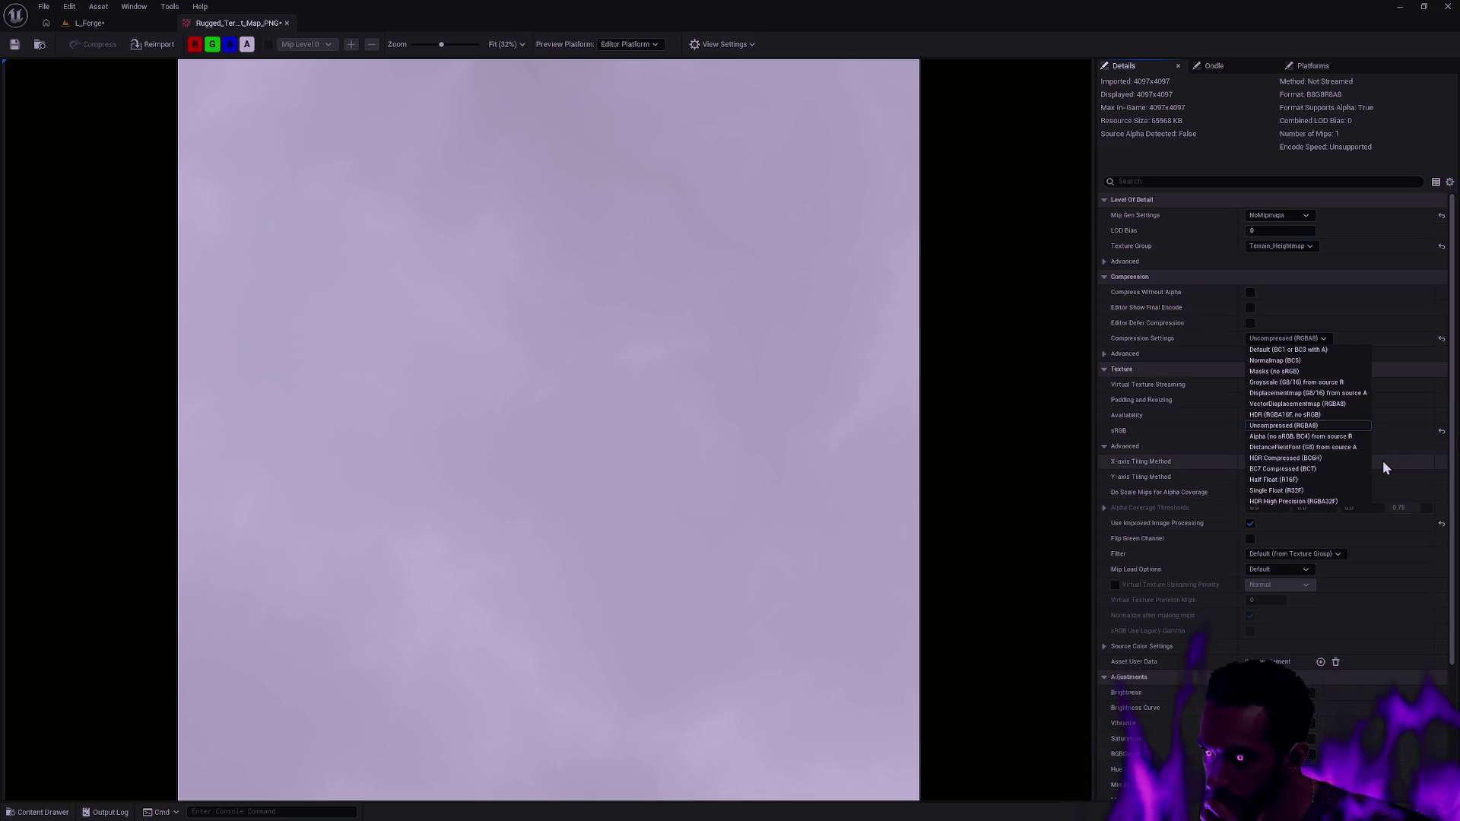
click(1385, 343)
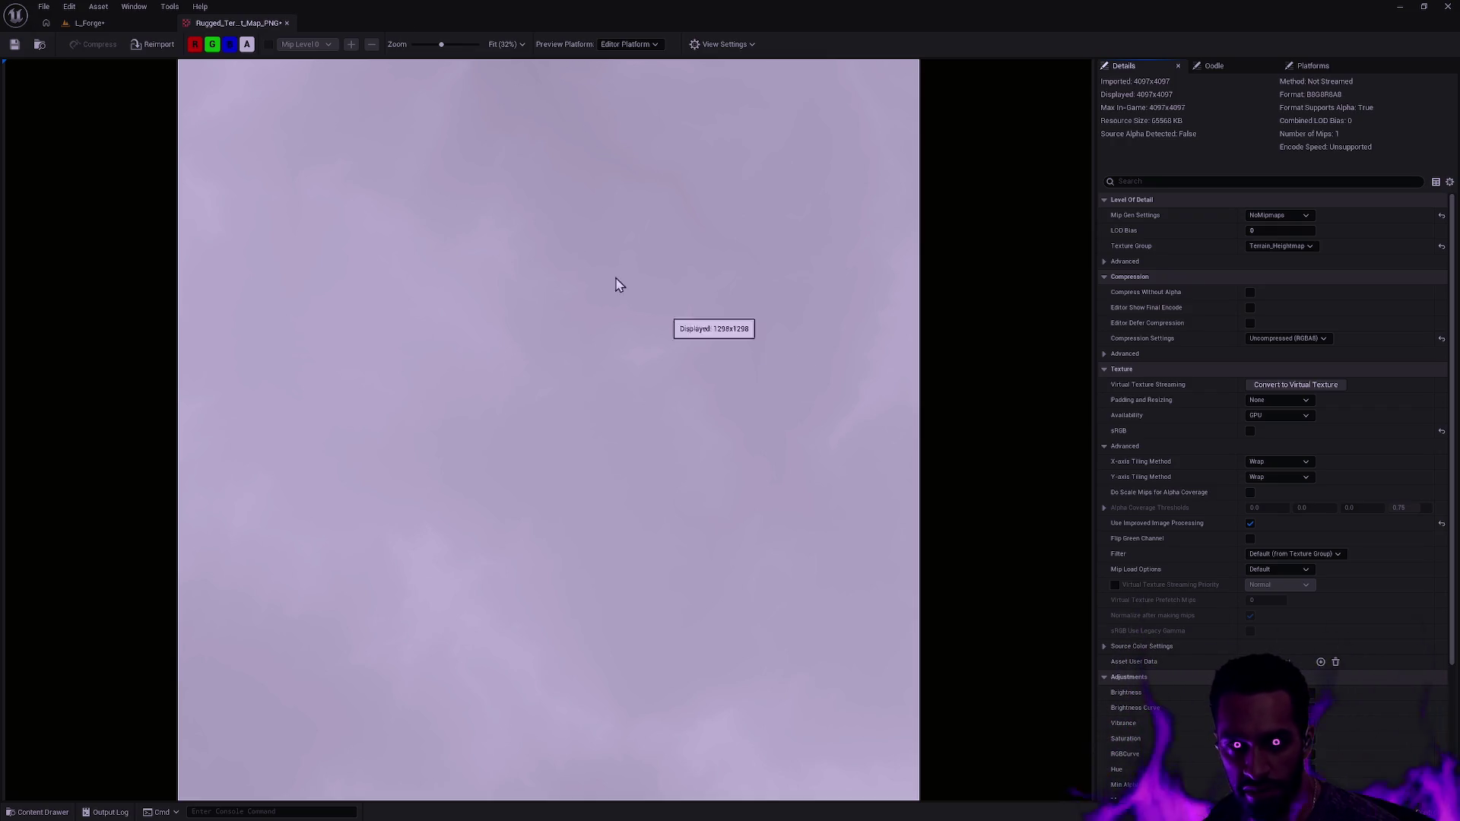
key(ctrl+s)
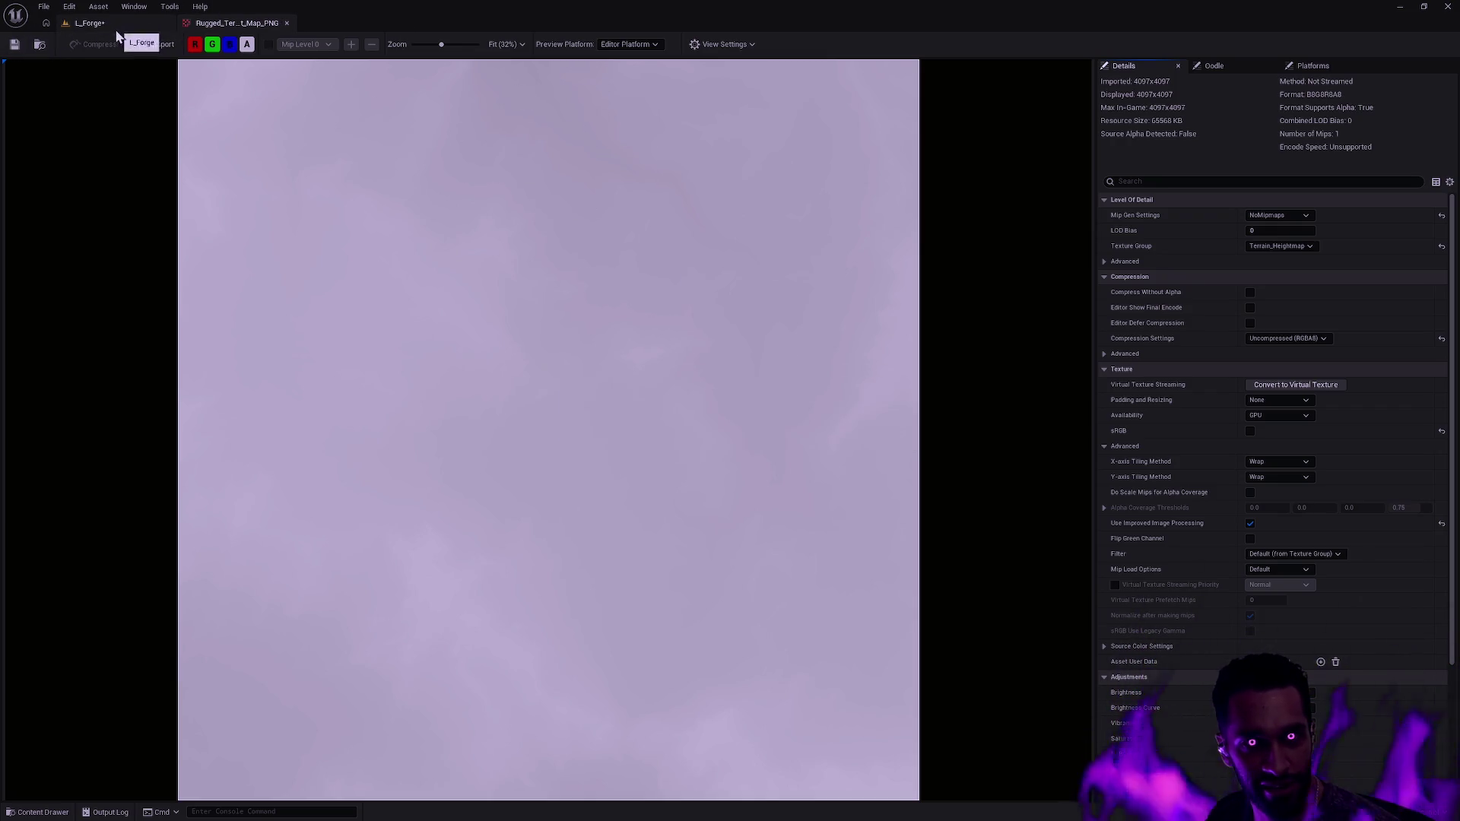
- Exit Landscape mode in L_Forge and delete the Landscape actor
click(116, 29)
drag(662, 328, 668, 404)
key(shift+1)
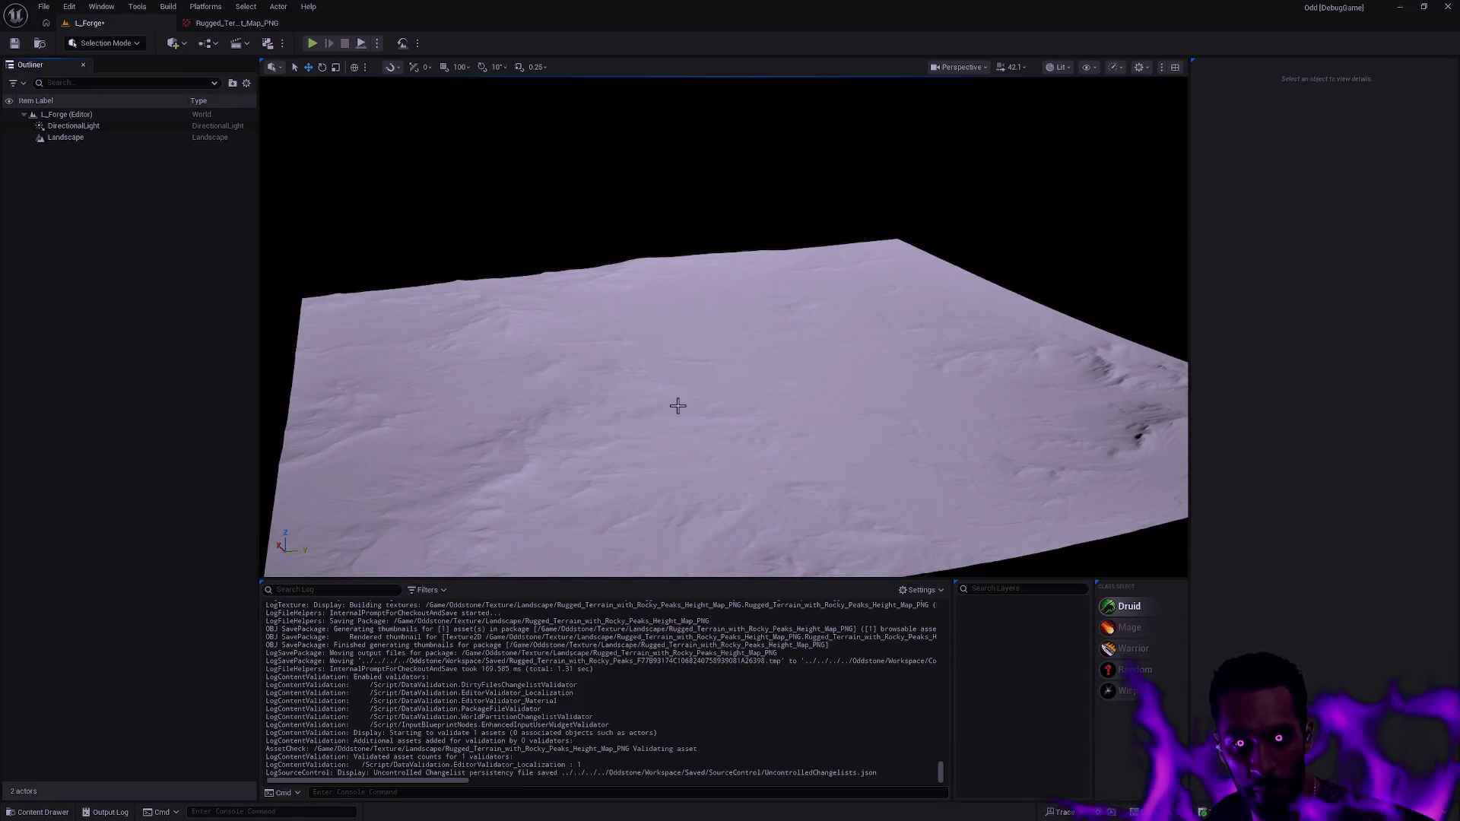
click(677, 406)
key(Delete)
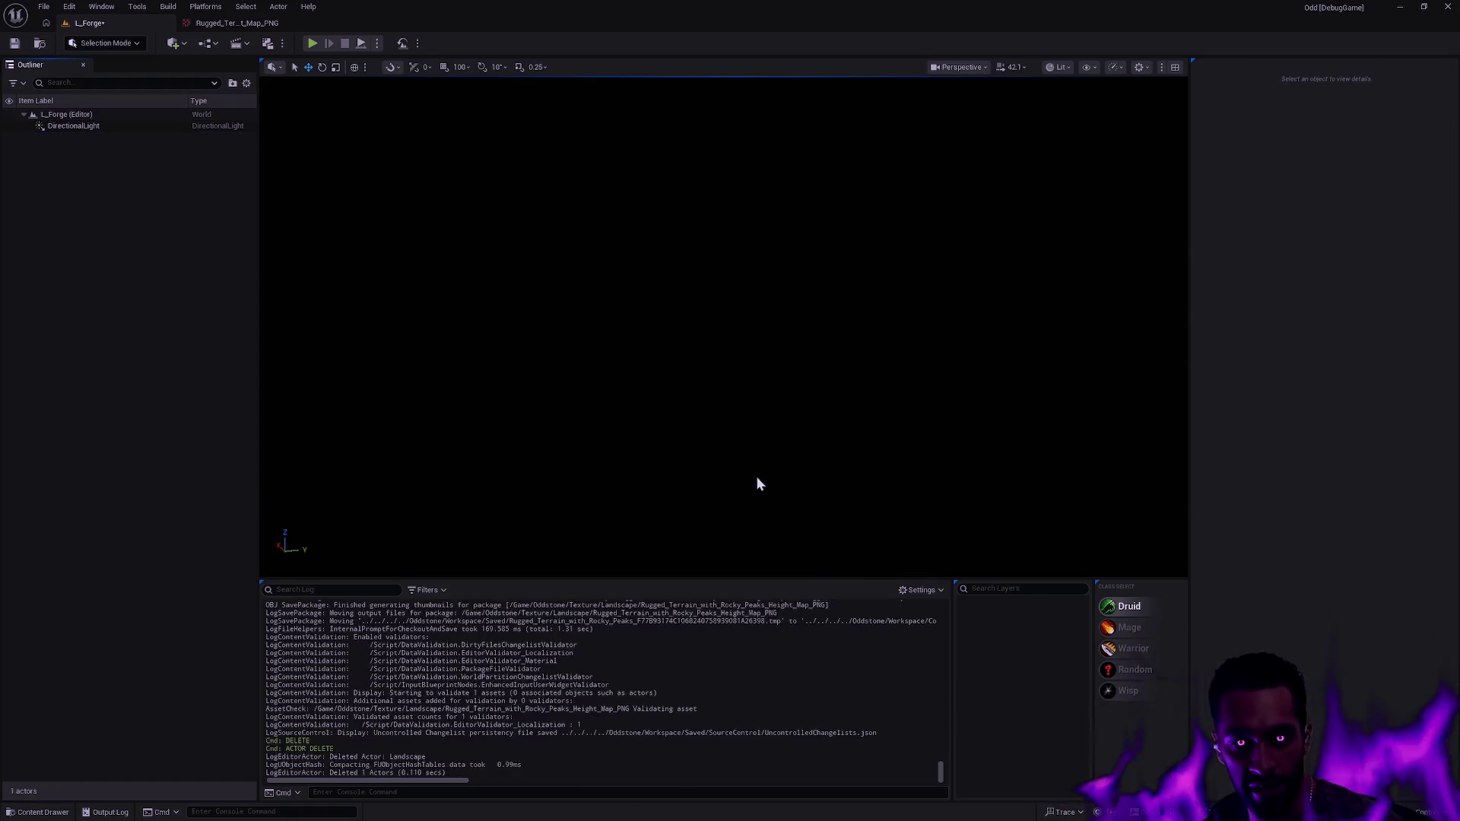
- Force-delete the rugged terrain height map texture asset from the Content Drawer
key(ctrl+space)
click(281, 570)
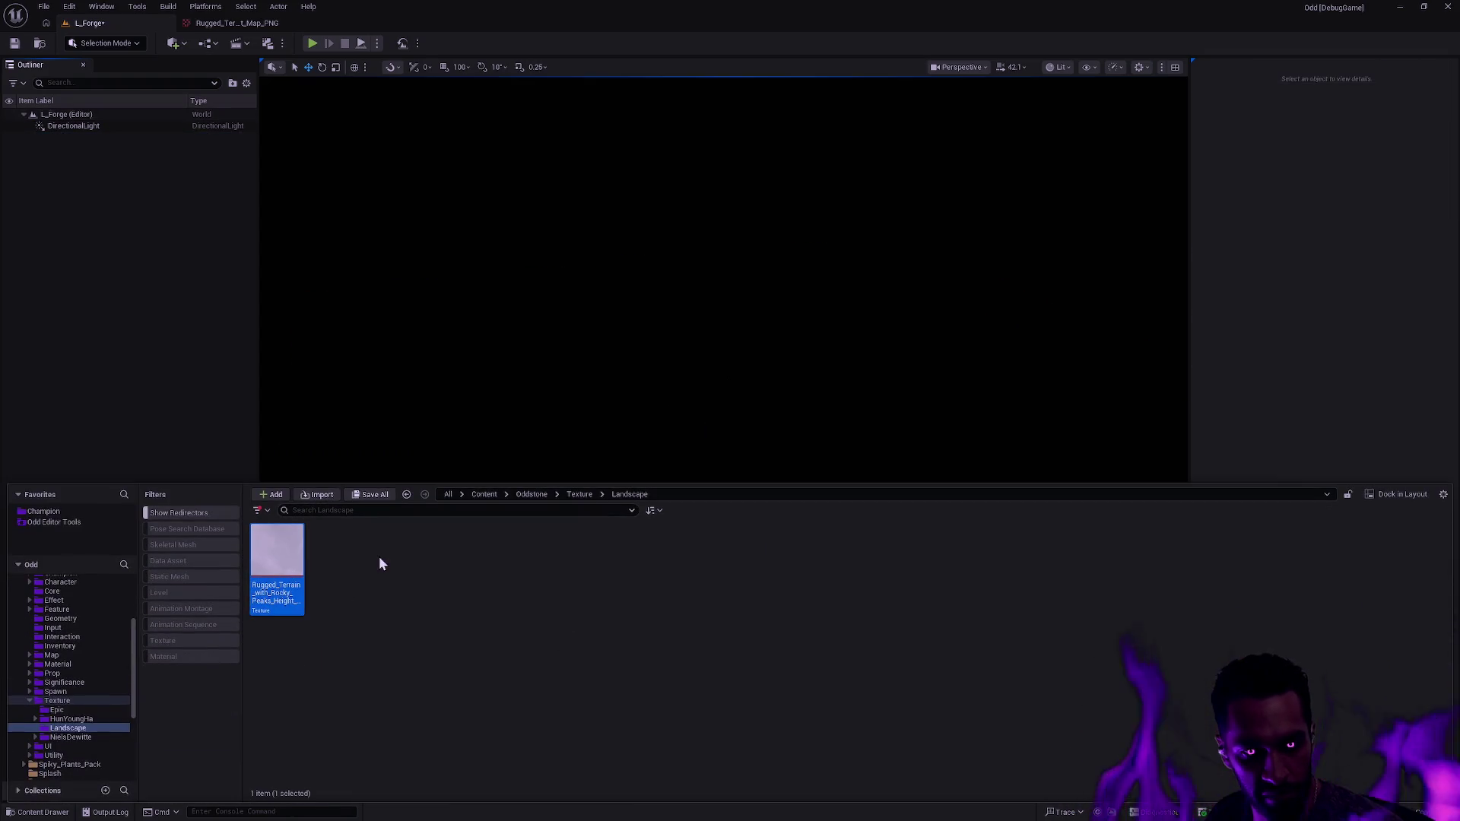
key(Delete)
click(655, 604)
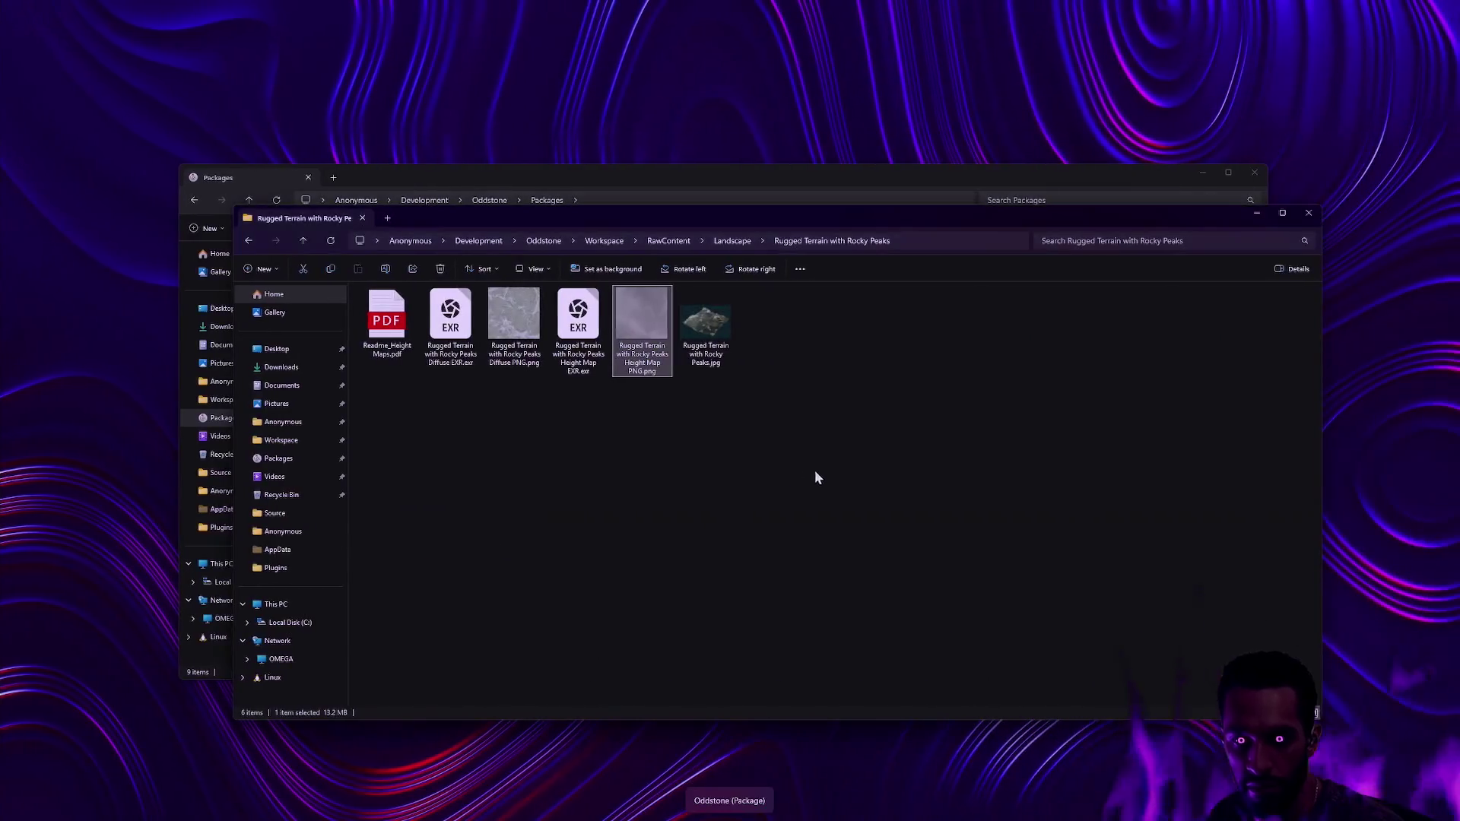
- Open the Rugged Terrain Height Map PNG with Adobe Photoshop
right_click(648, 324)
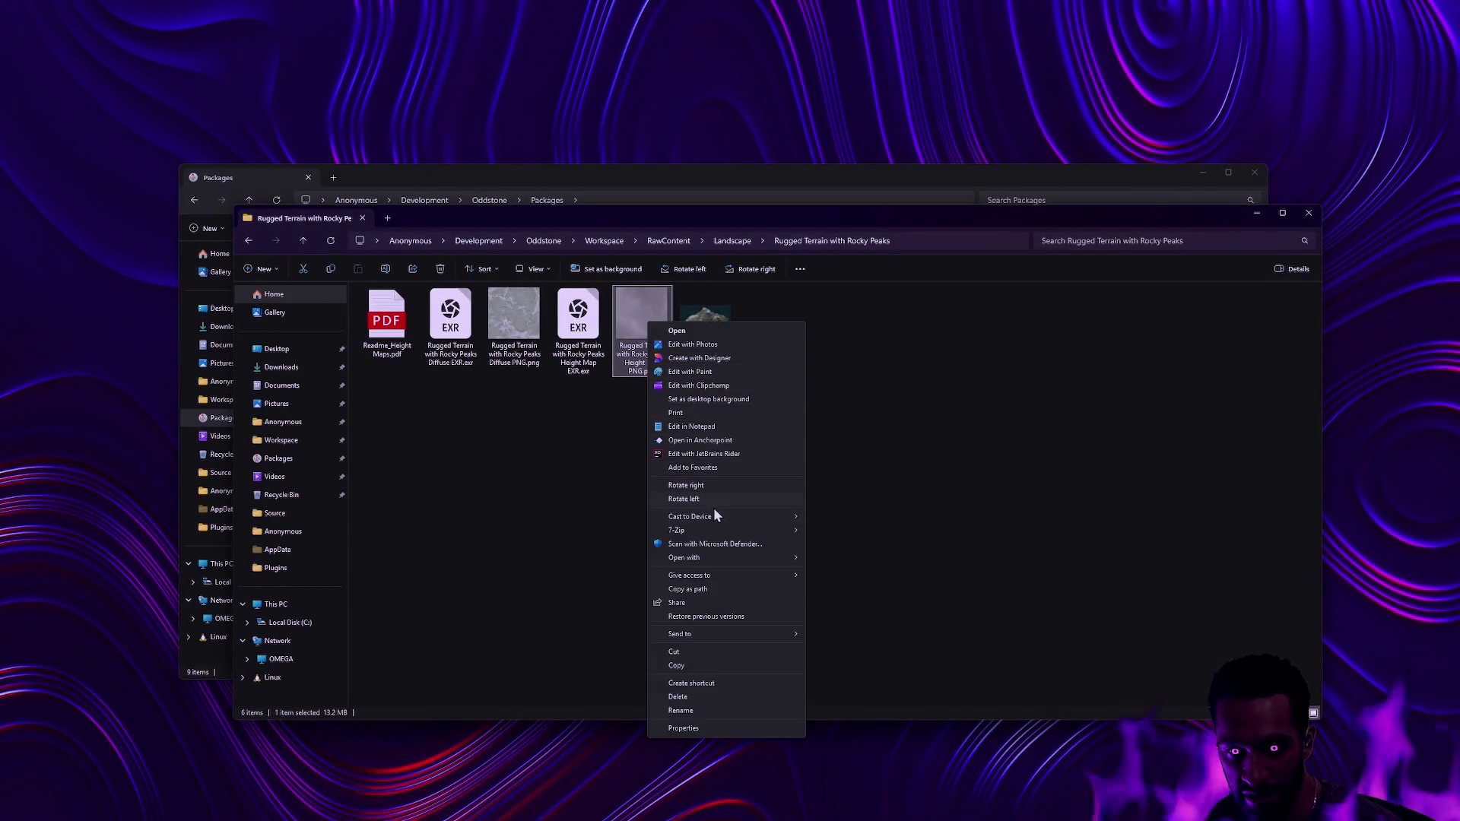
mouse_move(727, 562)
click(852, 572)
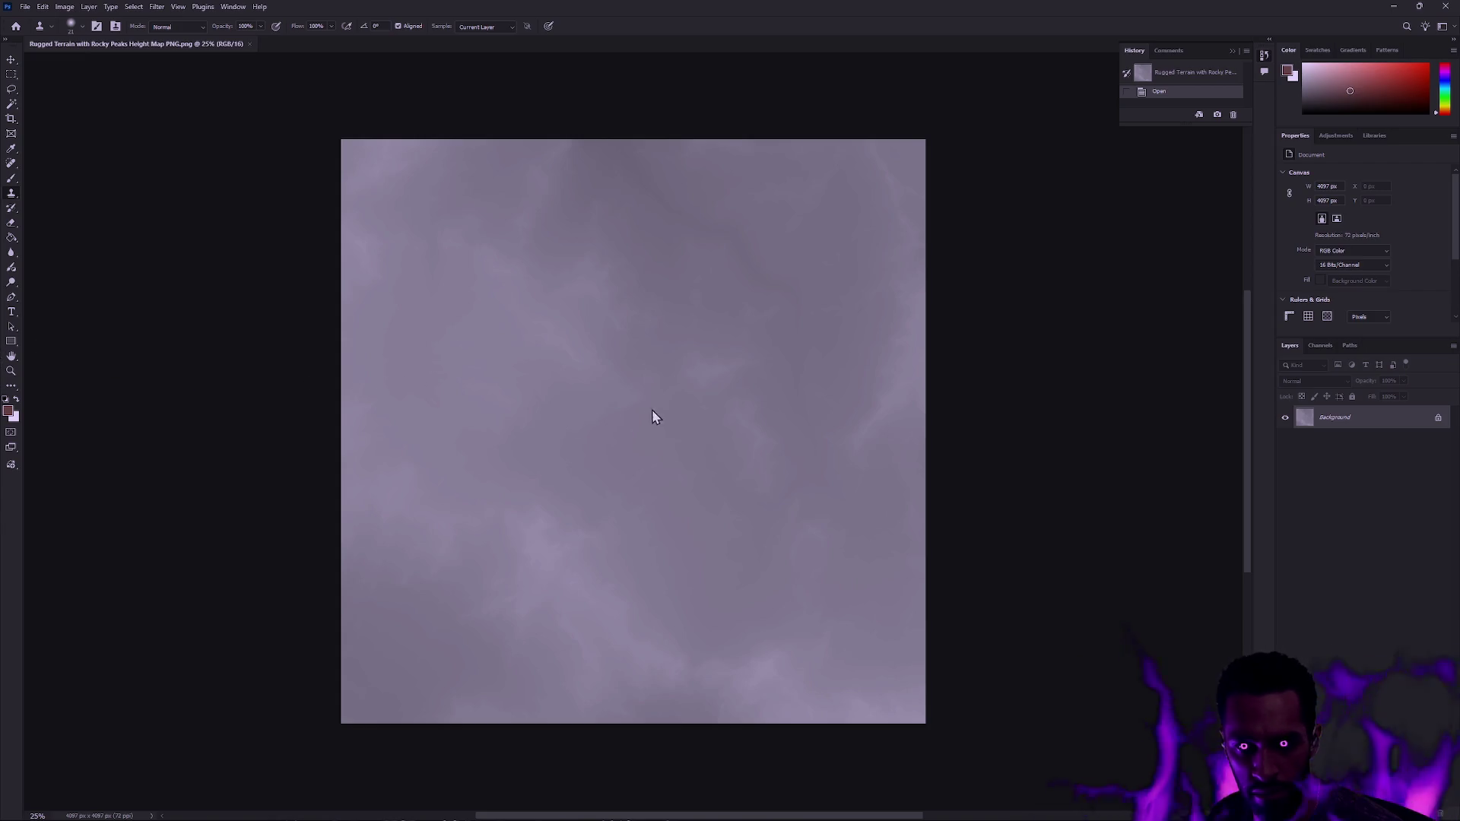
click(11, 371)
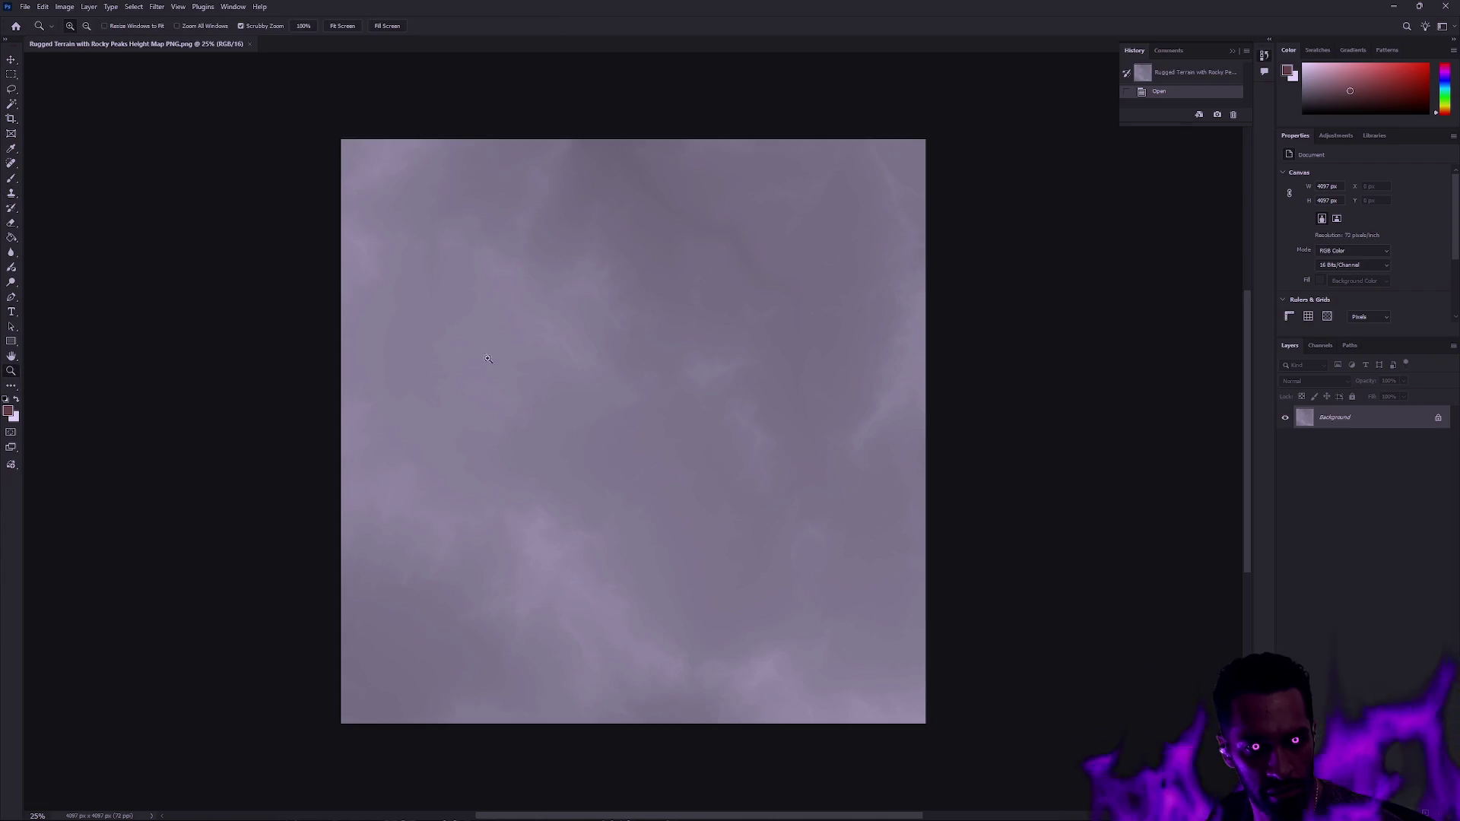
click(631, 366)
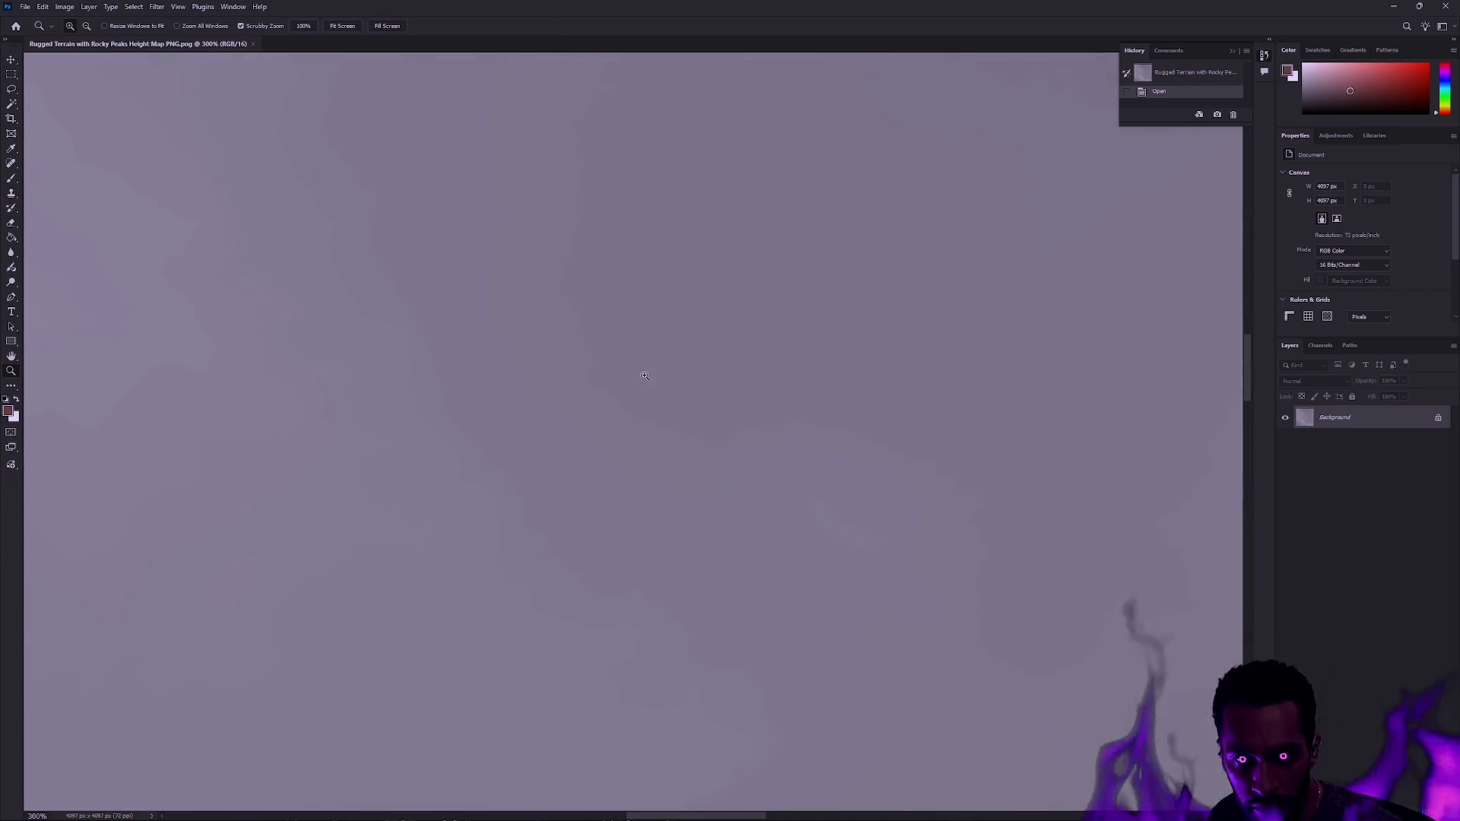
alt+click(637, 370)
alt+click(642, 374)
alt+click(644, 375)
alt+click(645, 376)
alt+click(645, 375)
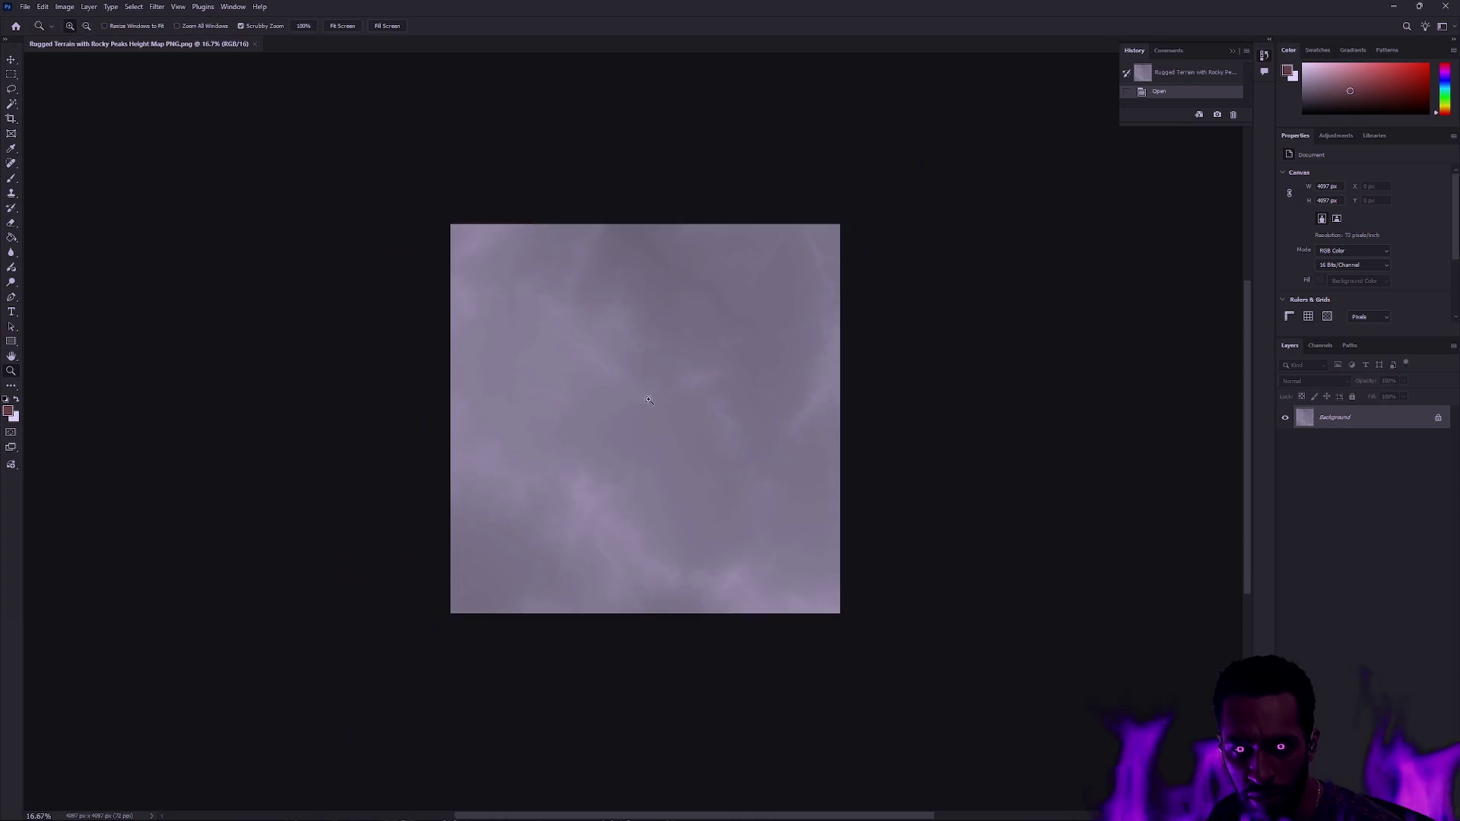
click(647, 387)
click(649, 399)
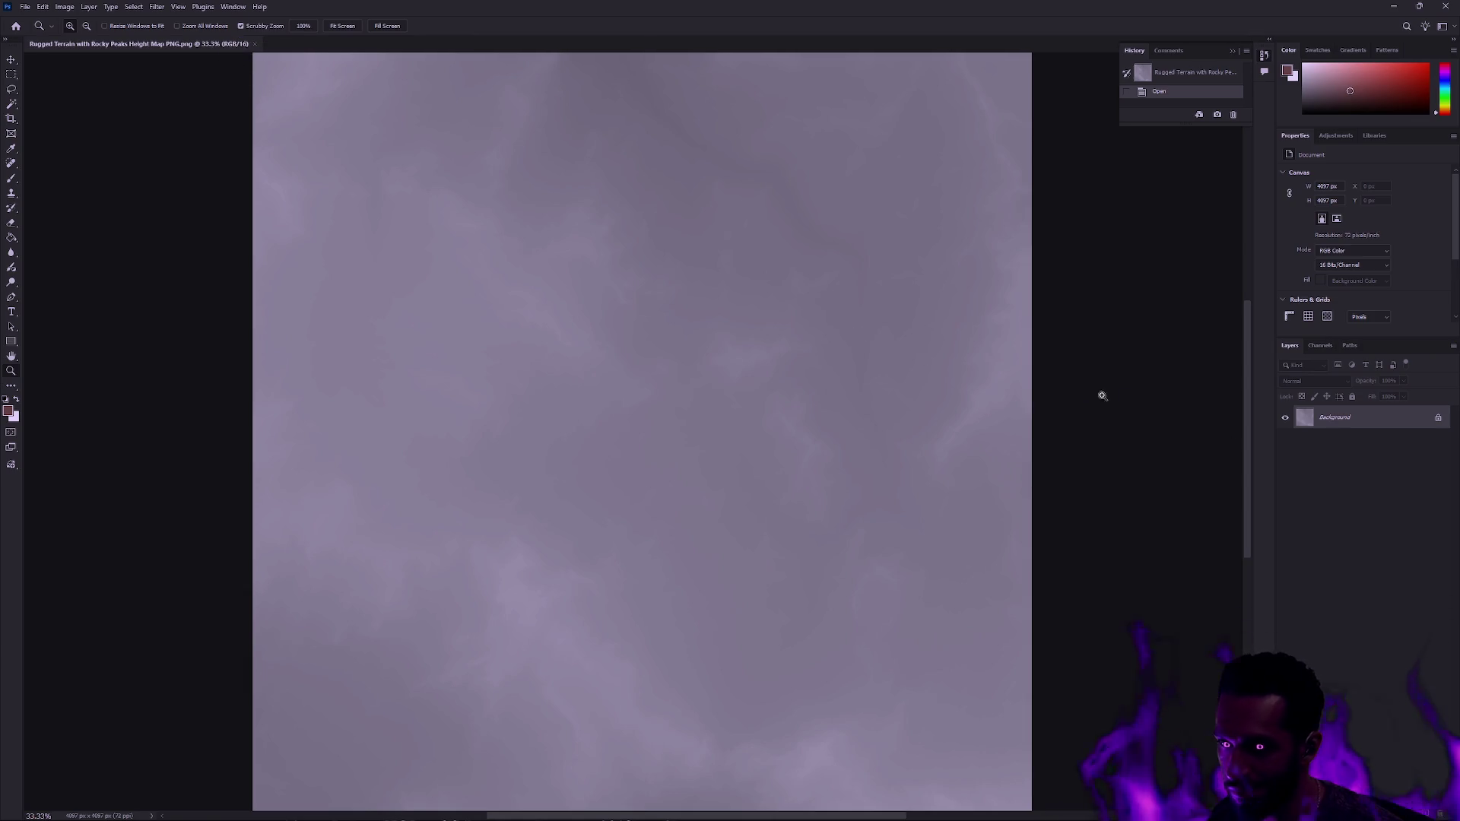
key(ctrl+l)
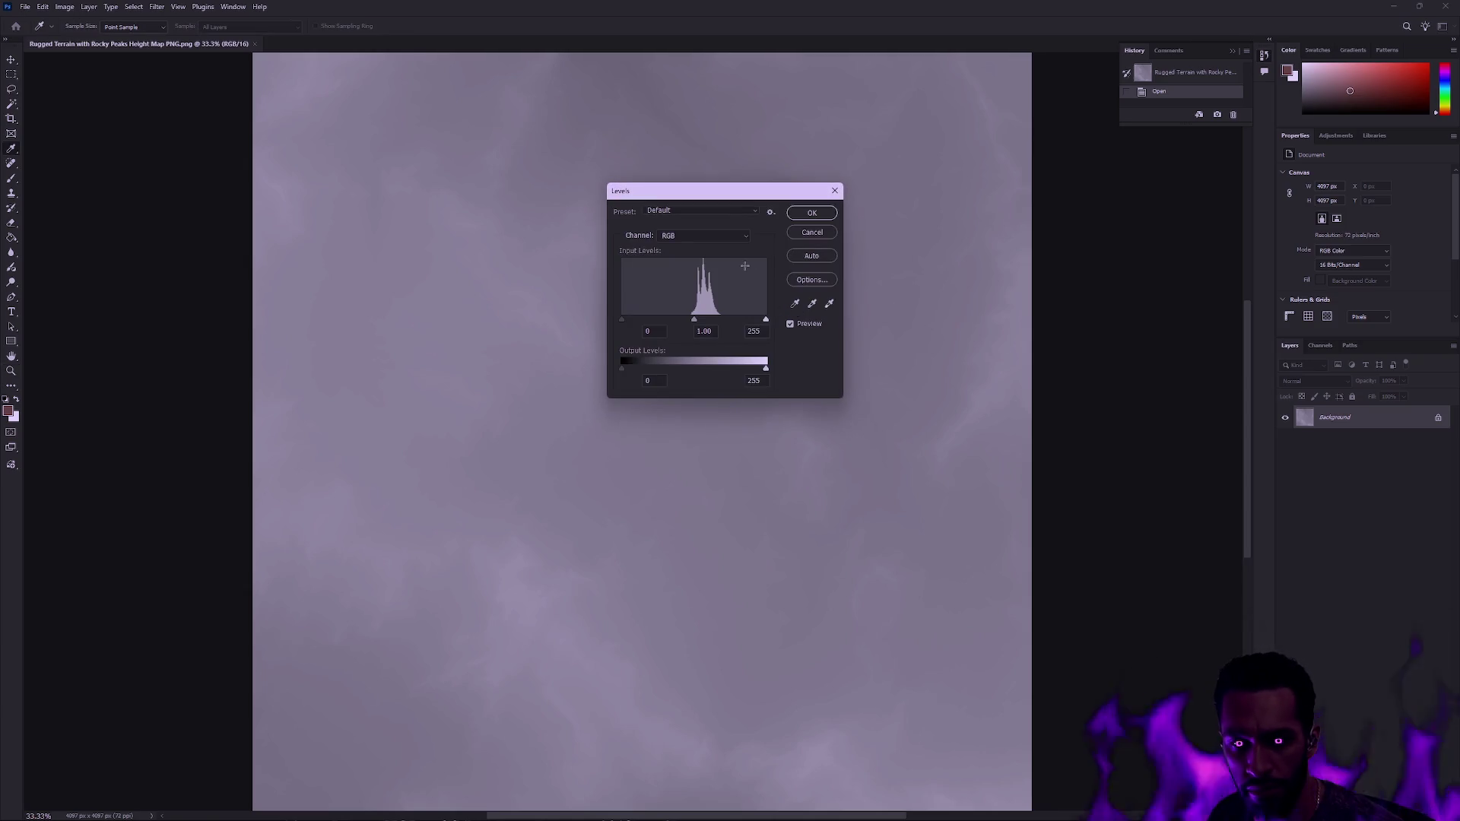
- Try out black-point and midtone changes in Levels, then discard the trial adjustment
mouse_move(620, 320)
mouse_down()
mouse_move(663, 314)
mouse_move(596, 318)
mouse_up()
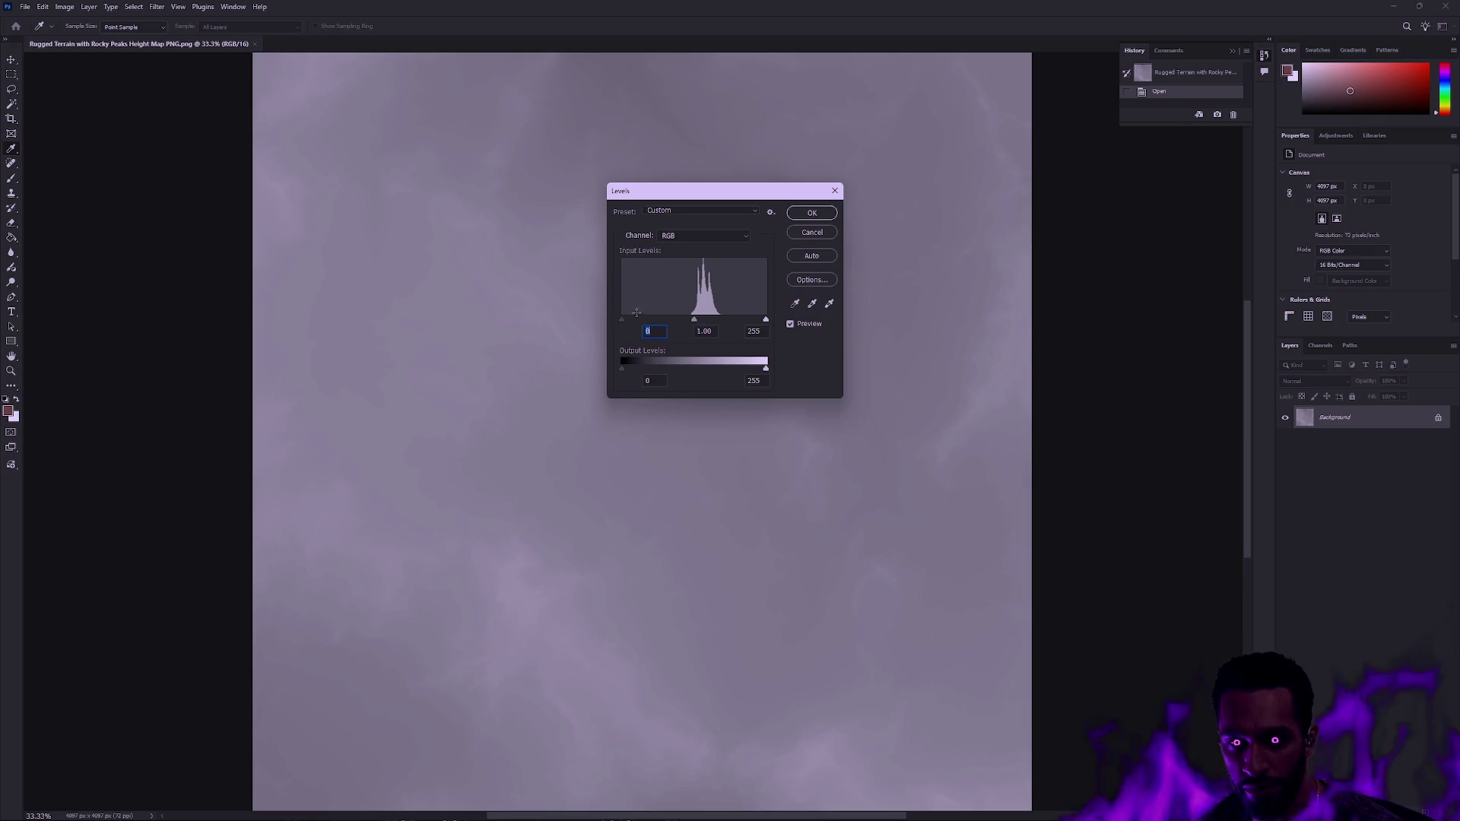
mouse_move(623, 317)
mouse_down()
mouse_move(658, 314)
mouse_move(599, 313)
mouse_up()
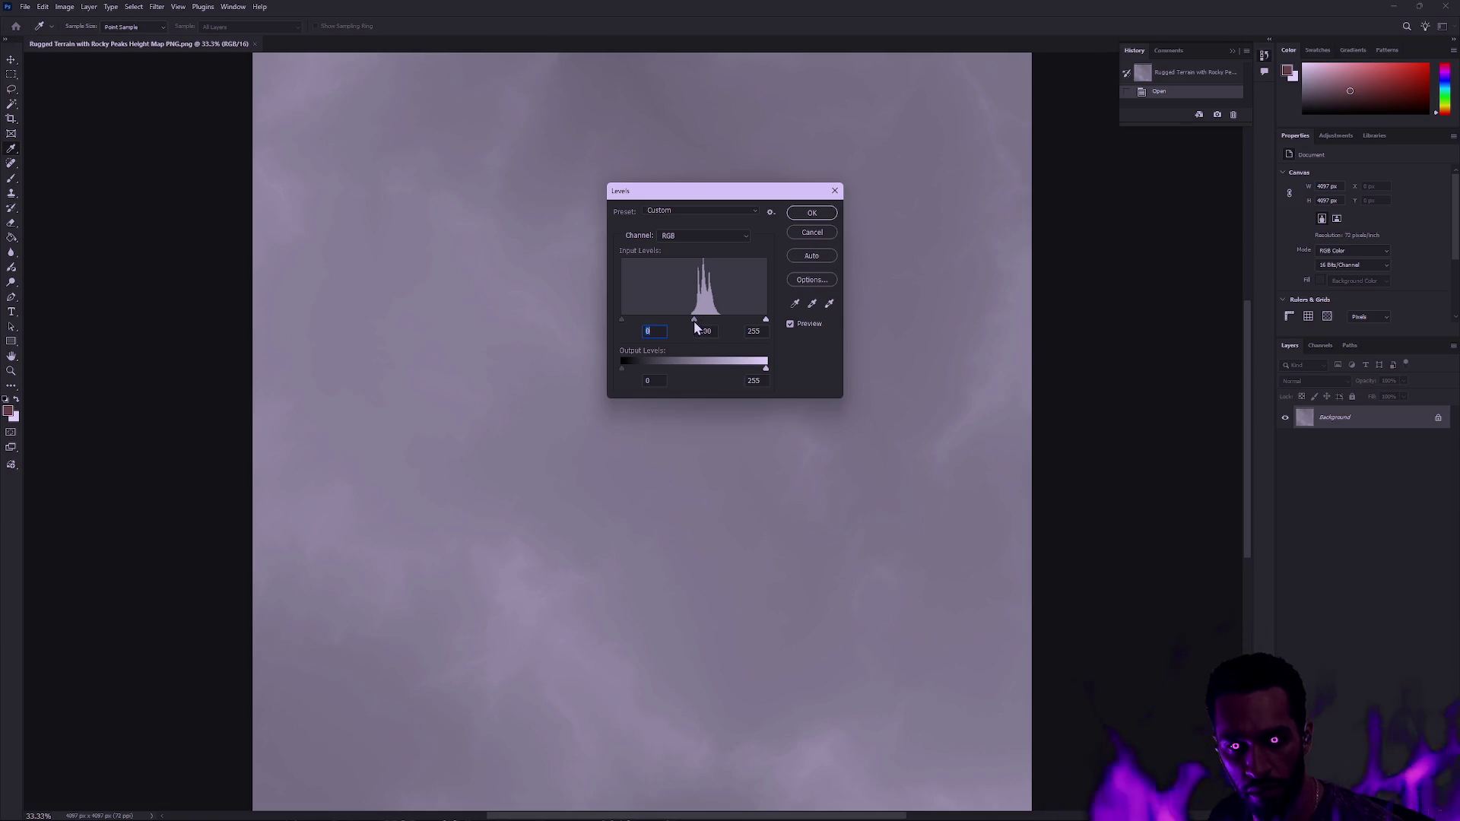
drag(693, 319, 685, 319)
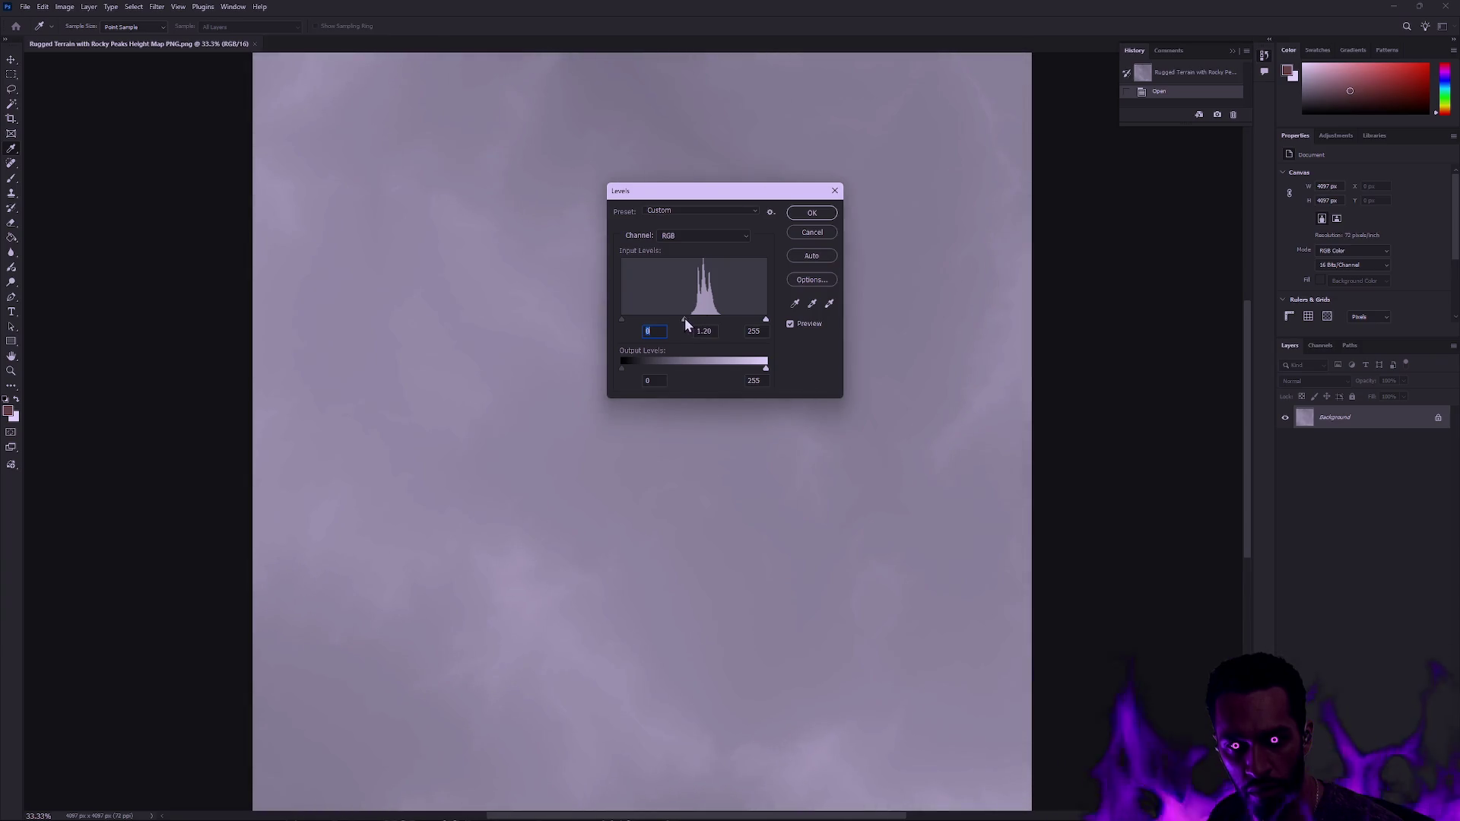
click(809, 233)
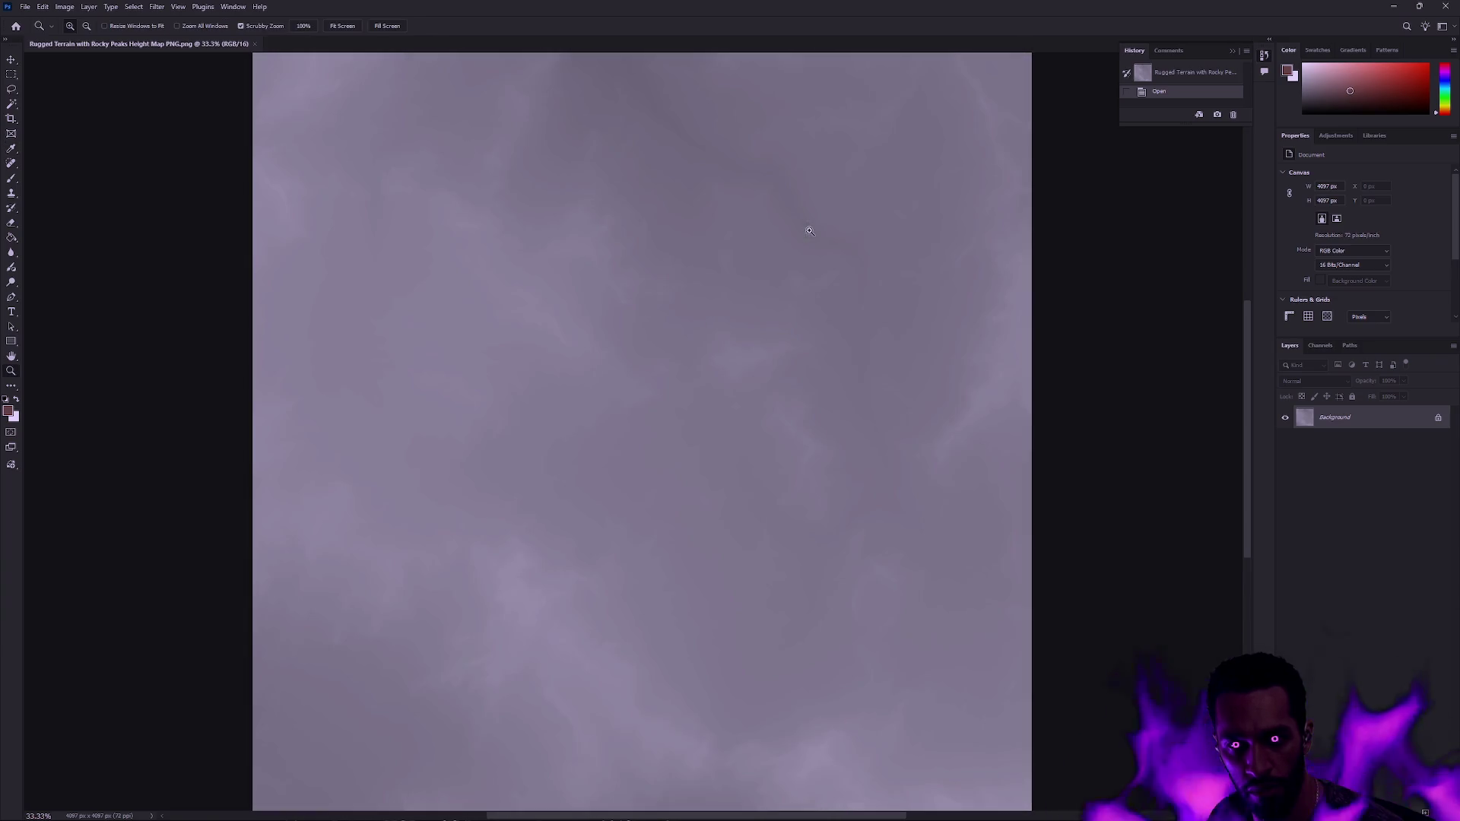
- Apply Levels with the black point near 119 and white point near 181
key(ctrl+l)
drag(621, 319, 652, 319)
drag(766, 320, 745, 317)
mouse_move(652, 318)
mouse_down()
mouse_move(696, 308)
mouse_move(687, 323)
mouse_up()
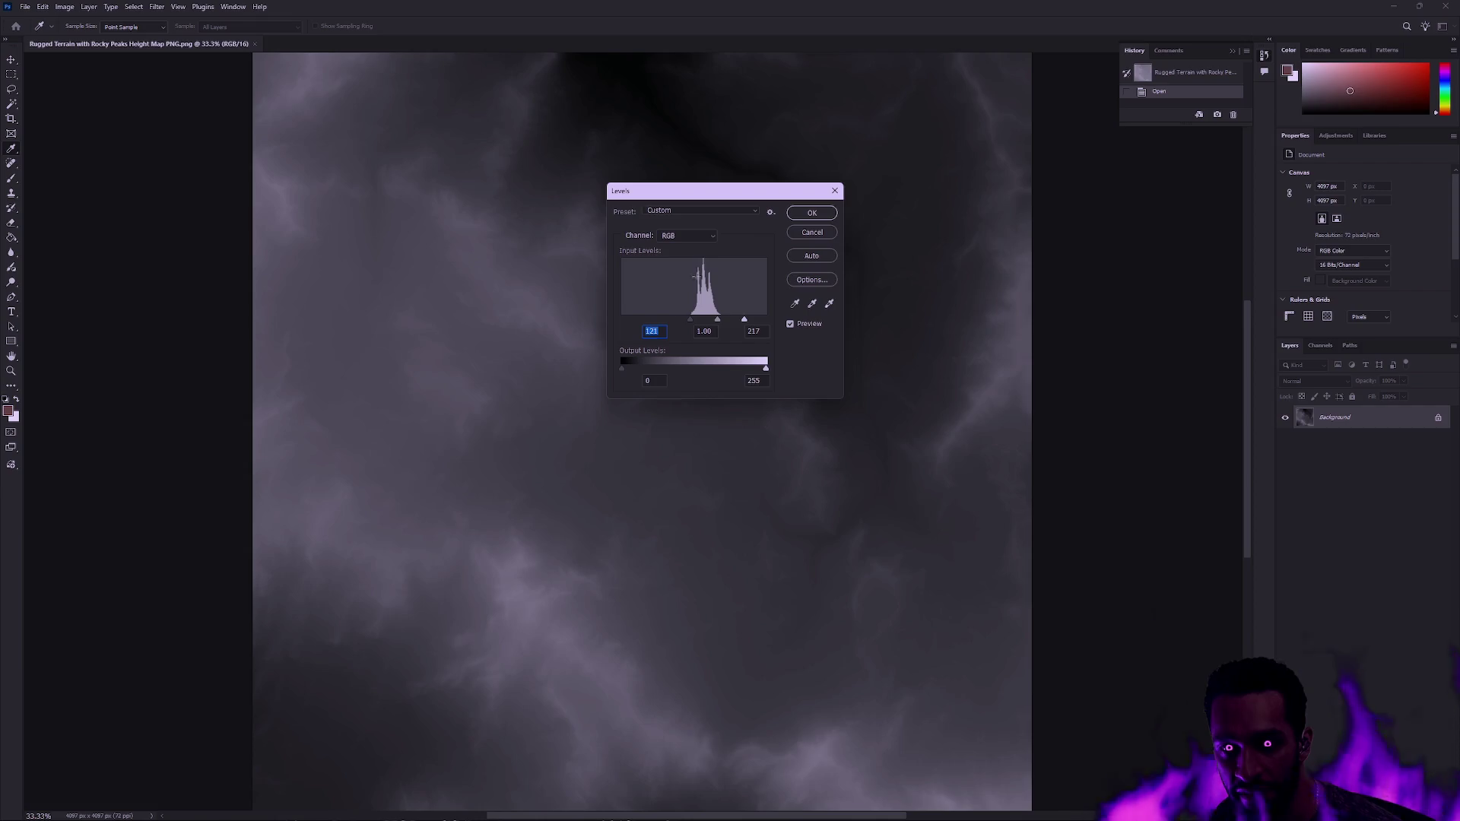
drag(694, 322, 724, 320)
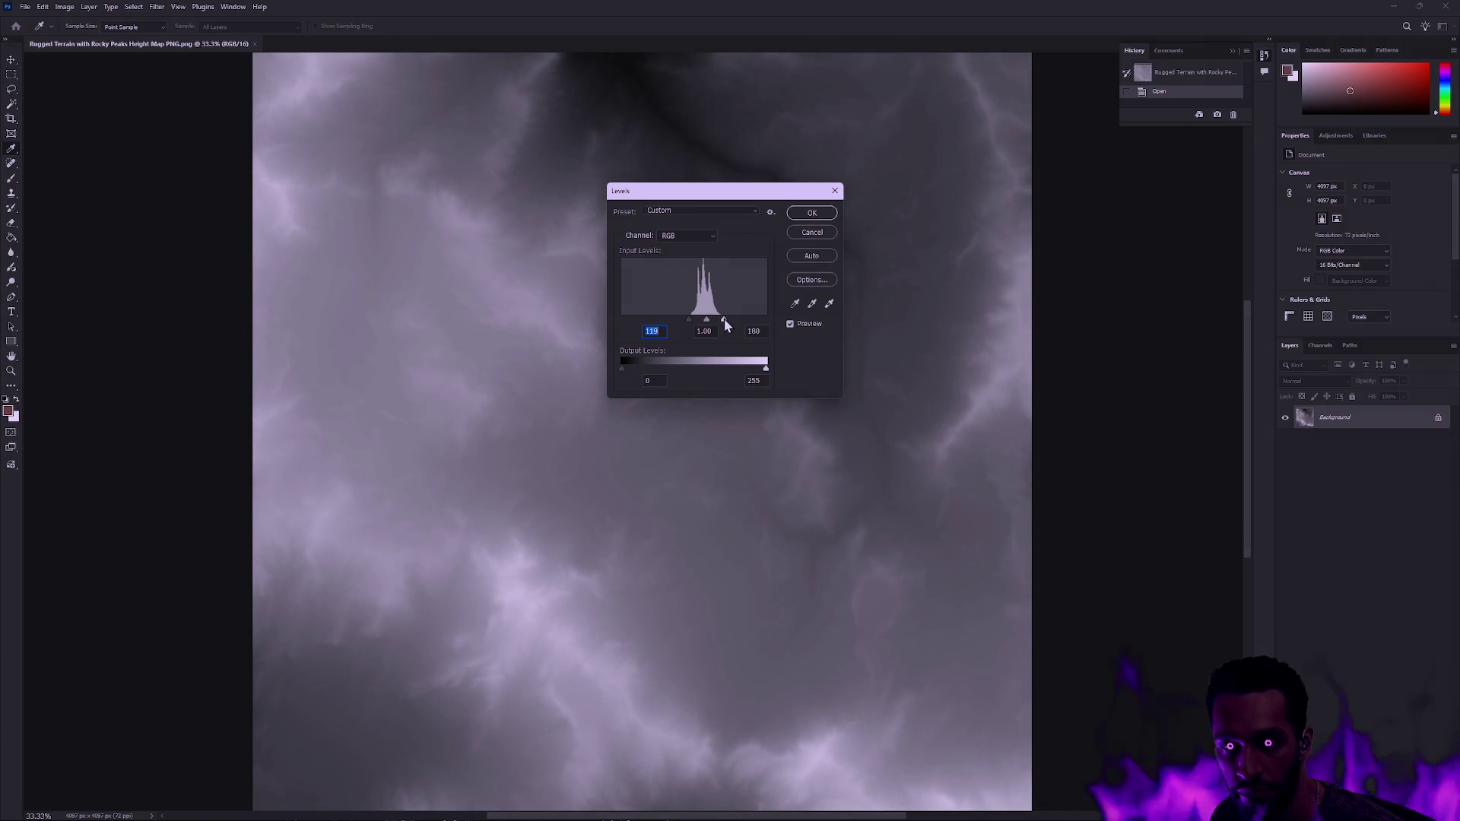
click(725, 321)
click(810, 214)
key(z)
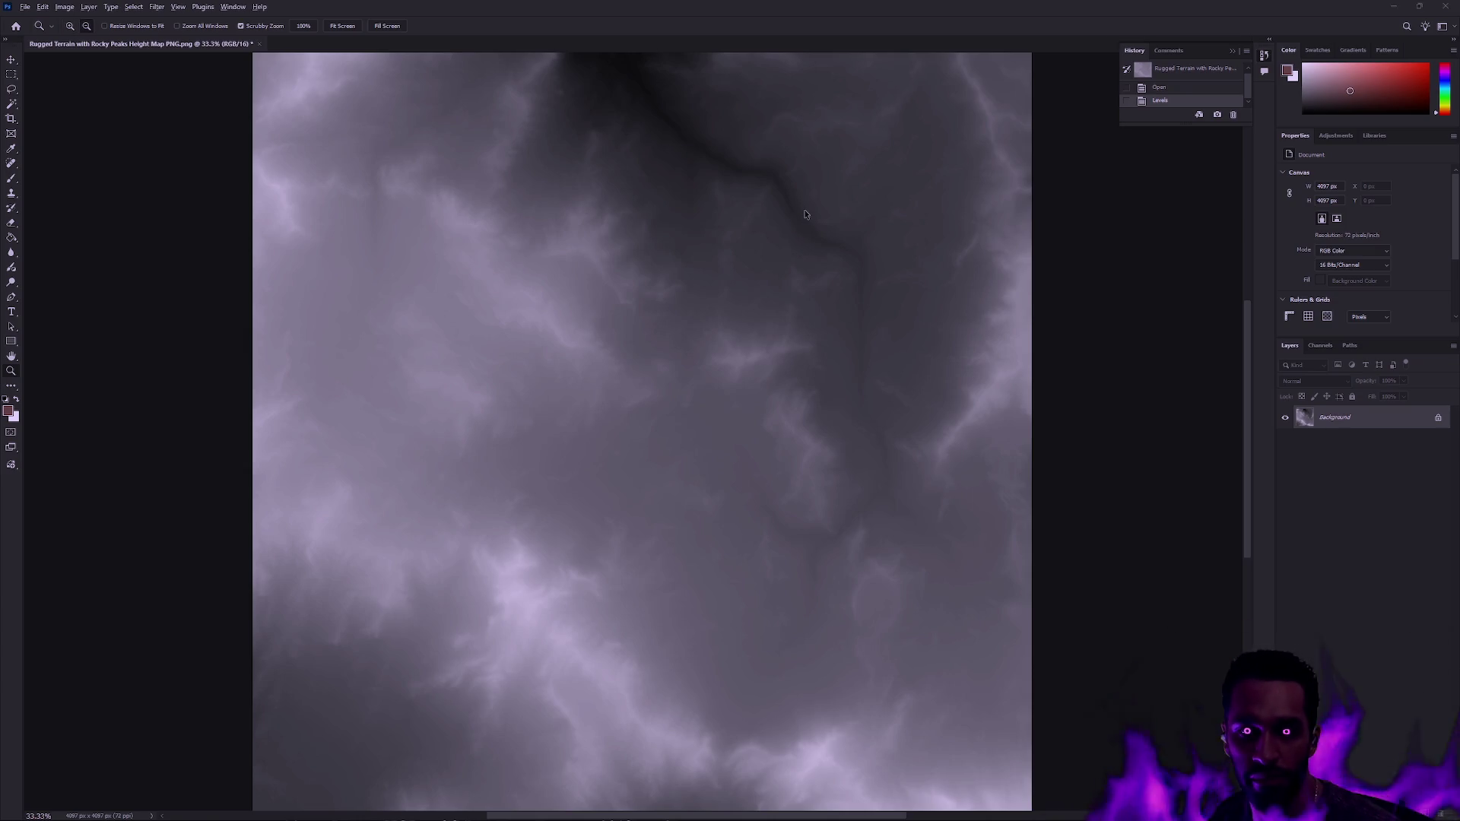
- Export the heightmap as a PNG with Save for Web, keeping the proposed file name
key(ctrl+alt+shift+s)
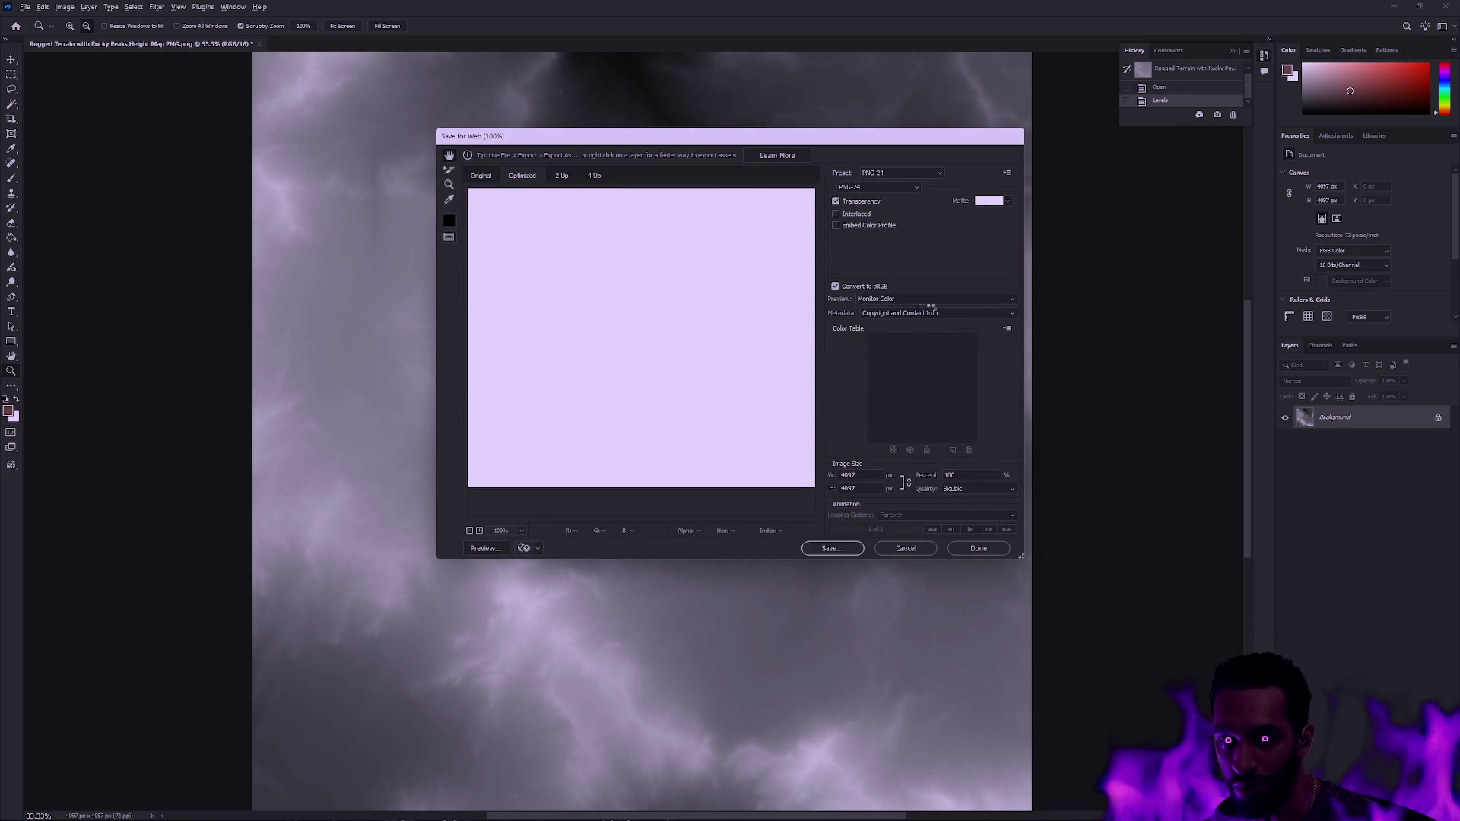
click(845, 550)
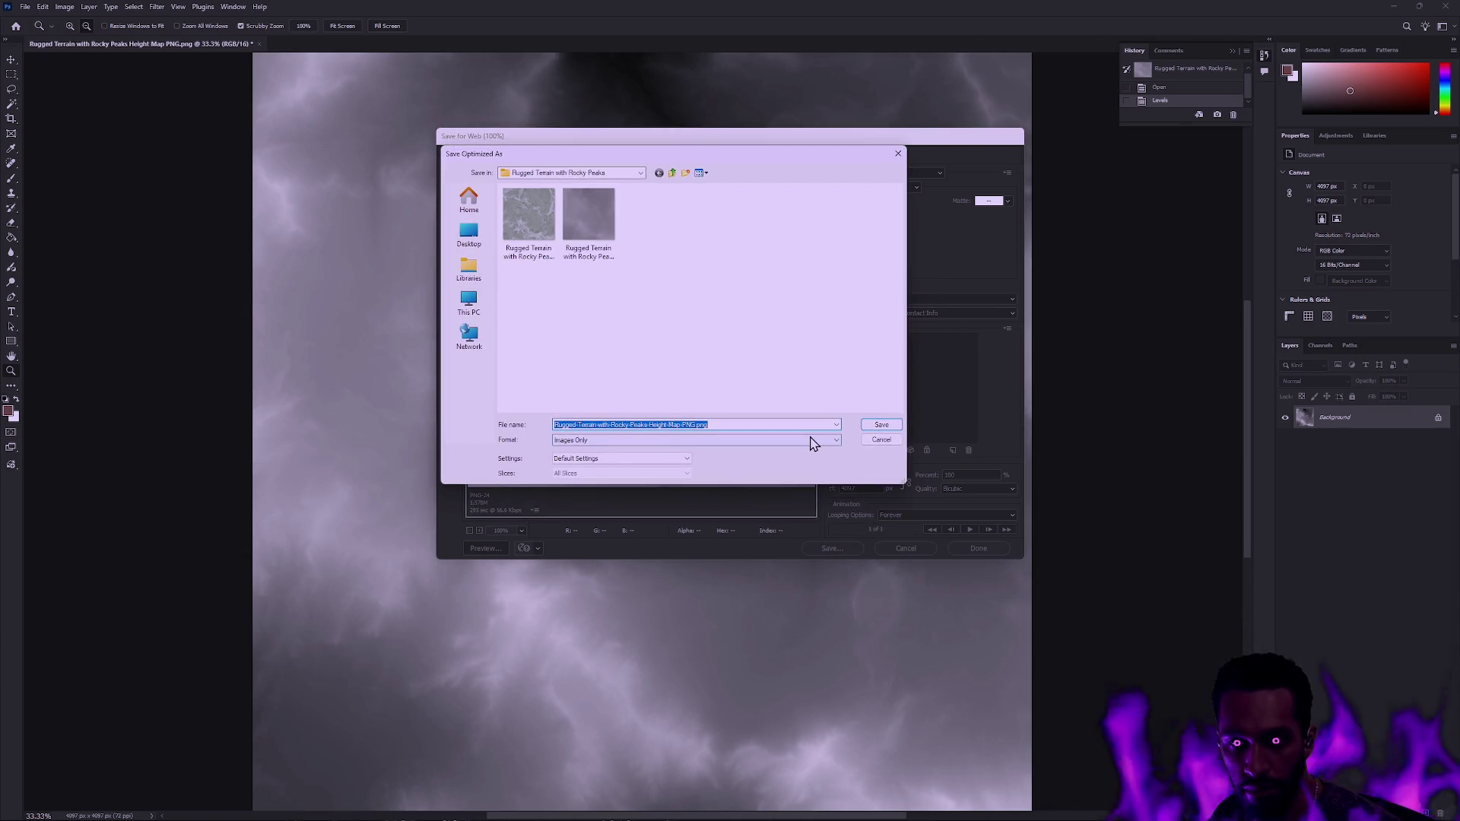
key(End)
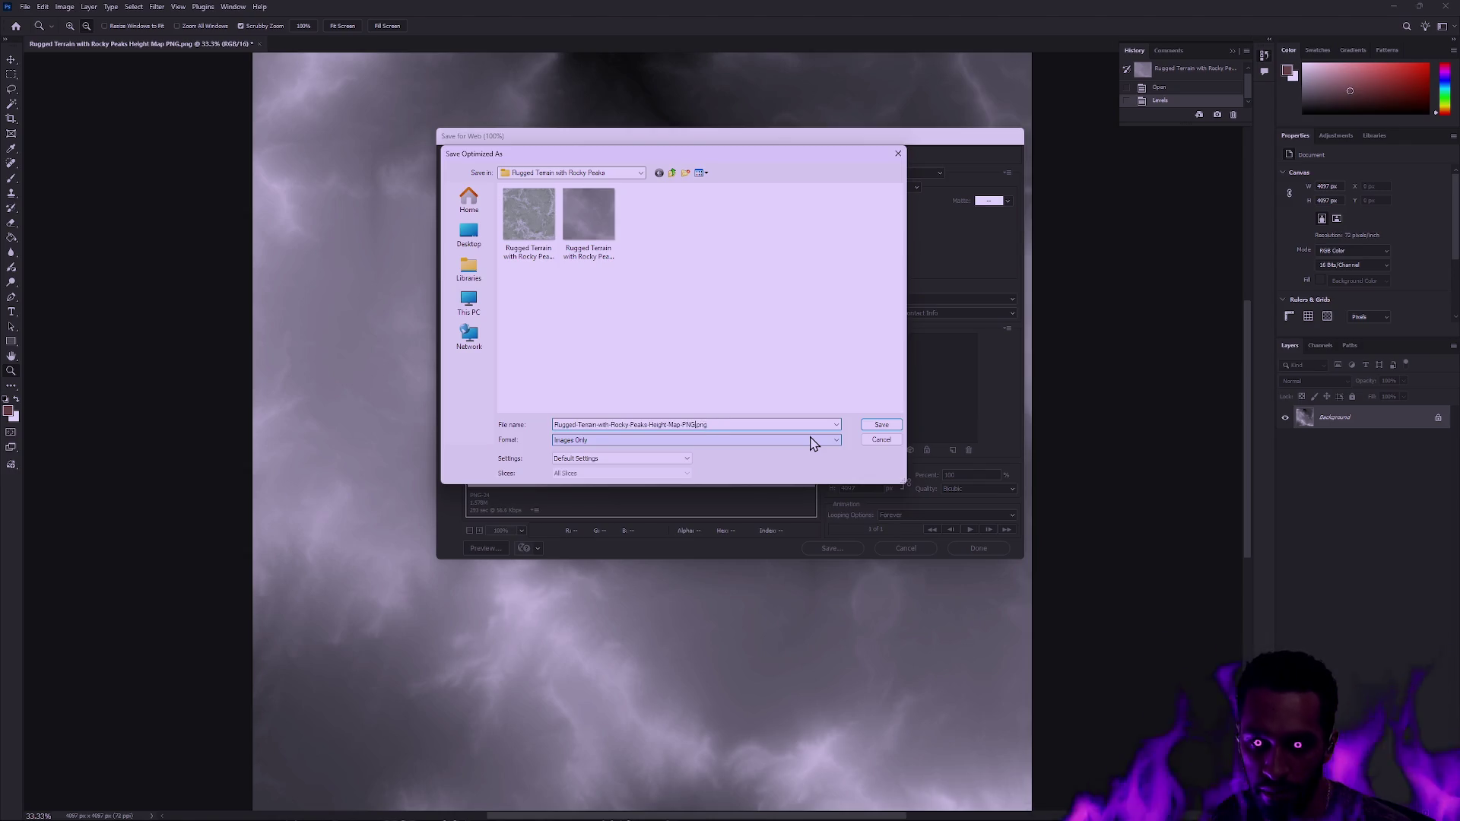
key(Return)
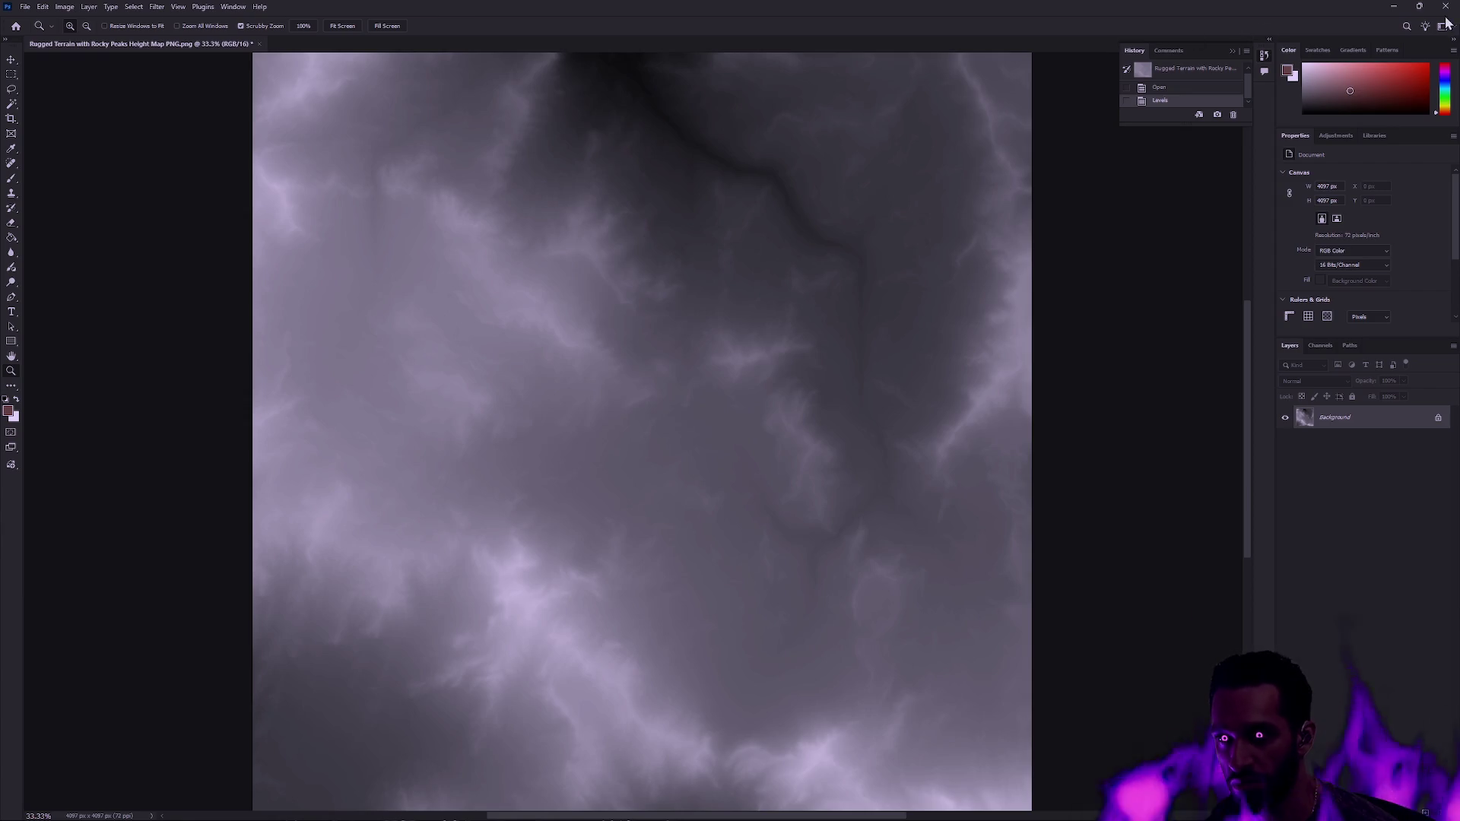
- Minimize Photoshop and bring the Unreal Editor with L_Forge to the front
click(1394, 12)
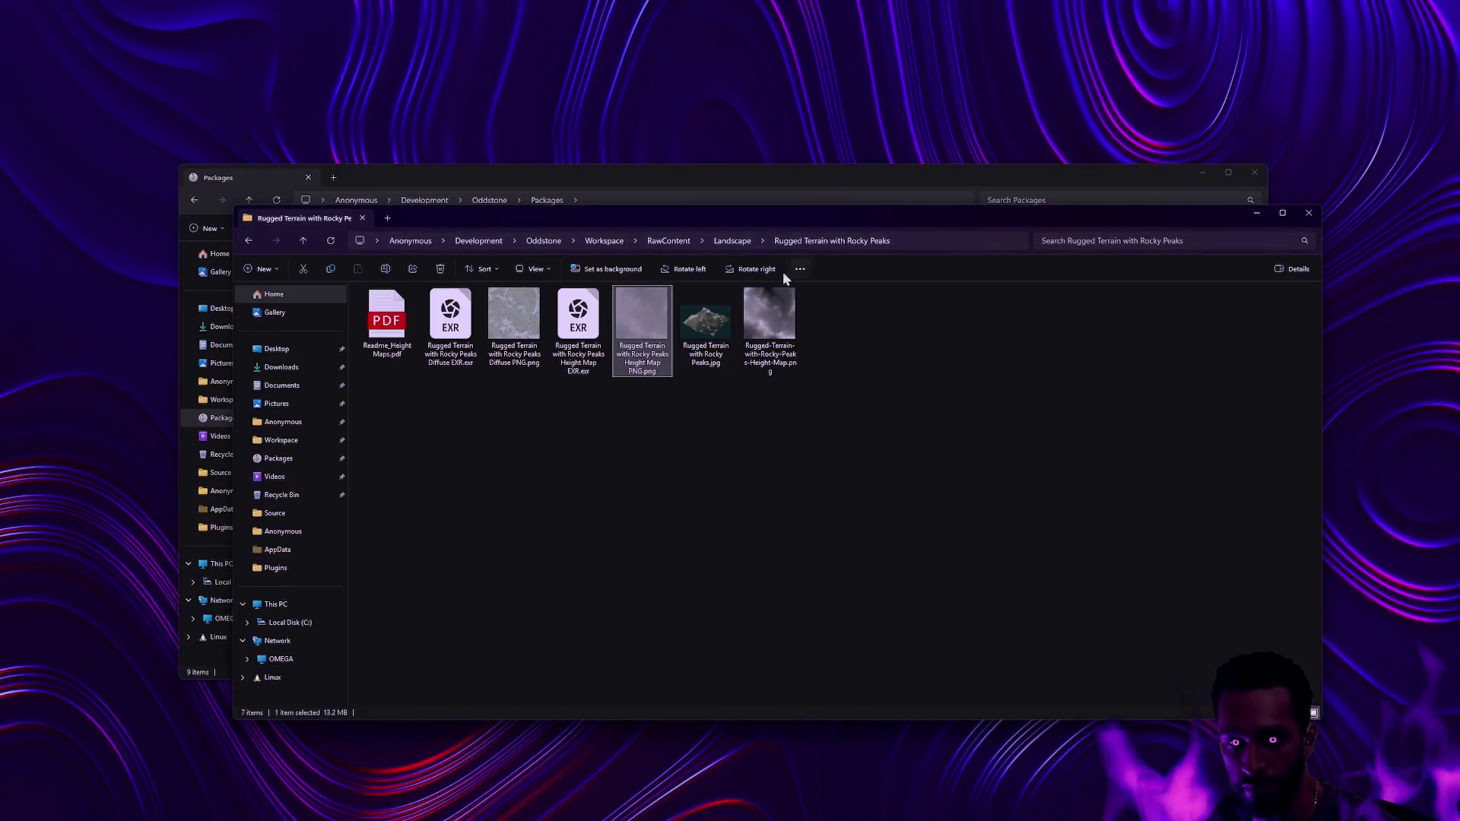
click(730, 812)
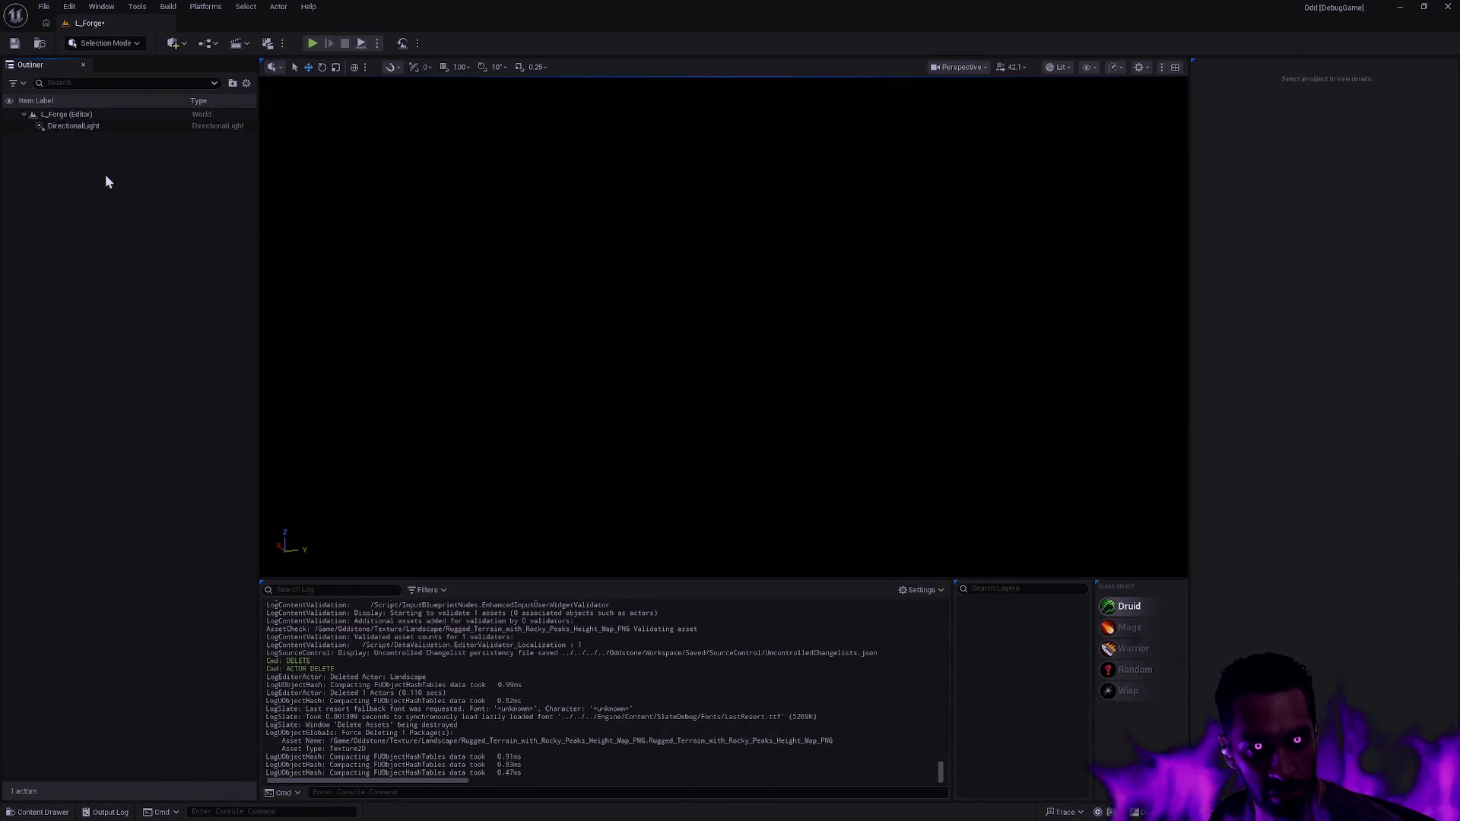
click(106, 43)
- Switch to Landscape Mode and pick the contrast-boosted heightmap PNG as the import file
click(122, 69)
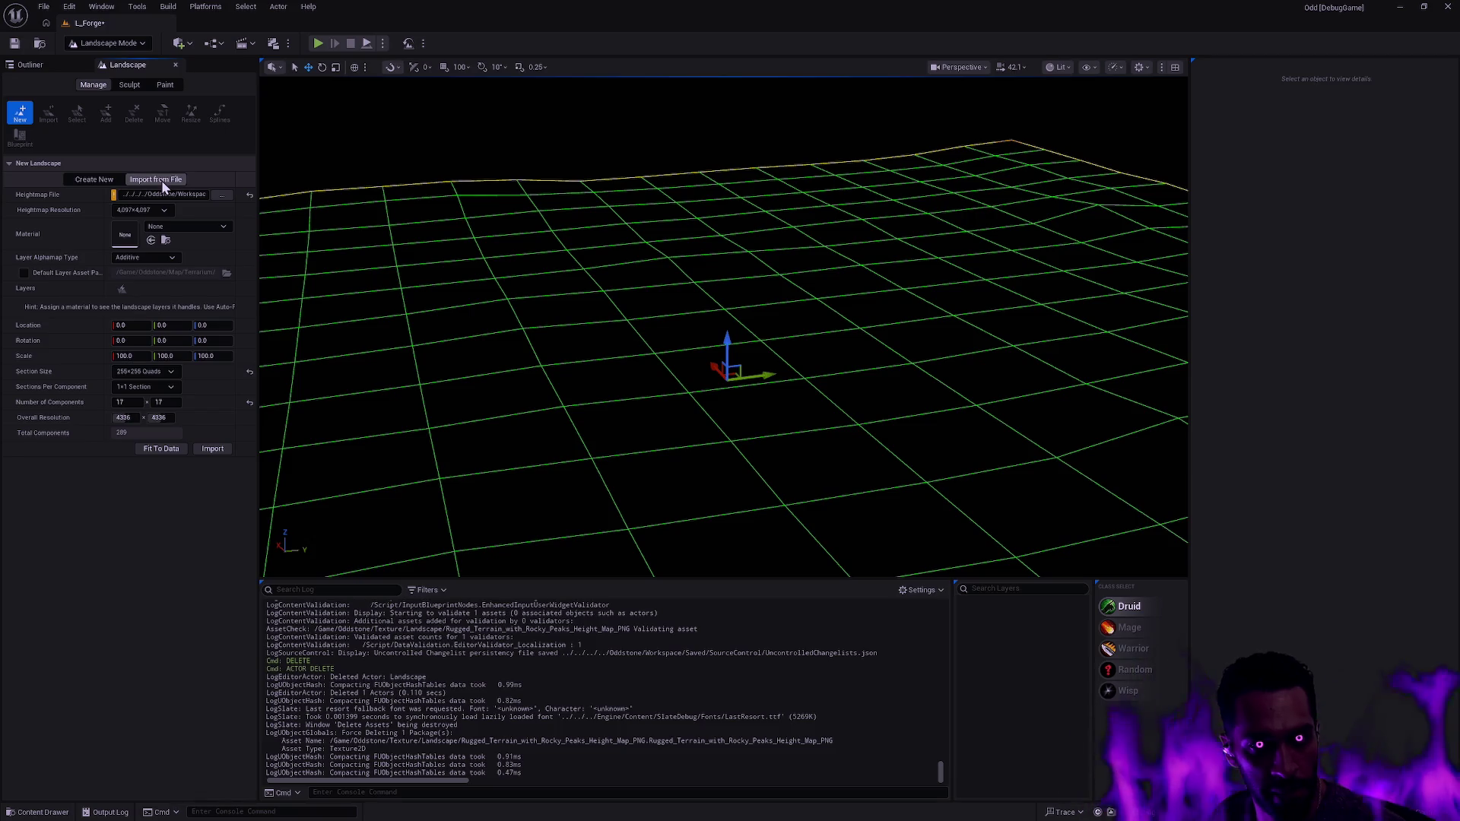
click(222, 194)
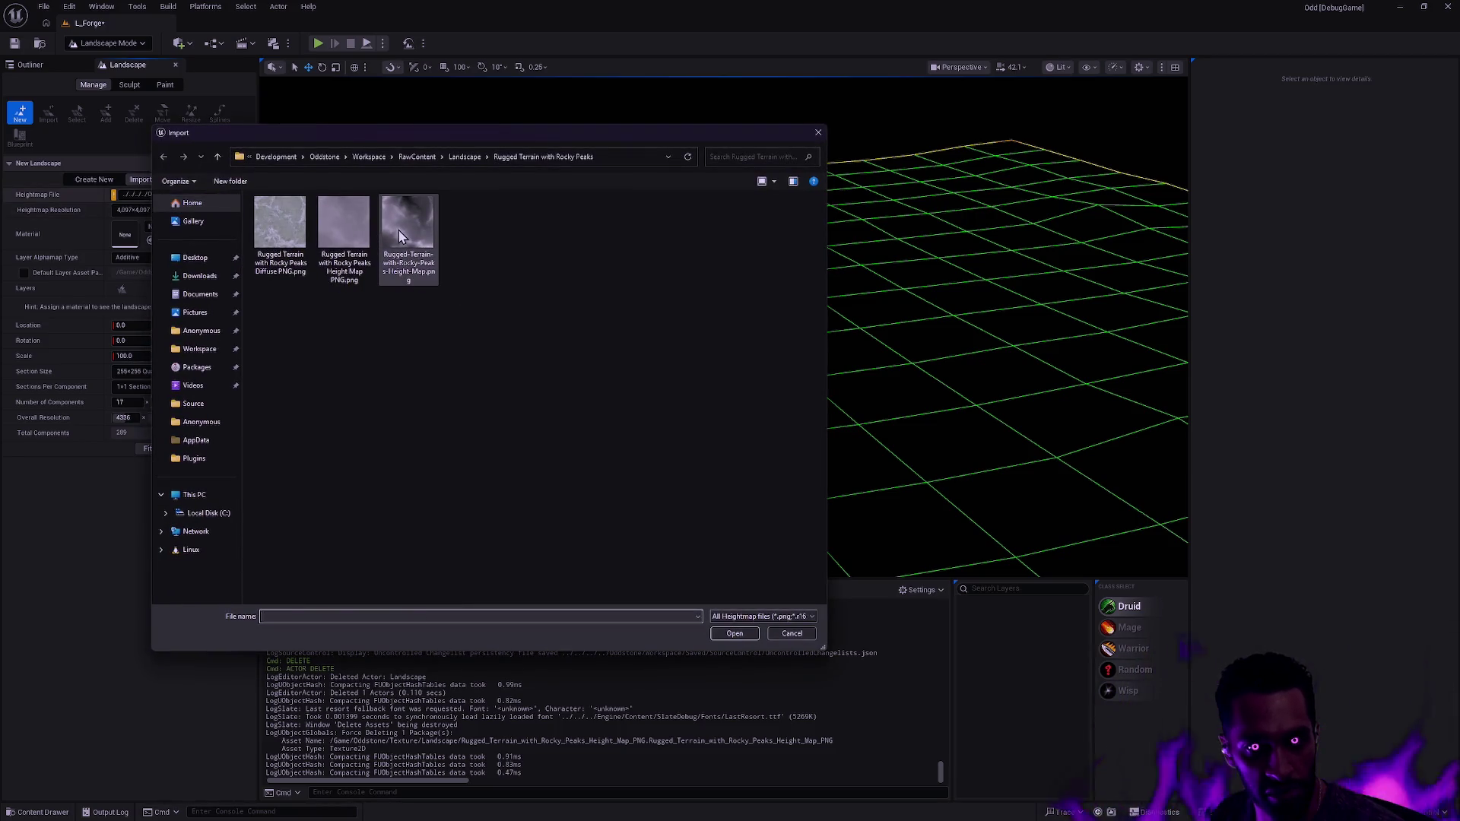
double_click(399, 236)
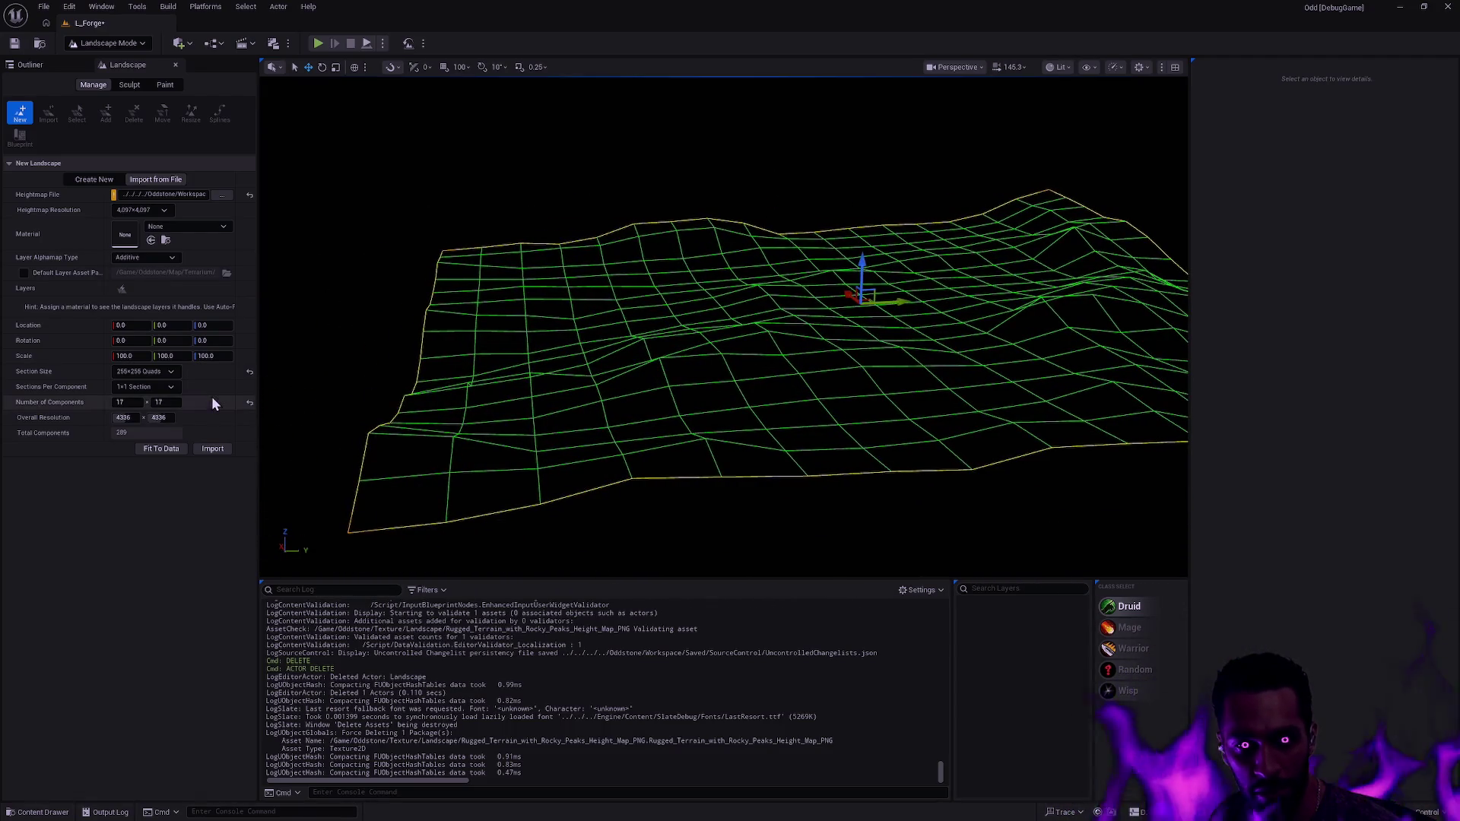
click(127, 402)
text(7)
- Use 7 components per side with 1x1 sections per component, then import the landscape
key(Return)
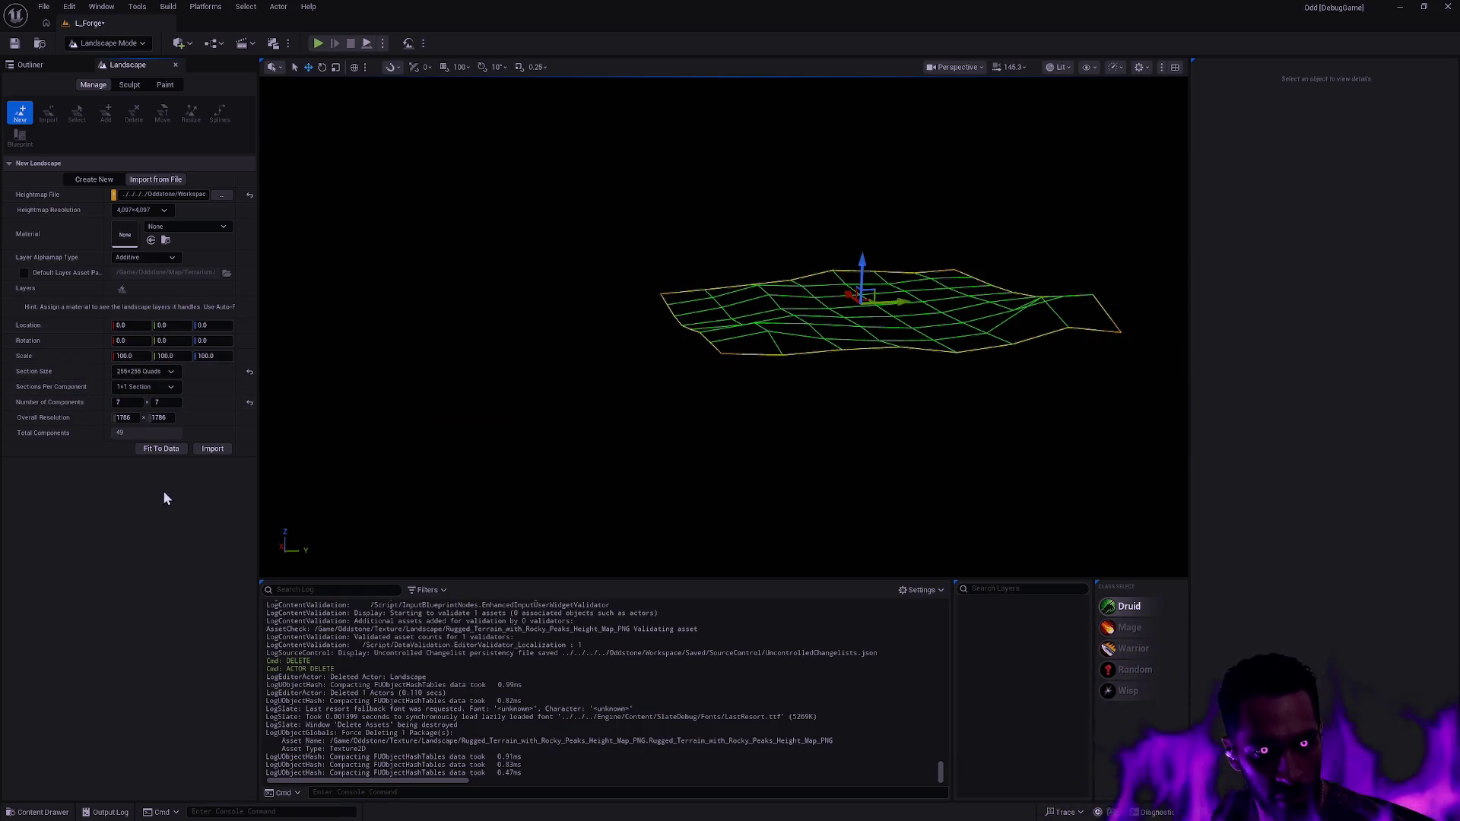
mouse_move(279, 422)
mouse_down()
mouse_move(304, 415)
mouse_move(281, 369)
mouse_up()
click(158, 369)
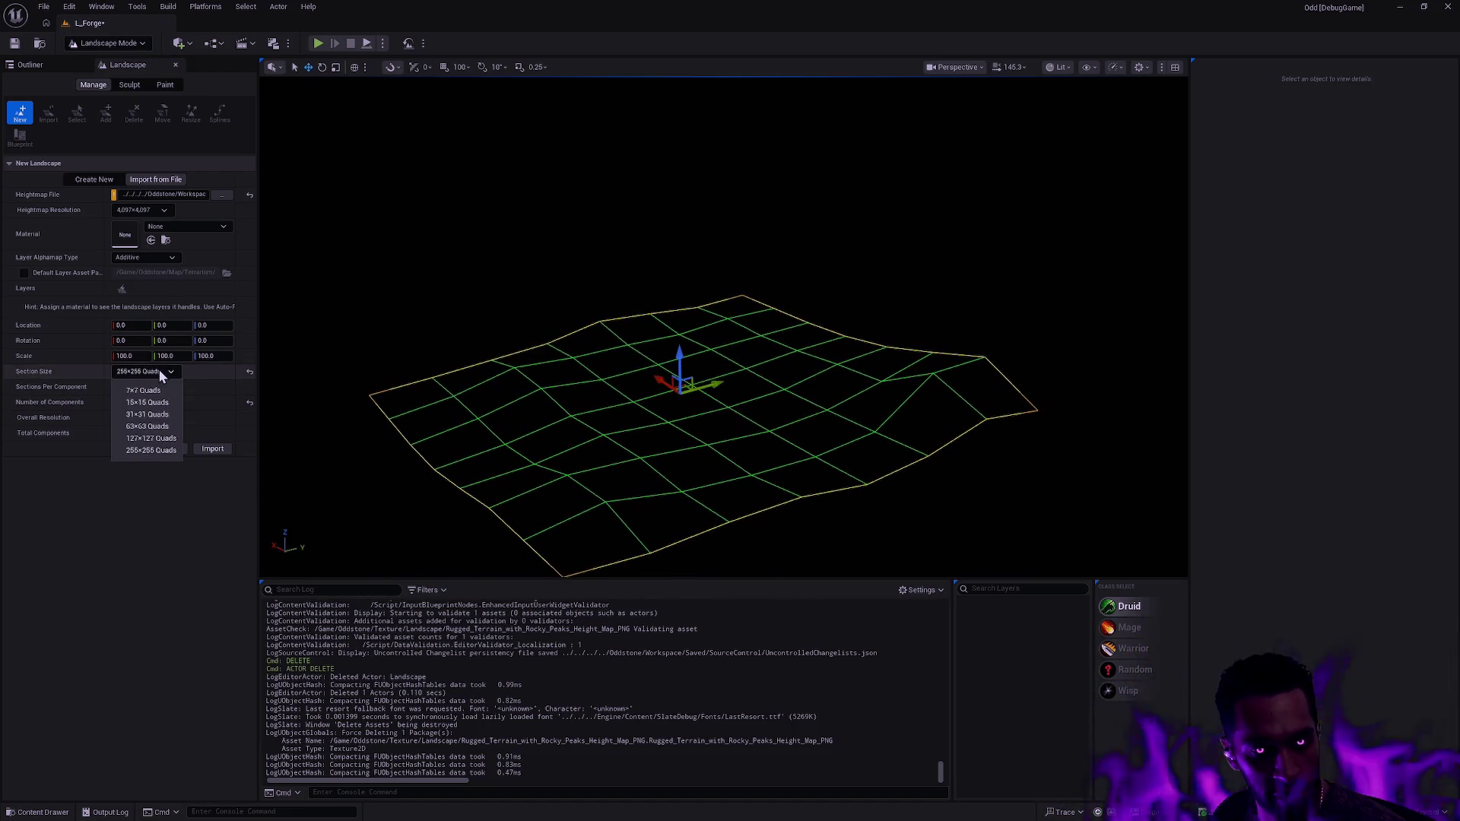
click(158, 370)
click(168, 388)
click(152, 418)
click(163, 386)
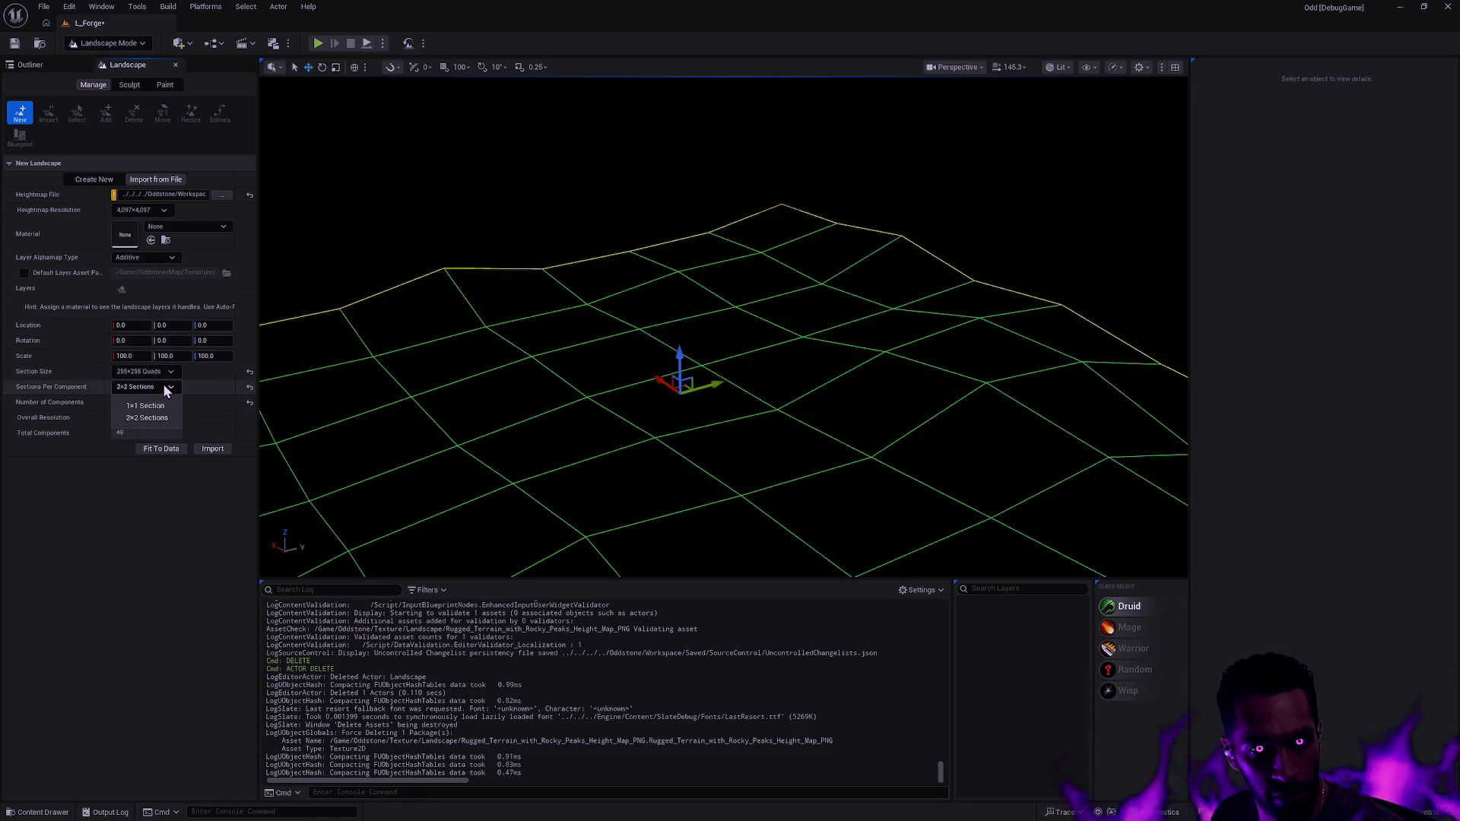
click(145, 403)
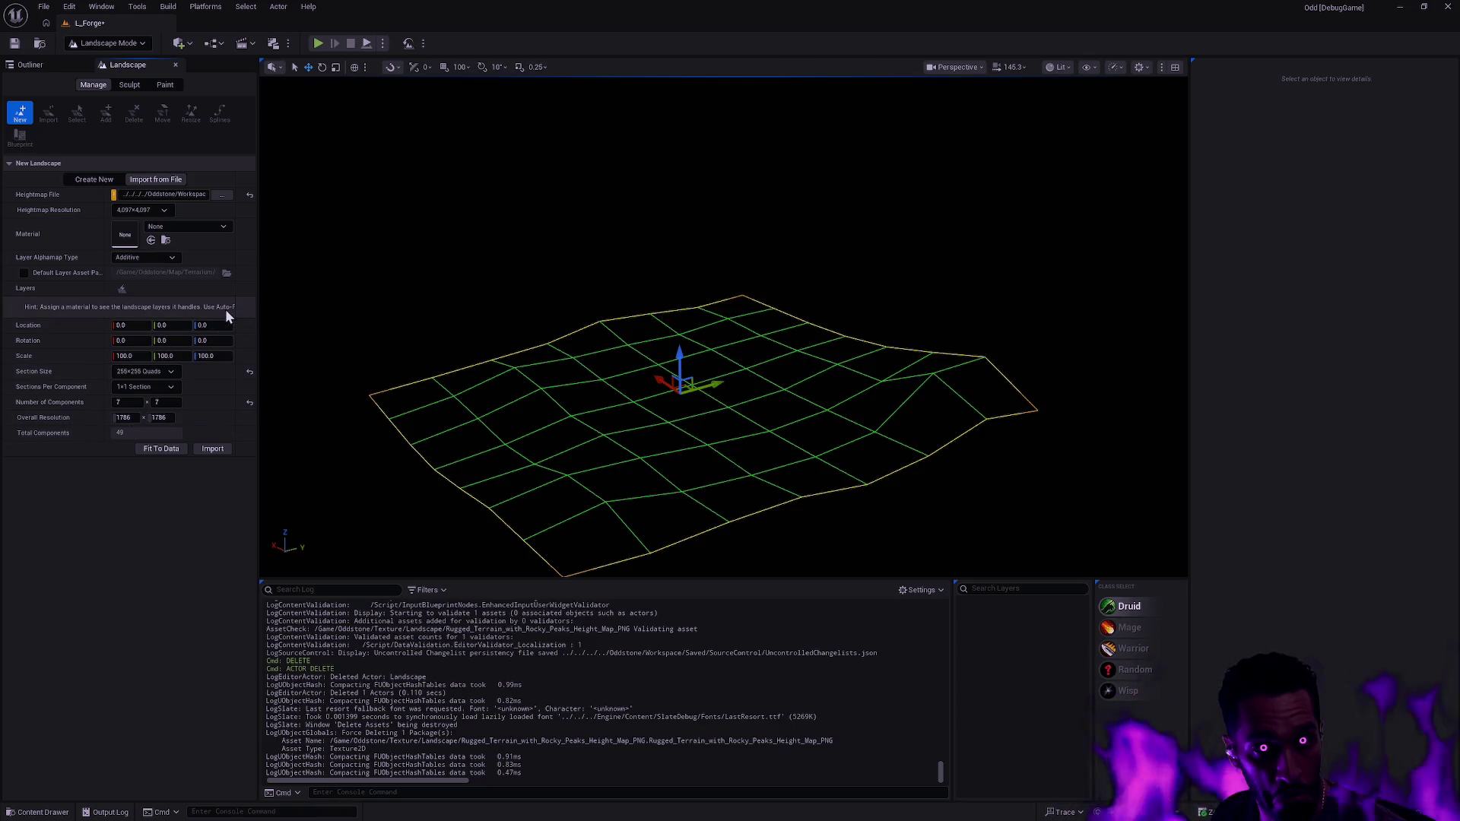
click(216, 450)
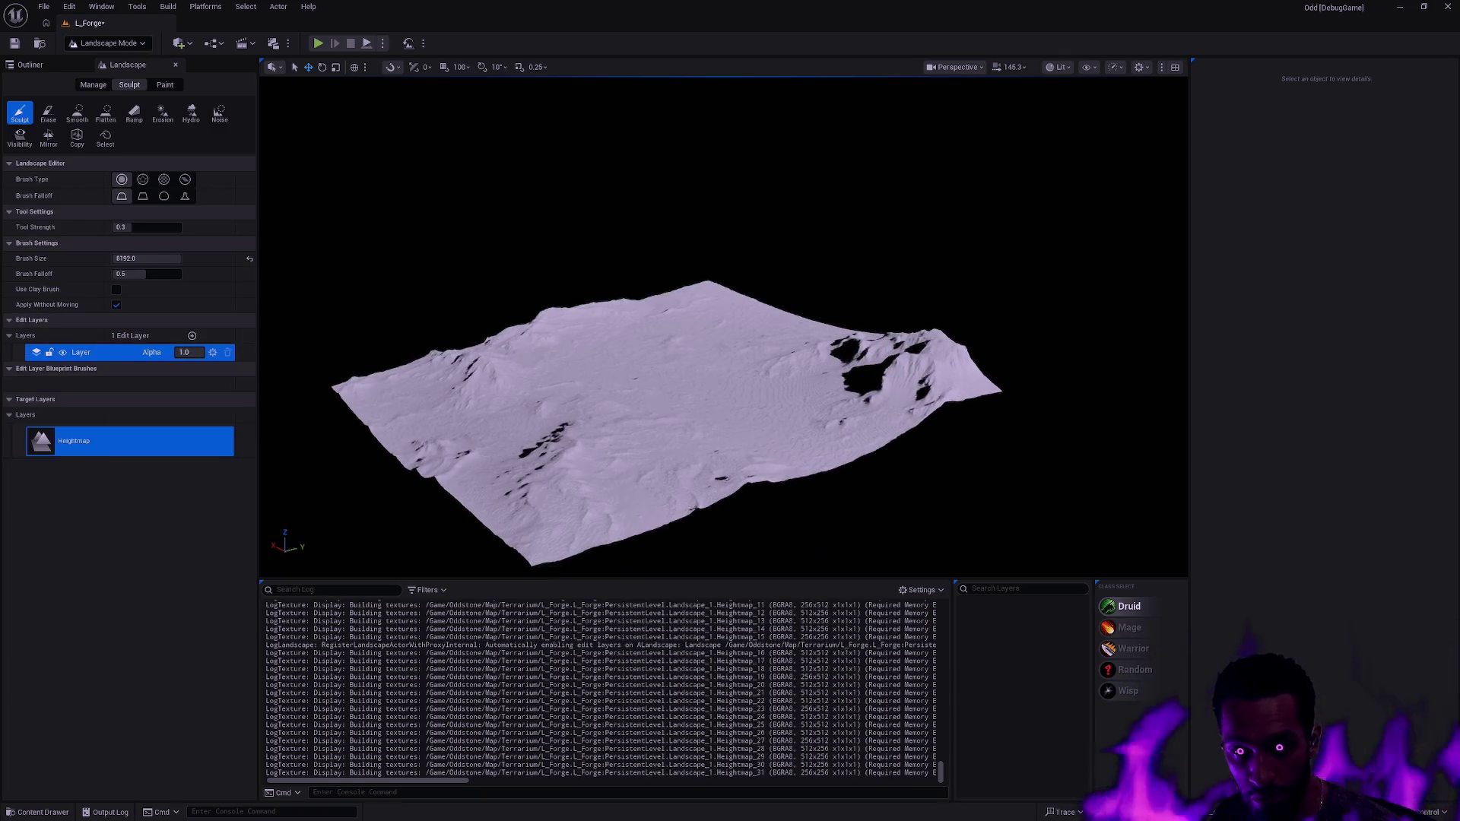
- Zoom the viewport in and out to inspect the imported rugged, terraced terrain
scroll(593, 435, up, 10)
scroll(723, 326, up, 10)
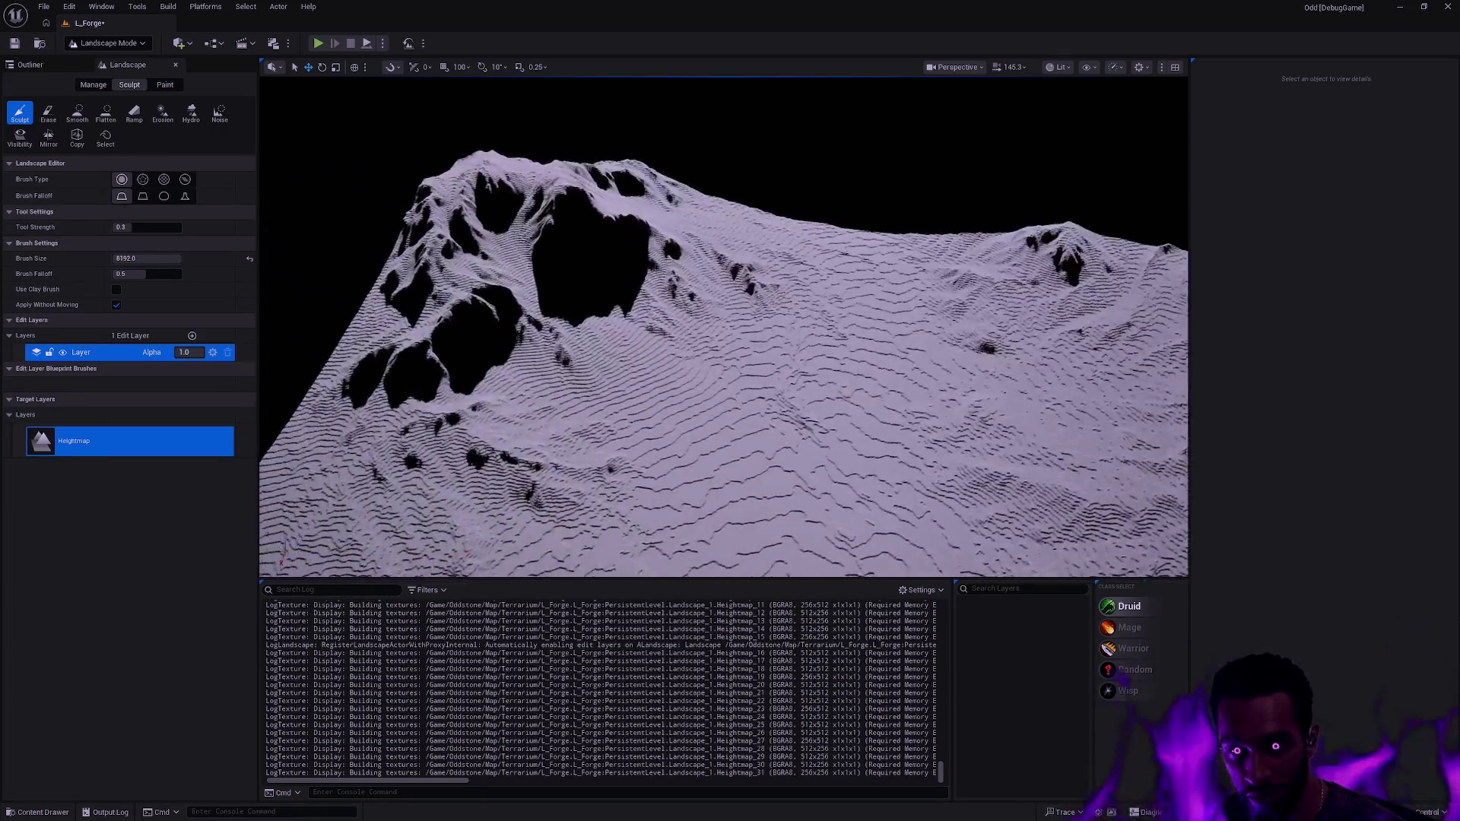
scroll(723, 326, down, 10)
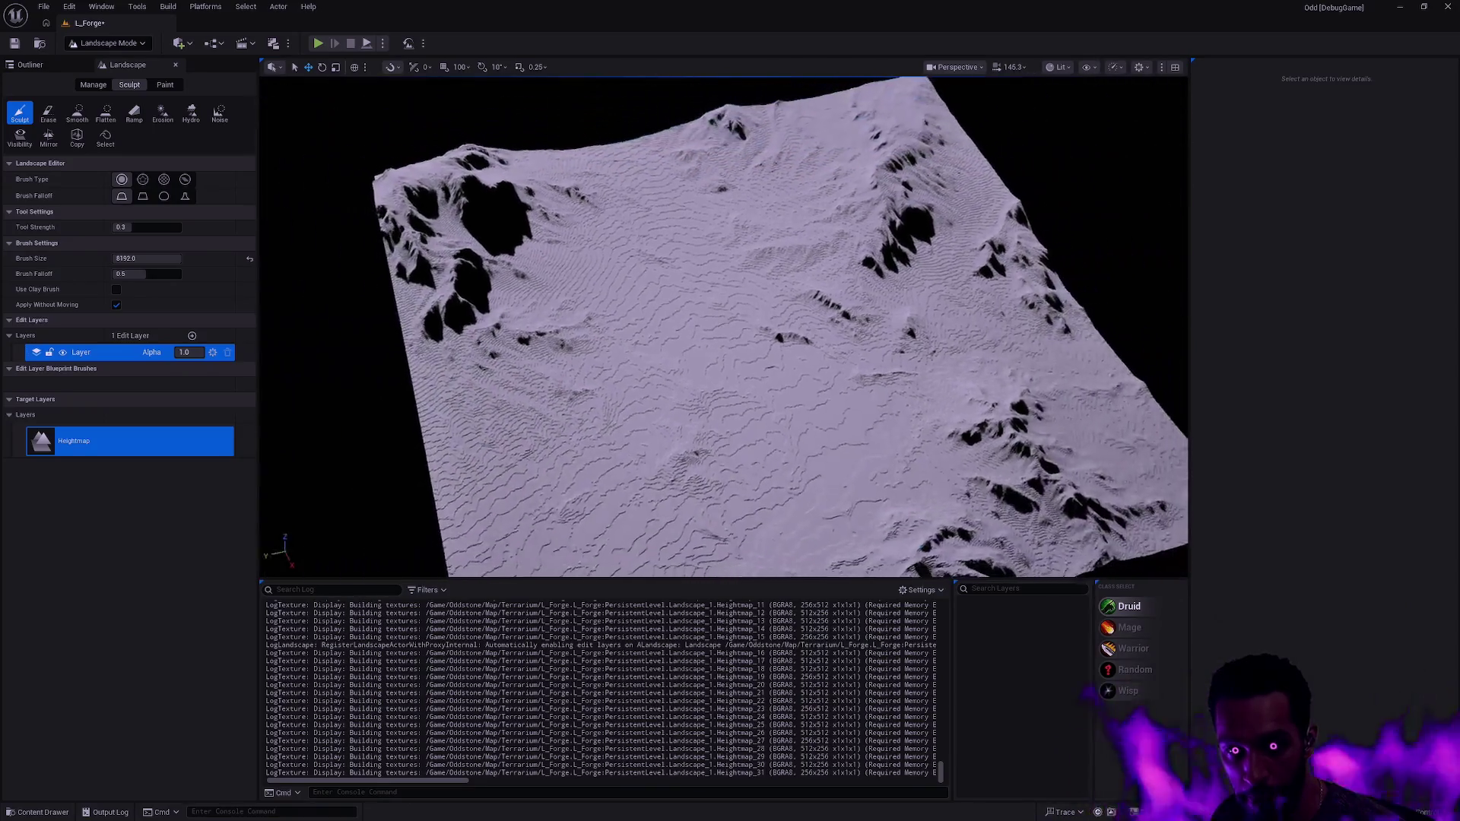
scroll(723, 326, up, 10)
scroll(723, 326, up, 10)
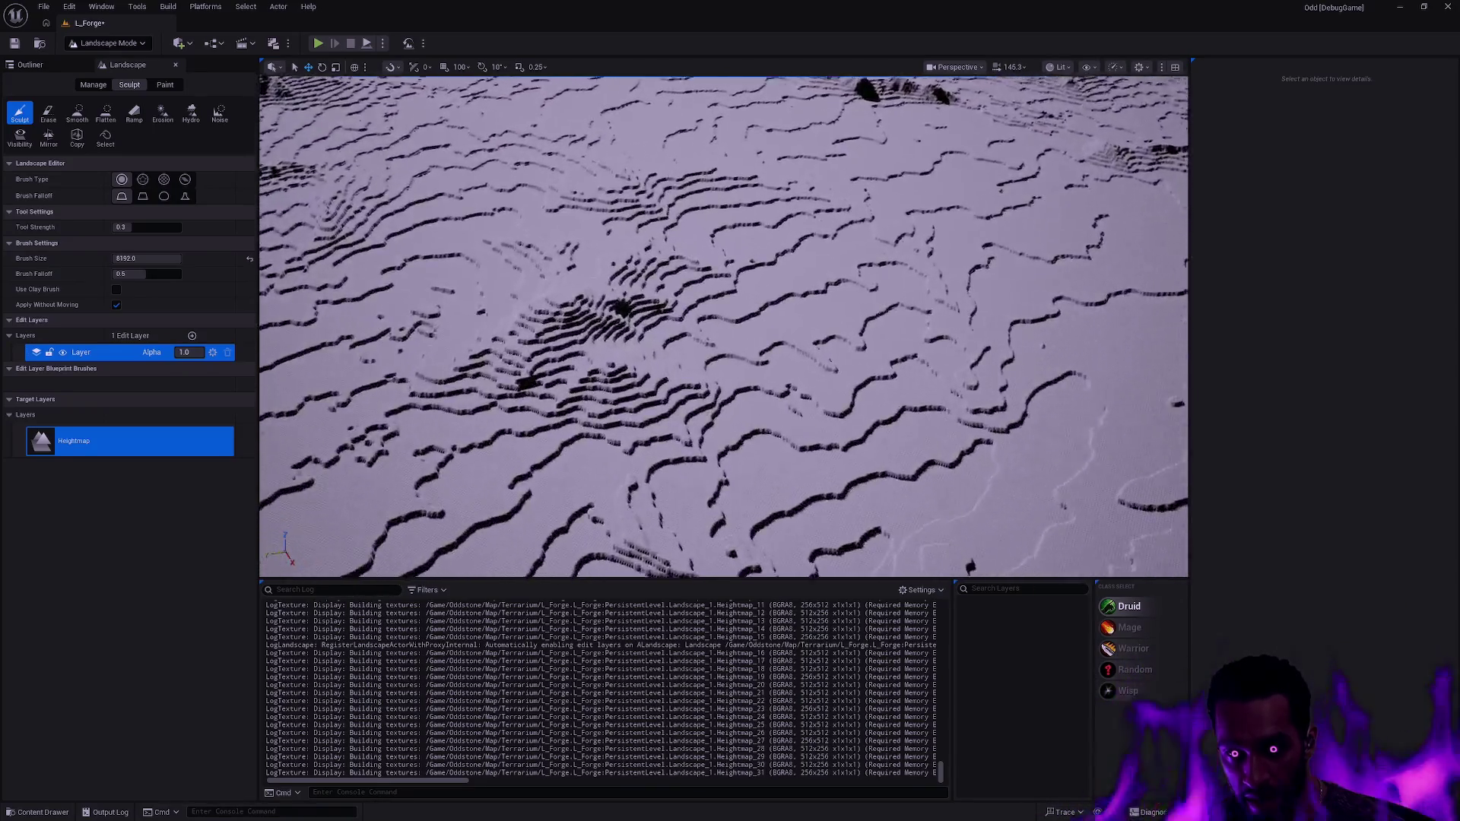
scroll(723, 326, down, 3)
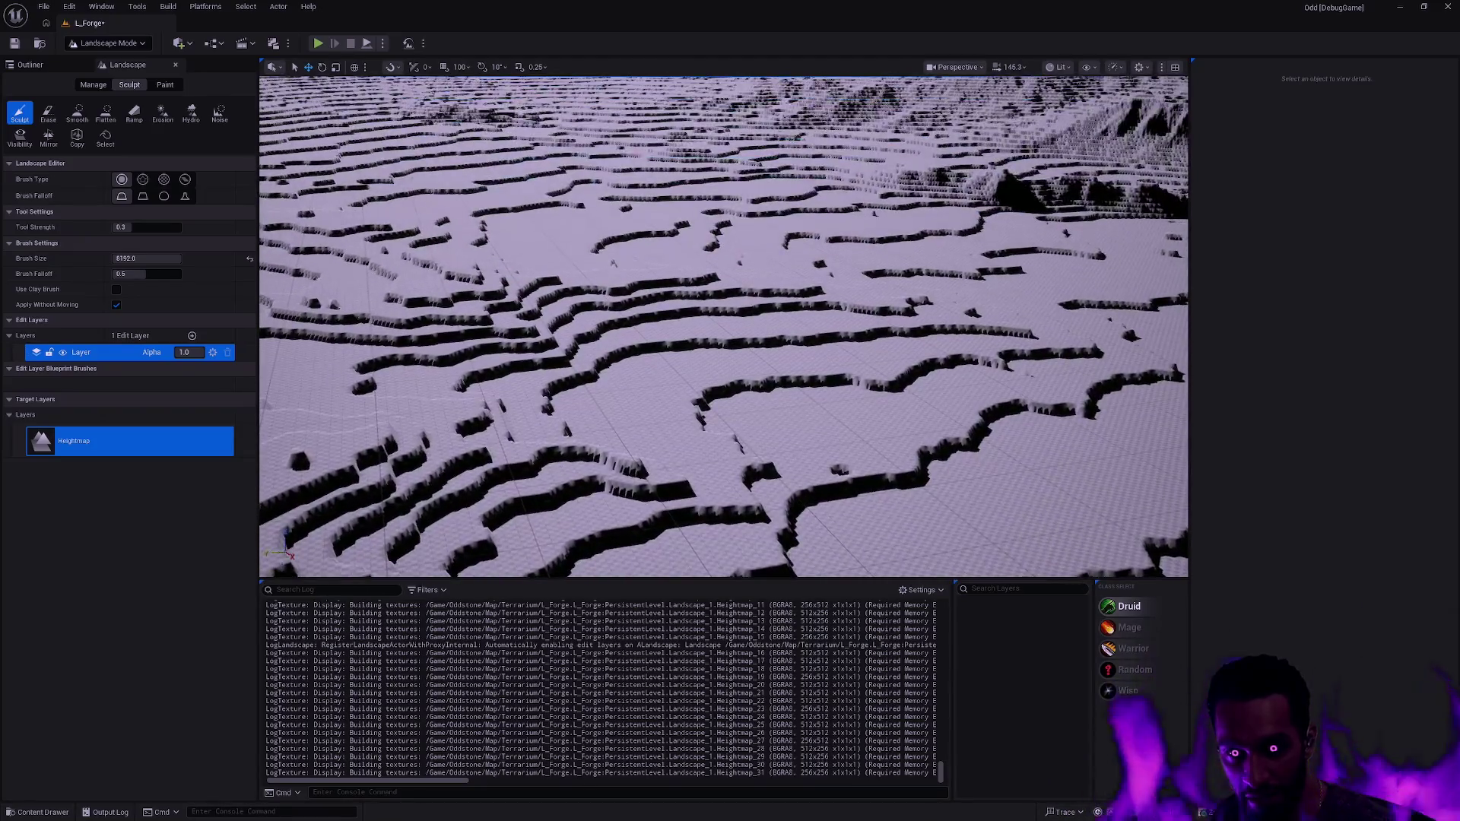
scroll(724, 326, down, 5)
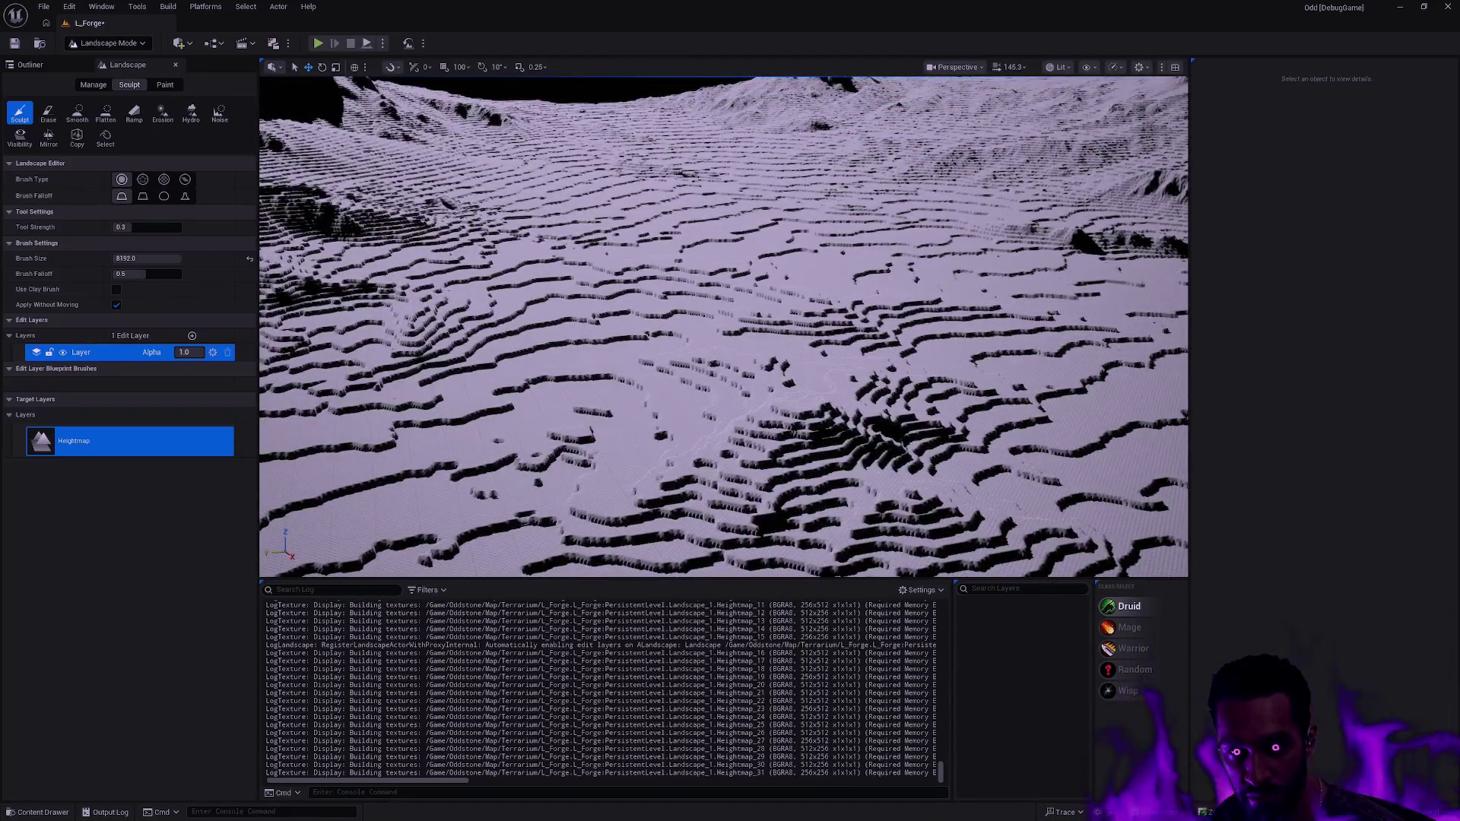
scroll(723, 326, down, 5)
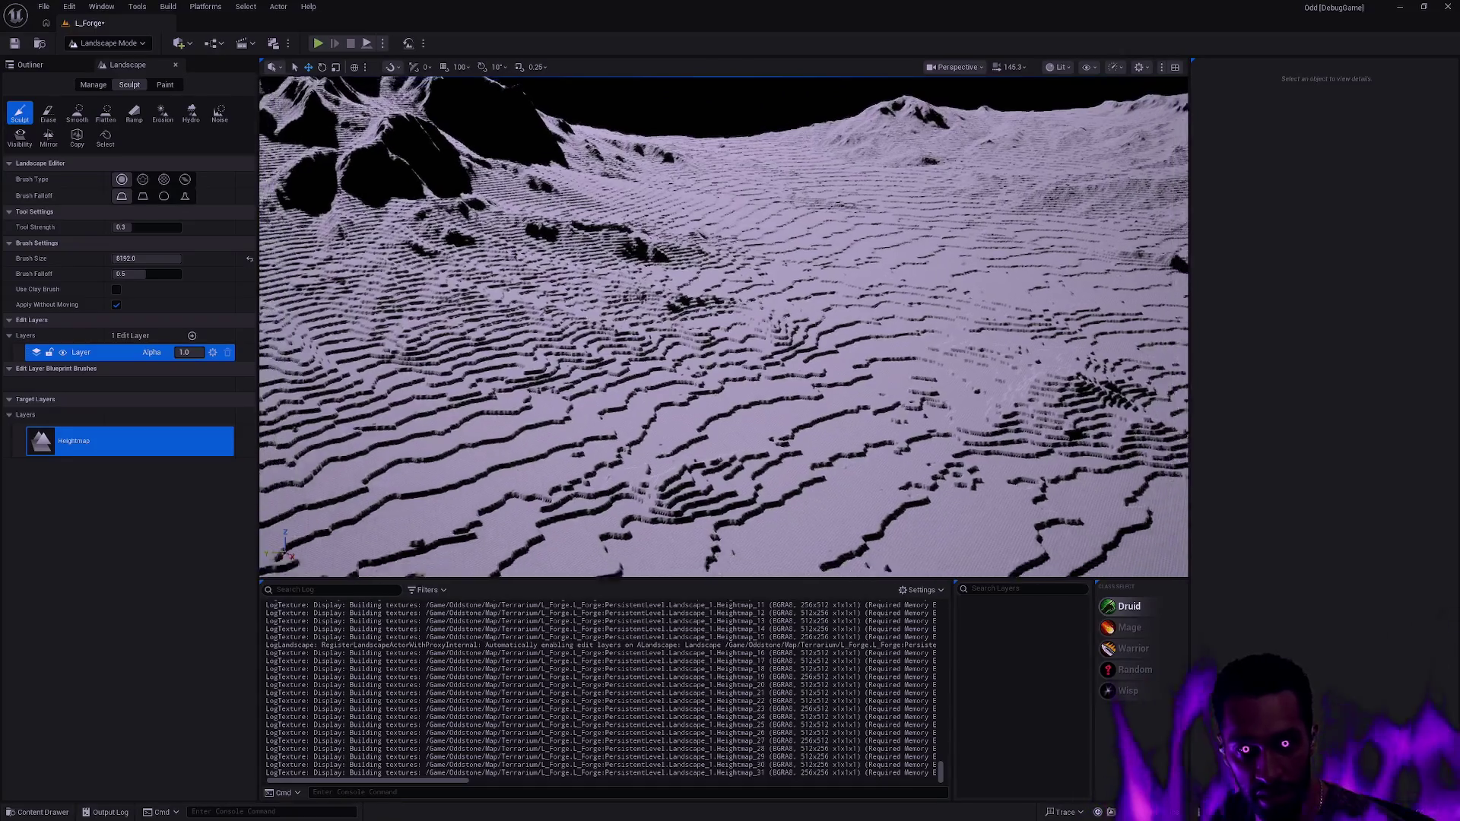
scroll(723, 327, down, 4)
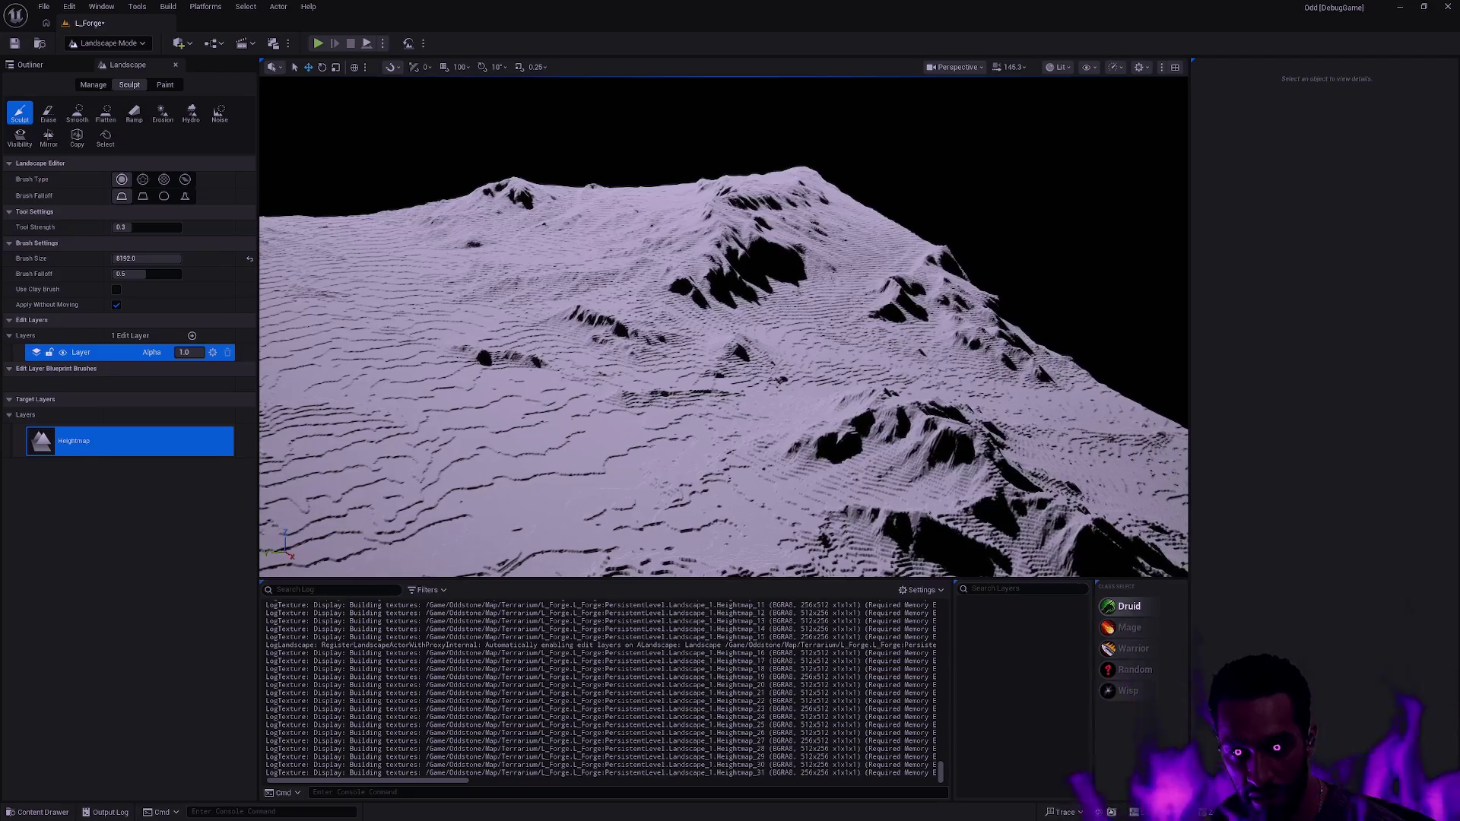
scroll(723, 326, up, 10)
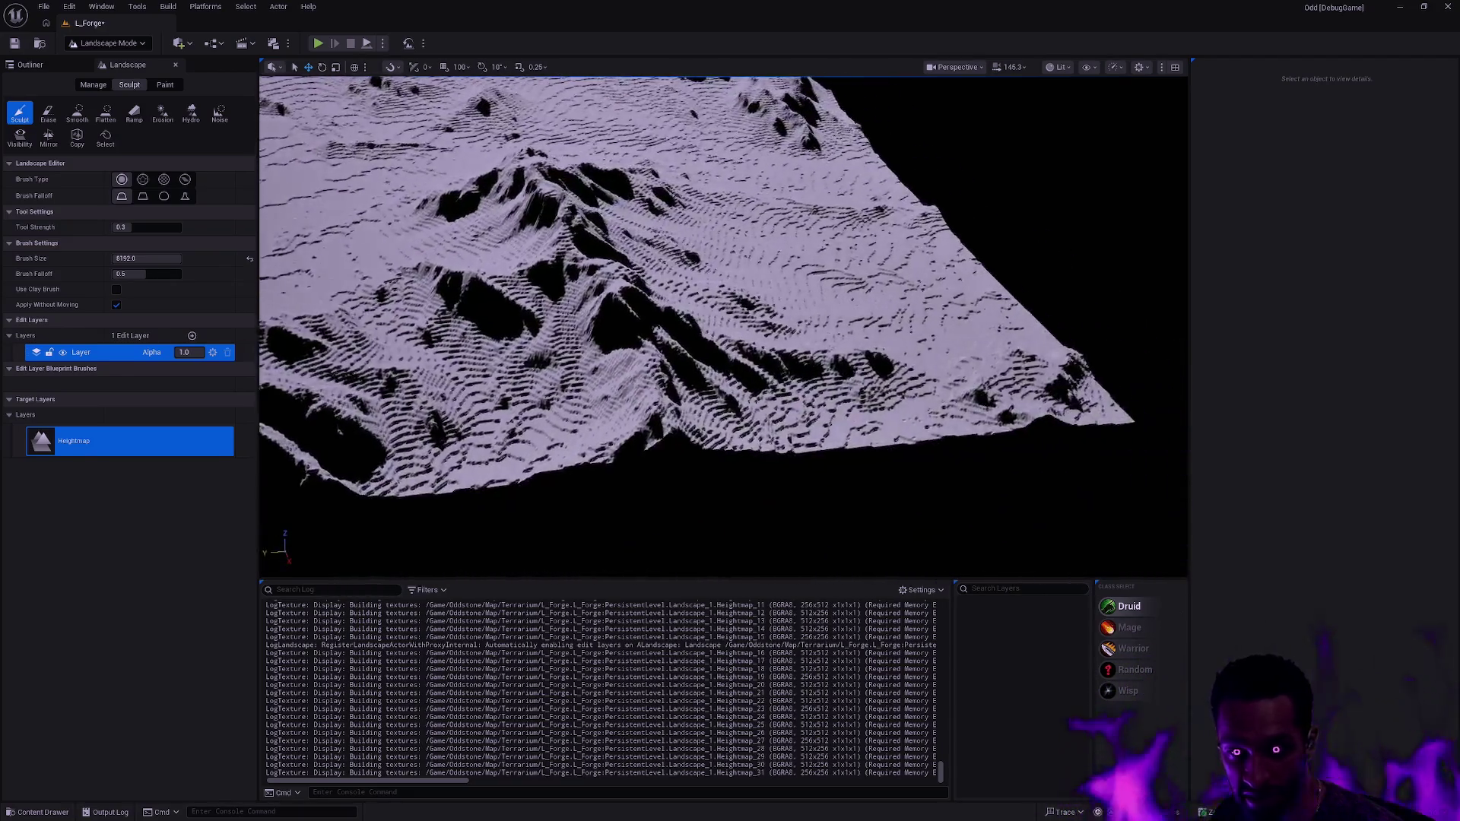
scroll(723, 326, up, 8)
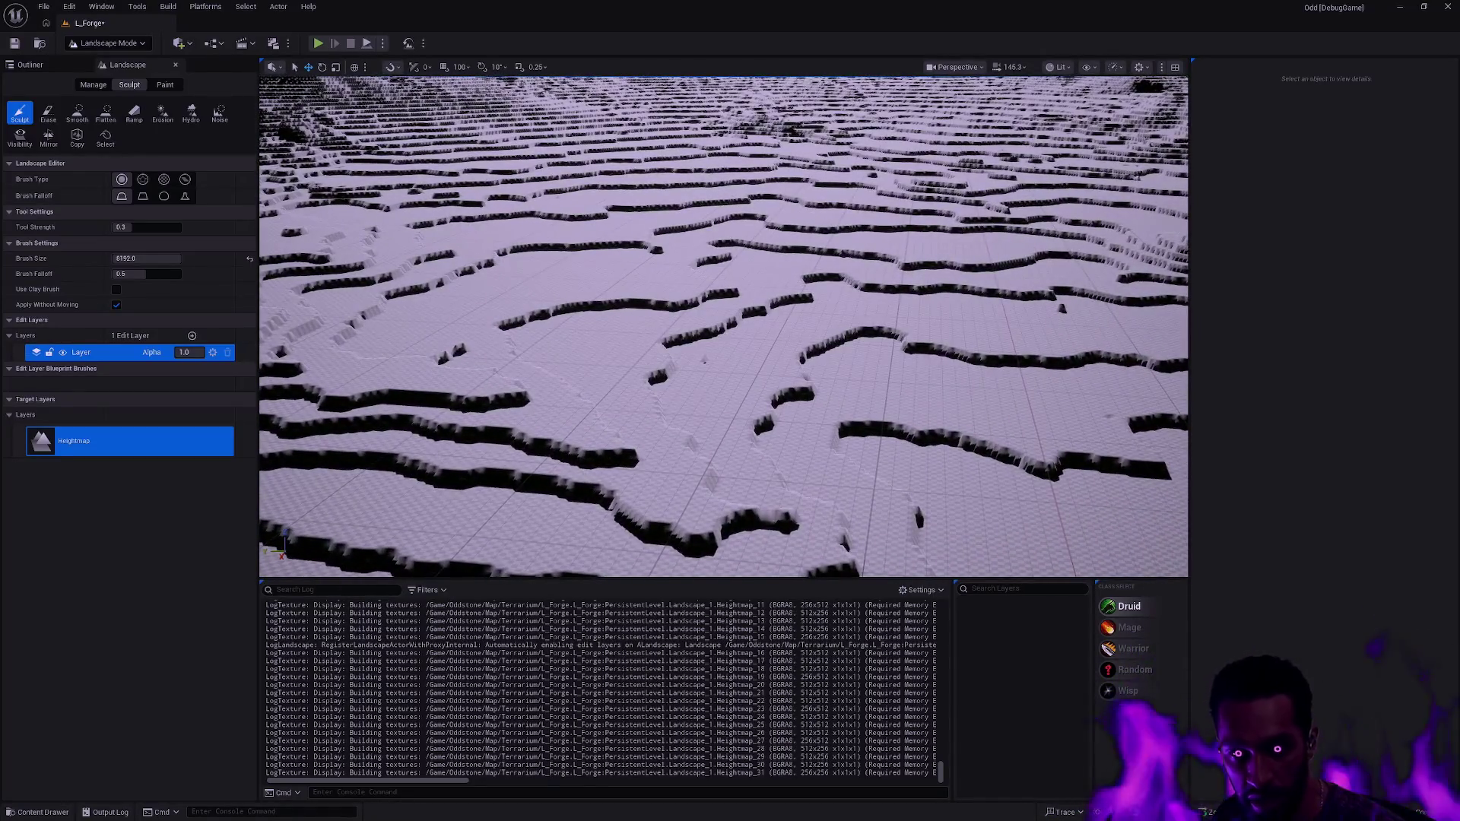
scroll(723, 326, down, 8)
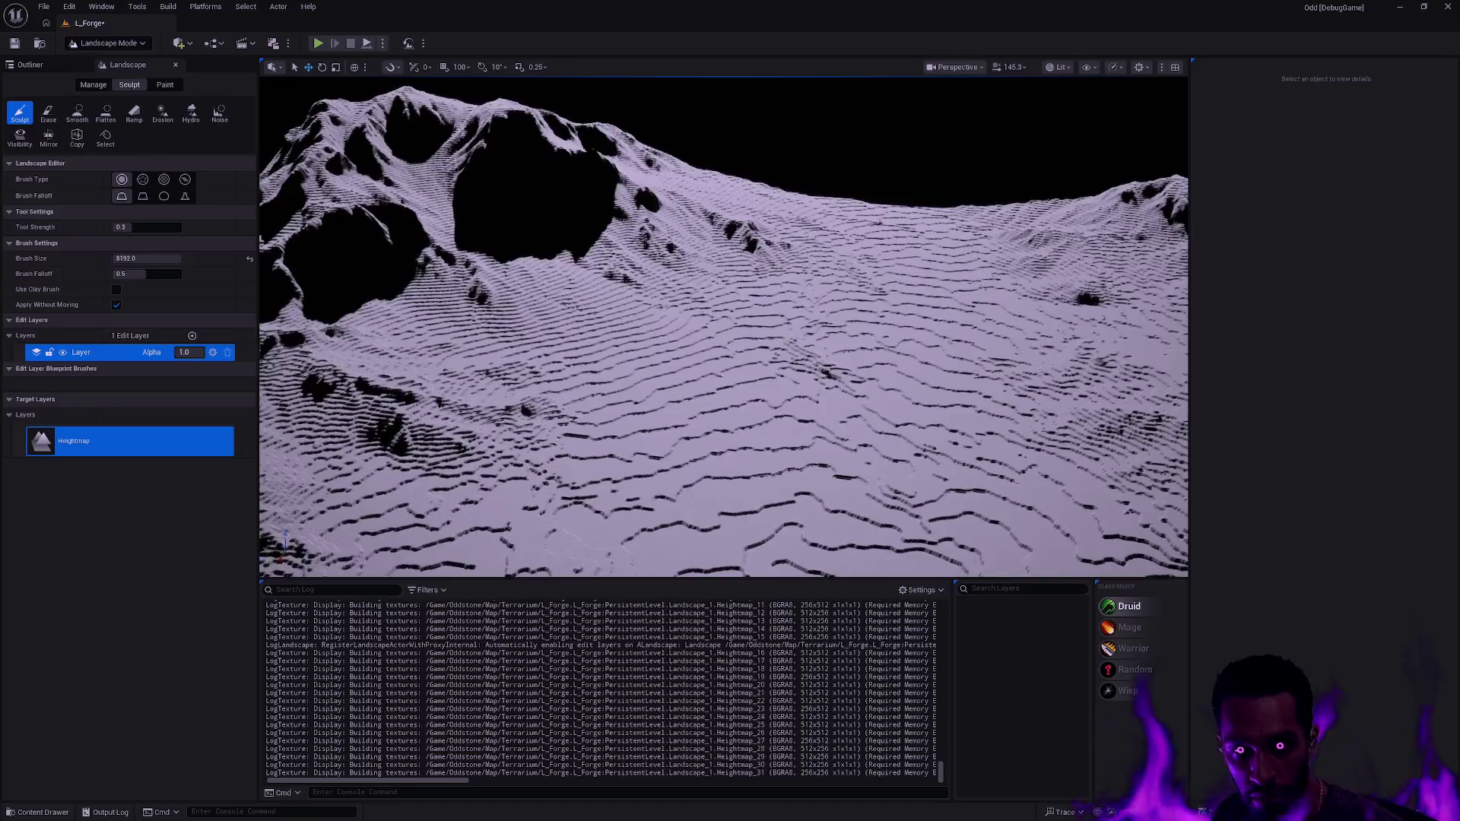
scroll(723, 327, down, 10)
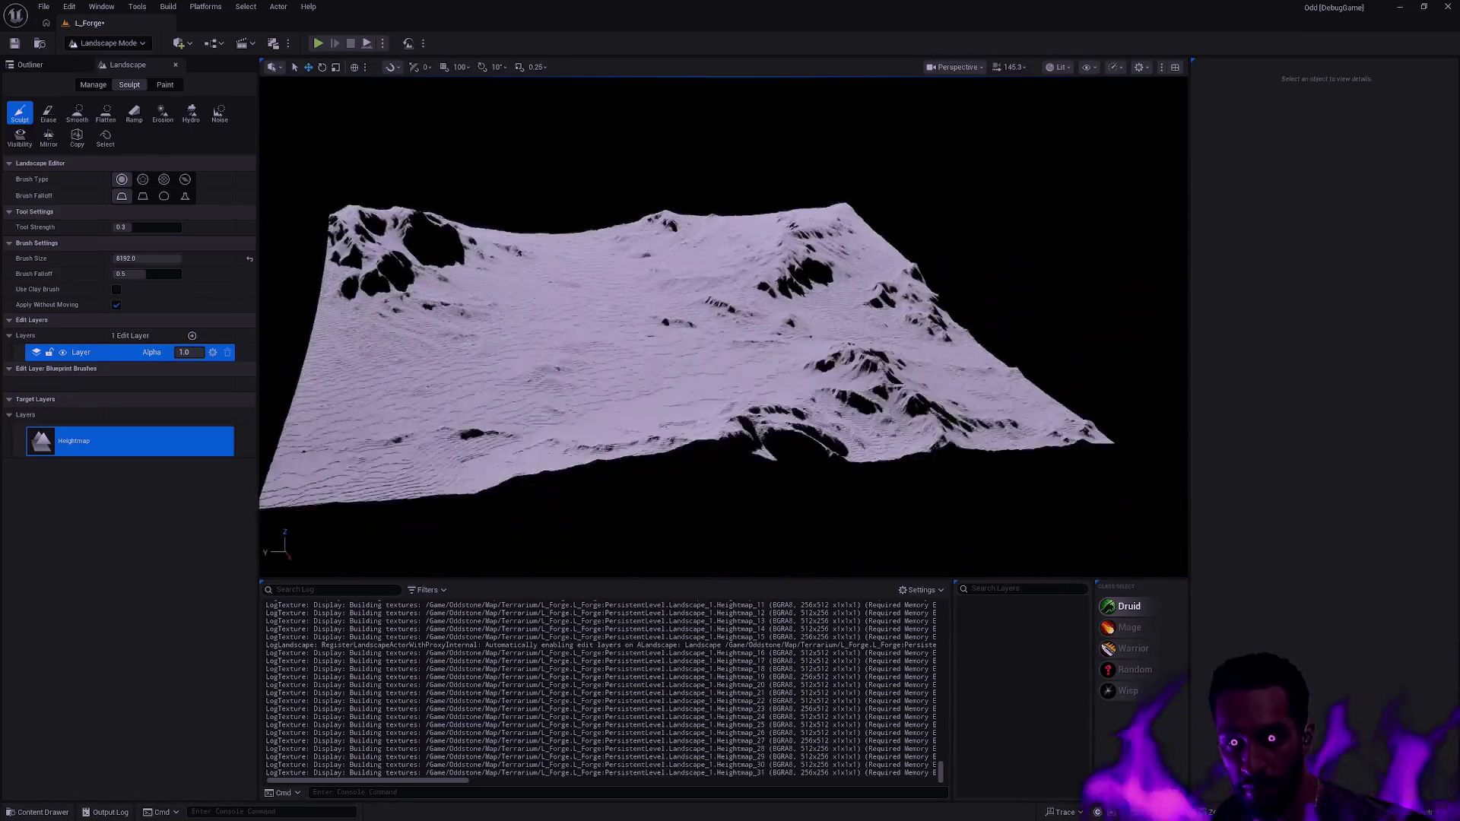
scroll(723, 326, down, 5)
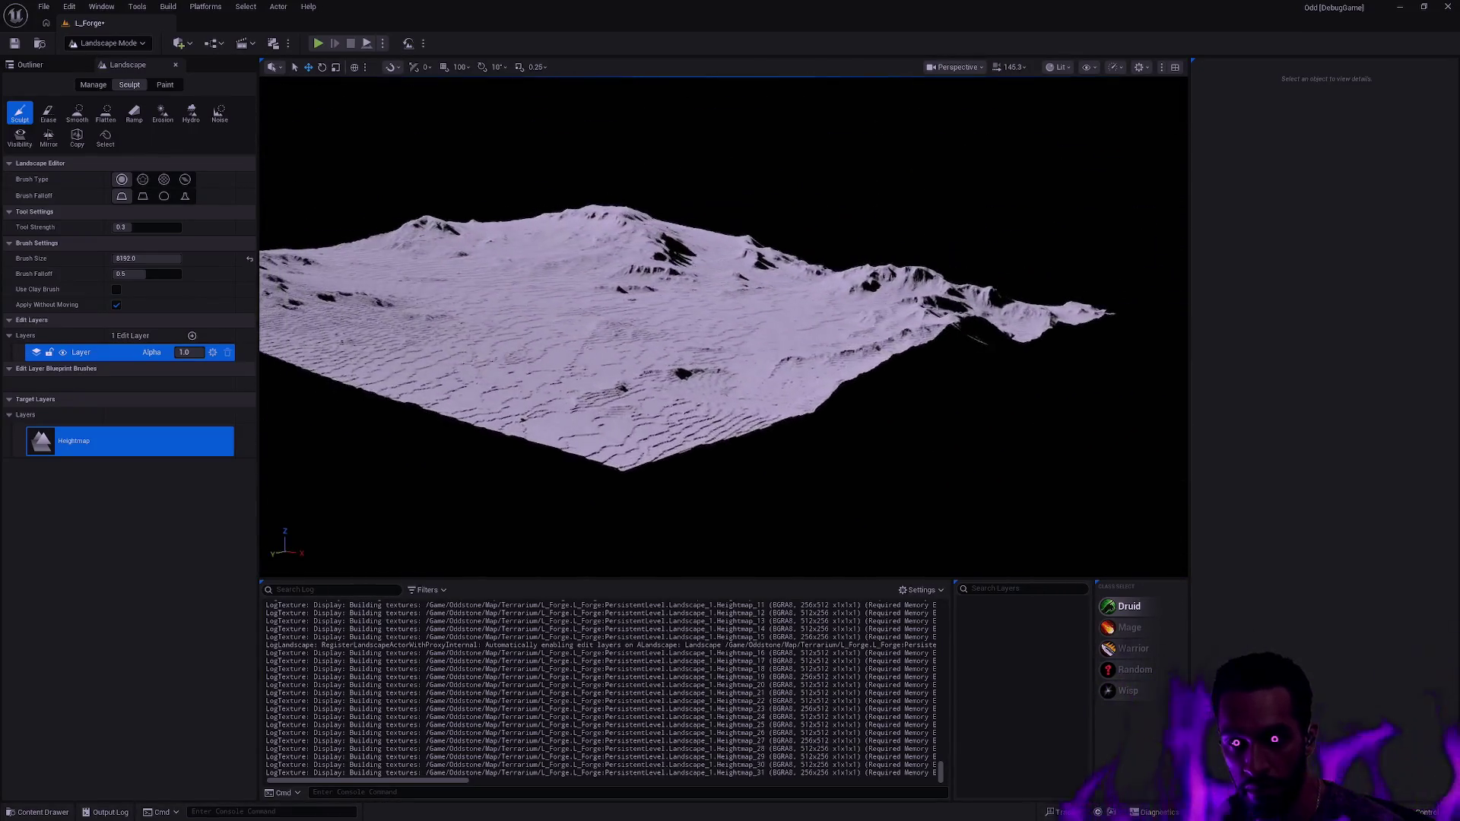
scroll(723, 326, up, 10)
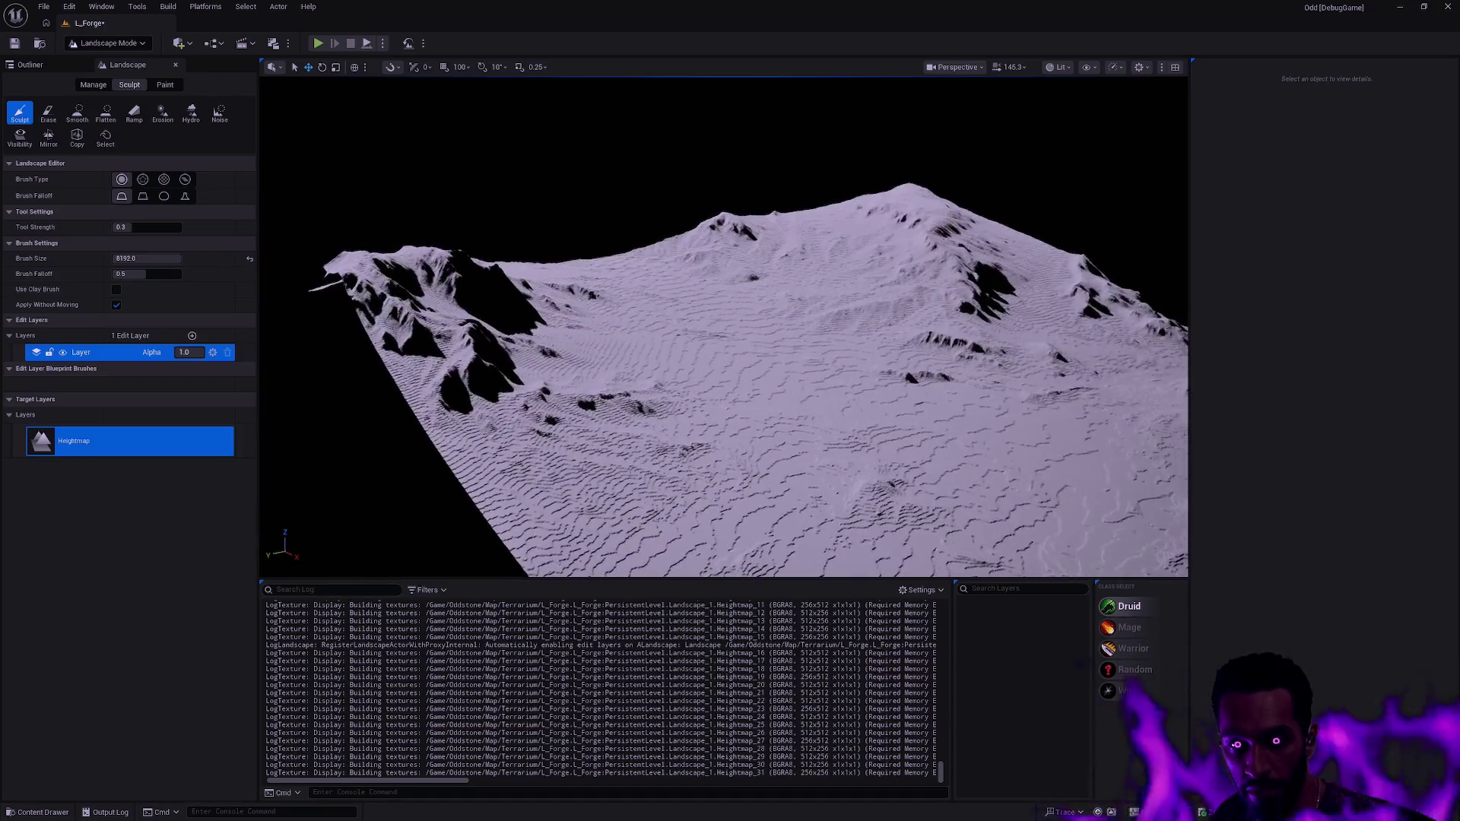
scroll(723, 326, down, 5)
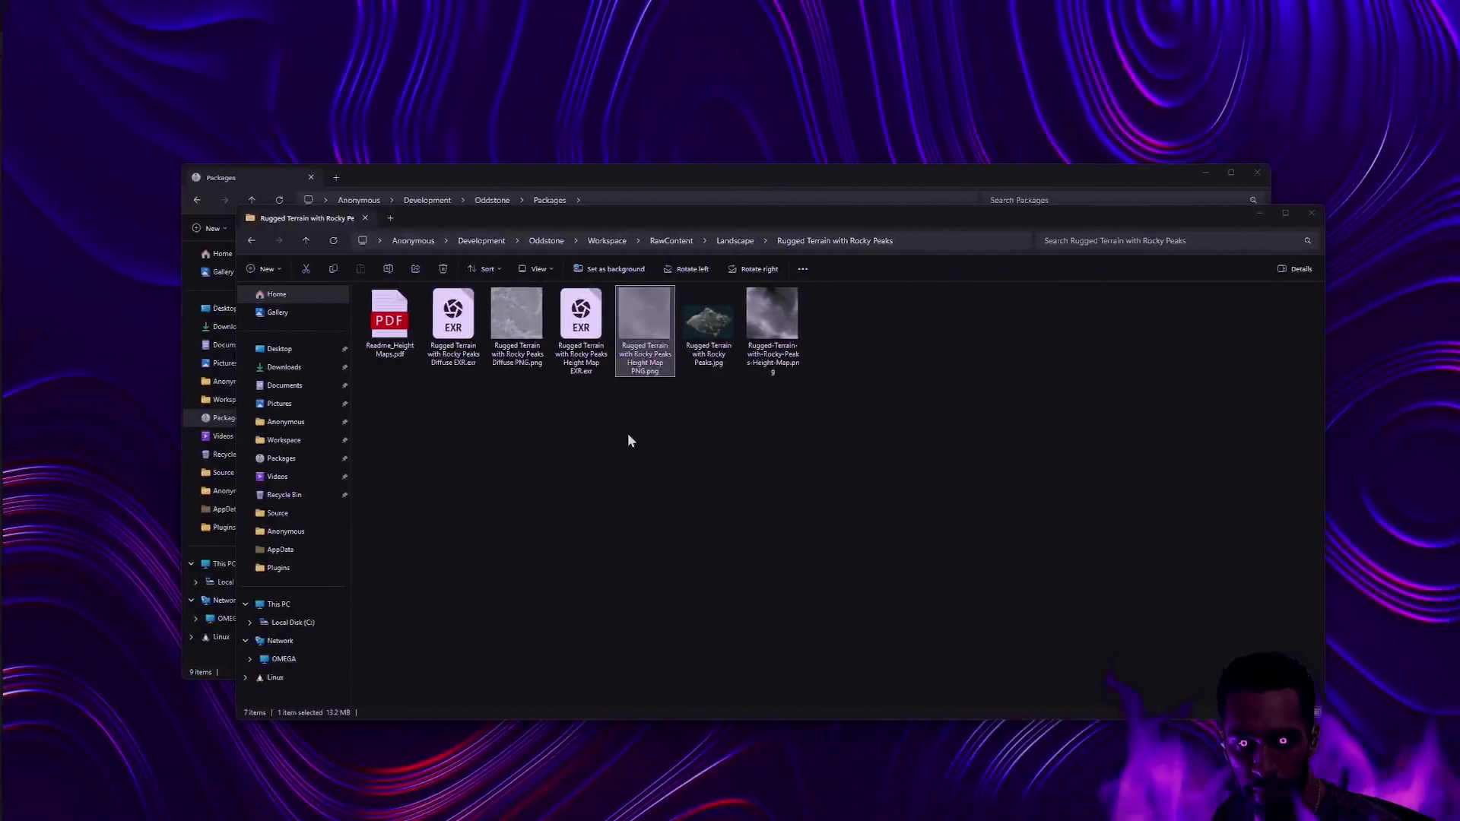
- Return to Photoshop and view the whole contrast-boosted height map
key(alt+Tab)
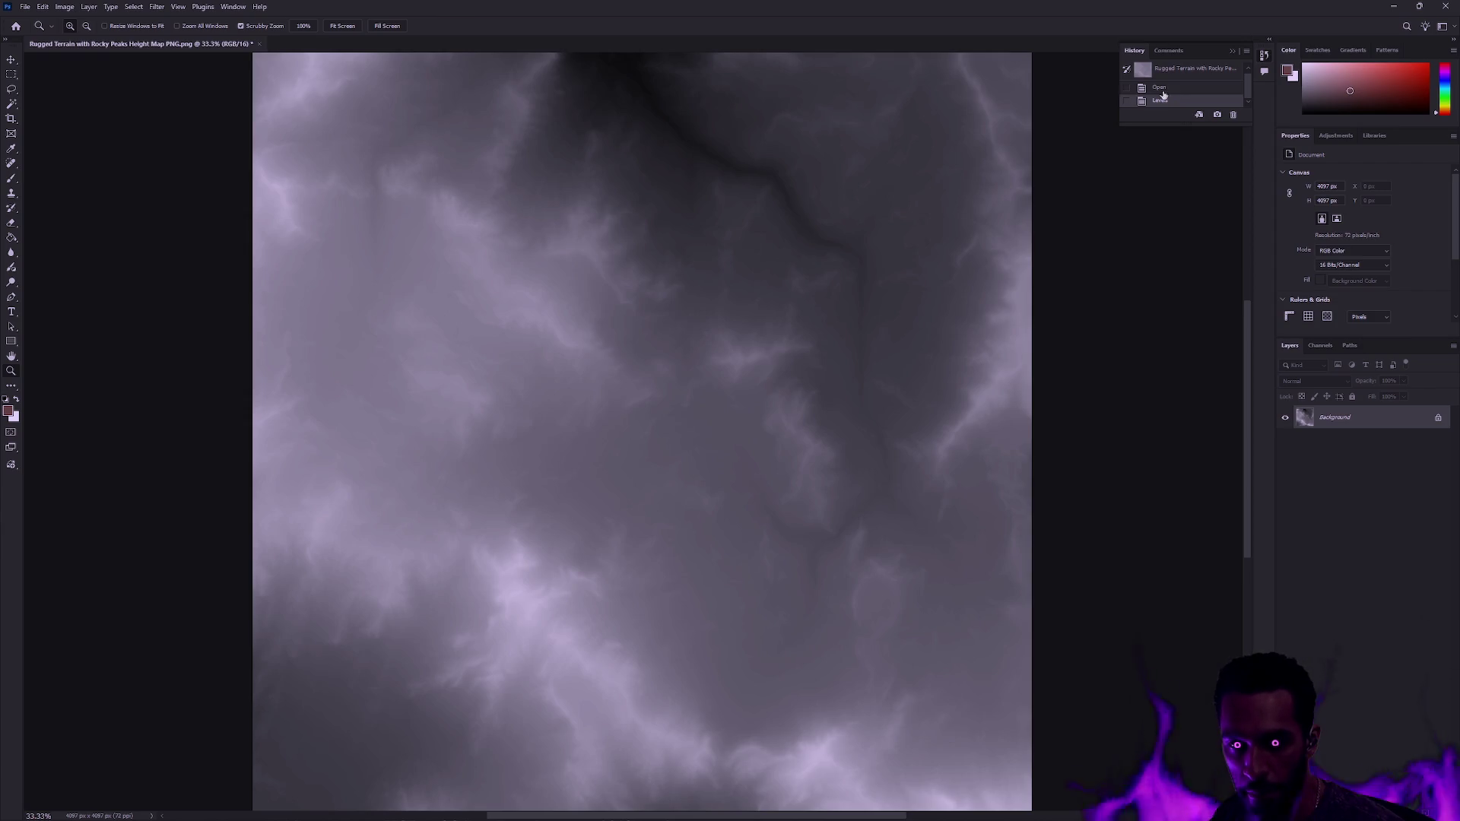
click(43, 7)
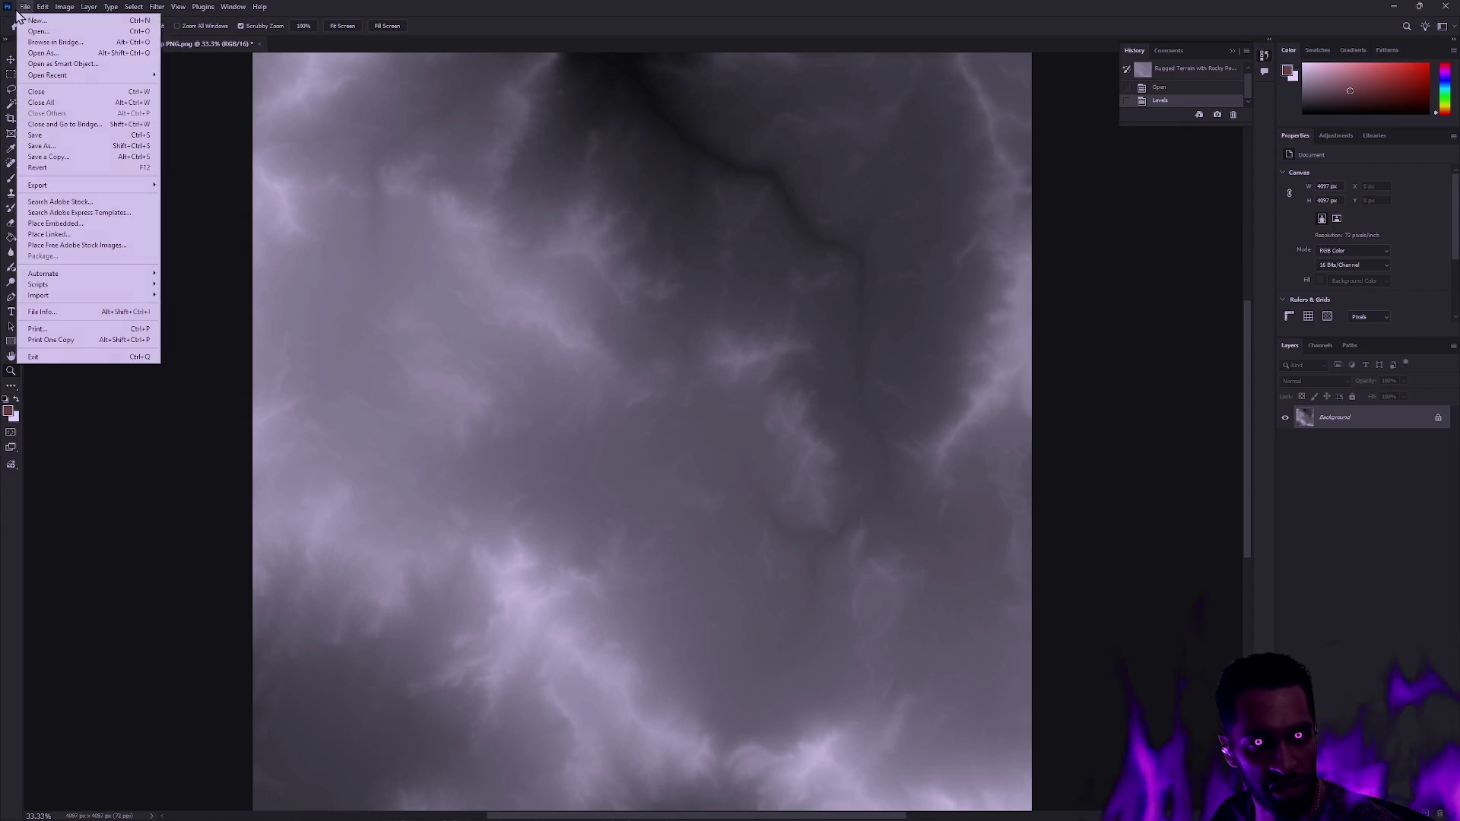
click(68, 145)
key(ctrl+shift+s)
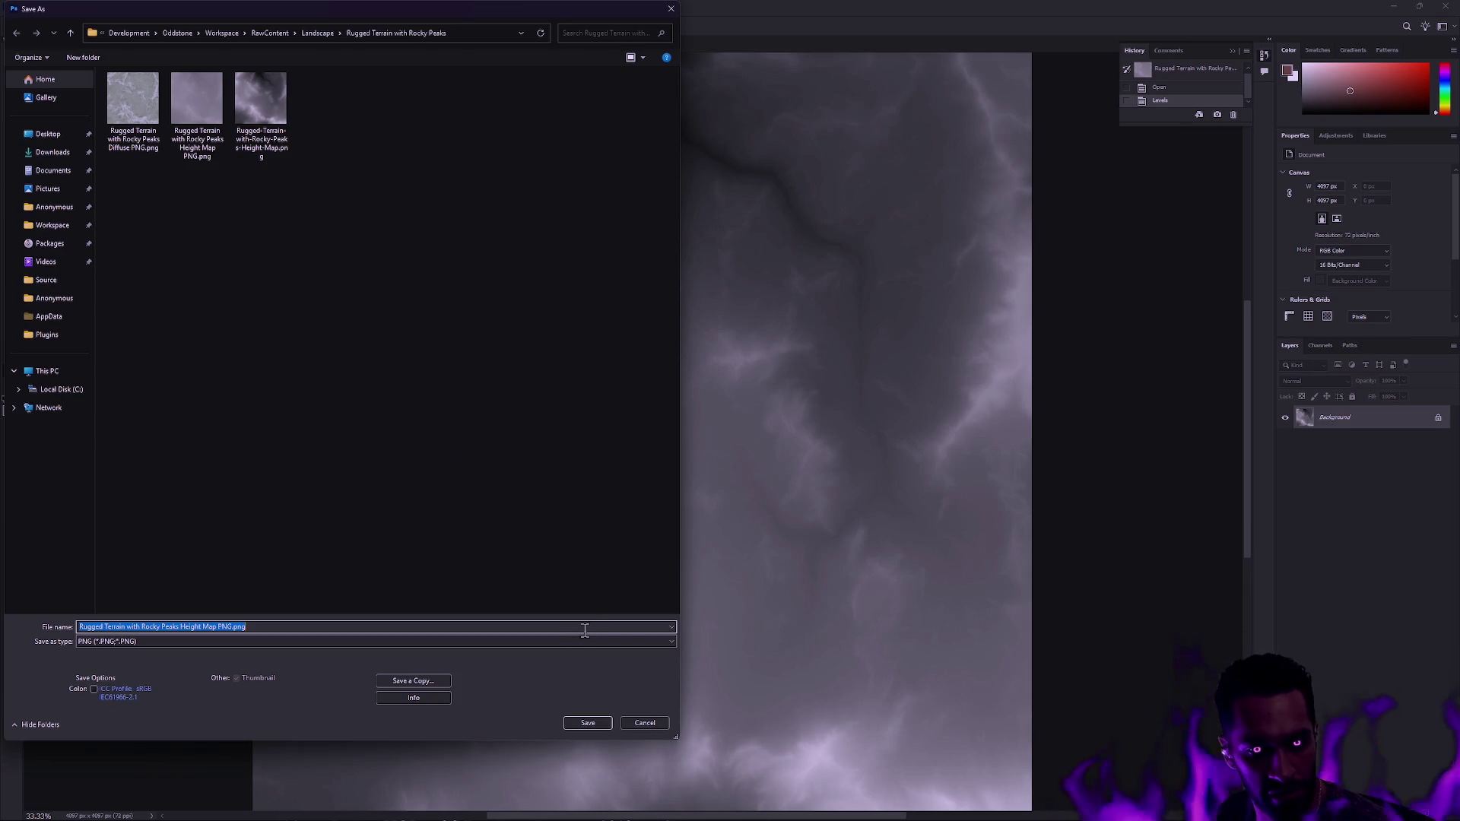
key(Escape)
key(super)
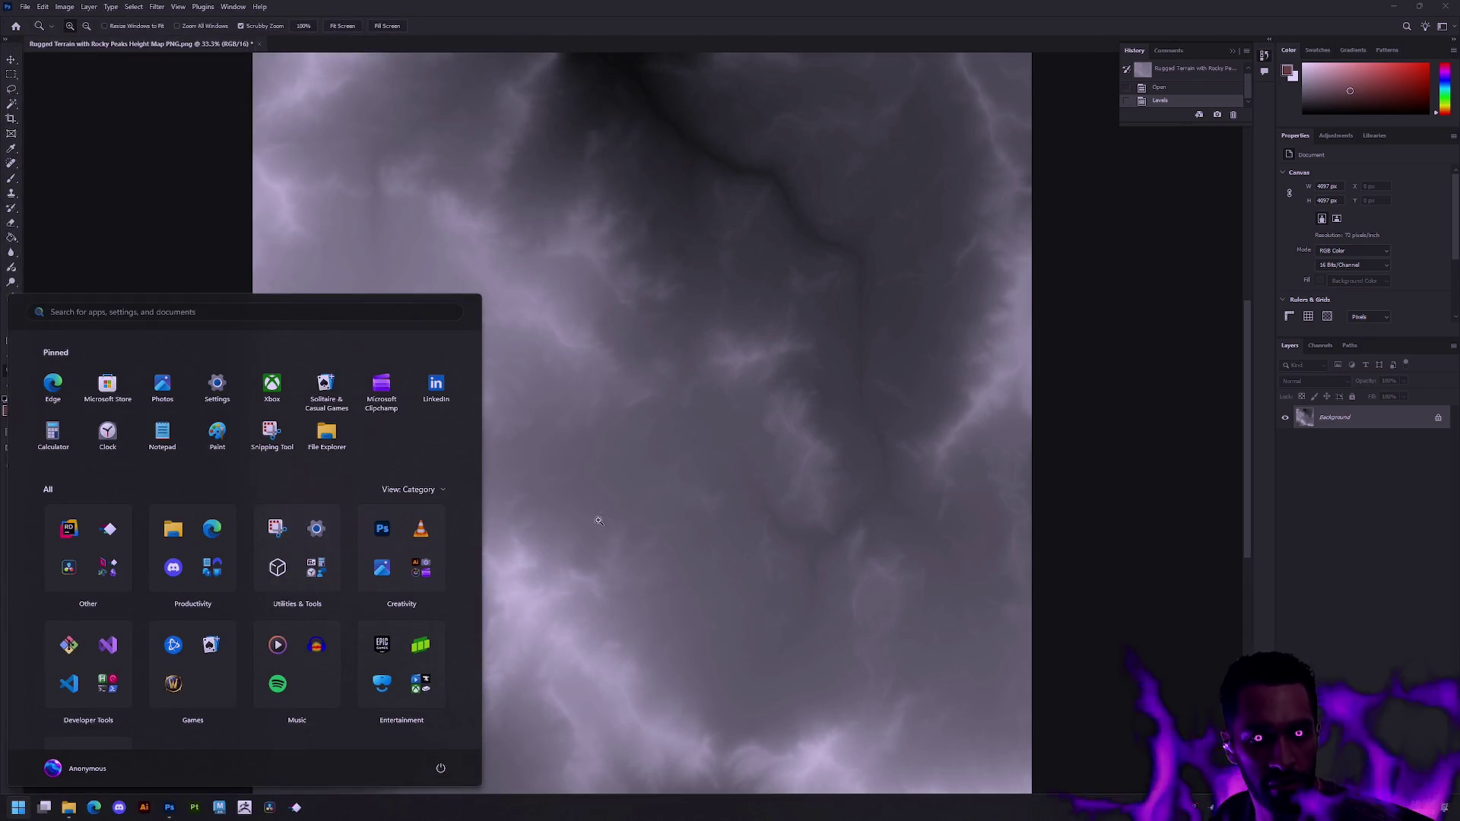
click(777, 498)
click(711, 323)
alt+click(424, 379)
- Save the height map as PNG, replacing Rugged-Terrain-with-Rocky-Peaks-Height-Map.png
click(25, 7)
click(90, 147)
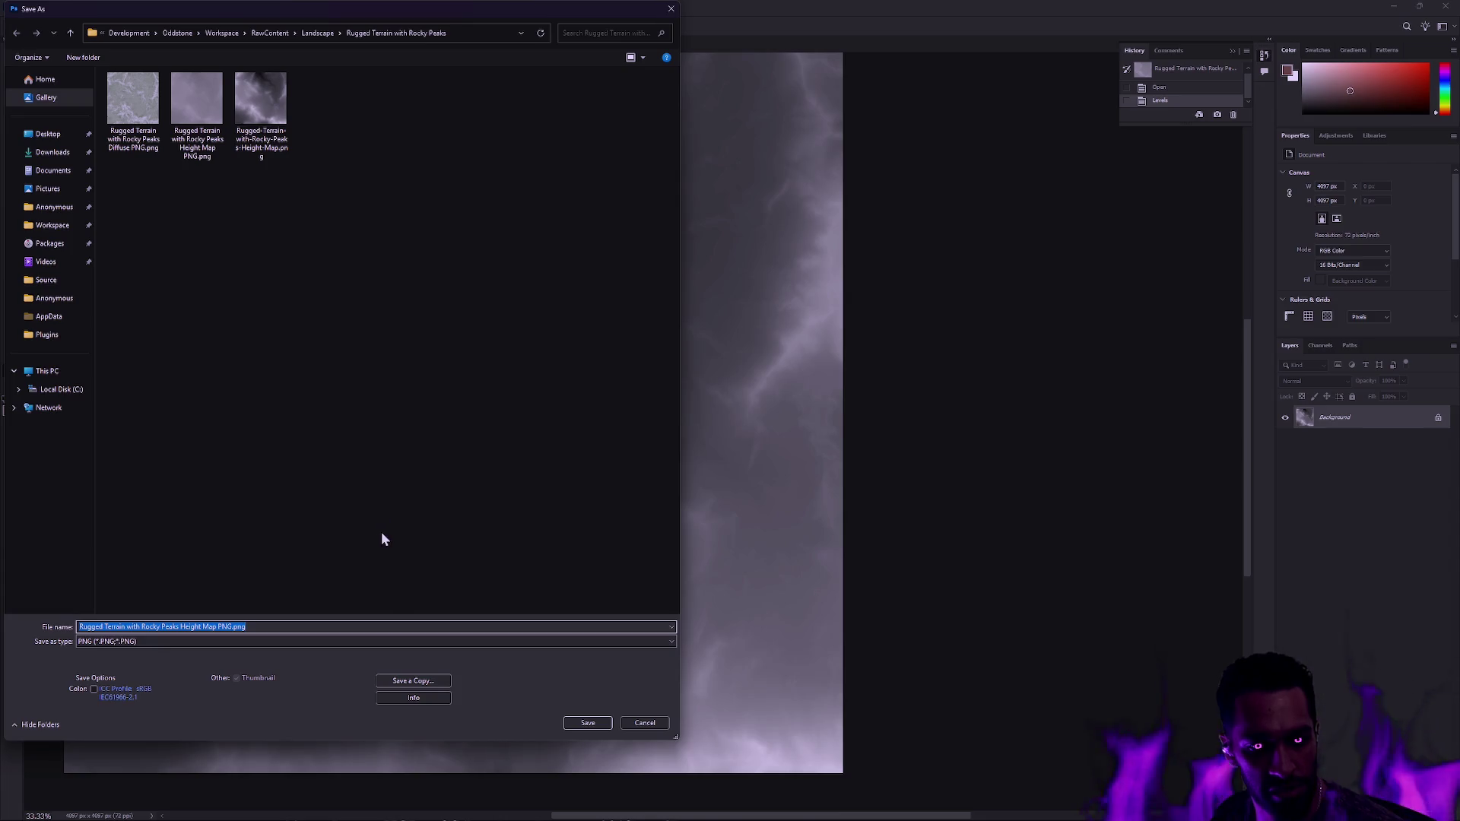
click(273, 156)
click(586, 723)
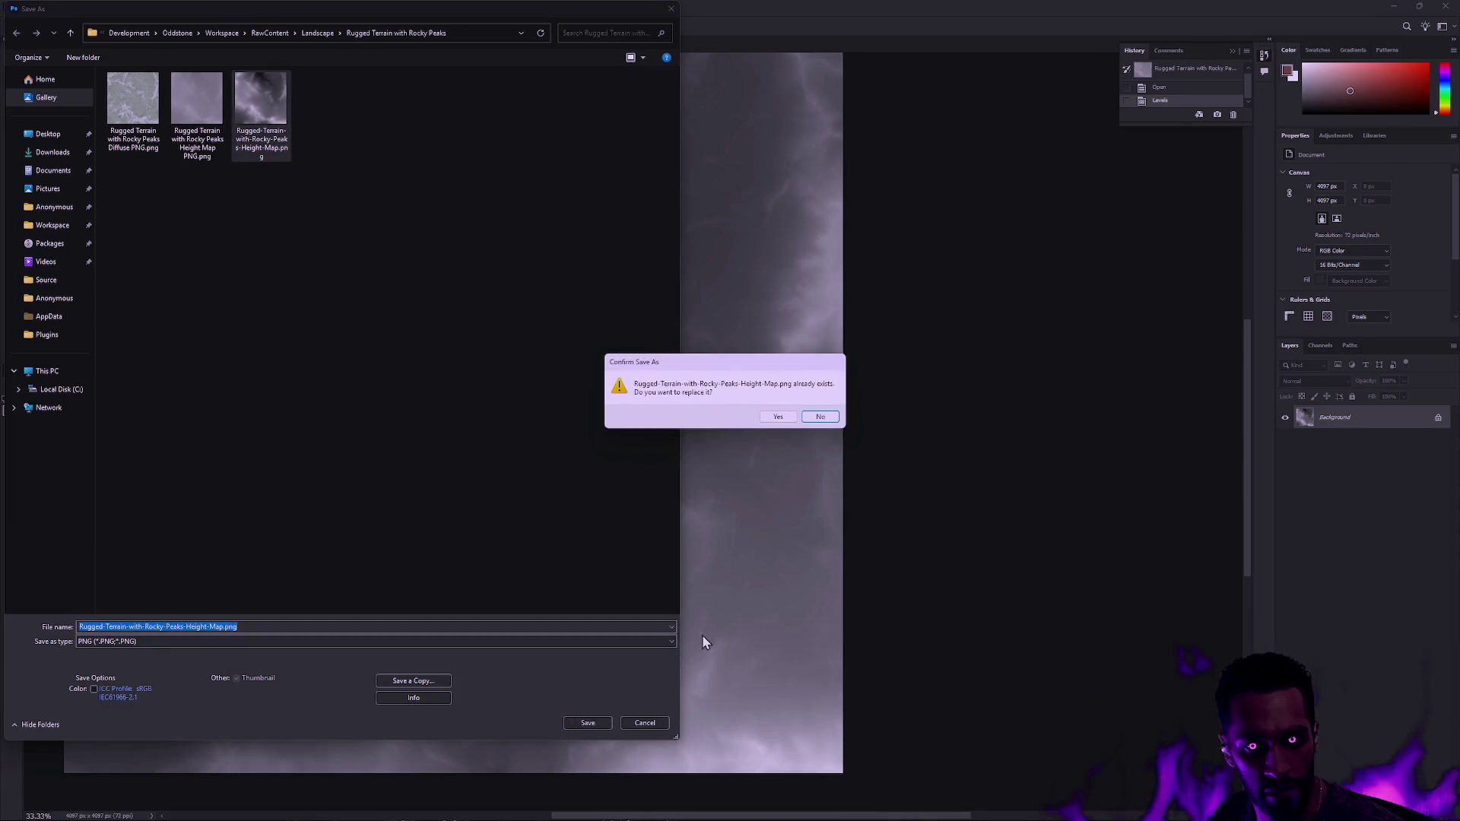
click(775, 416)
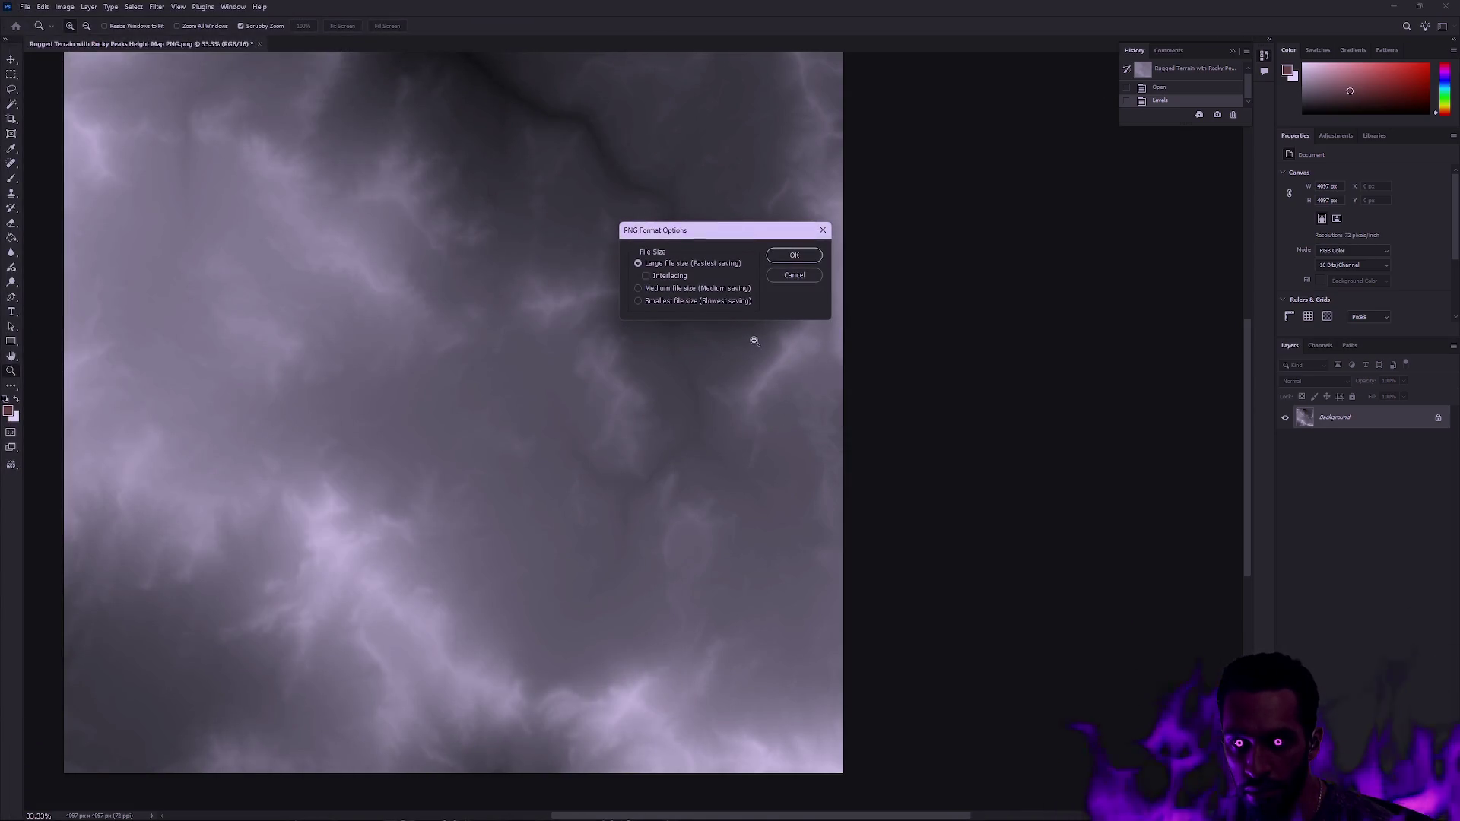
click(790, 259)
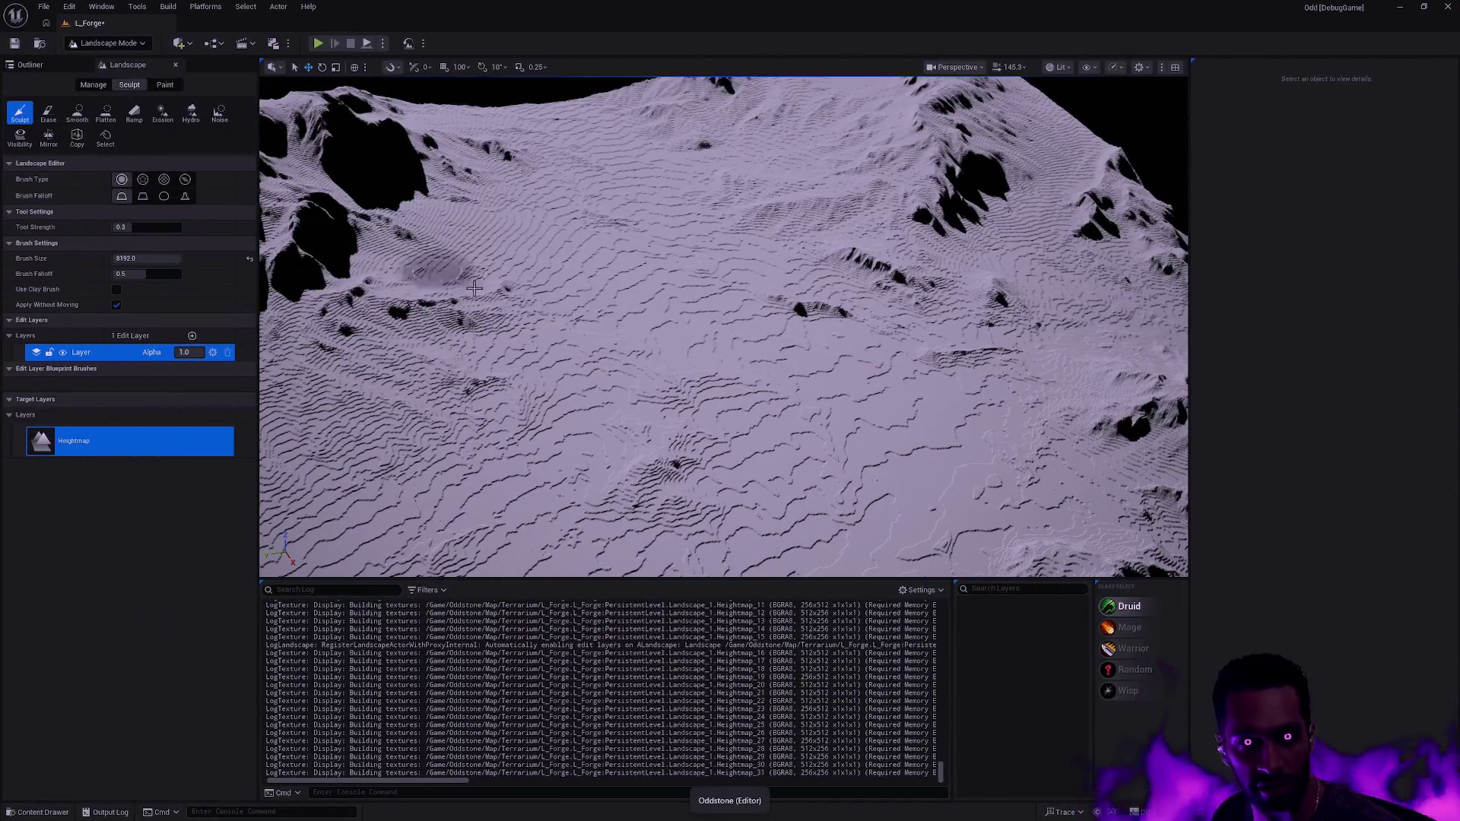
- Delete the existing landscape and return to Landscape Mode
key(shift+1)
click(589, 419)
key(Delete)
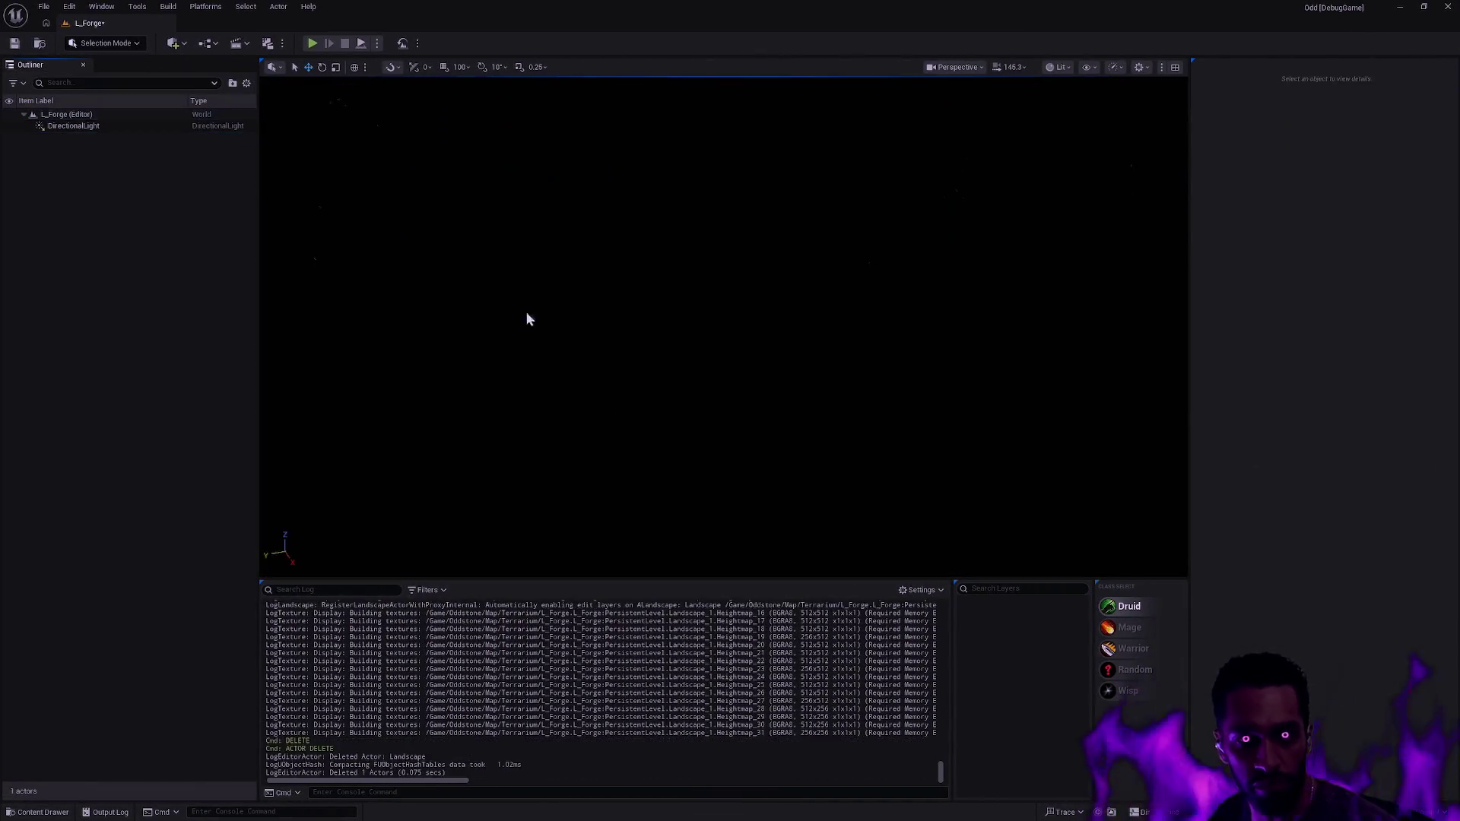
key(shift+2)
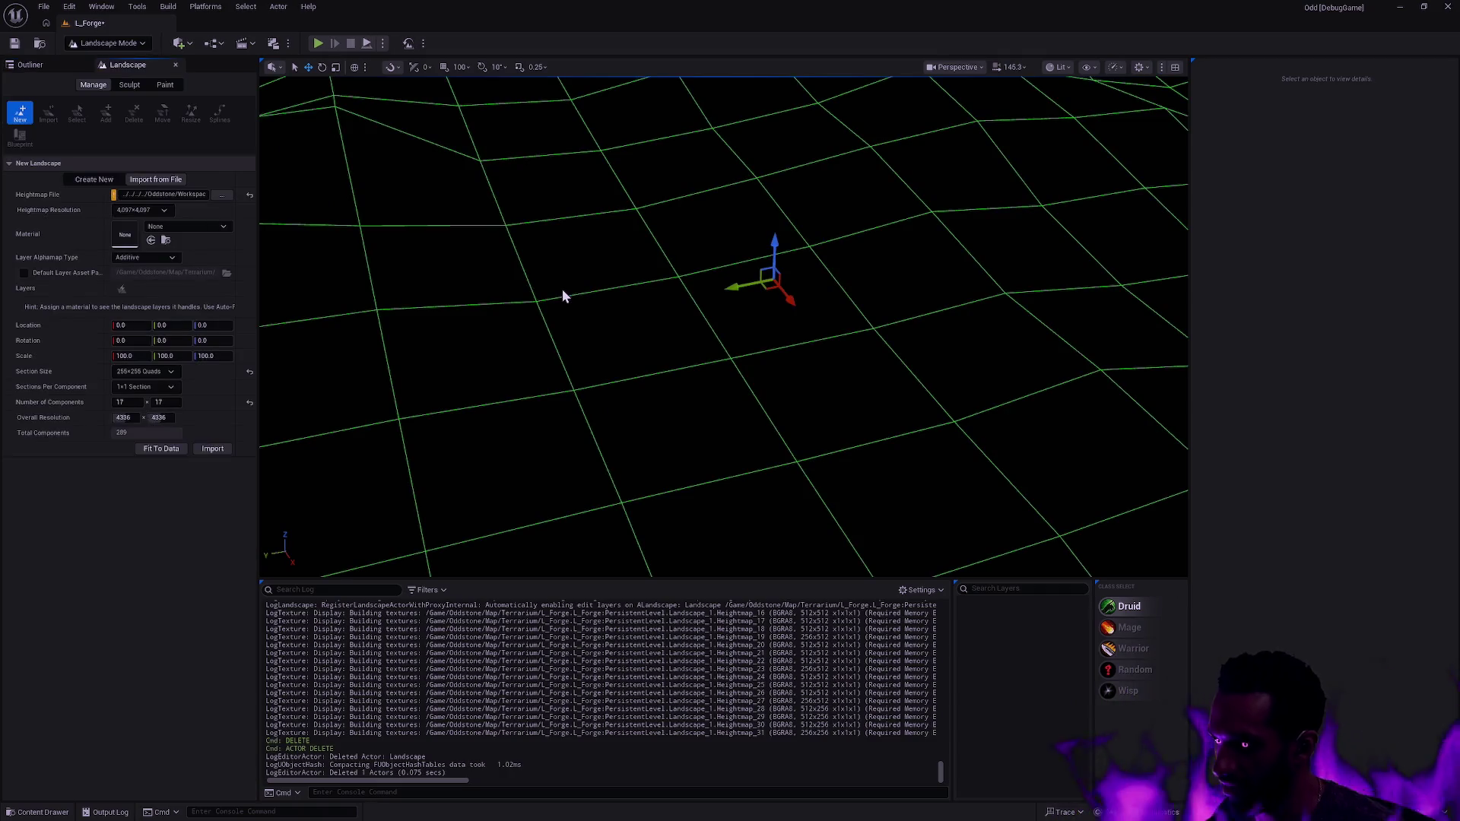
scroll(471, 220, down, 5)
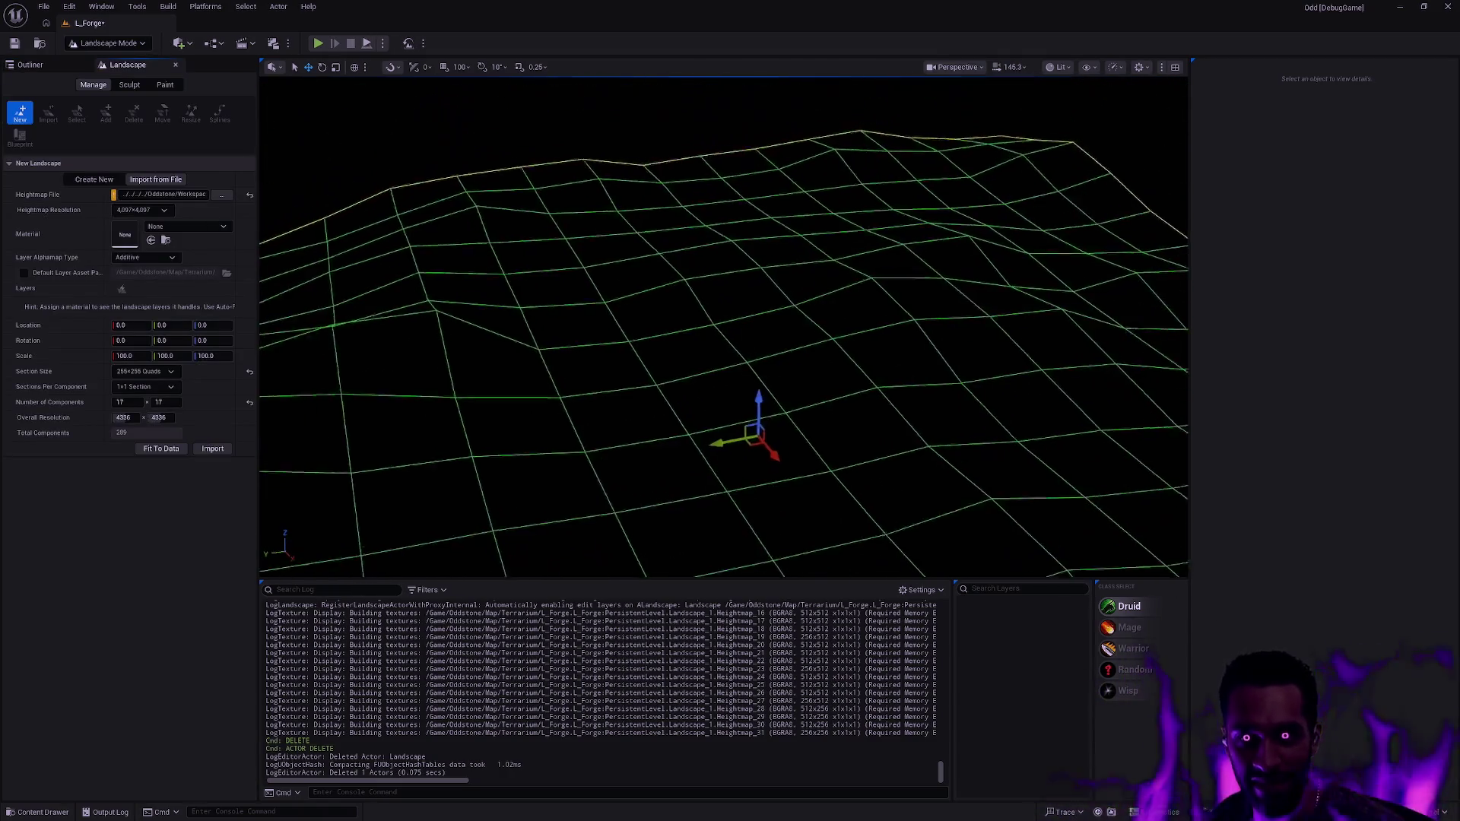
drag(395, 202, 395, 201)
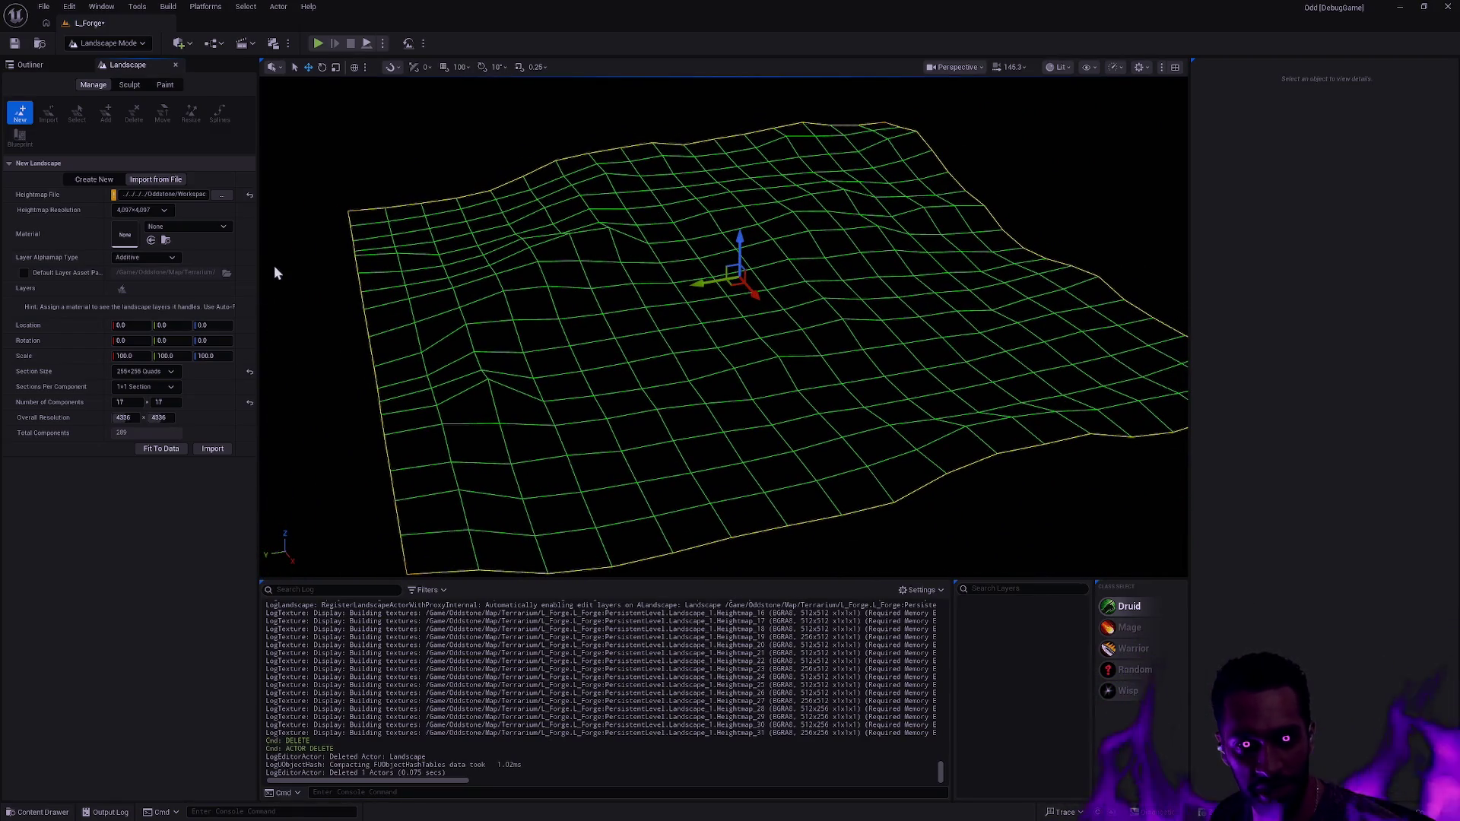
- Import Rugged-Terrain-with-Rocky-Peaks-Height-Map.png as a new 7 x 7-component landscape
click(222, 195)
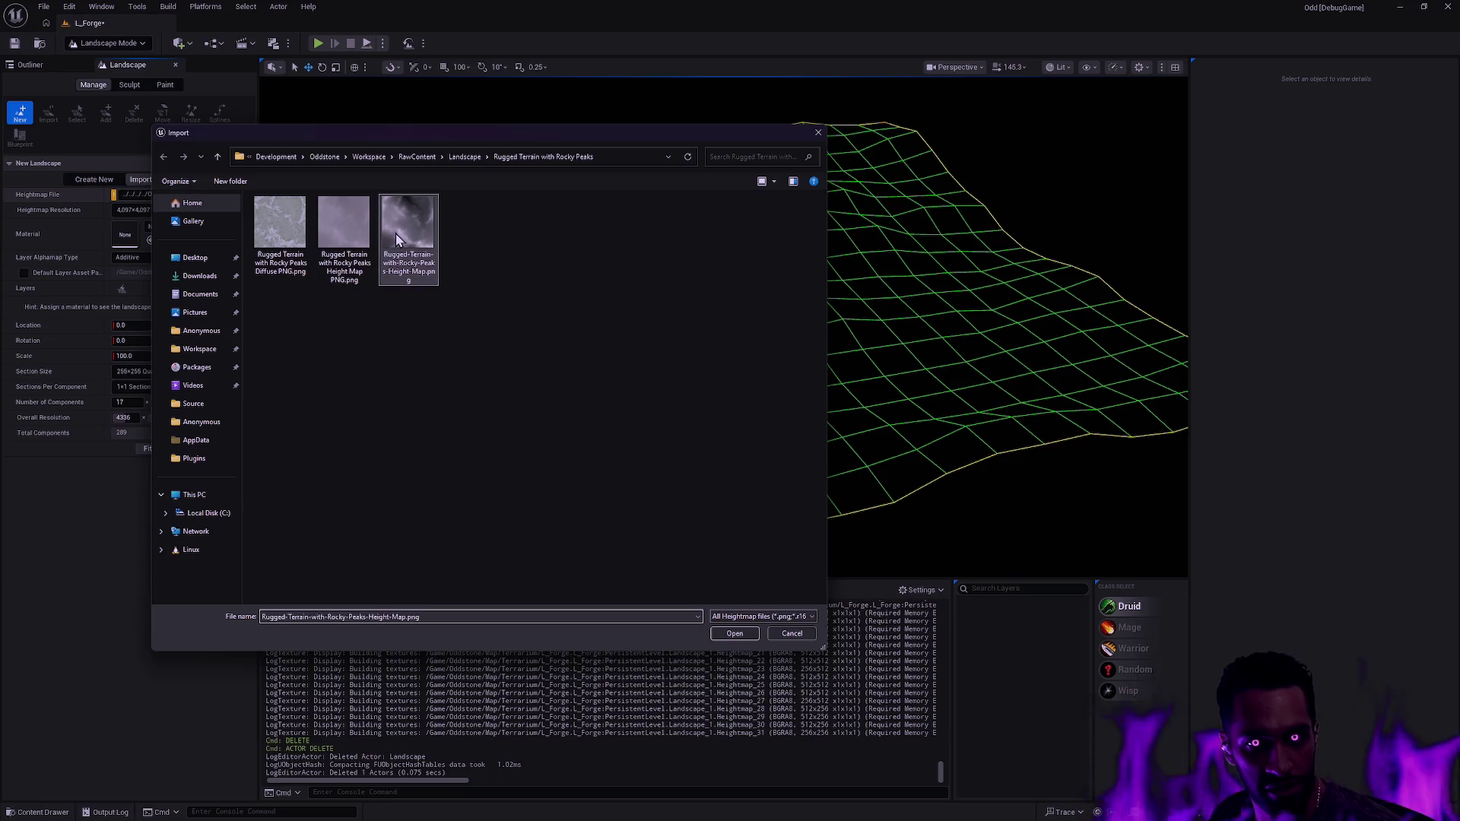
double_click(396, 234)
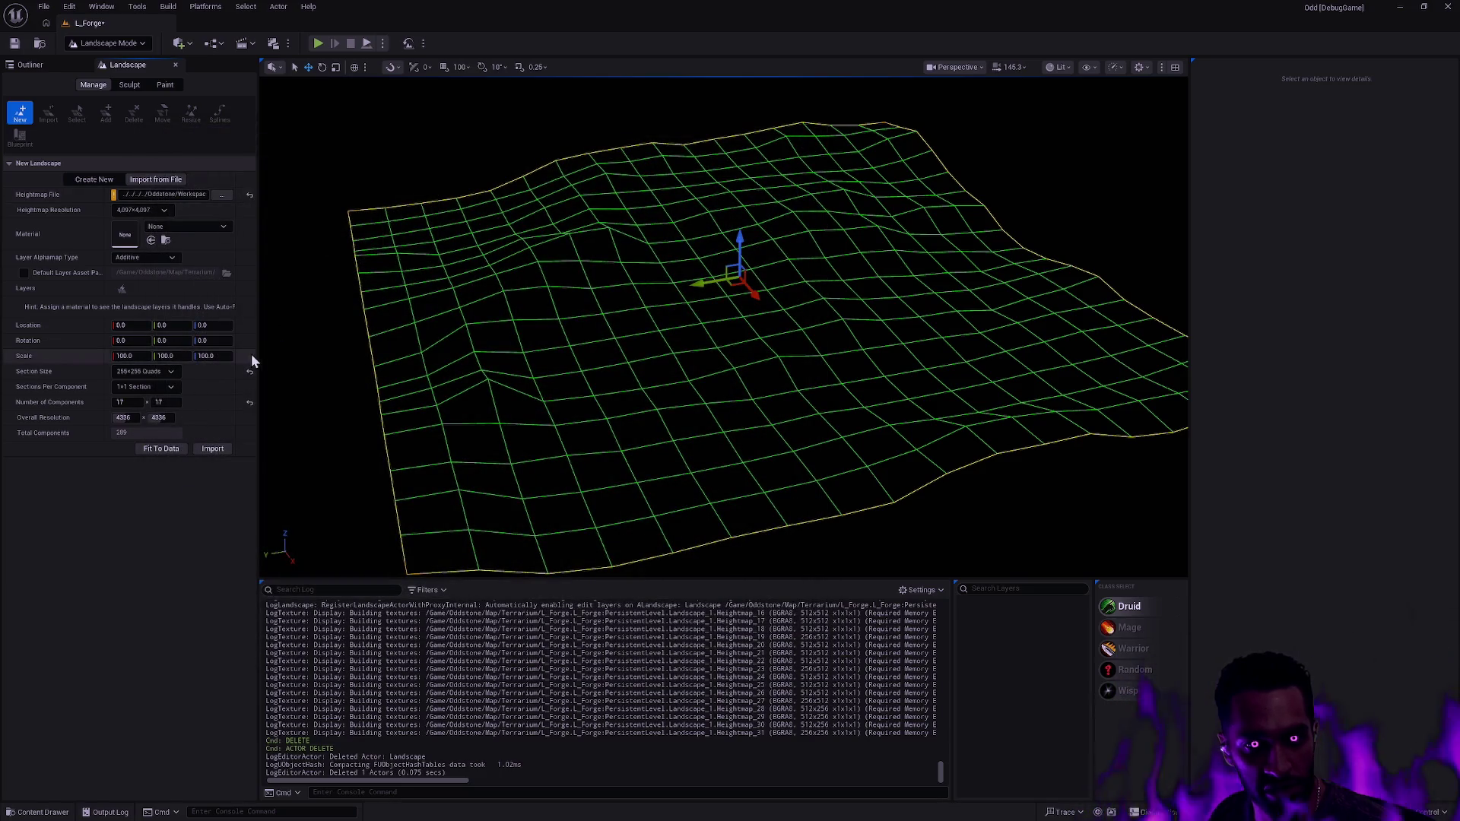
click(137, 402)
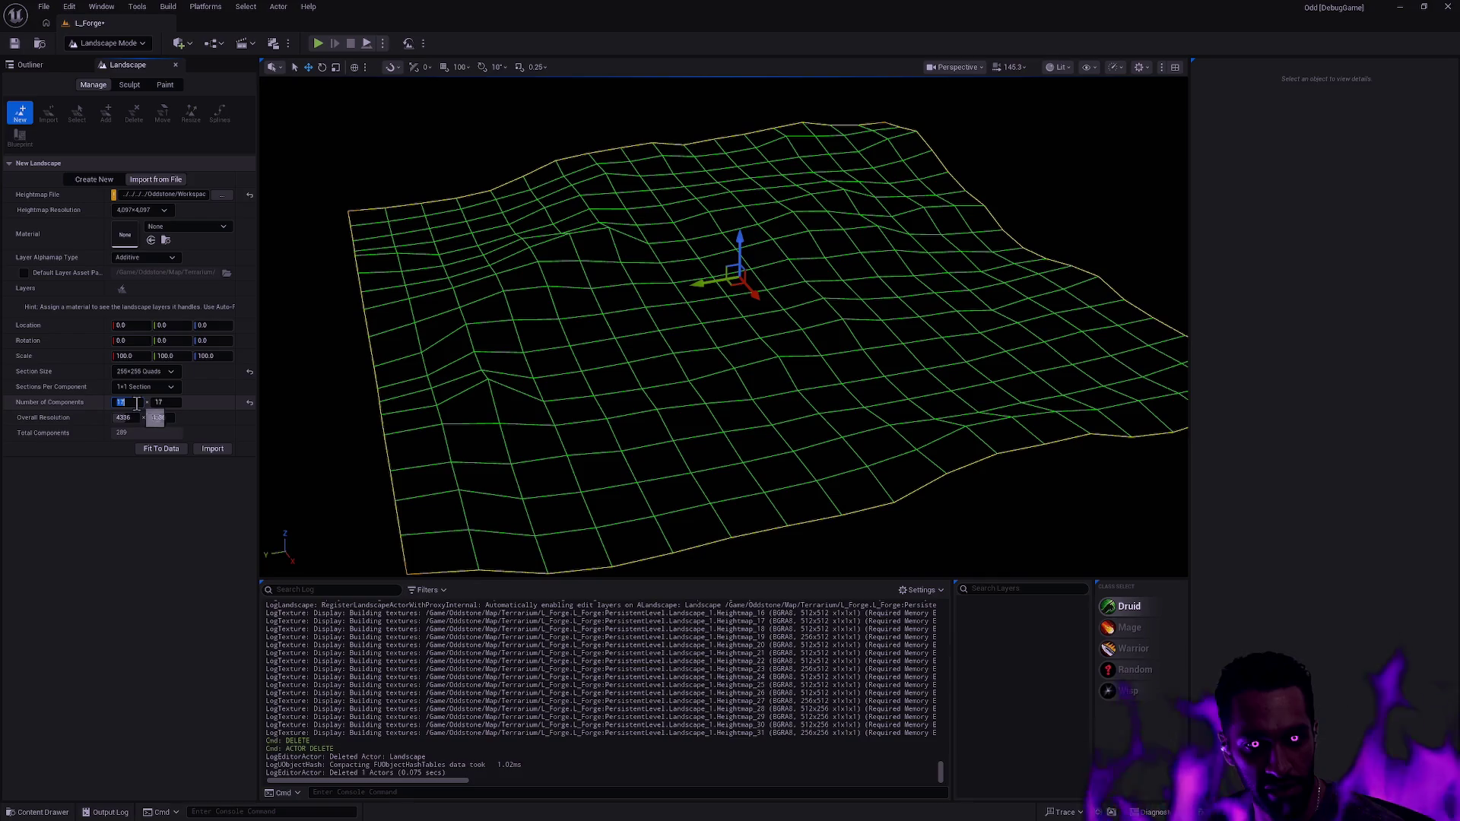
text(7)
key(Tab)
text(7)
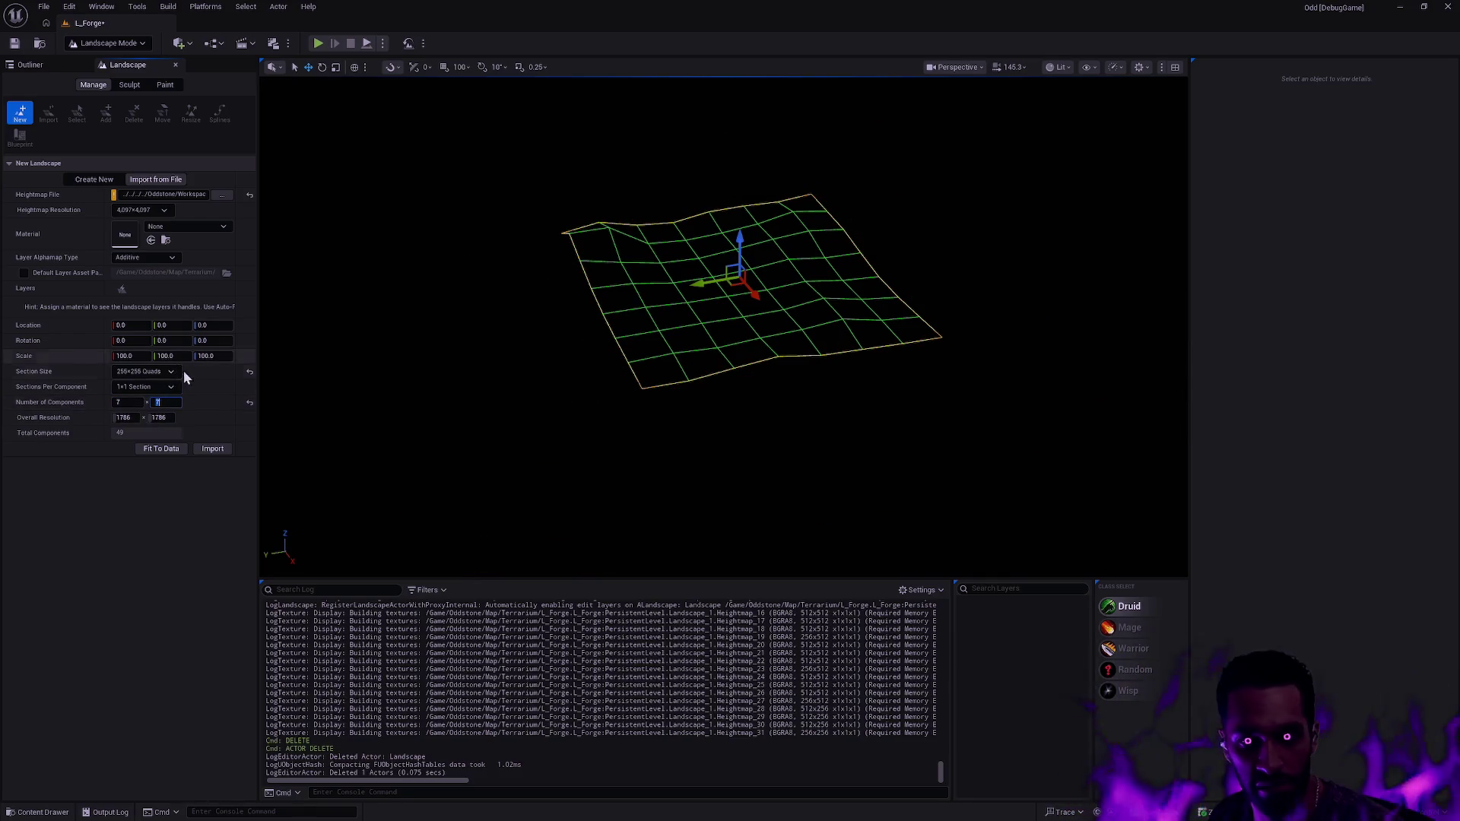
click(214, 448)
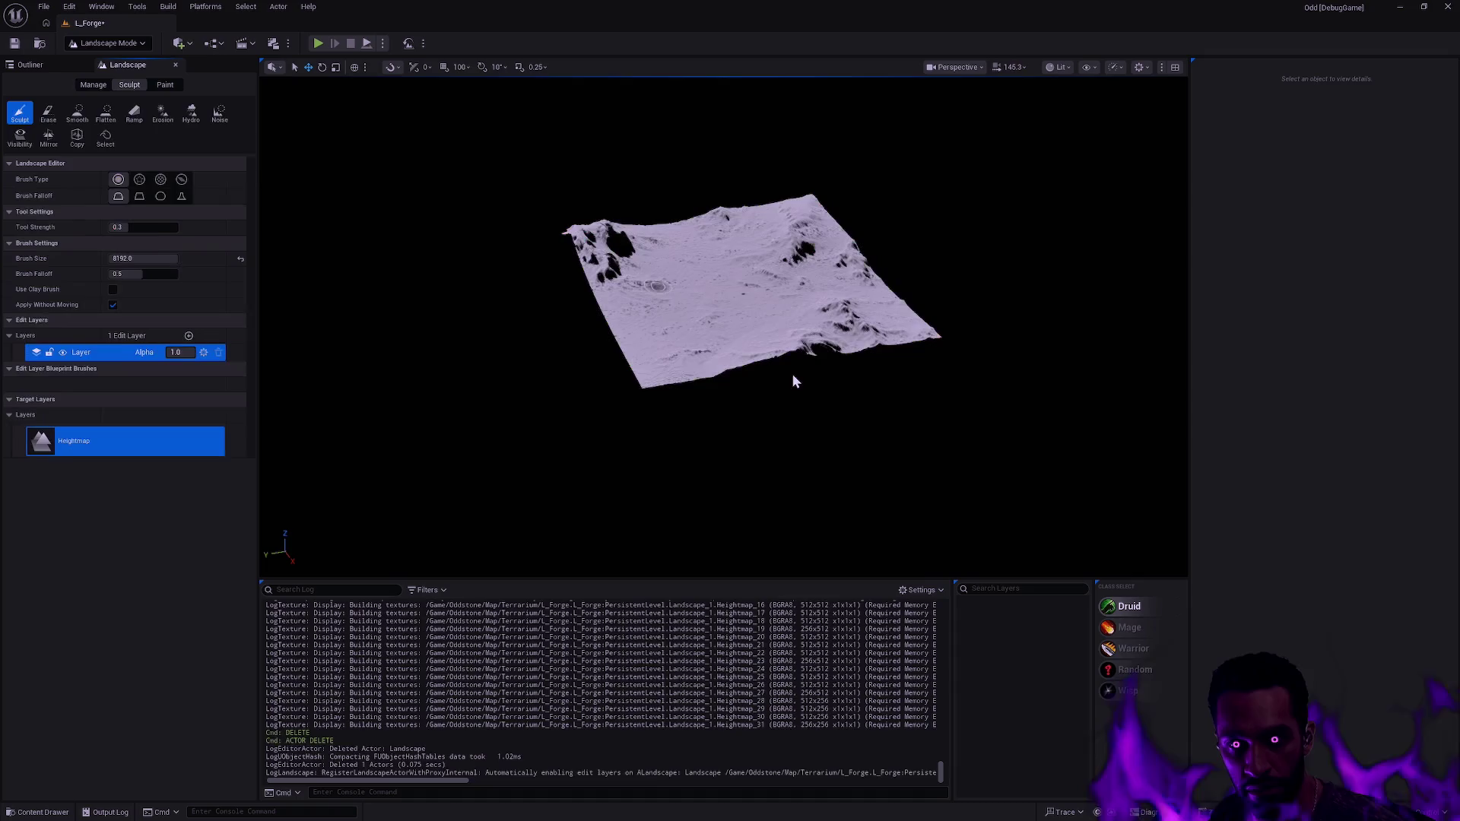
scroll(723, 327, up, 10)
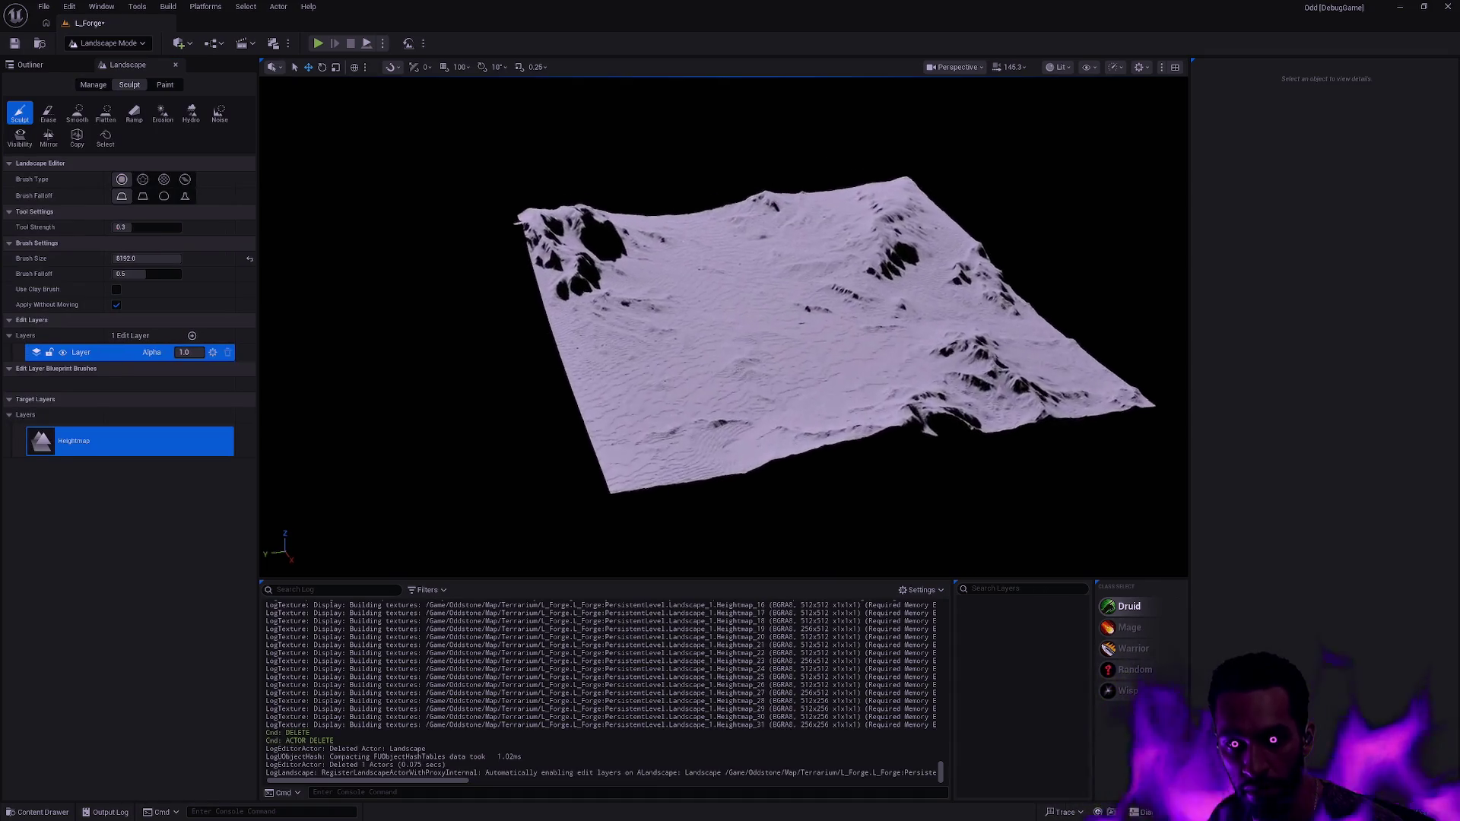
scroll(723, 327, up, 8)
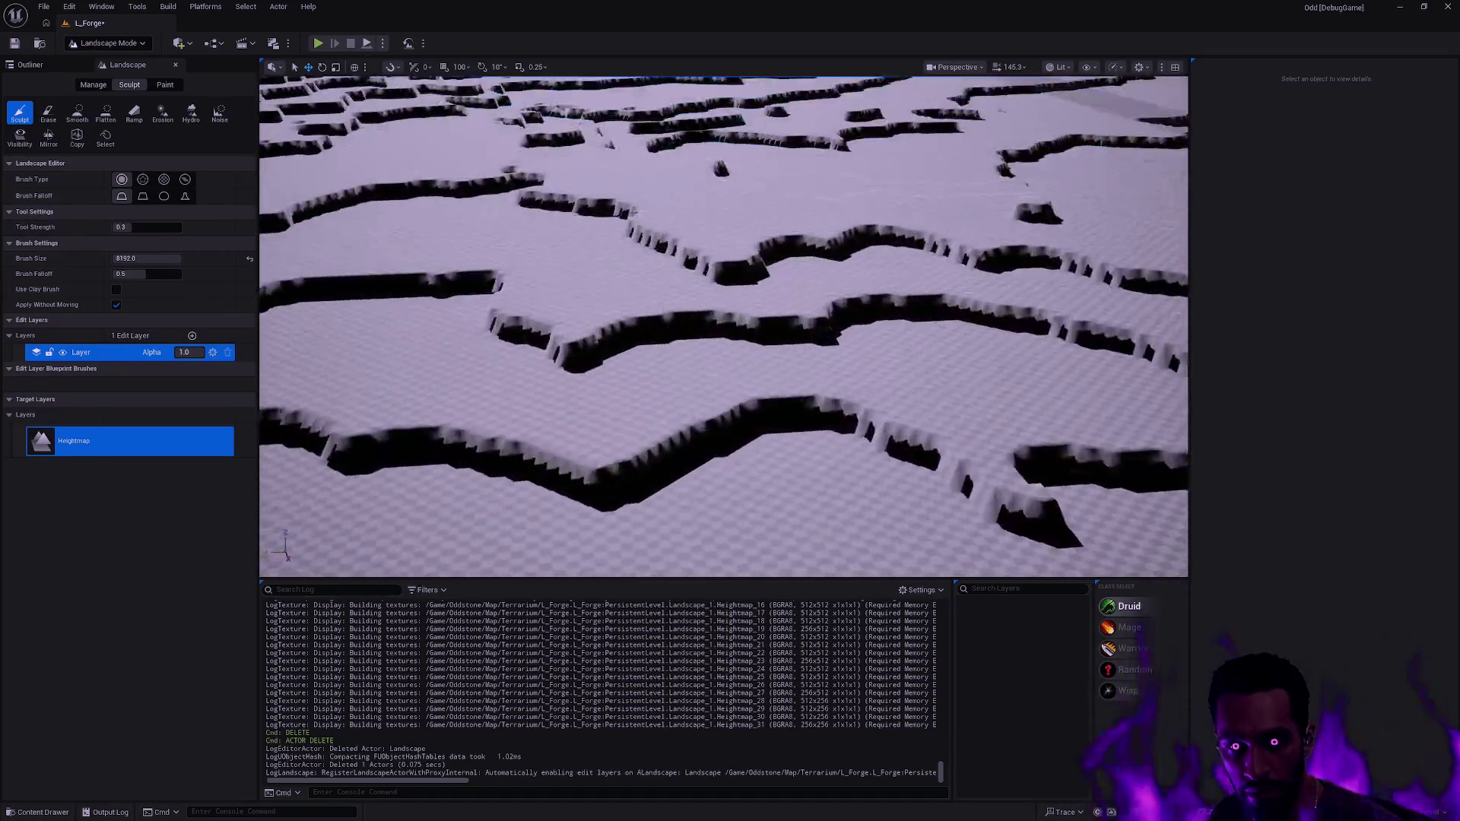
scroll(723, 327, down, 5)
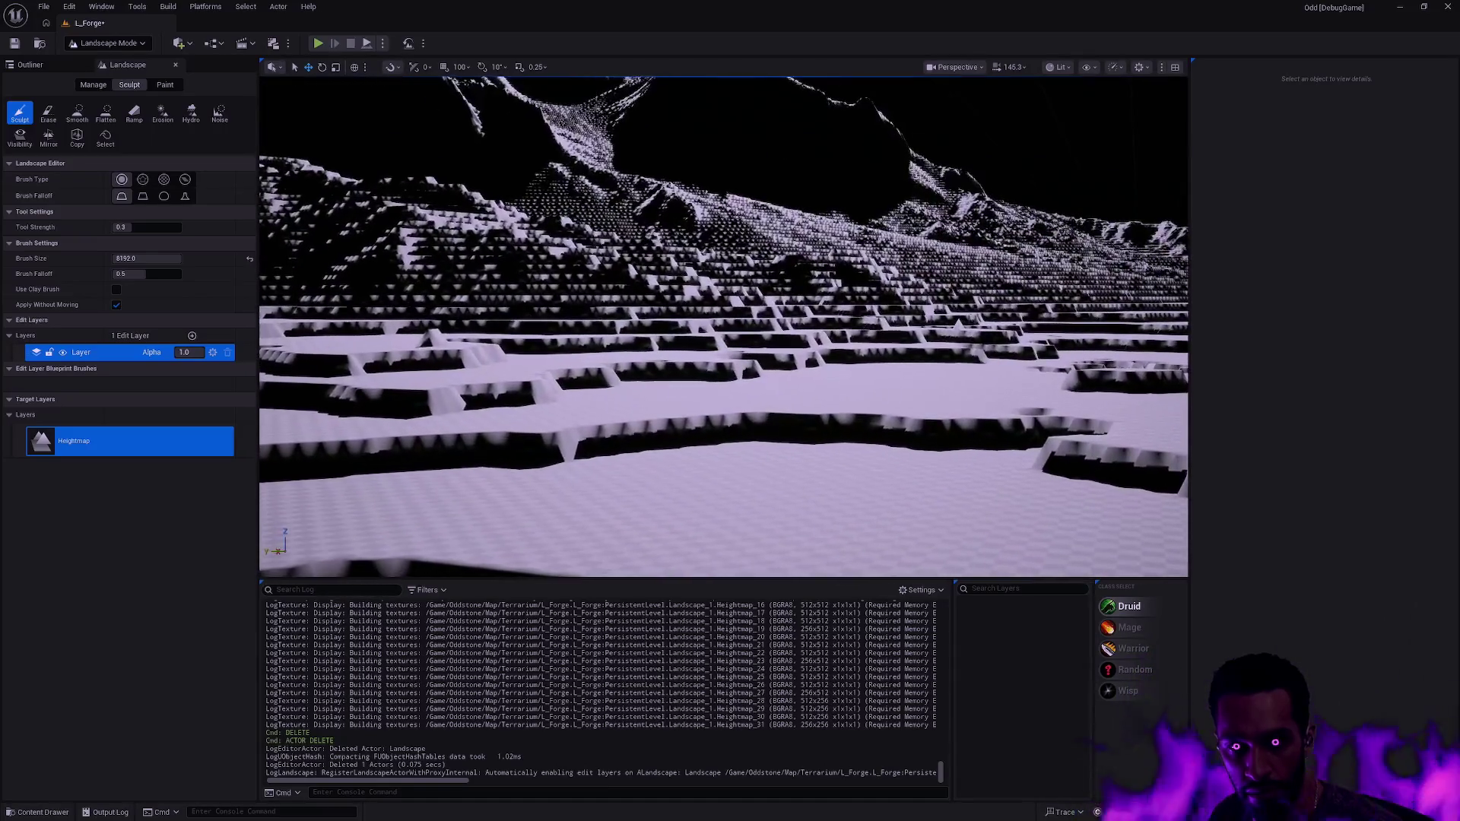
scroll(723, 327, up, 3)
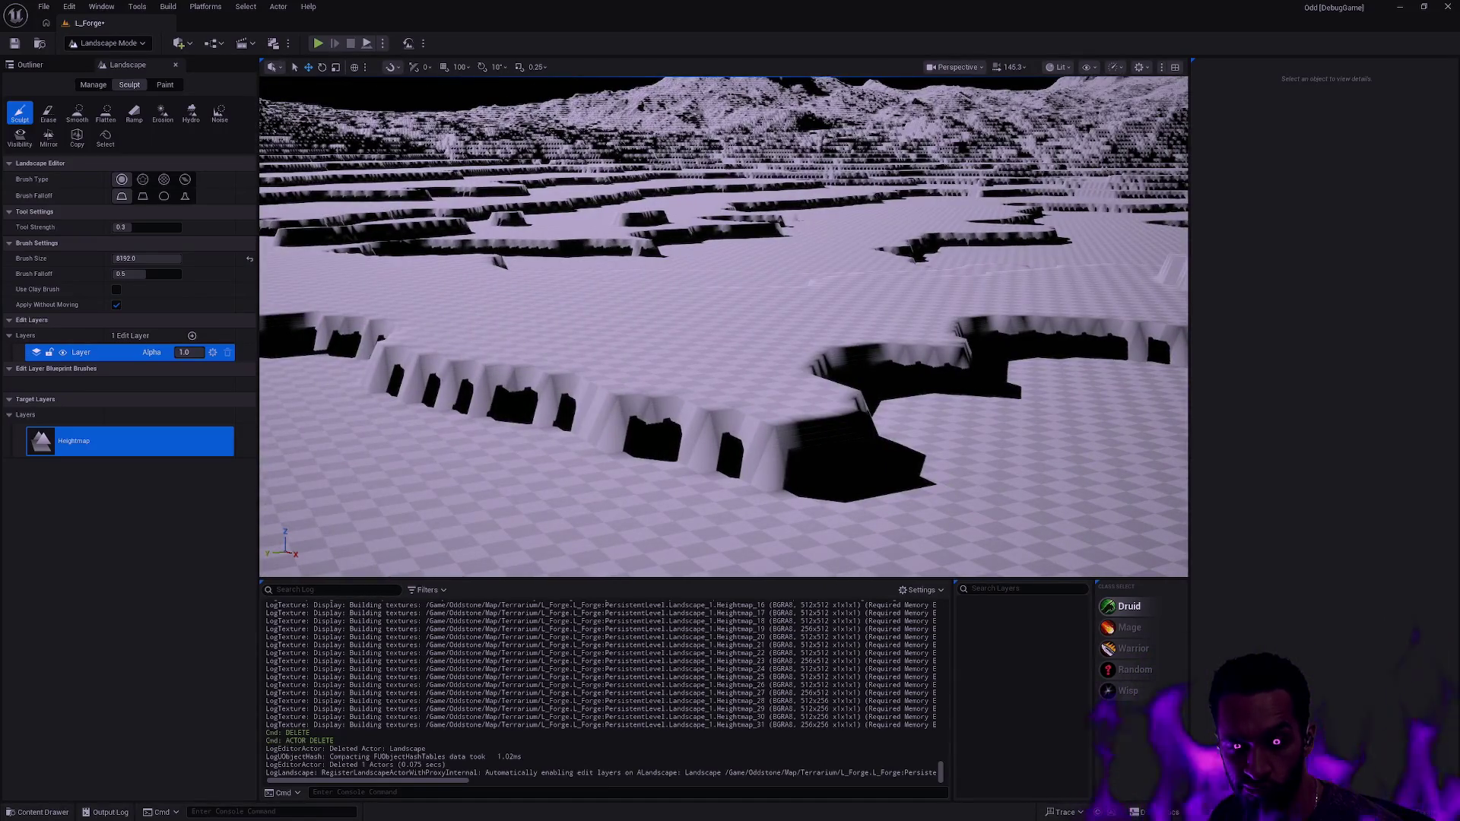
scroll(723, 327, down, 5)
scroll(723, 327, up, 5)
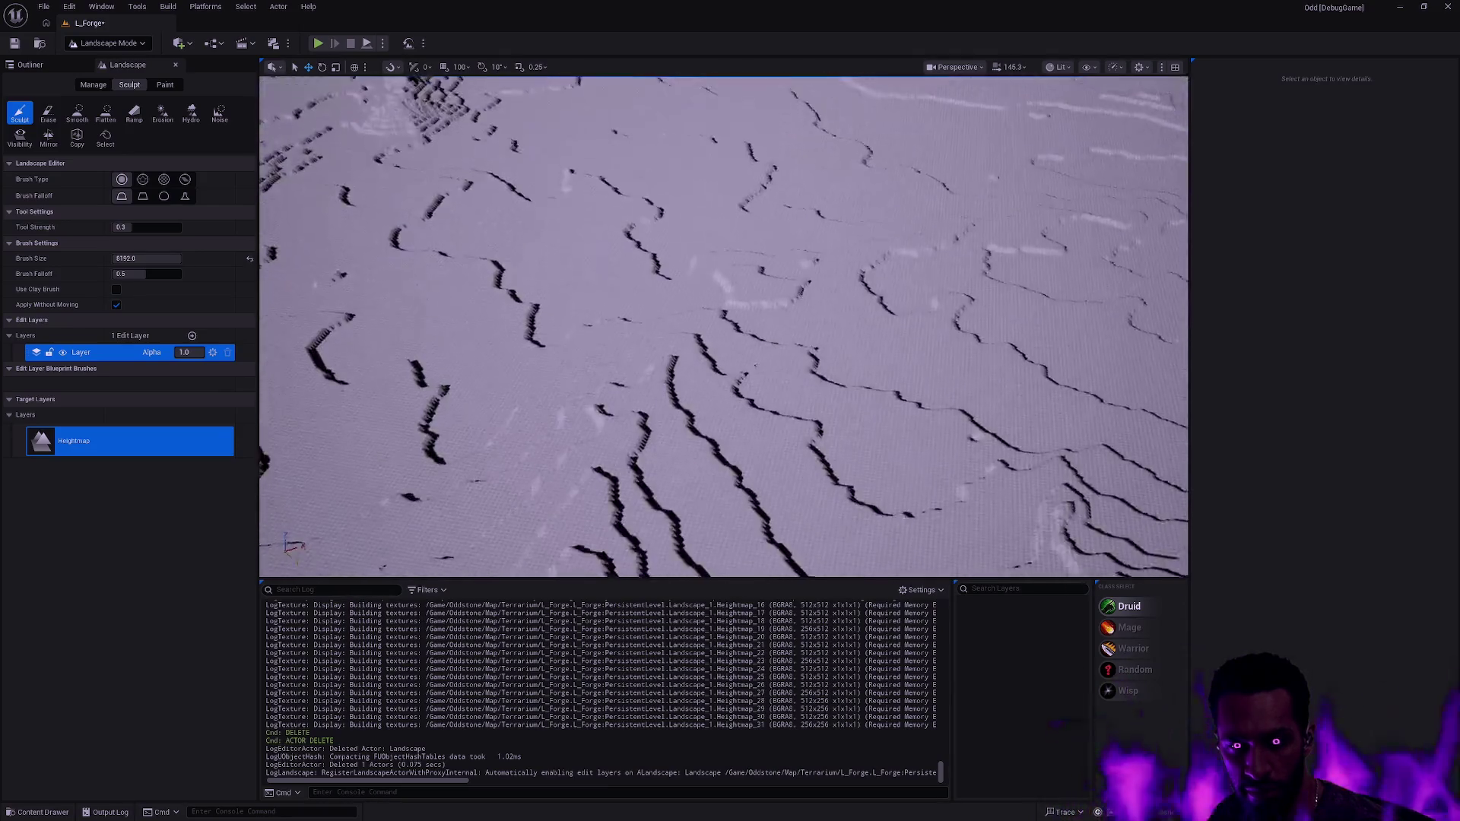
scroll(724, 327, down, 5)
scroll(834, 348, down, 5)
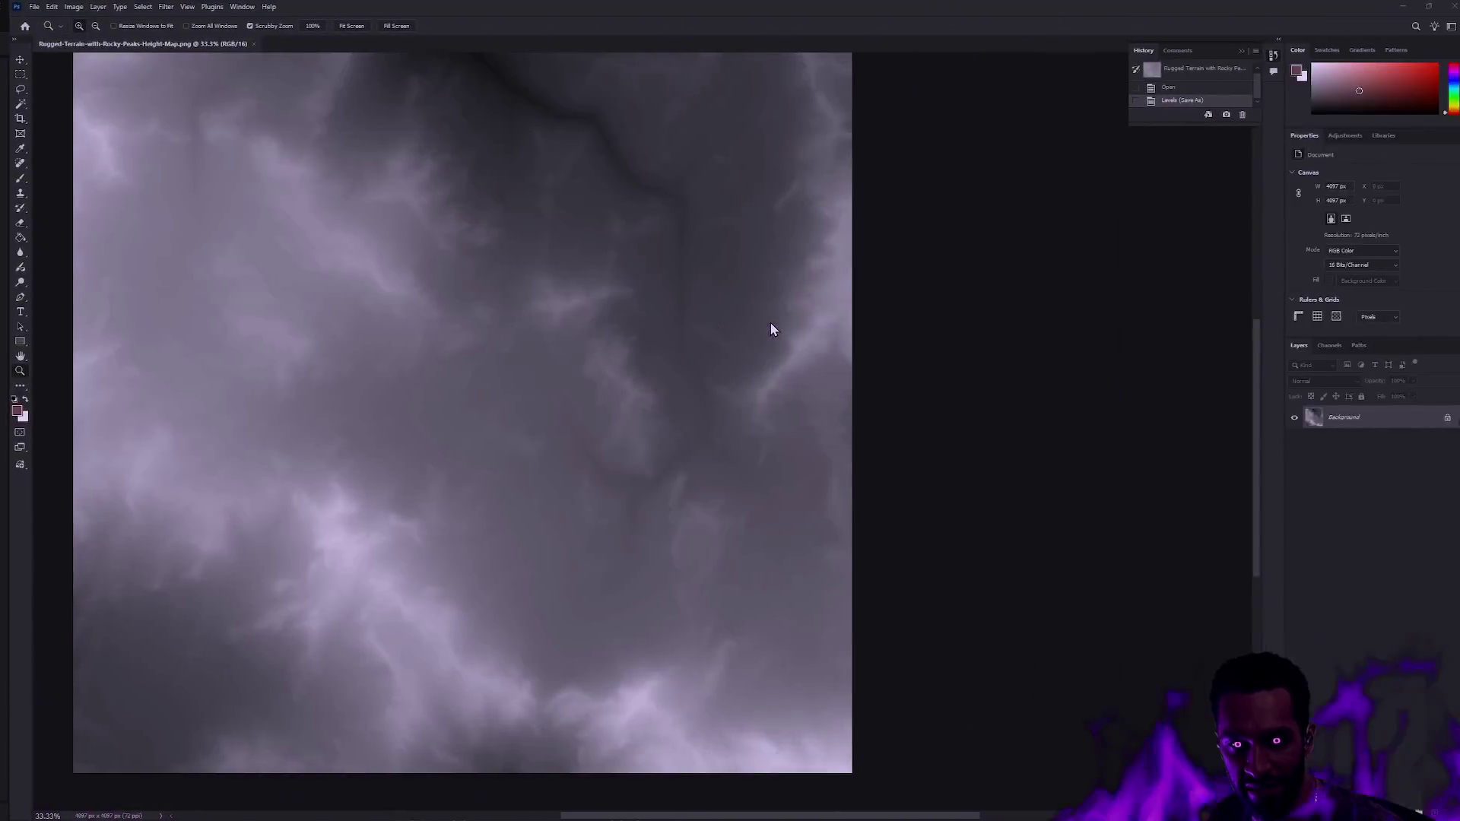
- Step the history back to the Open state, undoing the Levels boost
click(1170, 90)
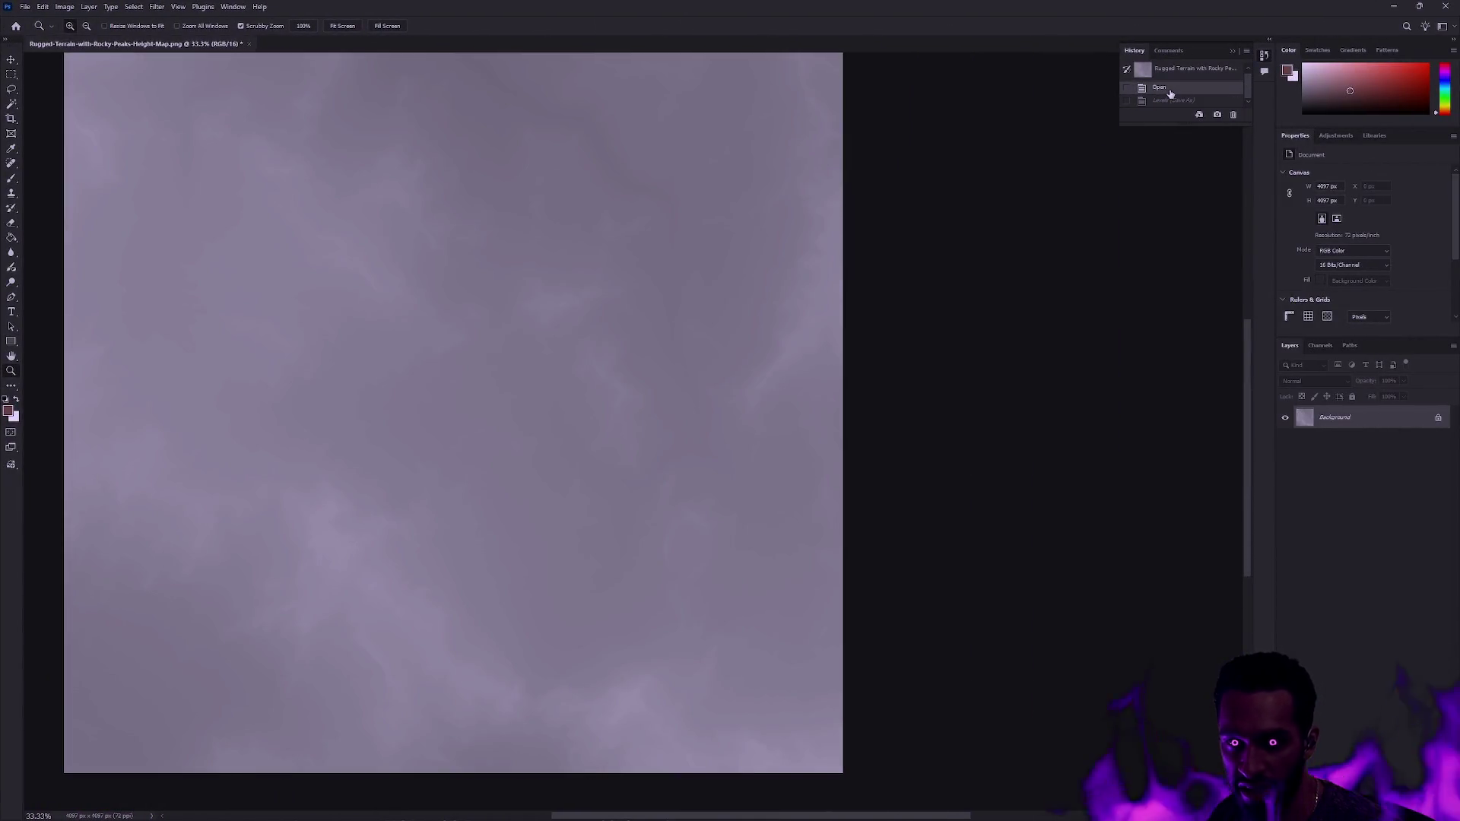
click(62, 7)
mouse_move(84, 41)
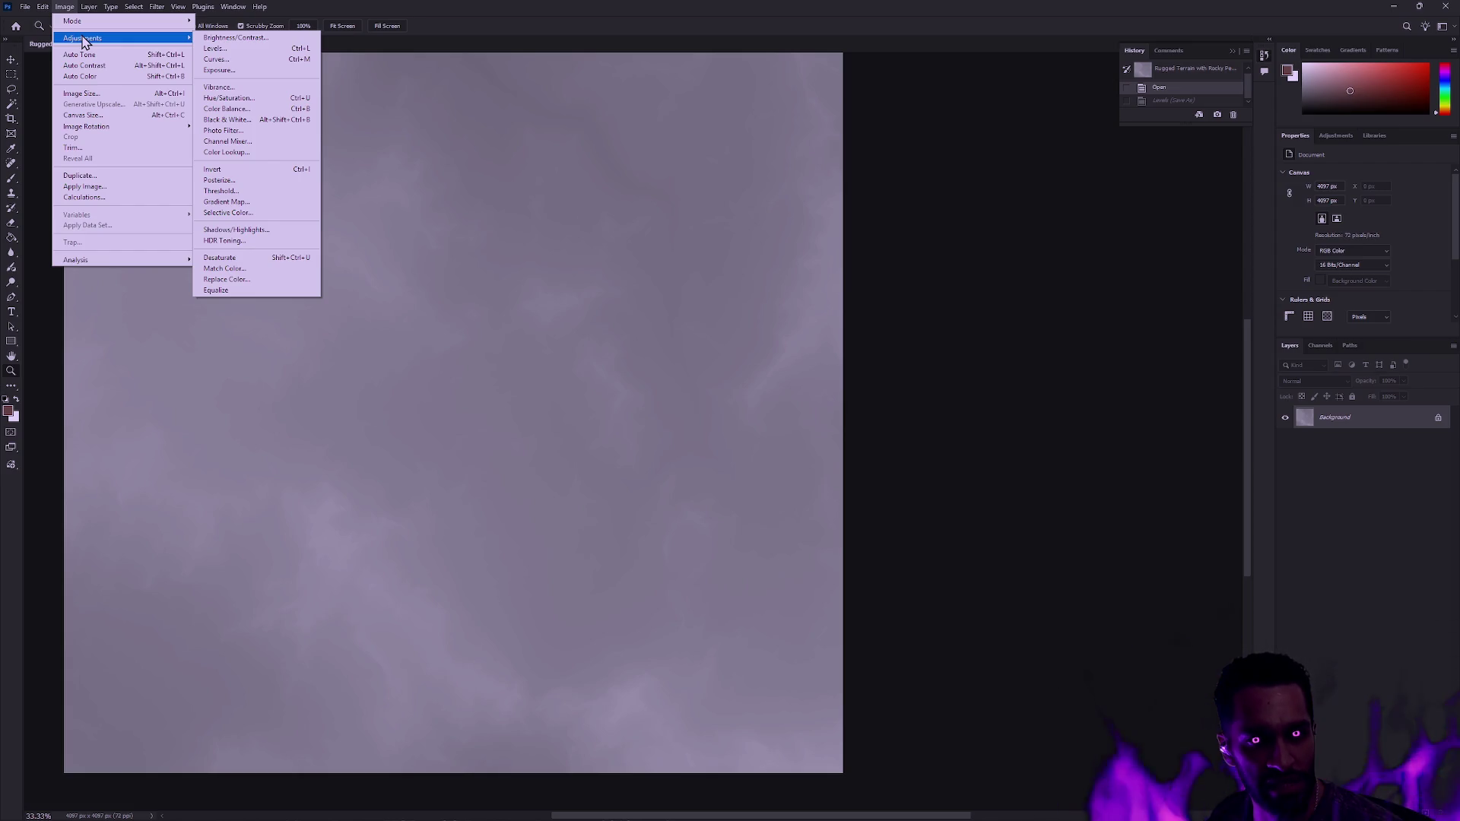
click(586, 97)
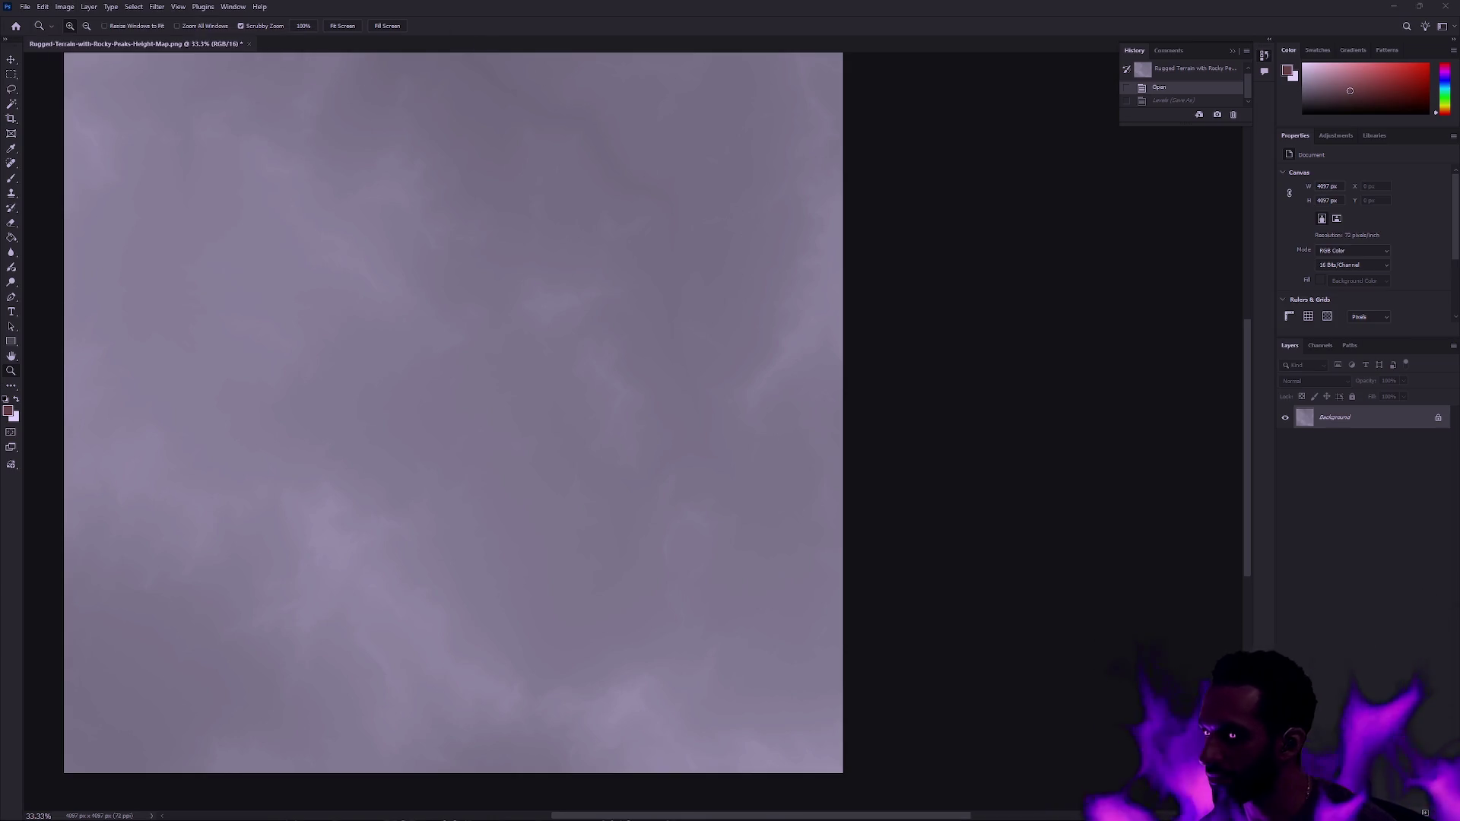
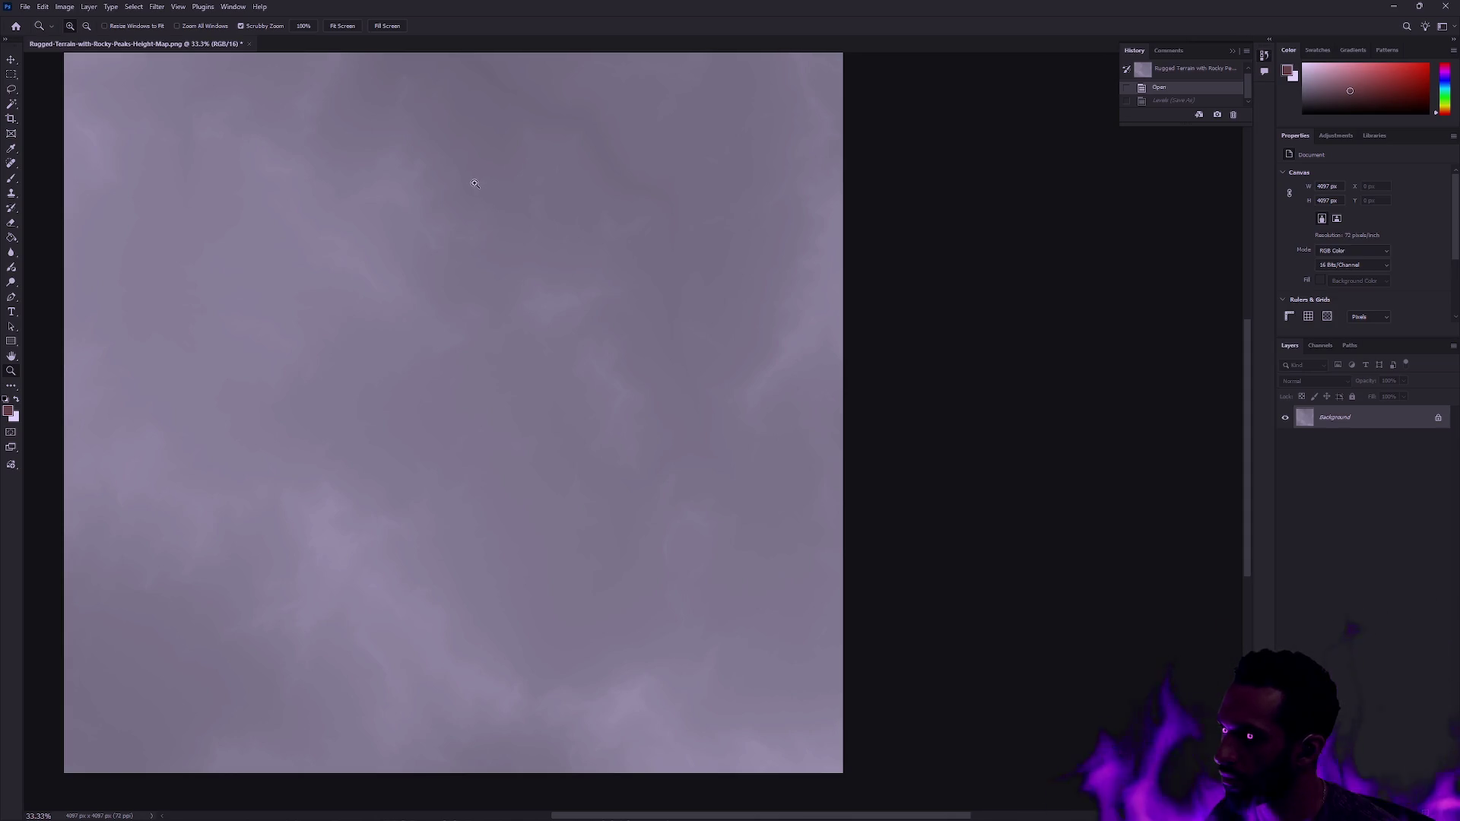
- Darken the height map by lowering Exposure's Gamma Correction to about 0.2
click(64, 6)
mouse_move(99, 38)
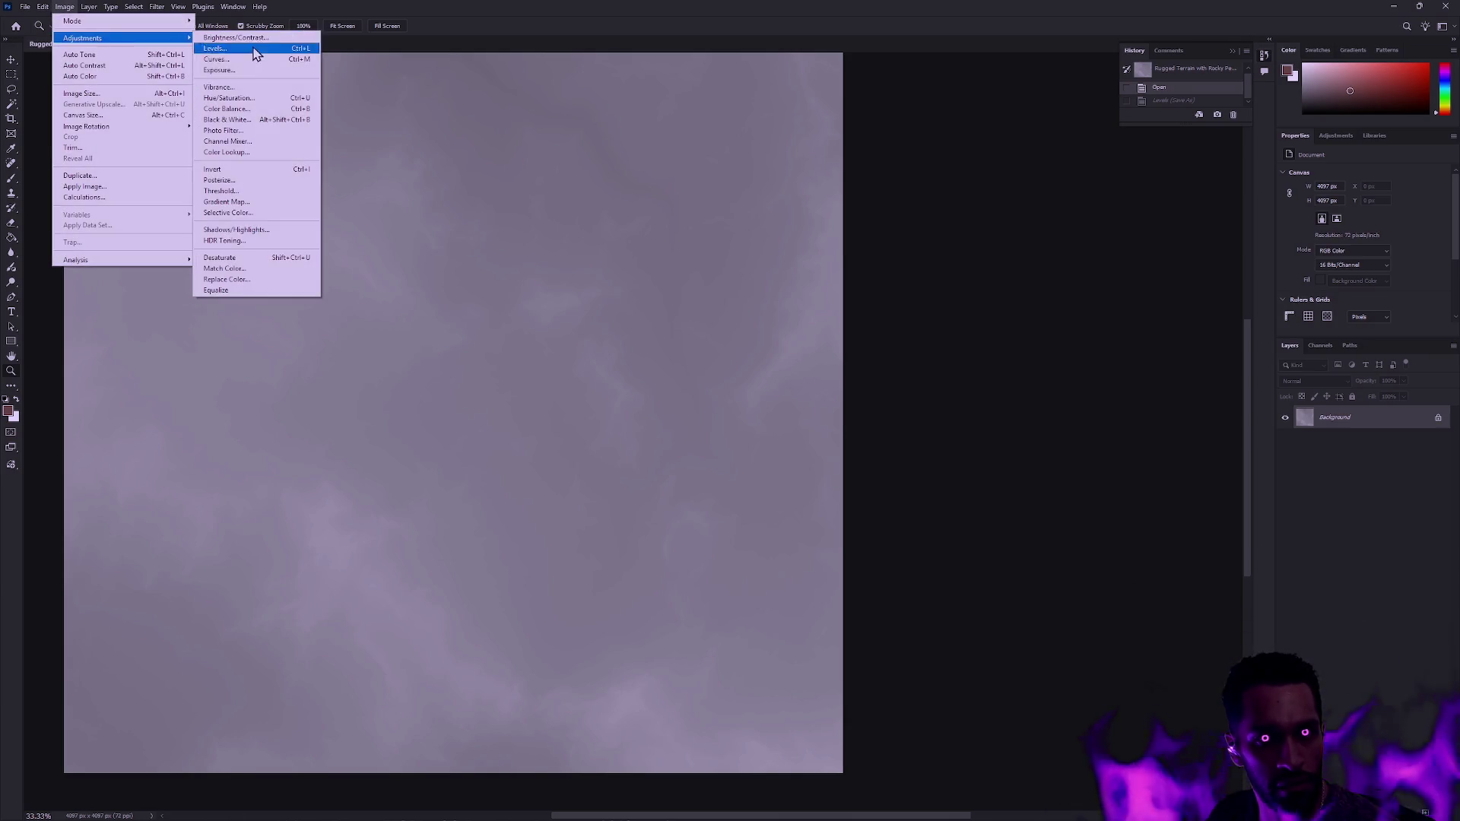
click(242, 70)
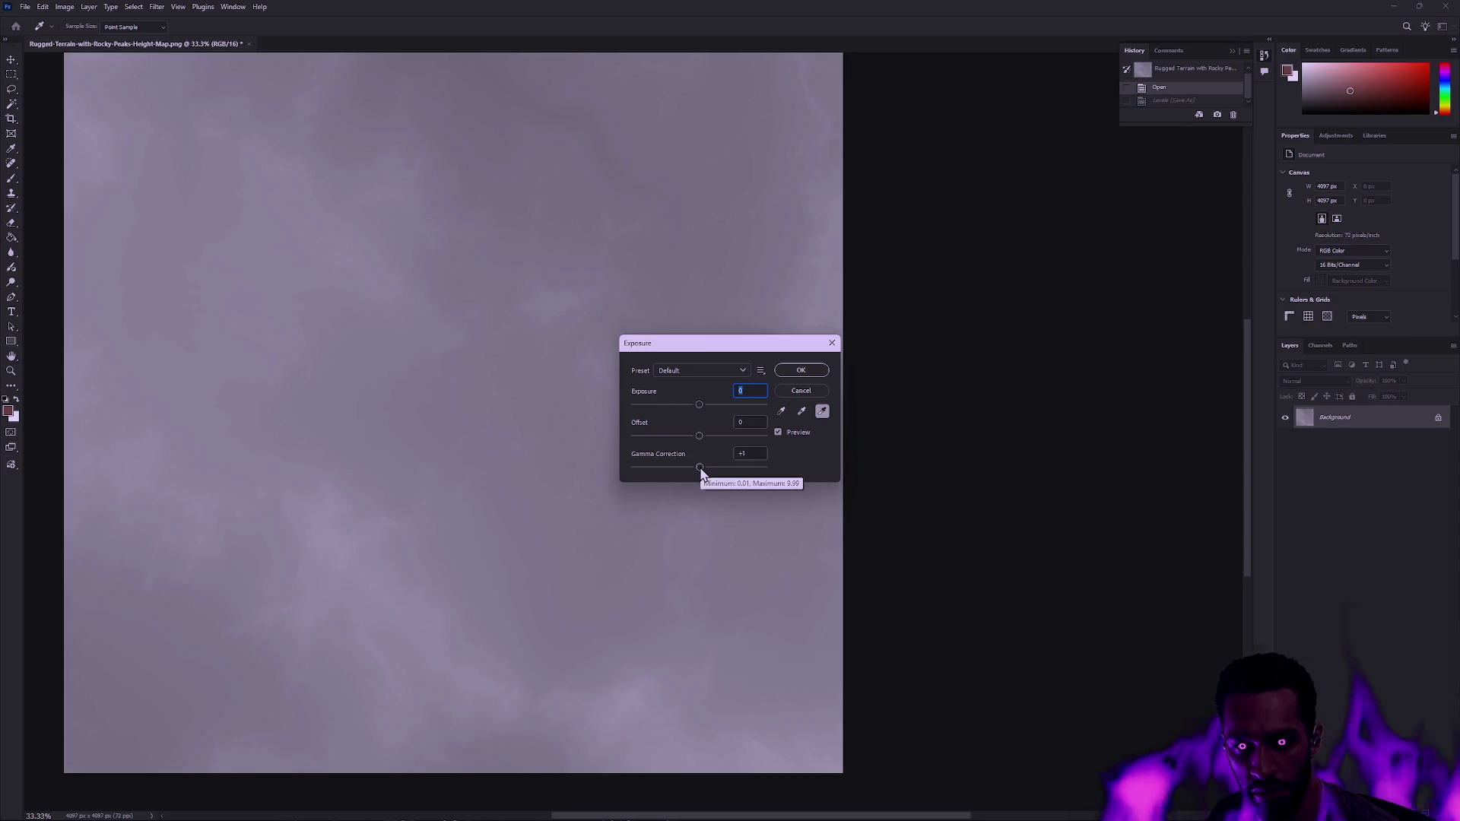
mouse_move(700, 466)
mouse_down()
mouse_move(752, 468)
mouse_move(679, 468)
mouse_move(730, 468)
mouse_up()
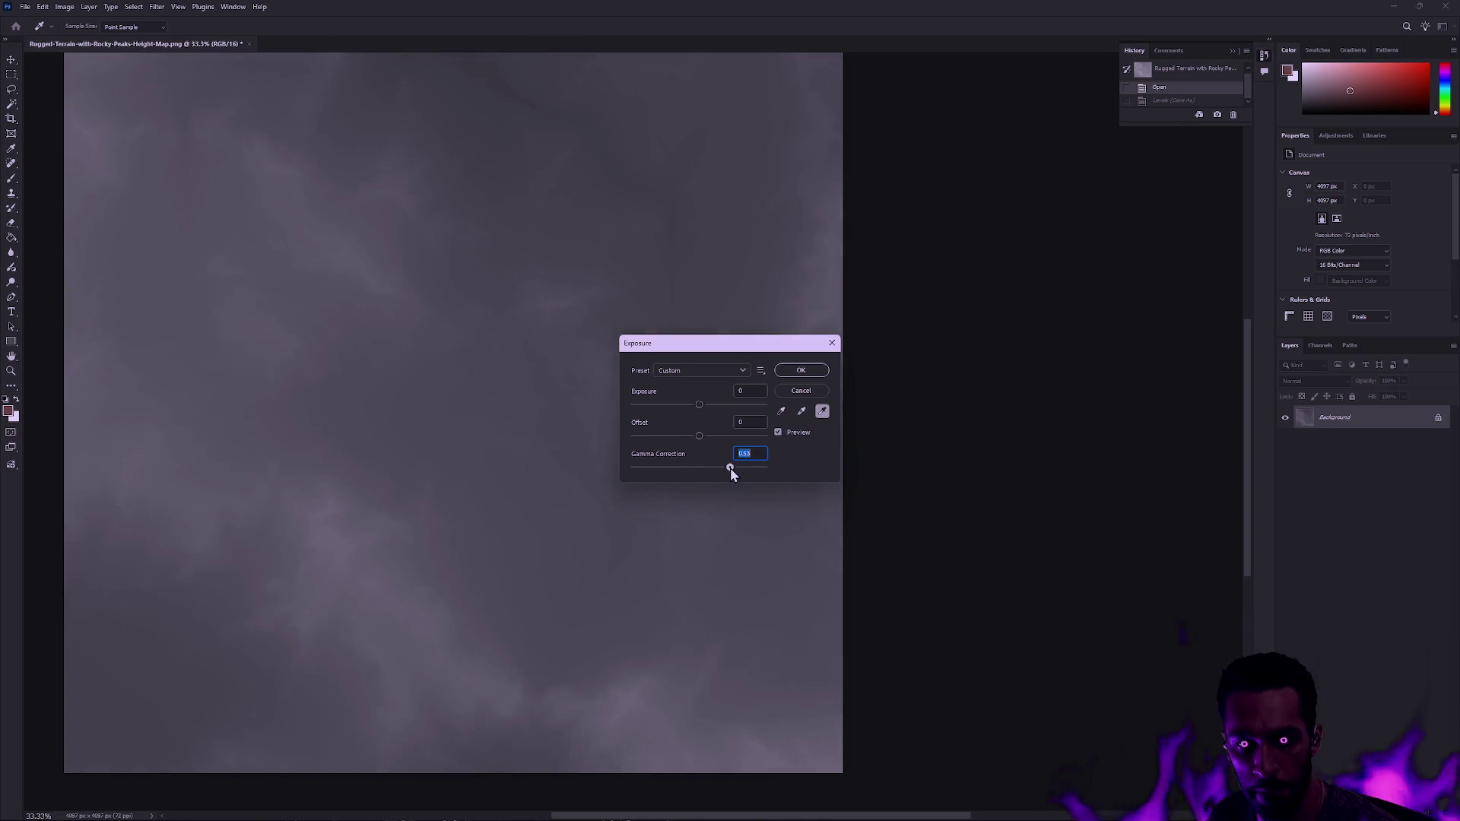
click(788, 373)
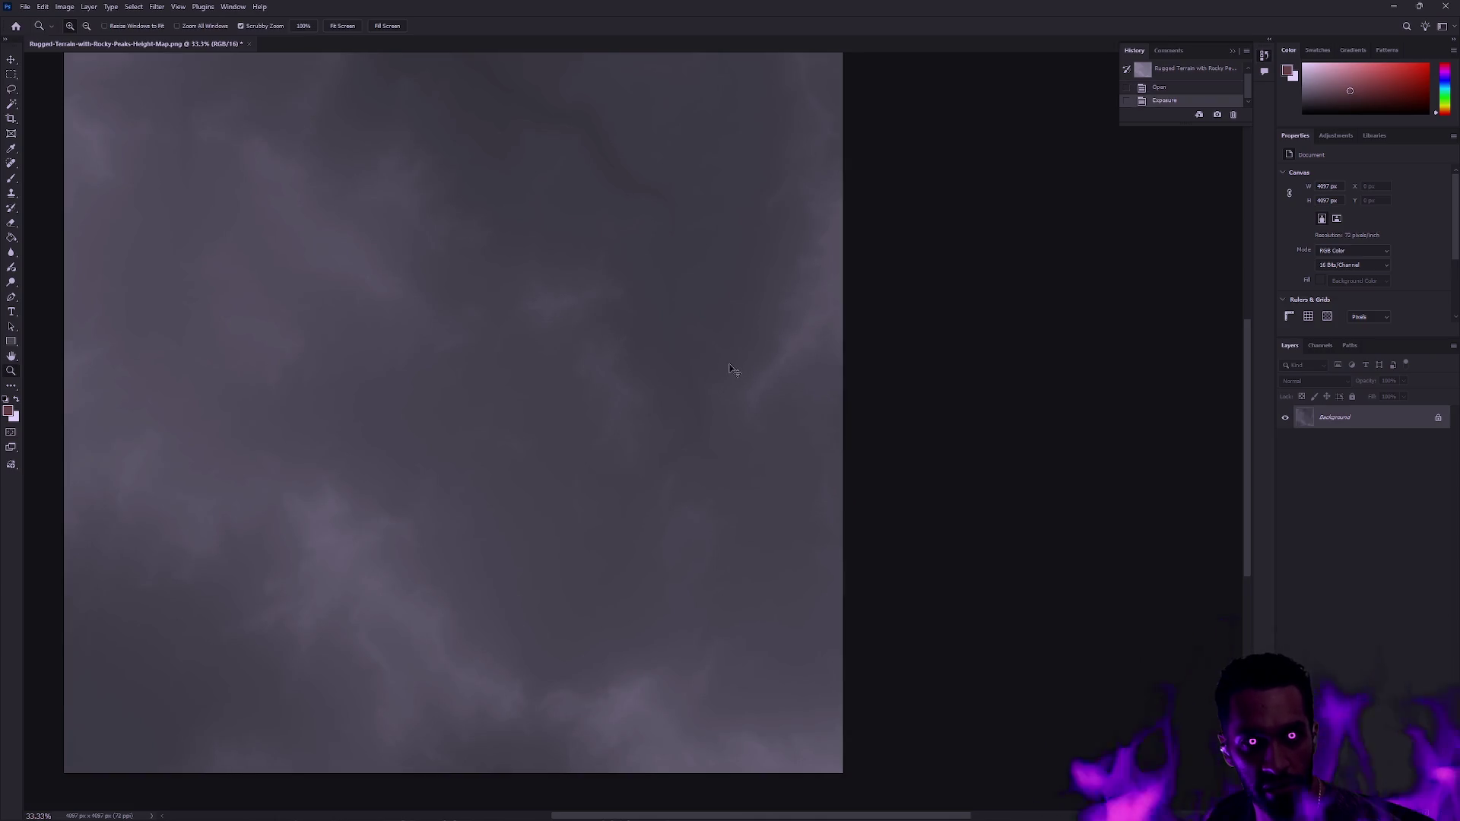
- Save the height map as PNG, replacing the existing file and accepting the PNG options
key(ctrl+shift+s)
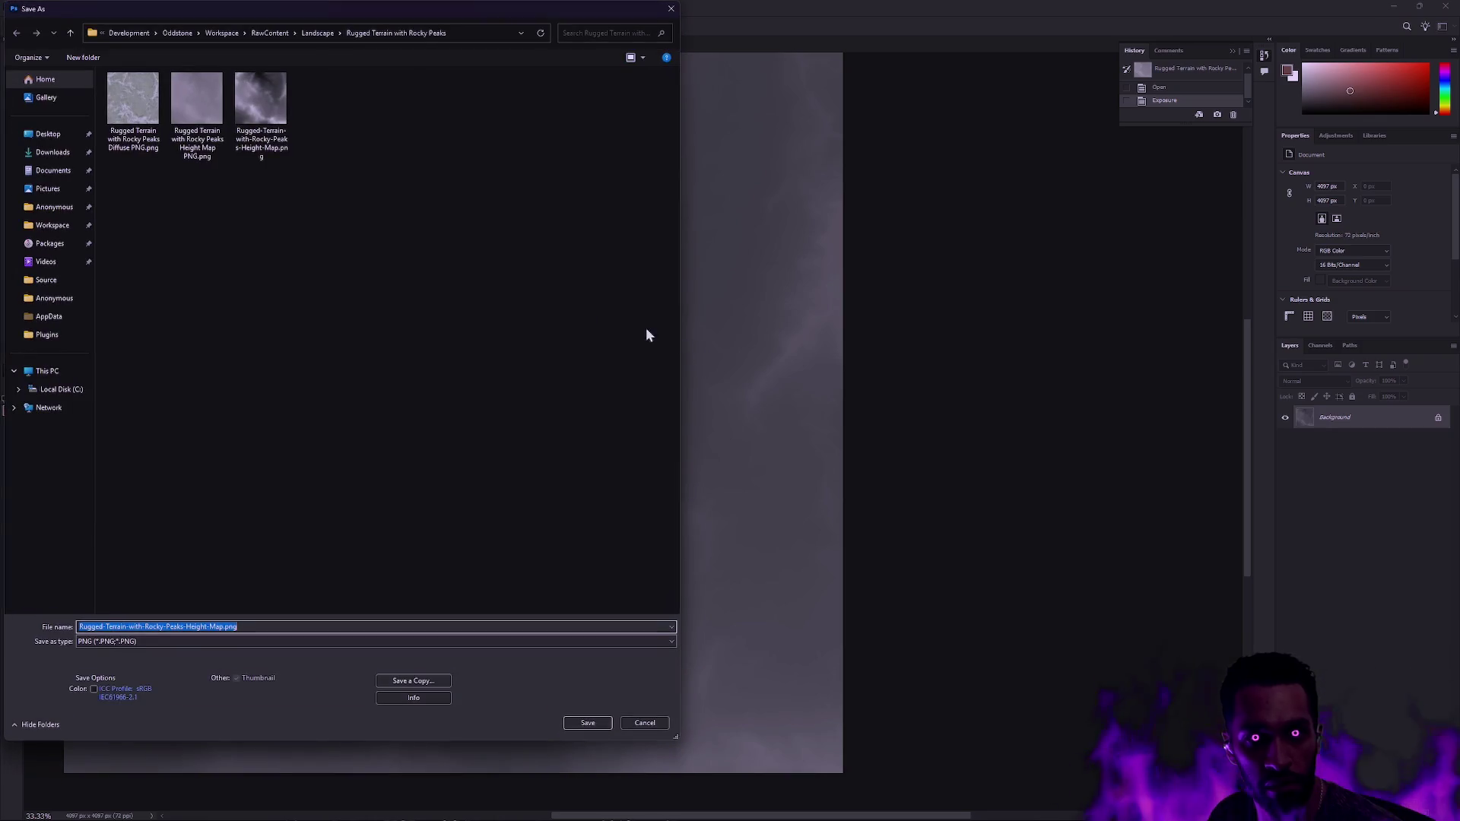
key(Return)
click(777, 416)
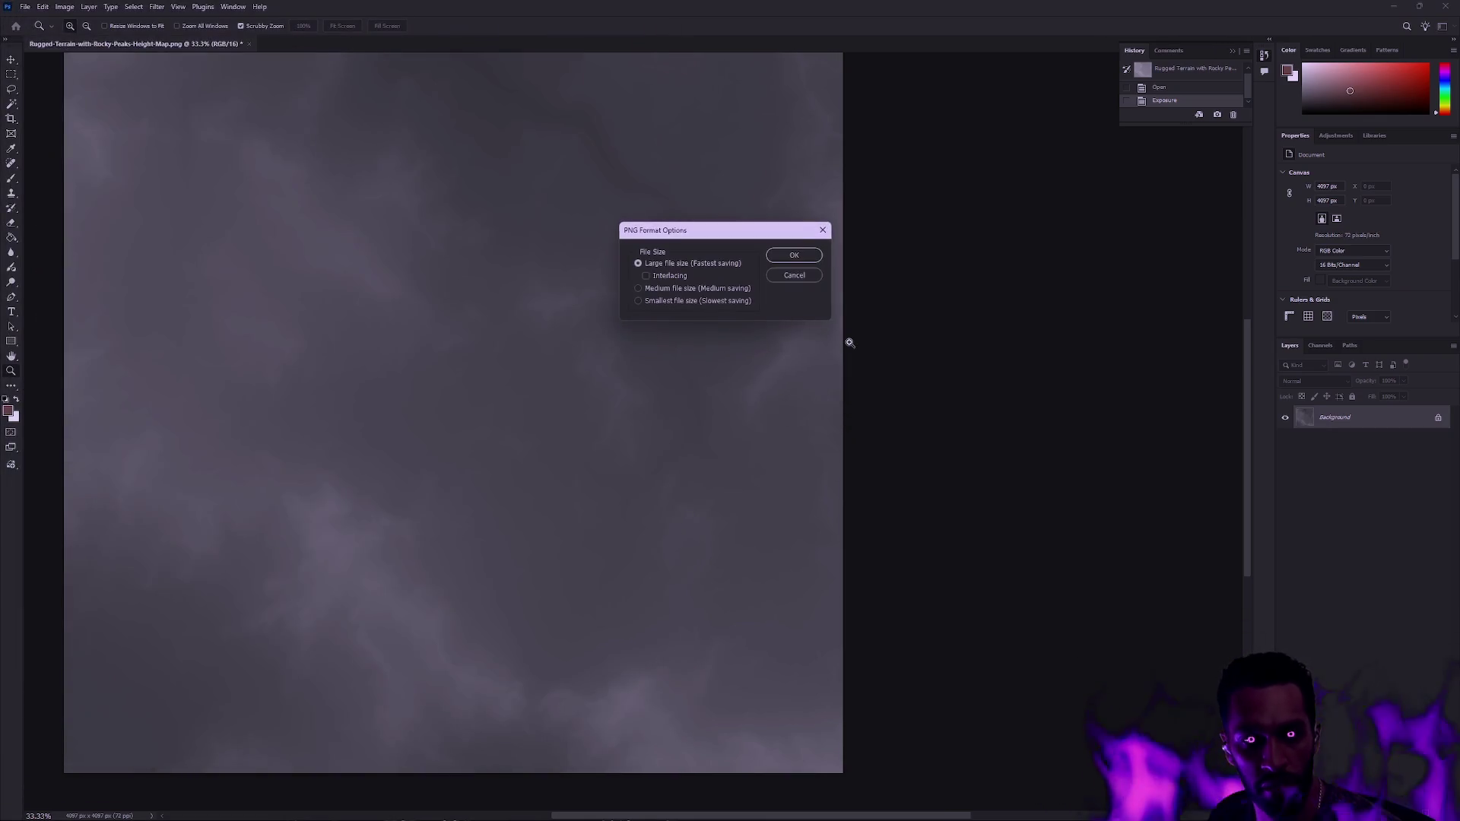
click(789, 257)
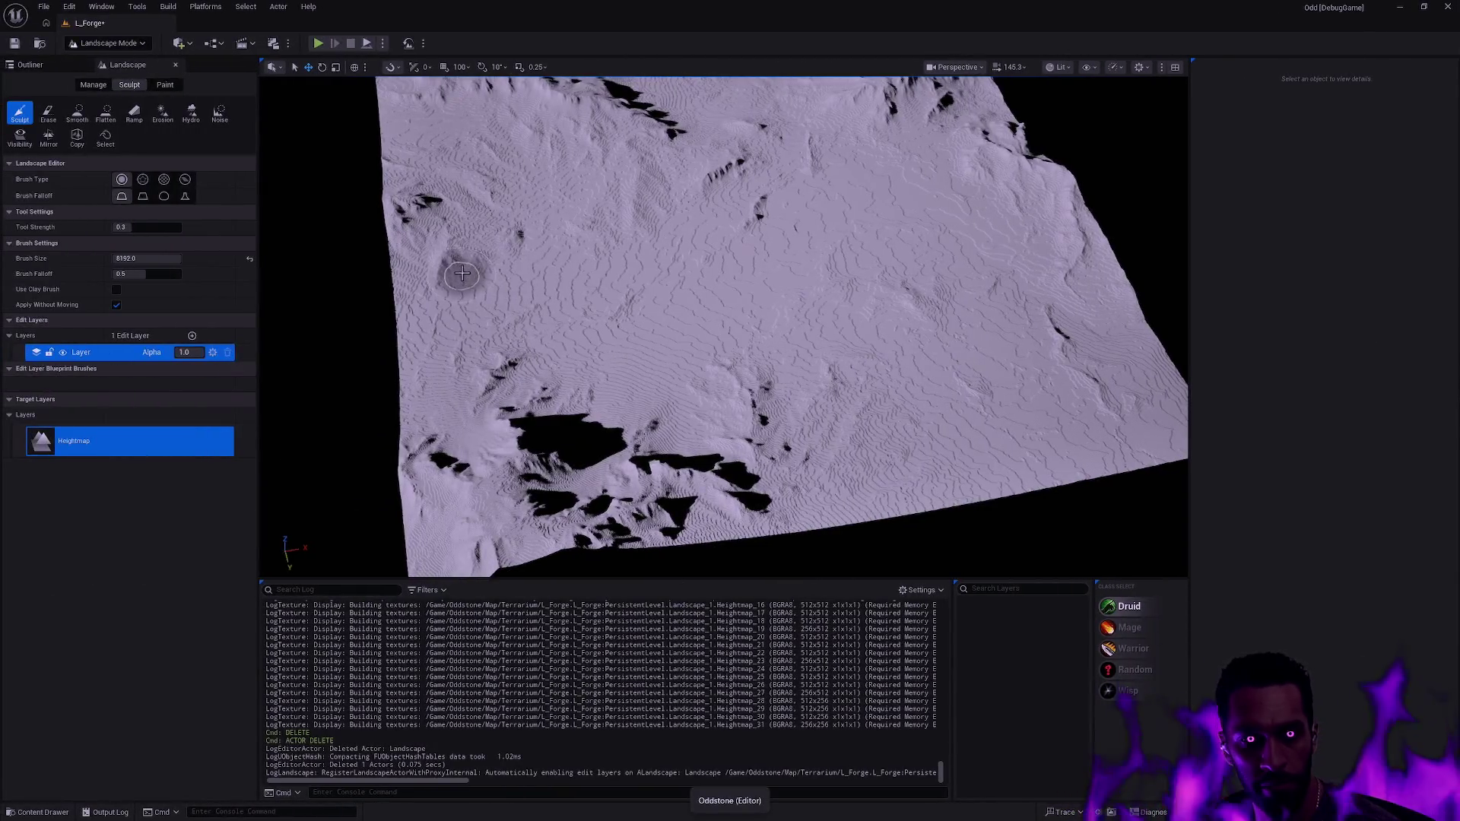
key(shift+1)
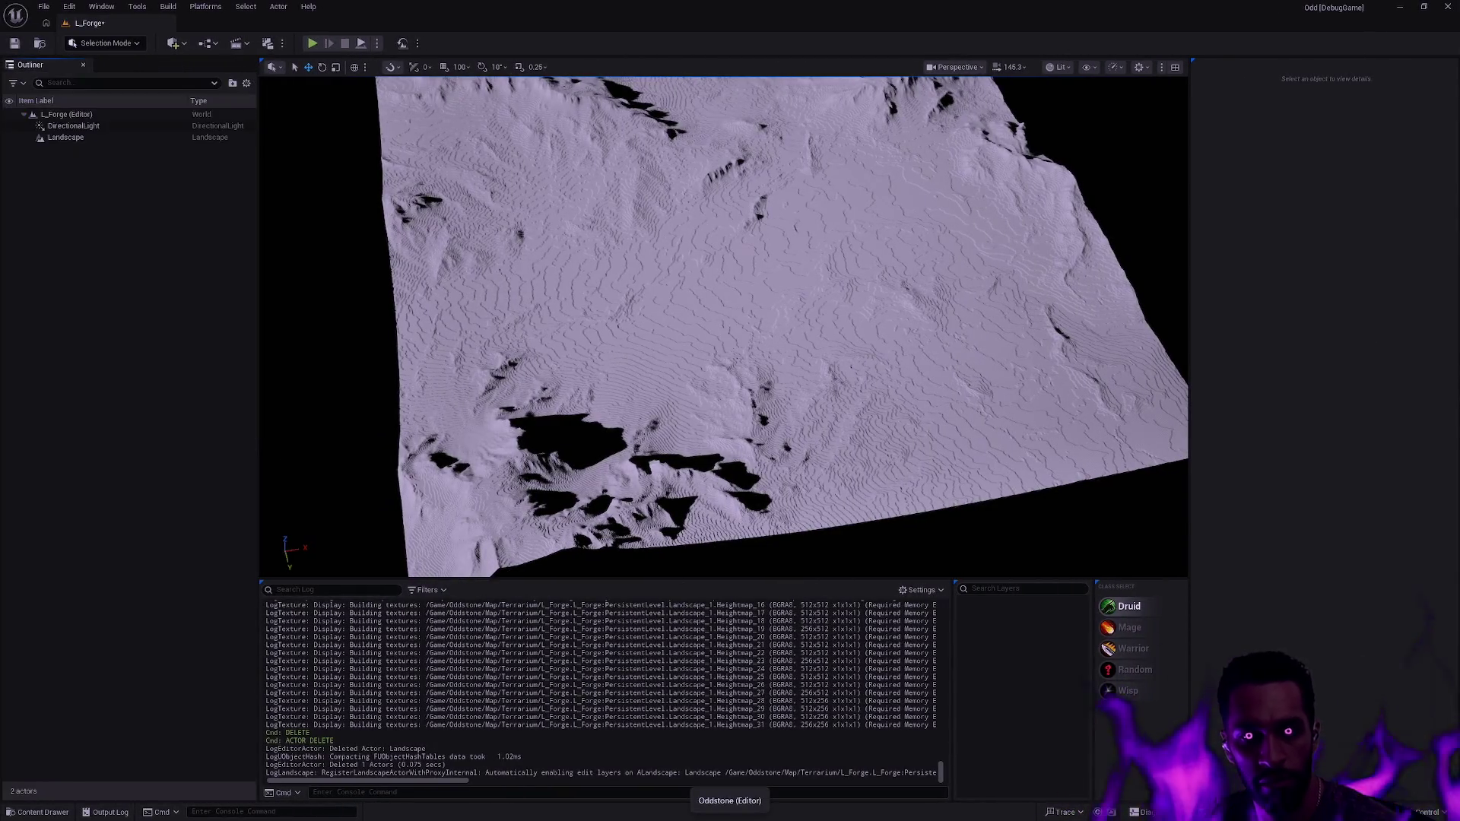
- Delete the old landscape and pick the edited height map for a new import
key(Delete)
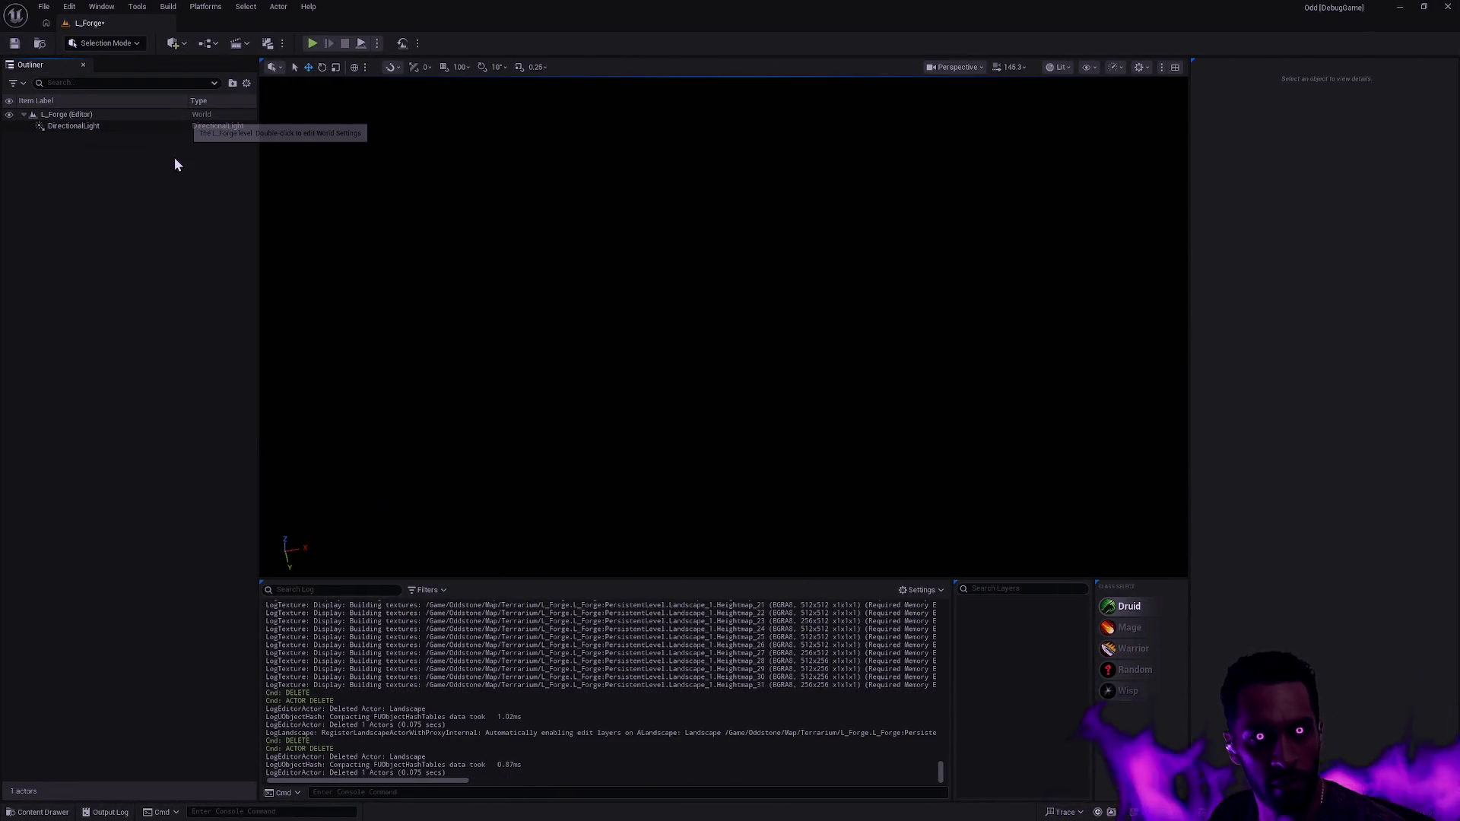
key(shift+2)
click(221, 195)
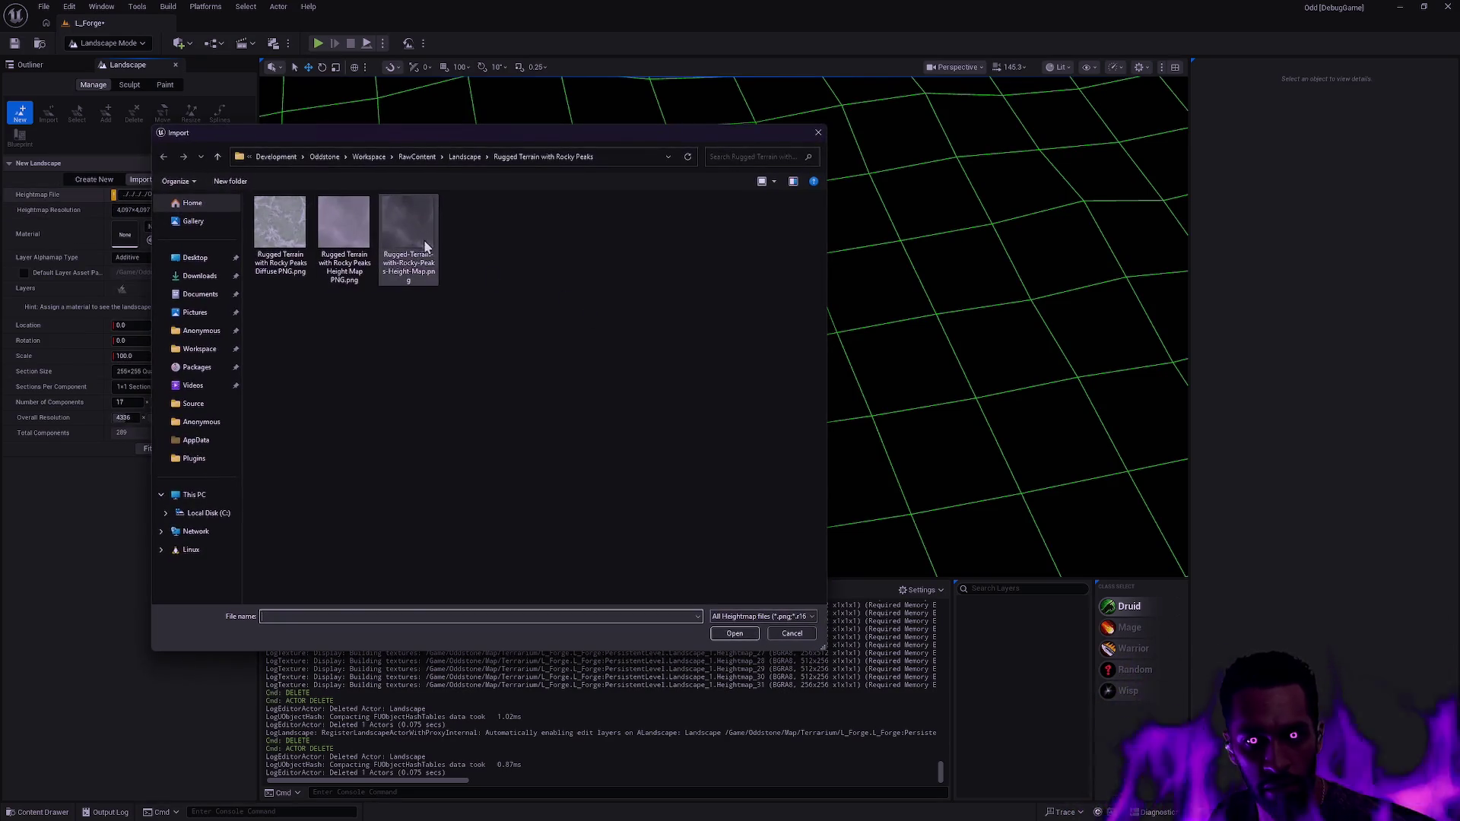
double_click(411, 236)
- Set Number of Components to 7×7 and import the landscape from the height map
click(128, 402)
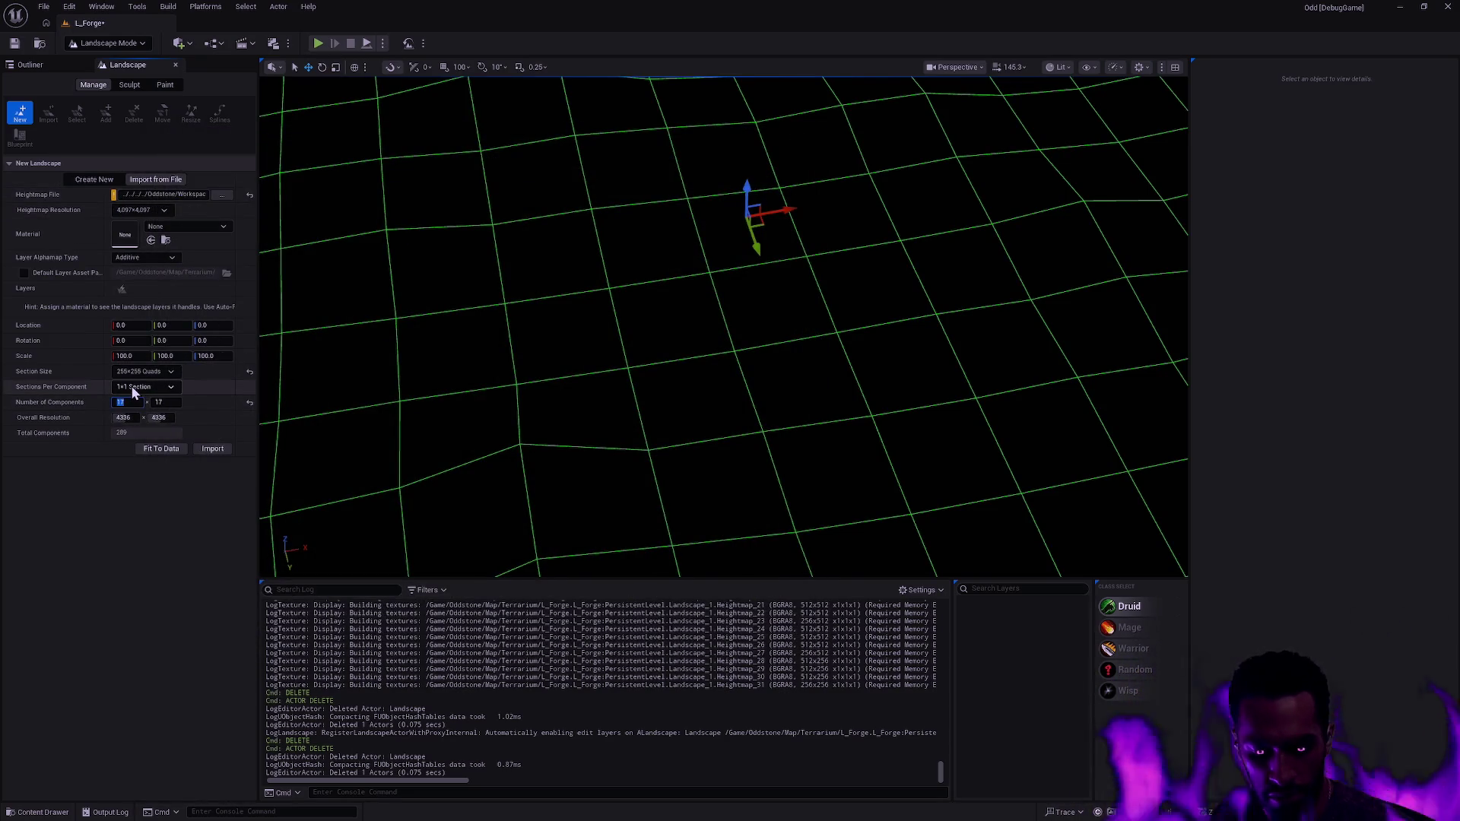
text(7)
key(Tab)
text(7)
key(Return)
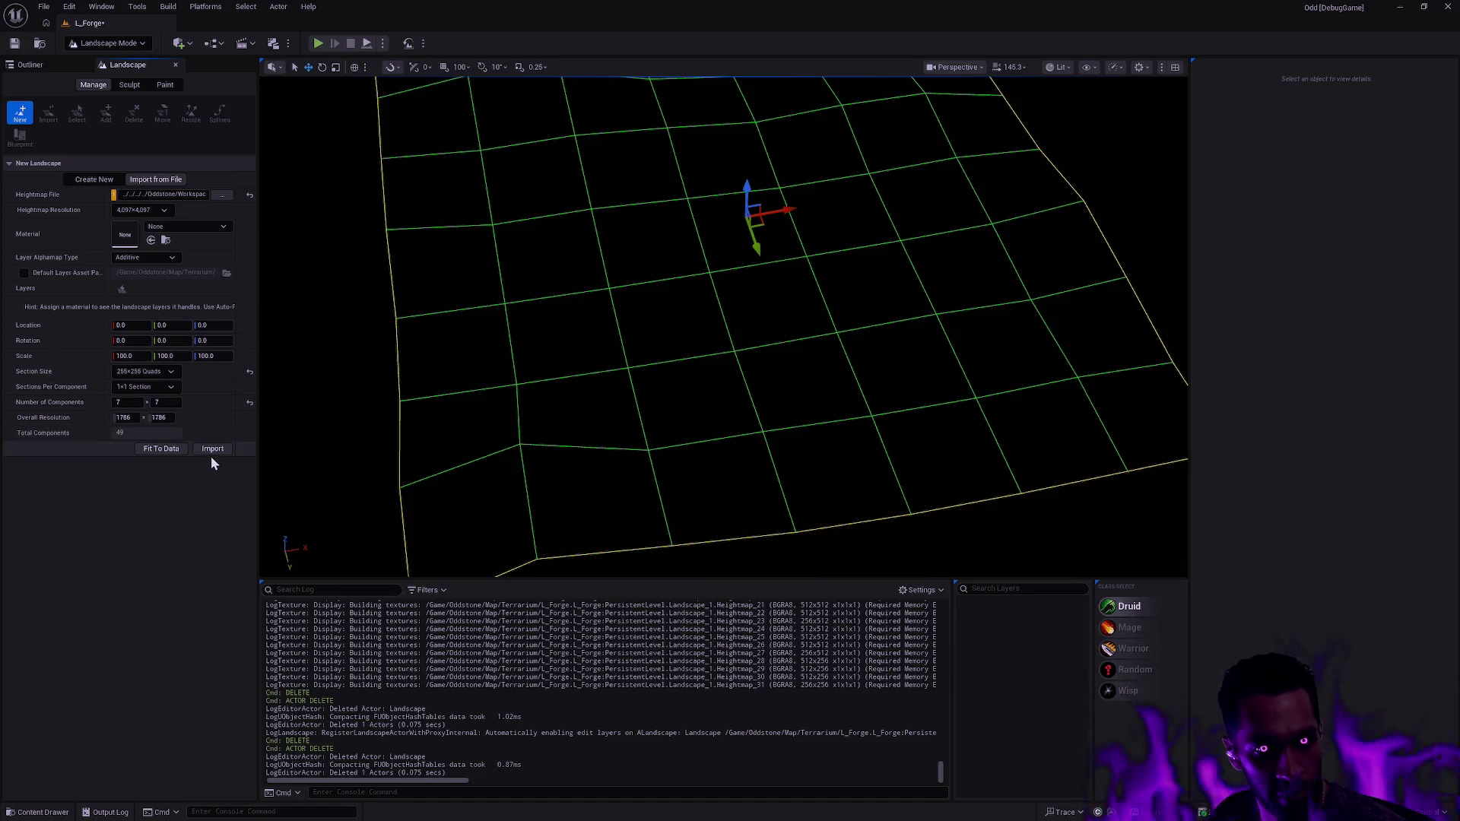
click(213, 449)
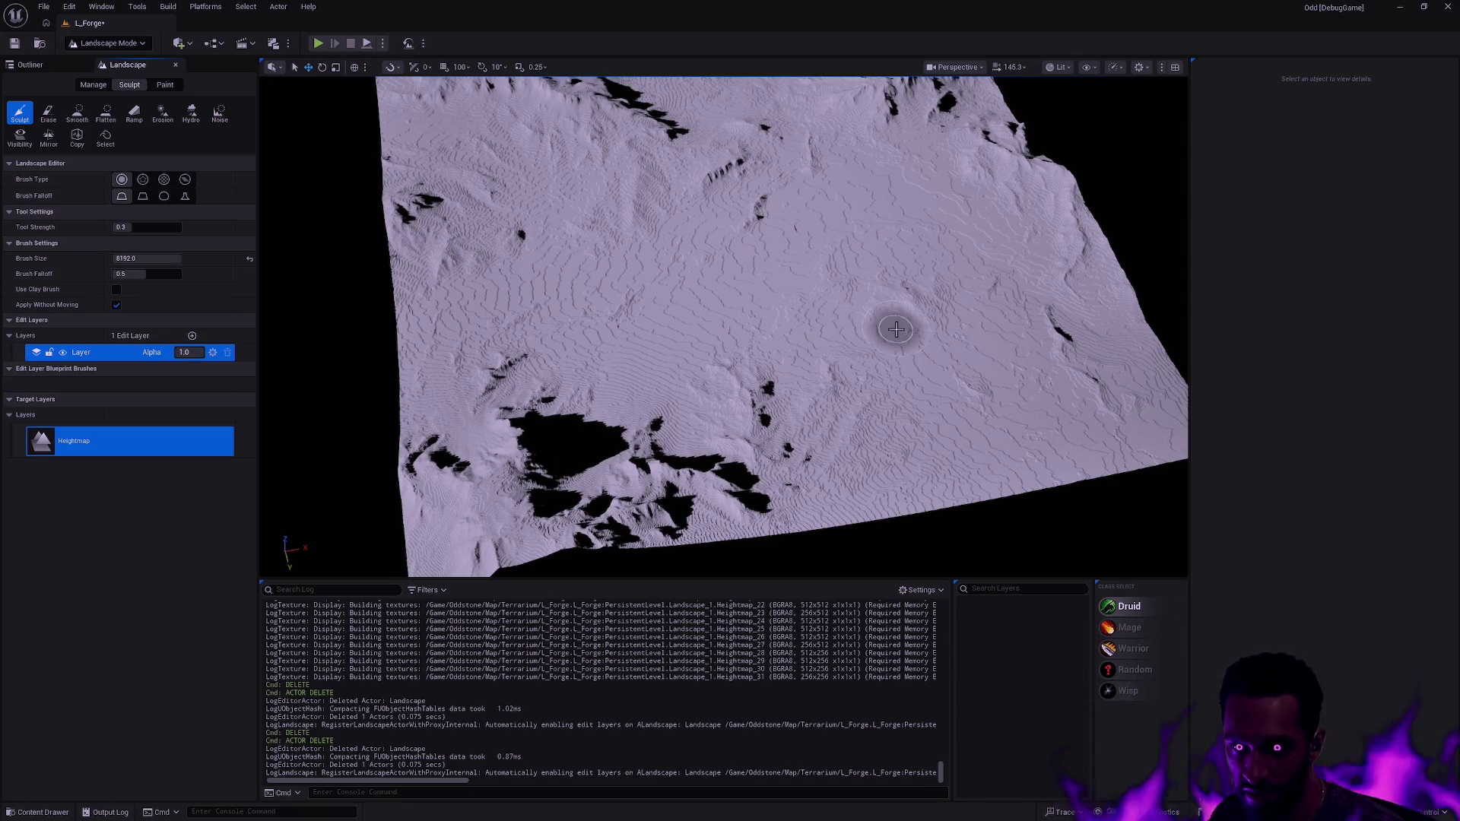
mouse_move(886, 321)
mouse_down()
mouse_move(791, 350)
mouse_move(929, 326)
mouse_up()
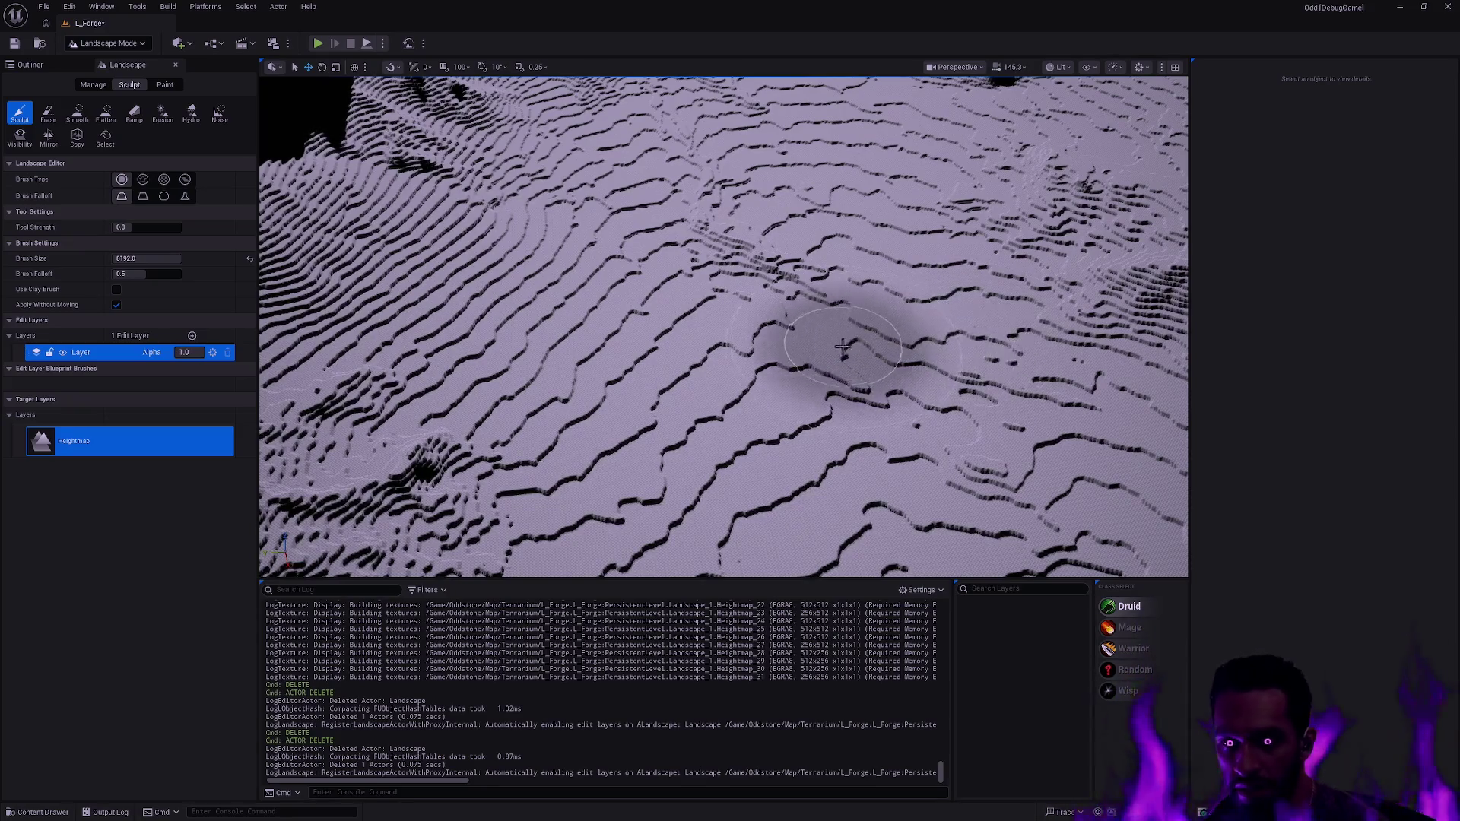
scroll(842, 344, down, 10)
- Leave Landscape Mode and search Open Asset for 'BP_Skele'
key(shift+1)
key(ctrl+space)
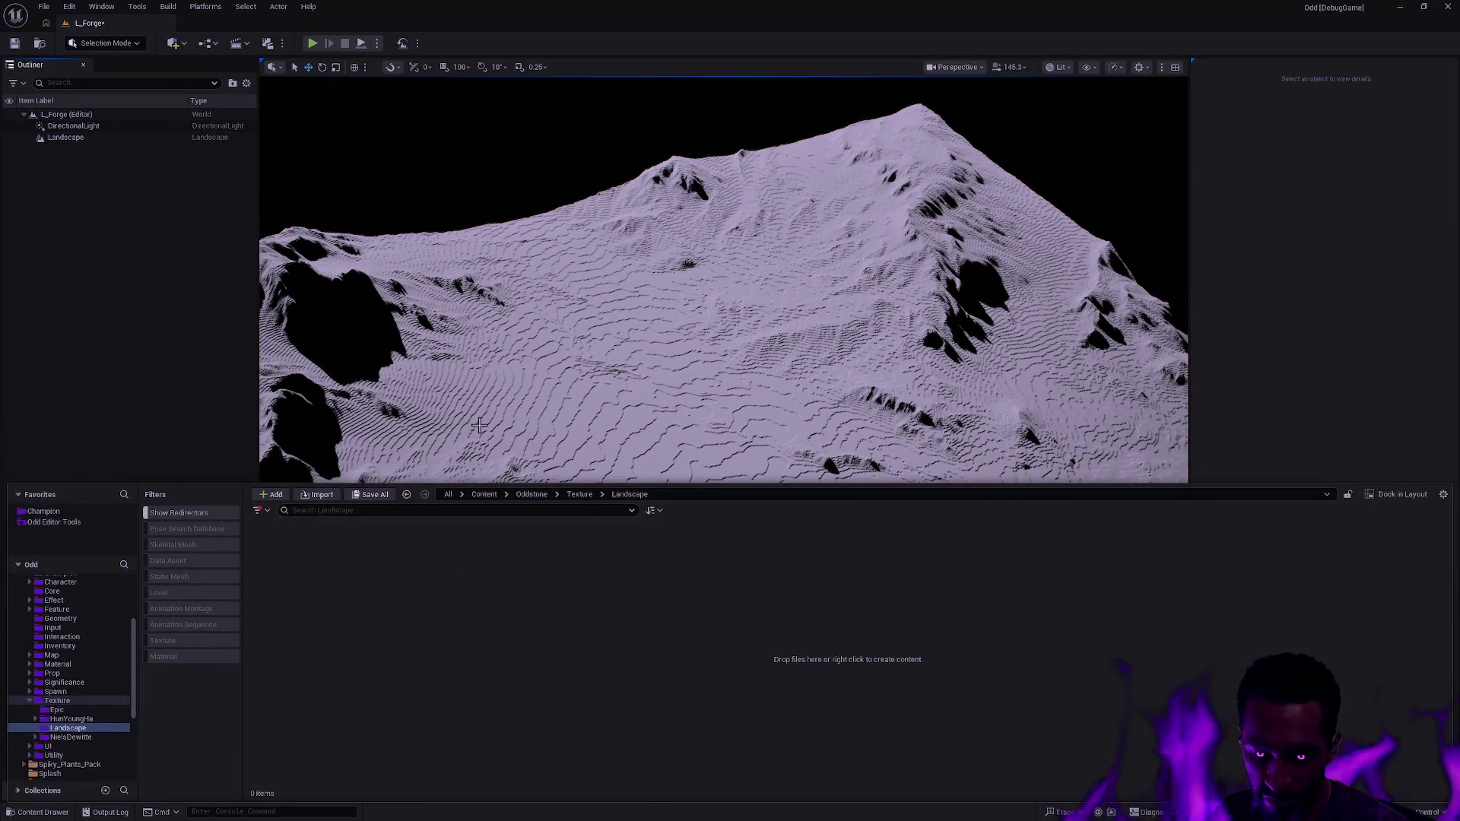
key(ctrl+p)
text(BP_Ske)
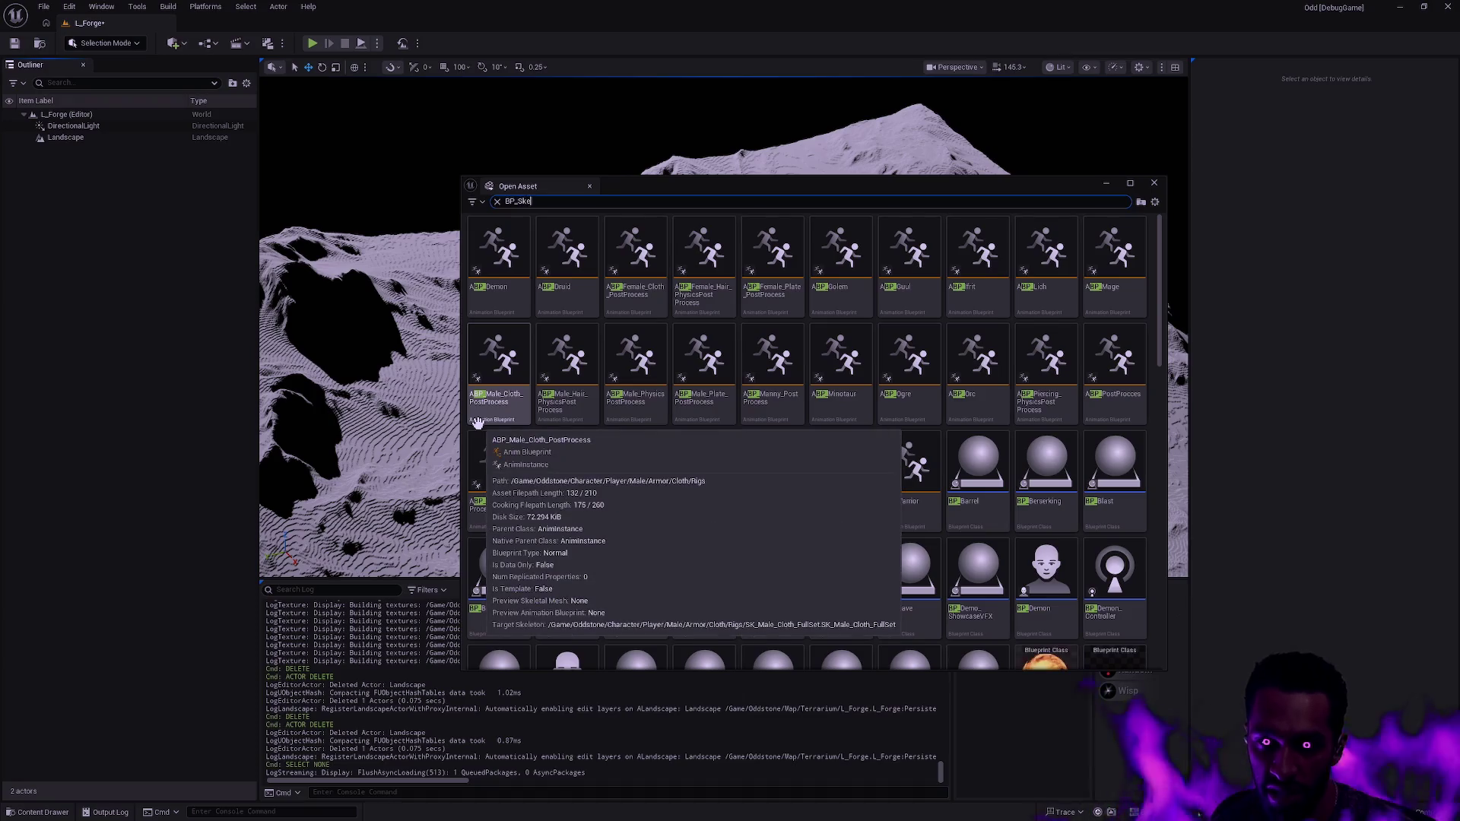
text(le)
- Place BP_Skeleton into the level and frame the view on it
mouse_move(698, 286)
mouse_down()
mouse_move(433, 423)
mouse_move(439, 449)
mouse_up()
key(f)
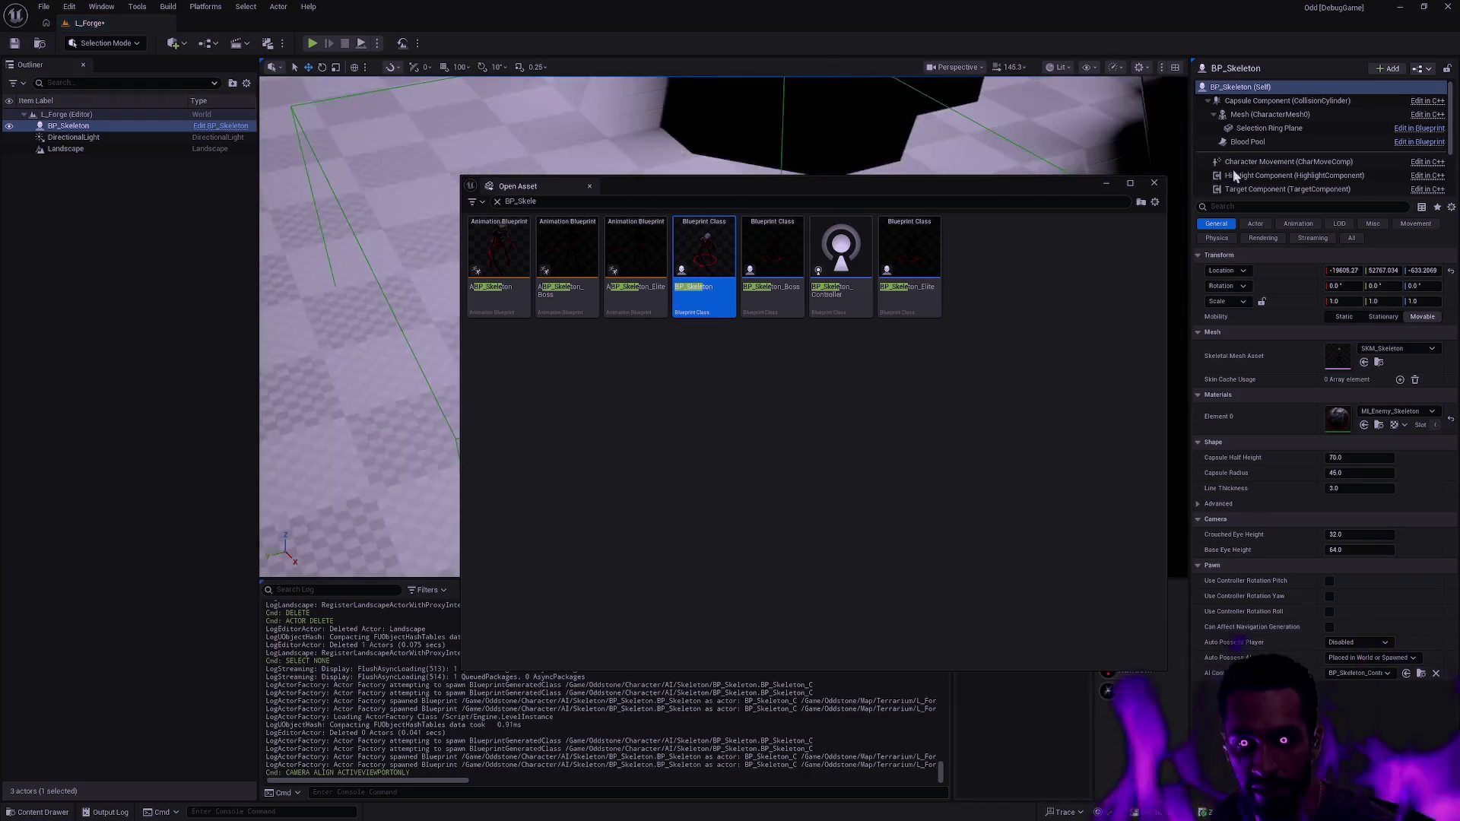
click(1154, 182)
scroll(1155, 182, down, 5)
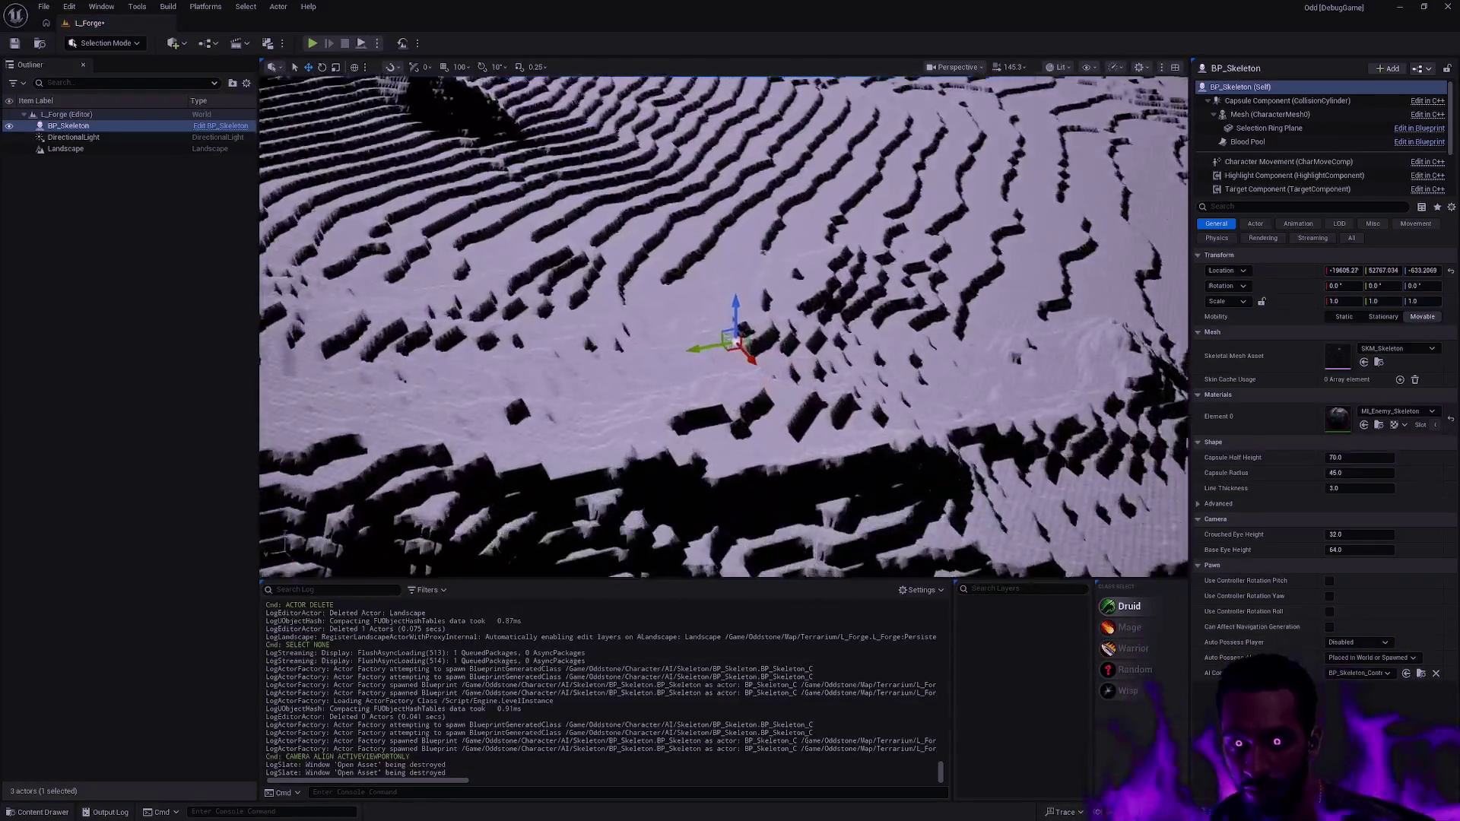
key(f)
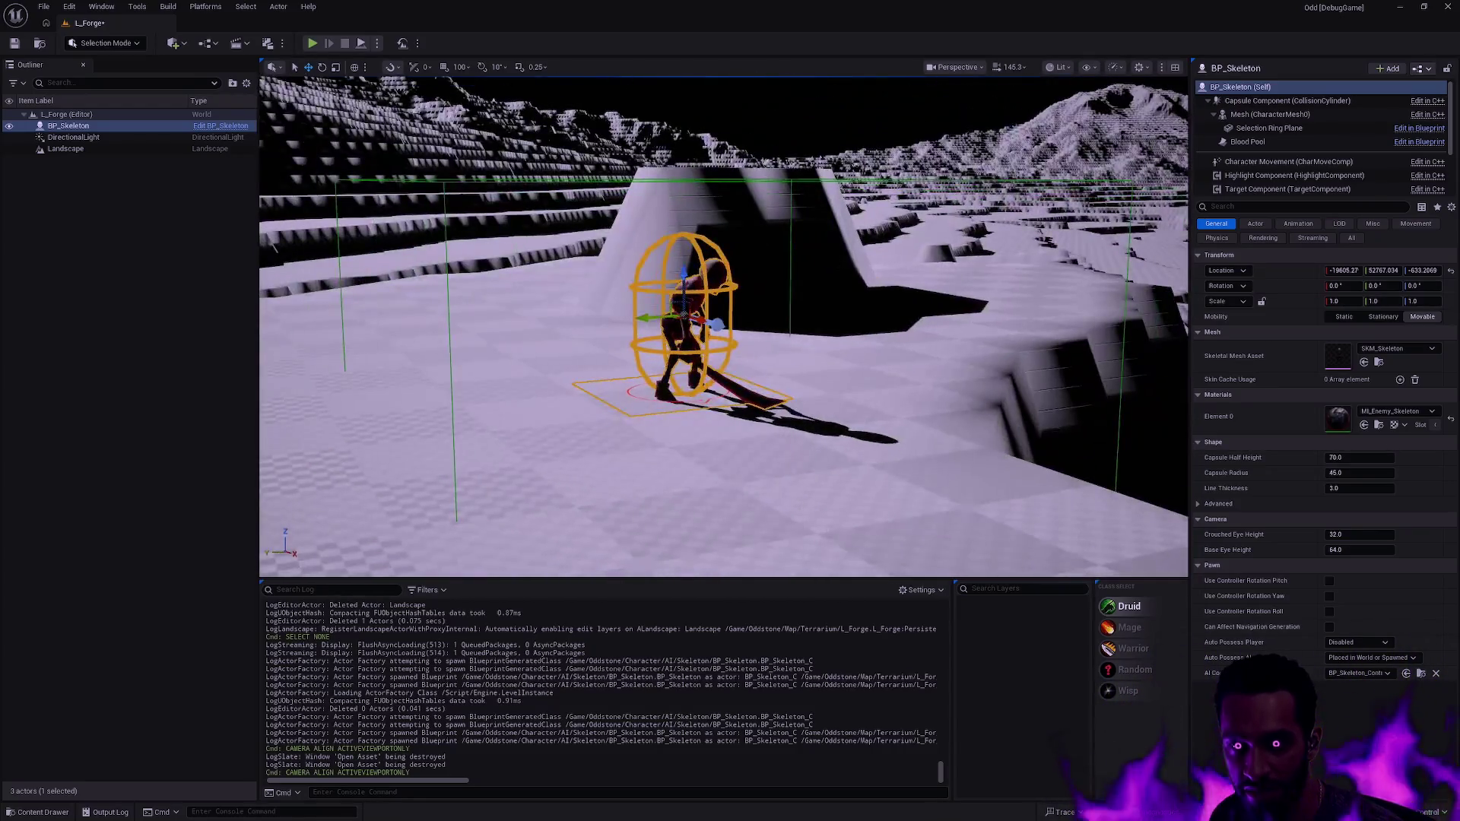
key(Escape)
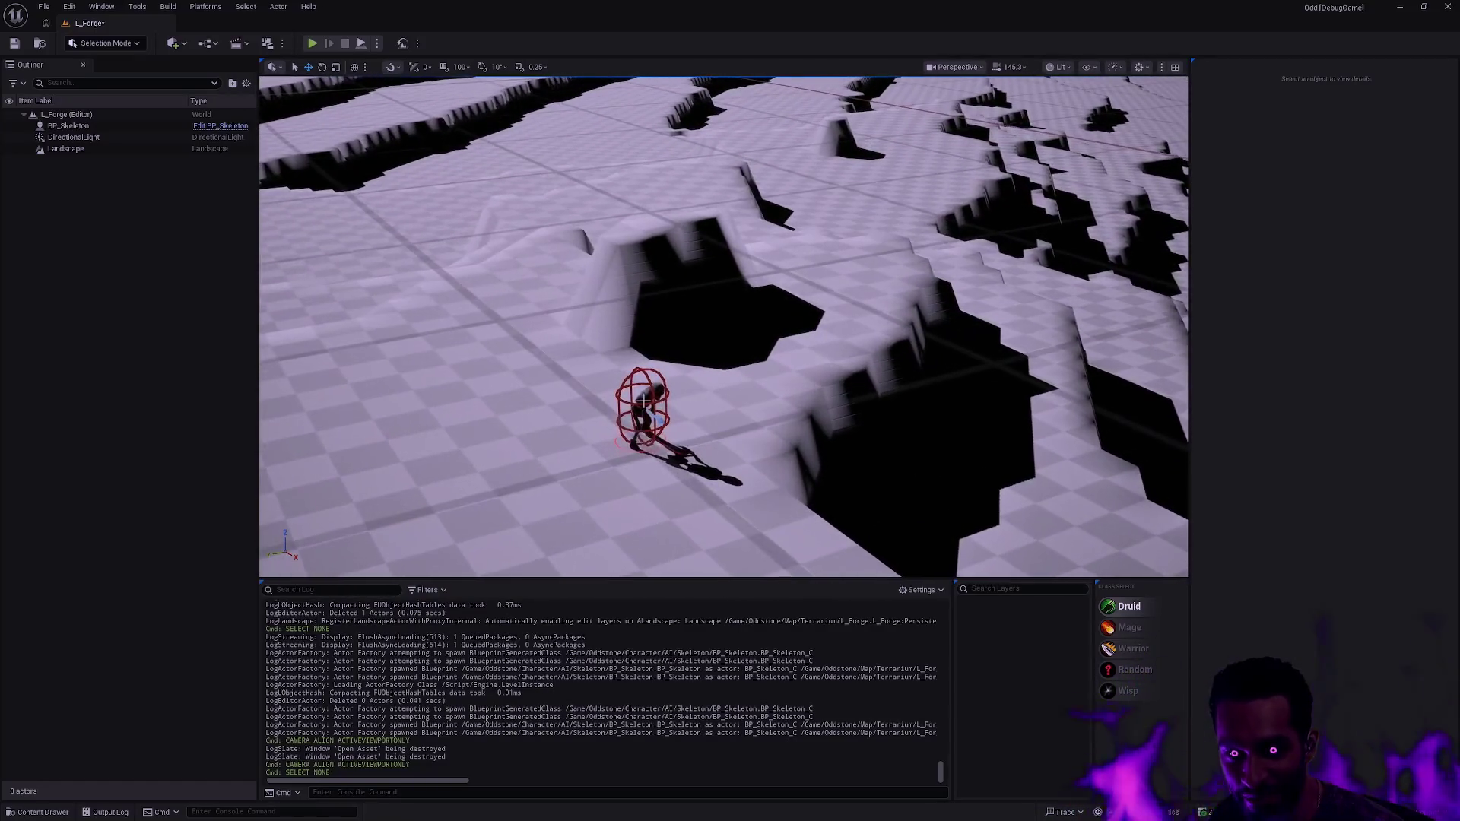
- Move BP_Skeleton to the terrain centre and drop it onto the ground with End
click(646, 401)
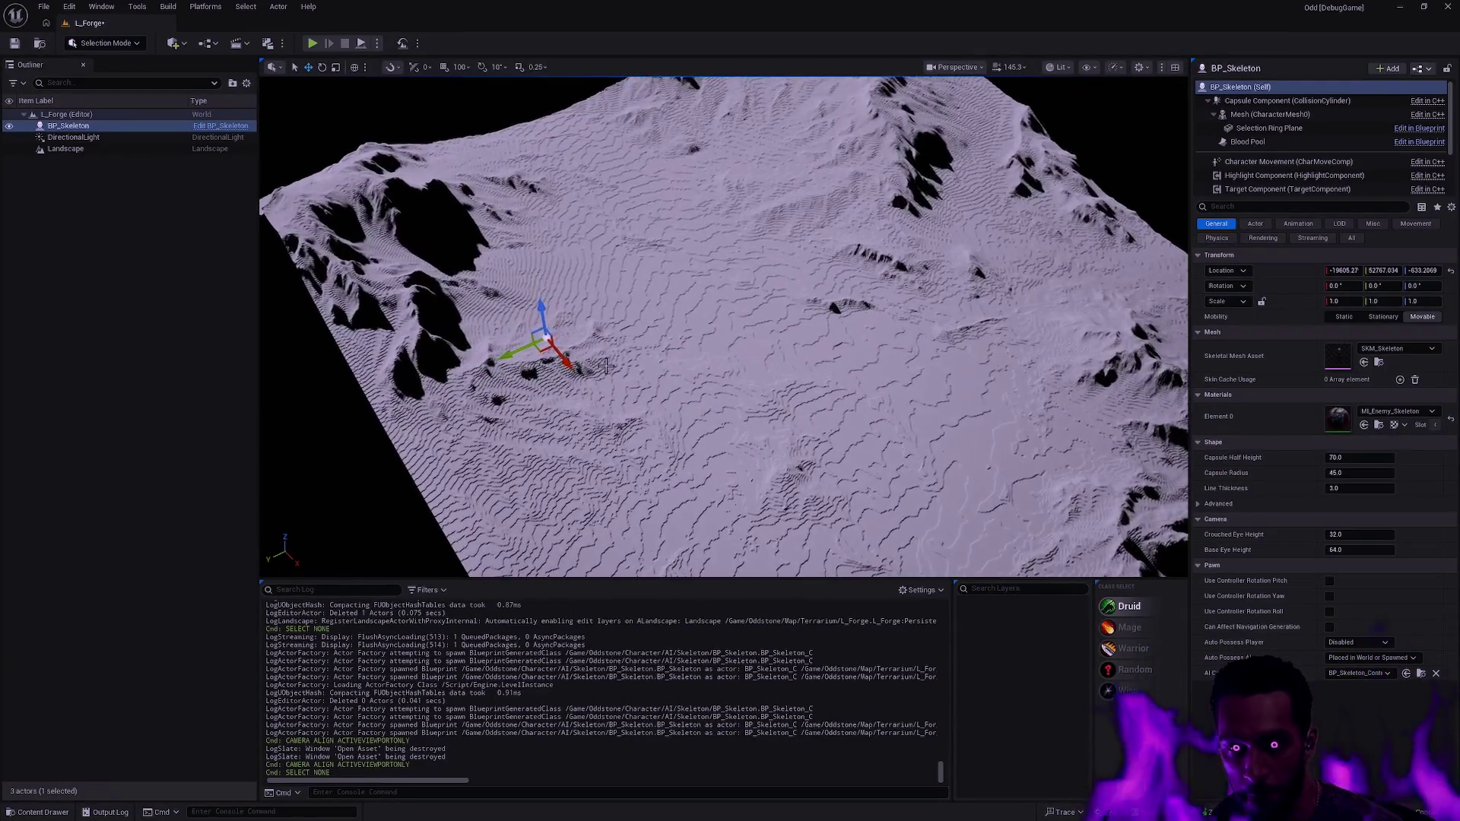
drag(545, 356, 799, 333)
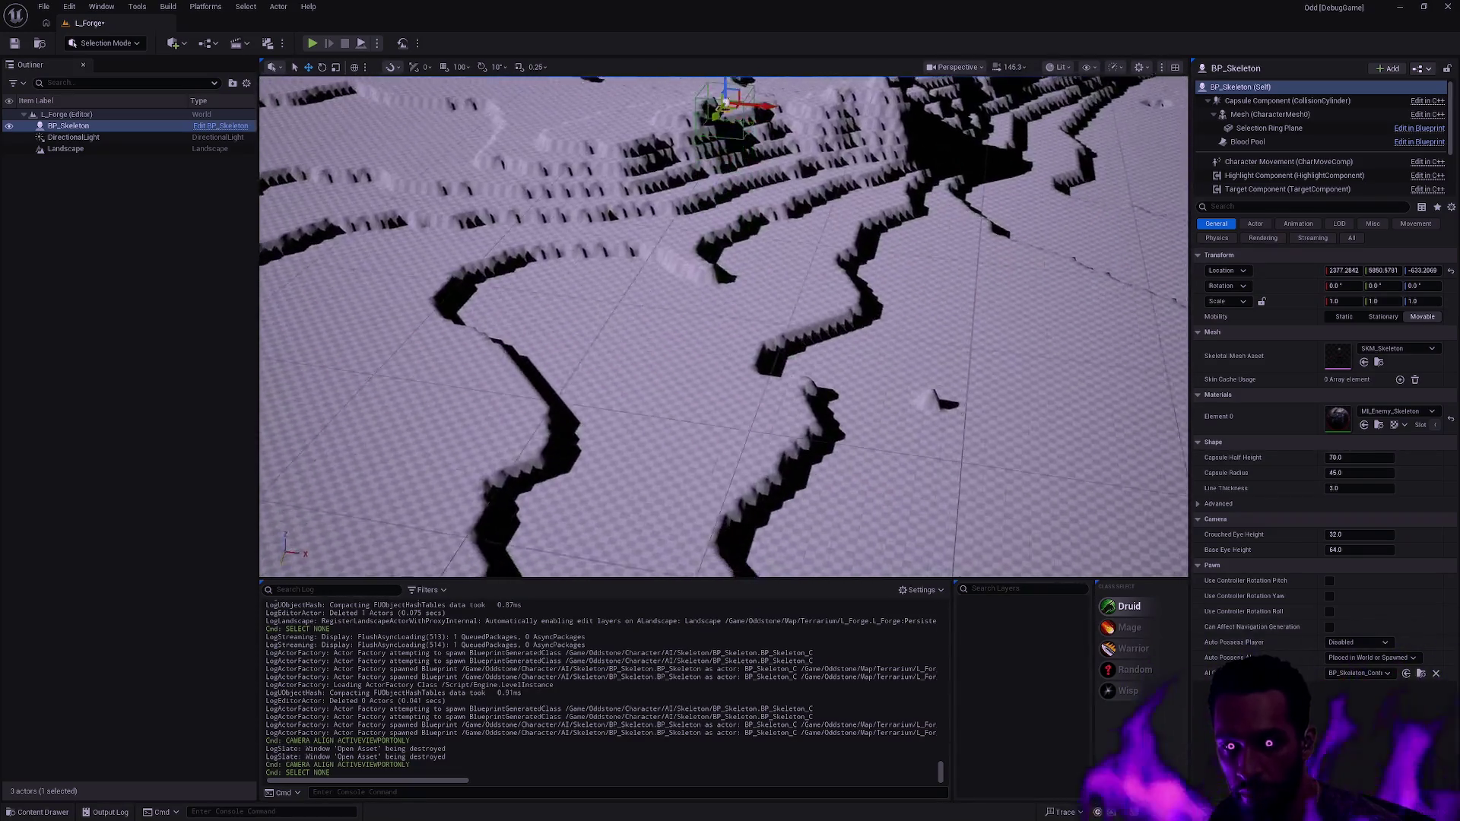
key(End)
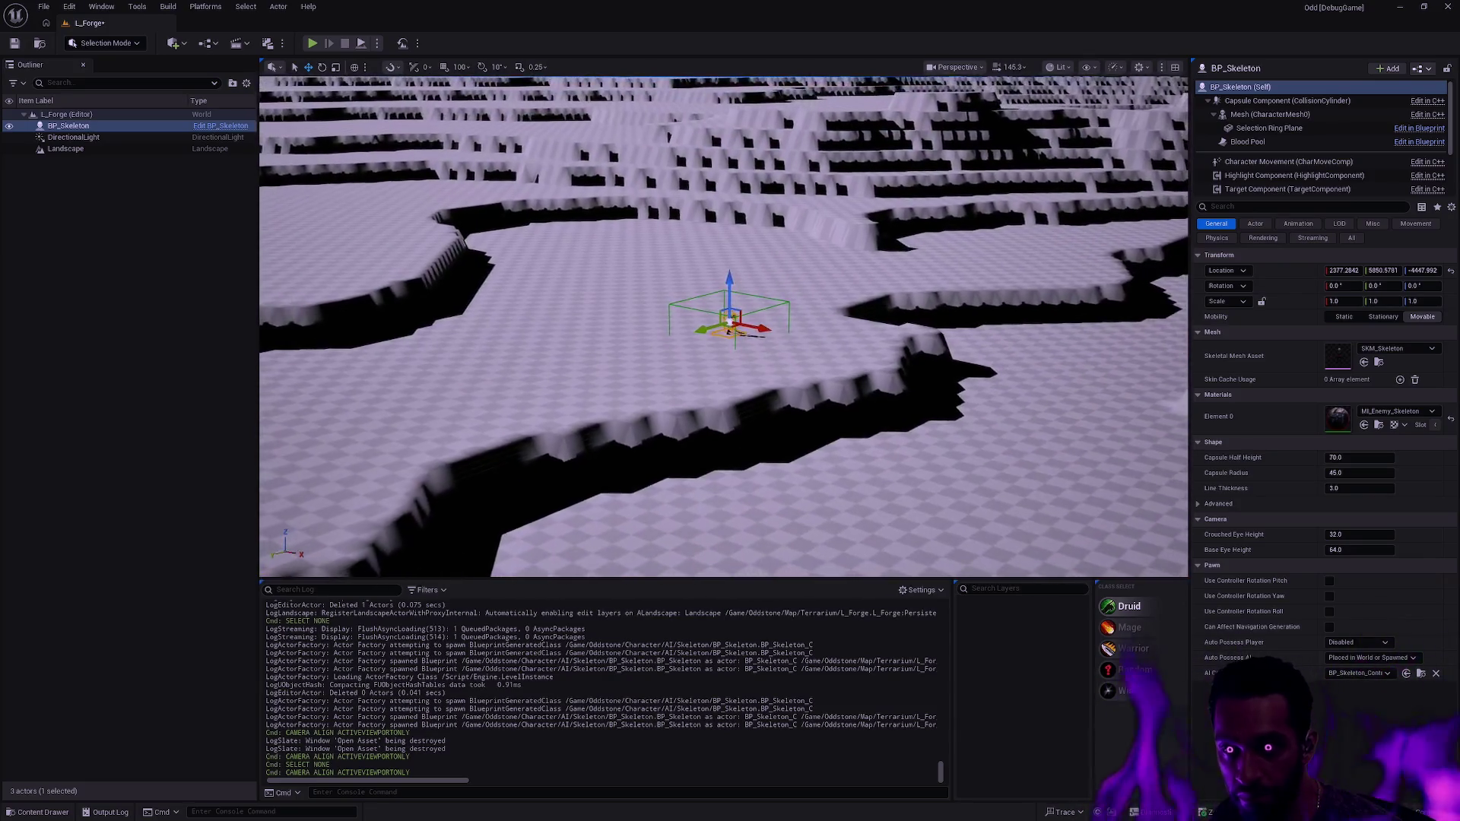
scroll(722, 327, down, 2)
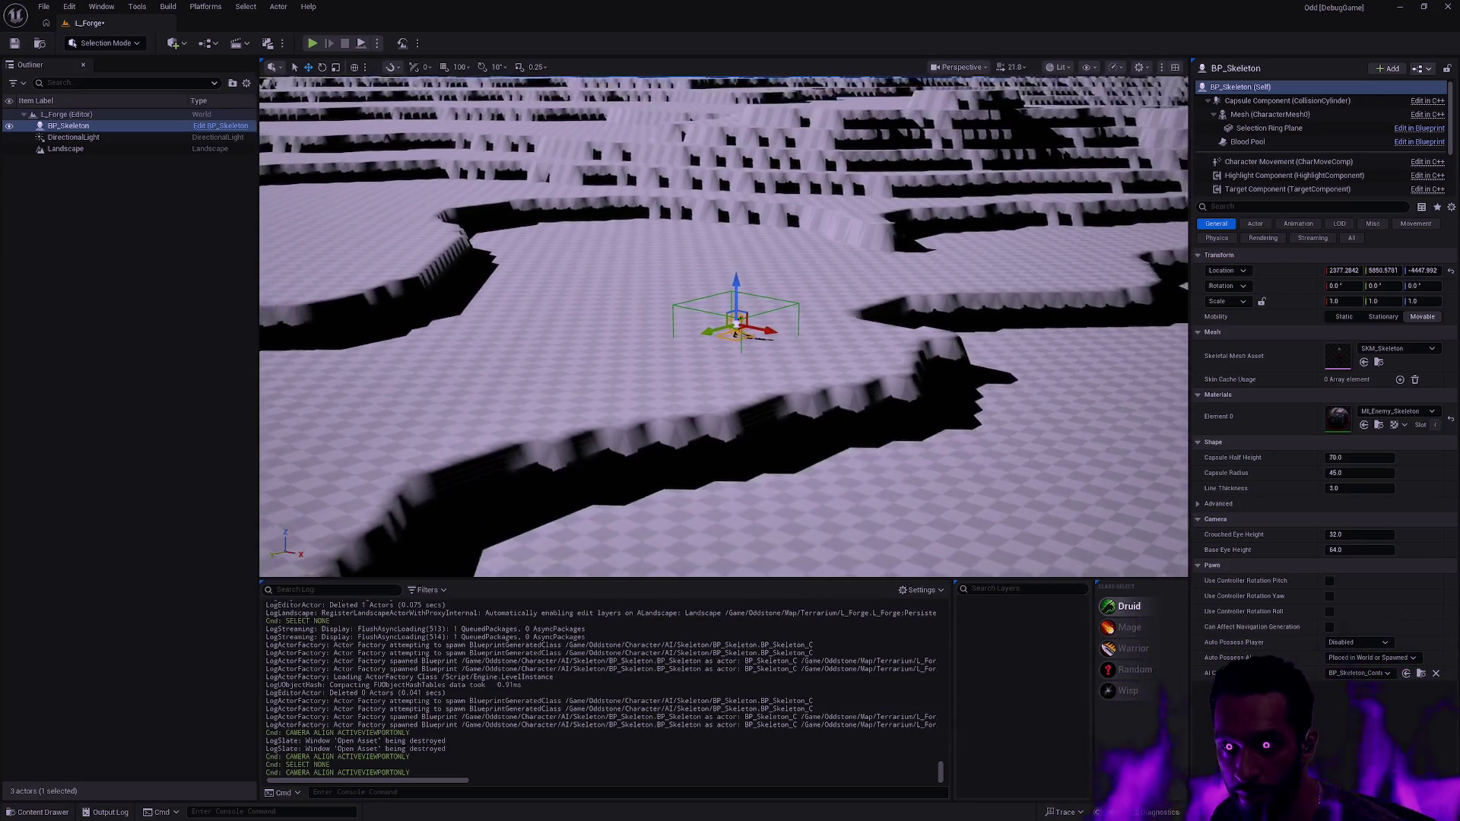
scroll(722, 327, up, 2)
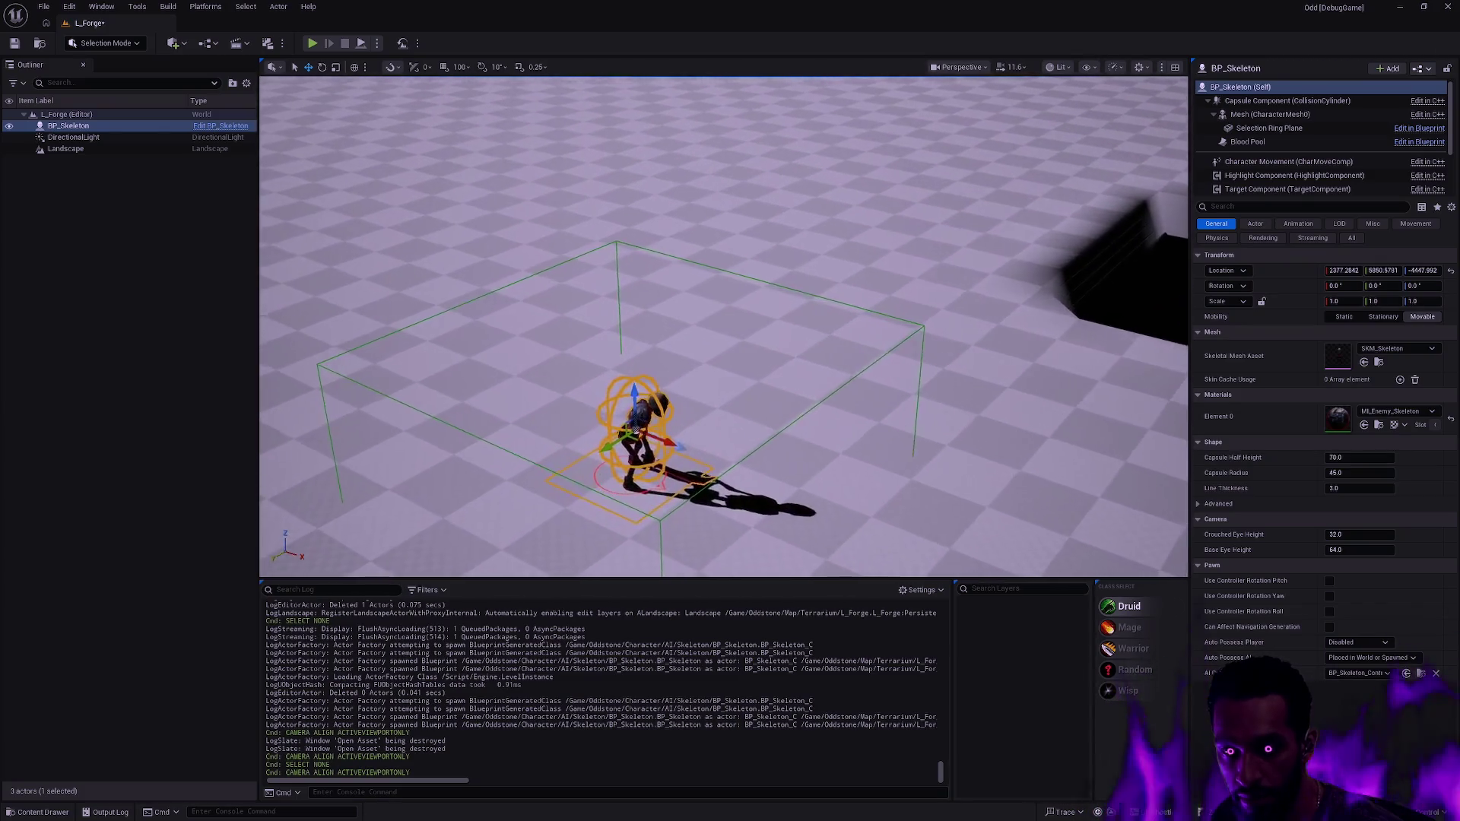
key(Escape)
scroll(864, 383, down, 3)
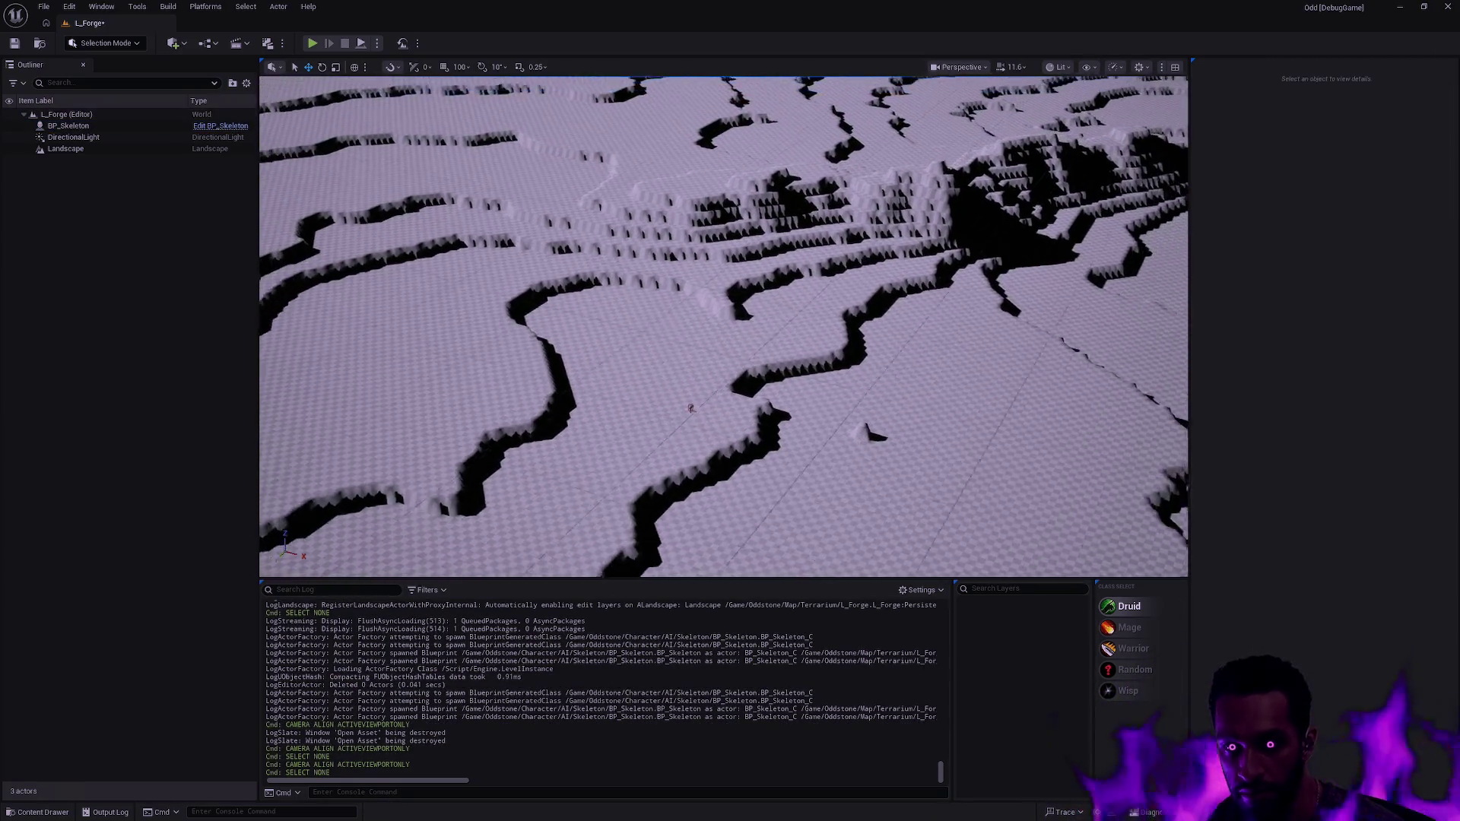
scroll(724, 327, up, 3)
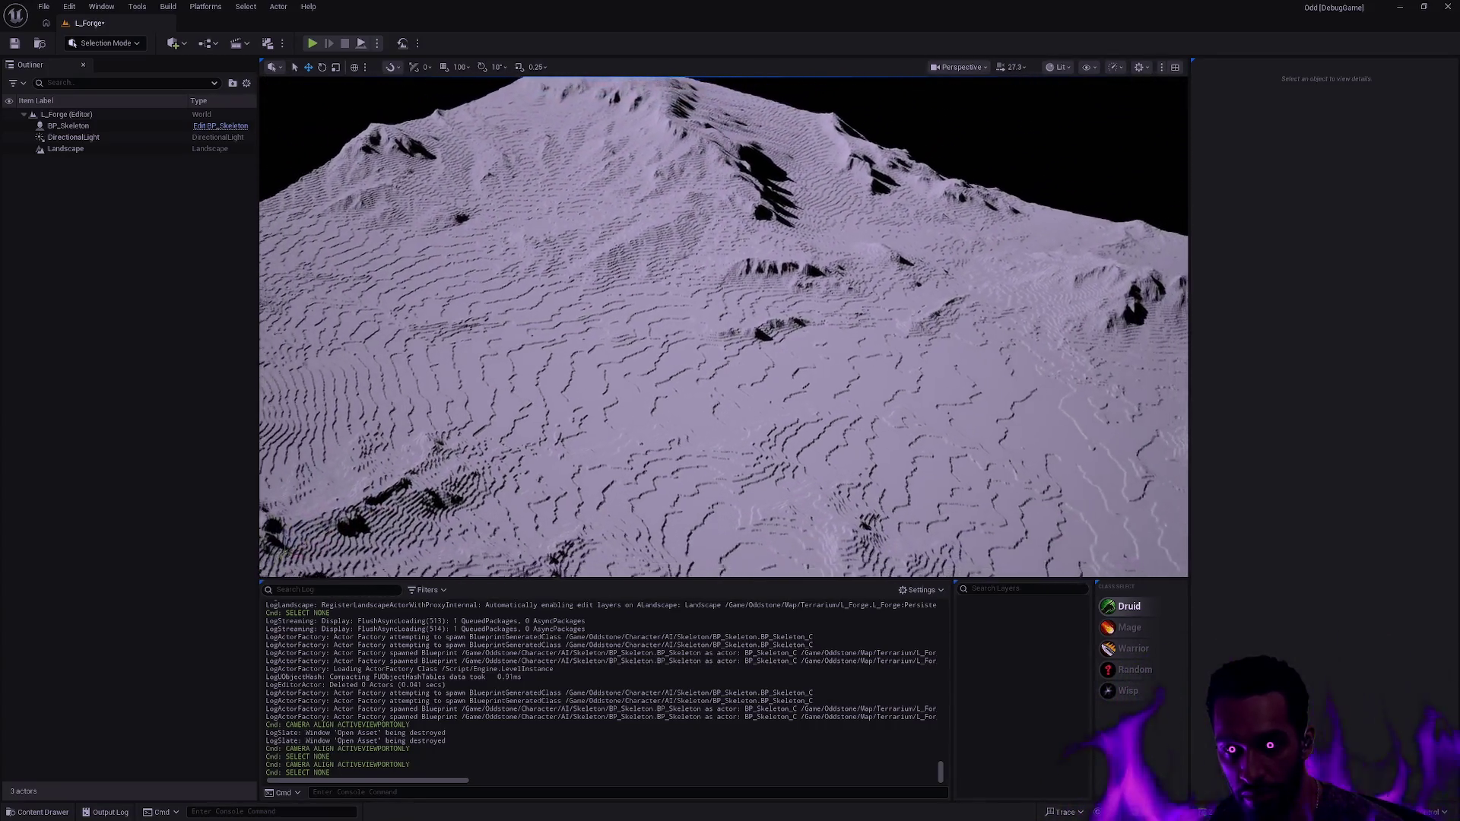
mouse_move(723, 327)
mouse_down()
mouse_move(624, 311)
mouse_move(673, 327)
mouse_up()
scroll(723, 327, up, 1)
scroll(723, 327, up, 1)
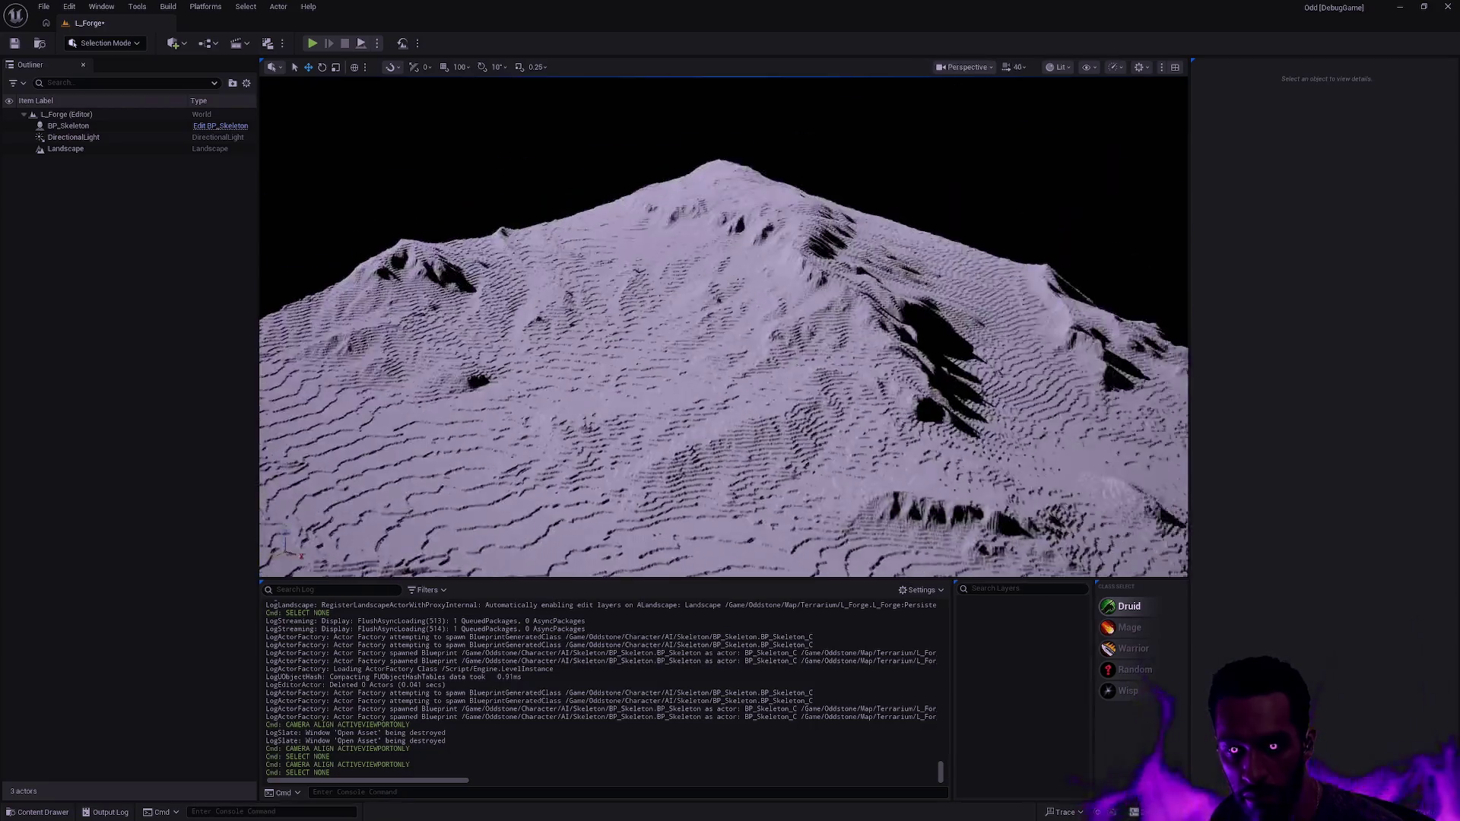
mouse_move(723, 327)
mouse_down()
mouse_move(638, 315)
mouse_move(852, 315)
mouse_up()
mouse_move(882, 390)
mouse_down()
mouse_move(848, 389)
mouse_move(883, 389)
mouse_up()
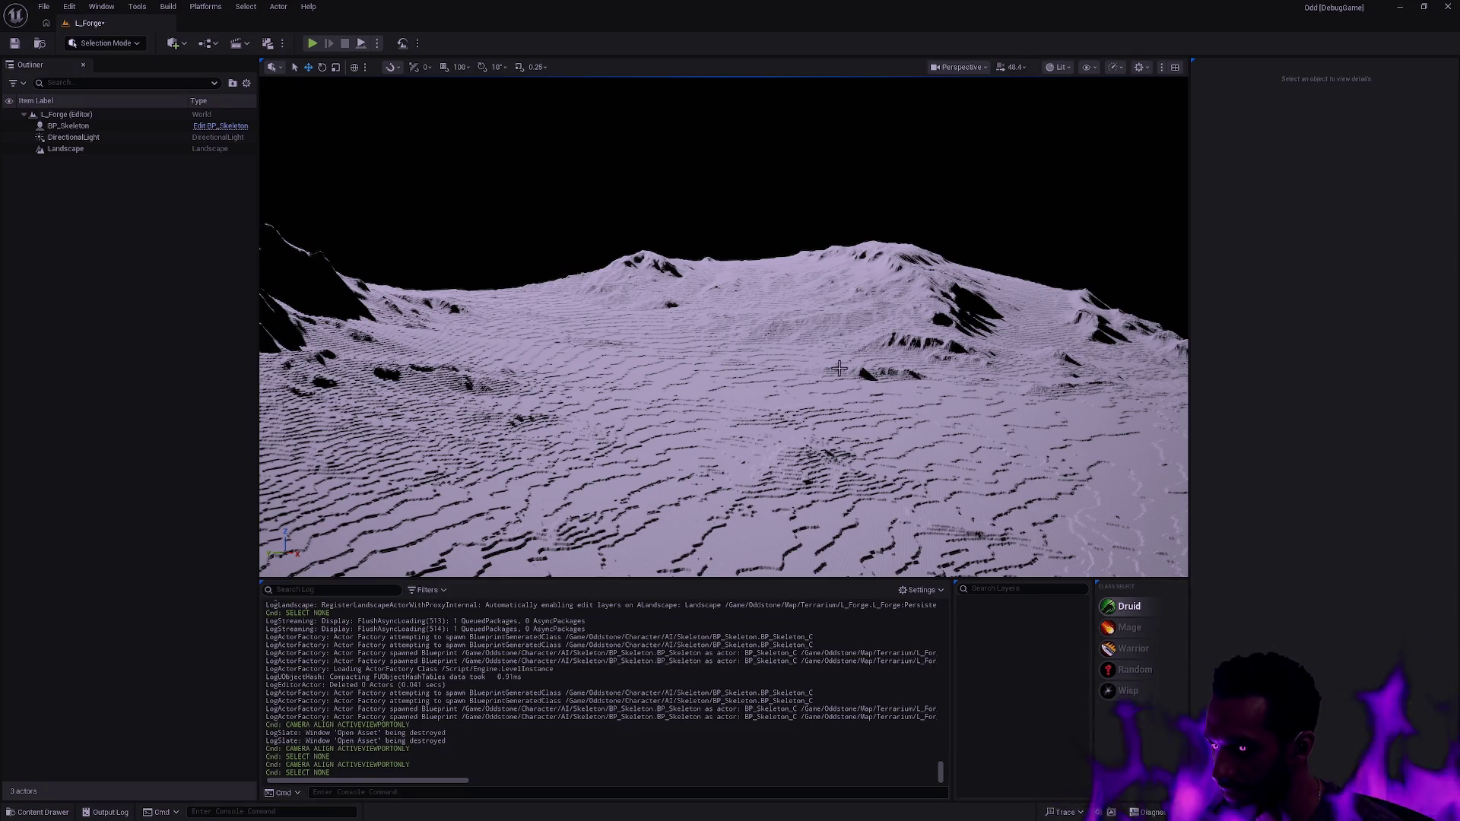
drag(827, 338, 786, 340)
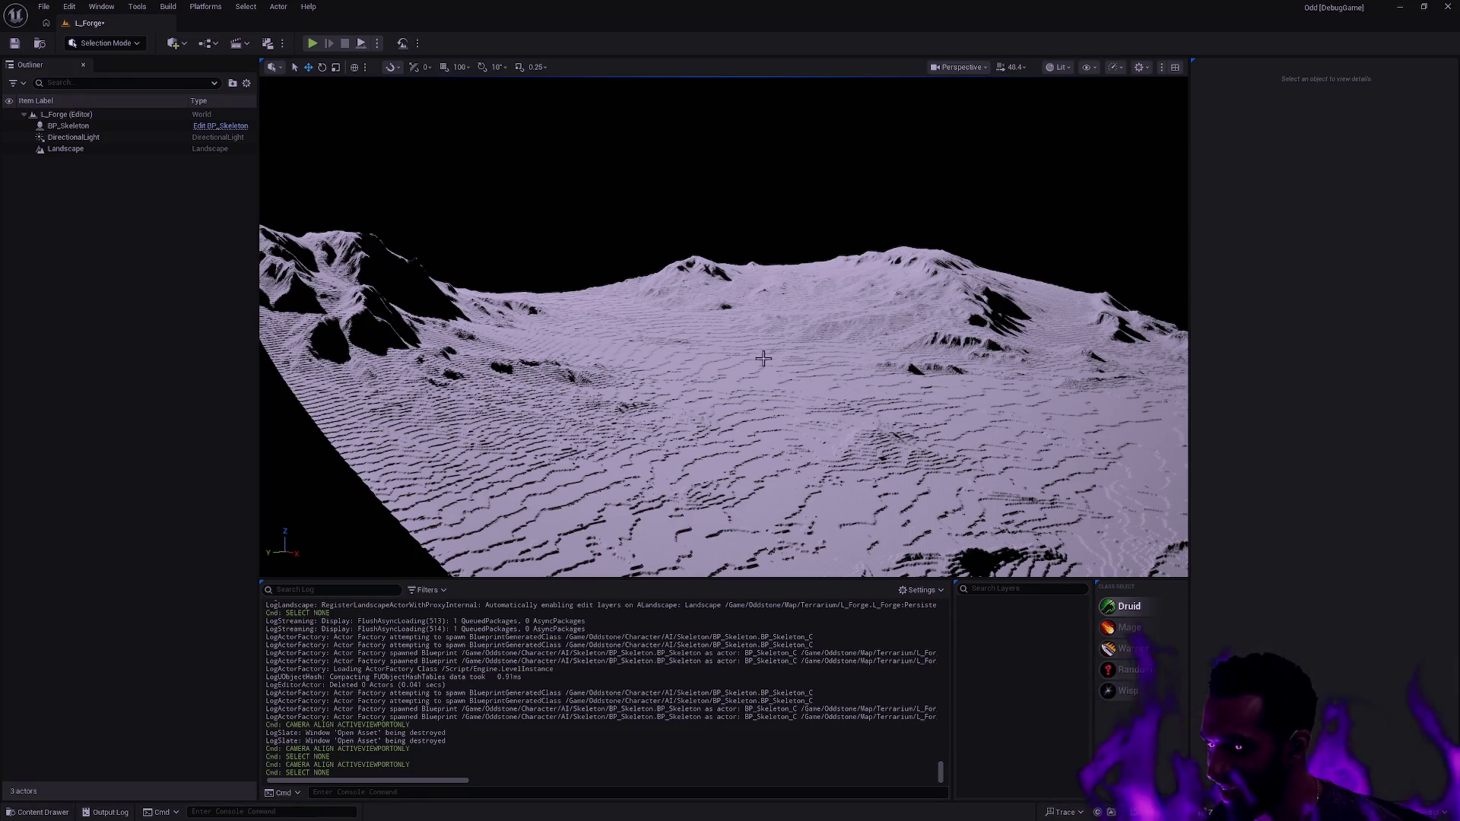
mouse_move(761, 367)
mouse_down()
mouse_move(715, 369)
mouse_move(699, 316)
mouse_move(700, 467)
mouse_move(728, 458)
mouse_move(733, 498)
mouse_up()
scroll(730, 342, up, 10)
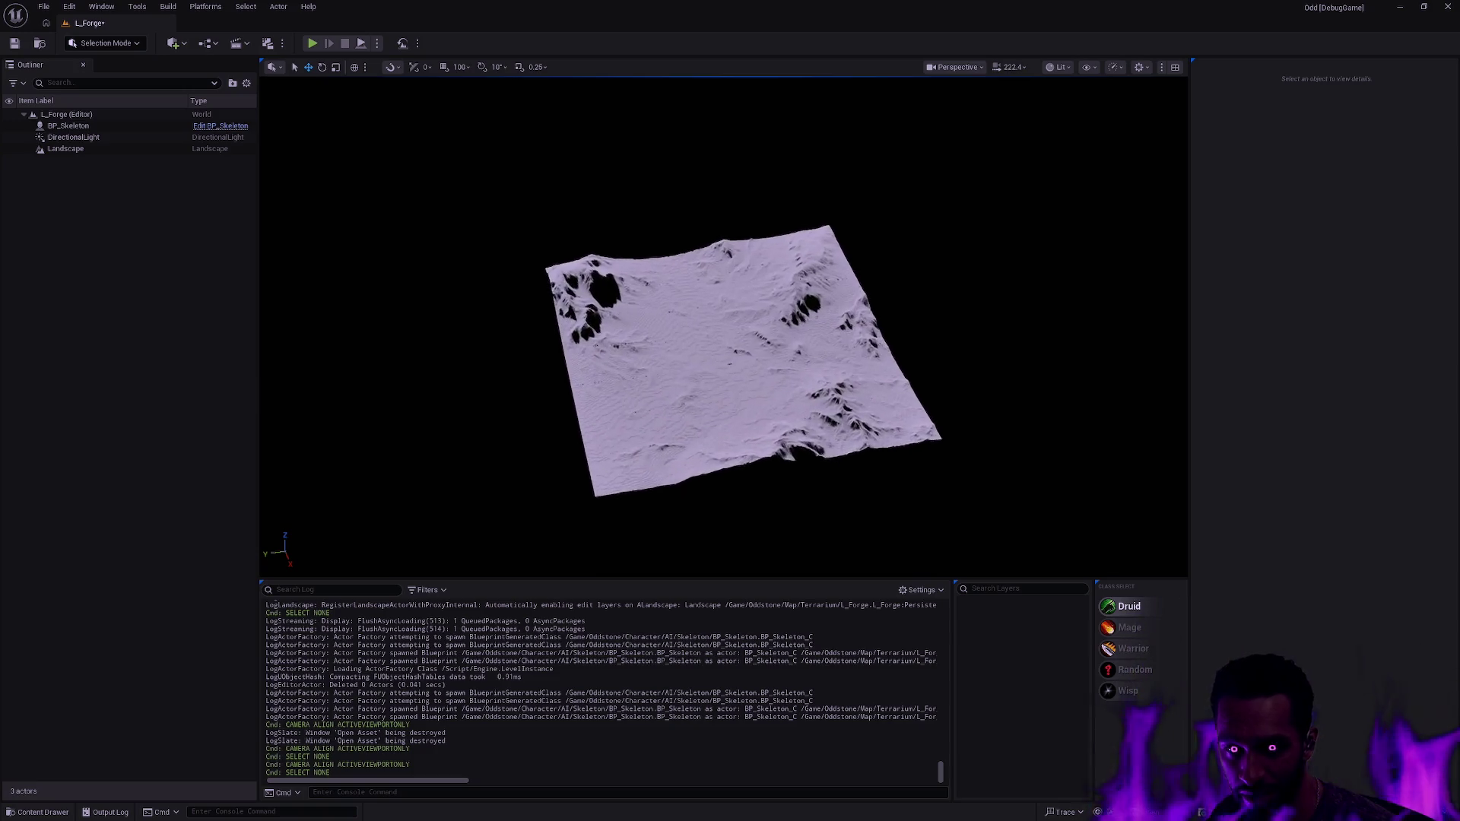
scroll(723, 327, up, 10)
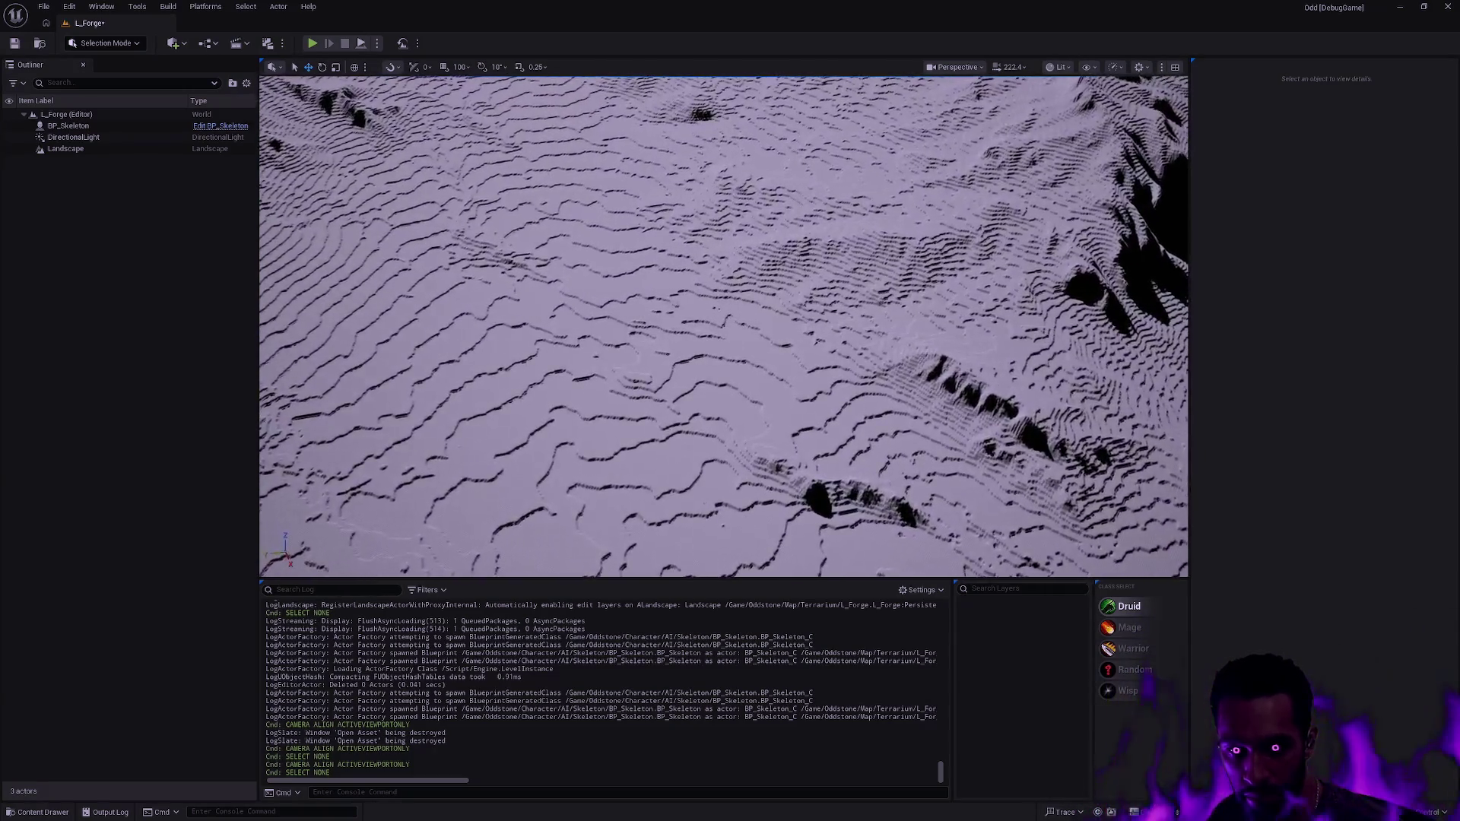
drag(730, 342, 730, 372)
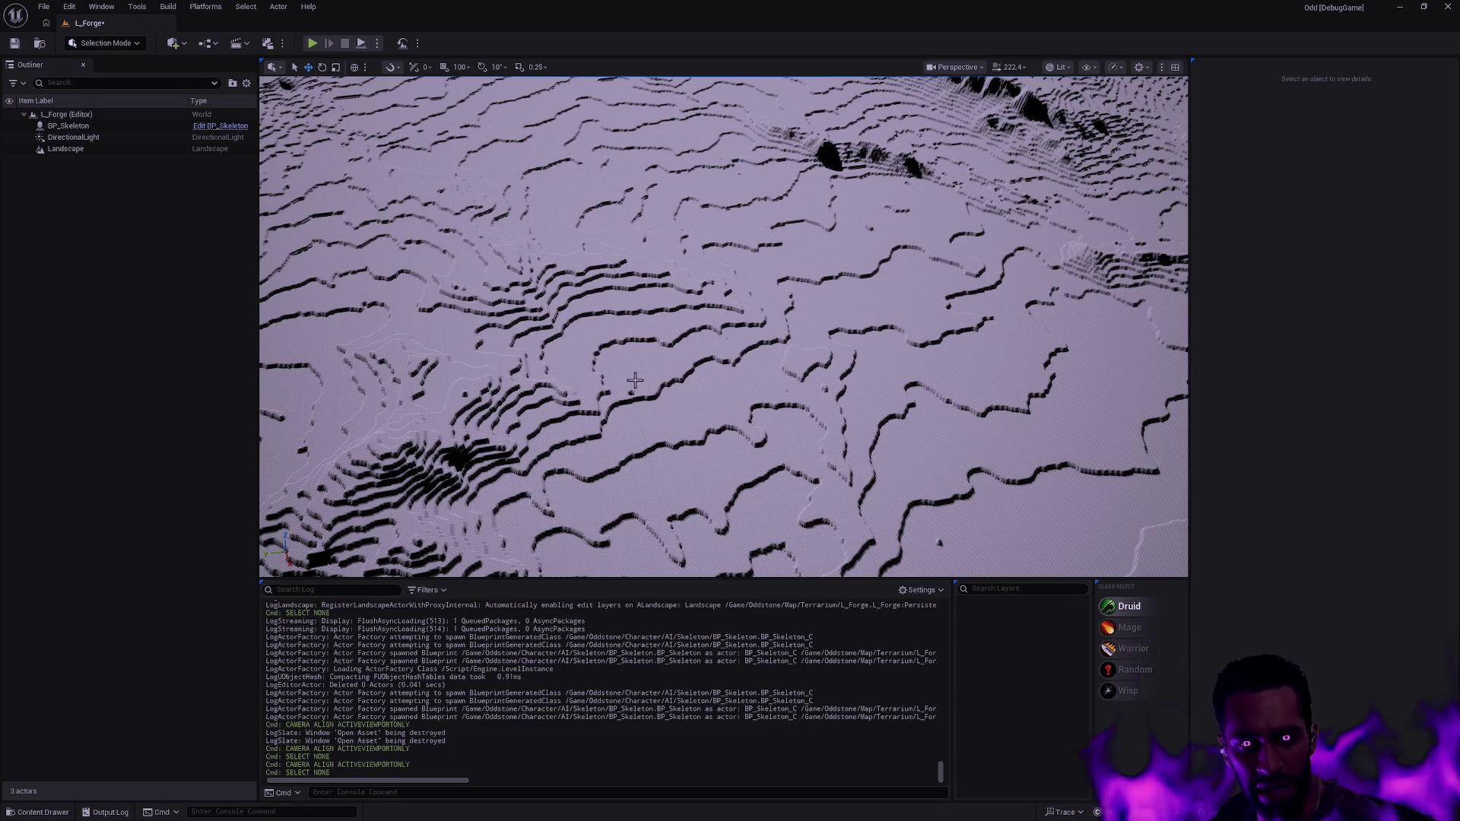
scroll(637, 381, down, 10)
scroll(724, 326, up, 2)
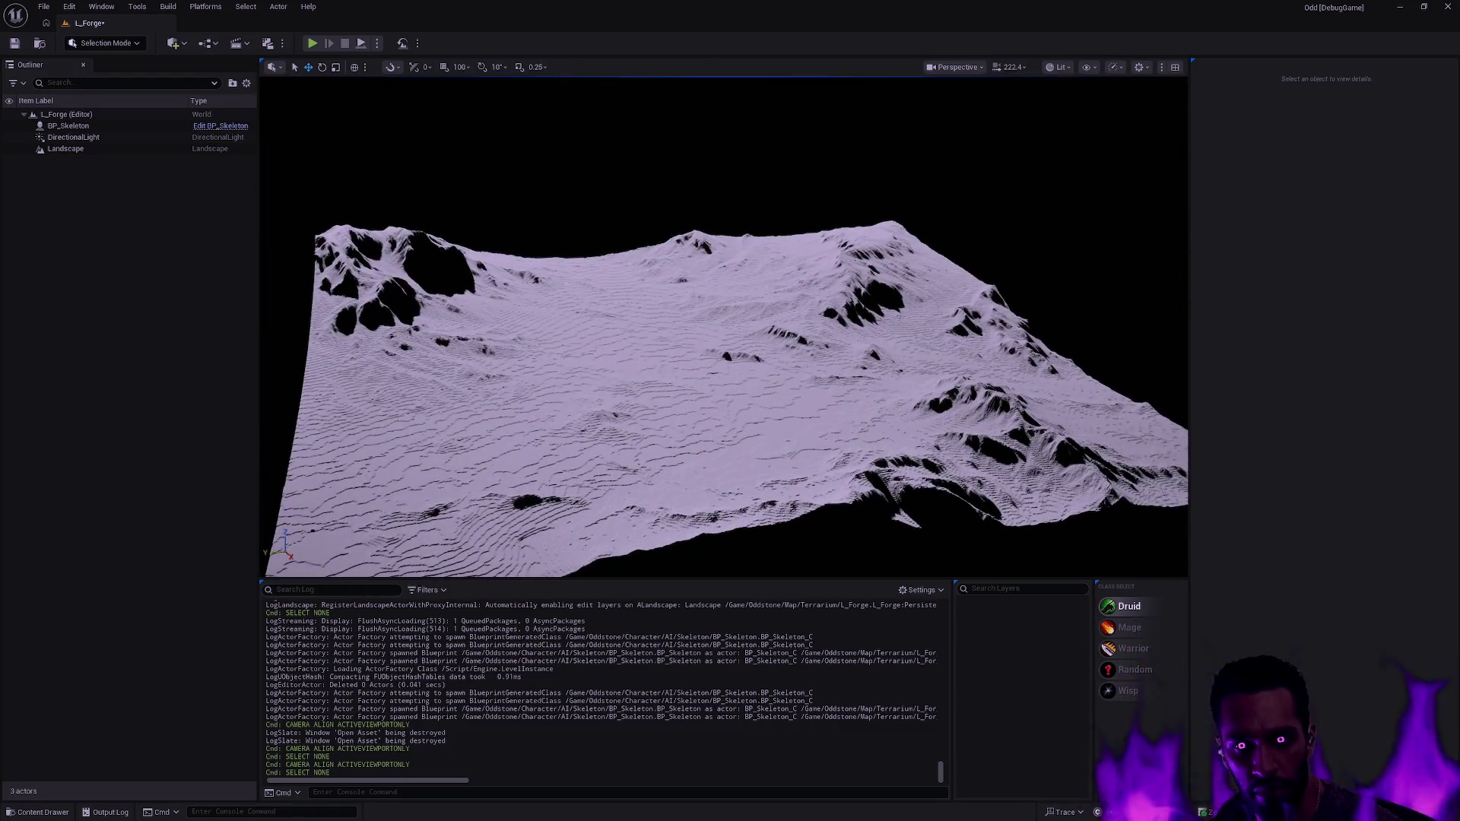
scroll(724, 327, up, 3)
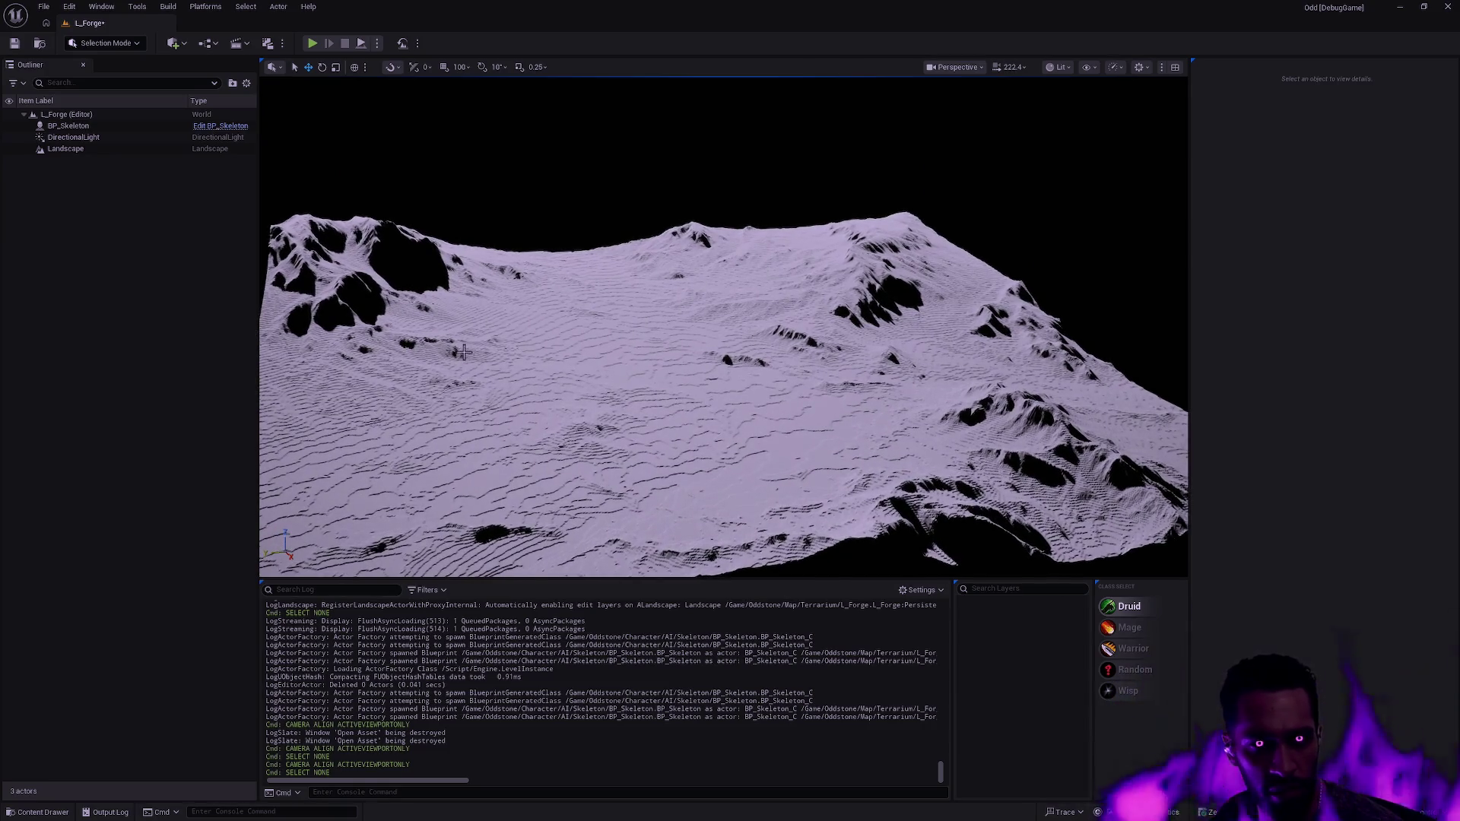
- Choose the Smooth sculpt tool in Landscape Mode, then undo a trial smoothing stroke
key(shift+2)
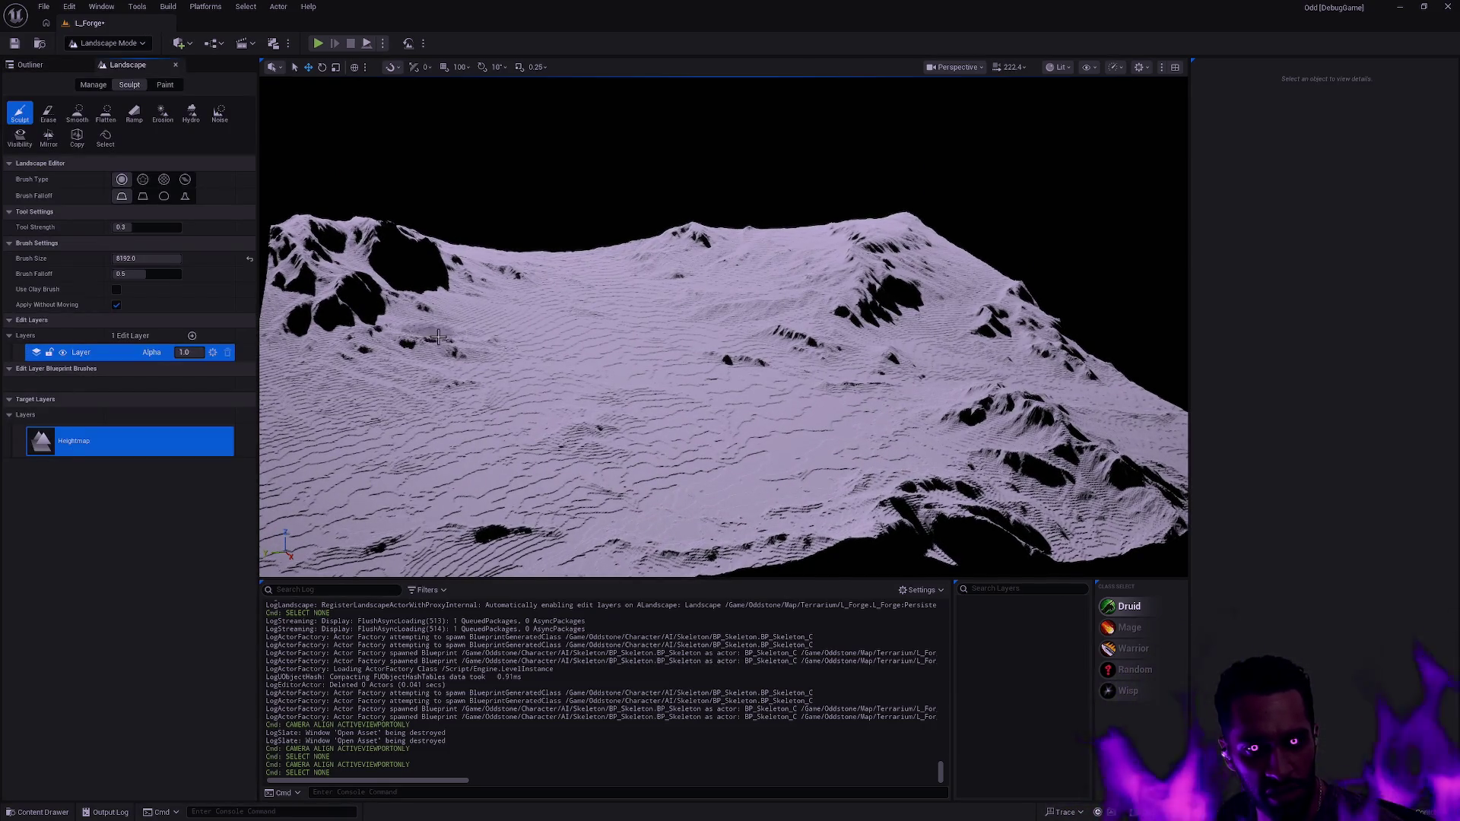
key(Left)
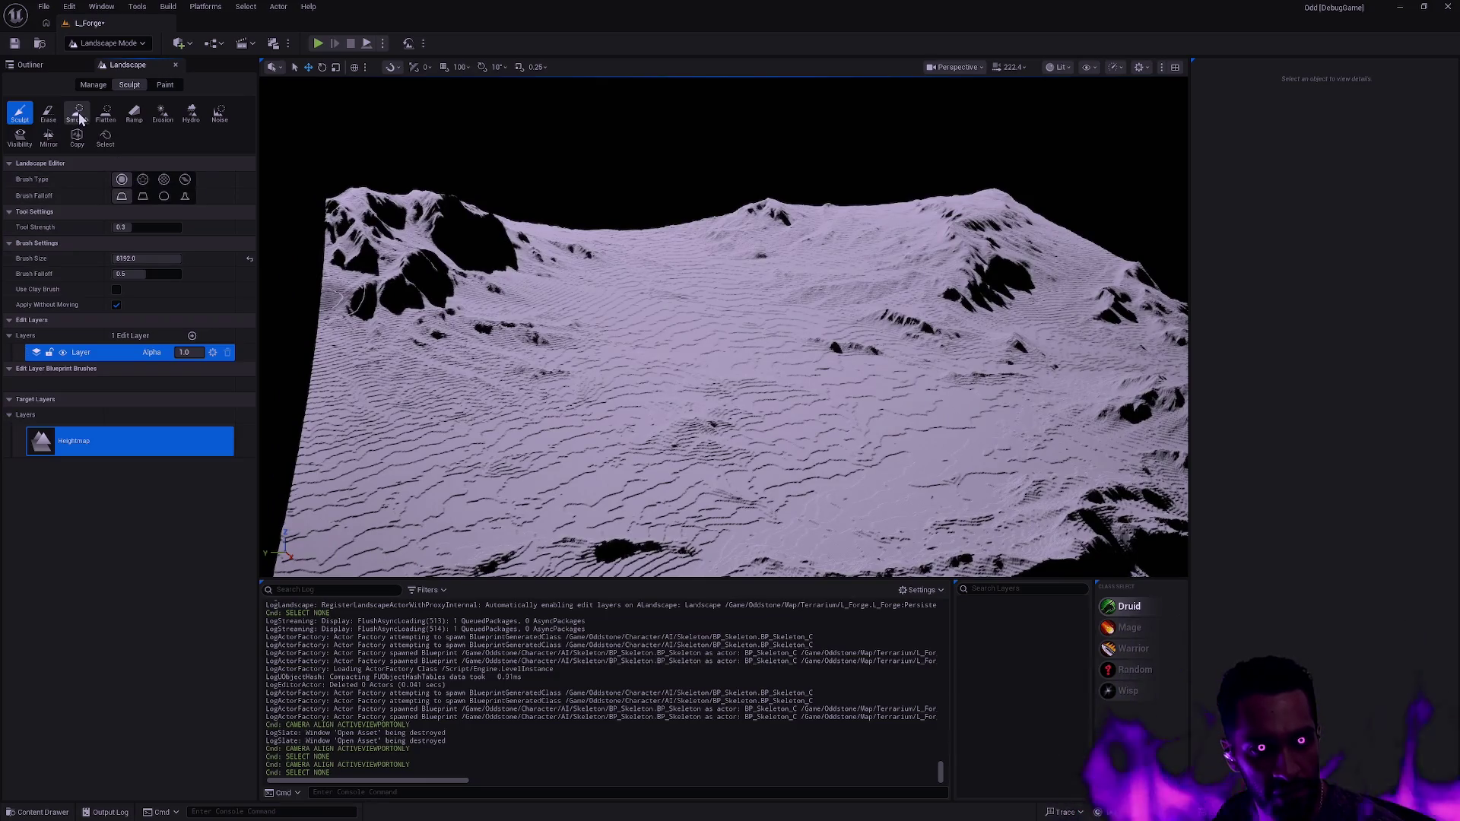
click(78, 112)
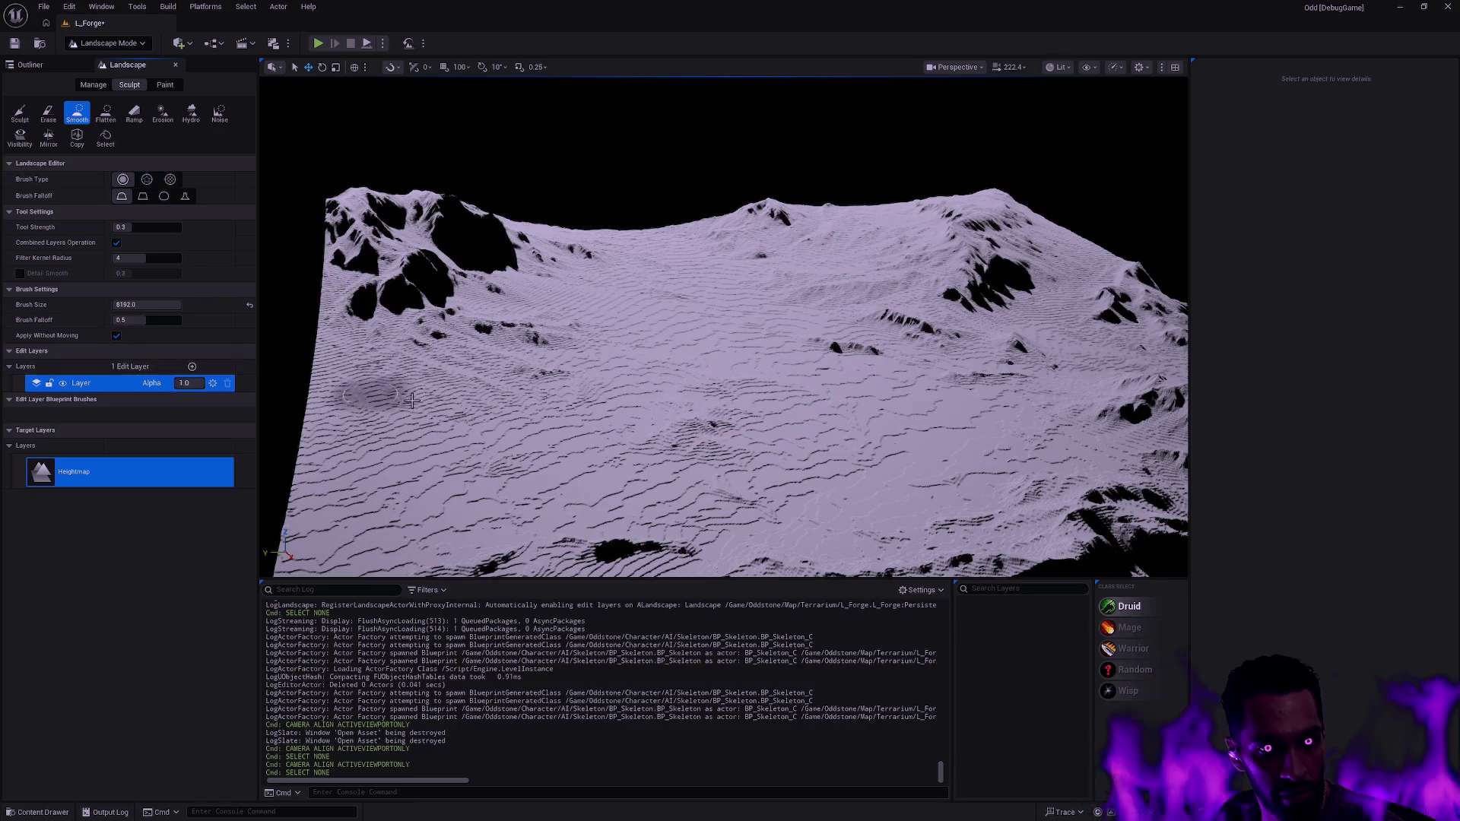
scroll(464, 483, up, 5)
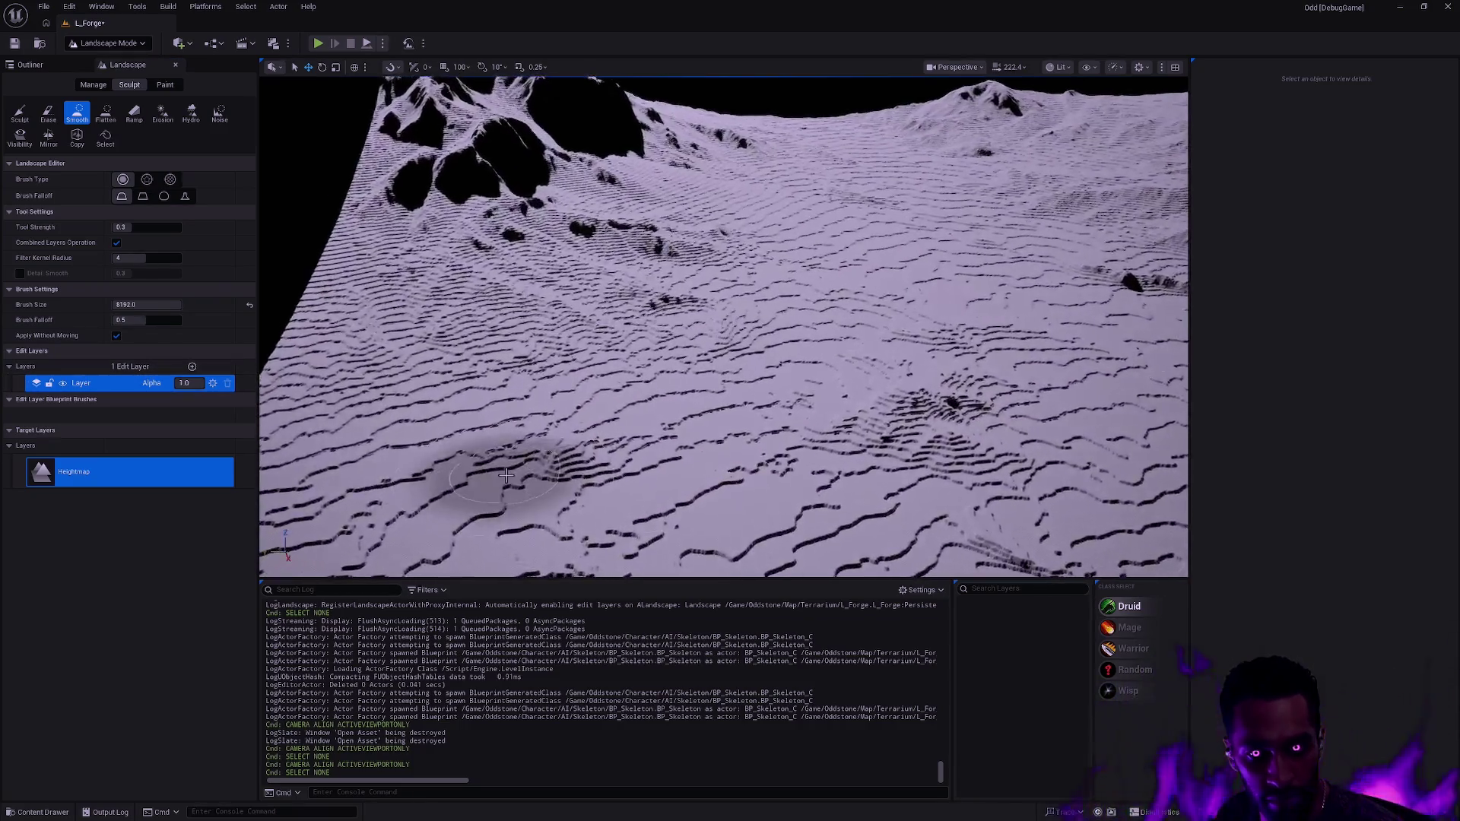
mouse_move(532, 411)
mouse_down()
mouse_move(418, 315)
mouse_move(532, 323)
mouse_move(675, 430)
mouse_move(548, 357)
mouse_up()
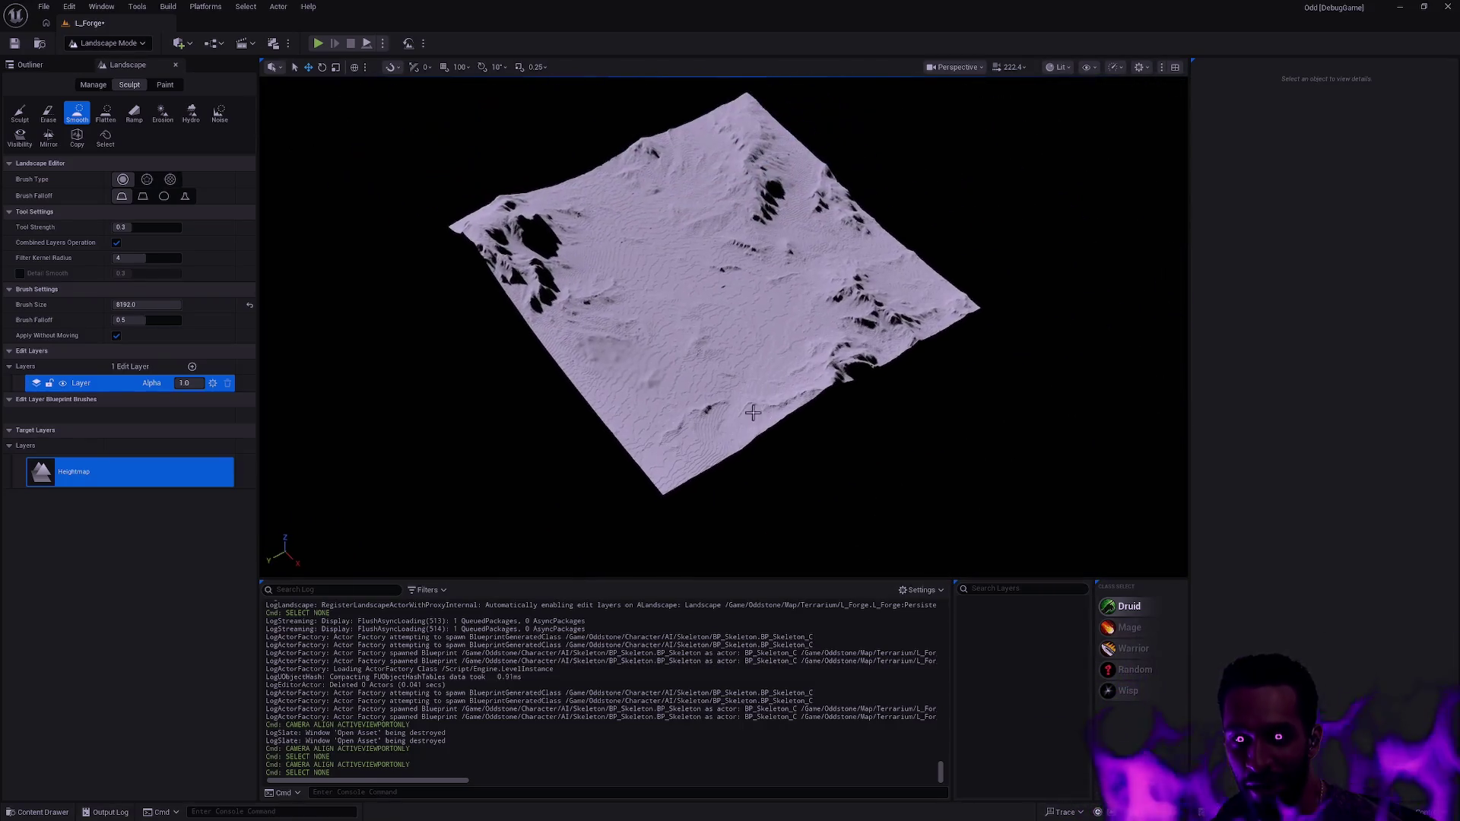
key(ctrl+z)
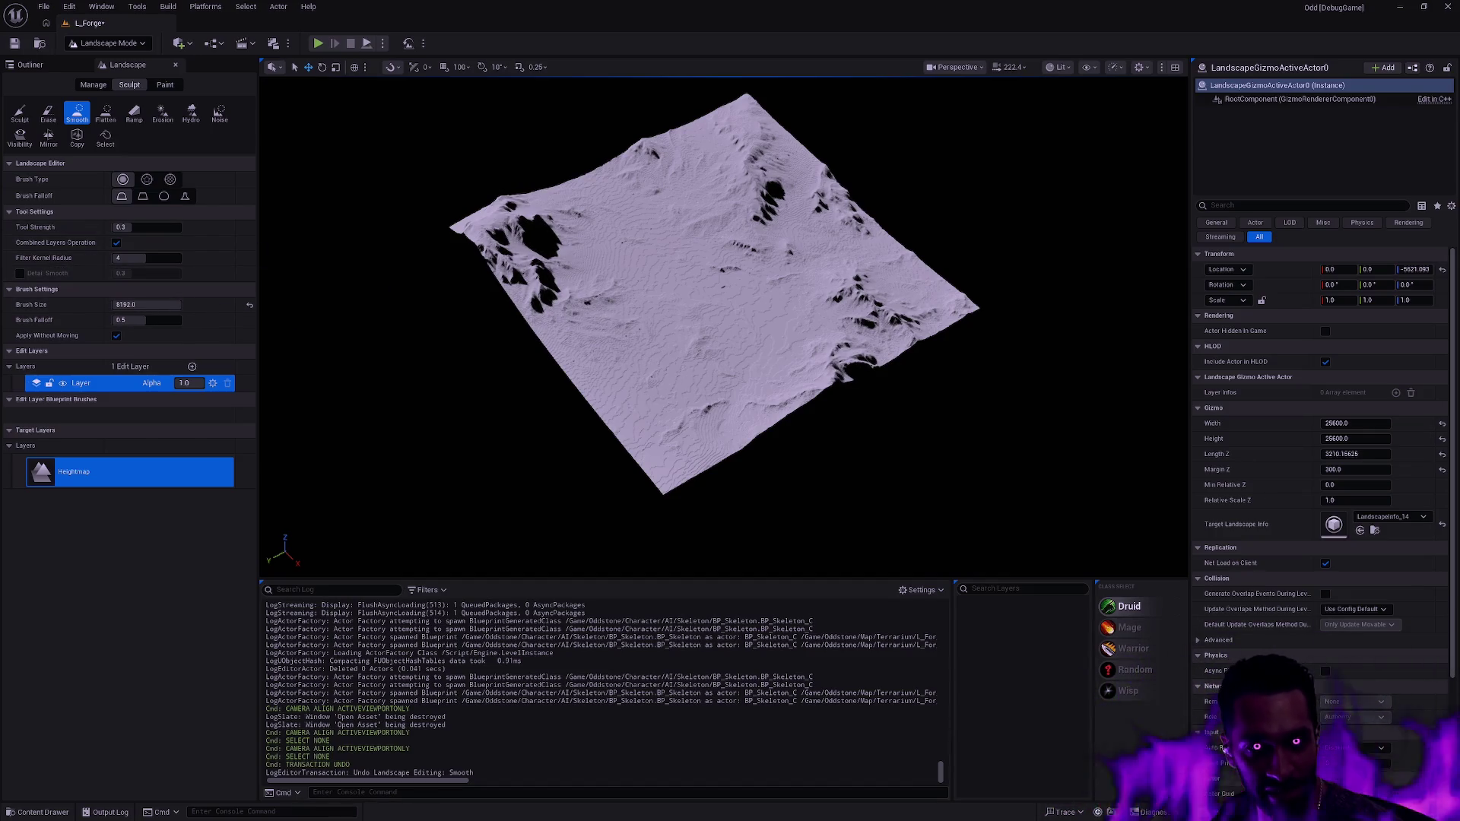
- Smooth the jagged terrain across the mountain mound
scroll(640, 362, up, 5)
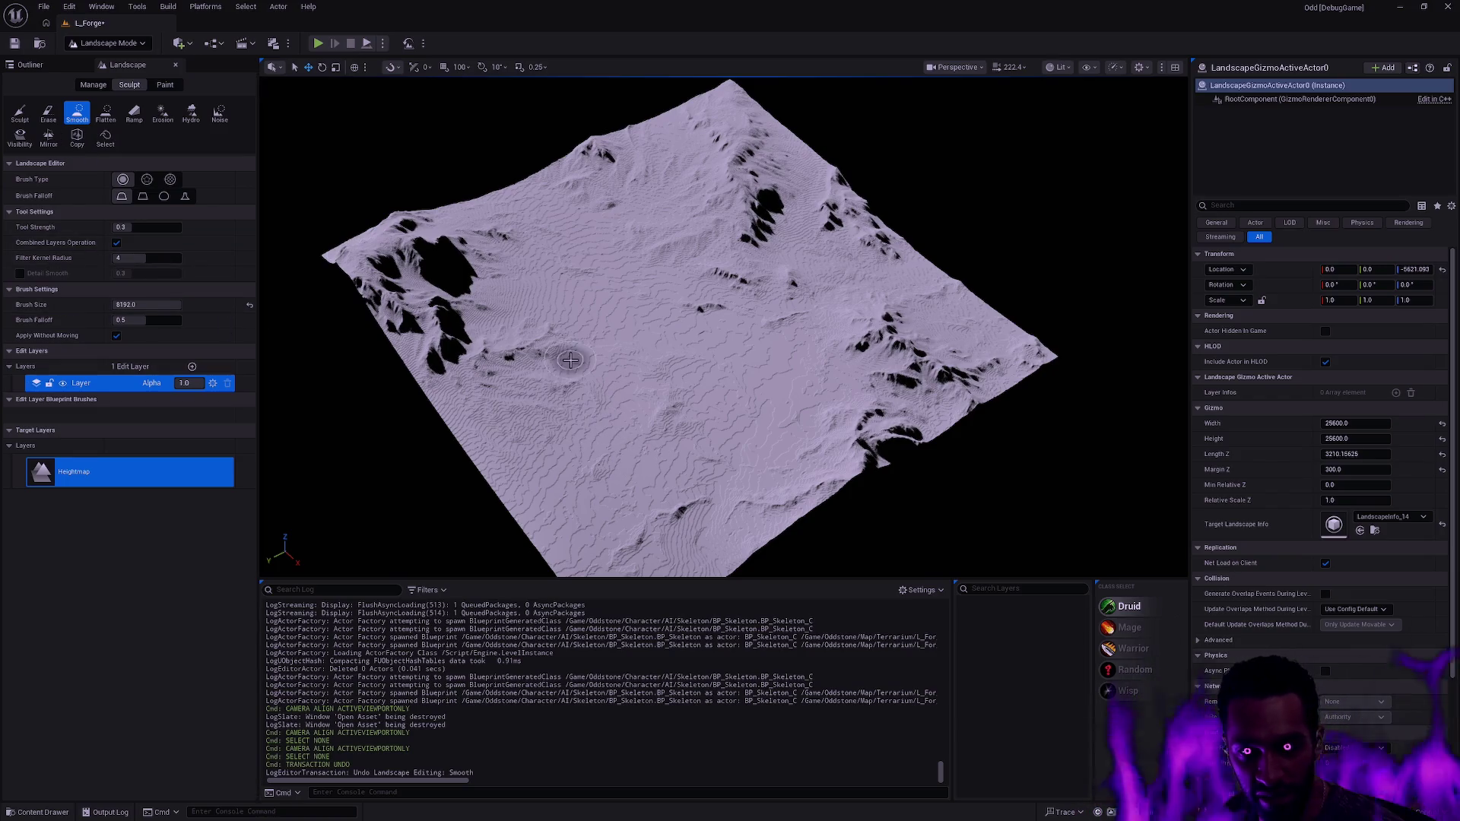
scroll(607, 349, up, 5)
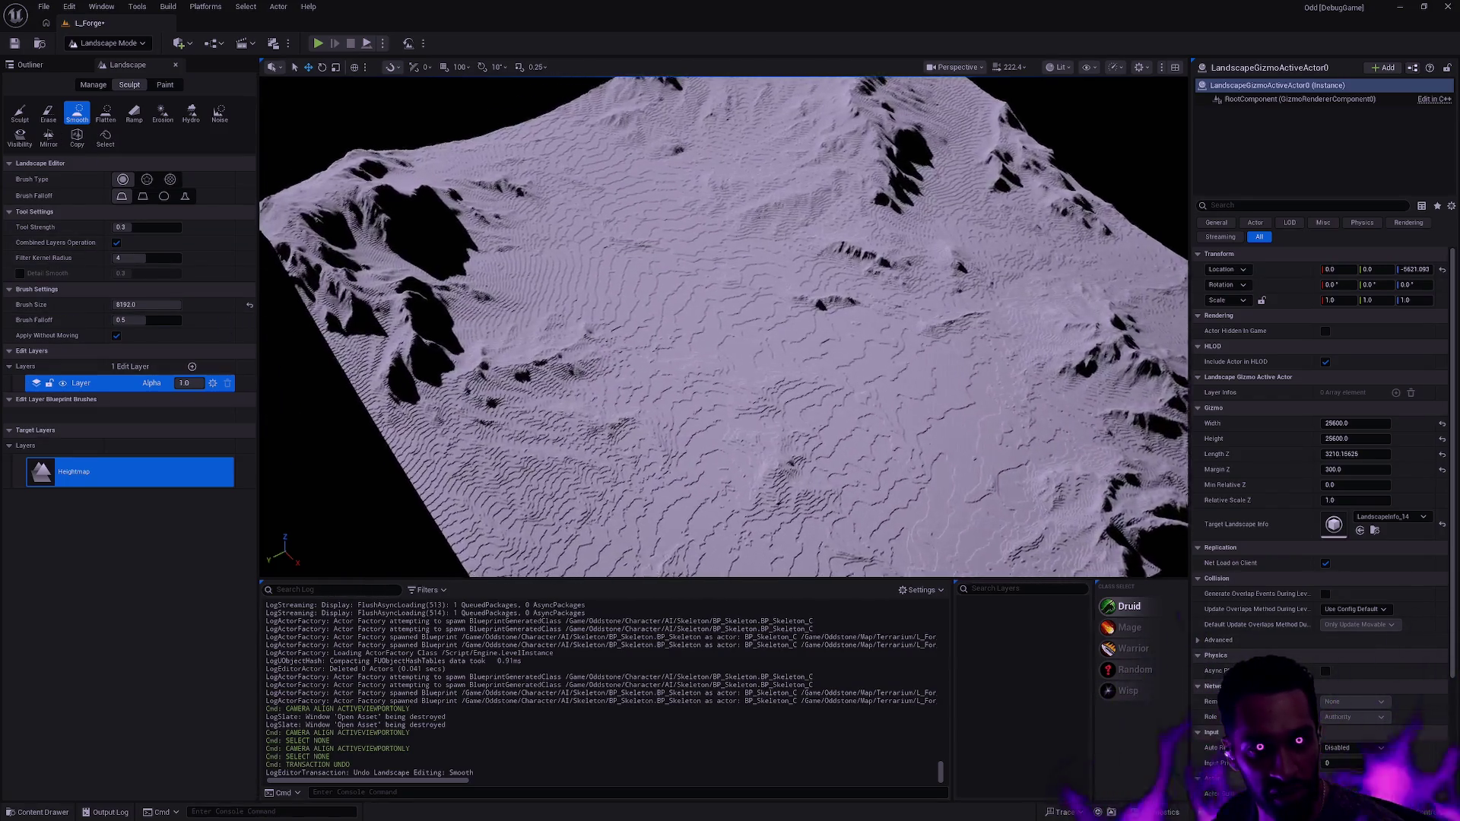
scroll(499, 389, up, 5)
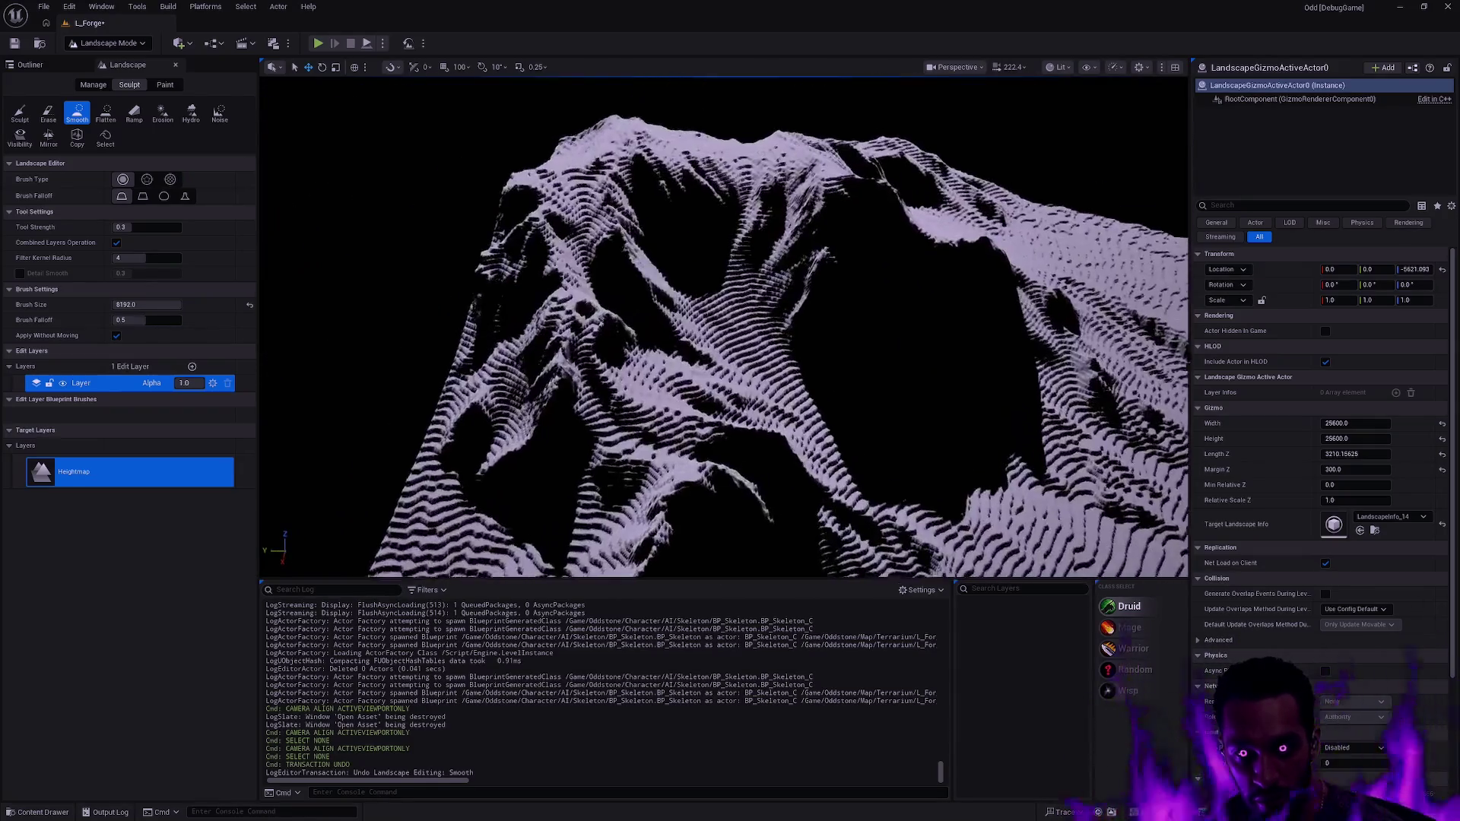
mouse_move(499, 390)
mouse_down()
mouse_move(555, 426)
mouse_move(619, 395)
mouse_move(495, 287)
mouse_move(574, 118)
mouse_move(668, 196)
mouse_move(761, 175)
mouse_move(897, 293)
mouse_move(795, 422)
mouse_up()
- Smooth the rippled area near the terrain edge and the slope below the peak
scroll(923, 526, down, 5)
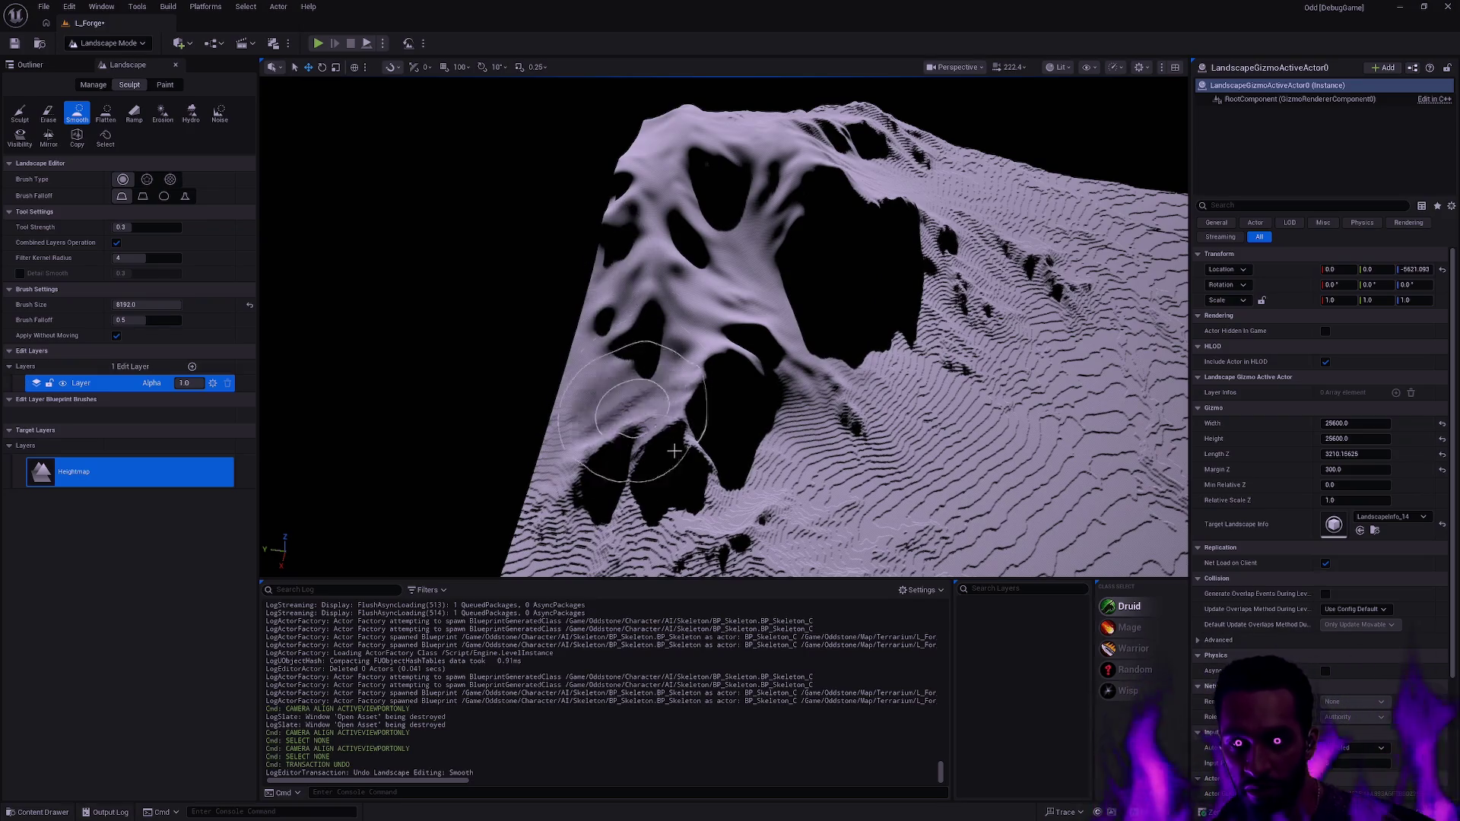
scroll(646, 289, up, 5)
scroll(646, 410, down, 5)
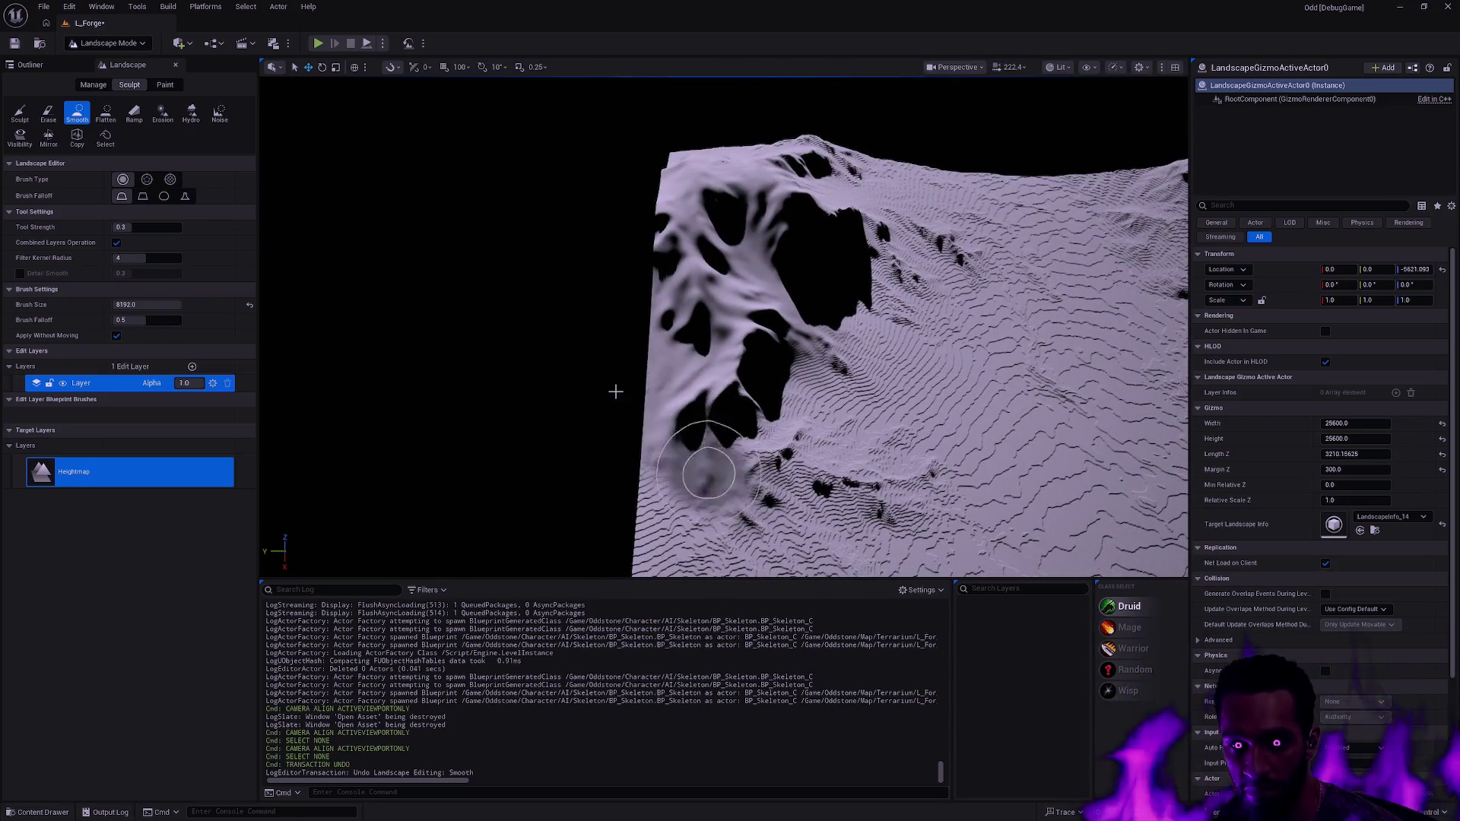
scroll(647, 411, up, 5)
scroll(685, 365, down, 5)
scroll(733, 398, up, 3)
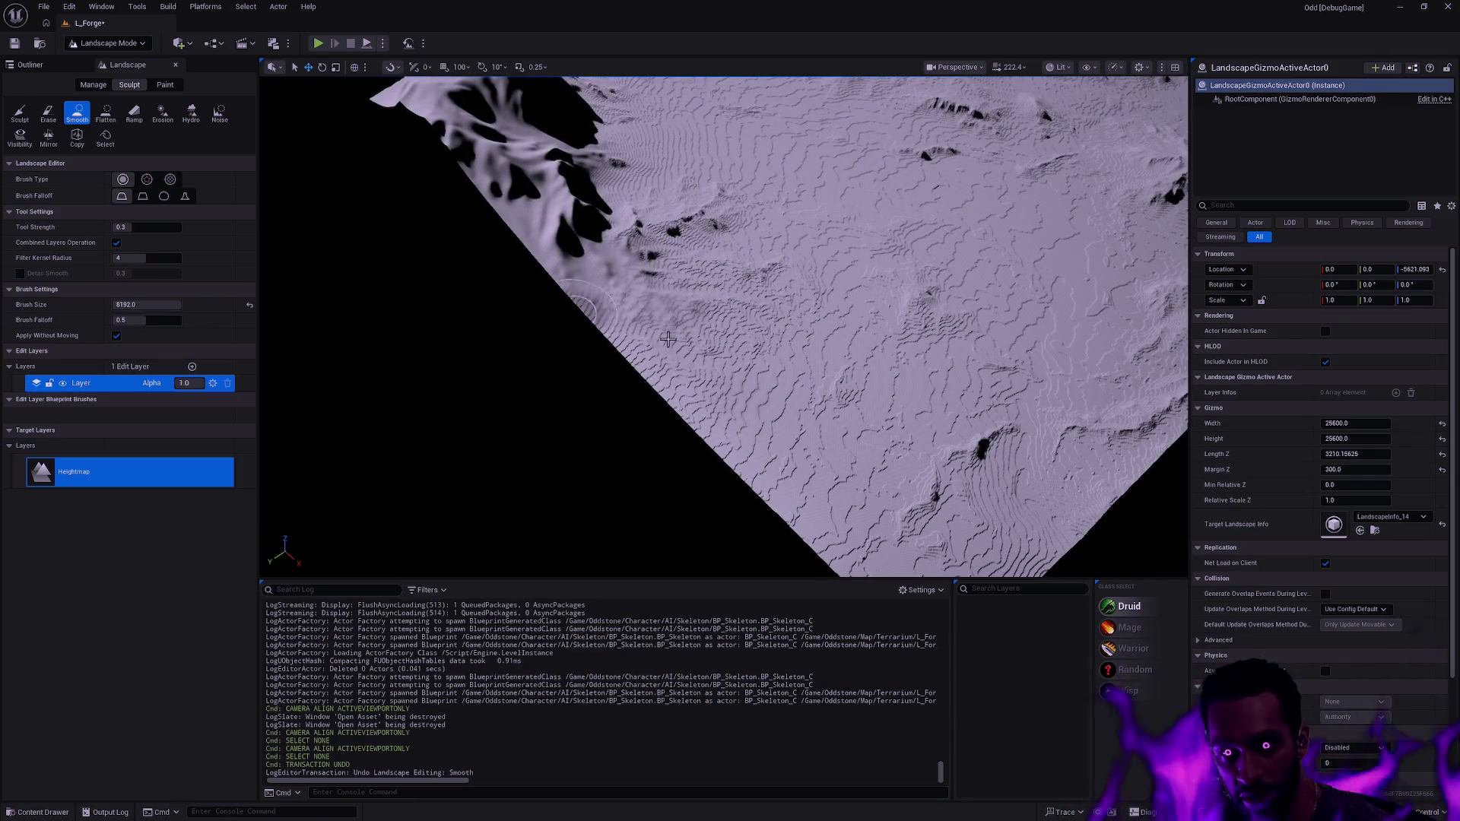
mouse_move(625, 337)
mouse_down()
mouse_move(651, 308)
mouse_move(693, 341)
mouse_move(686, 264)
mouse_up()
scroll(685, 264, down, 5)
scroll(684, 304, up, 8)
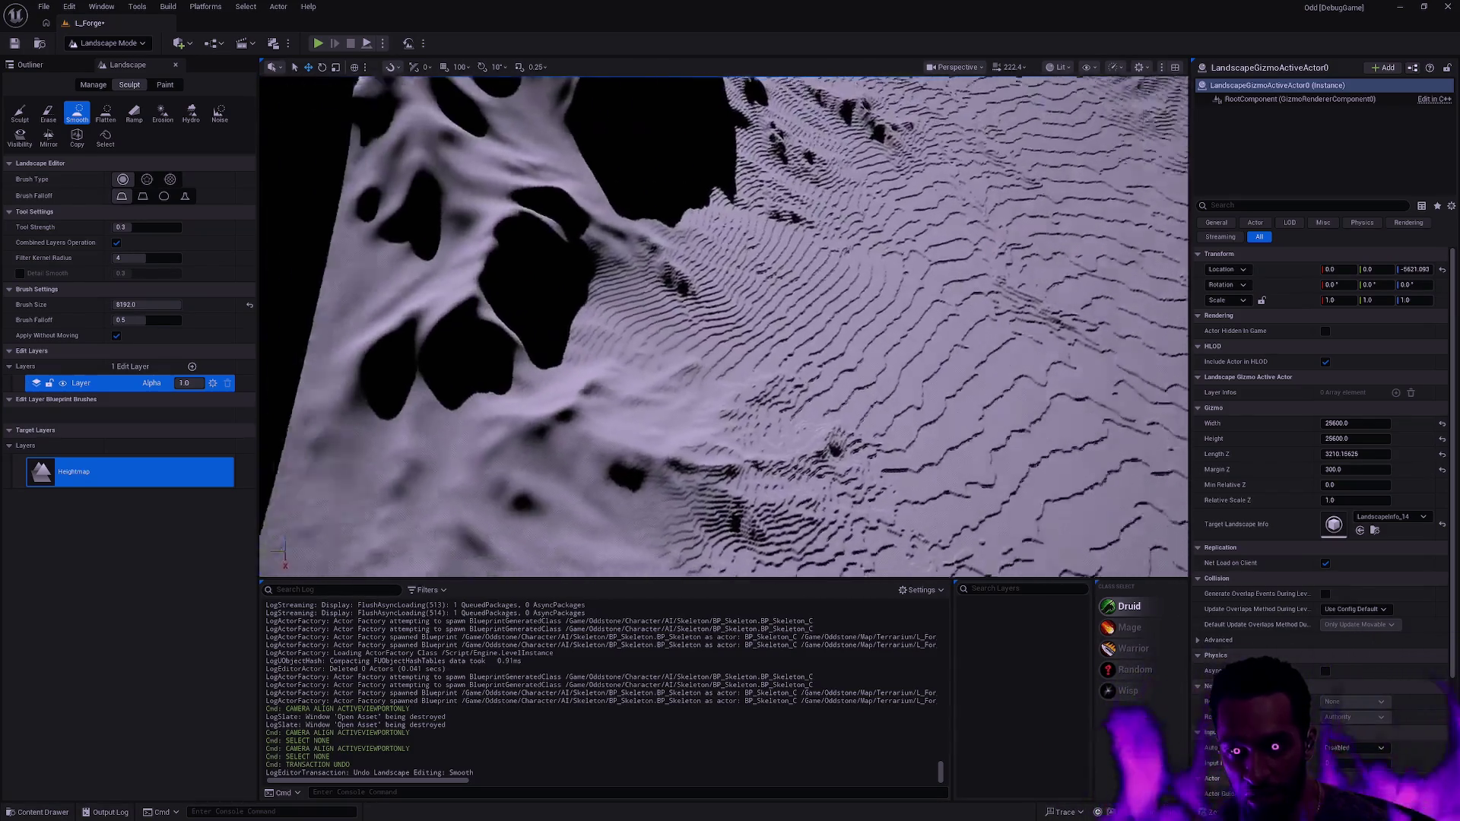
mouse_move(682, 363)
mouse_down()
mouse_move(524, 285)
mouse_move(609, 240)
mouse_move(692, 494)
mouse_move(518, 441)
mouse_move(365, 423)
mouse_move(688, 392)
mouse_up()
scroll(689, 392, down, 5)
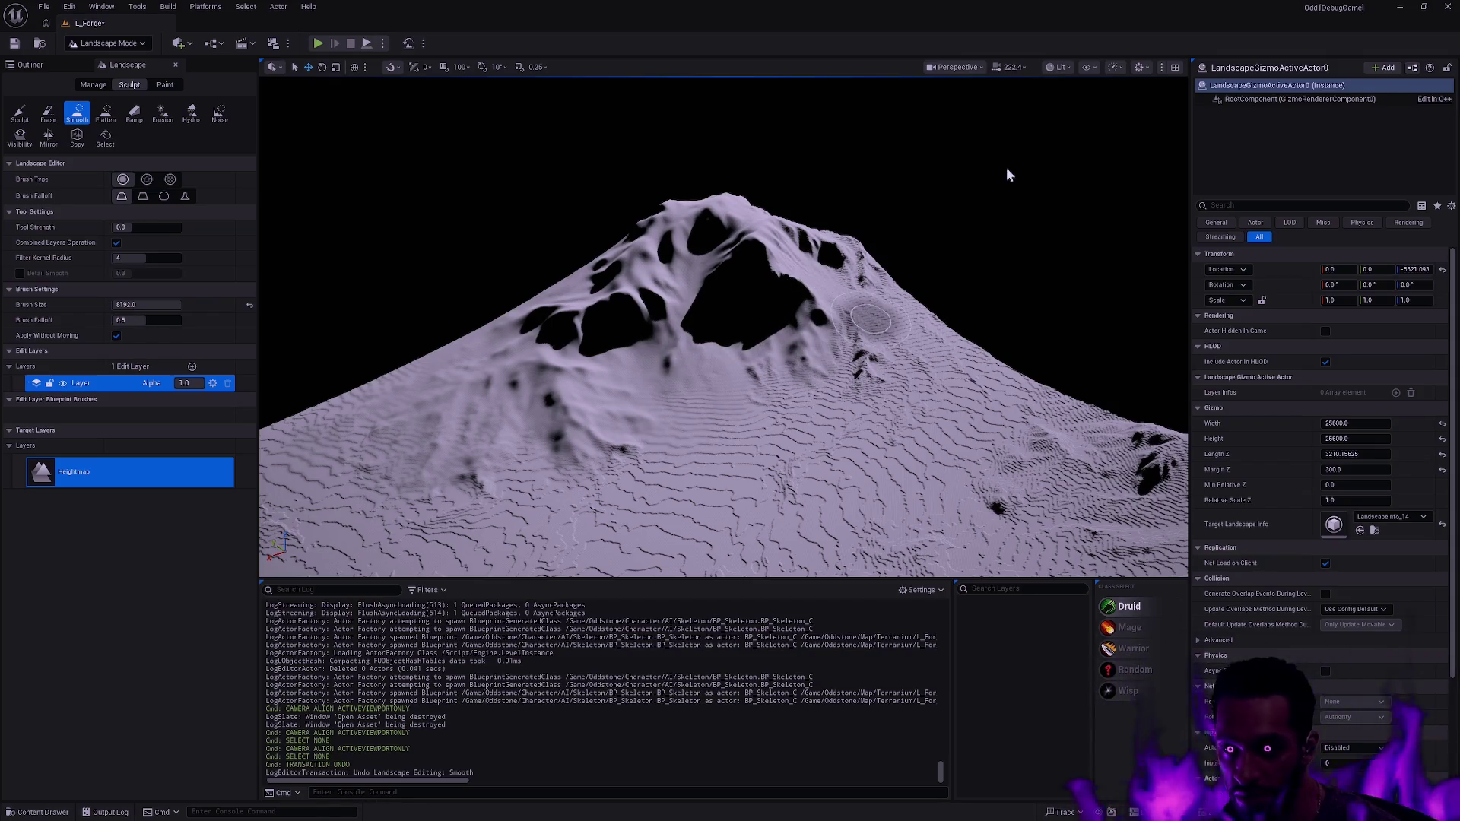
click(1057, 73)
- View the smoothed mountain in Unlit, then Lit shading, and fly toward it
click(1094, 118)
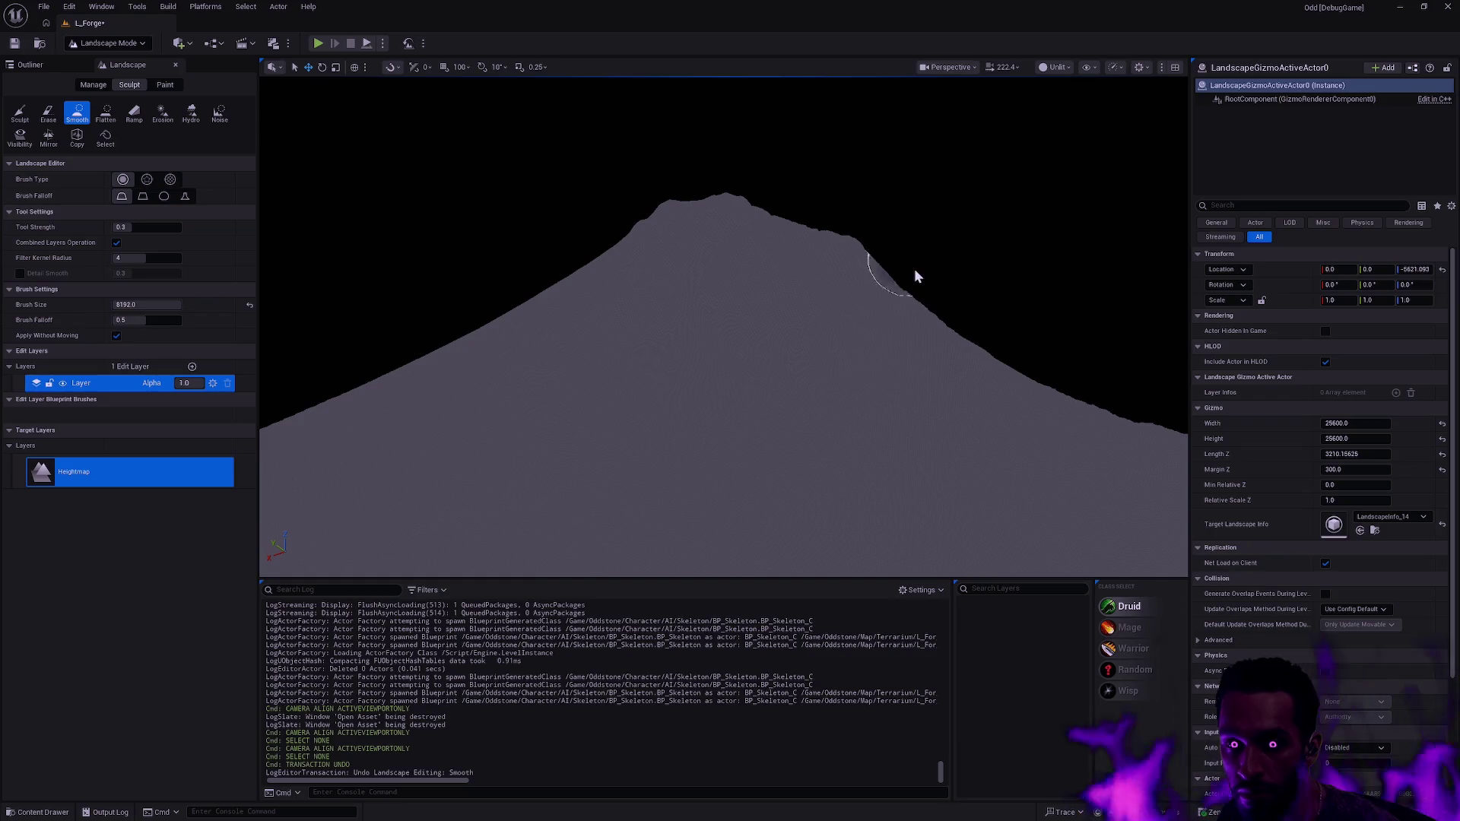
click(1056, 67)
click(1094, 103)
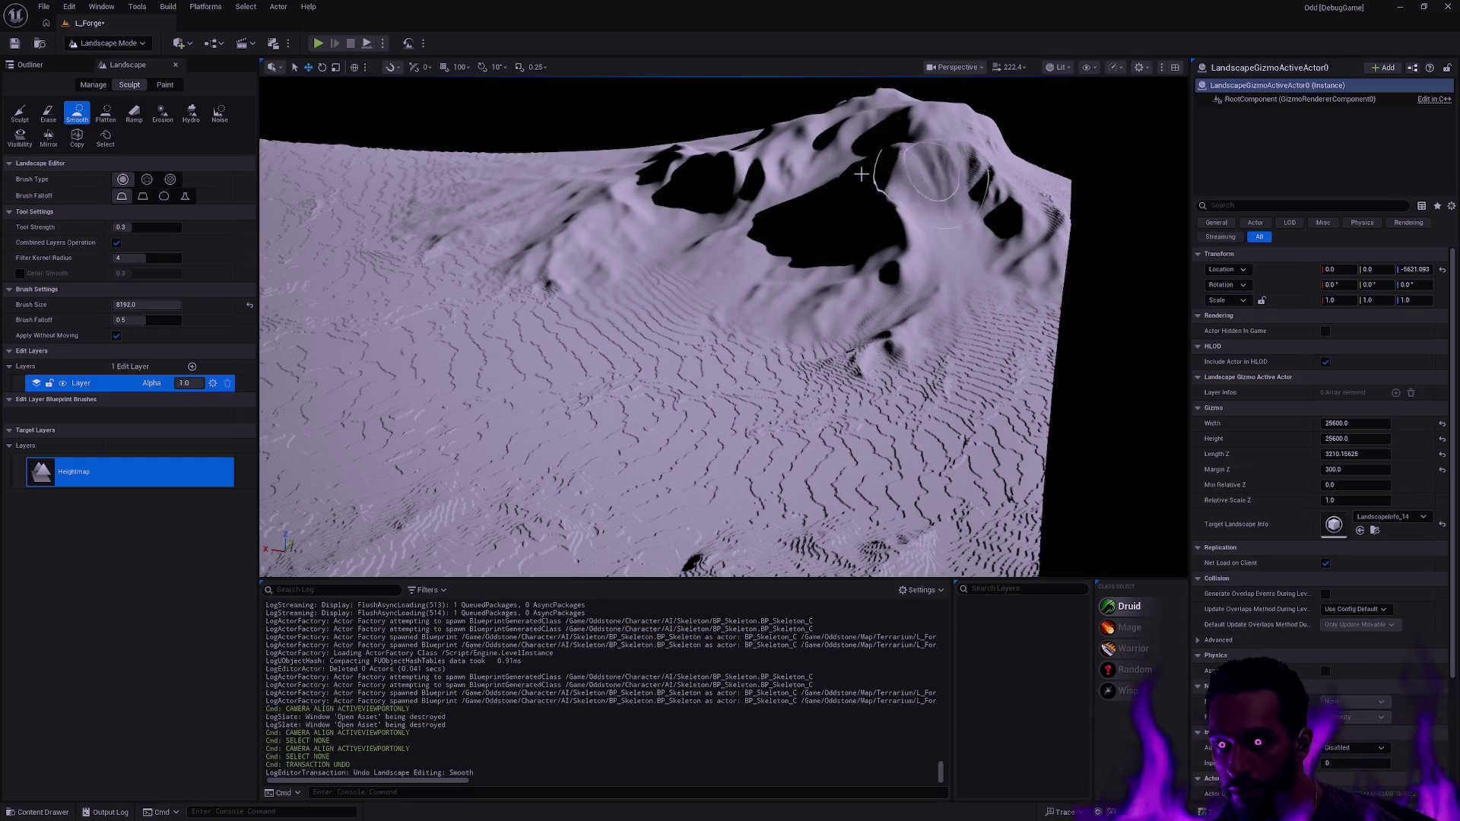
scroll(991, 321, up, 3)
key(w)
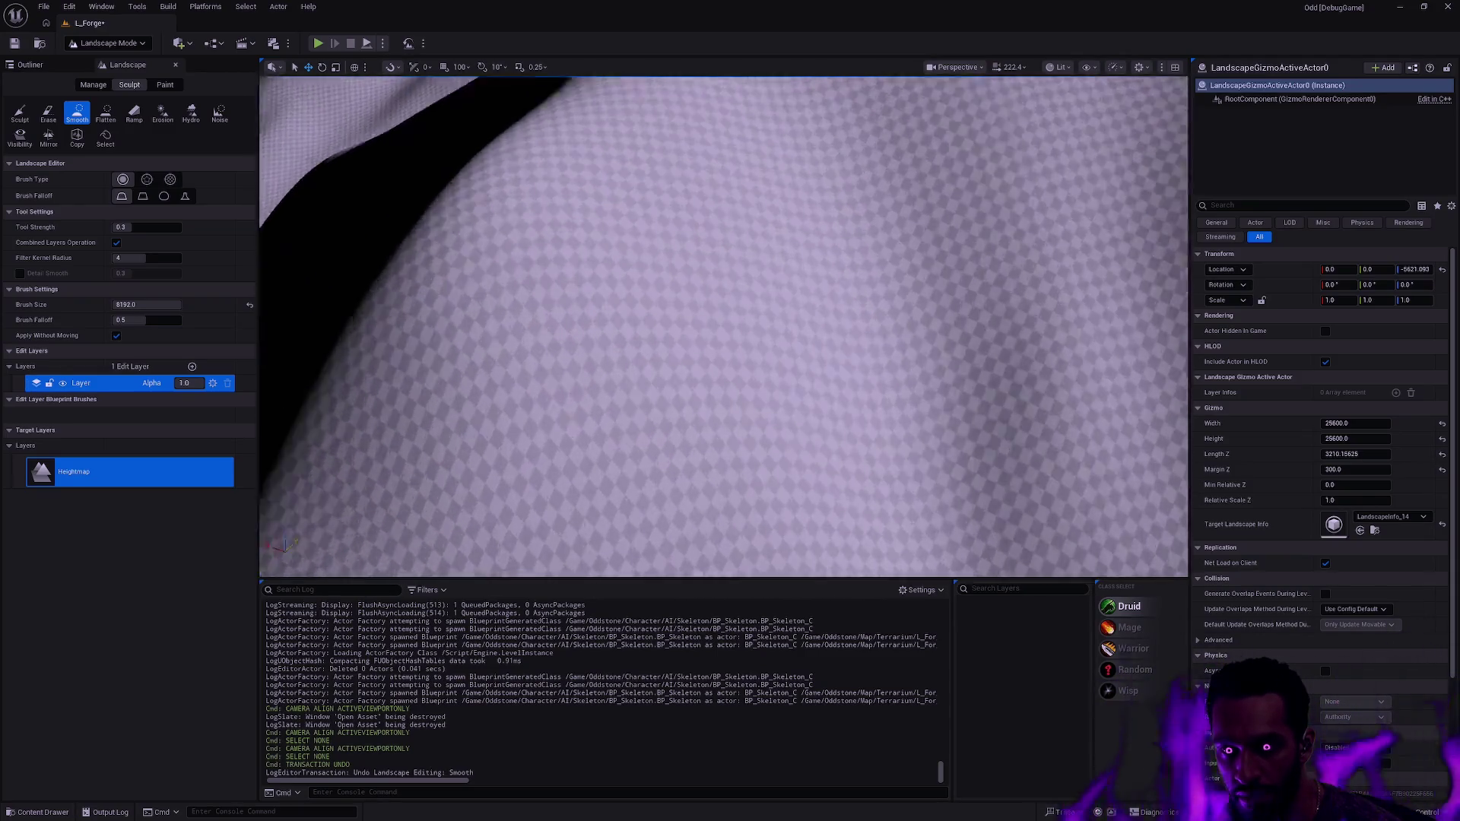
scroll(939, 327, down, 5)
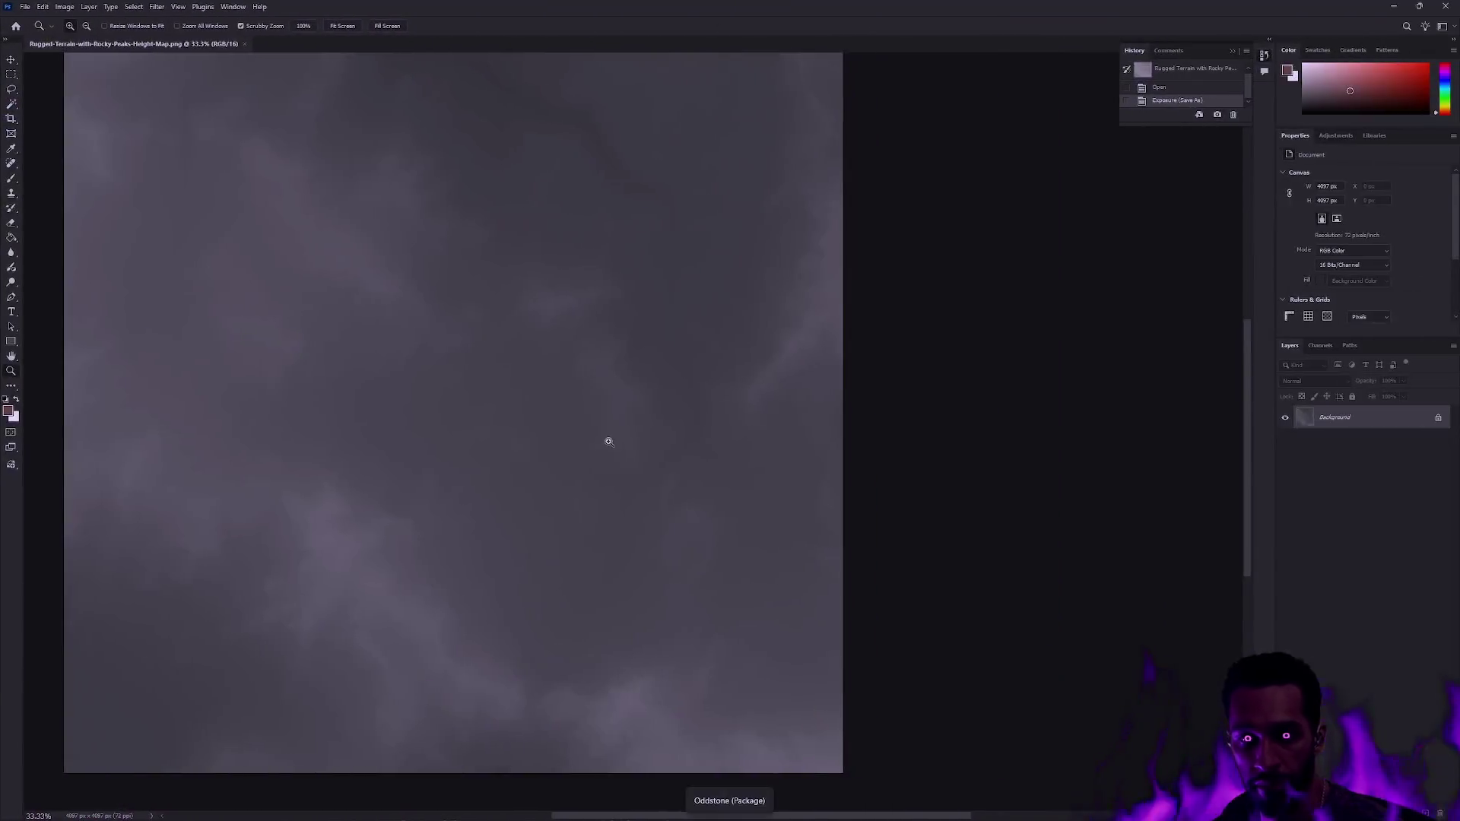
- Paste the new 16-bit height map PNG into the Rugged Terrain with Rocky Peaks folder
key(alt+Tab)
click(741, 441)
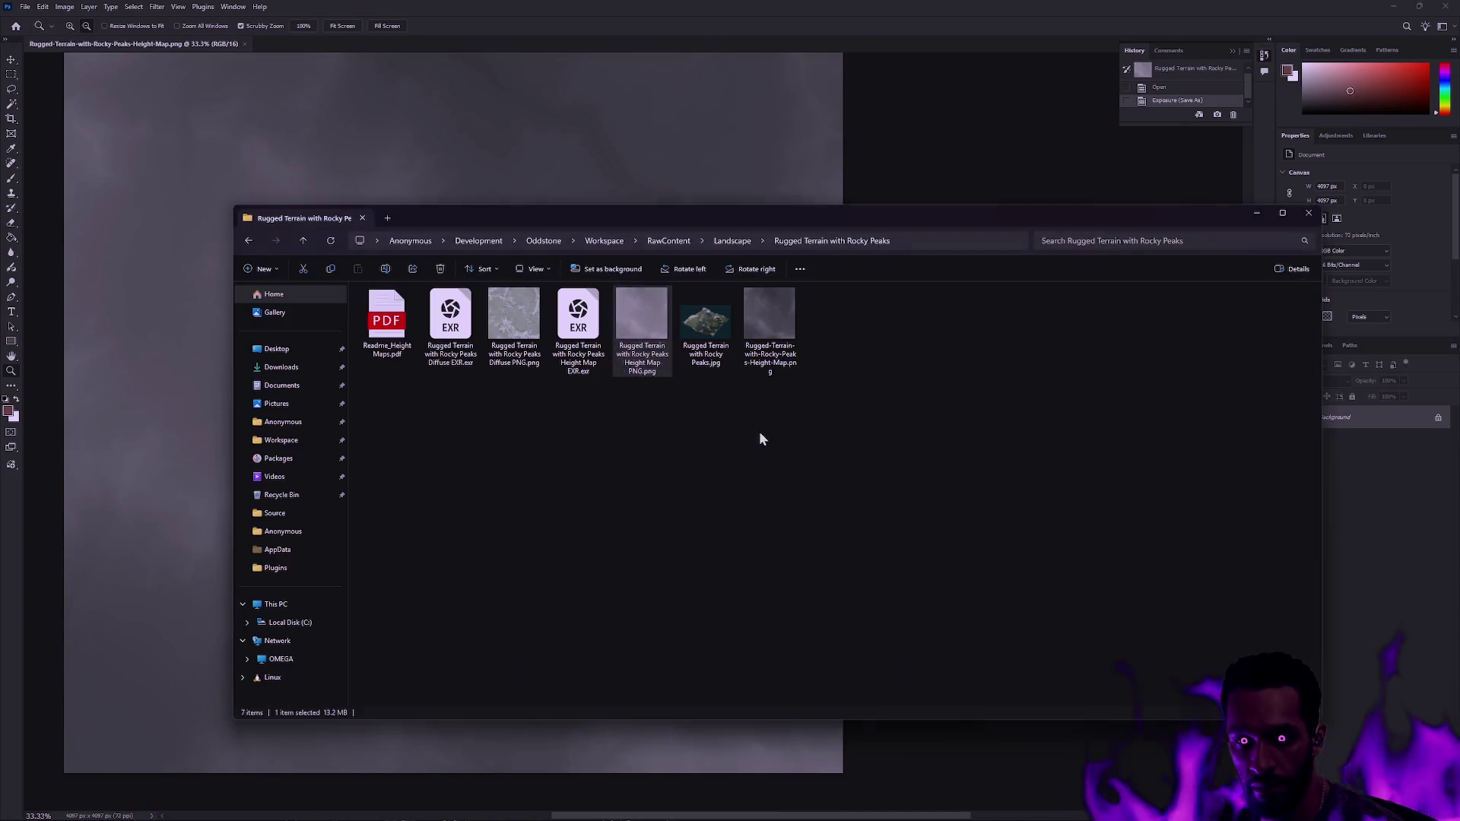
click(748, 443)
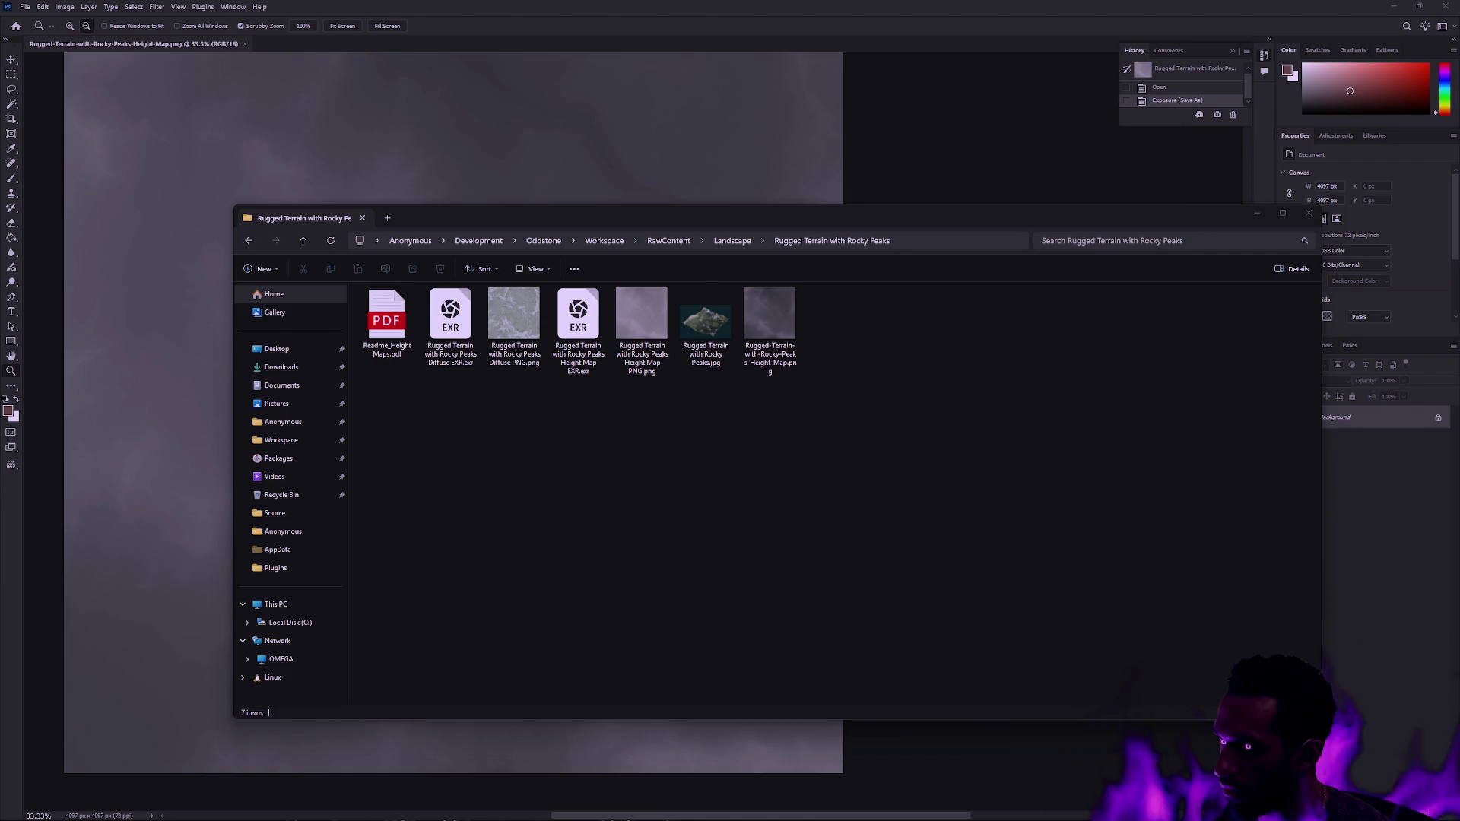
key(ctrl+v)
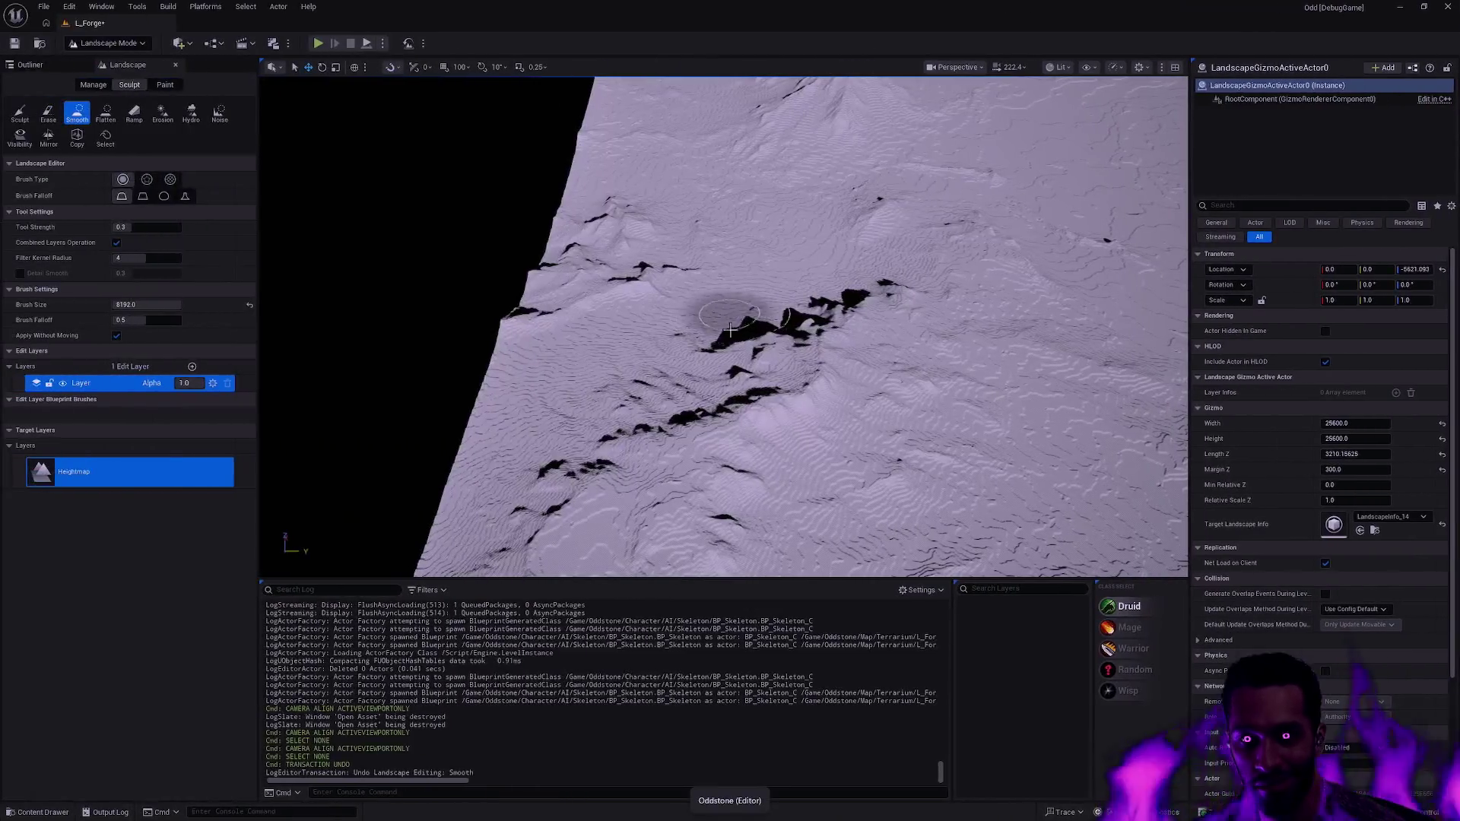
- Select the Landscape actor in the viewport and delete it from L_Forge
mouse_move(620, 304)
mouse_down()
mouse_move(620, 221)
mouse_move(642, 182)
mouse_move(642, 243)
mouse_move(627, 228)
mouse_up()
drag(359, 218, 359, 218)
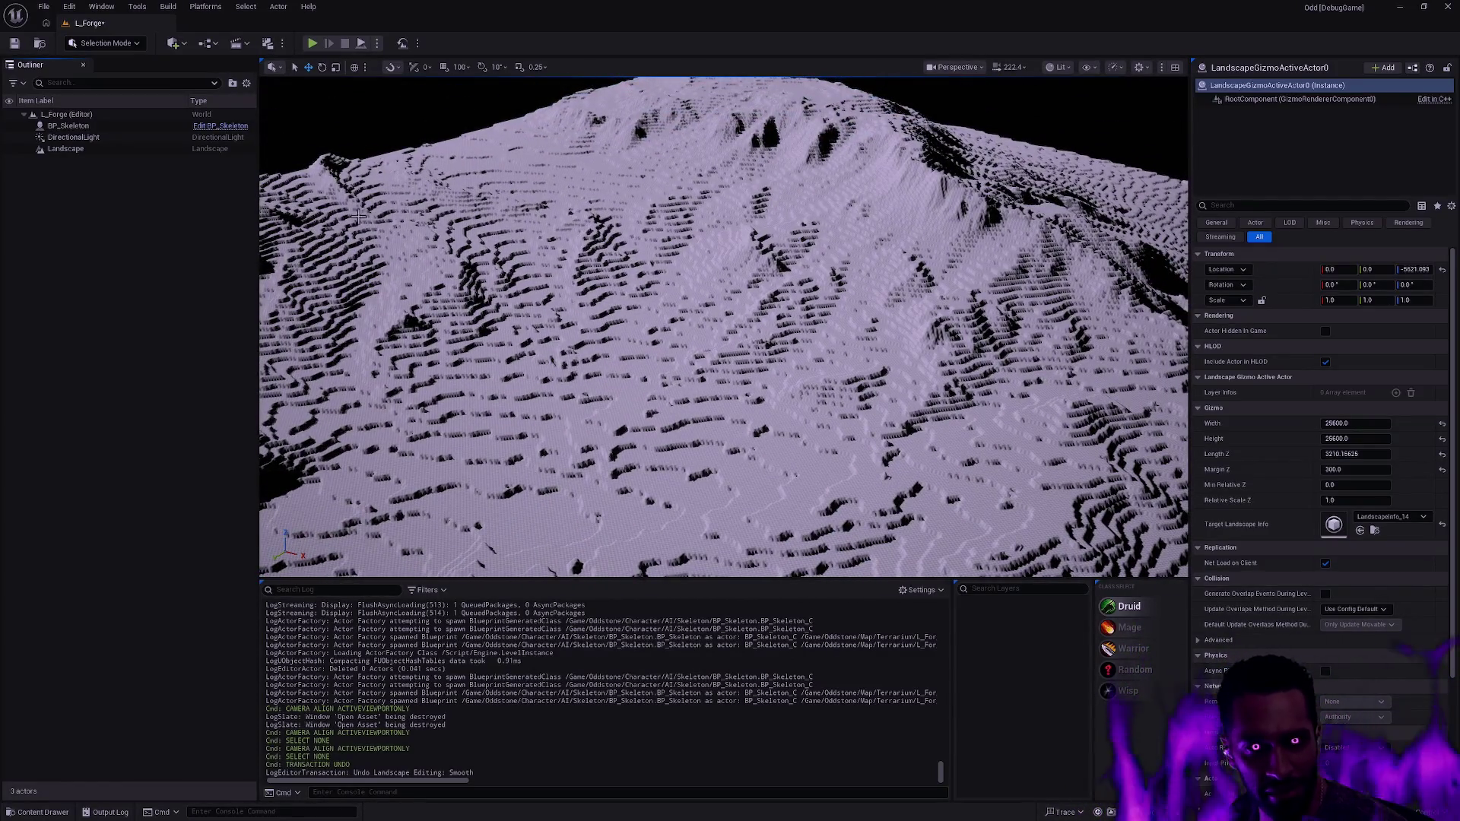
click(506, 272)
key(Delete)
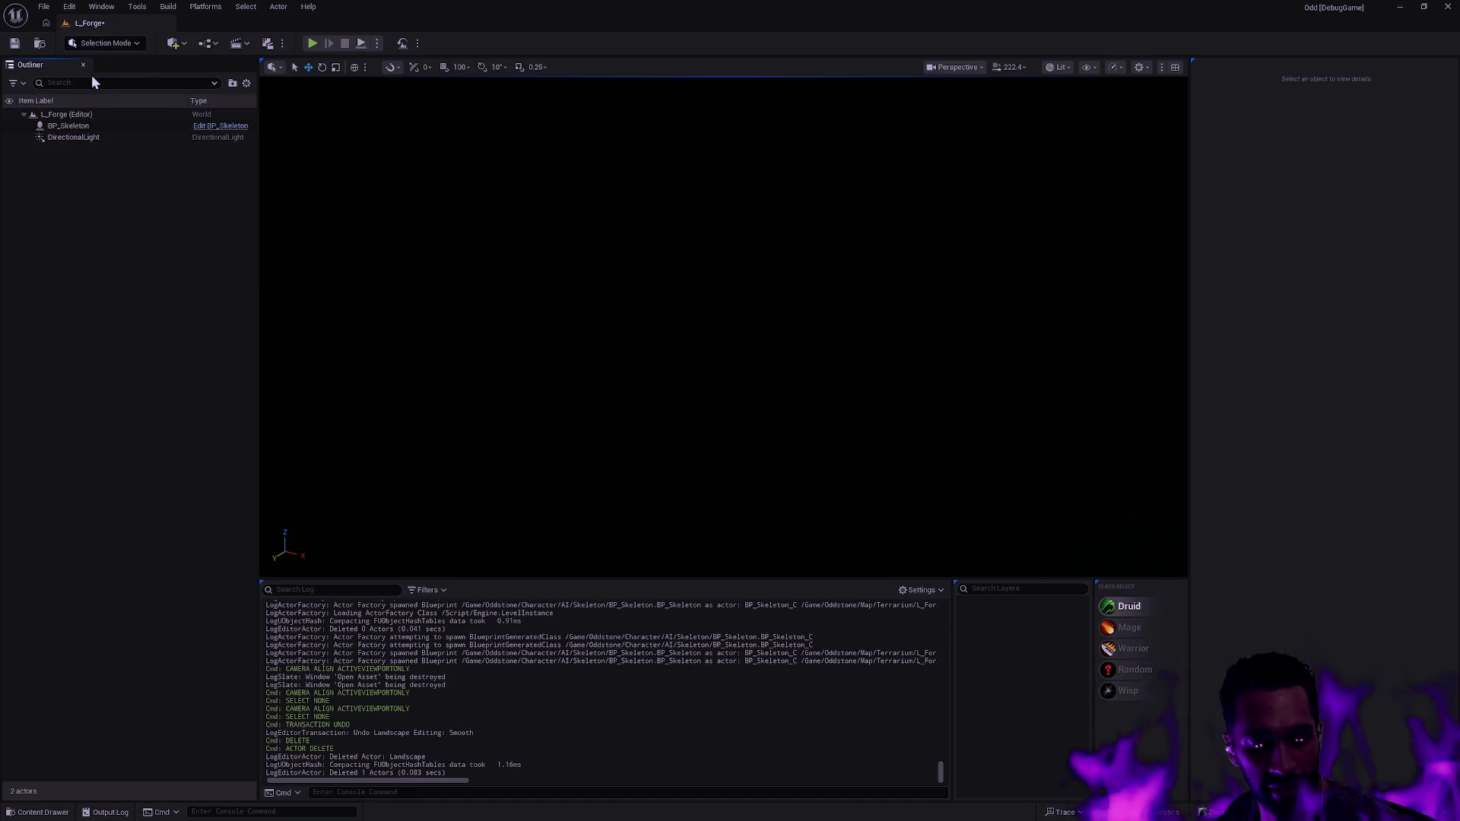
- In Landscape Mode, load the height map file for import
key(shift+2)
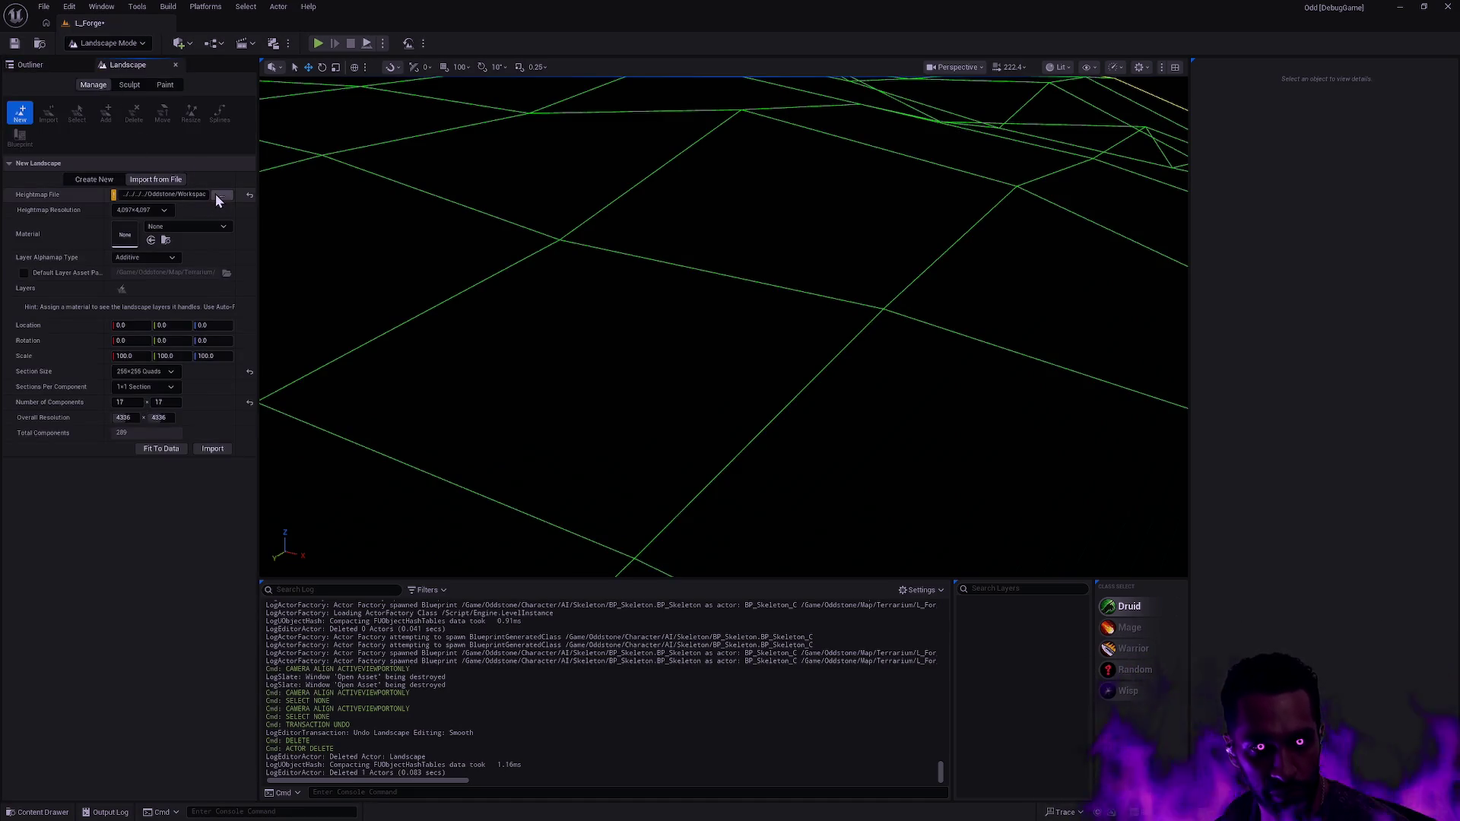
click(217, 195)
click(291, 242)
double_click(291, 239)
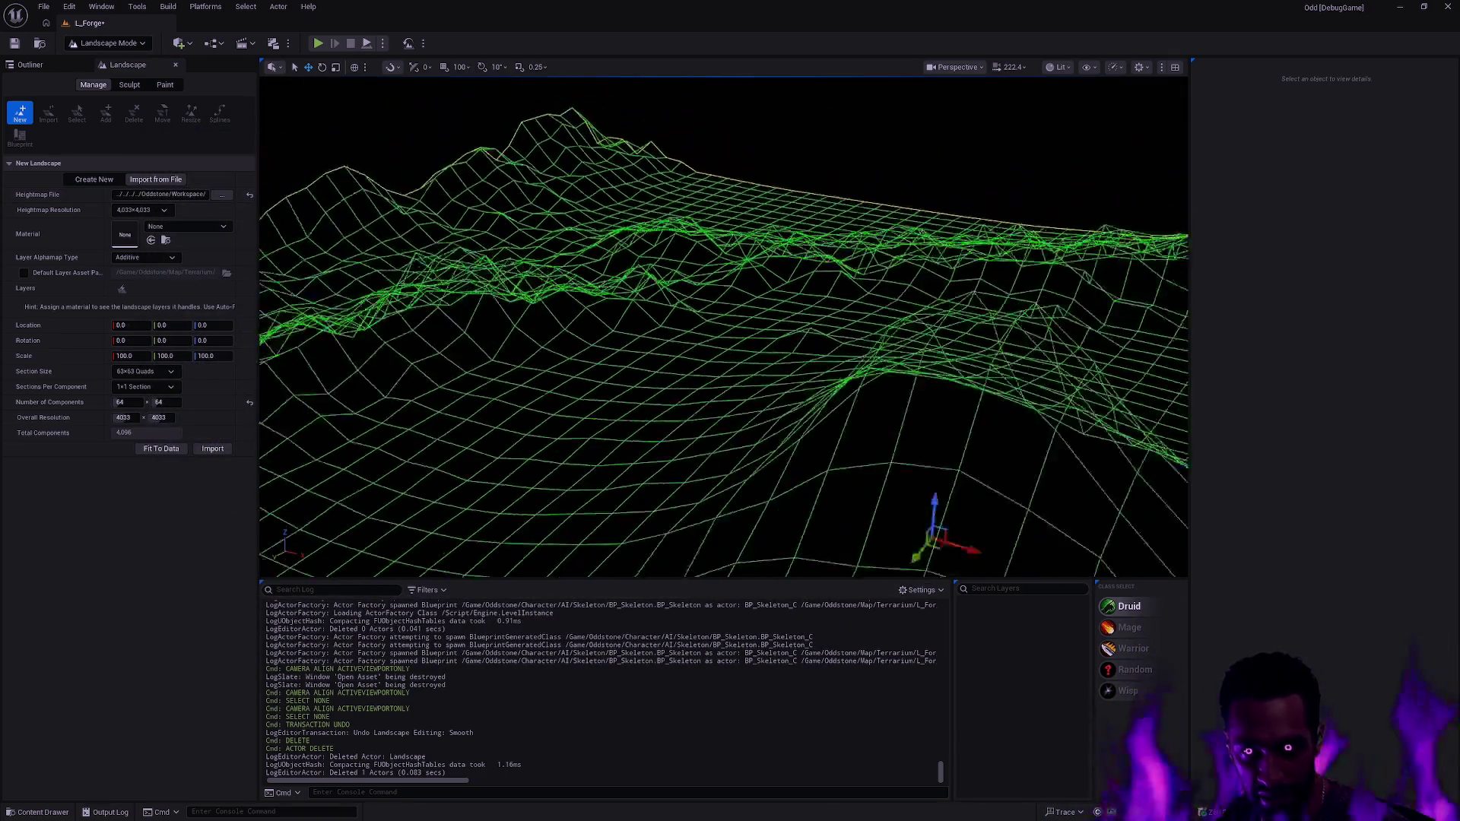
drag(701, 302, 701, 302)
- Switch to Top view and set Number of Components to 24×24
click(973, 67)
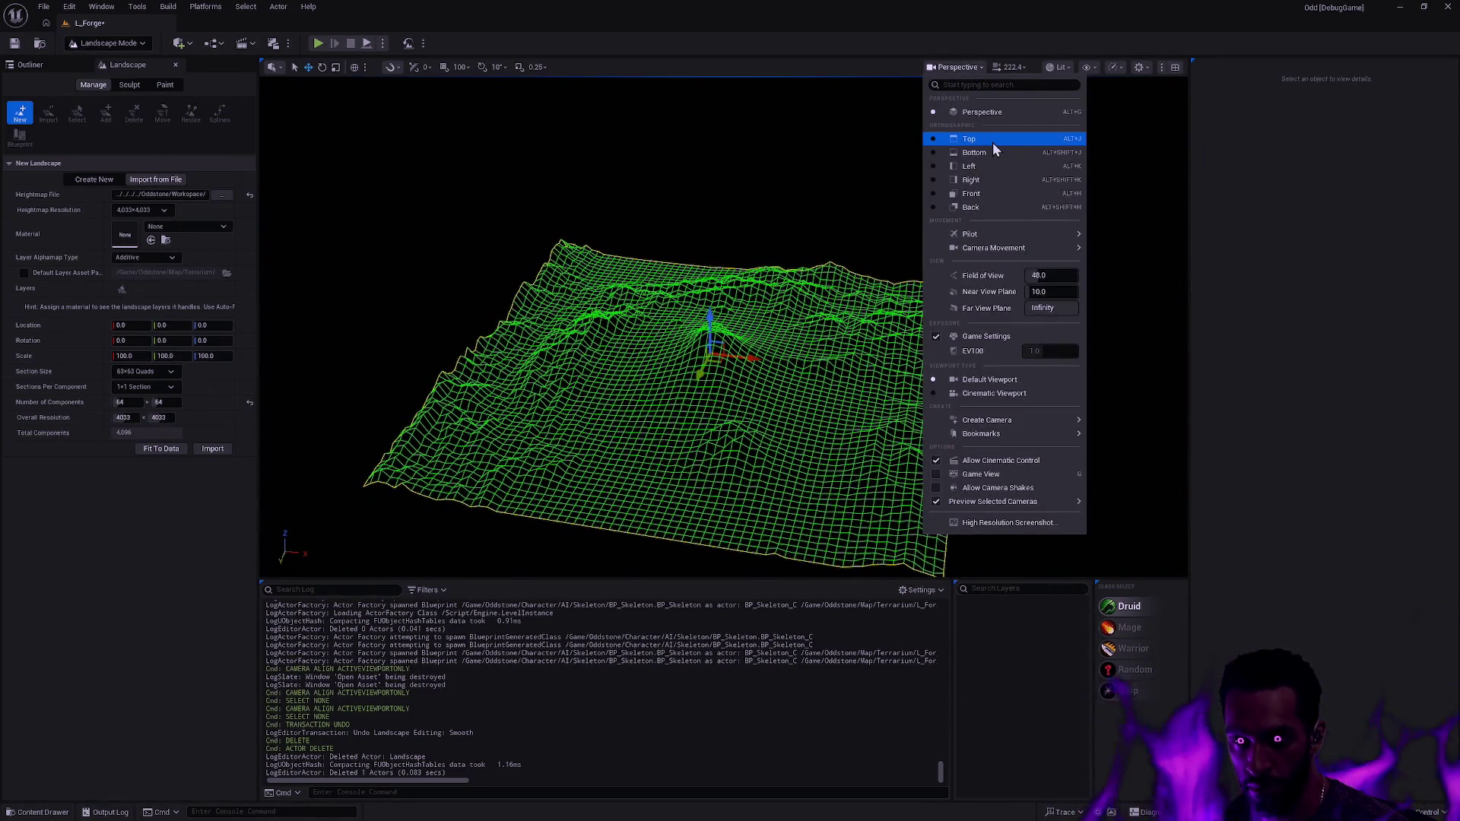
click(992, 143)
scroll(686, 342, down, 5)
drag(598, 333, 832, 324)
click(123, 402)
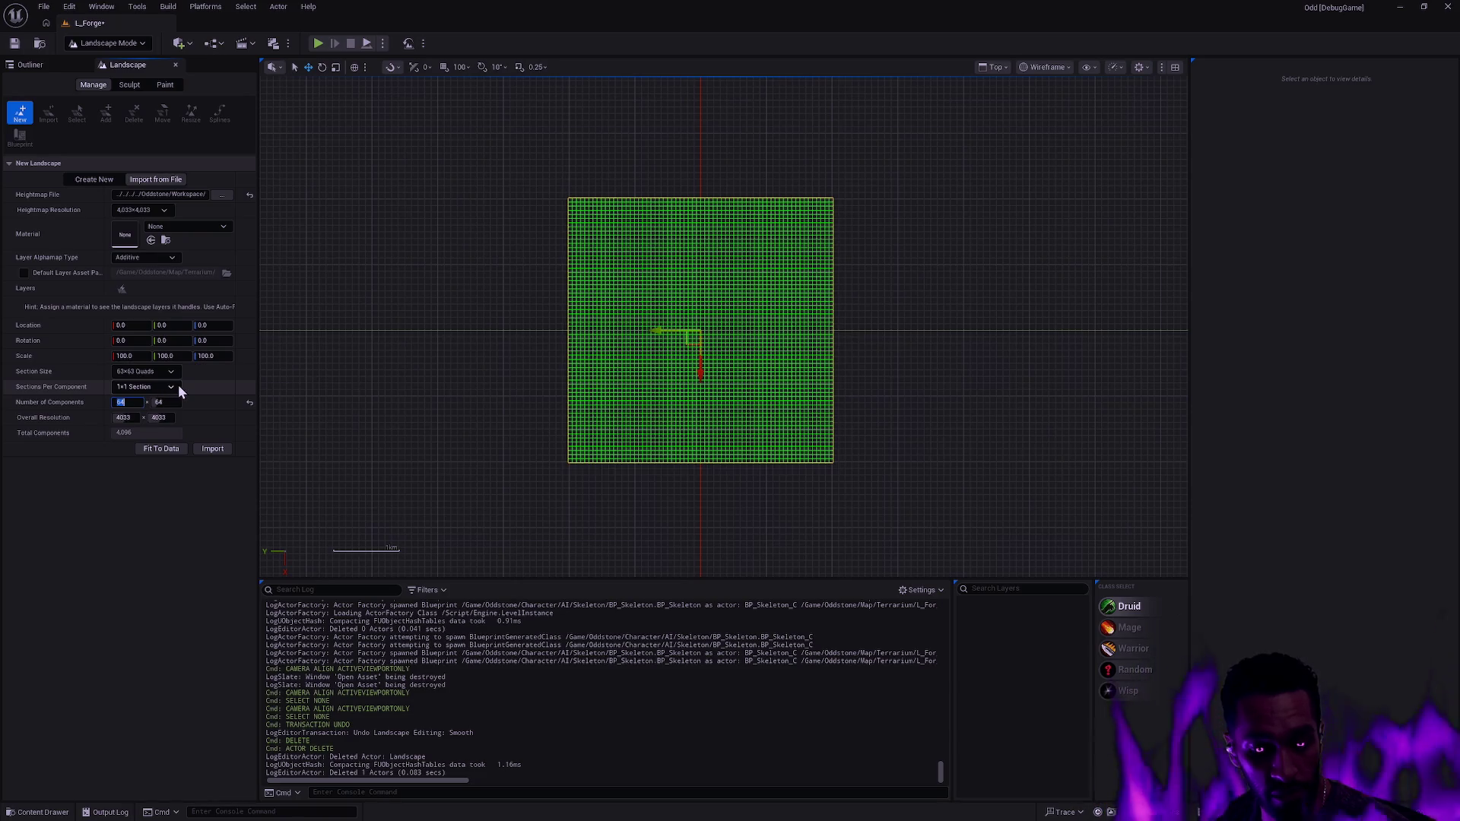
text(24)
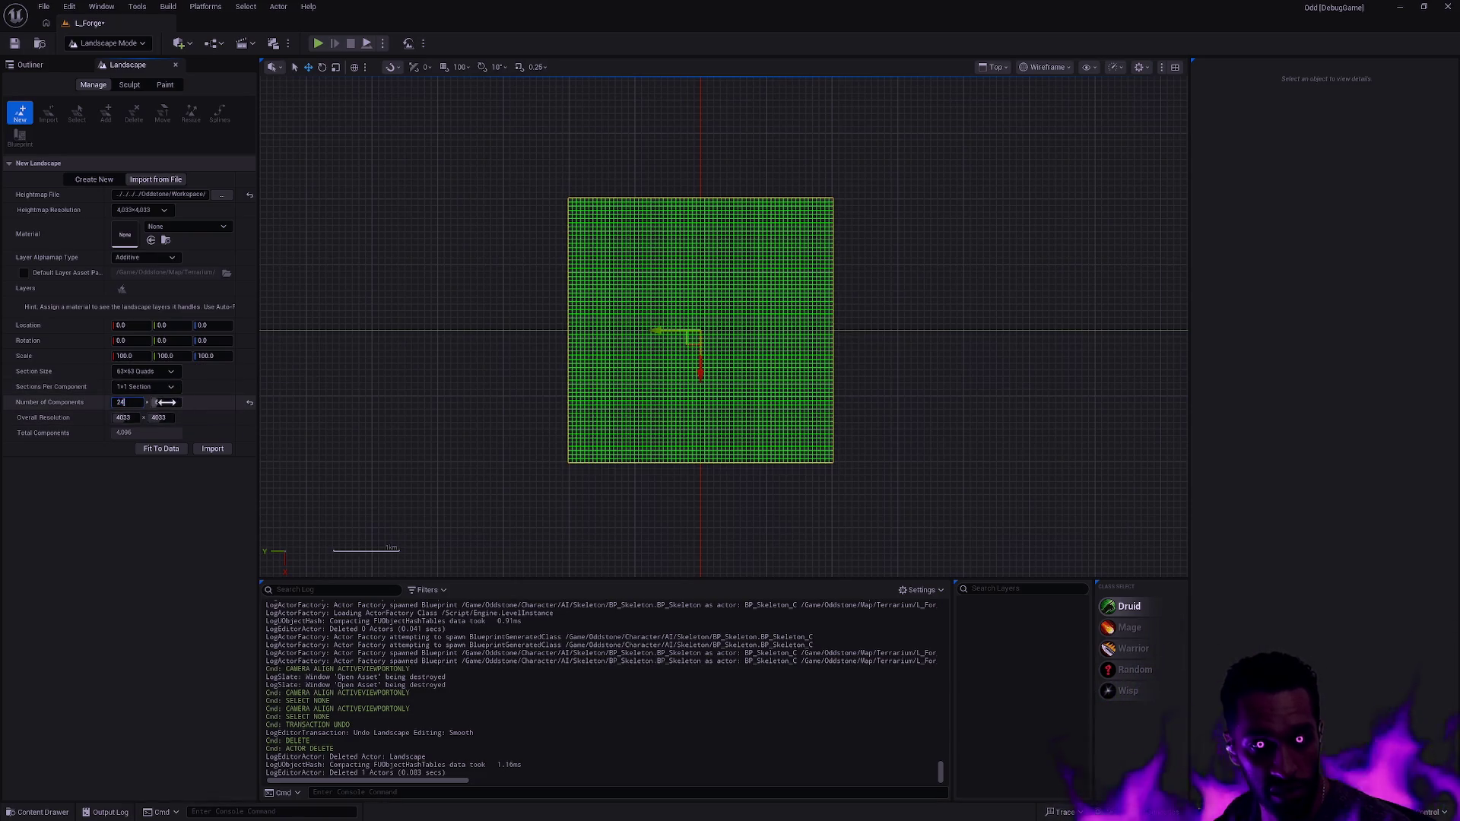
key(Tab)
text(24)
key(Return)
drag(652, 314, 755, 332)
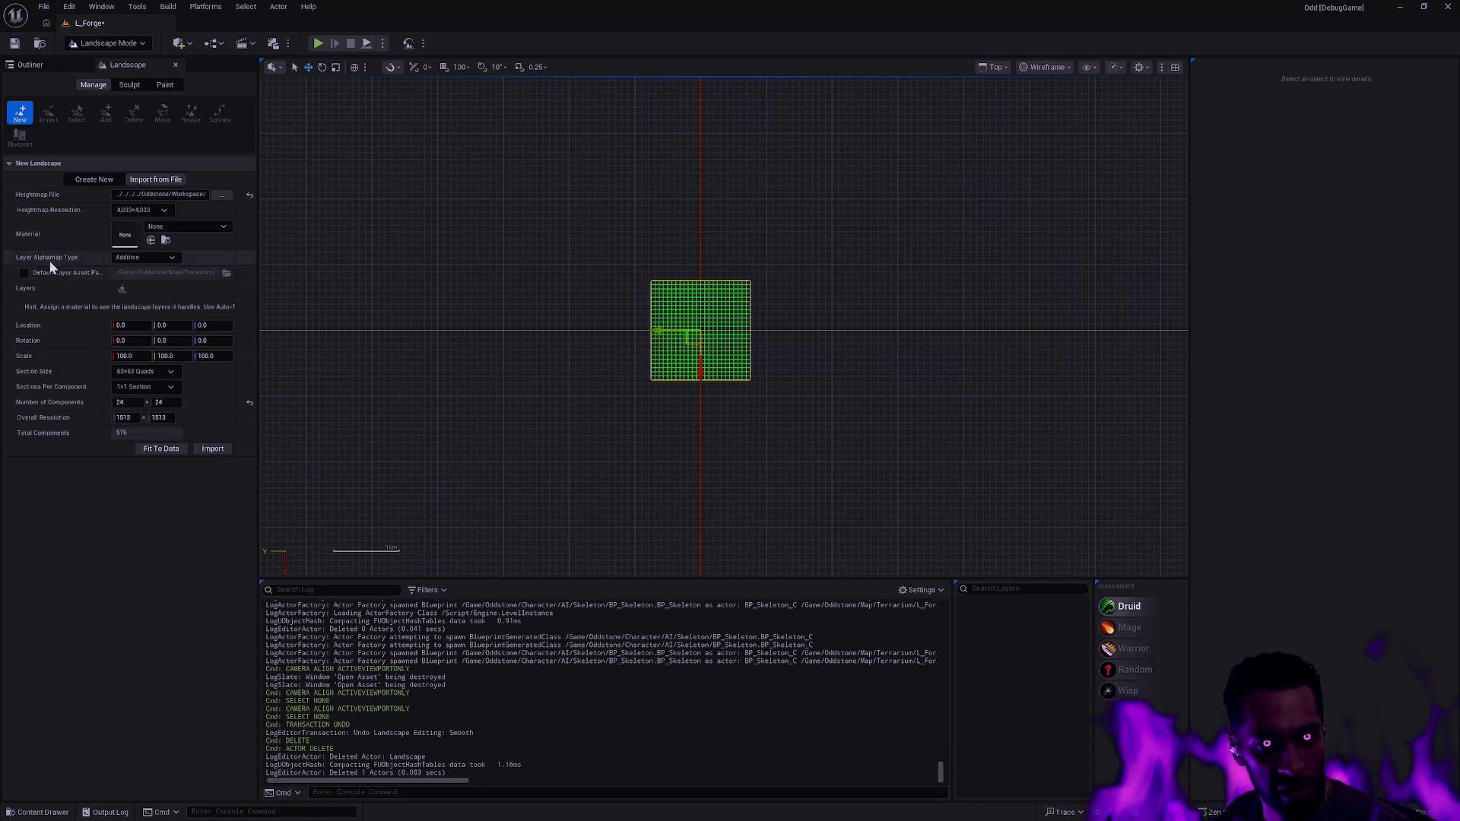
- Keep the Additive alphamap, import the landscape, and view it in Perspective Lit
click(139, 257)
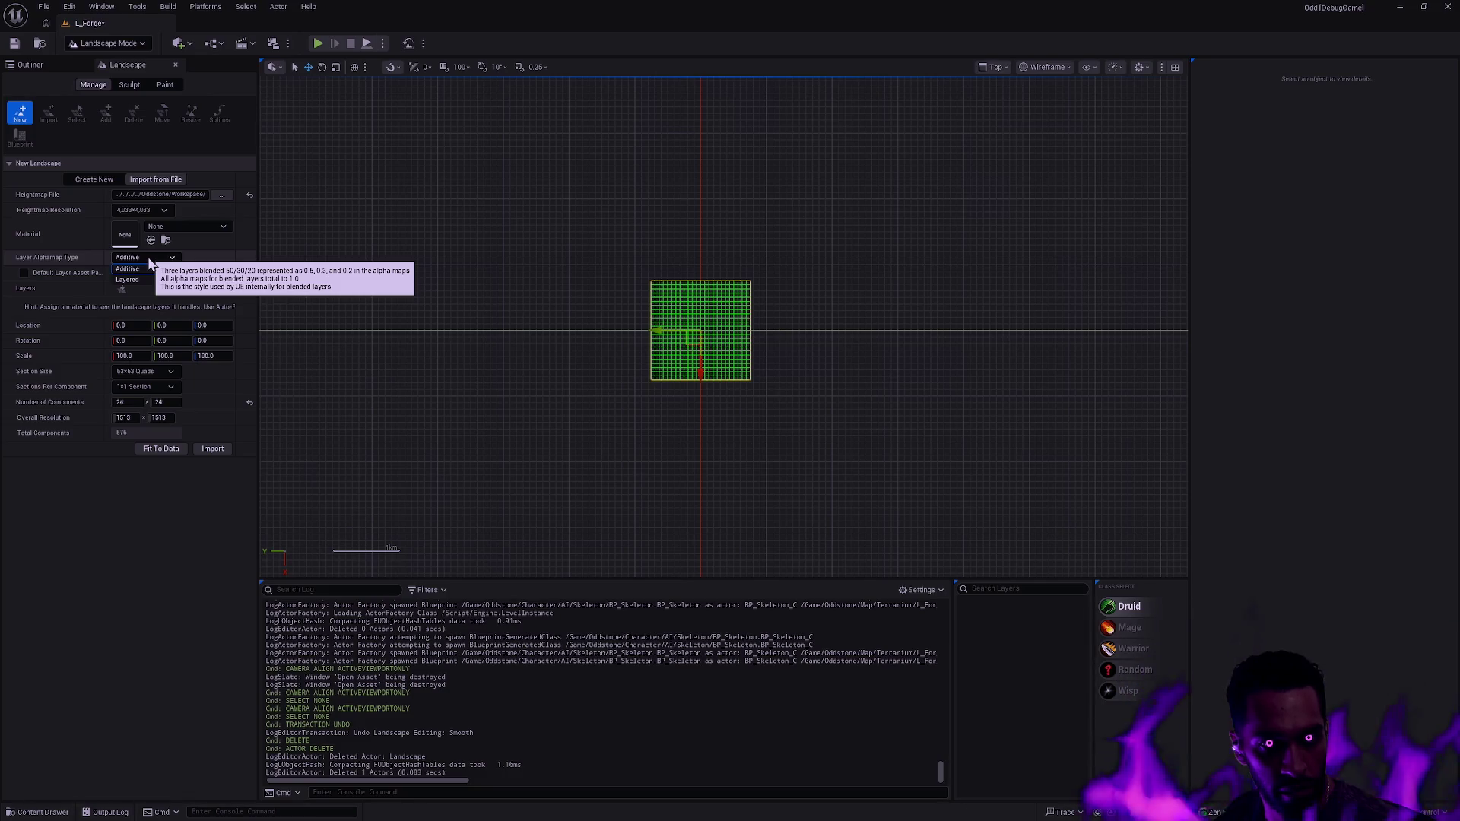
click(149, 262)
click(213, 449)
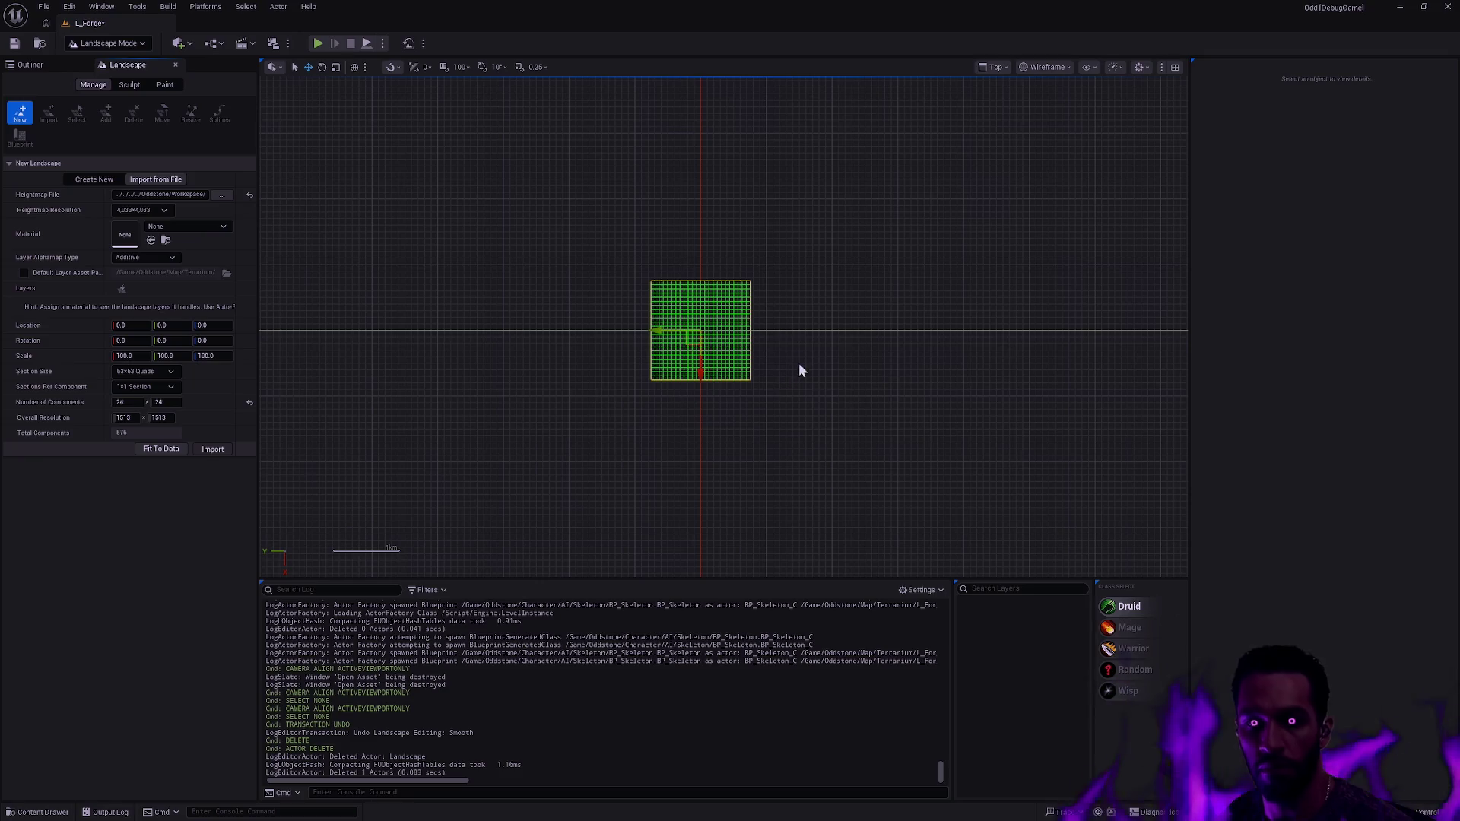
click(993, 67)
click(1029, 132)
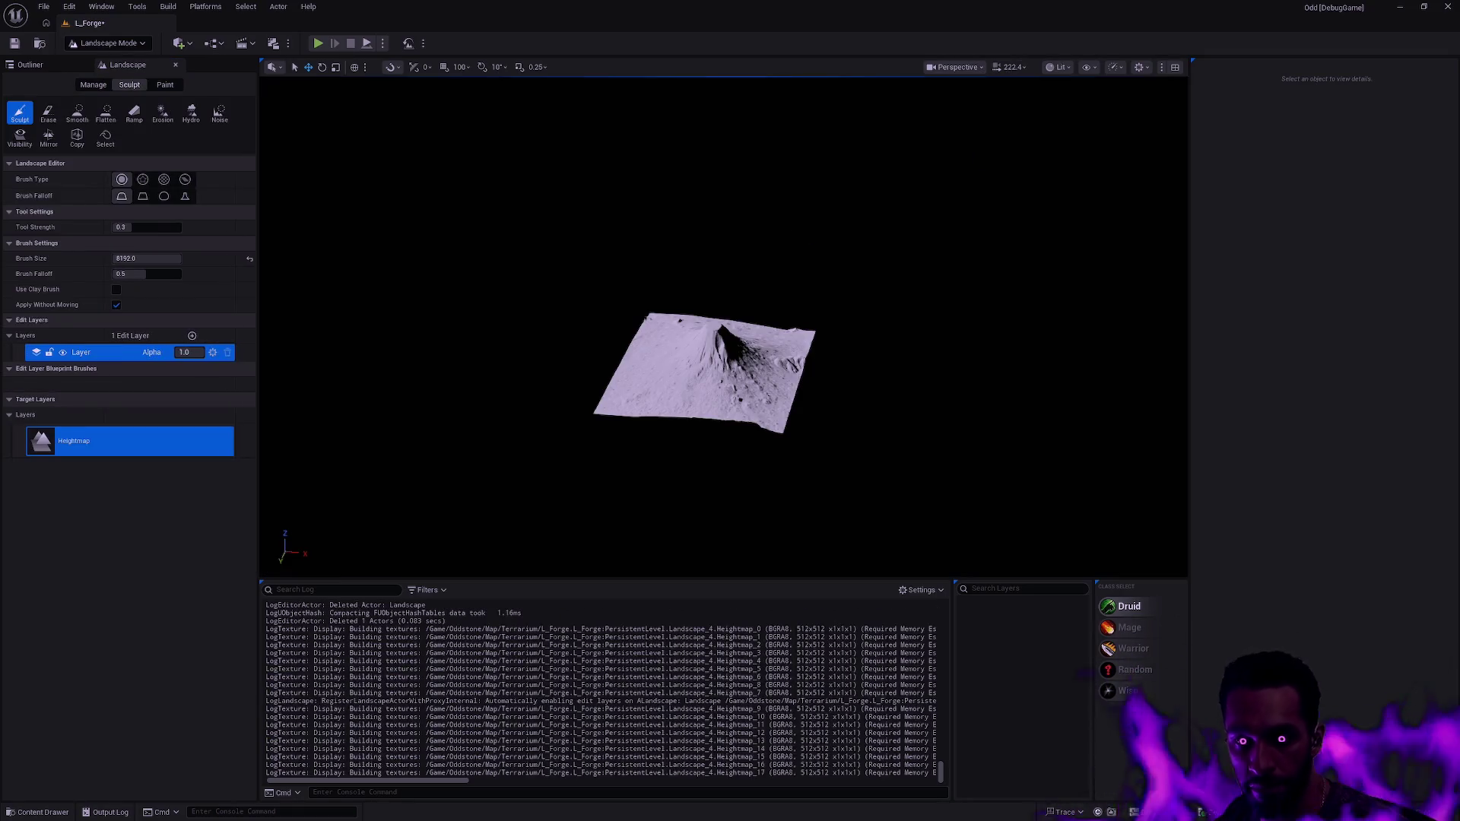
scroll(723, 350, up, 10)
scroll(722, 327, up, 10)
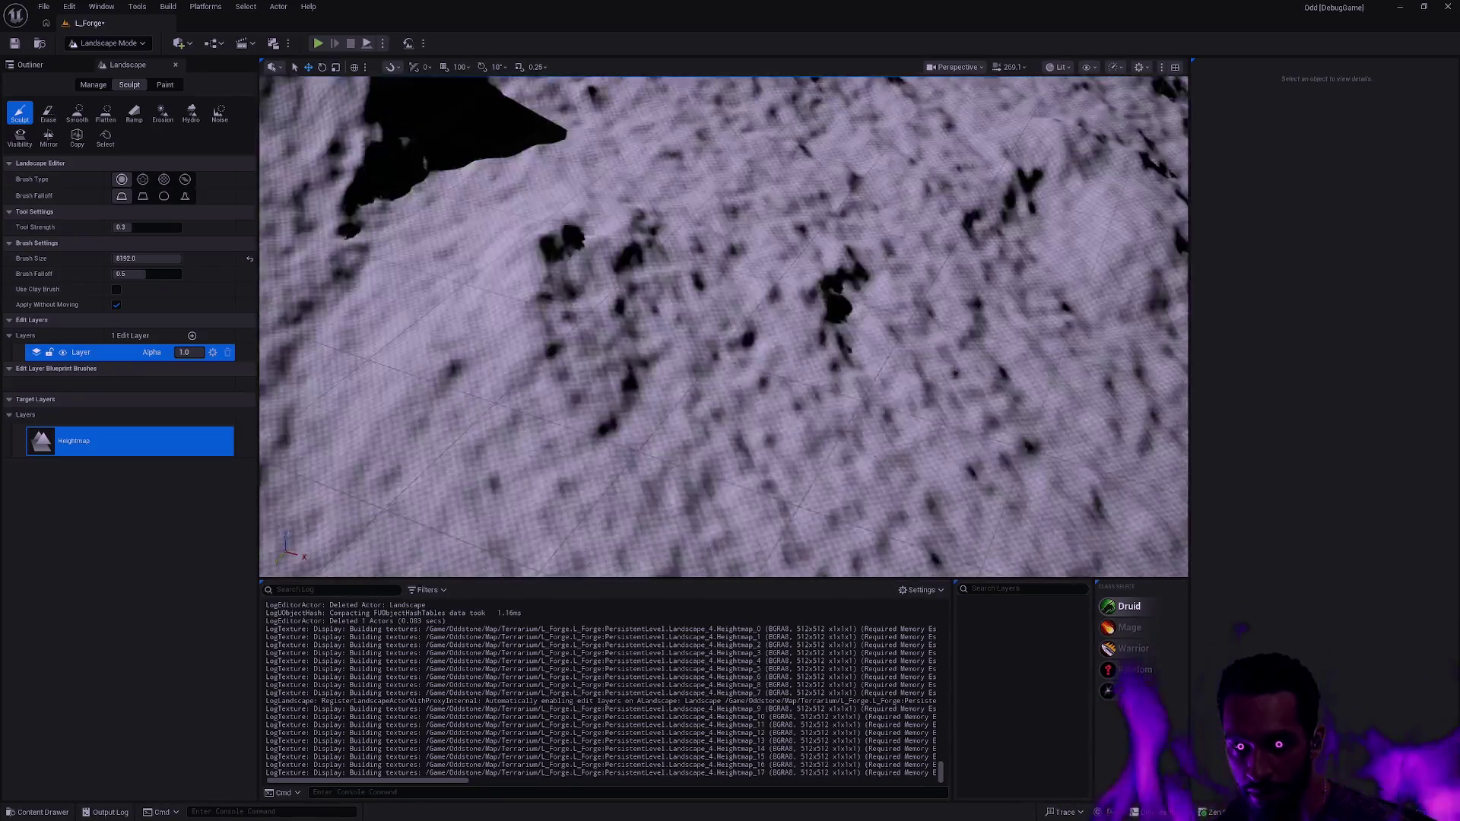
scroll(820, 327, down, 5)
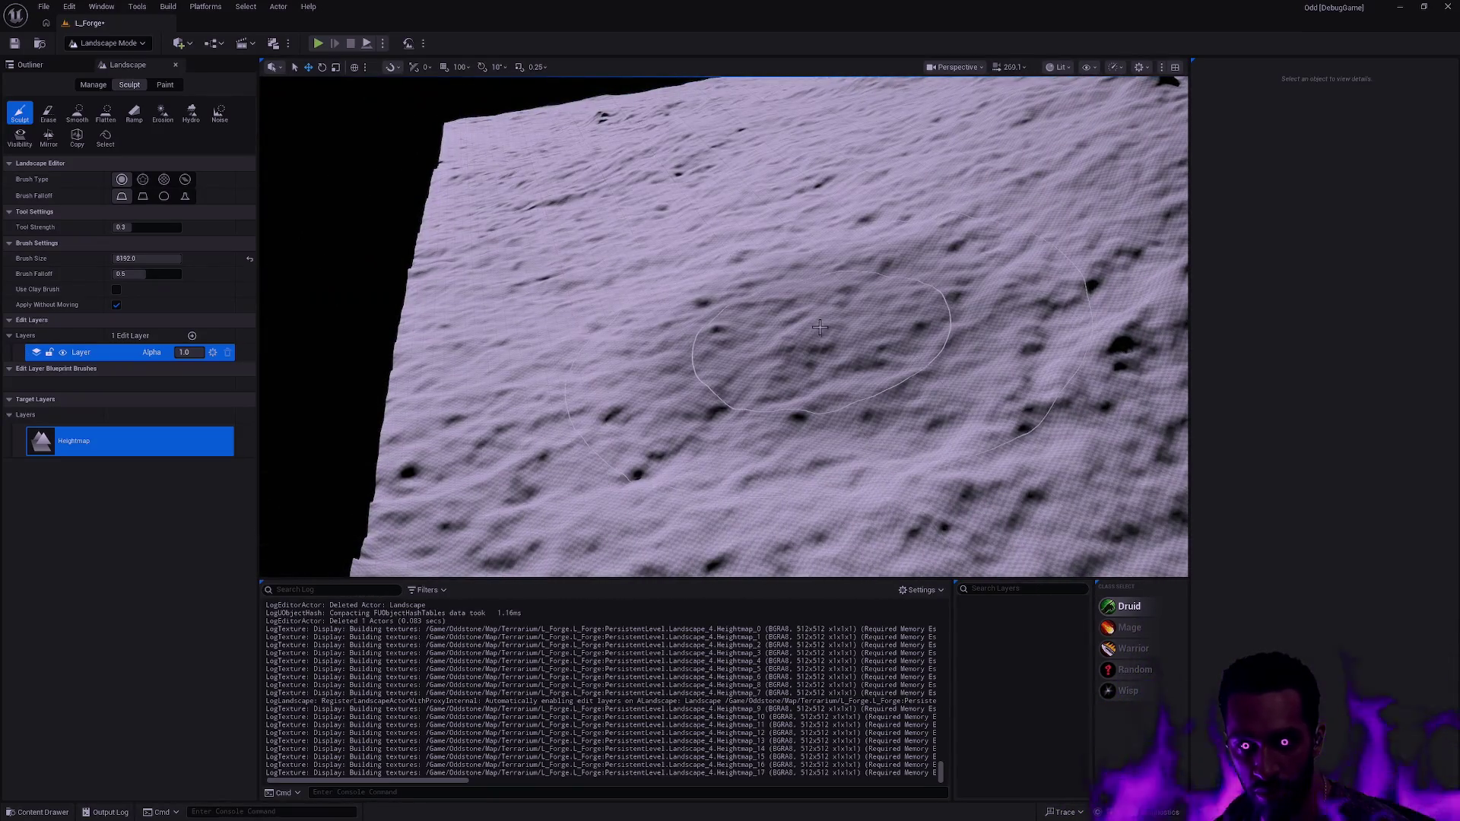
scroll(723, 327, up, 5)
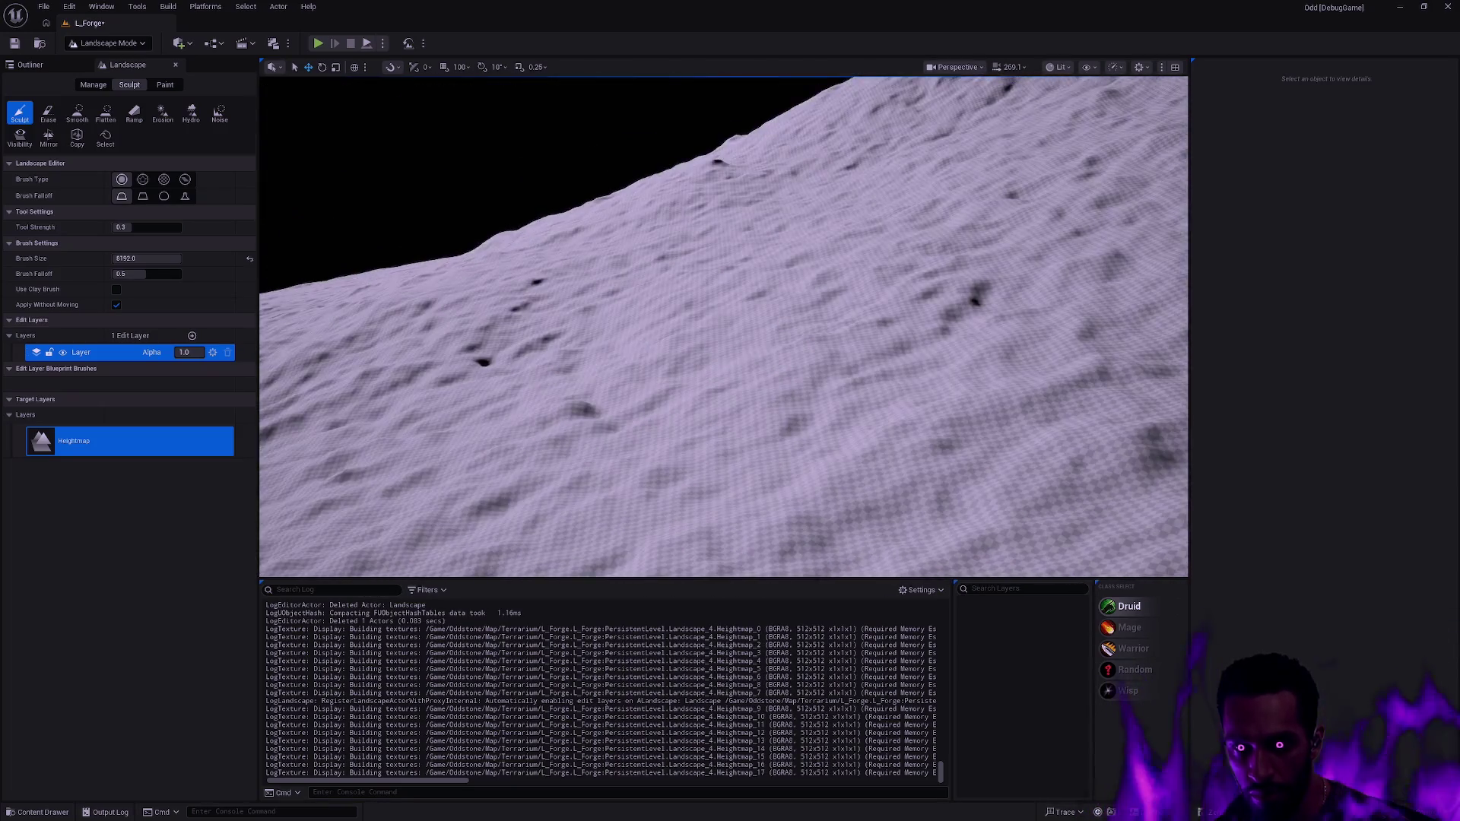
scroll(722, 327, up, 5)
scroll(722, 327, down, 5)
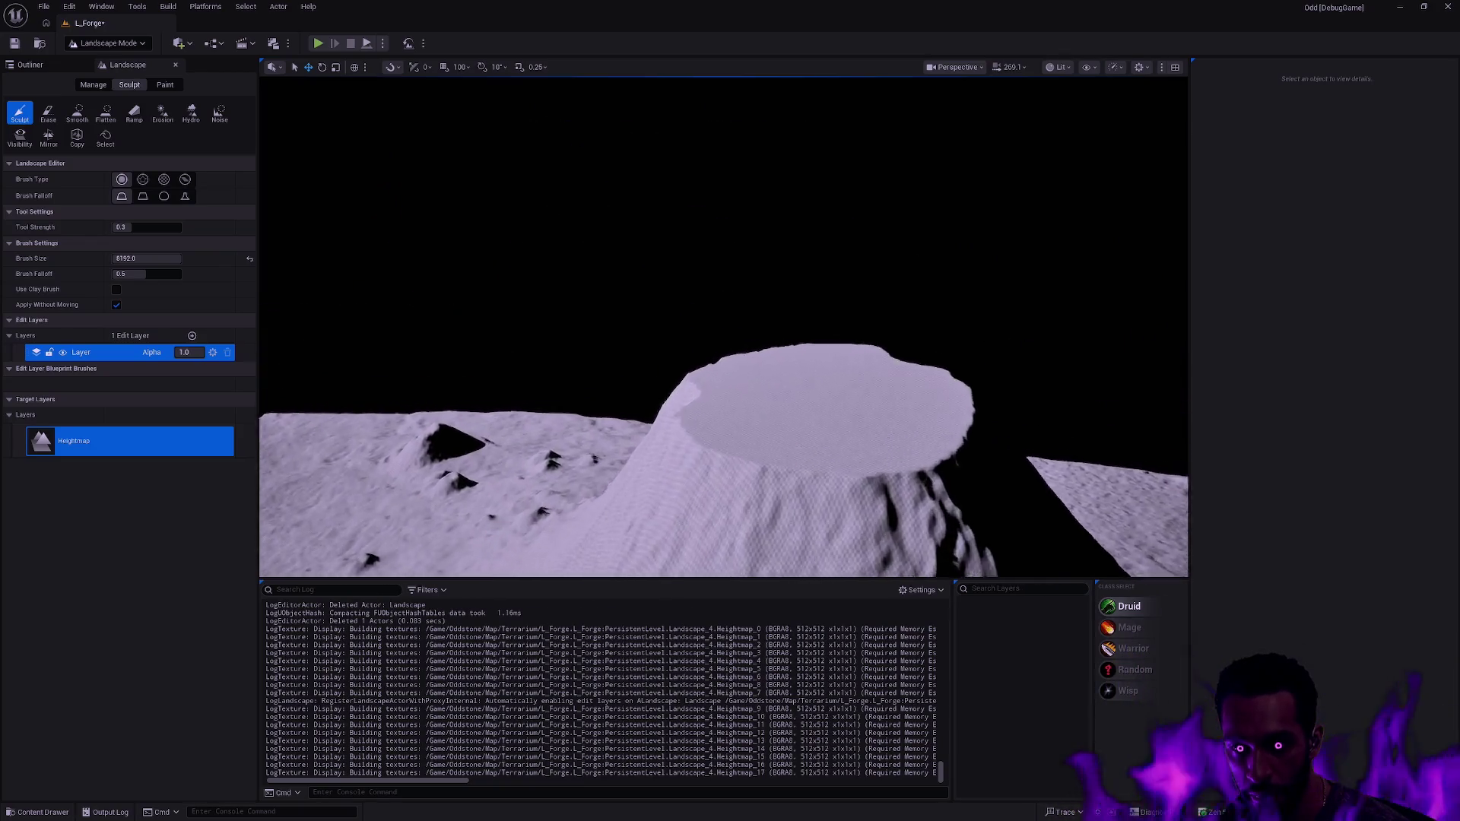
scroll(722, 327, up, 5)
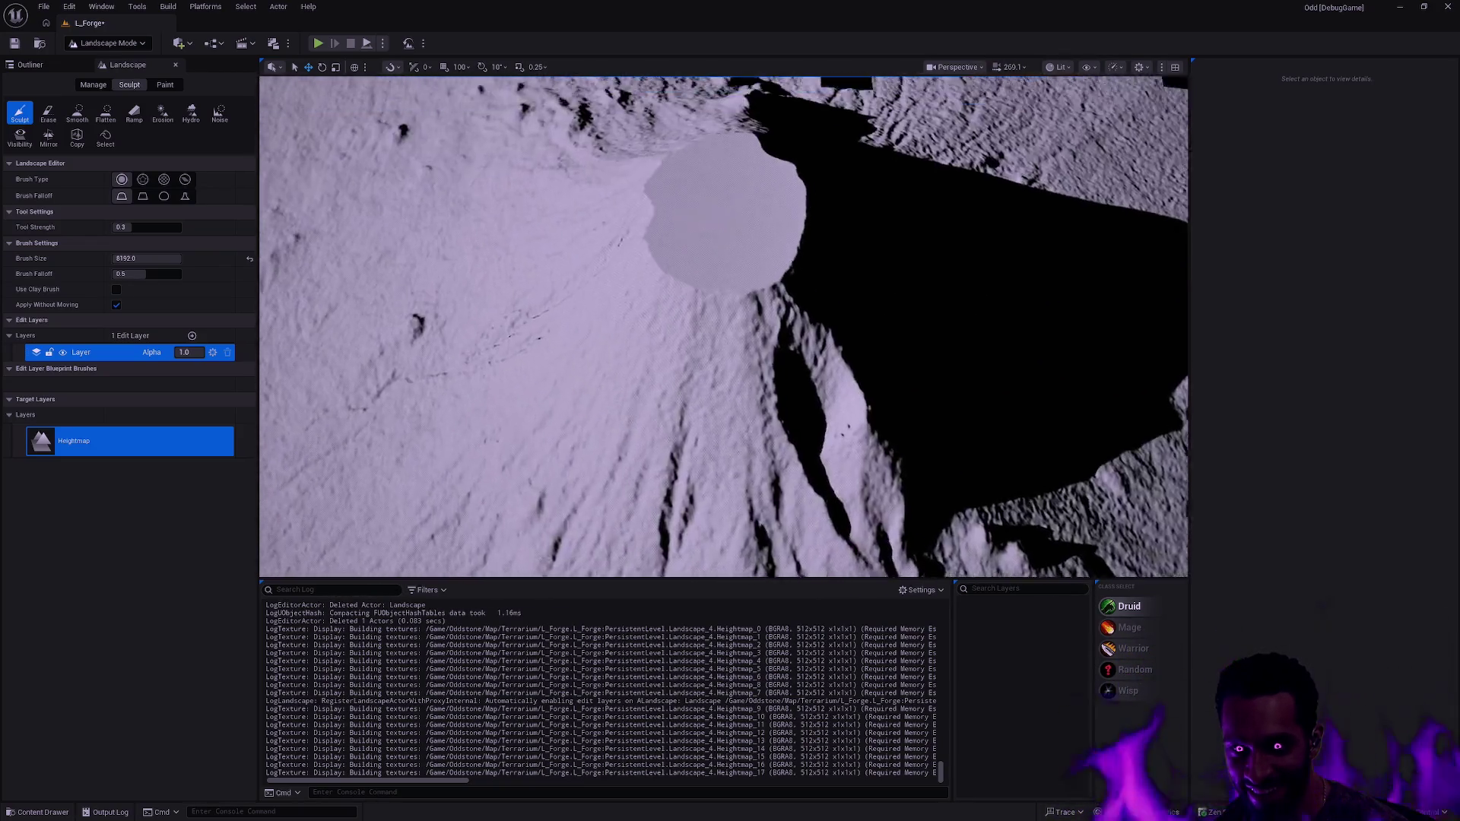
scroll(722, 327, down, 5)
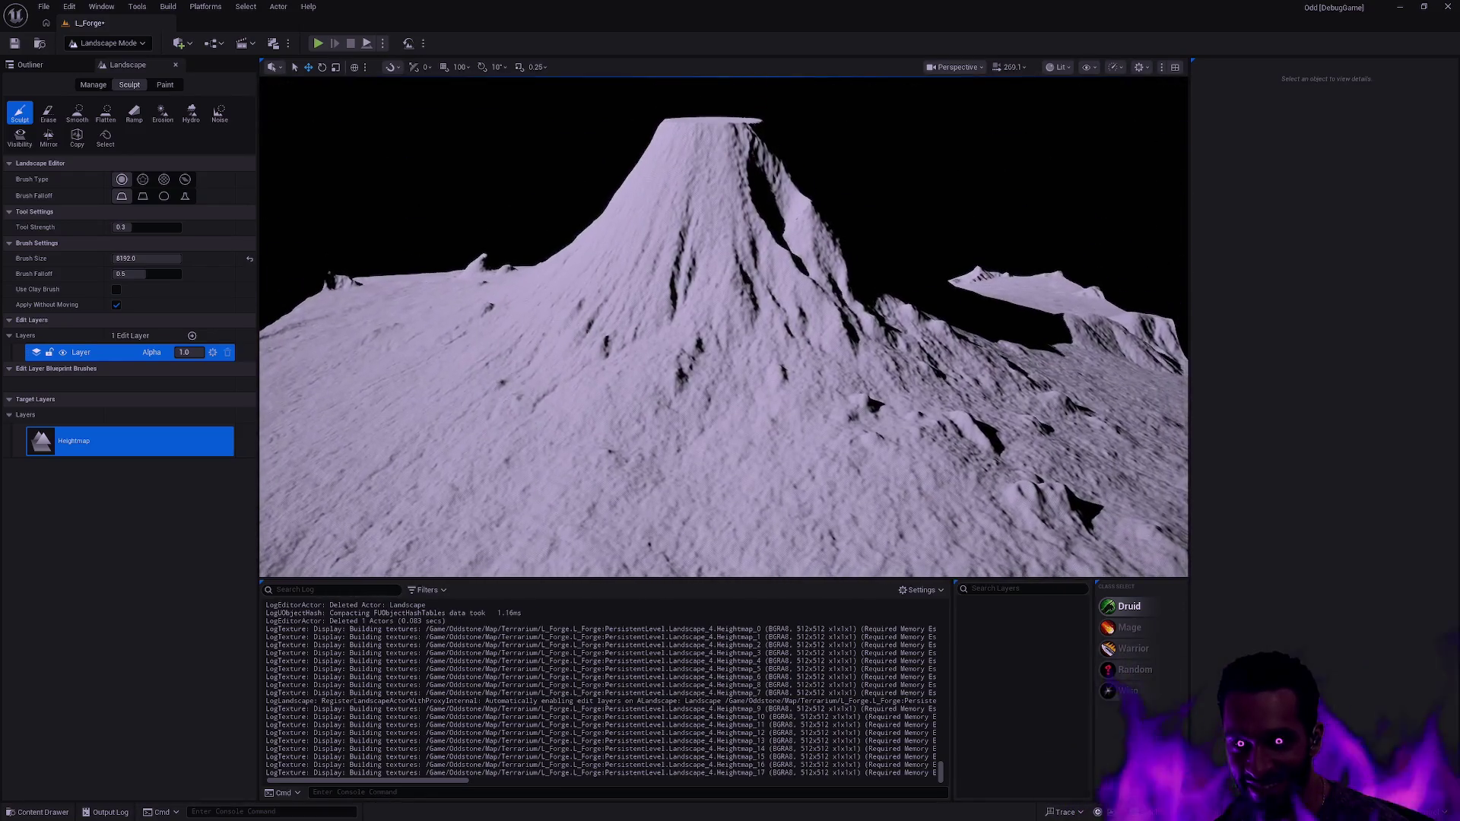
scroll(722, 327, down, 3)
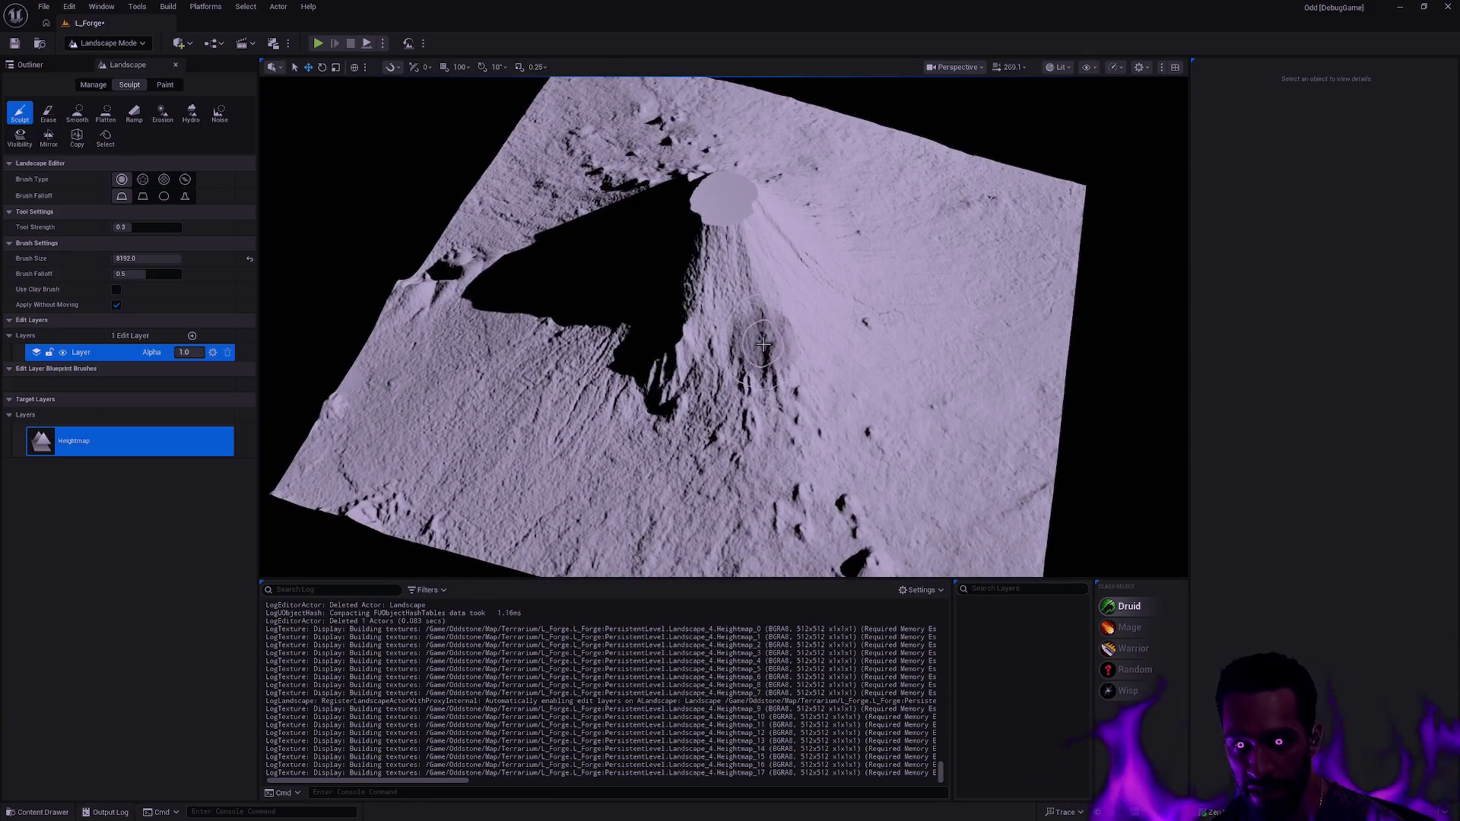
key(shift+1)
- Move BP_Skeleton over the landscape and drop it onto the terrain surface with End
double_click(69, 126)
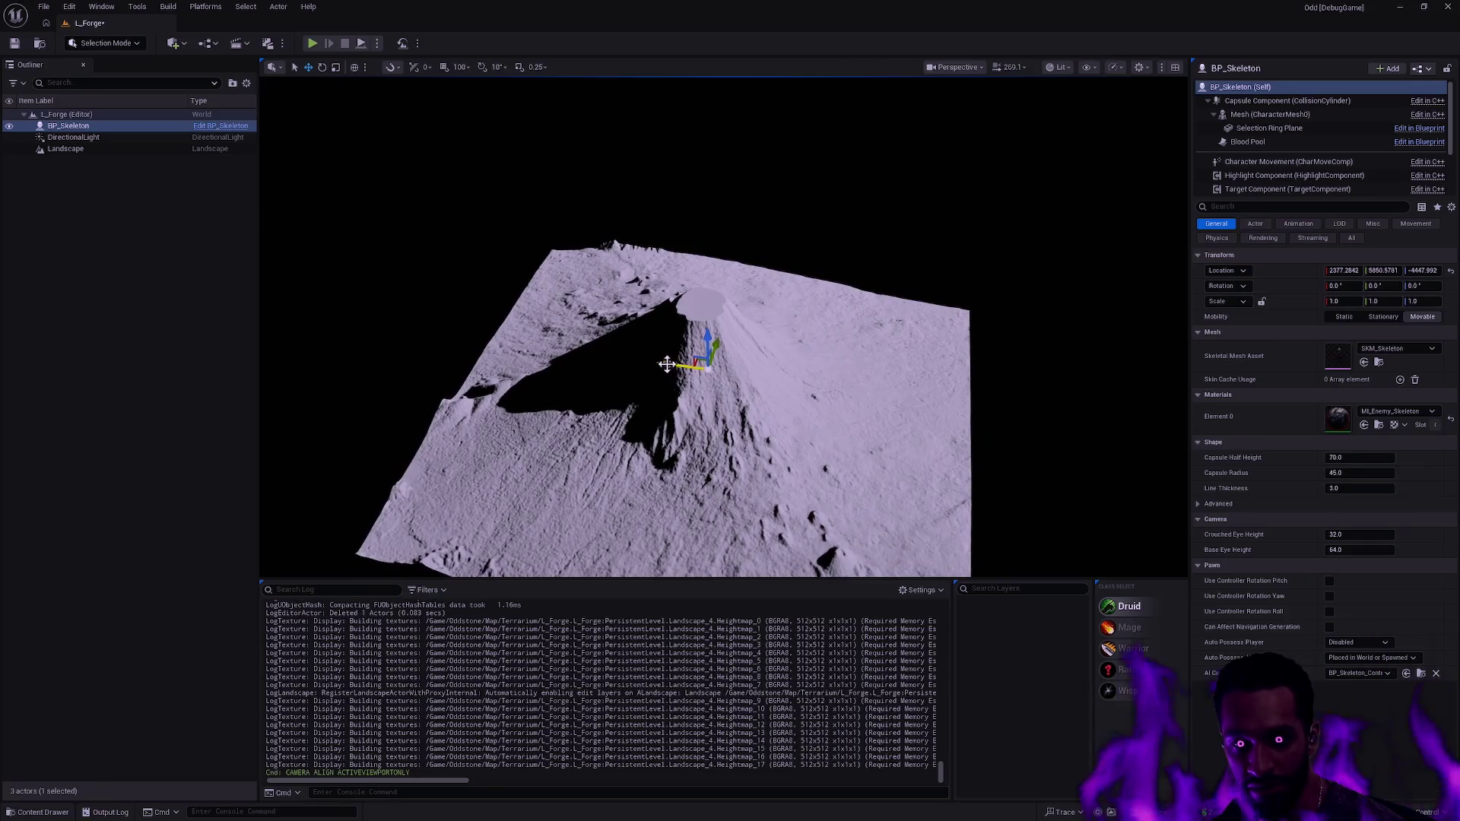
mouse_move(665, 364)
mouse_down()
mouse_move(851, 395)
mouse_move(907, 266)
mouse_up()
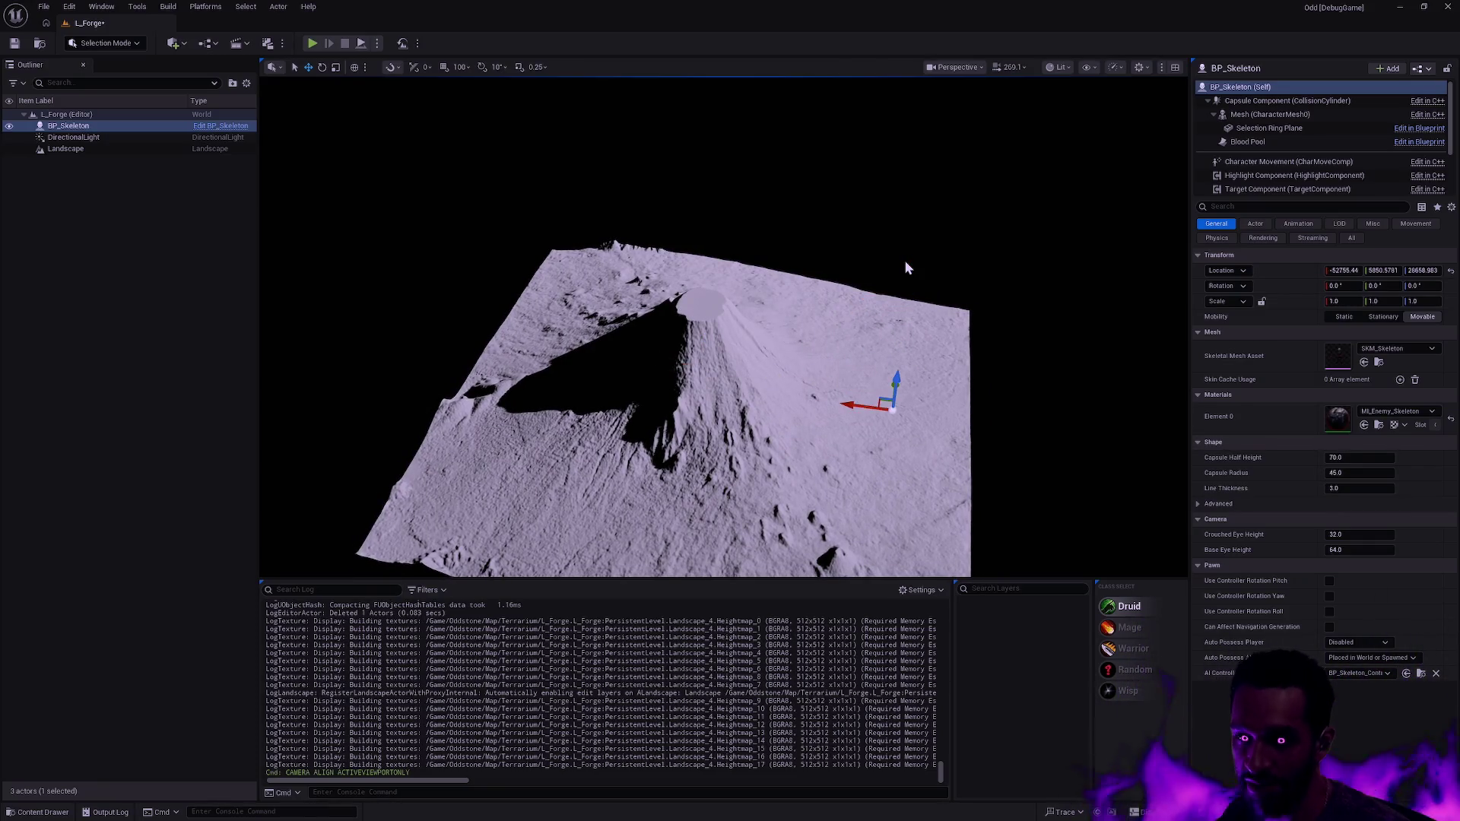
key(End)
key(f)
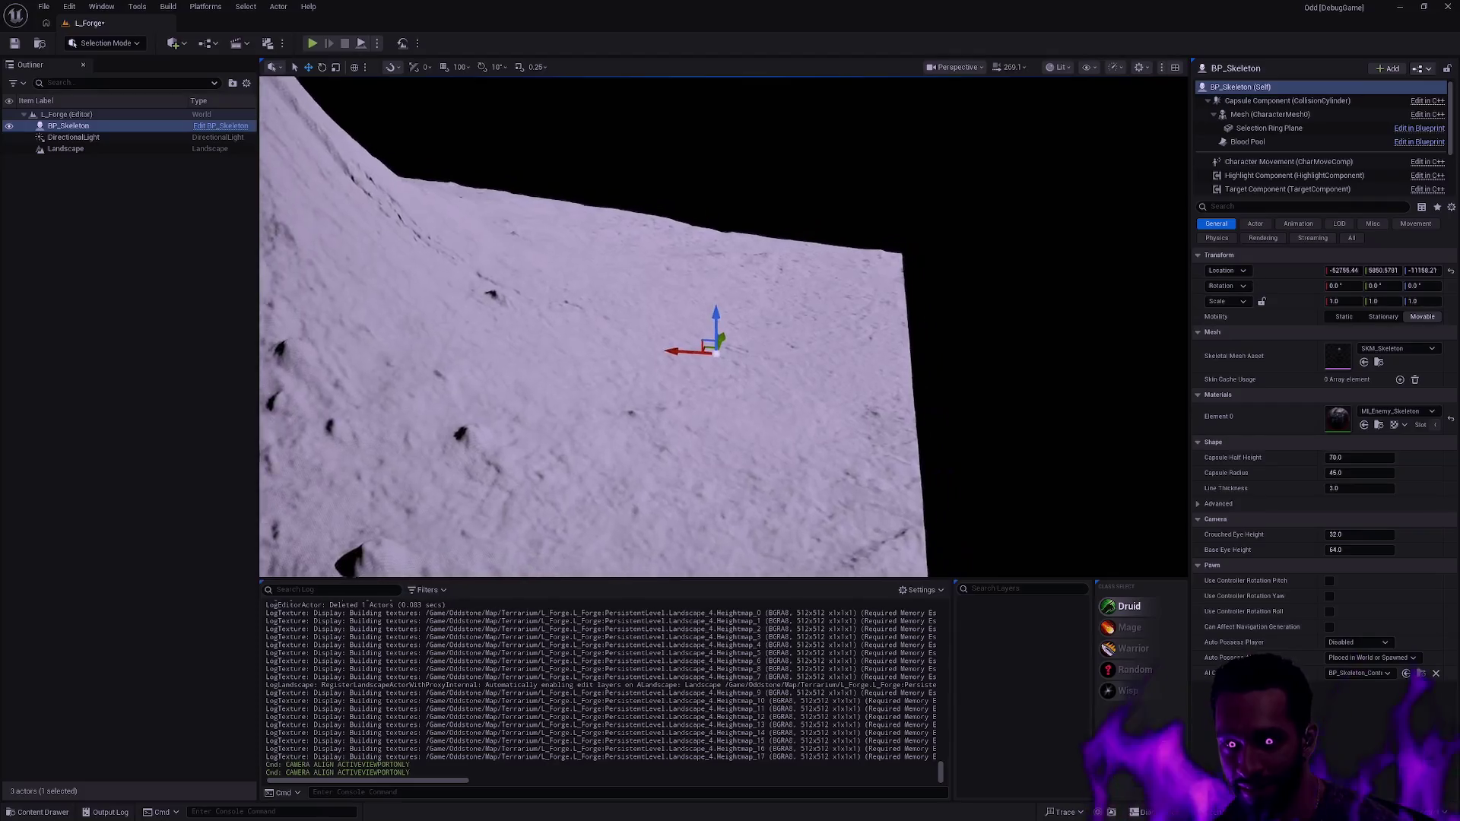
scroll(948, 352, up, 10)
key(Escape)
scroll(723, 327, down, 5)
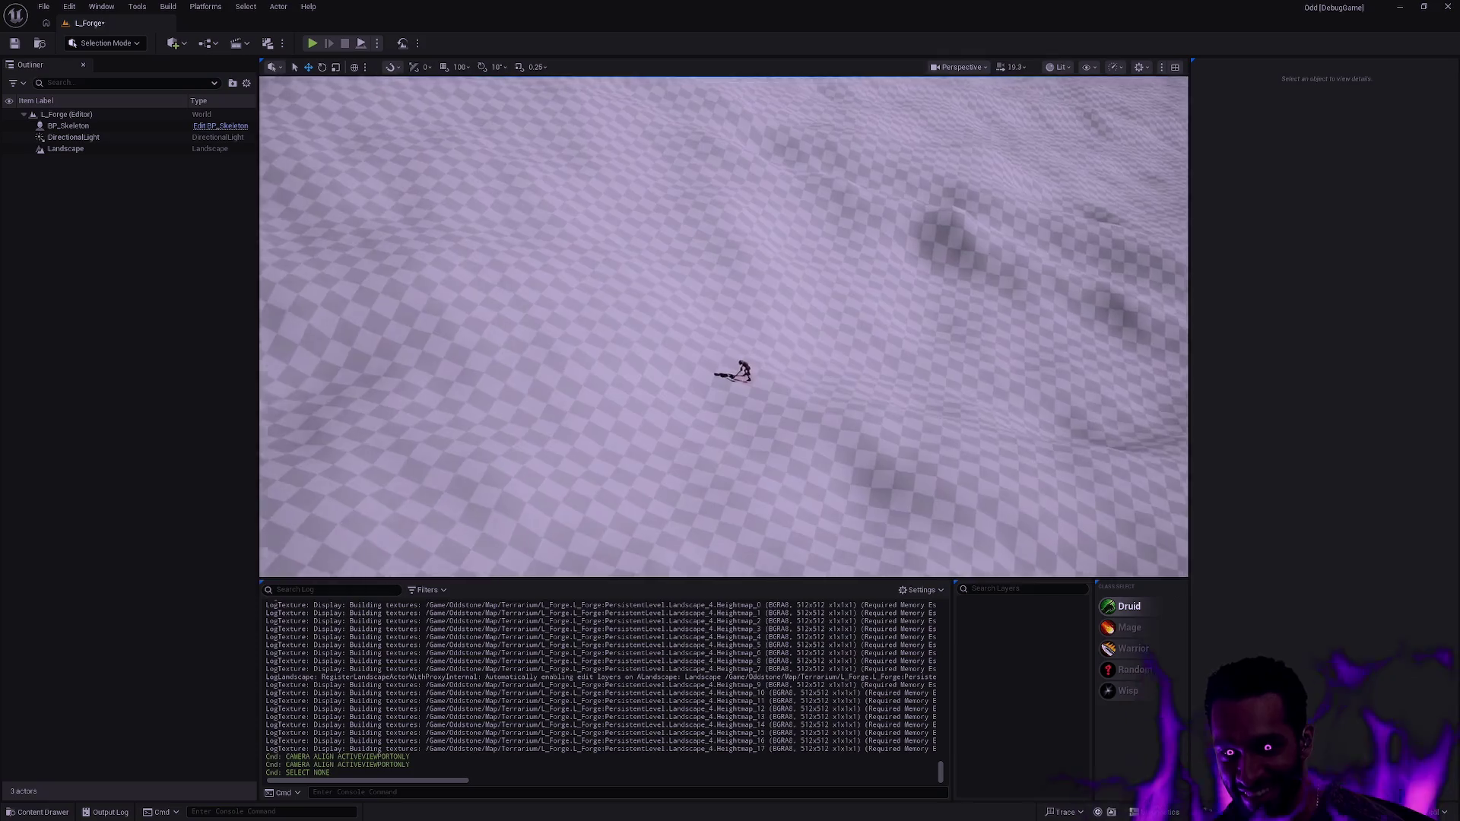
scroll(724, 327, down, 2)
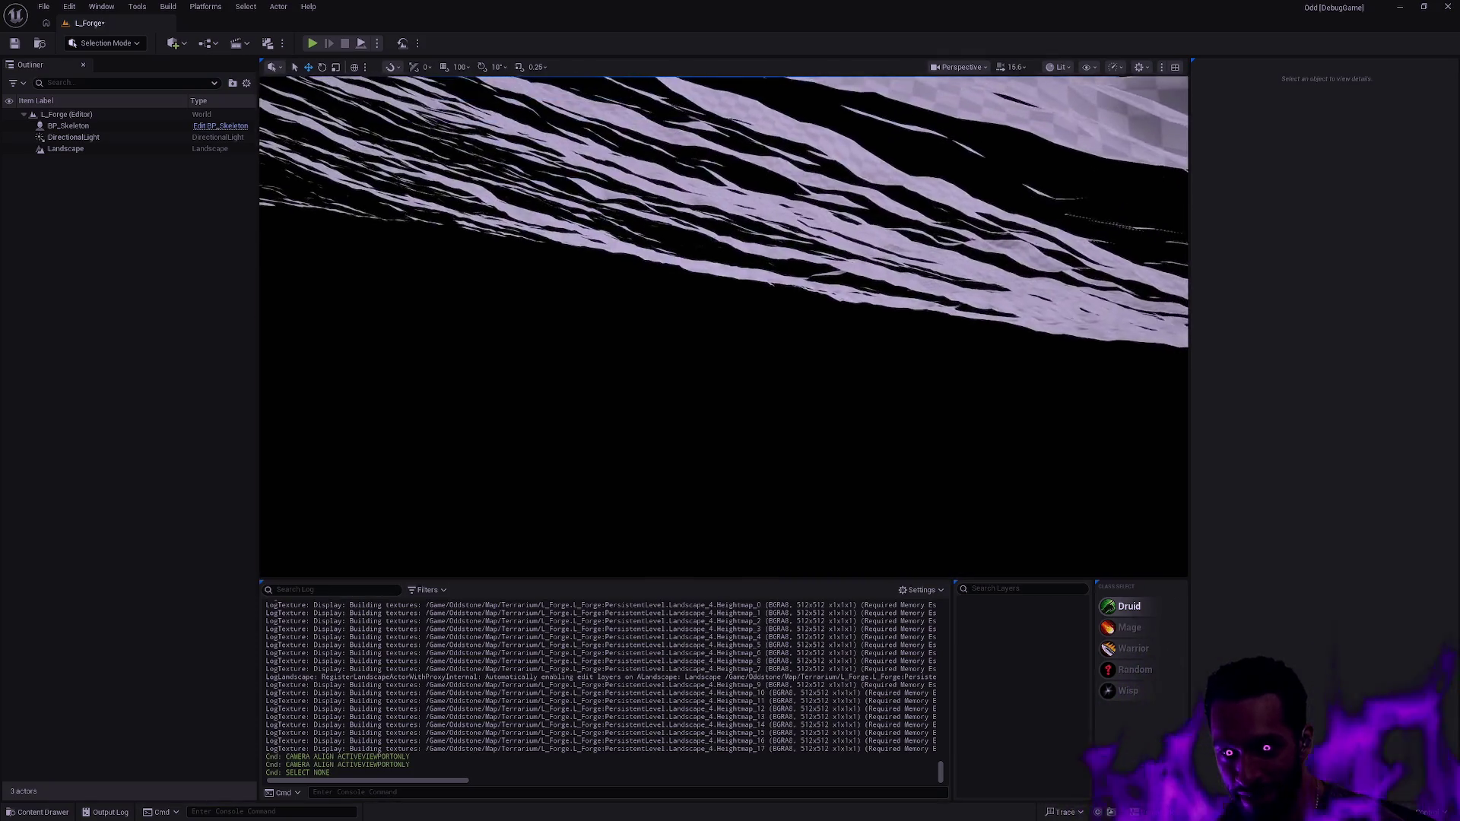
scroll(723, 327, down, 3)
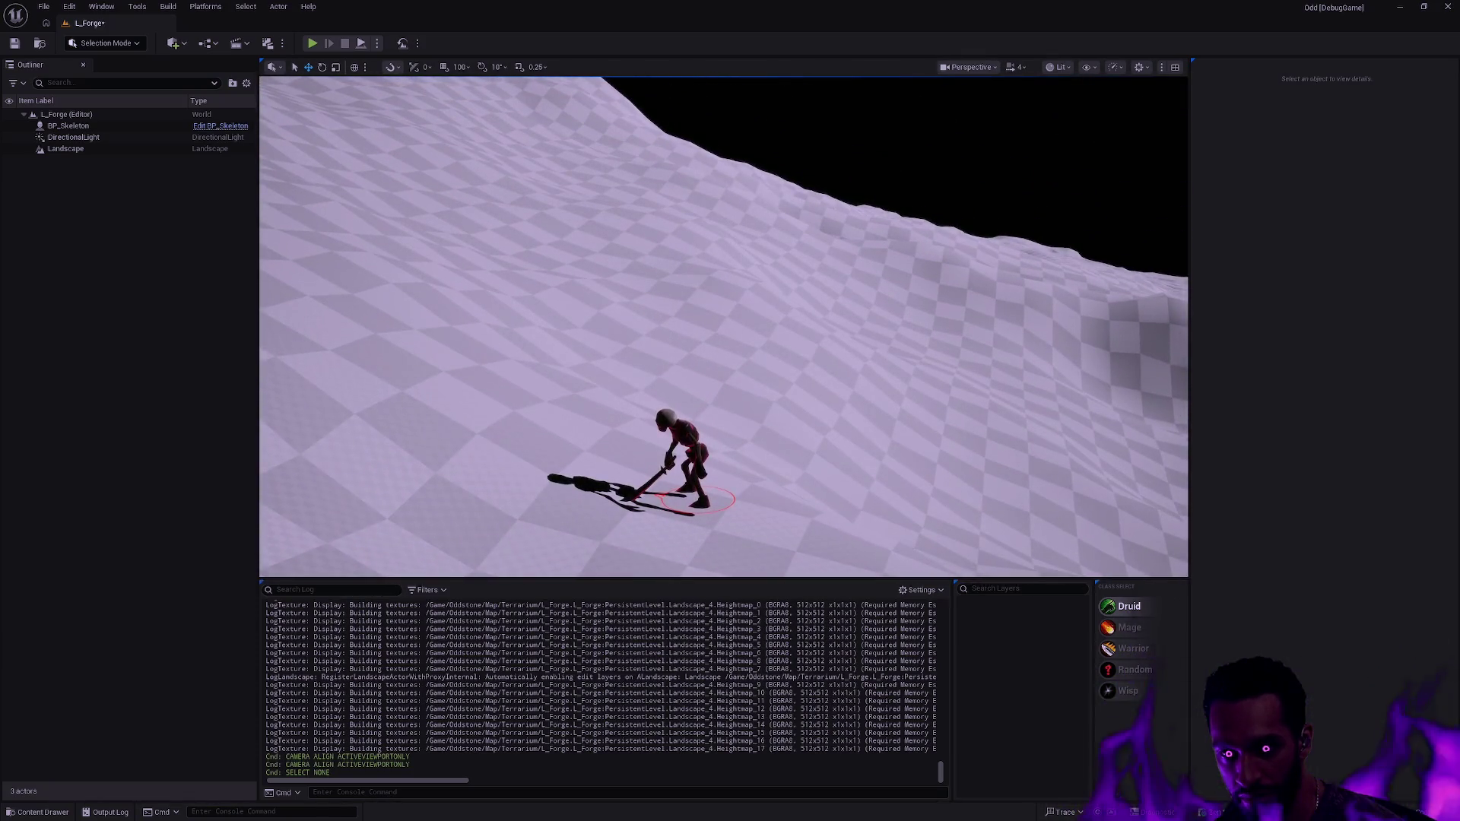
scroll(723, 327, down, 2)
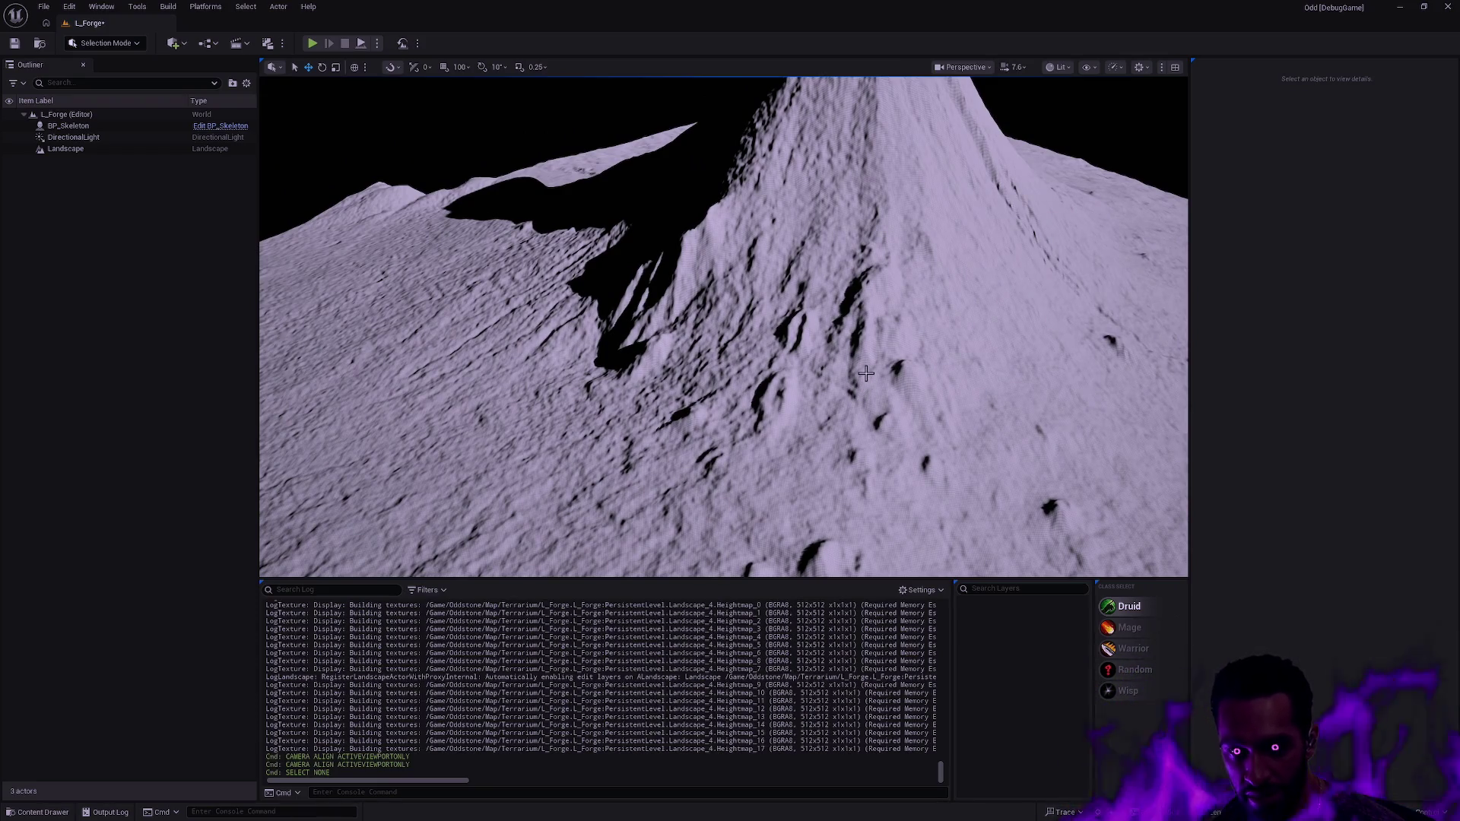
mouse_move(874, 378)
mouse_down()
mouse_move(965, 371)
mouse_move(855, 376)
mouse_up()
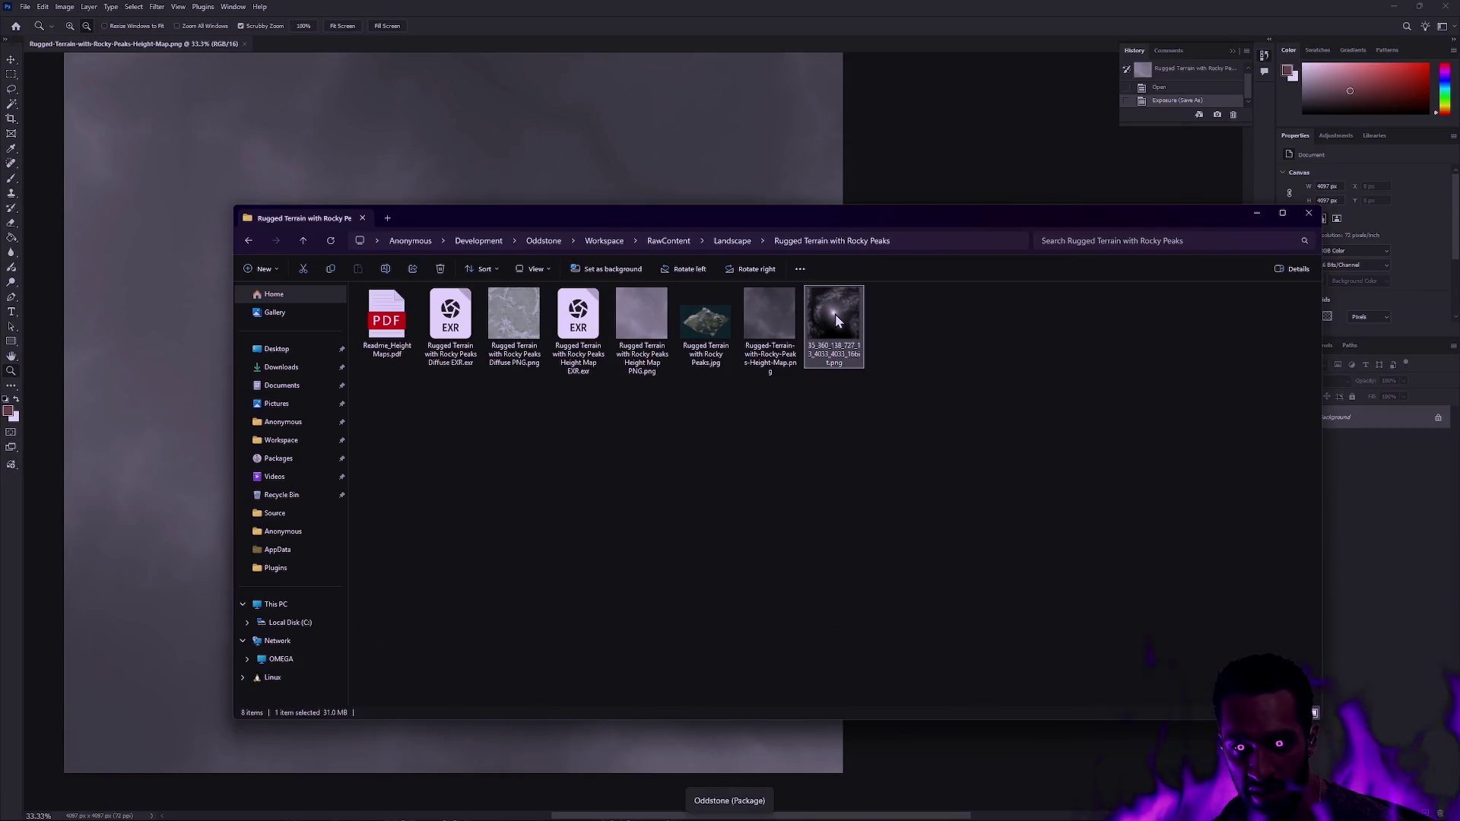
- Open the height map PNG in Photoshop from File Explorer
right_click(837, 327)
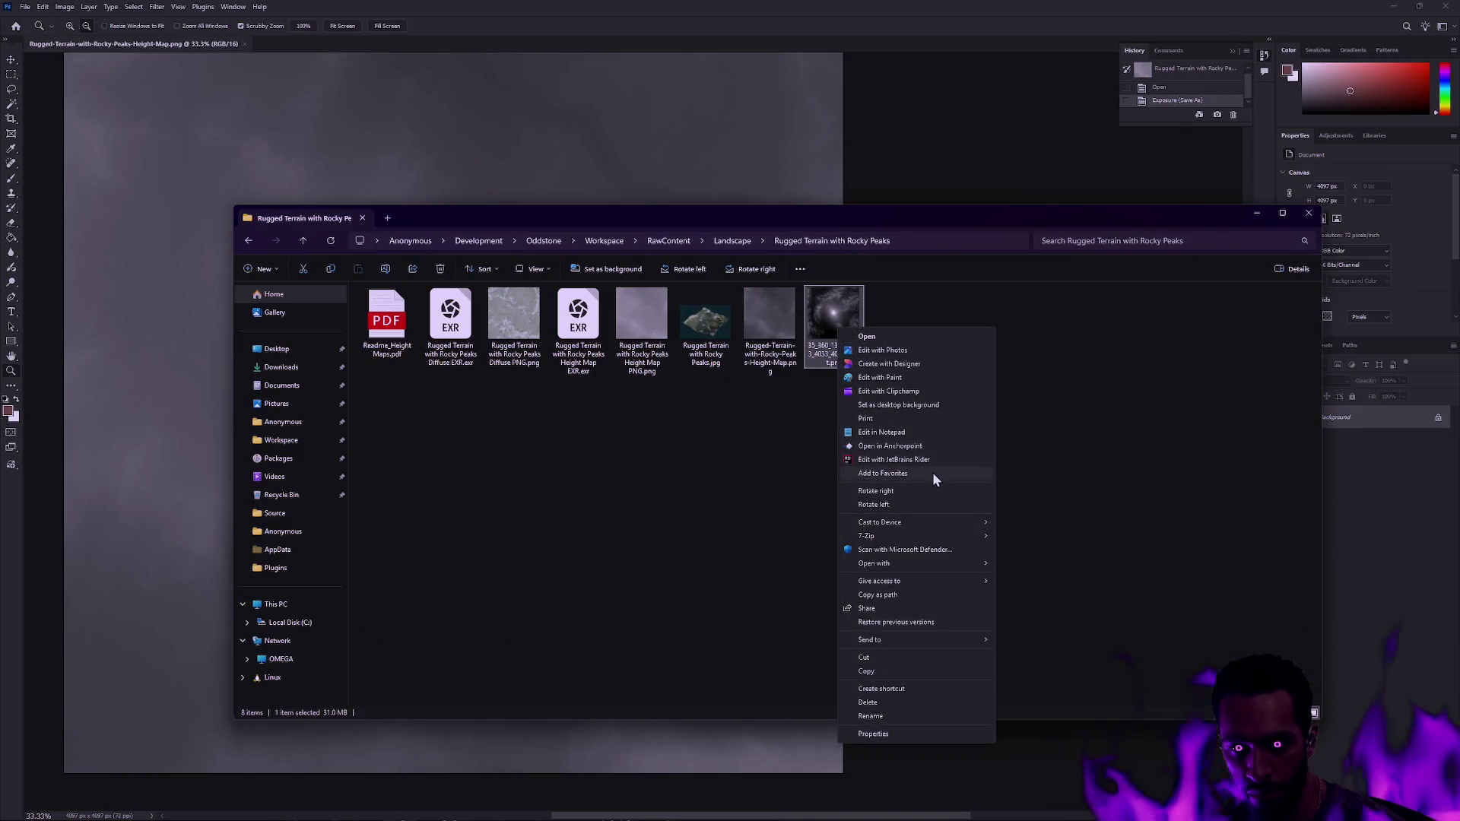
mouse_move(953, 564)
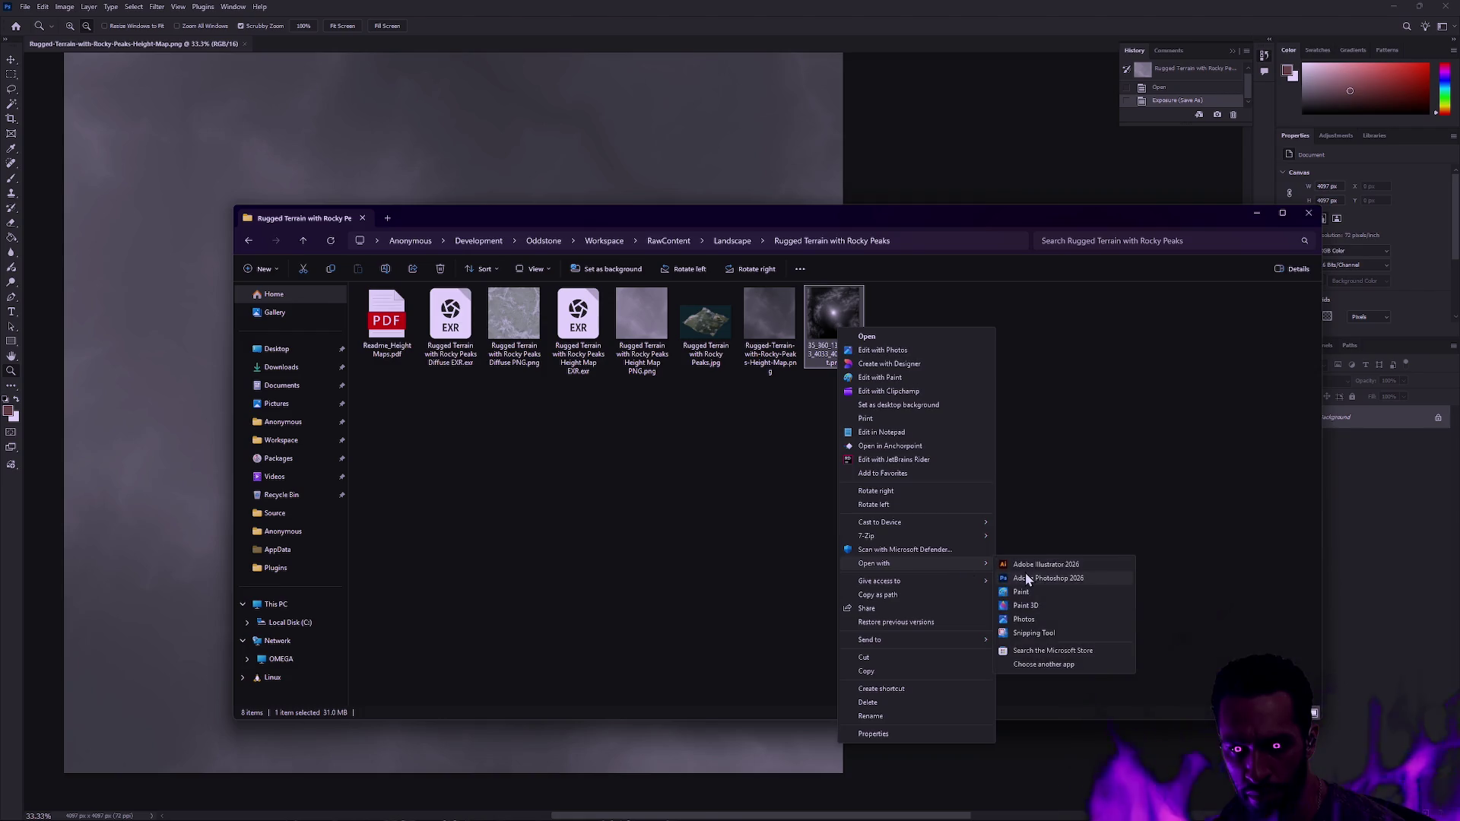
click(1025, 578)
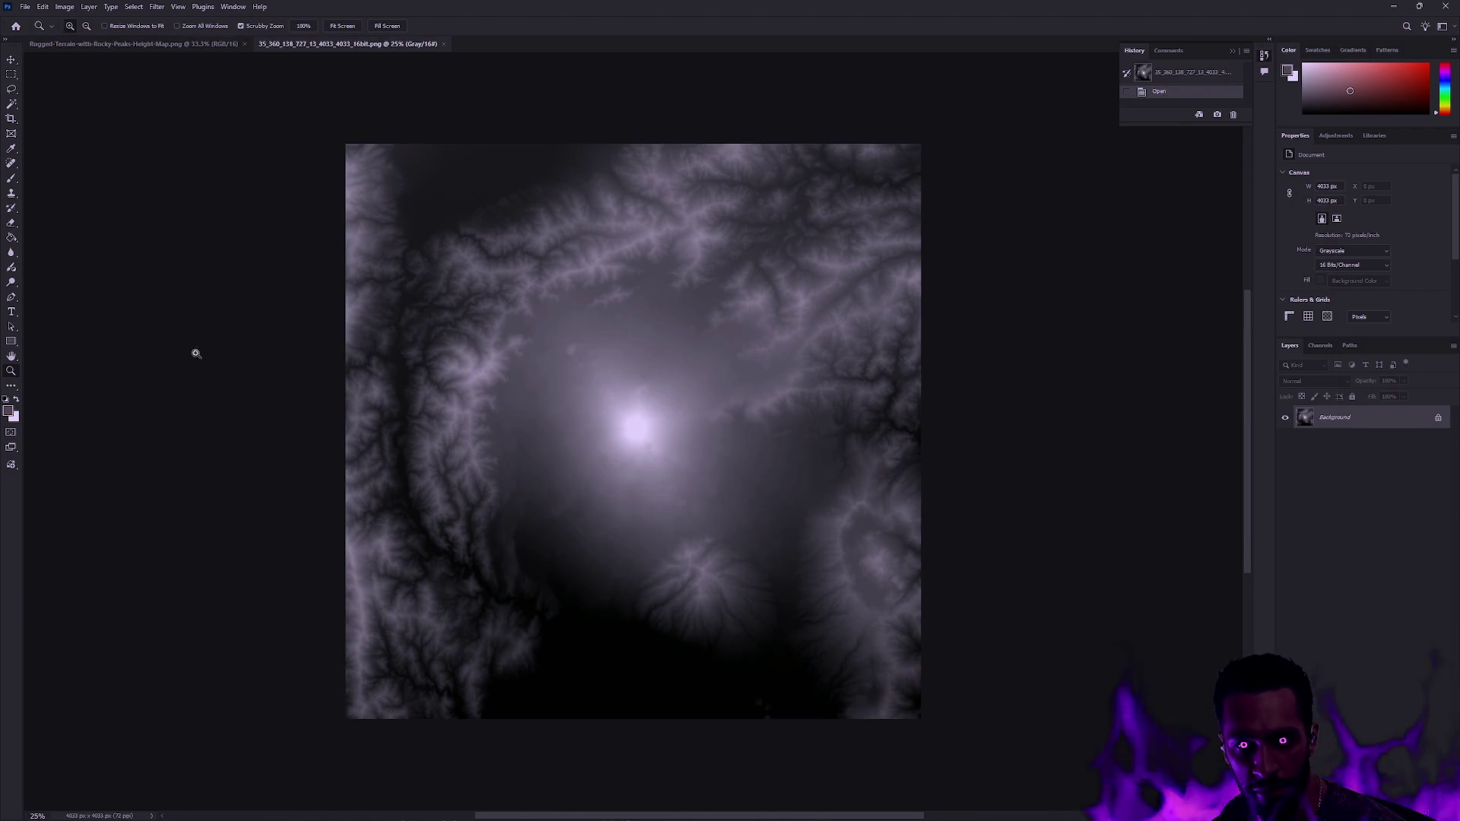
key(ctrl+l)
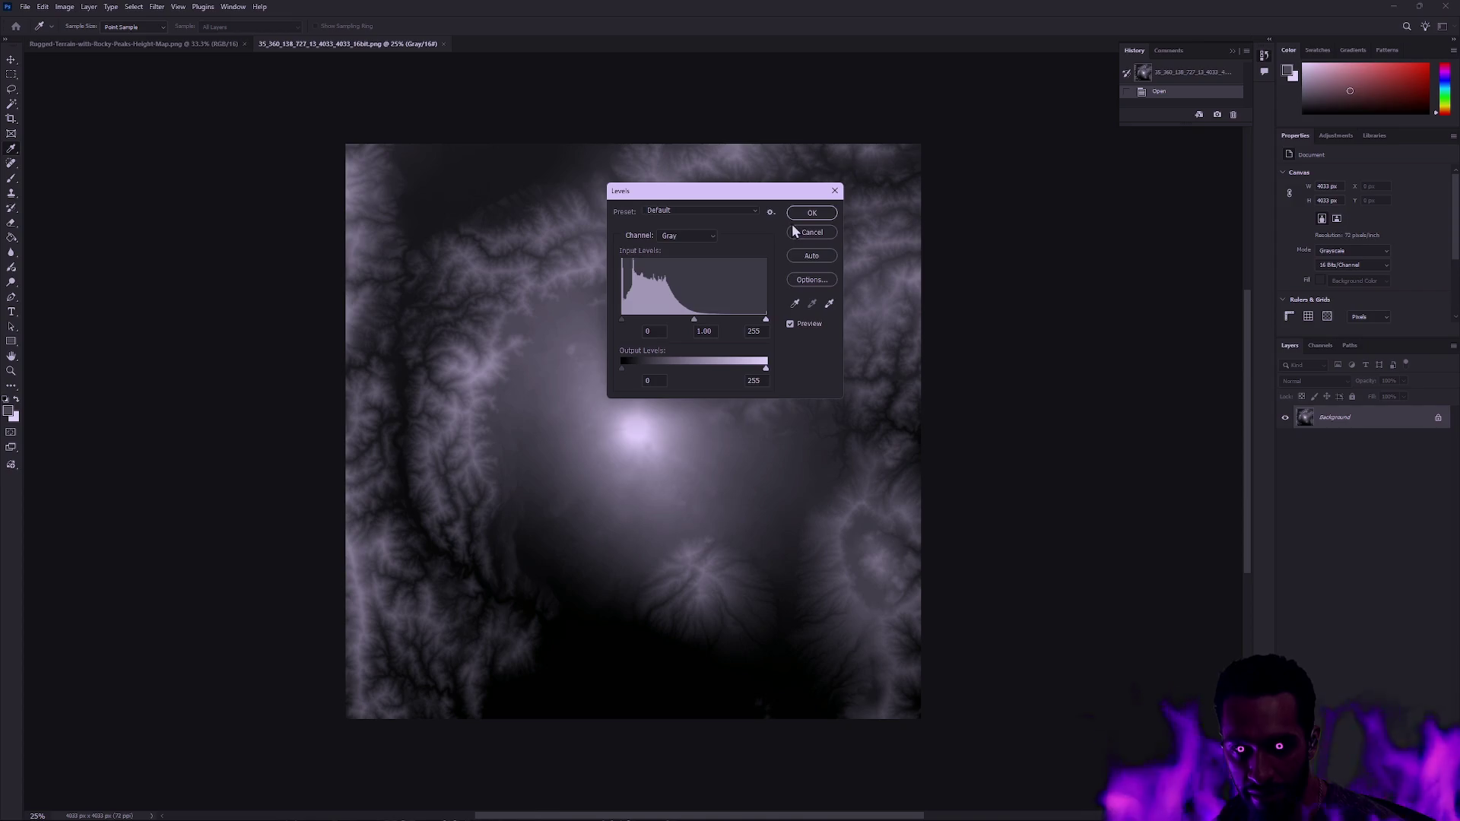
click(810, 233)
key(z)
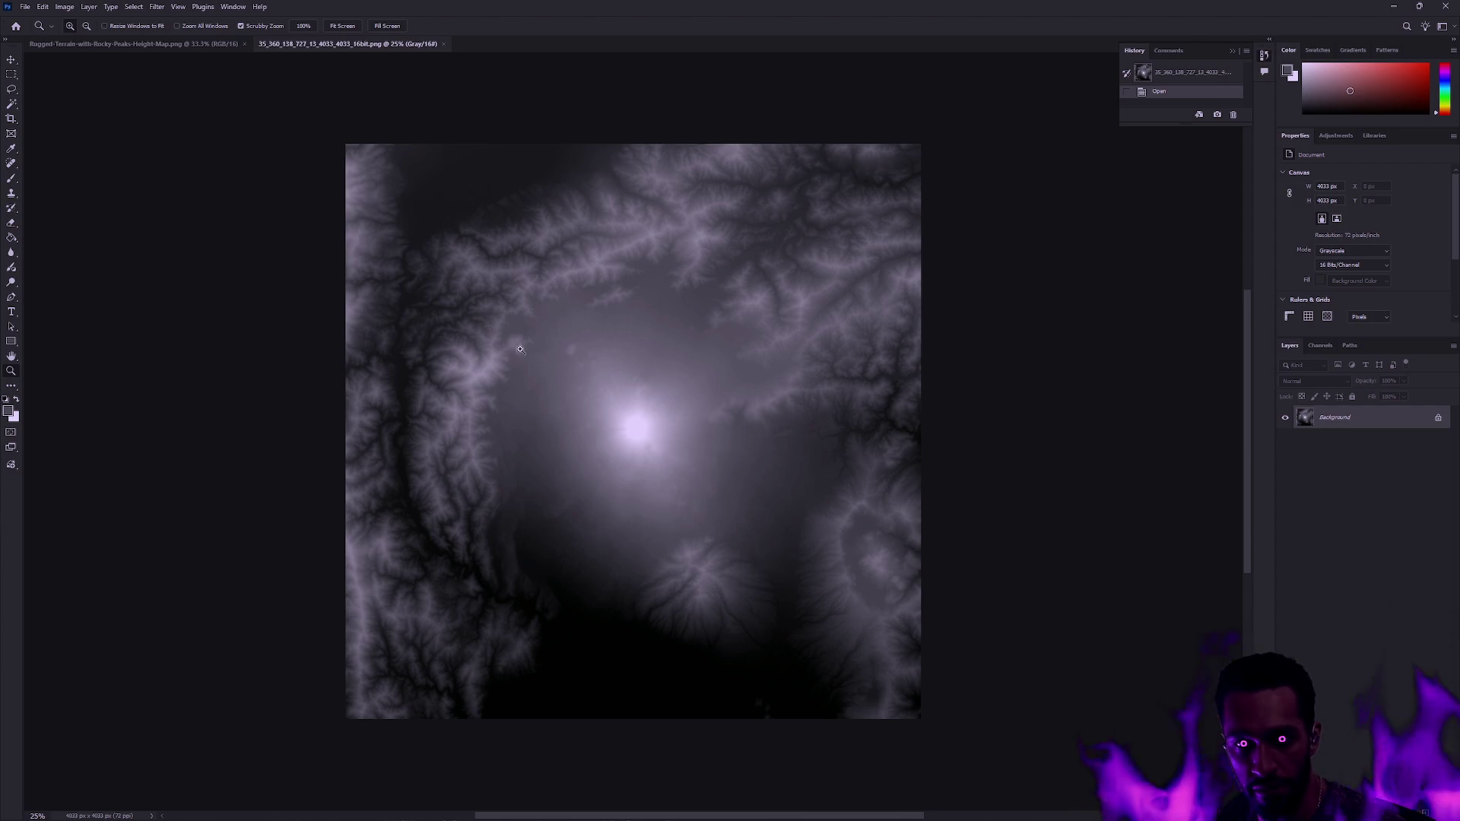
click(535, 258)
drag(534, 258, 521, 271)
alt+click(522, 270)
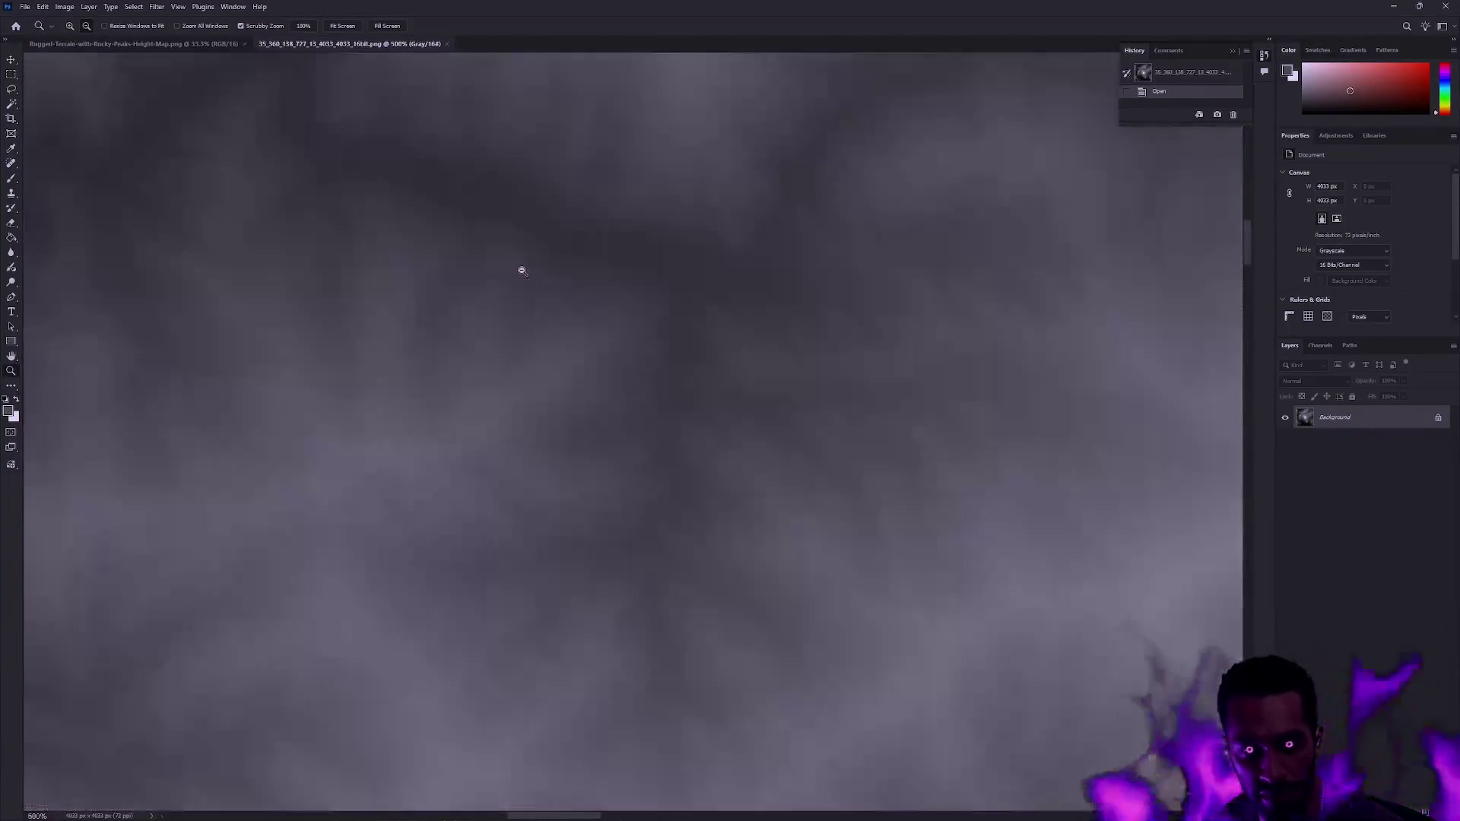
- Zoom in and out on the rocky-peaks height map to inspect its pixel detail
alt+click(521, 271)
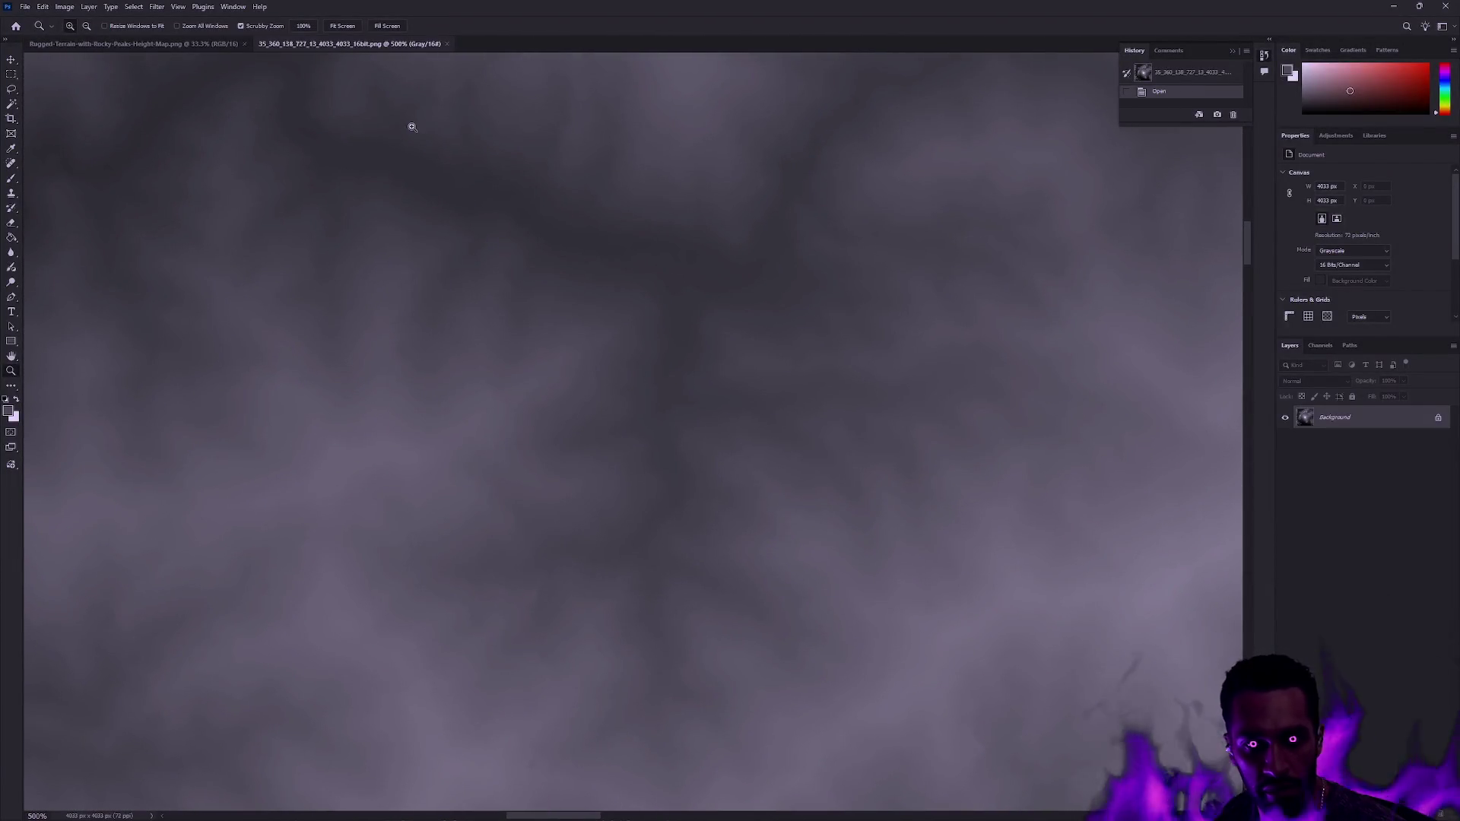
click(172, 42)
drag(476, 281, 476, 281)
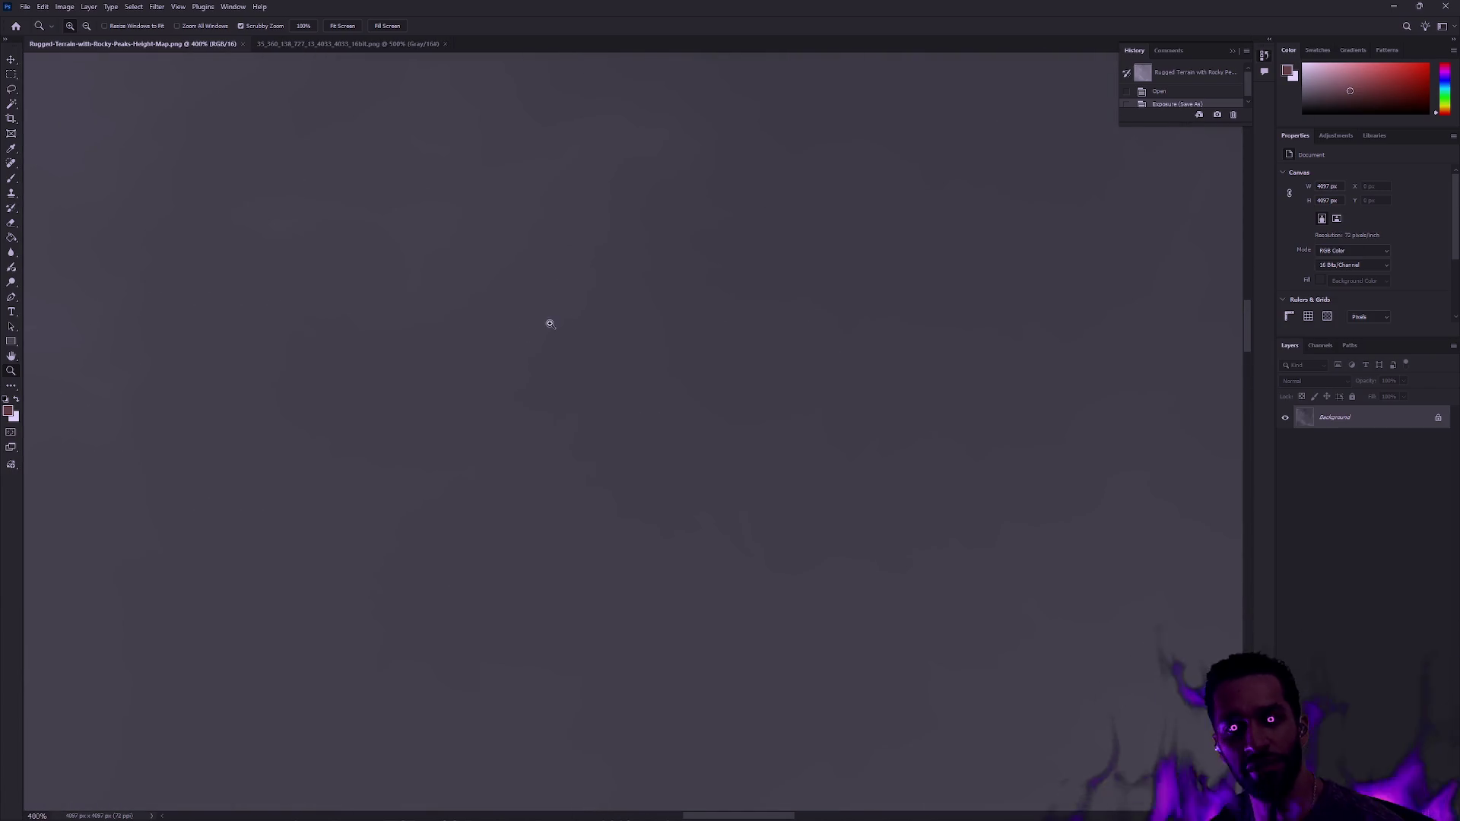
alt+click(609, 316)
alt+click(622, 316)
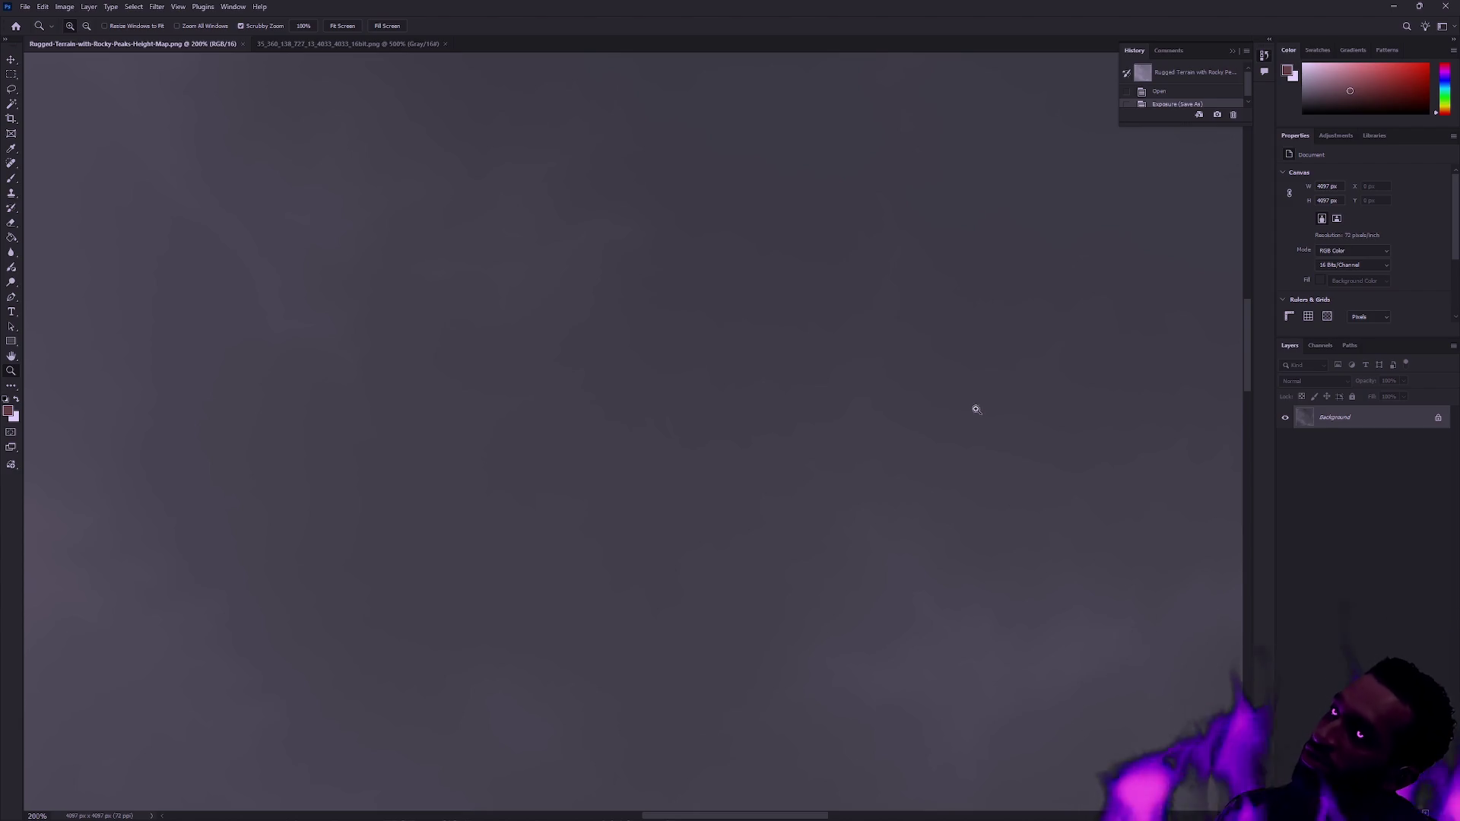
scroll(927, 440, up, 1)
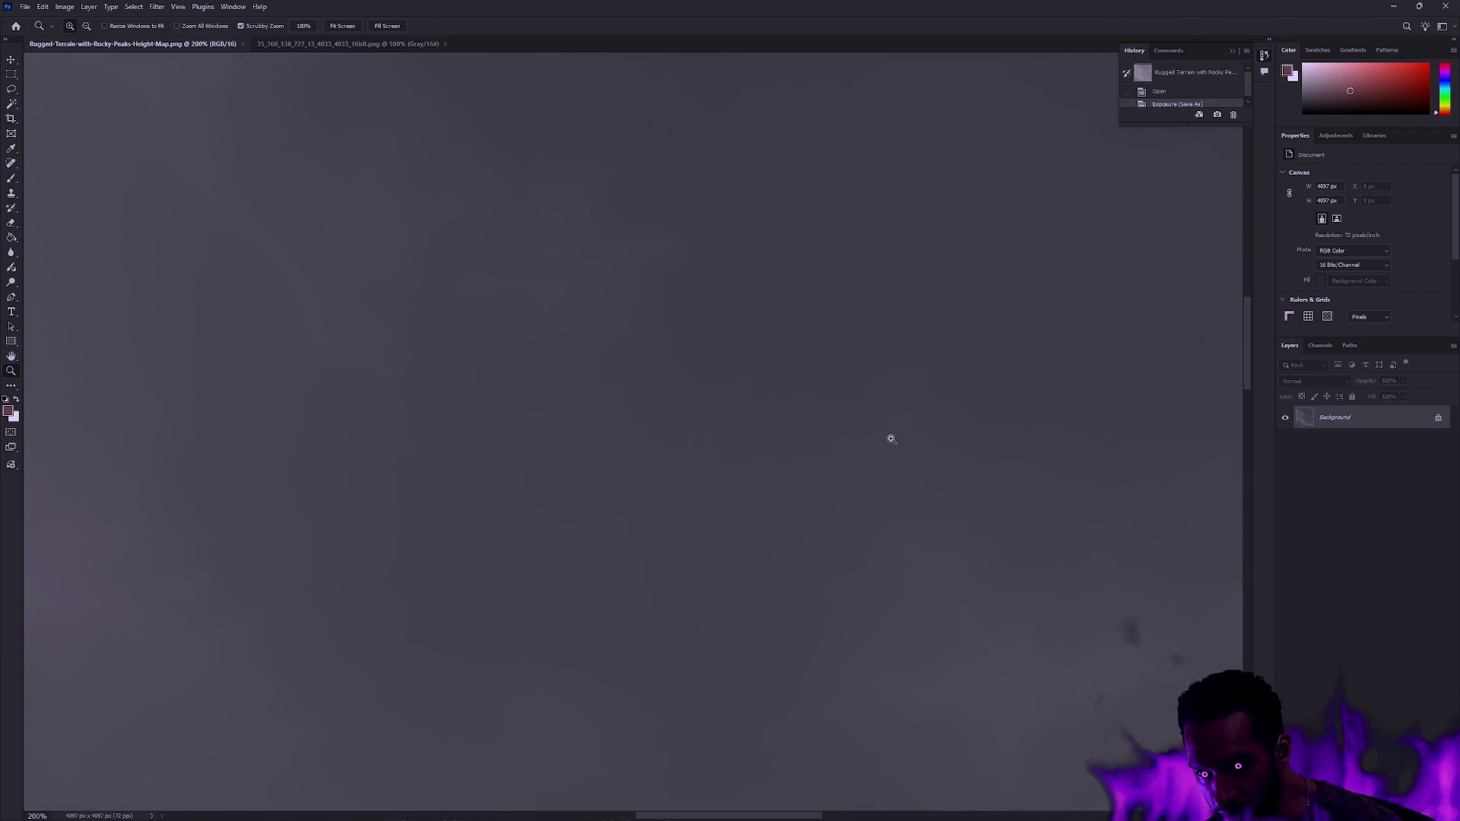
click(958, 647)
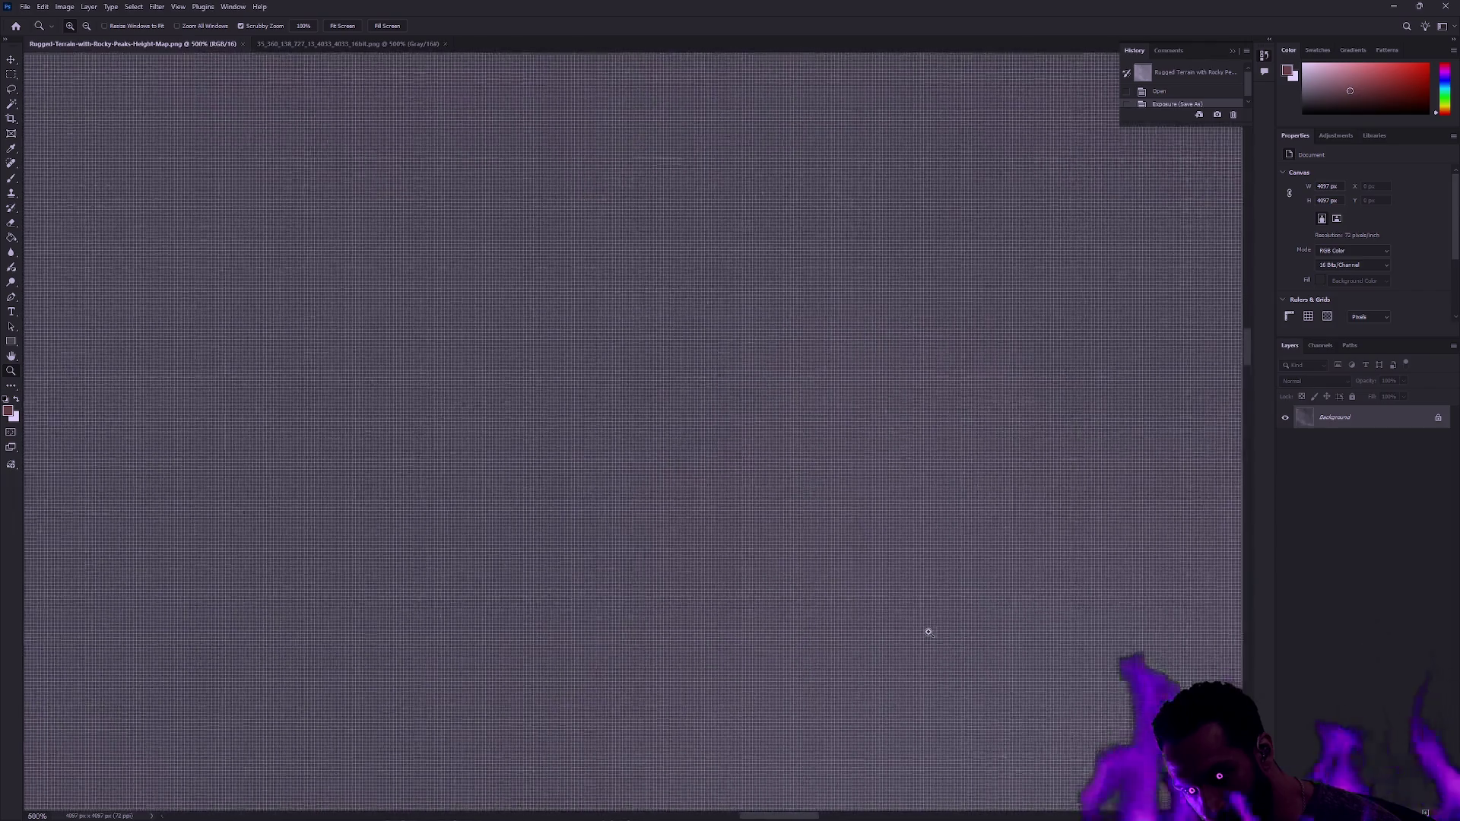
click(932, 634)
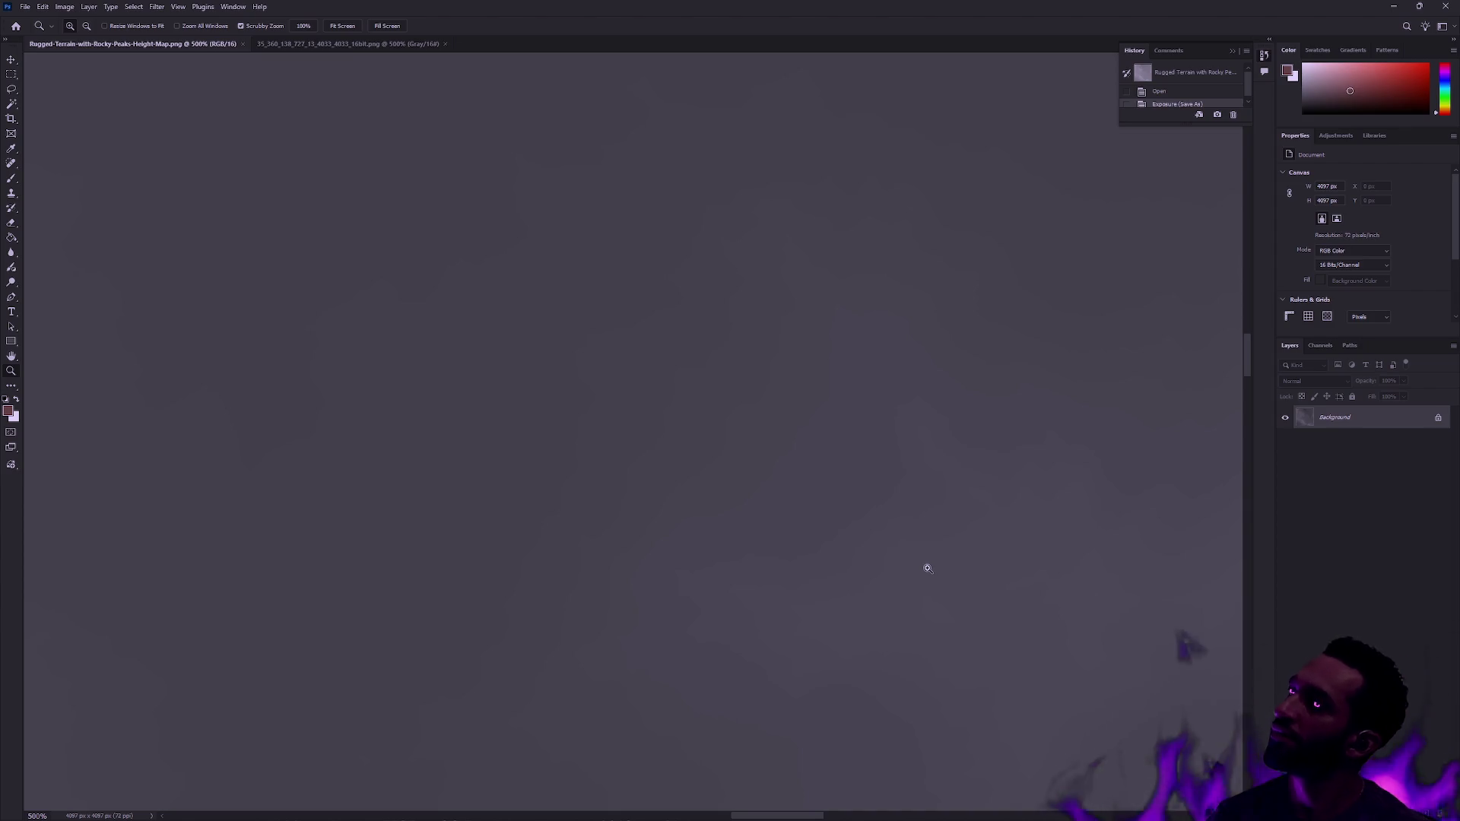
click(867, 561)
alt+click(838, 553)
- Compare with the 35_360 source map, then revert the rocky-peaks map to its Open history state
click(312, 44)
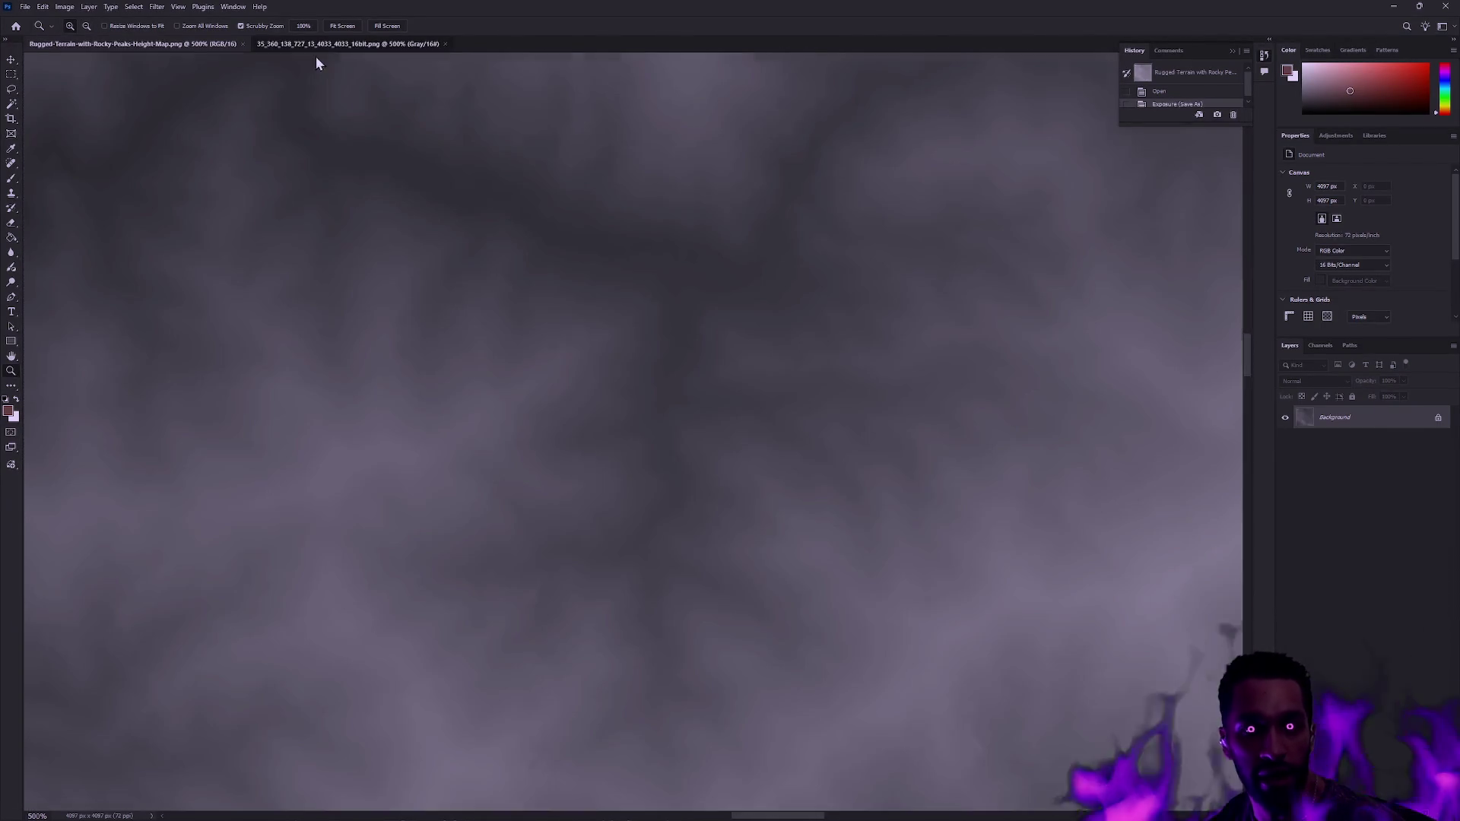
click(704, 349)
alt+click(730, 374)
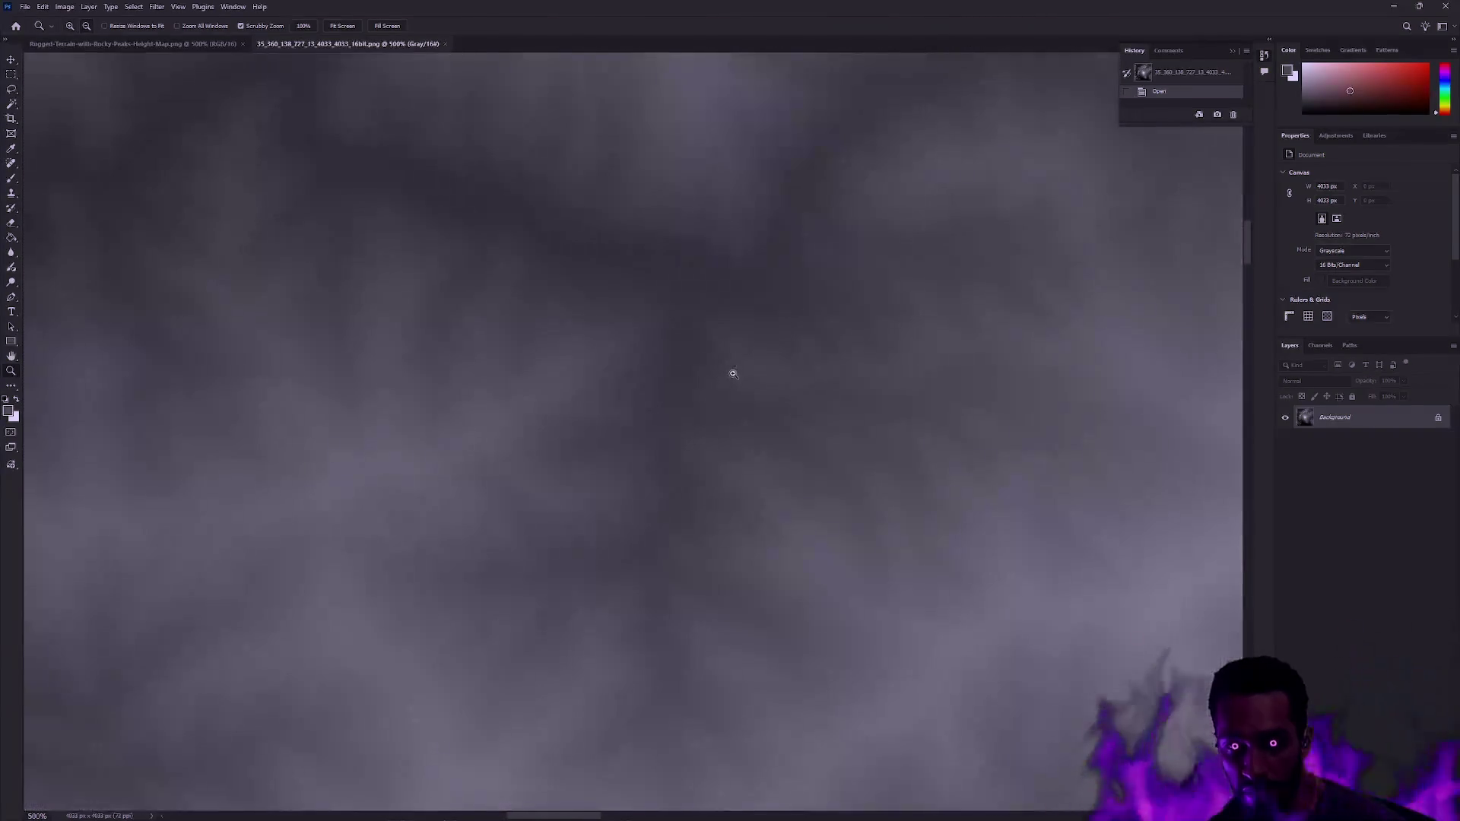
mouse_move(932, 440)
mouse_down()
mouse_move(717, 335)
mouse_move(502, 281)
mouse_move(361, 275)
mouse_move(329, 286)
mouse_move(337, 320)
mouse_up()
drag(429, 303, 600, 437)
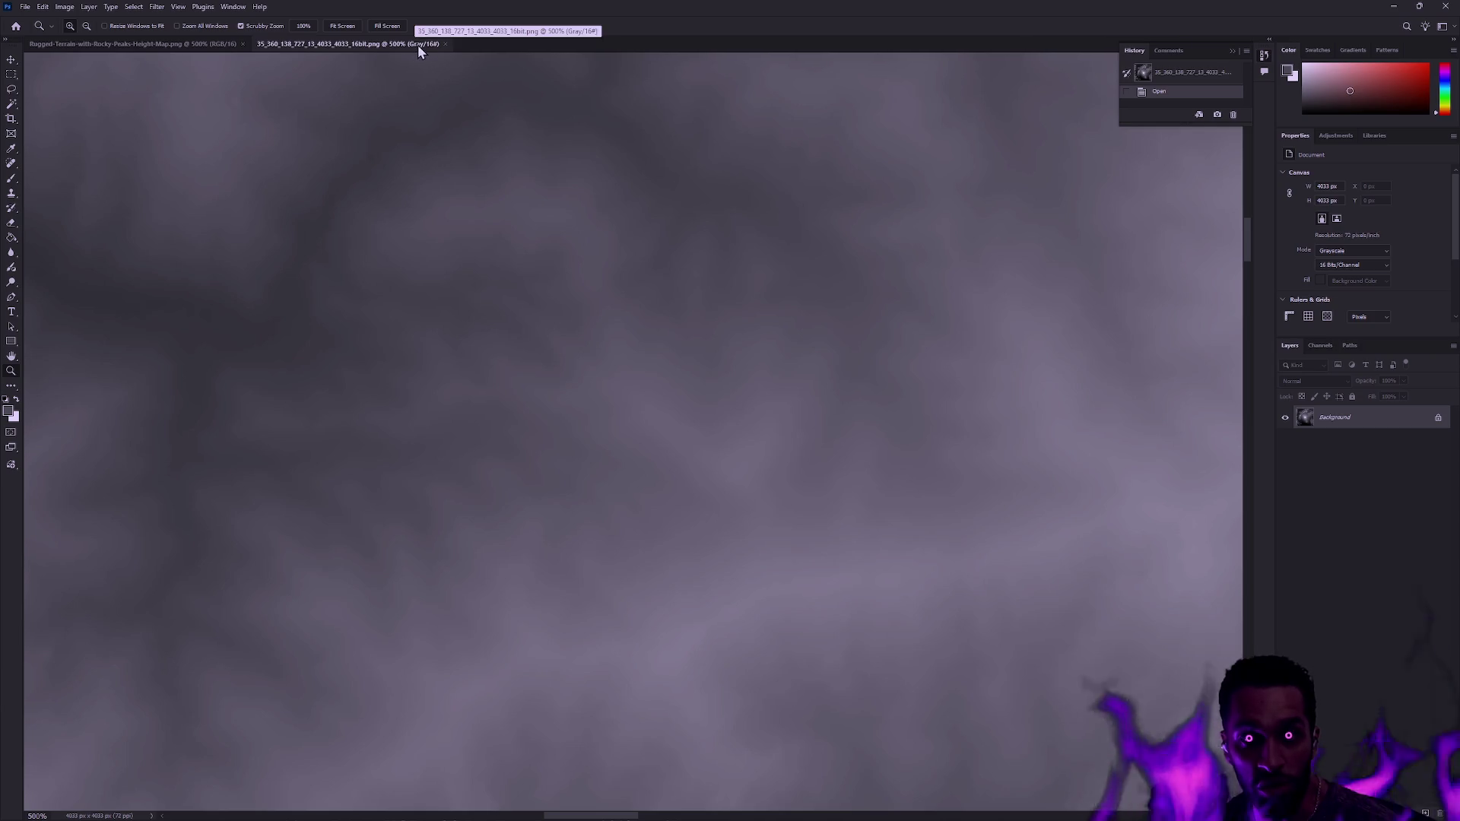
click(175, 44)
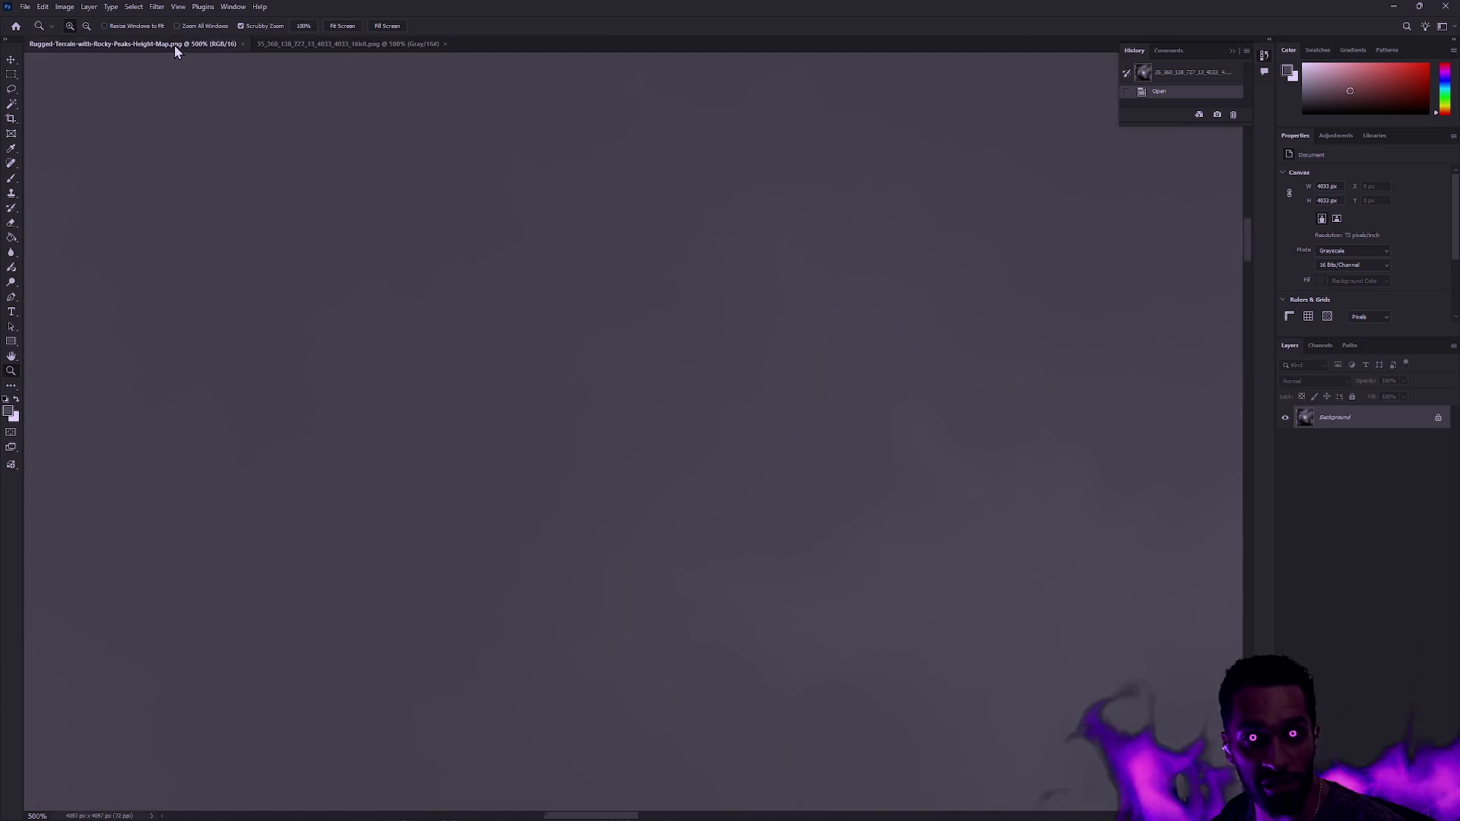
alt+click(694, 326)
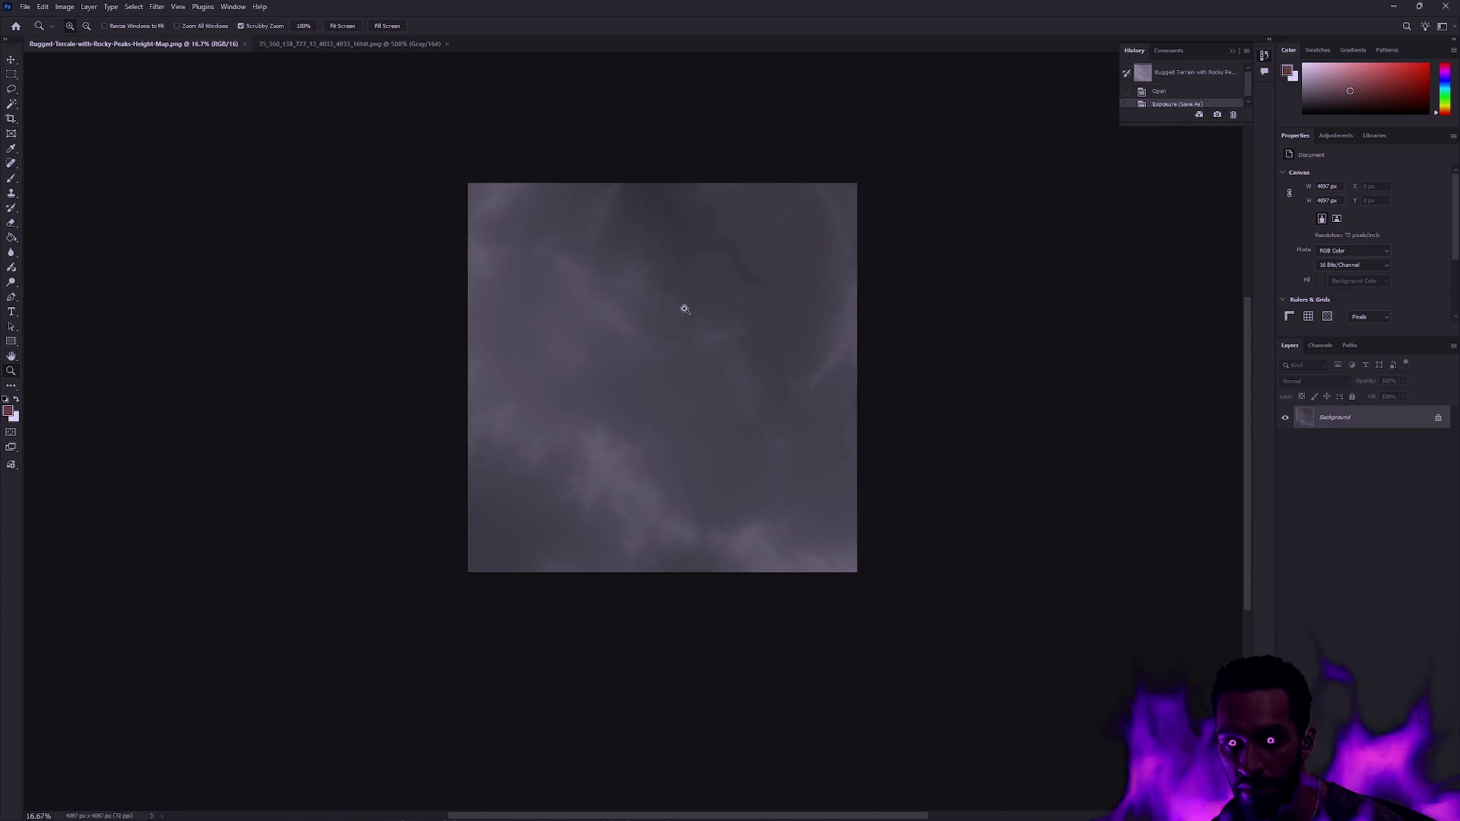
click(688, 327)
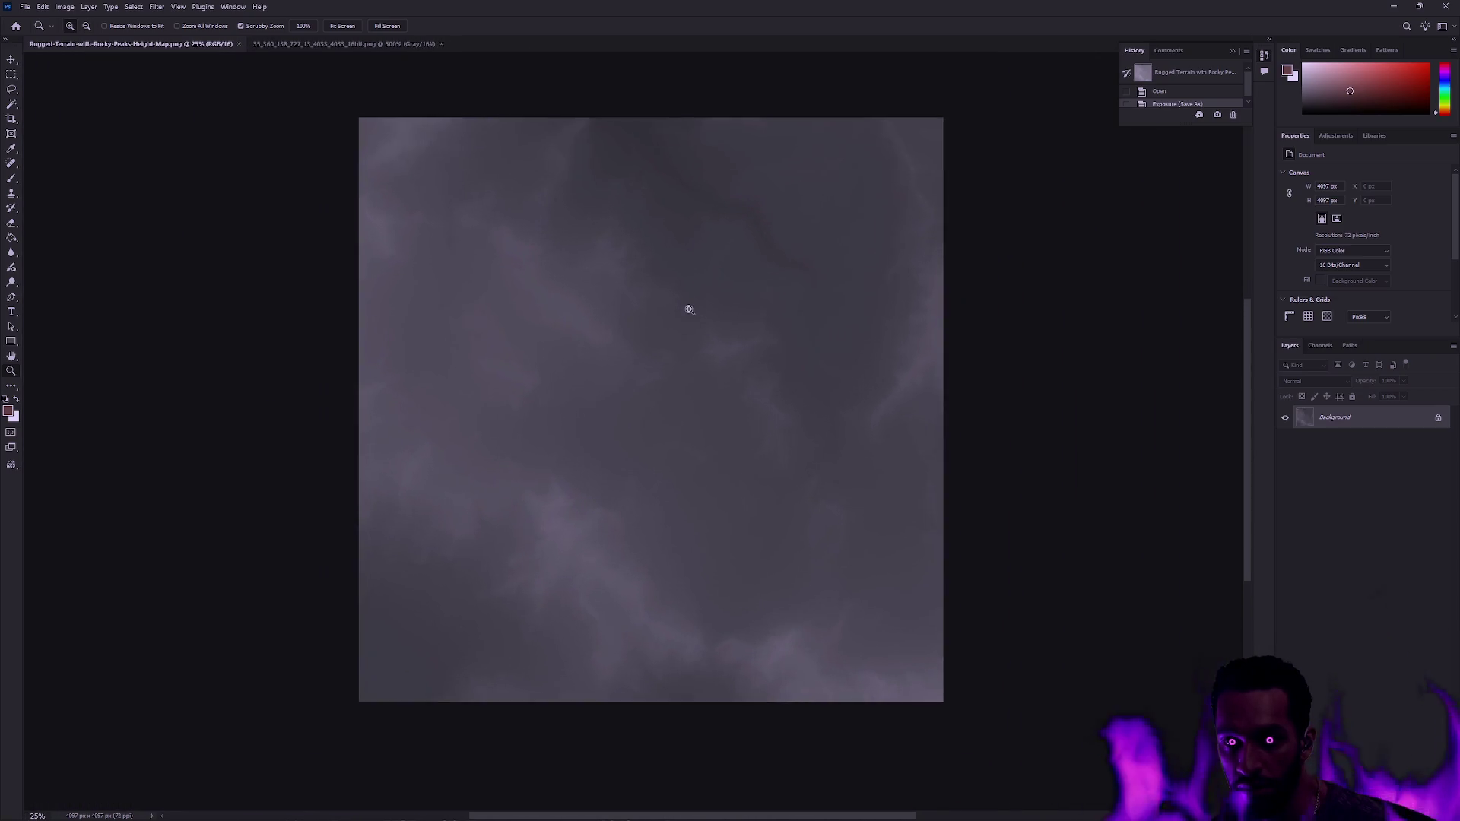
click(1174, 93)
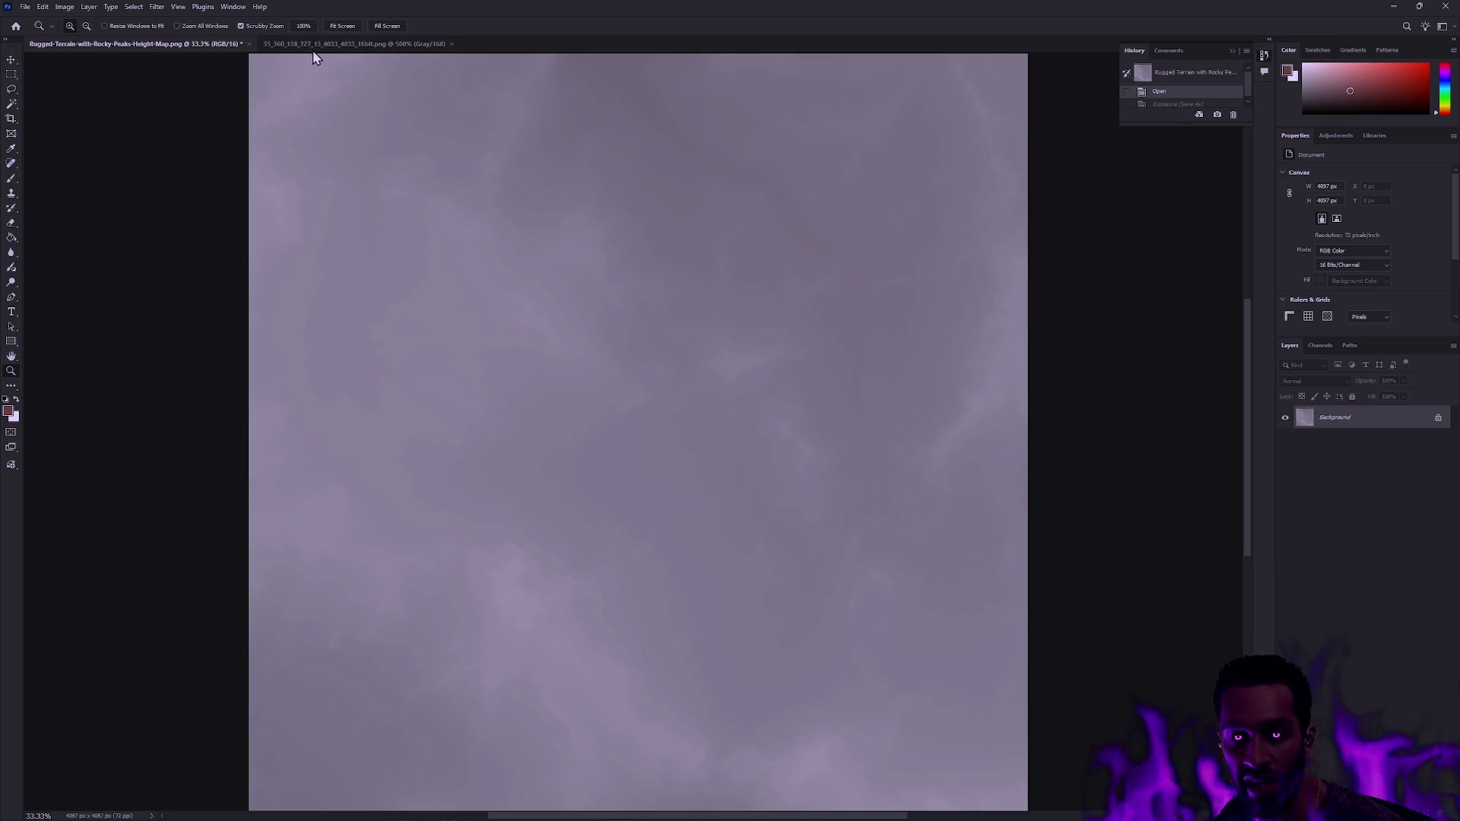
- Convert the height map to Grayscale, discarding colour, and open Levels with black input at 91
click(65, 7)
mouse_move(85, 22)
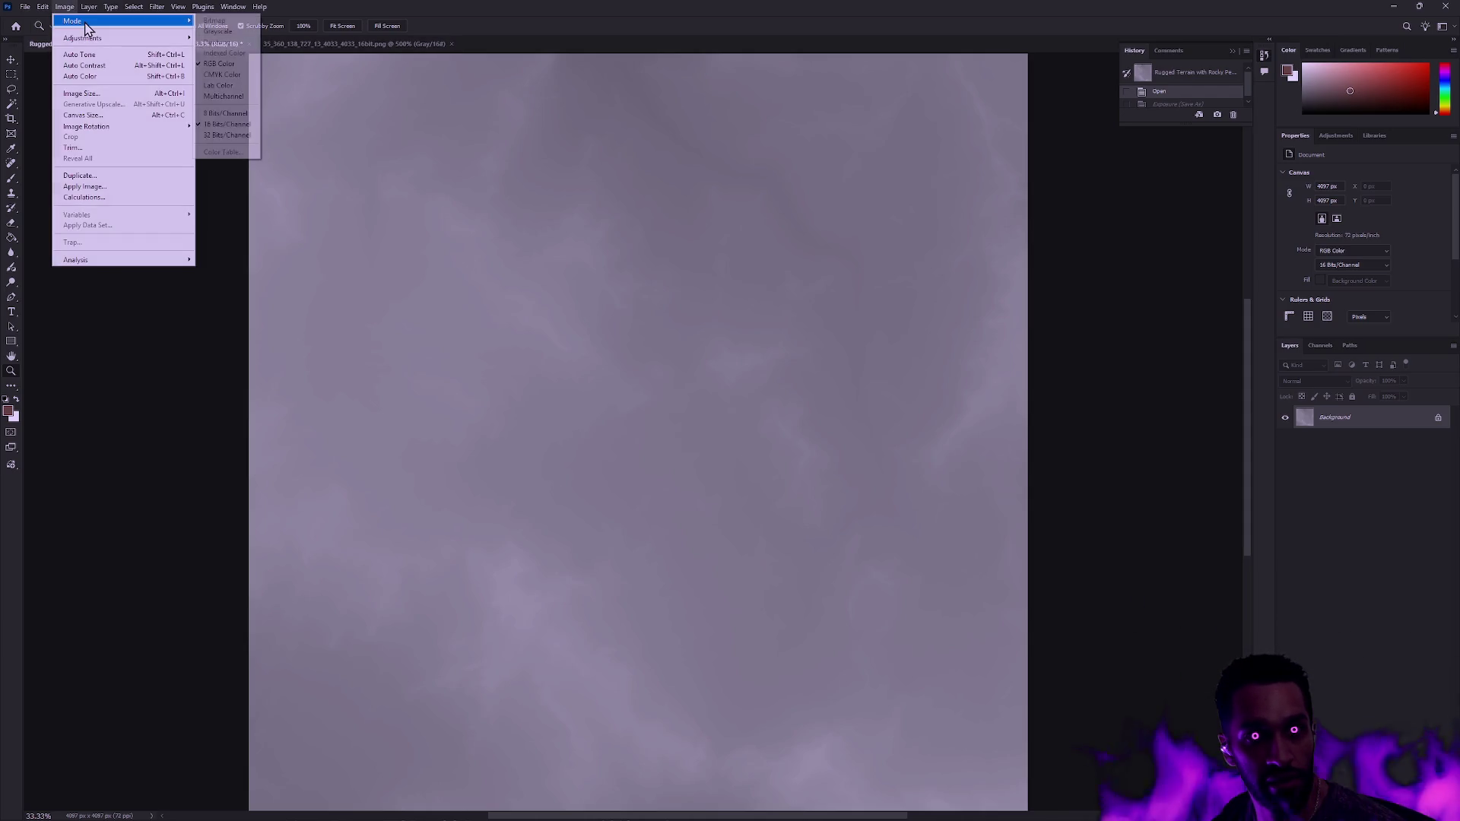
click(218, 31)
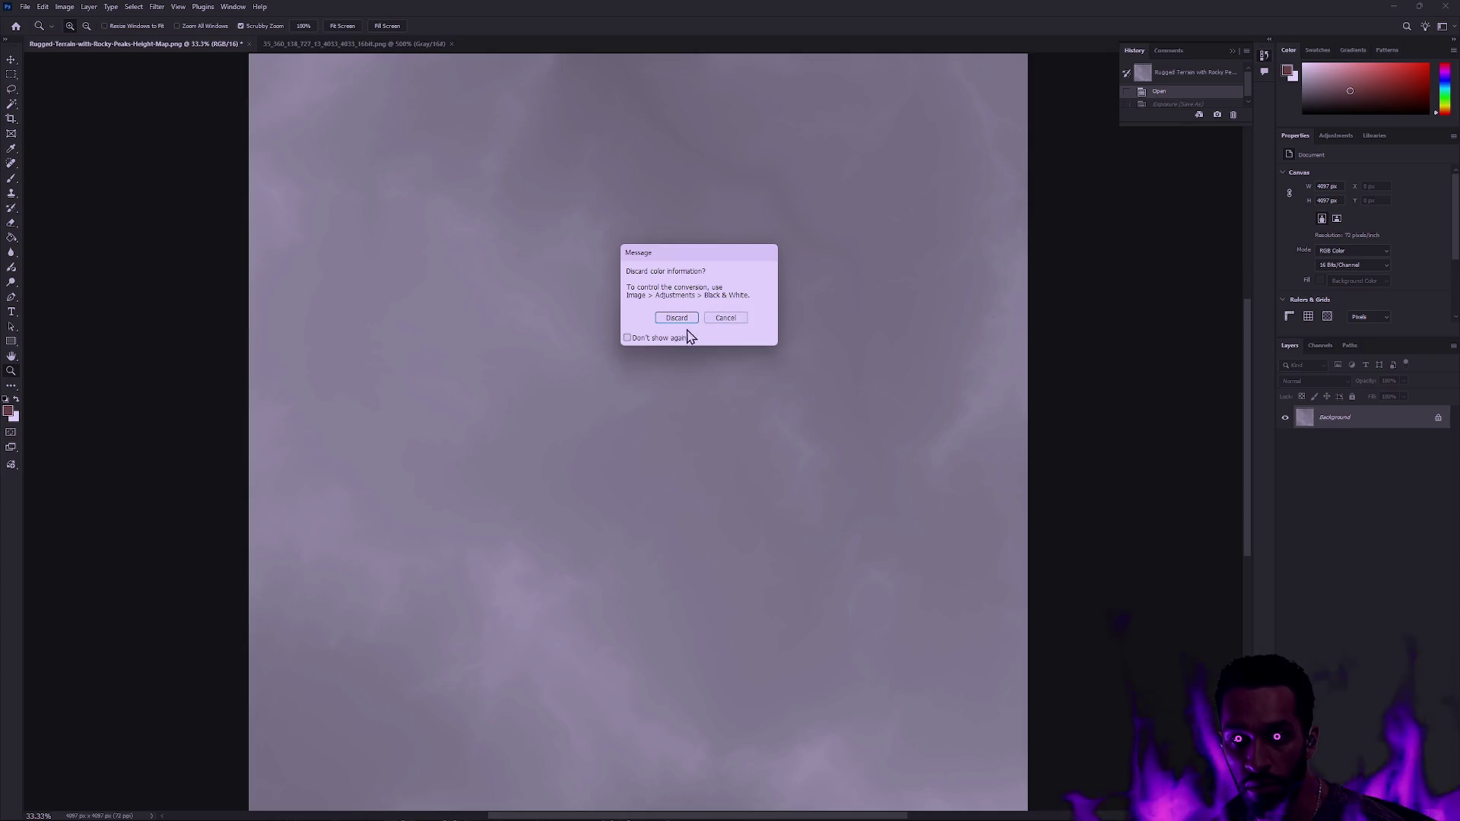
click(683, 318)
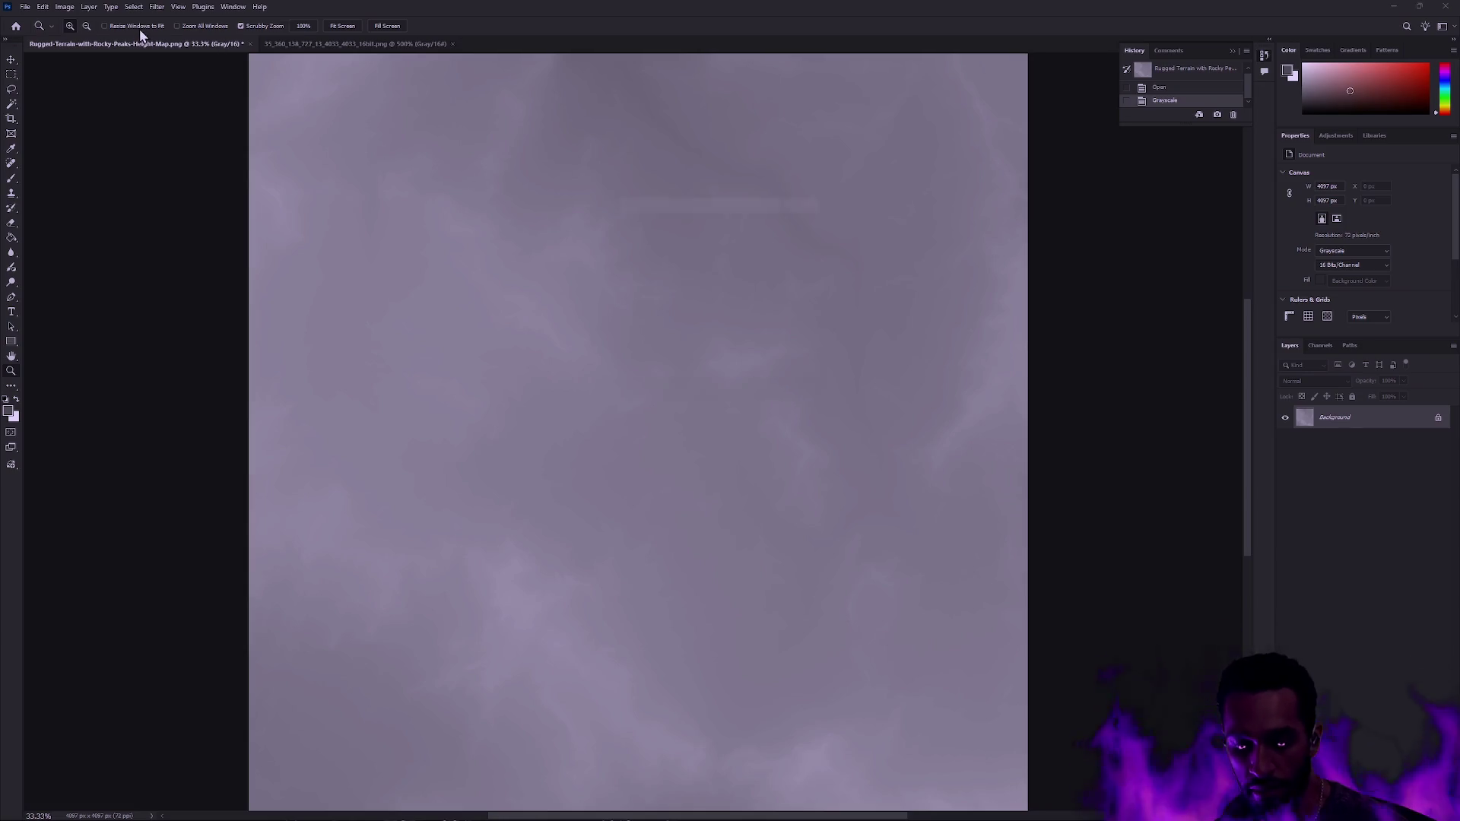
key(ctrl+l)
drag(630, 319, 672, 319)
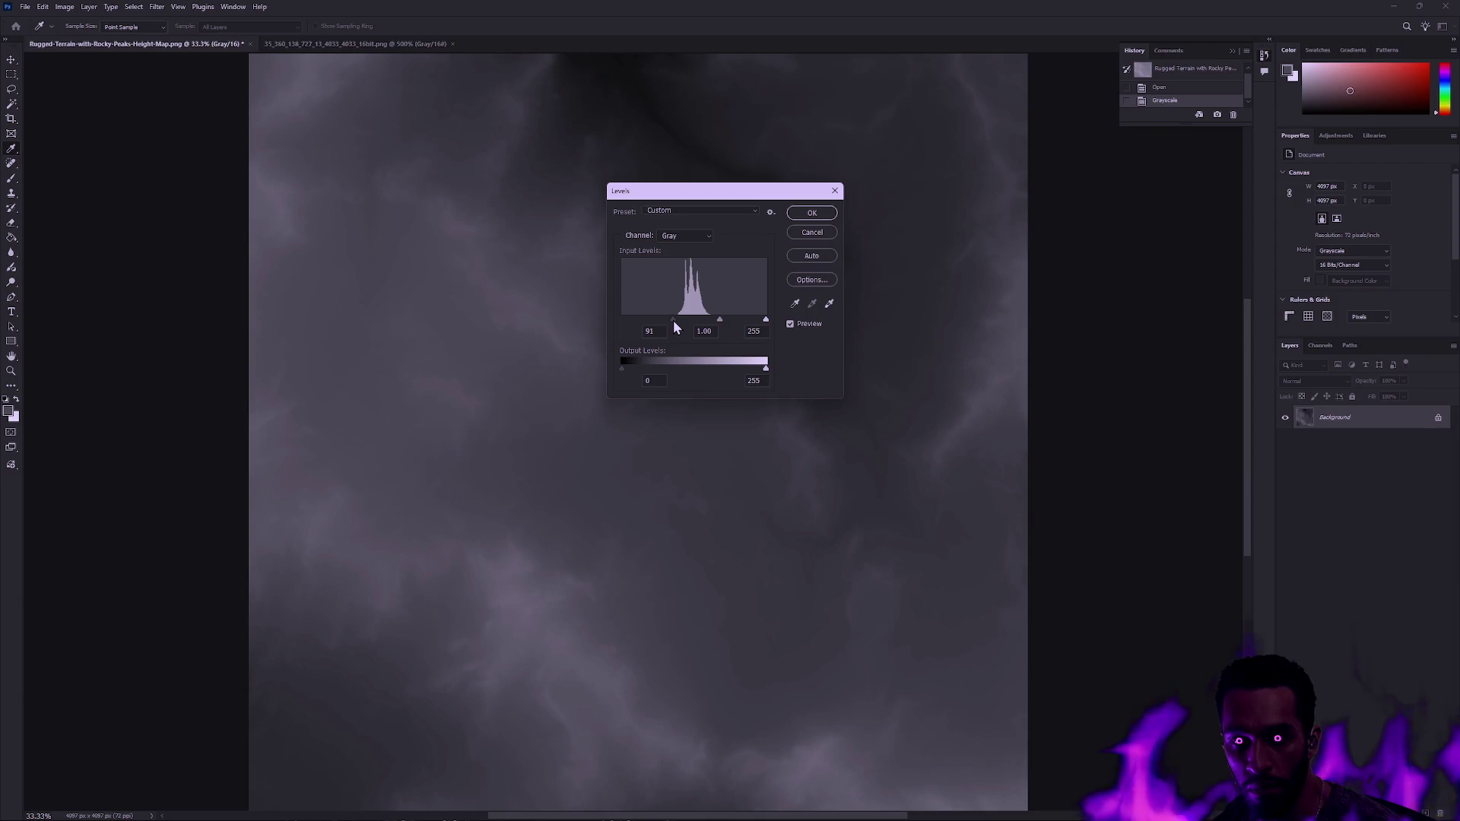
- Lower the white point so Levels reads 91–219 and apply it
drag(763, 320, 744, 318)
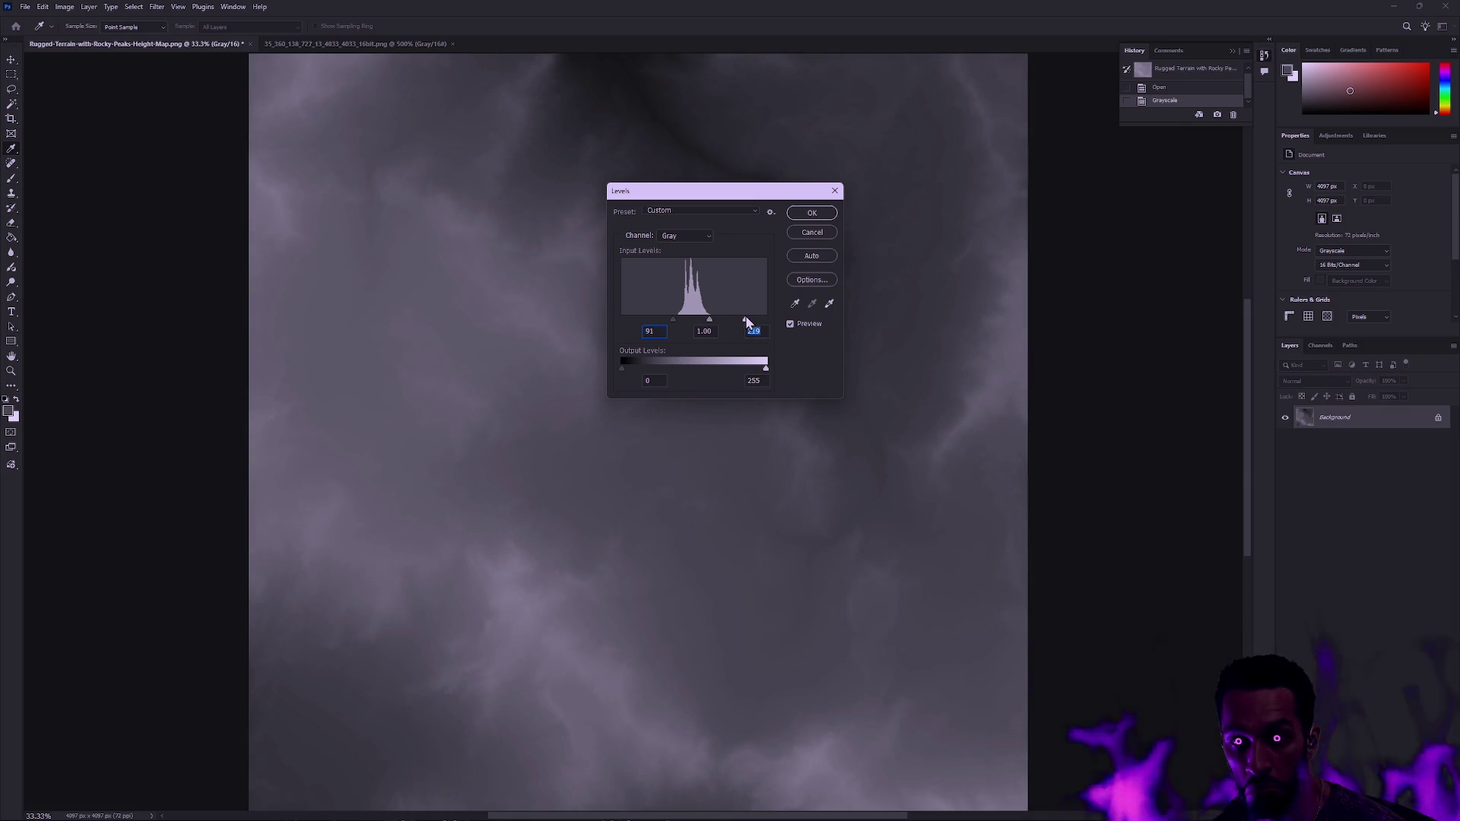
click(812, 217)
key(z)
- Save the height map as PNG, replacing Rugged-Terrain-with-Rocky-Peaks-Height-Map.png
key(ctrl+shift+s)
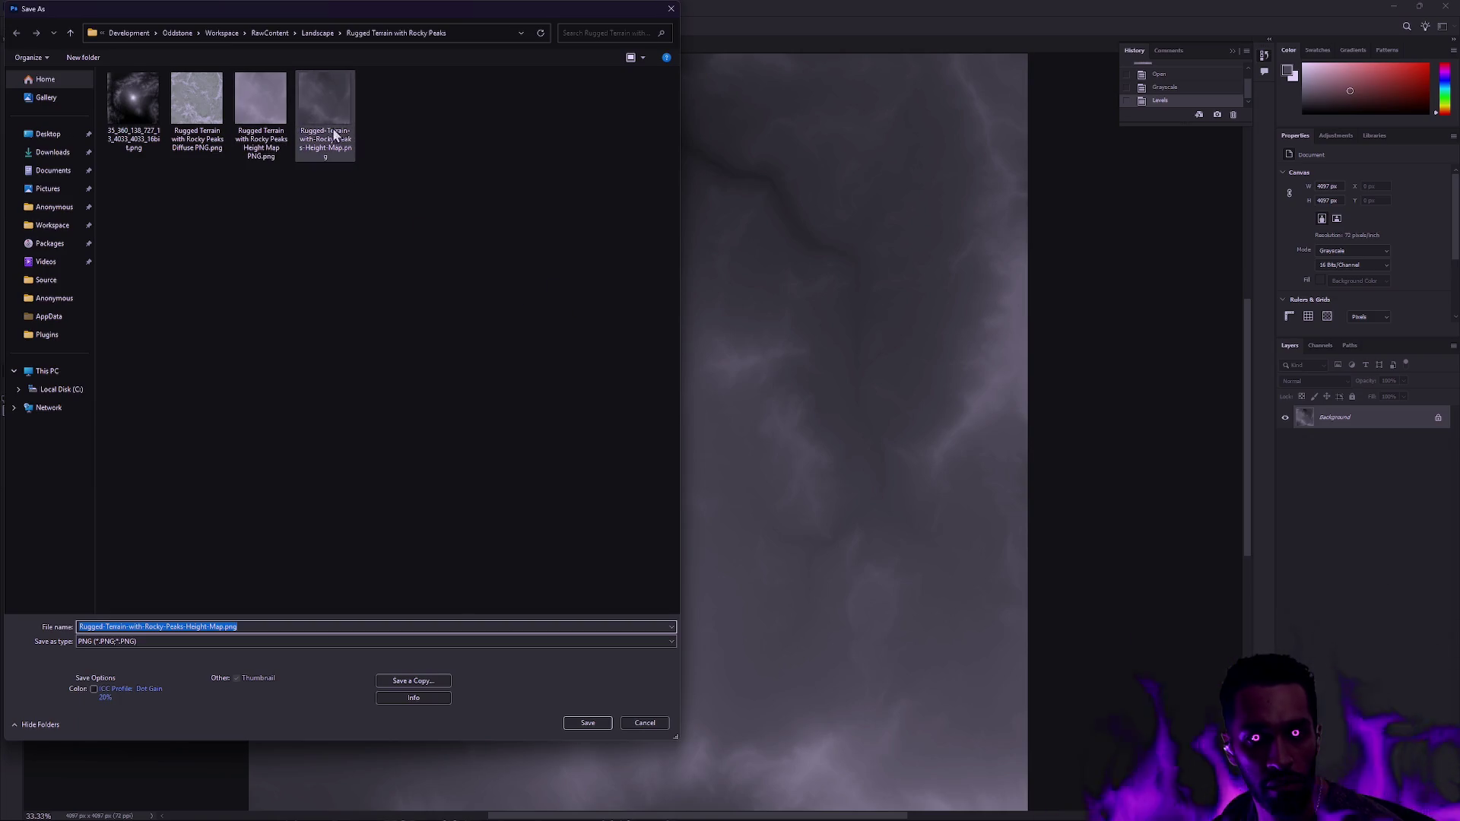
key(Return)
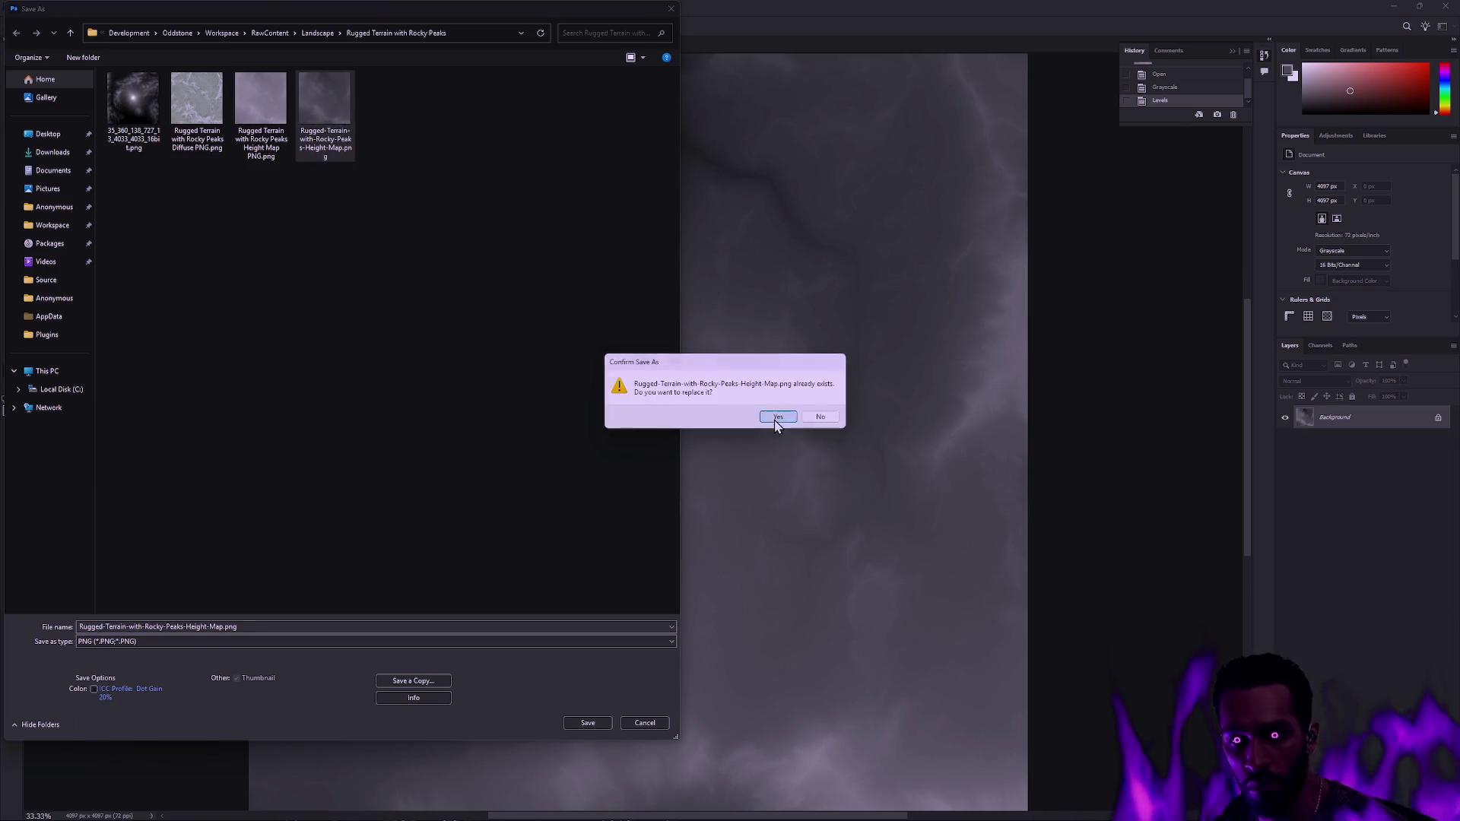
click(778, 416)
click(794, 254)
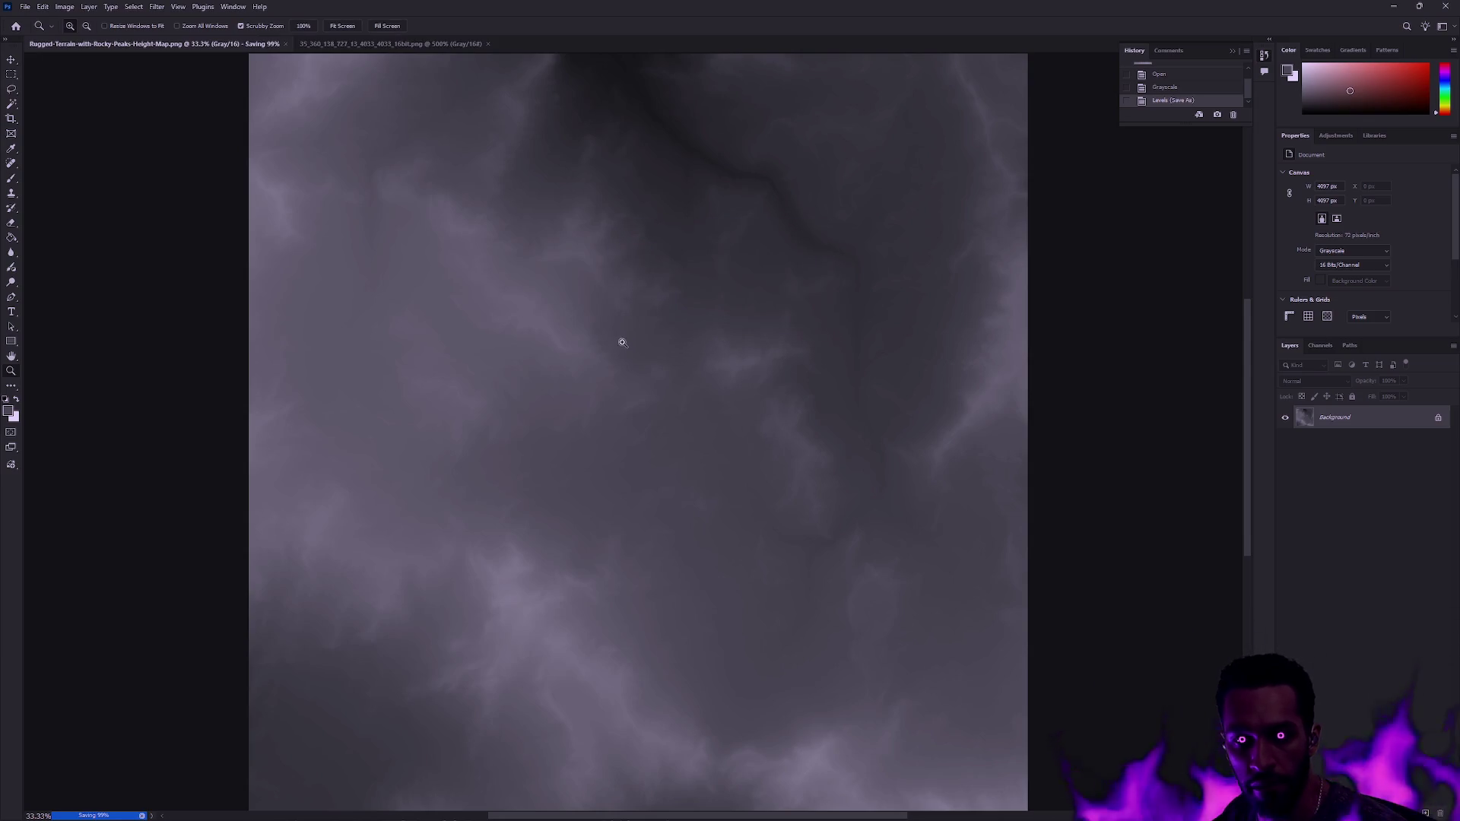
- Inspect the adjusted height map at several zoom levels, then bring up File > Open
mouse_move(562, 342)
mouse_down()
mouse_move(548, 335)
mouse_move(627, 353)
mouse_up()
click(637, 358)
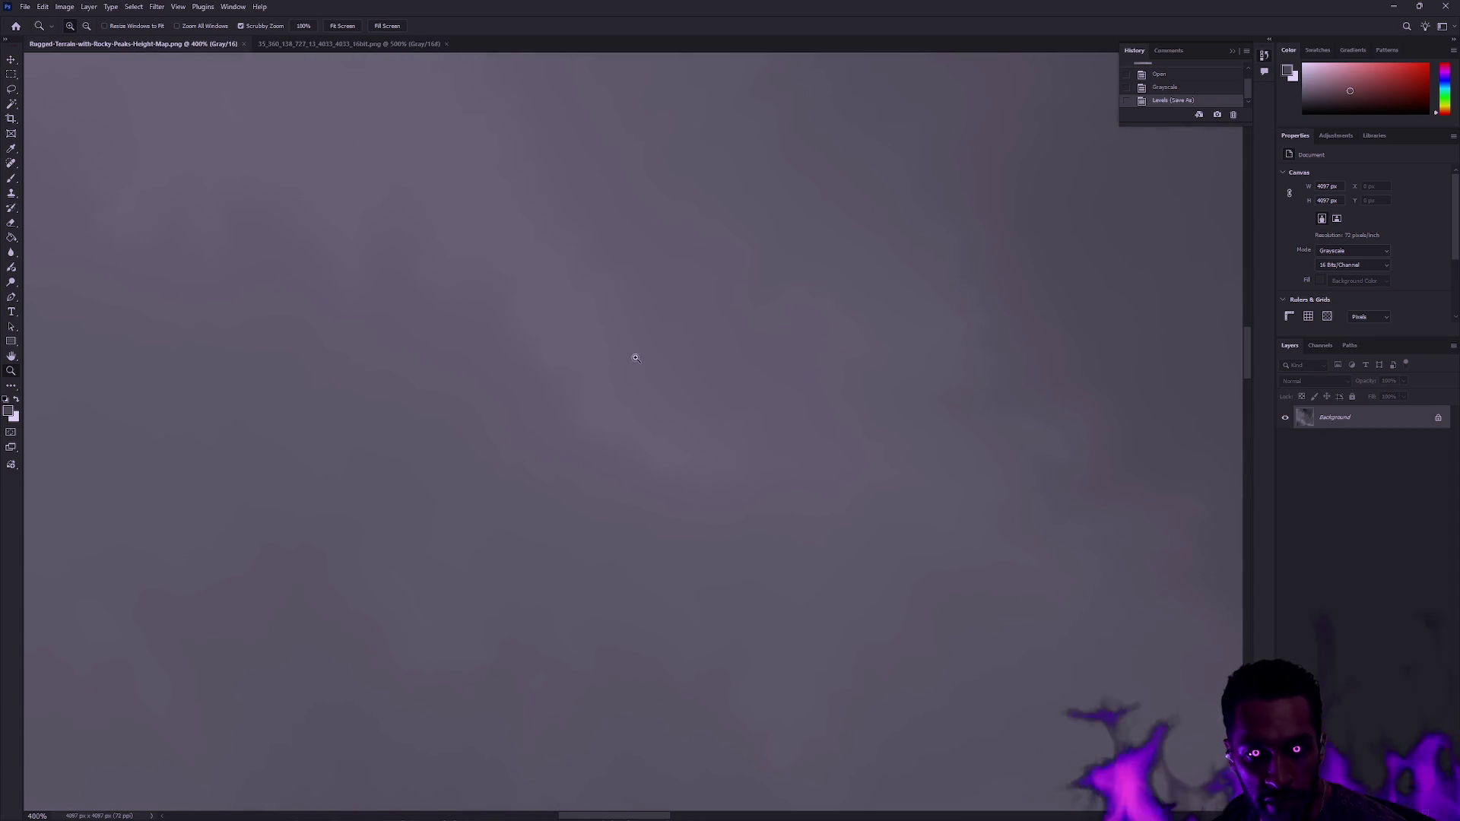
alt+click(566, 376)
alt+click(570, 375)
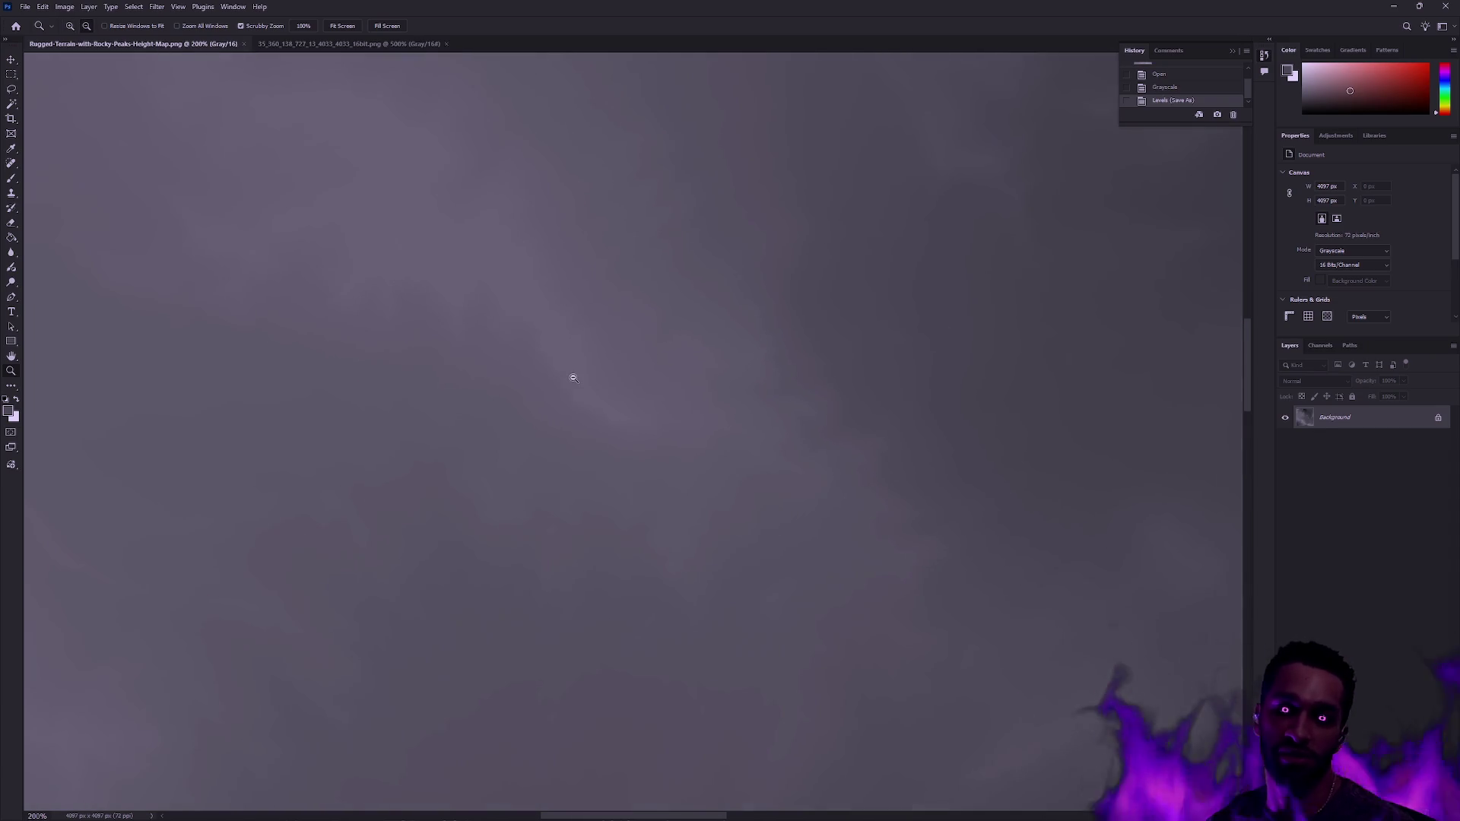
alt+click(600, 409)
click(909, 397)
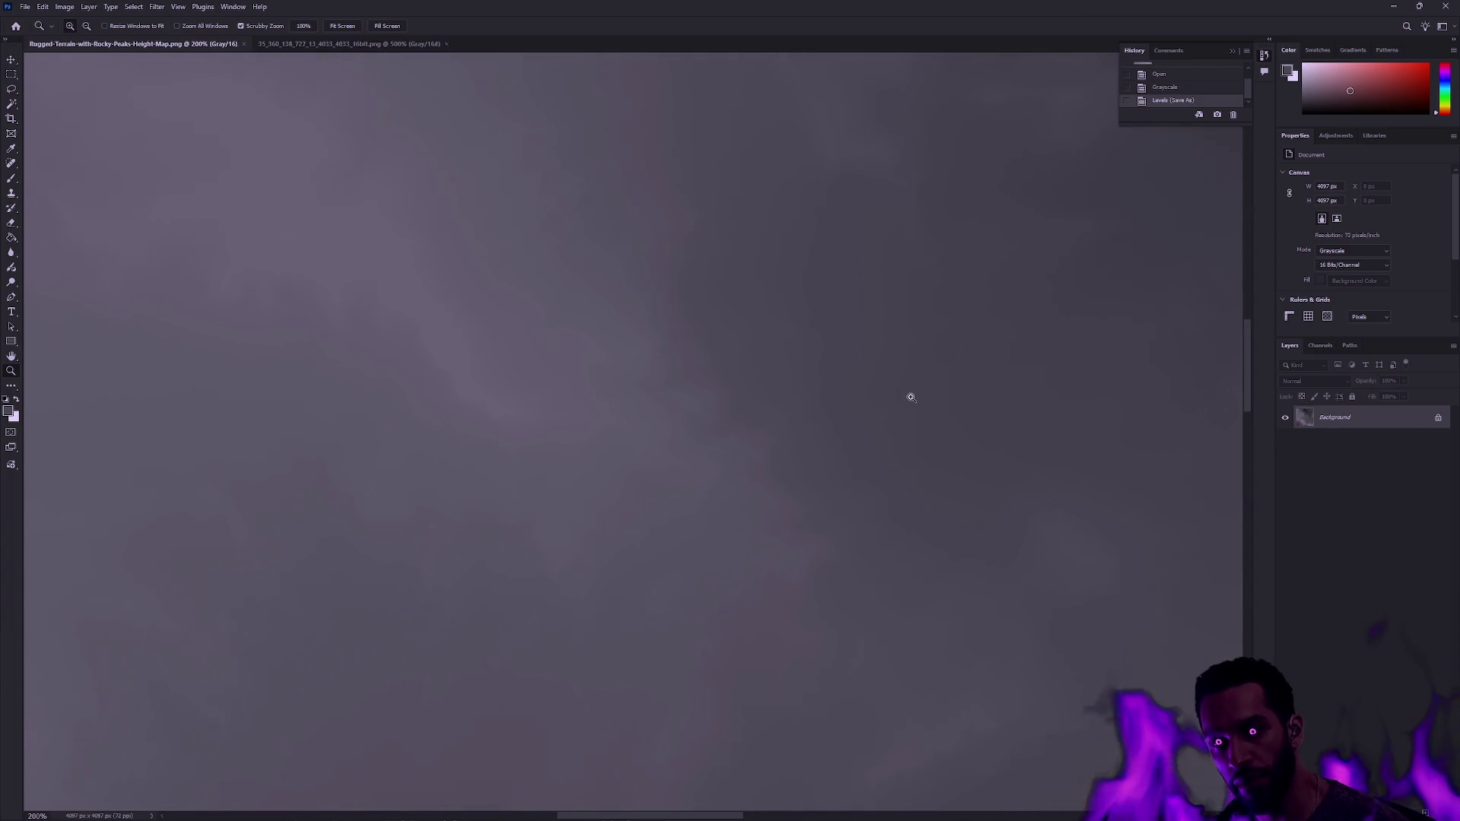
click(1011, 401)
drag(1010, 401, 829, 454)
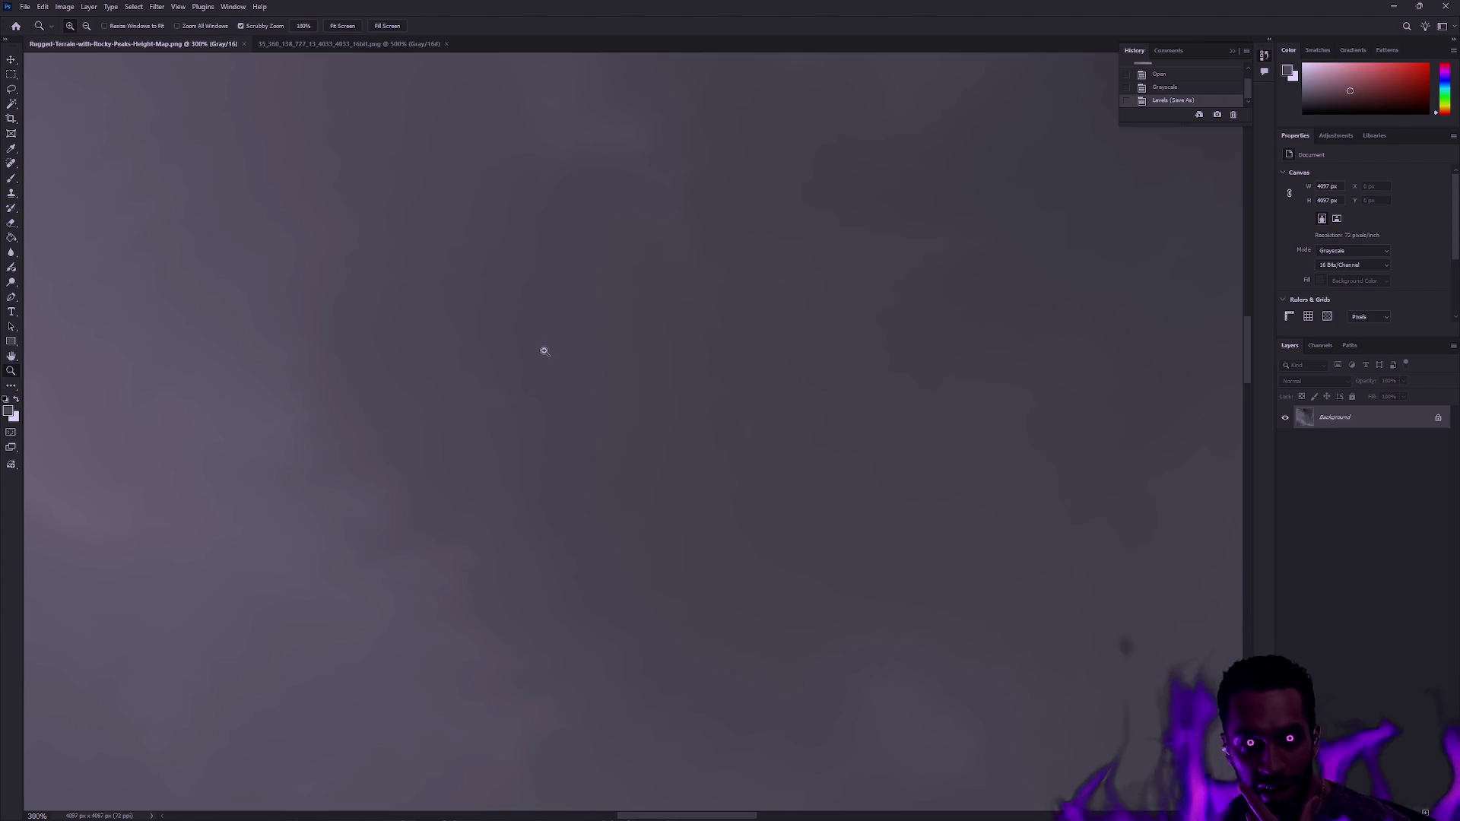
click(26, 7)
click(114, 31)
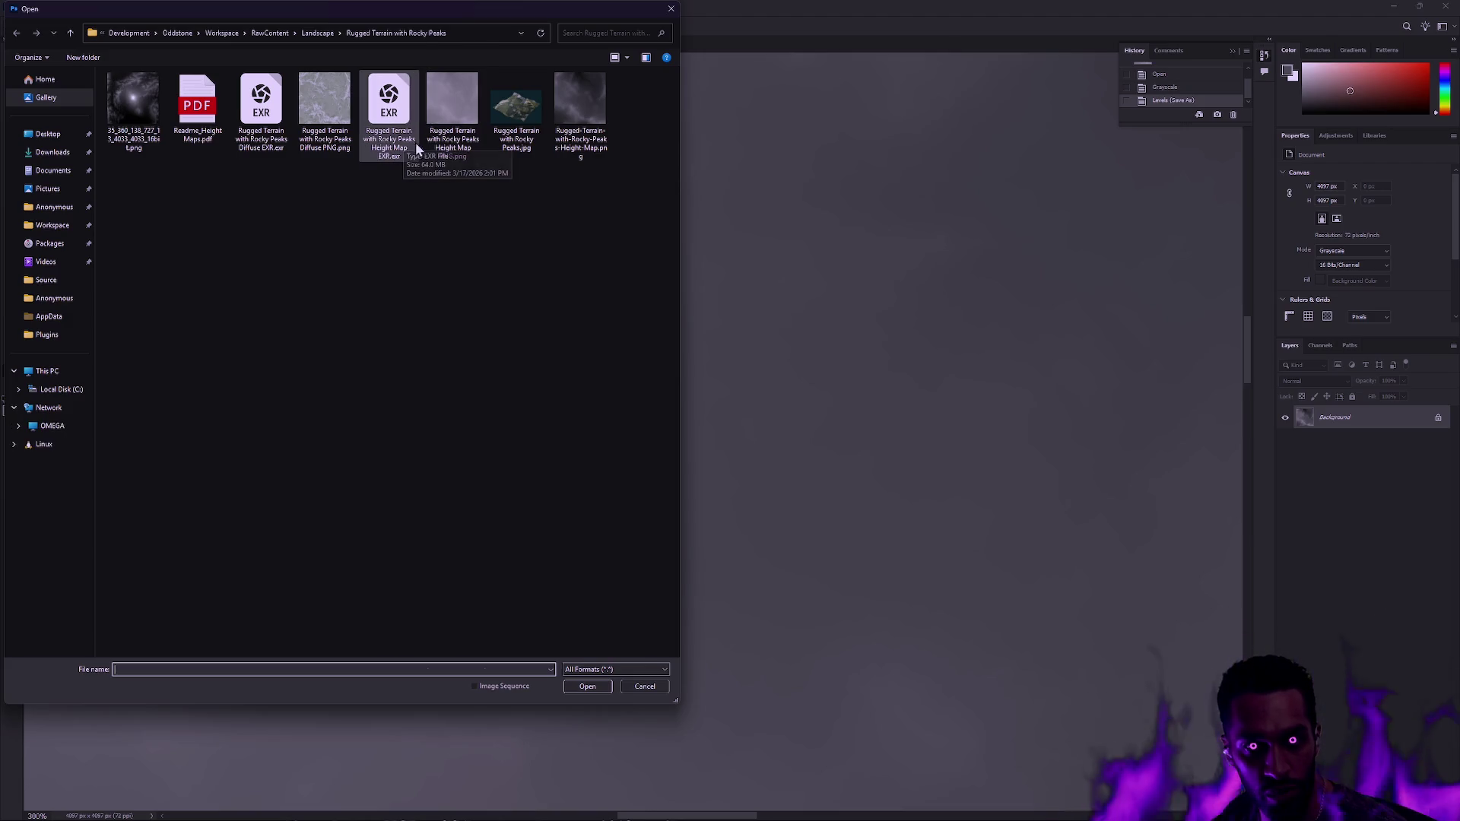
- Open the Height Map EXR.exr file, accepting the OpenEXR read options and HDR warning
click(383, 152)
double_click(383, 151)
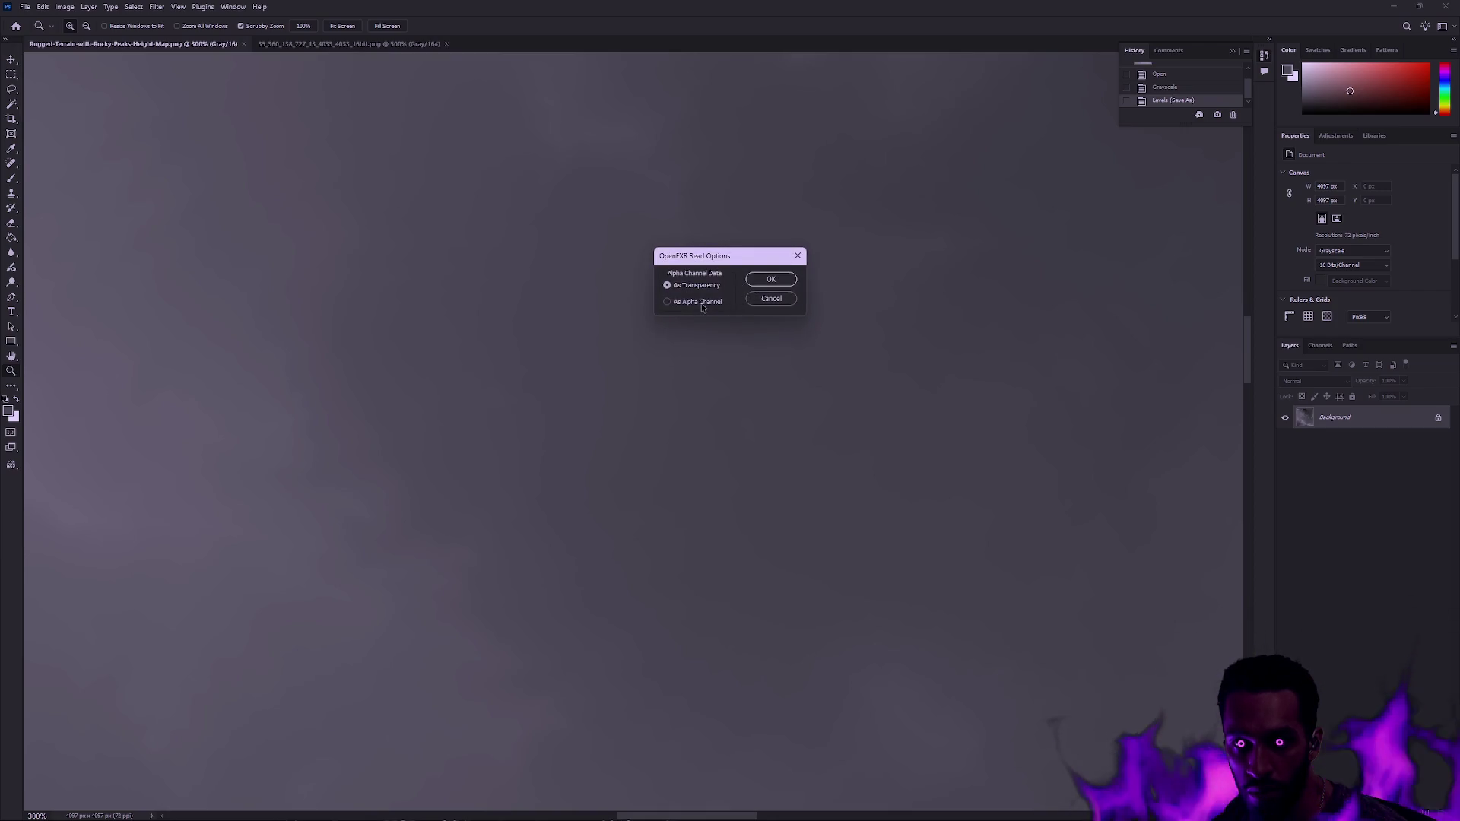
click(769, 280)
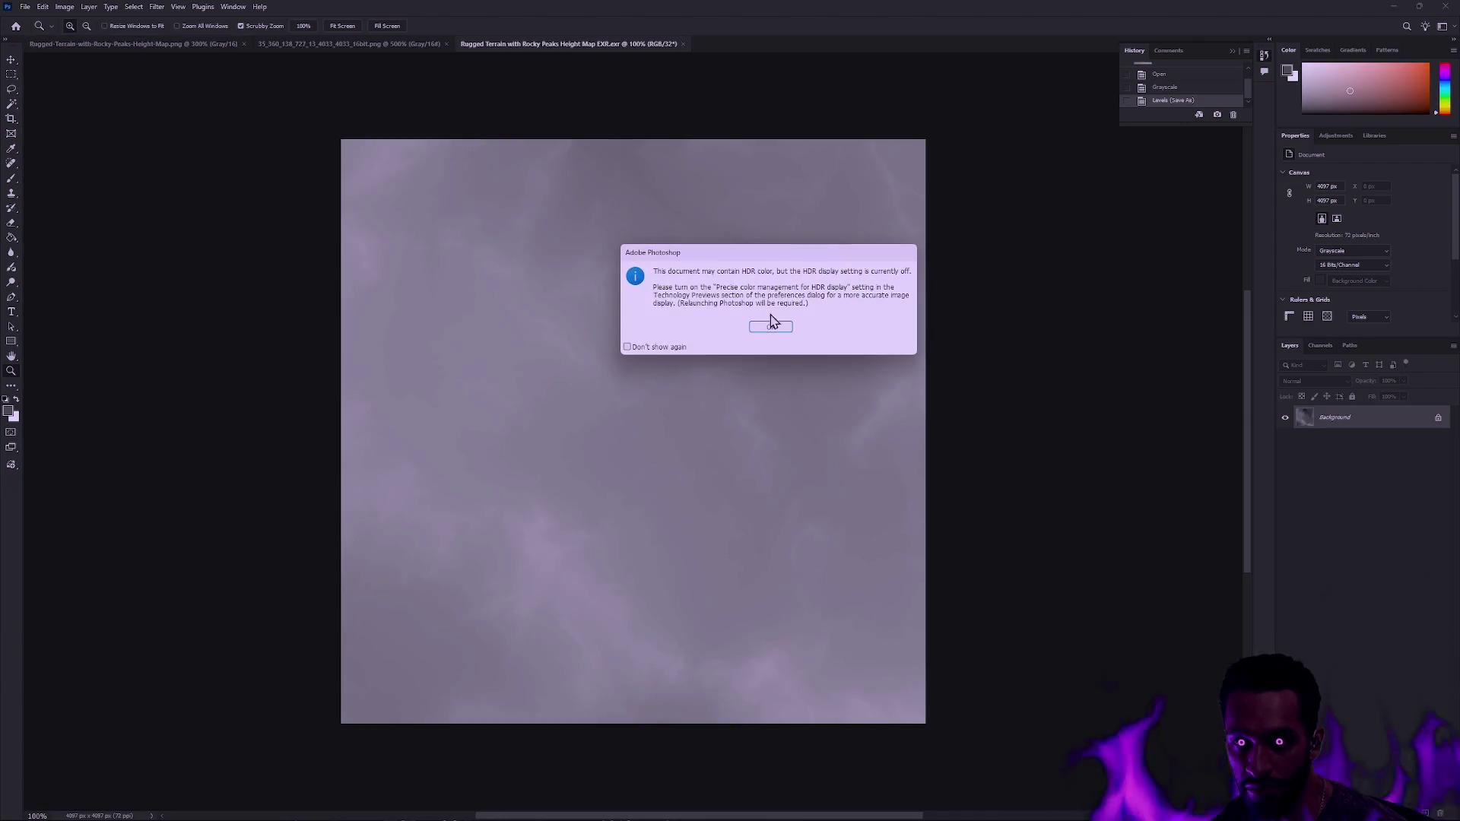
click(771, 327)
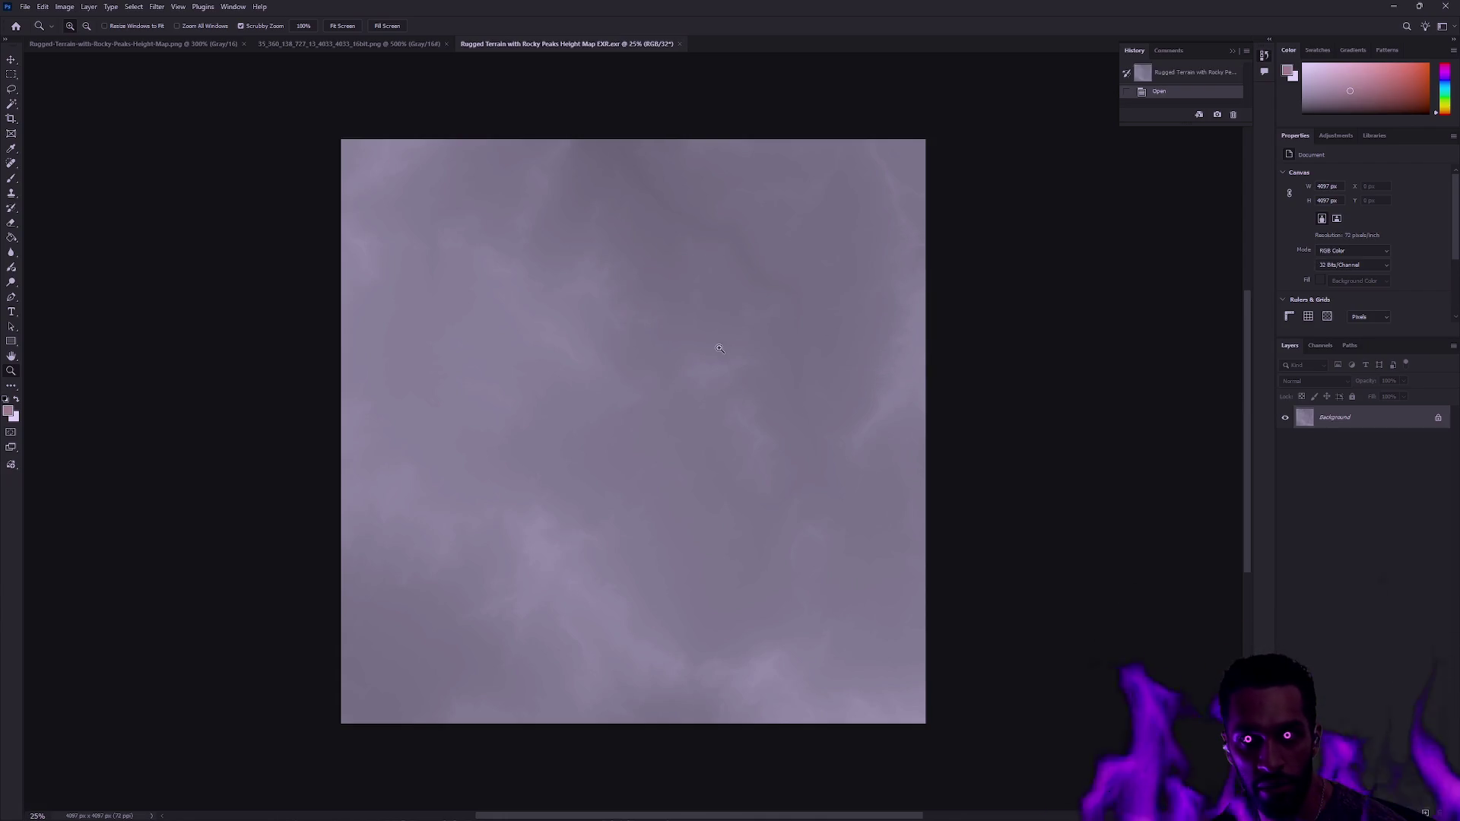
- Zoom in and out on the 32-bit EXR map and check its colour mode
click(664, 363)
click(701, 358)
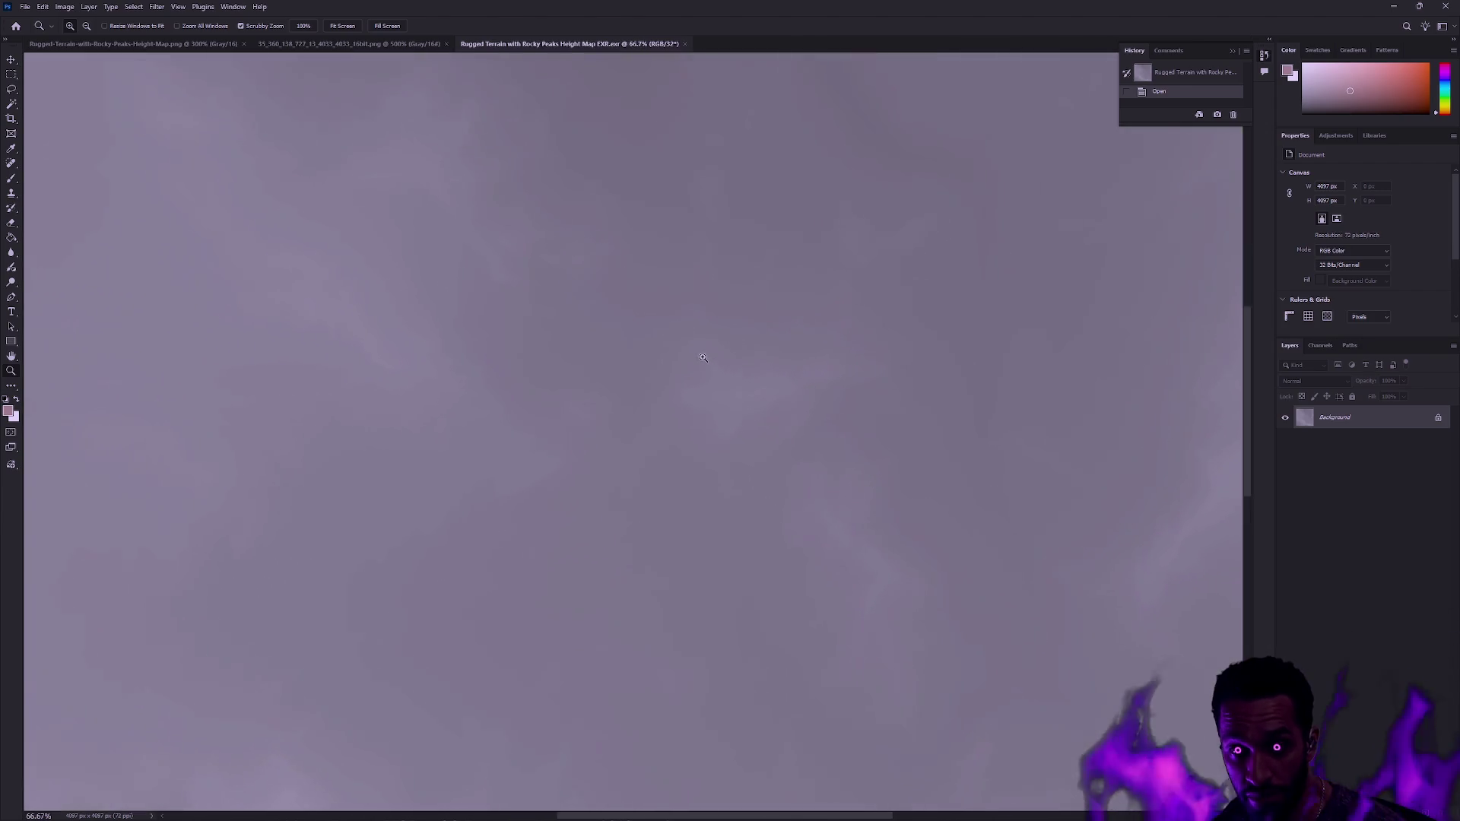
click(701, 358)
click(702, 357)
alt+click(702, 357)
alt+click(703, 358)
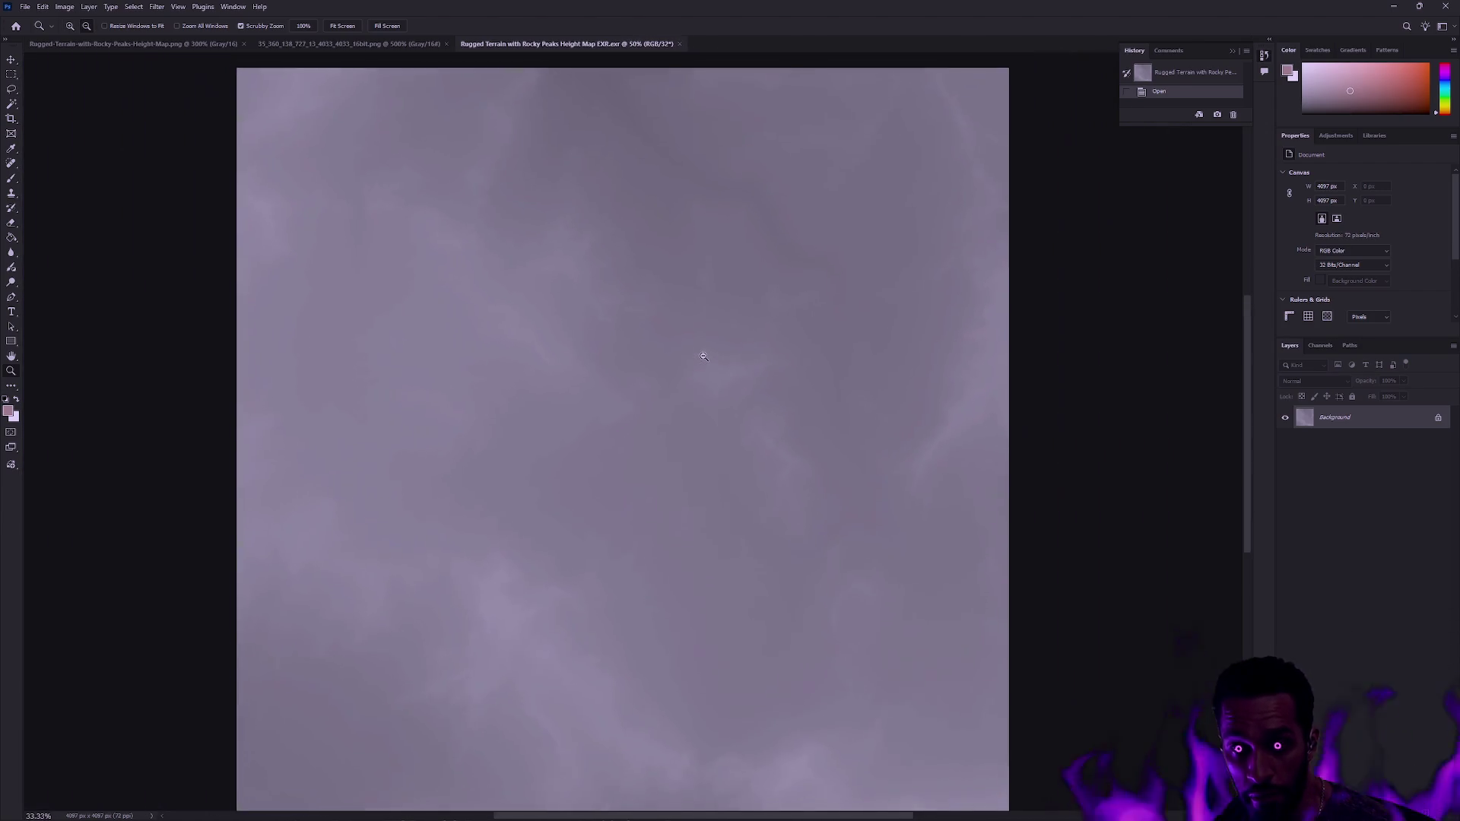
alt+click(703, 356)
click(65, 6)
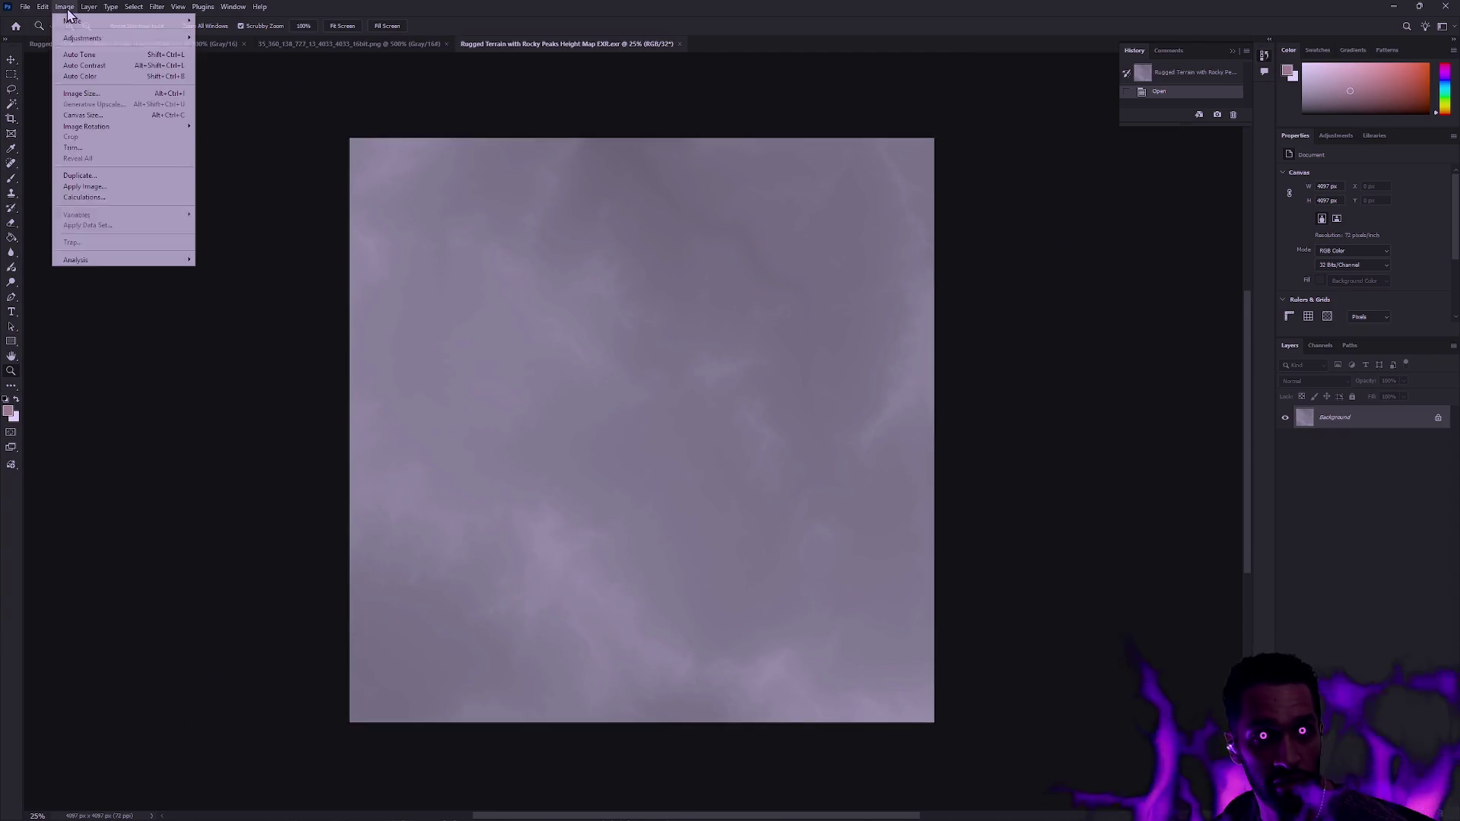
- Apply Levels to the EXR height map with black point about 50 and white point 234
mouse_move(78, 23)
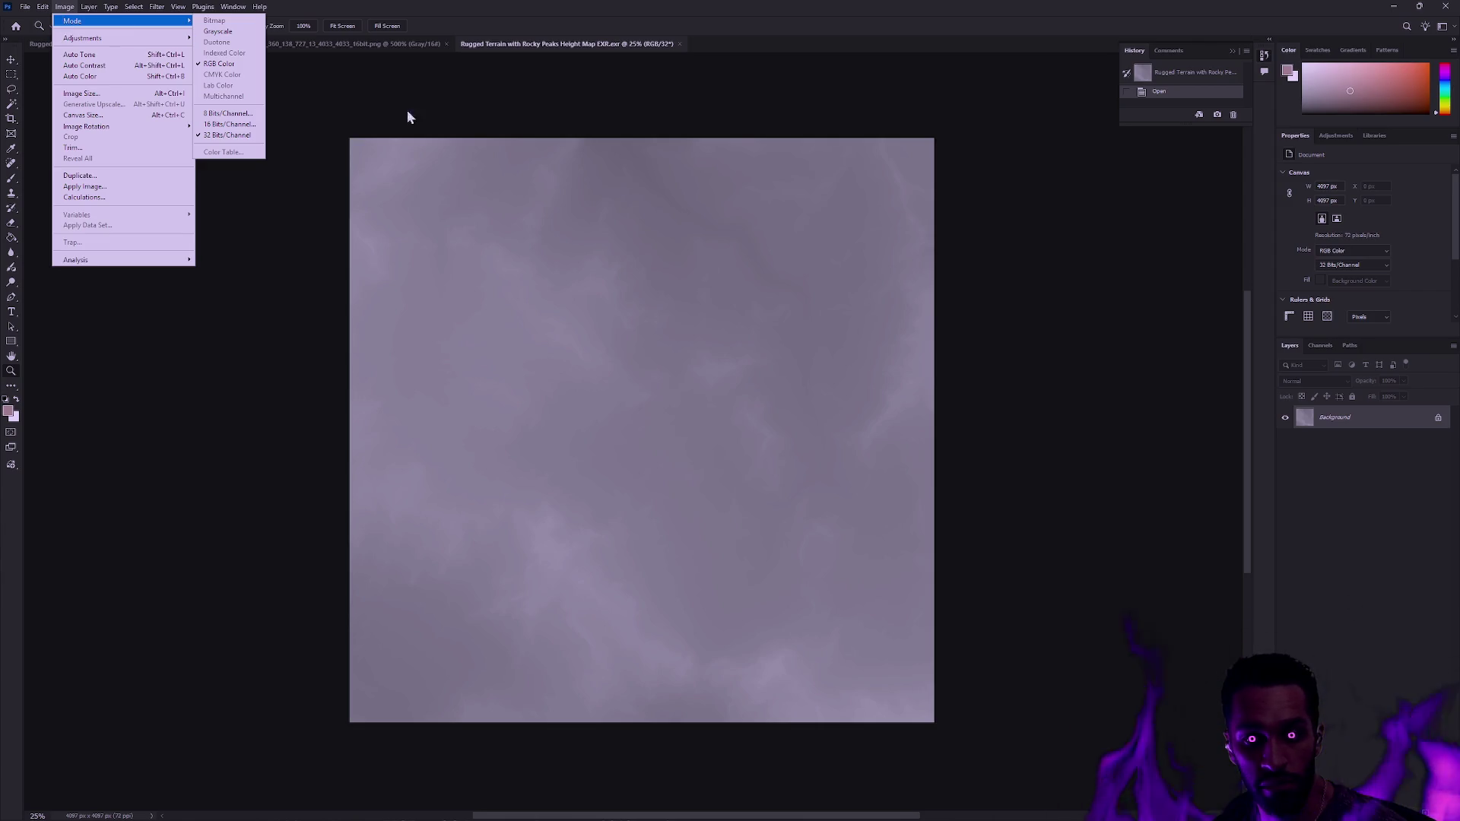
click(500, 44)
key(ctrl+l)
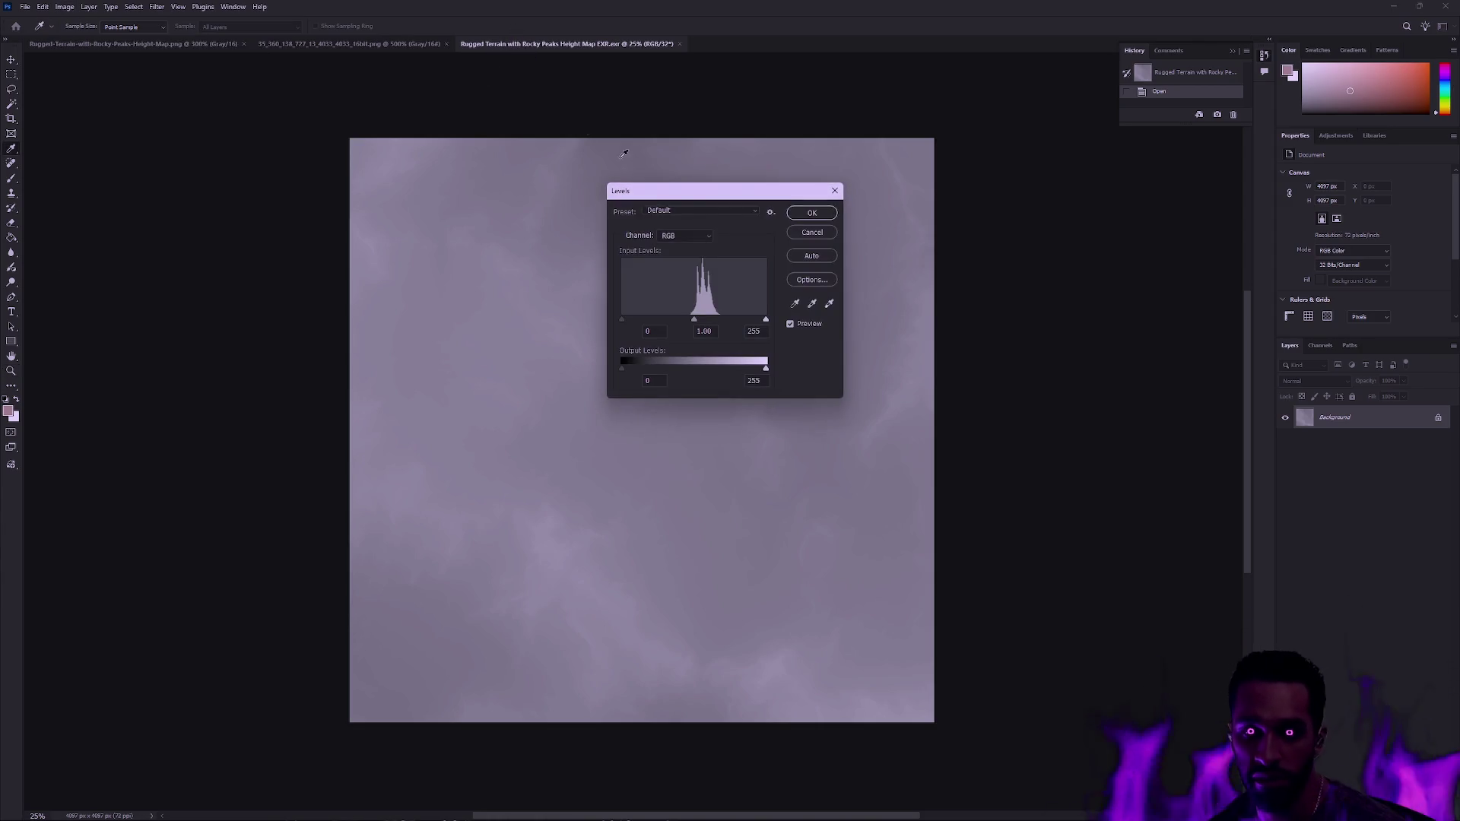
mouse_move(621, 318)
mouse_down()
mouse_move(686, 317)
mouse_move(607, 309)
mouse_move(651, 310)
mouse_up()
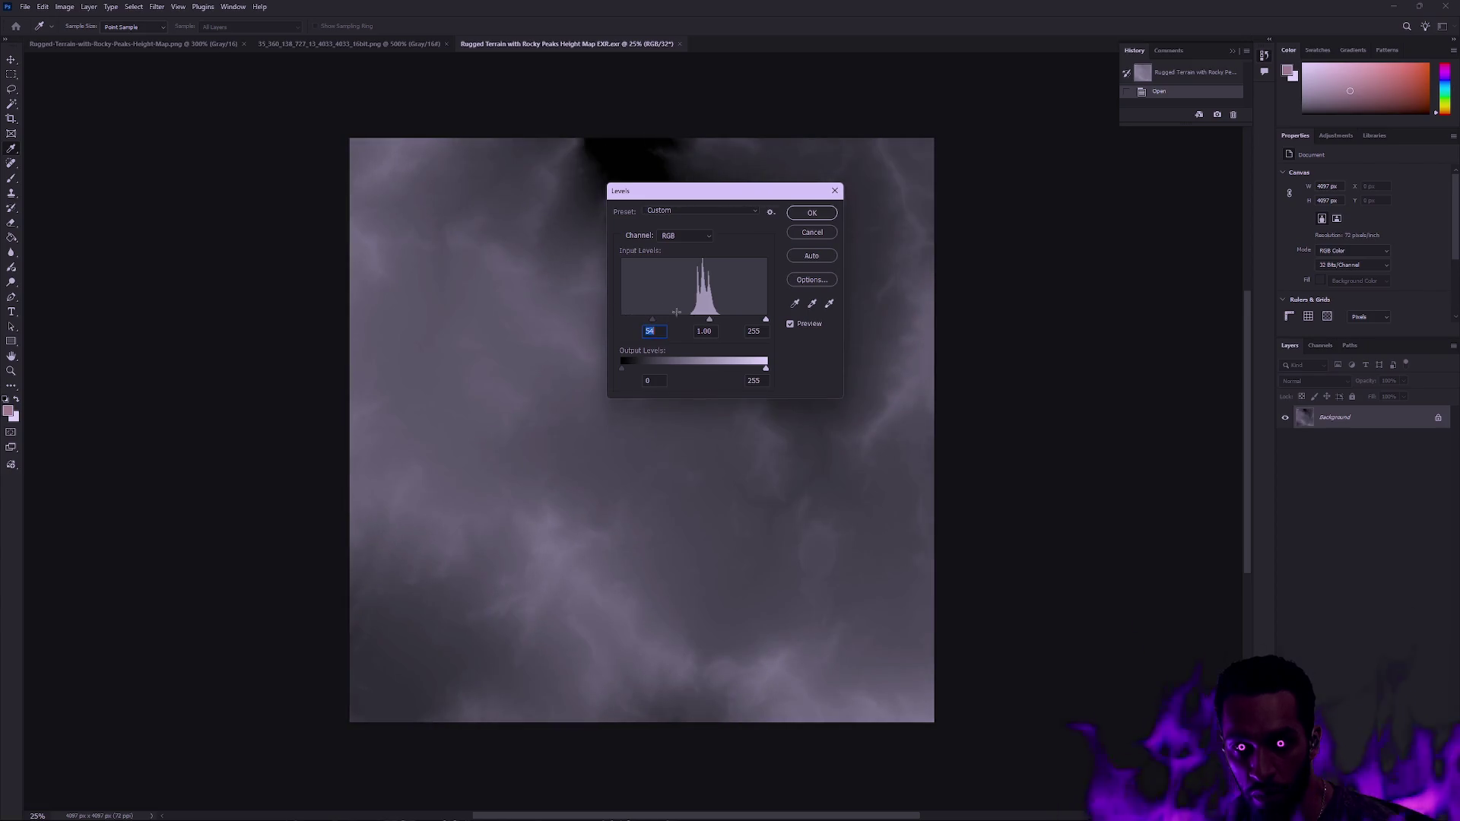
mouse_move(766, 320)
mouse_down()
mouse_move(753, 322)
mouse_move(766, 320)
mouse_up()
mouse_move(651, 319)
mouse_down()
mouse_move(625, 323)
mouse_move(645, 320)
mouse_up()
drag(765, 320, 754, 319)
drag(647, 319, 648, 324)
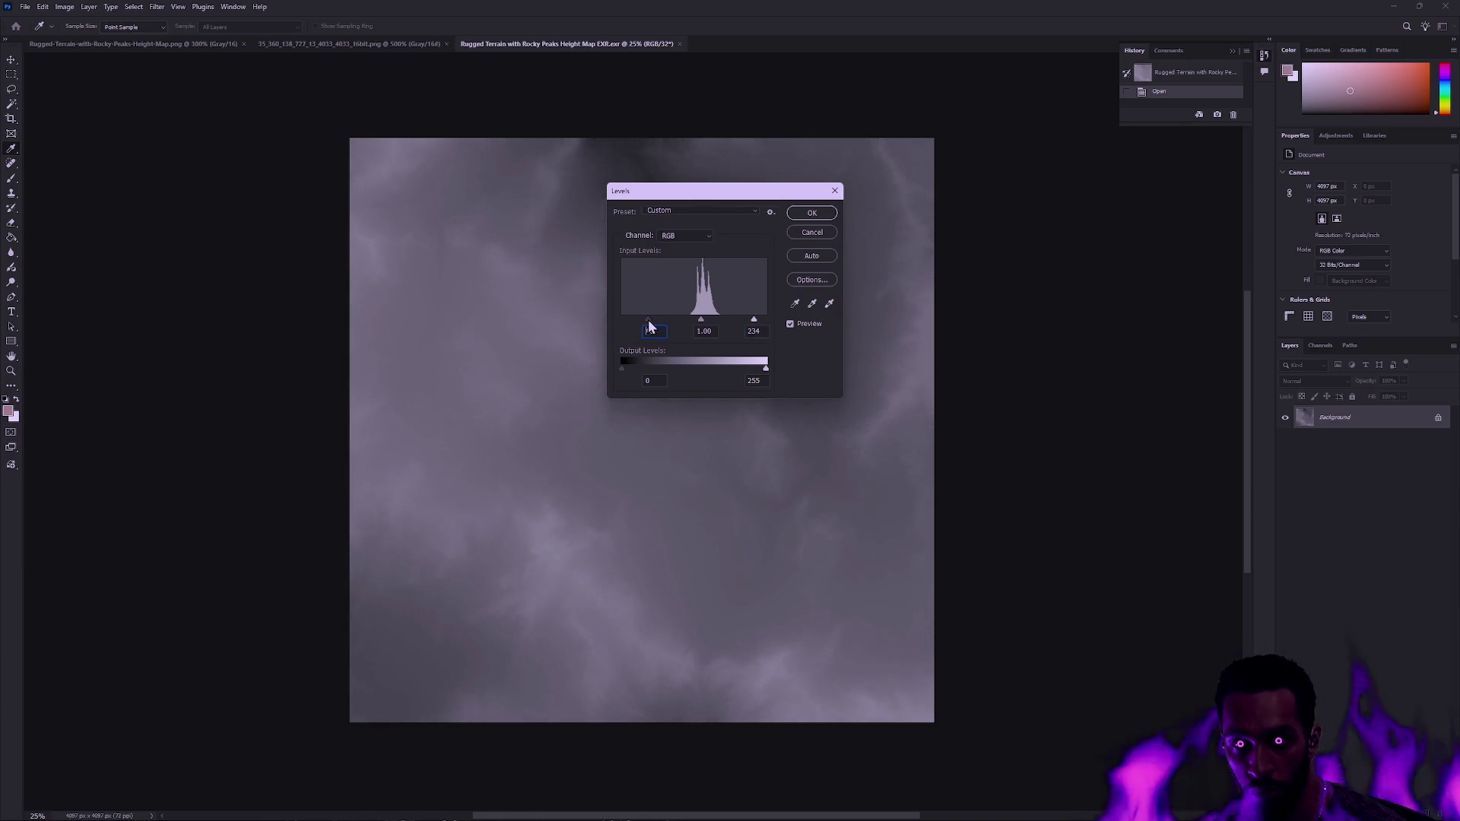
click(811, 213)
key(z)
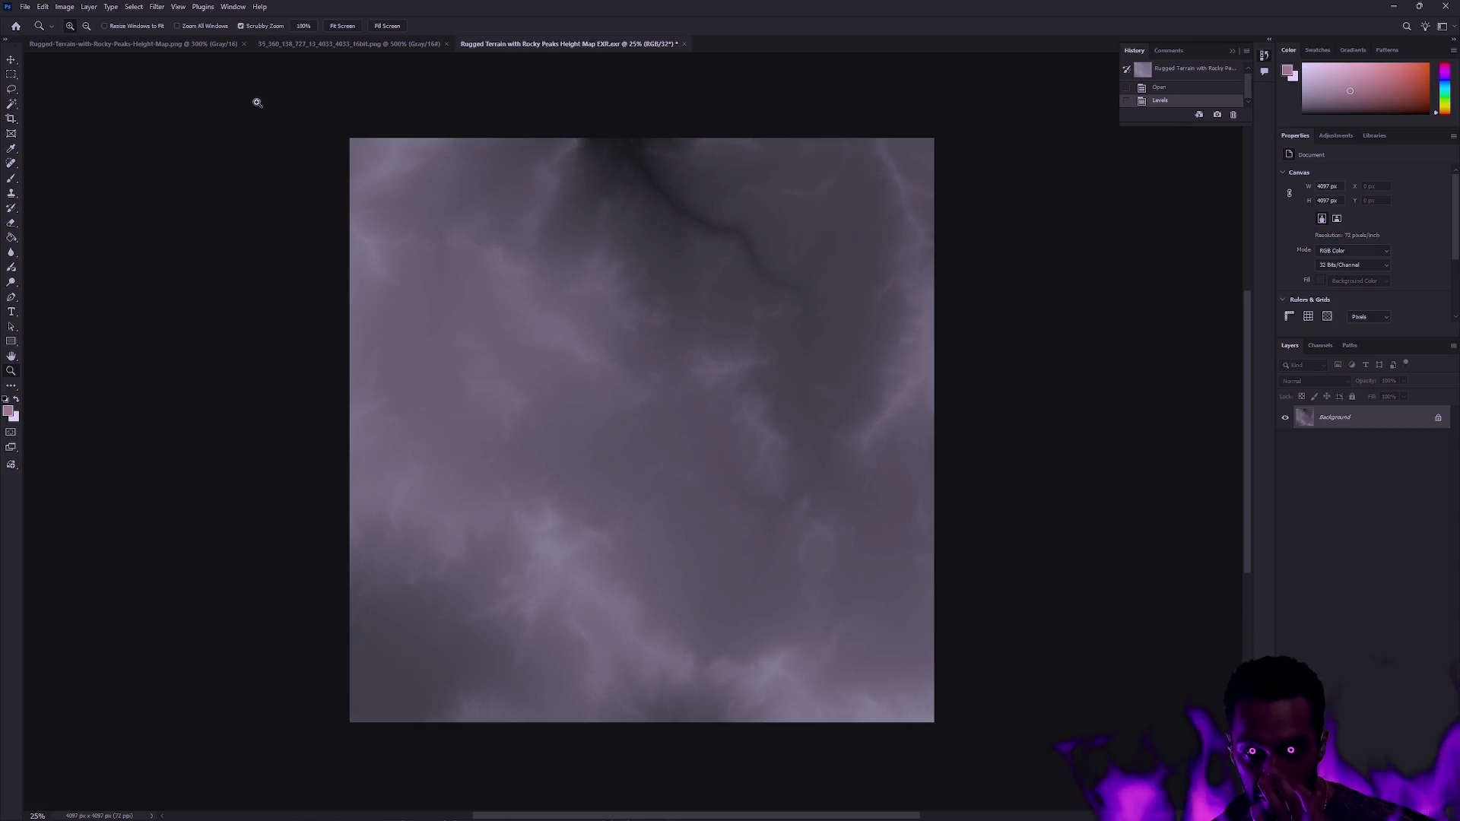
click(25, 6)
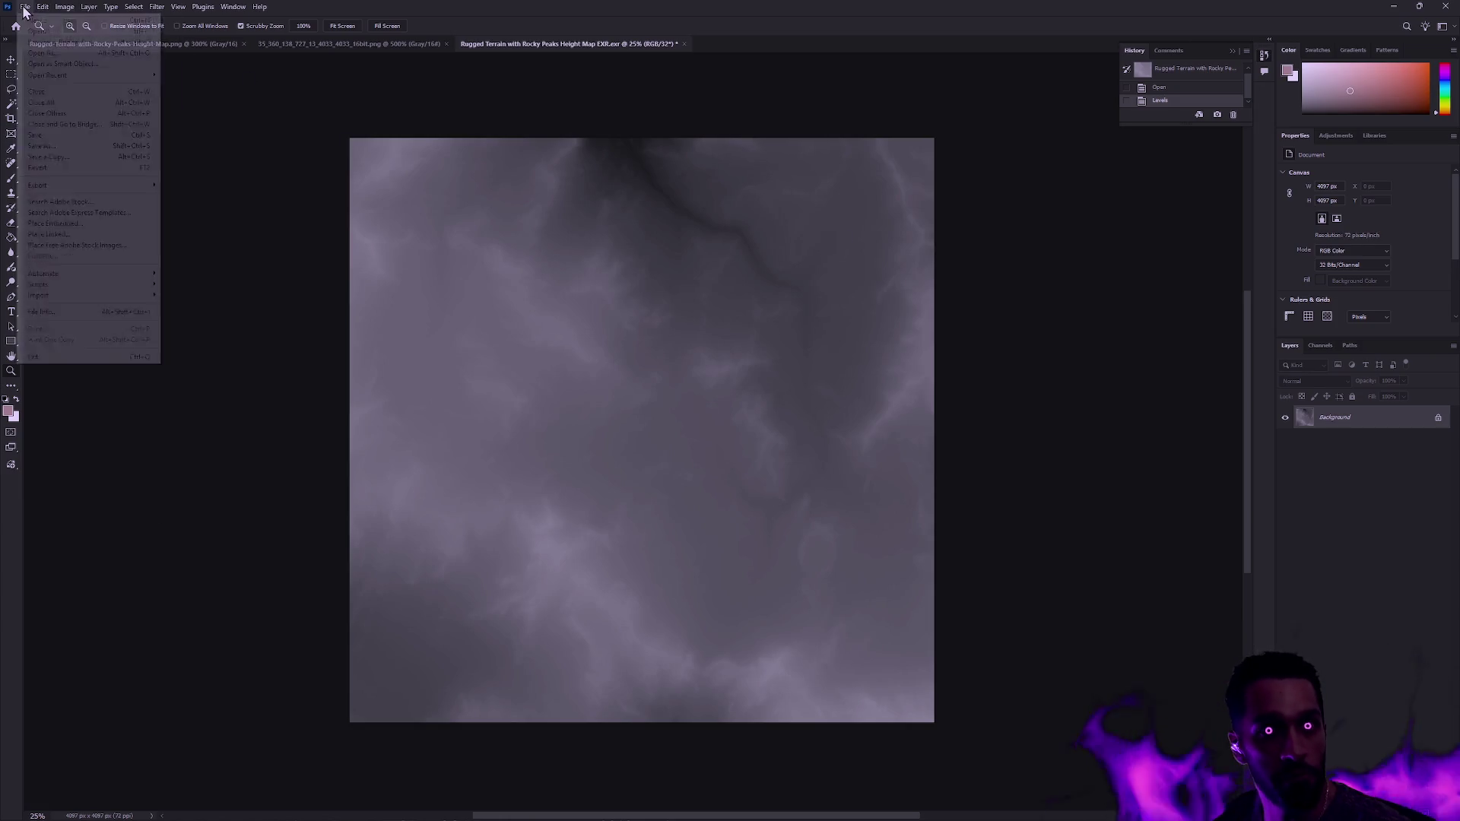
click(80, 156)
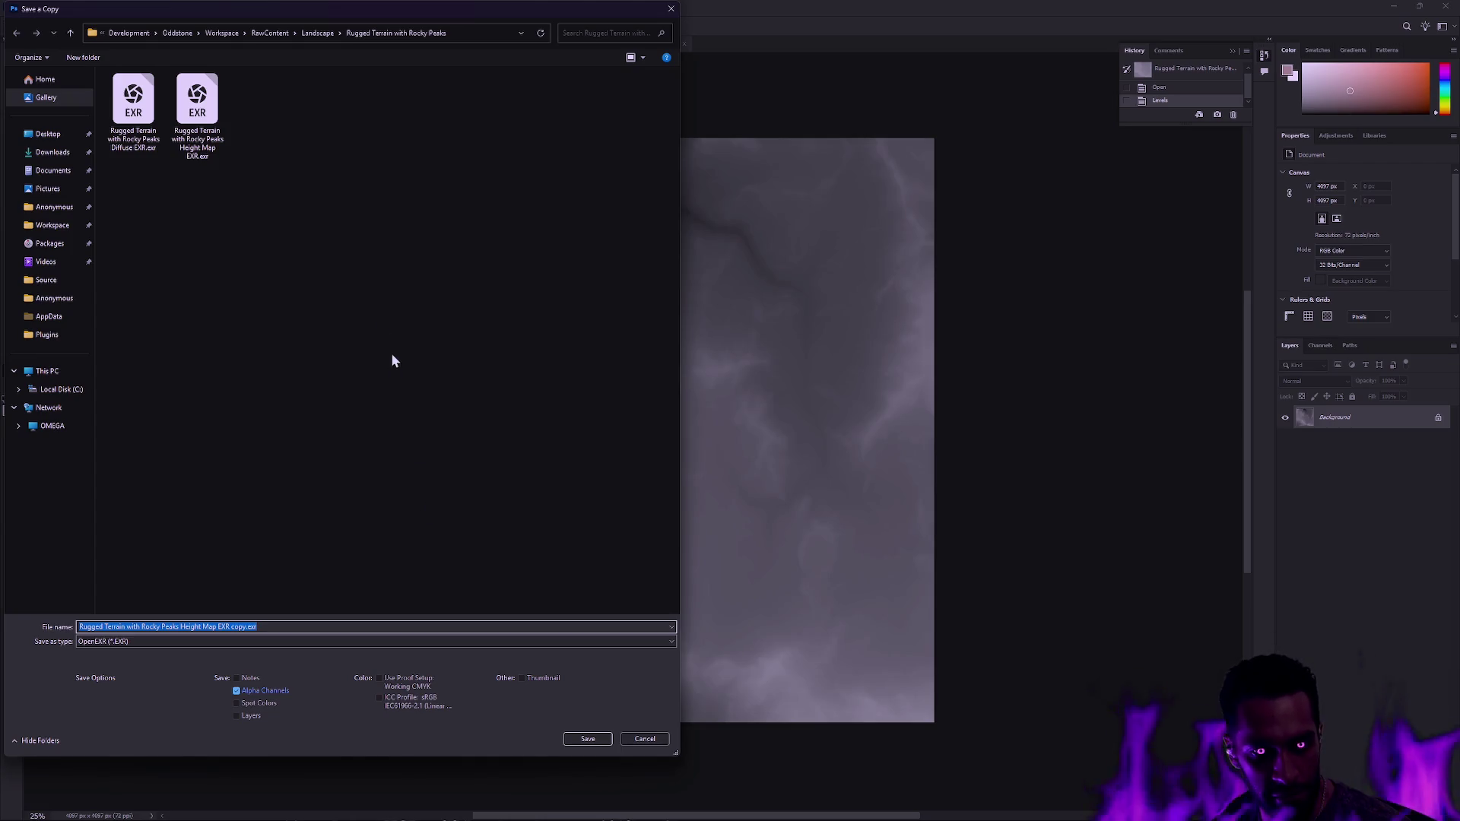
key(Escape)
click(25, 6)
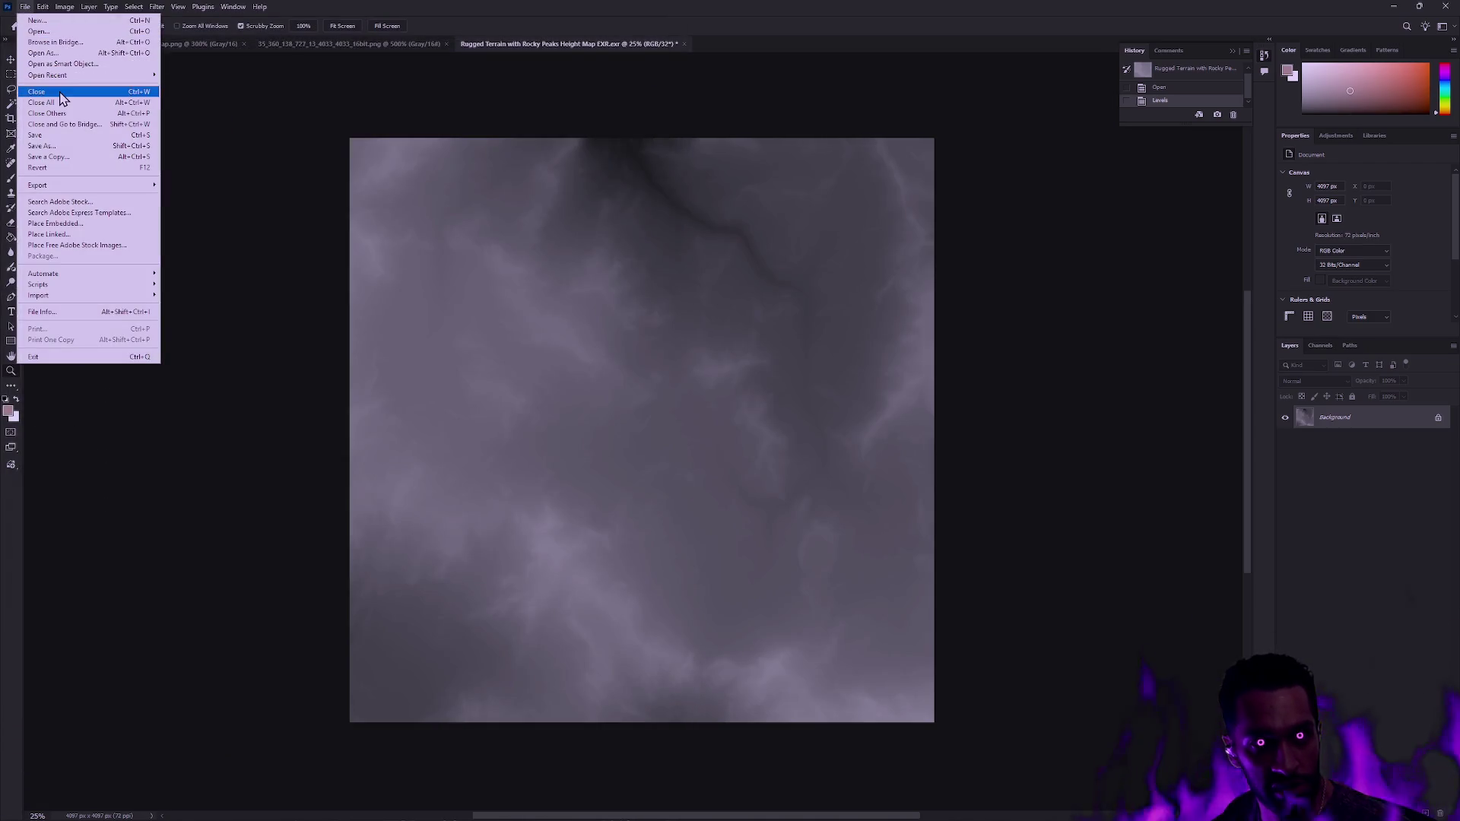
click(64, 145)
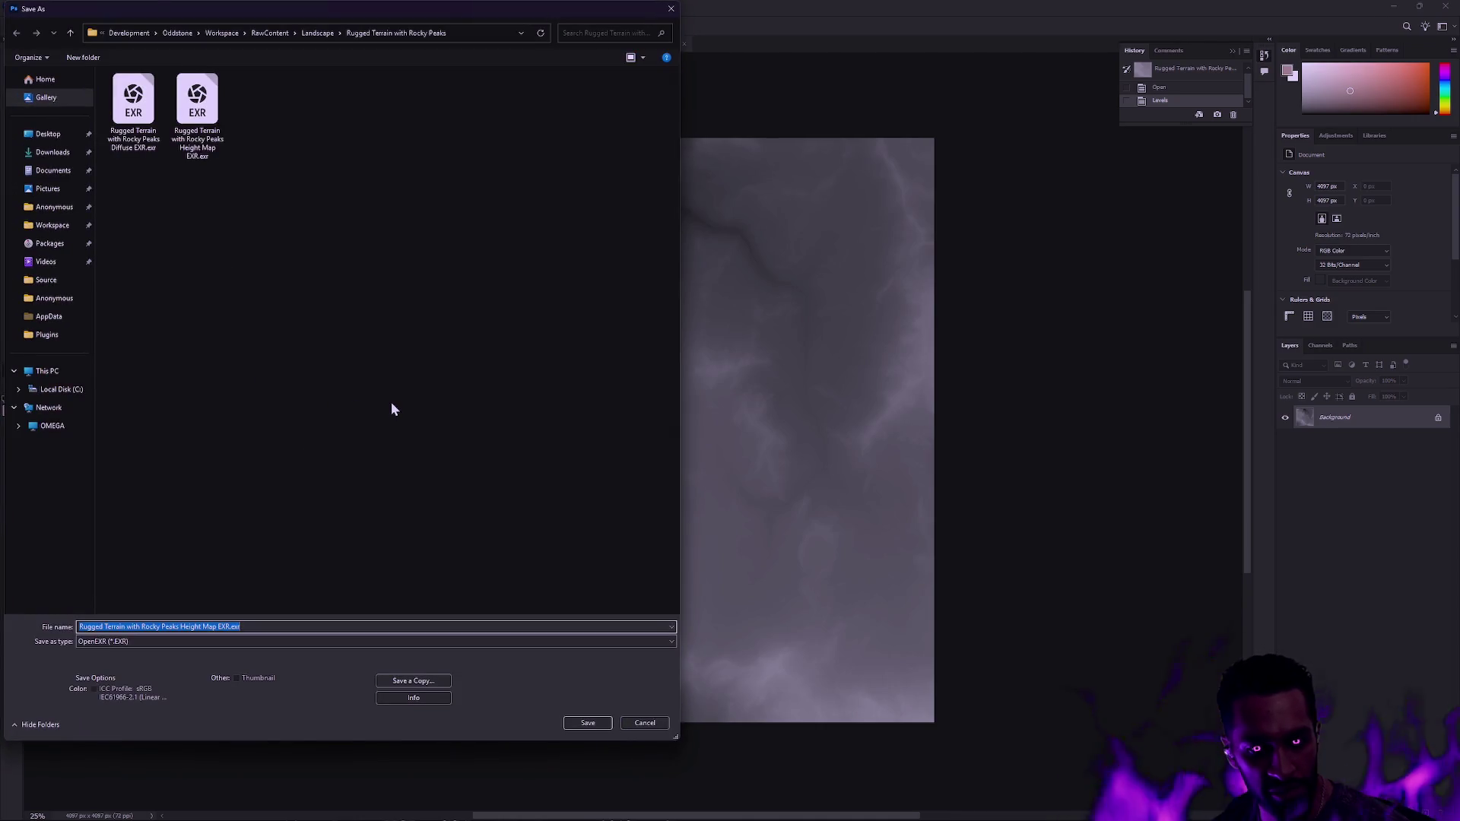
key(Escape)
click(25, 6)
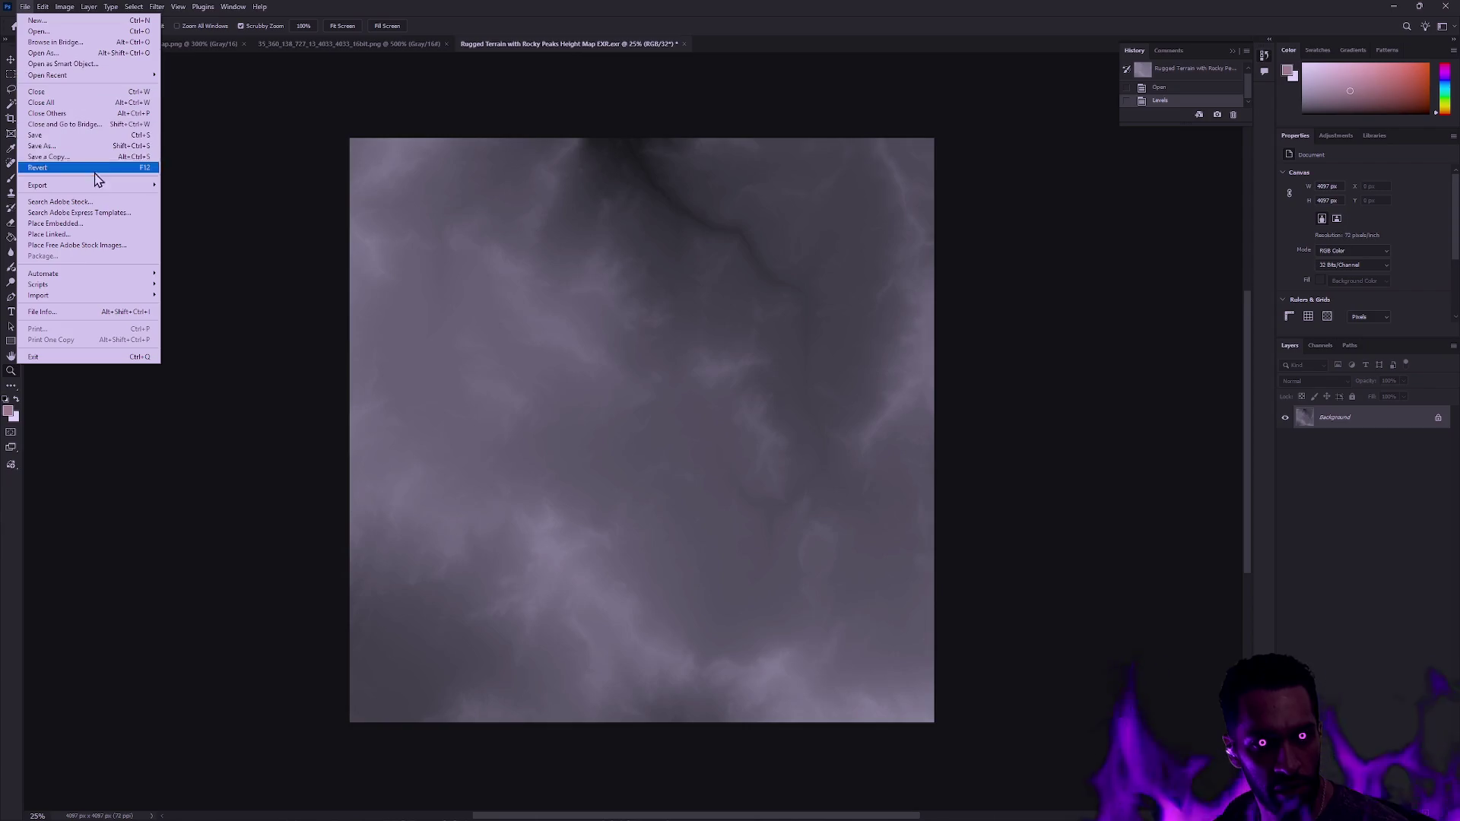
mouse_move(97, 191)
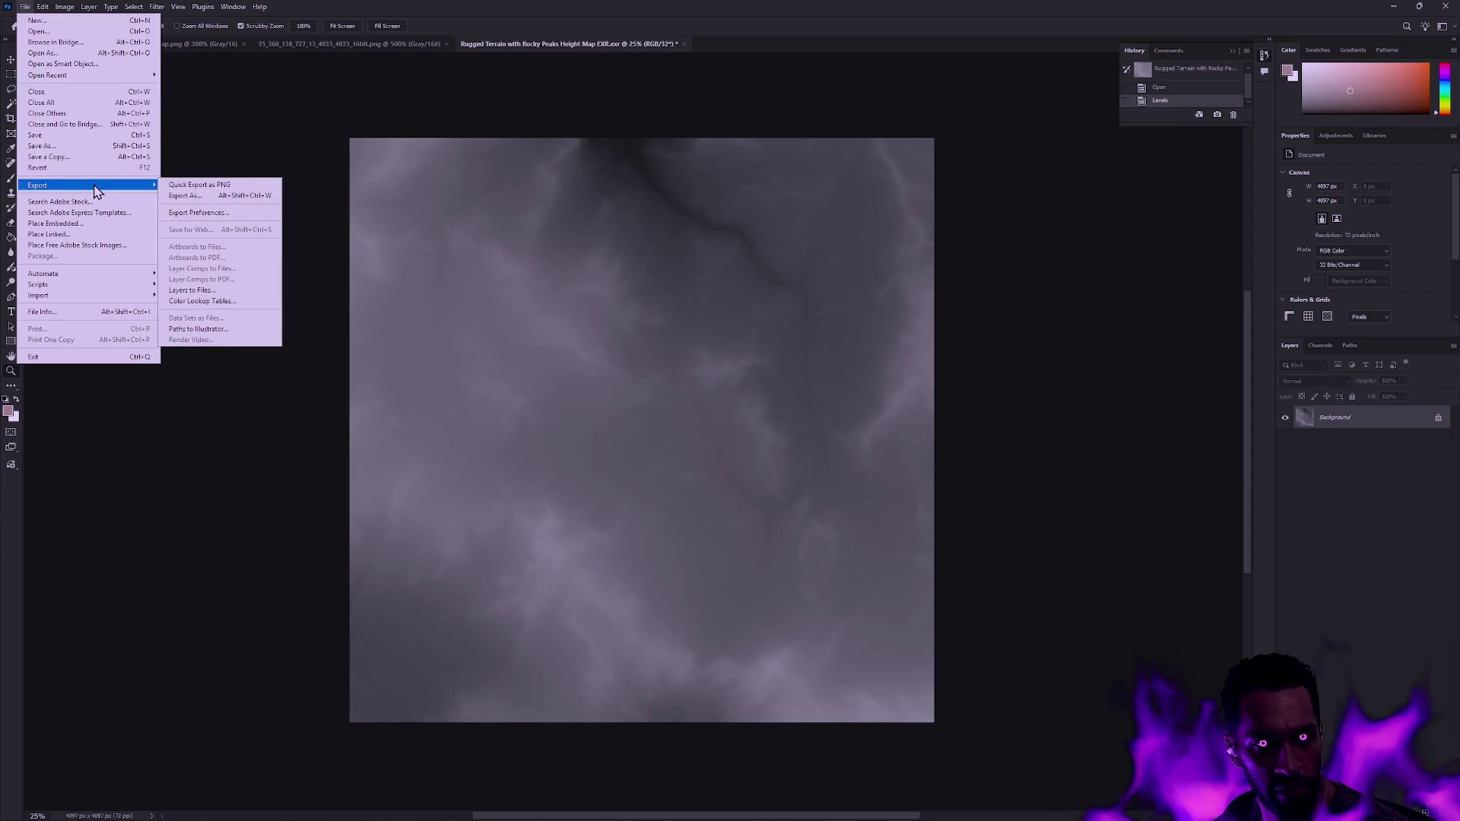
click(205, 196)
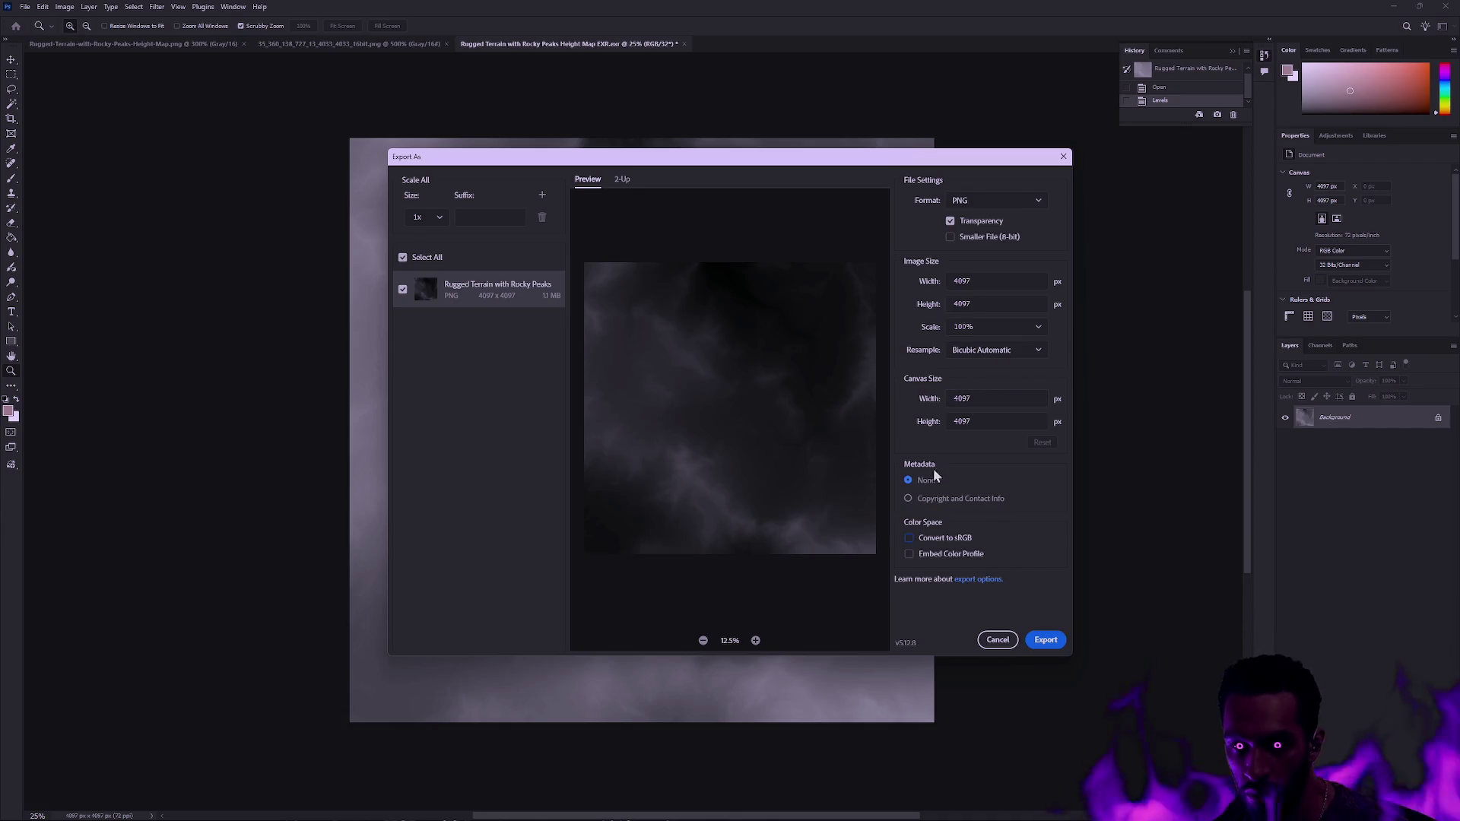
- Export as a 4097×4097 PNG with Convert to sRGB on and Transparency off
click(909, 539)
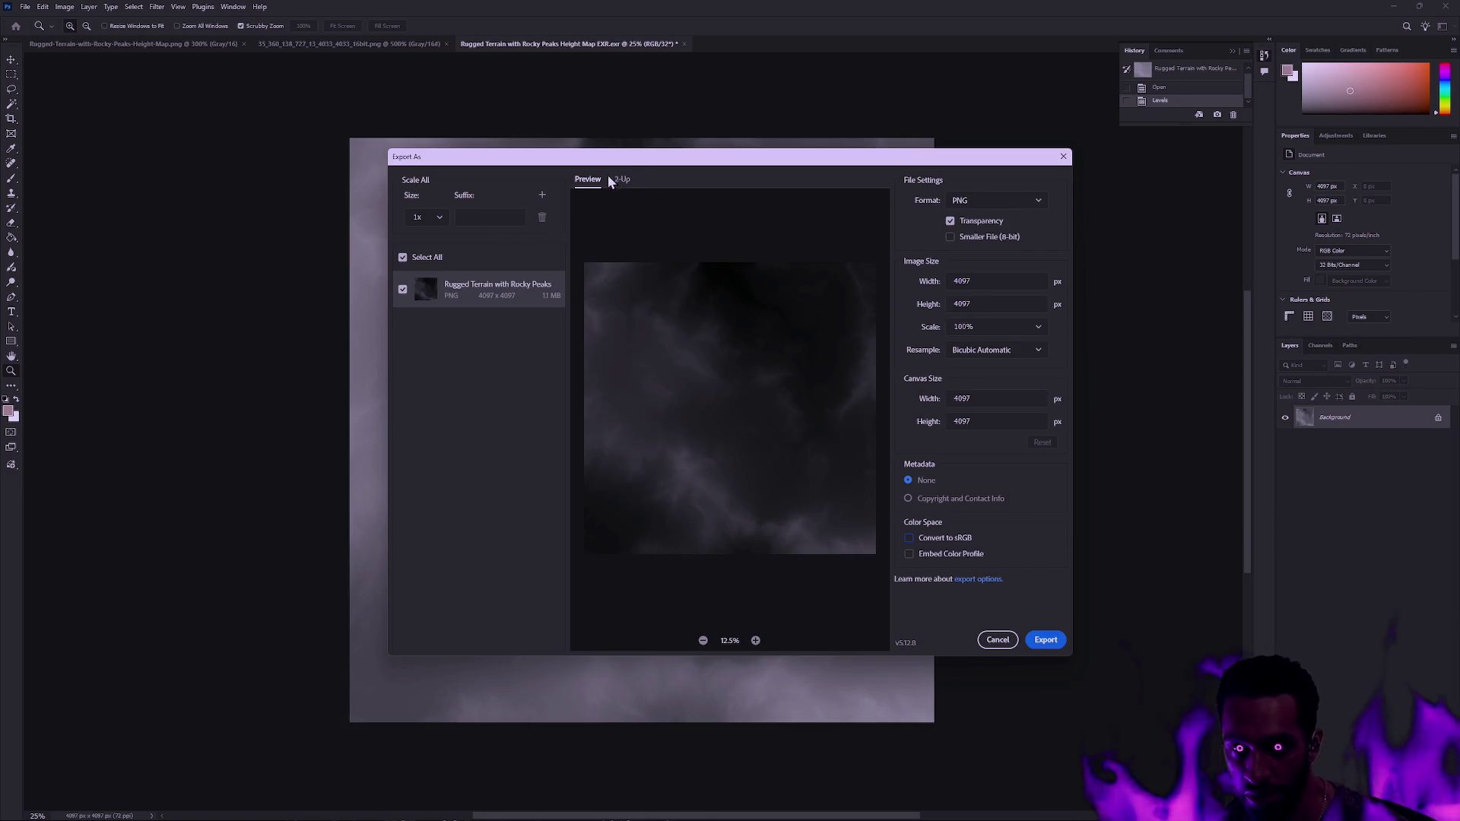
click(952, 222)
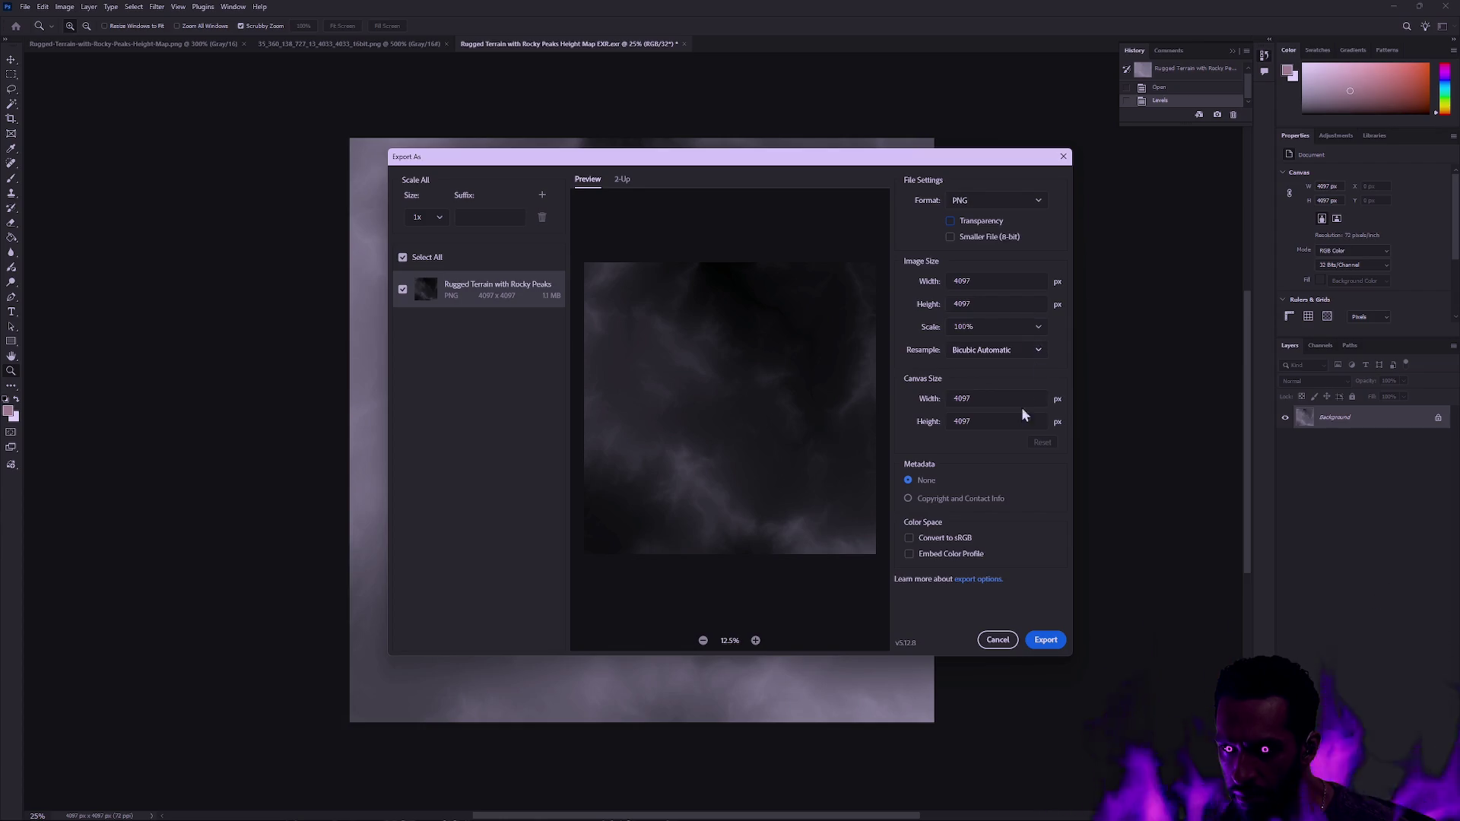
click(1040, 641)
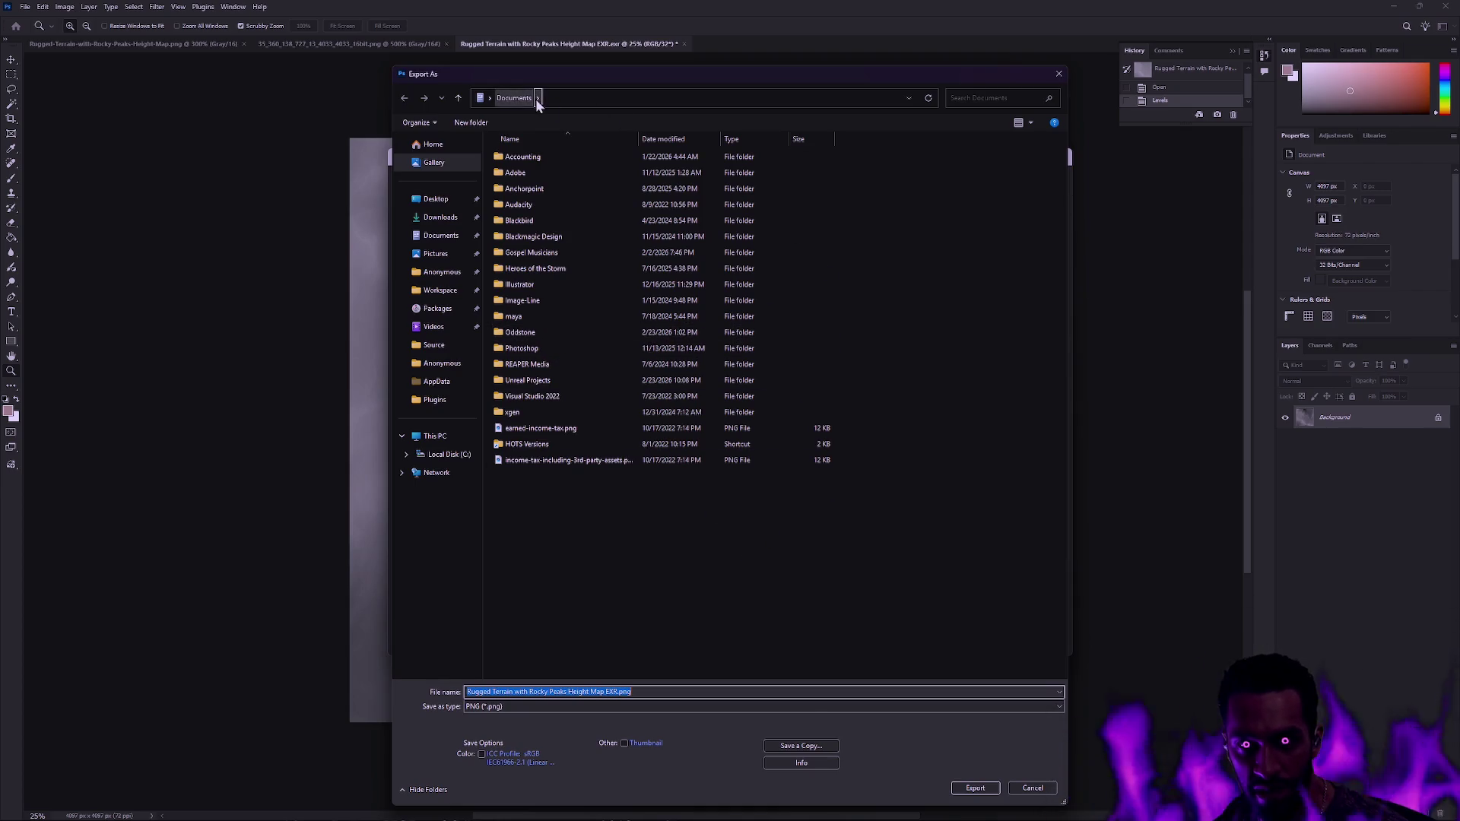
- Browse to Workspace > RawContent > Landscape > Rugged Terrain with Rocky Peaks and overwrite Rugged-Terrain-with-Rocky-Peaks-Height-Map.png
click(443, 290)
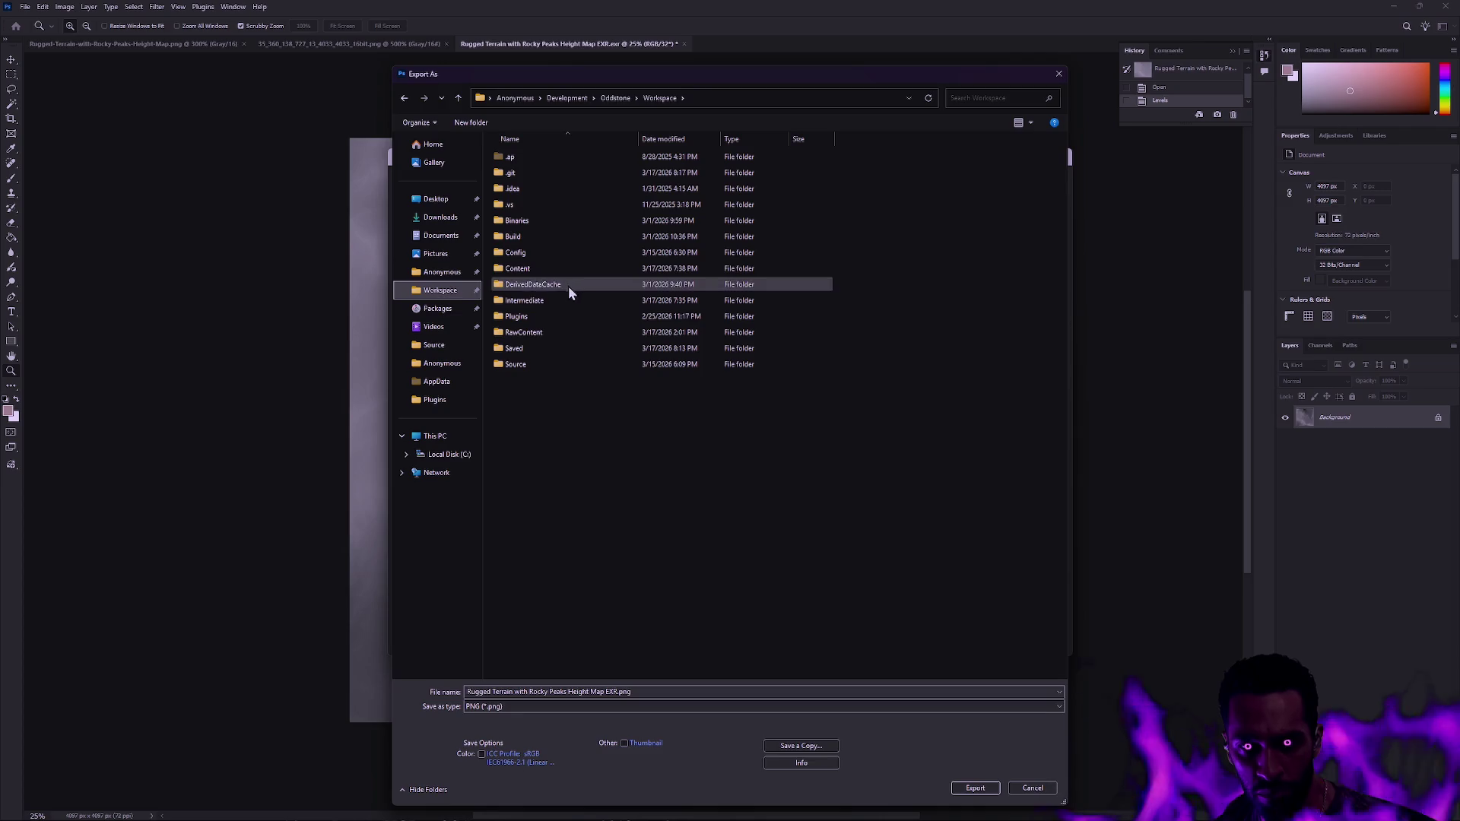
double_click(541, 331)
double_click(536, 254)
double_click(534, 174)
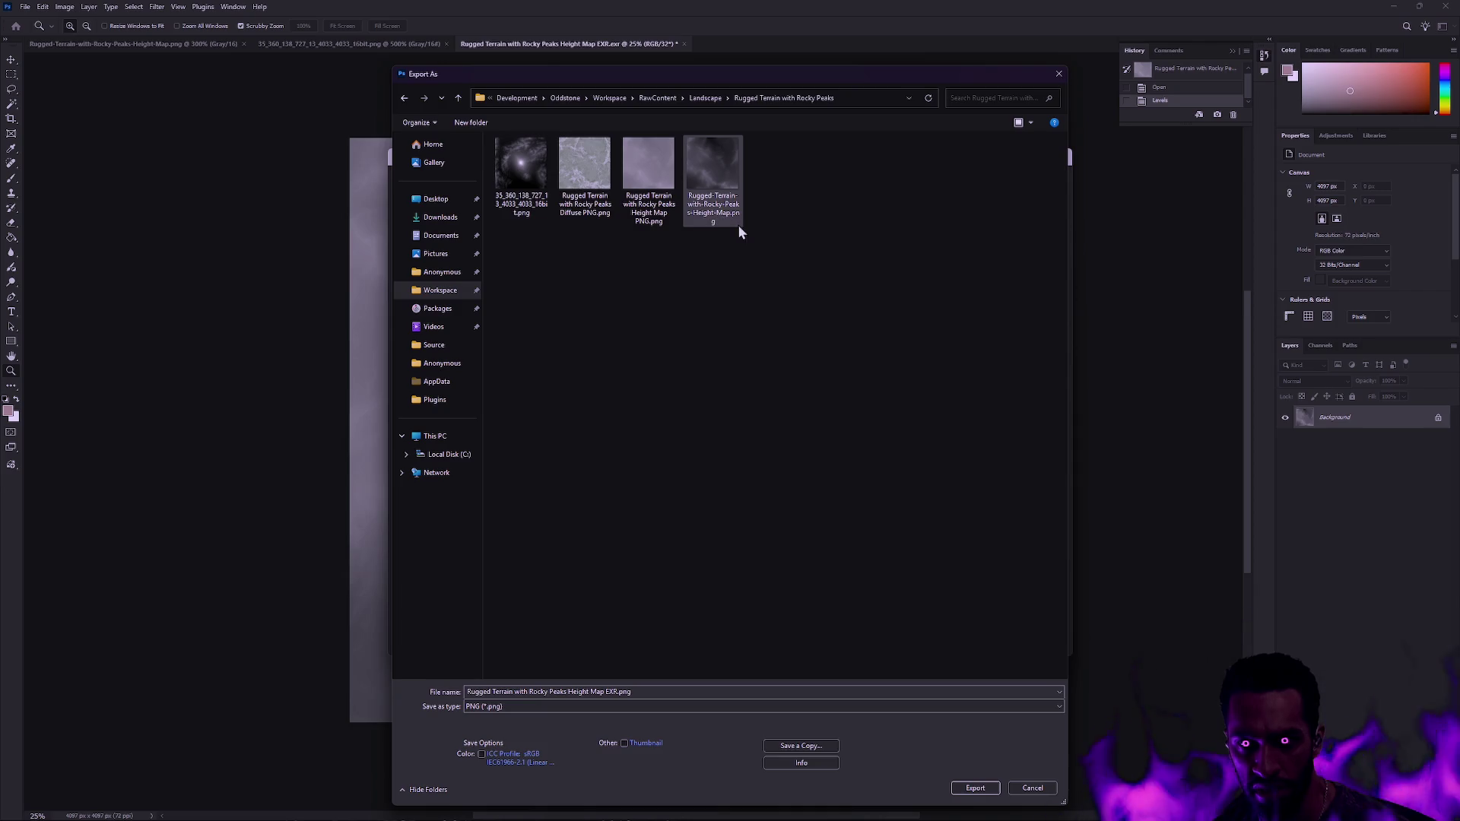
double_click(719, 171)
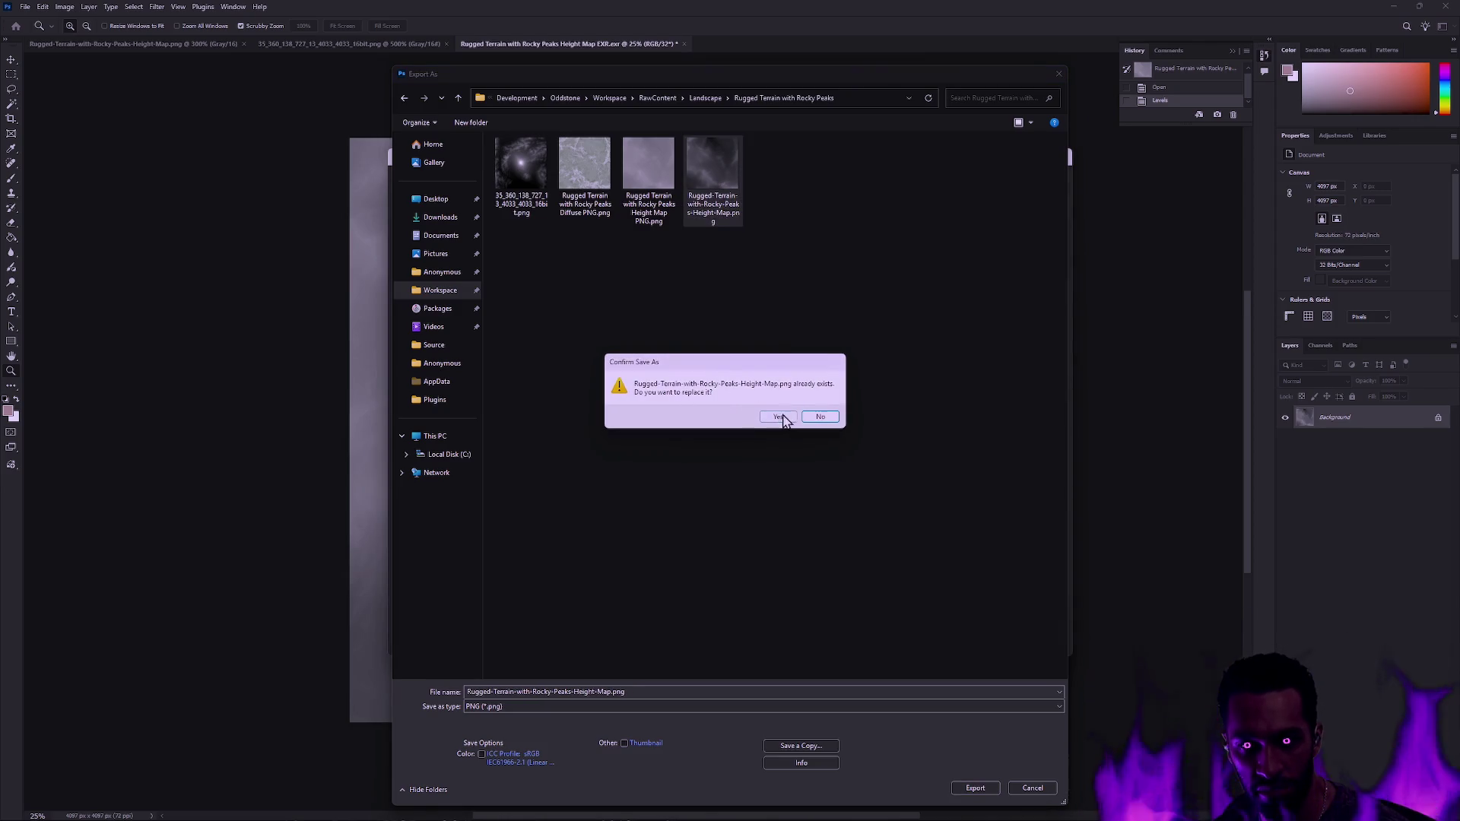
click(779, 416)
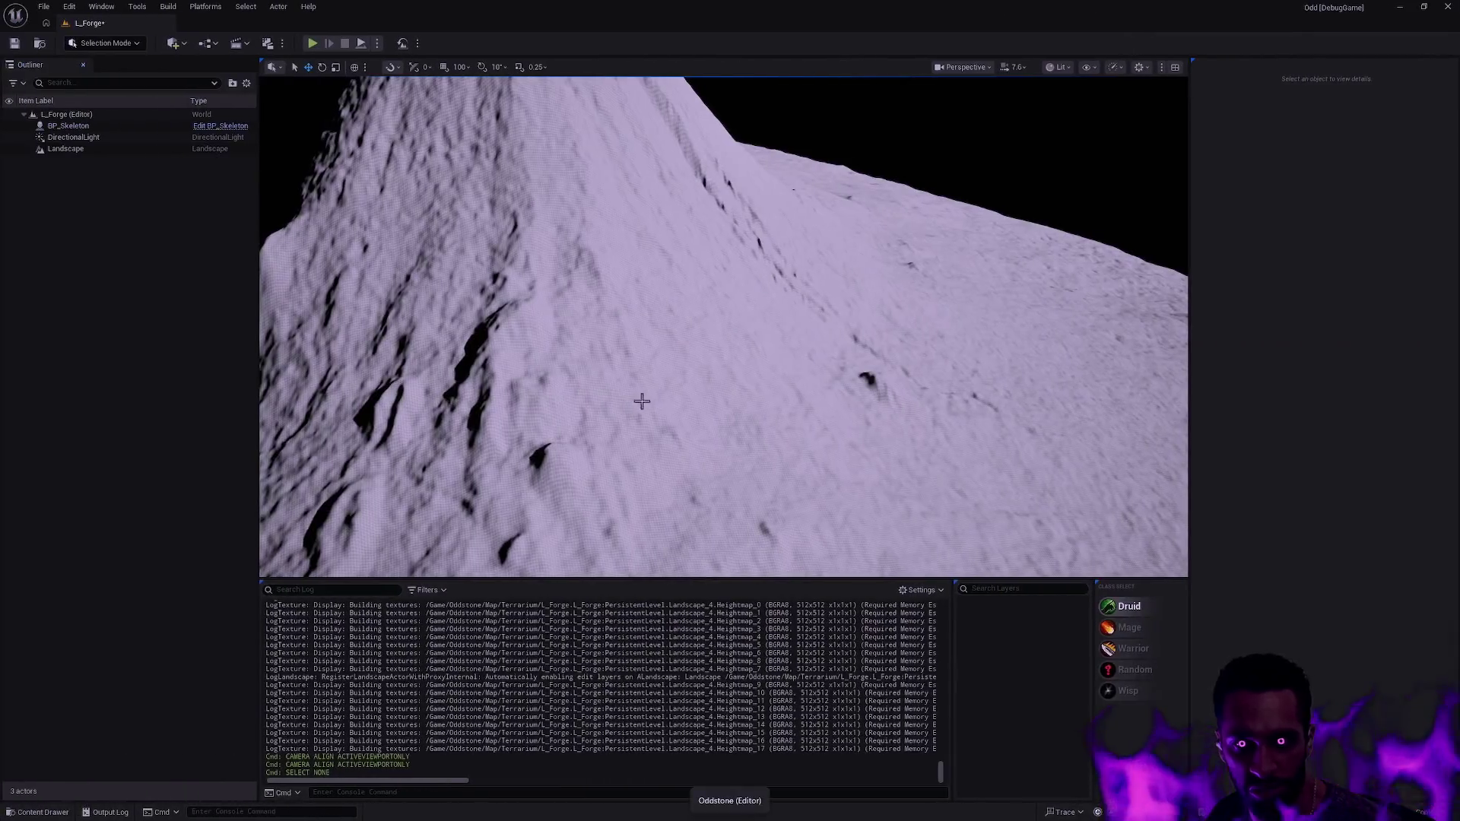
- Pull the L_Forge viewport back to see the whole crater-topped mountain landscape
scroll(724, 327, up, 5)
key(s)
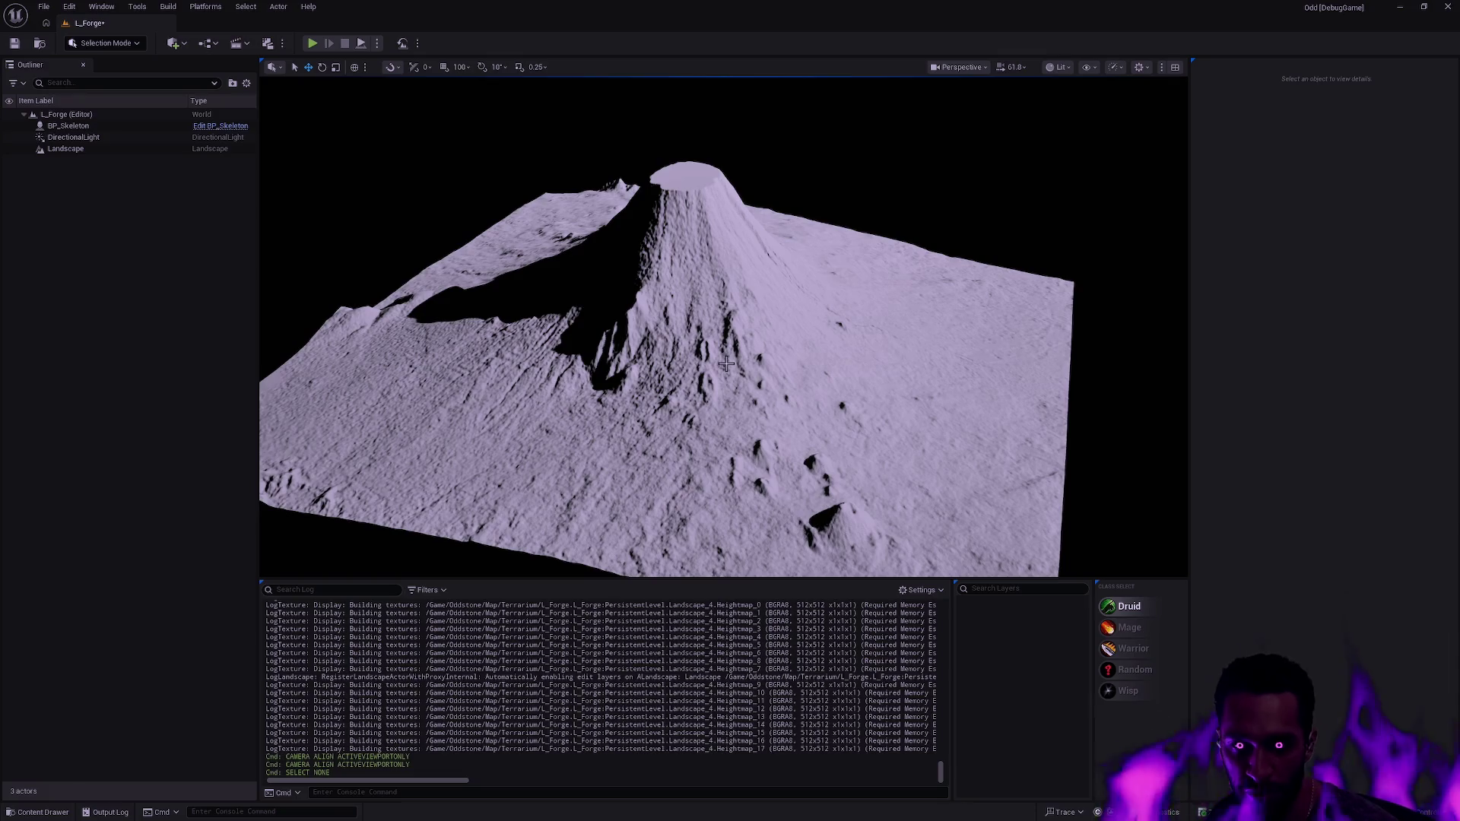
- Delete the existing Landscape actor and switch to Landscape Mode with Shift+2
click(744, 342)
key(Delete)
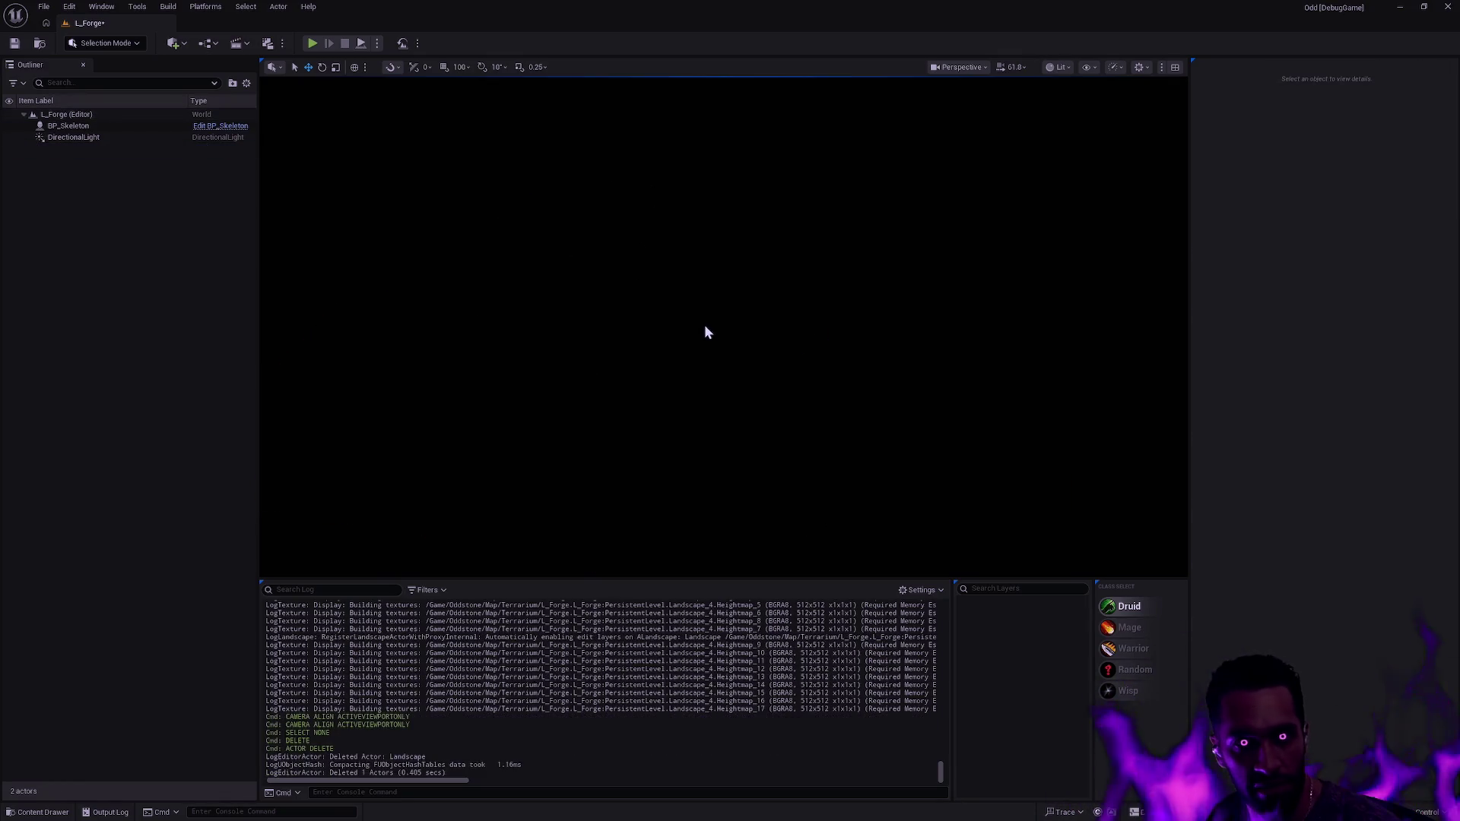
key(shift+2)
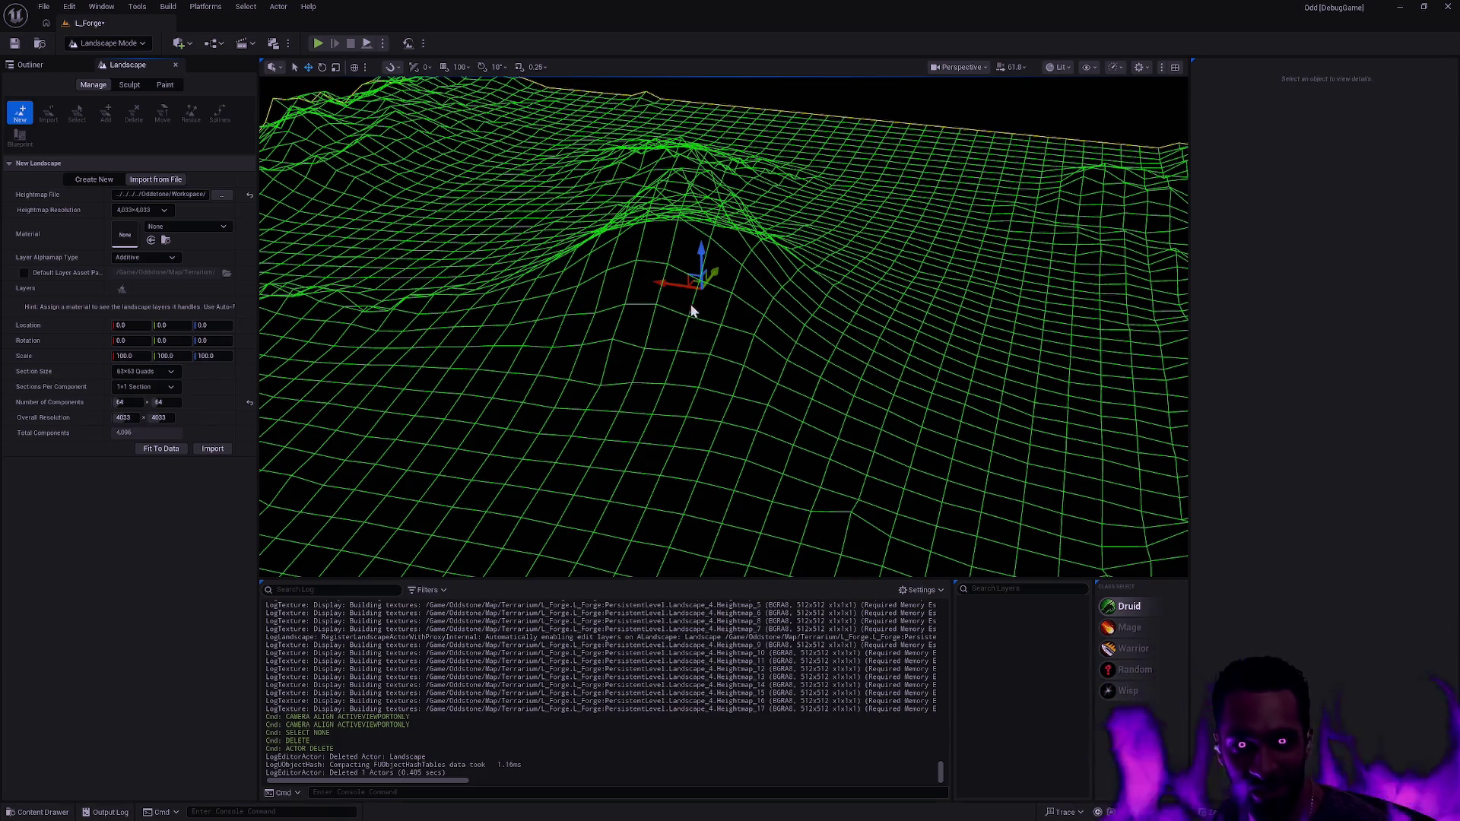
- Choose the re-exported Rugged-Terrain-with-Rocky-Peaks-Height-Map.png as the heightmap file
mouse_move(642, 324)
mouse_down()
mouse_move(642, 346)
mouse_move(636, 297)
mouse_up()
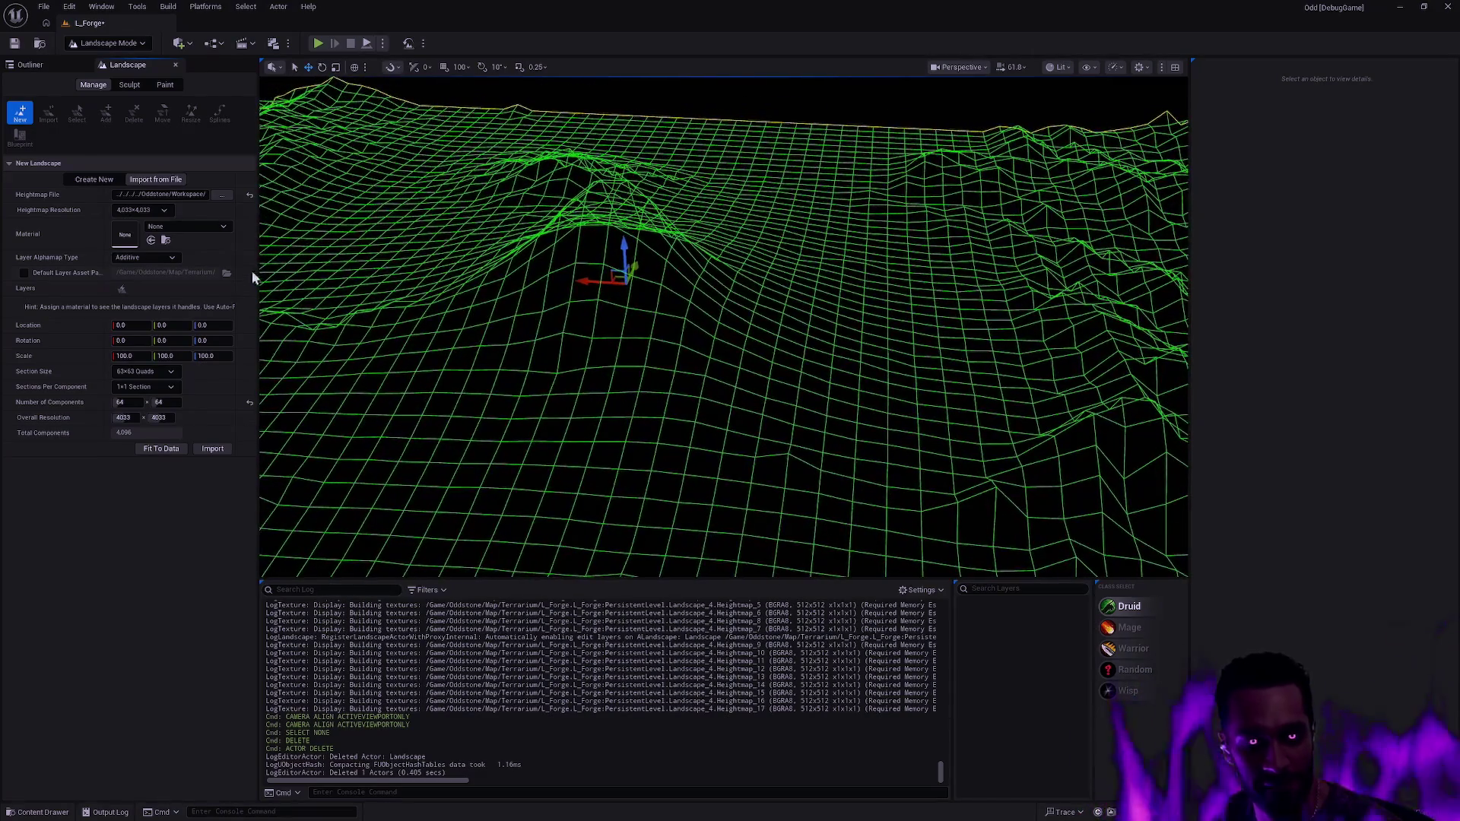
click(222, 195)
double_click(473, 228)
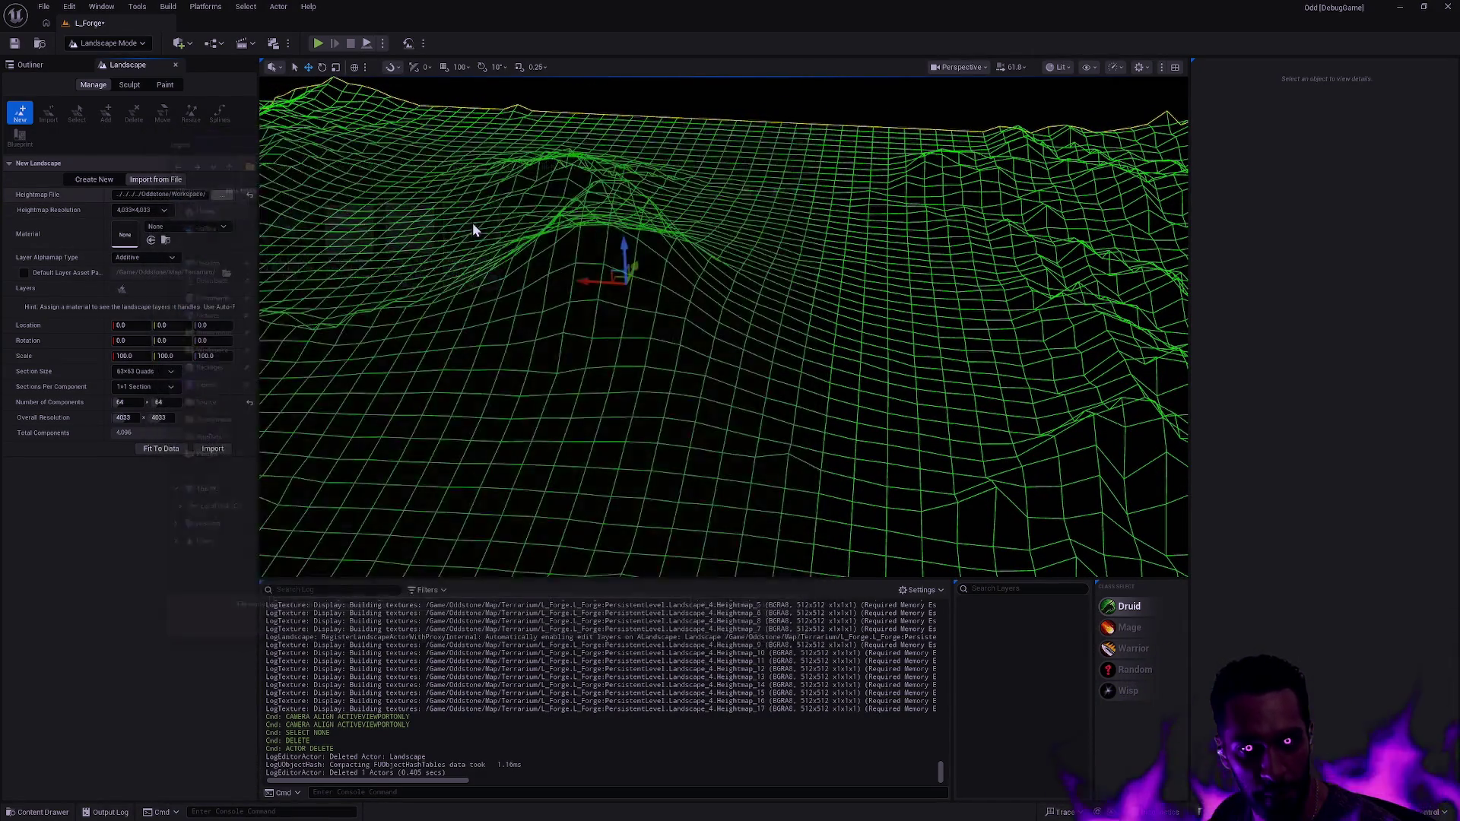
- Set Number of Components to 7×7 and import the landscape at 1786×1786
drag(466, 261, 461, 243)
scroll(722, 327, down, 5)
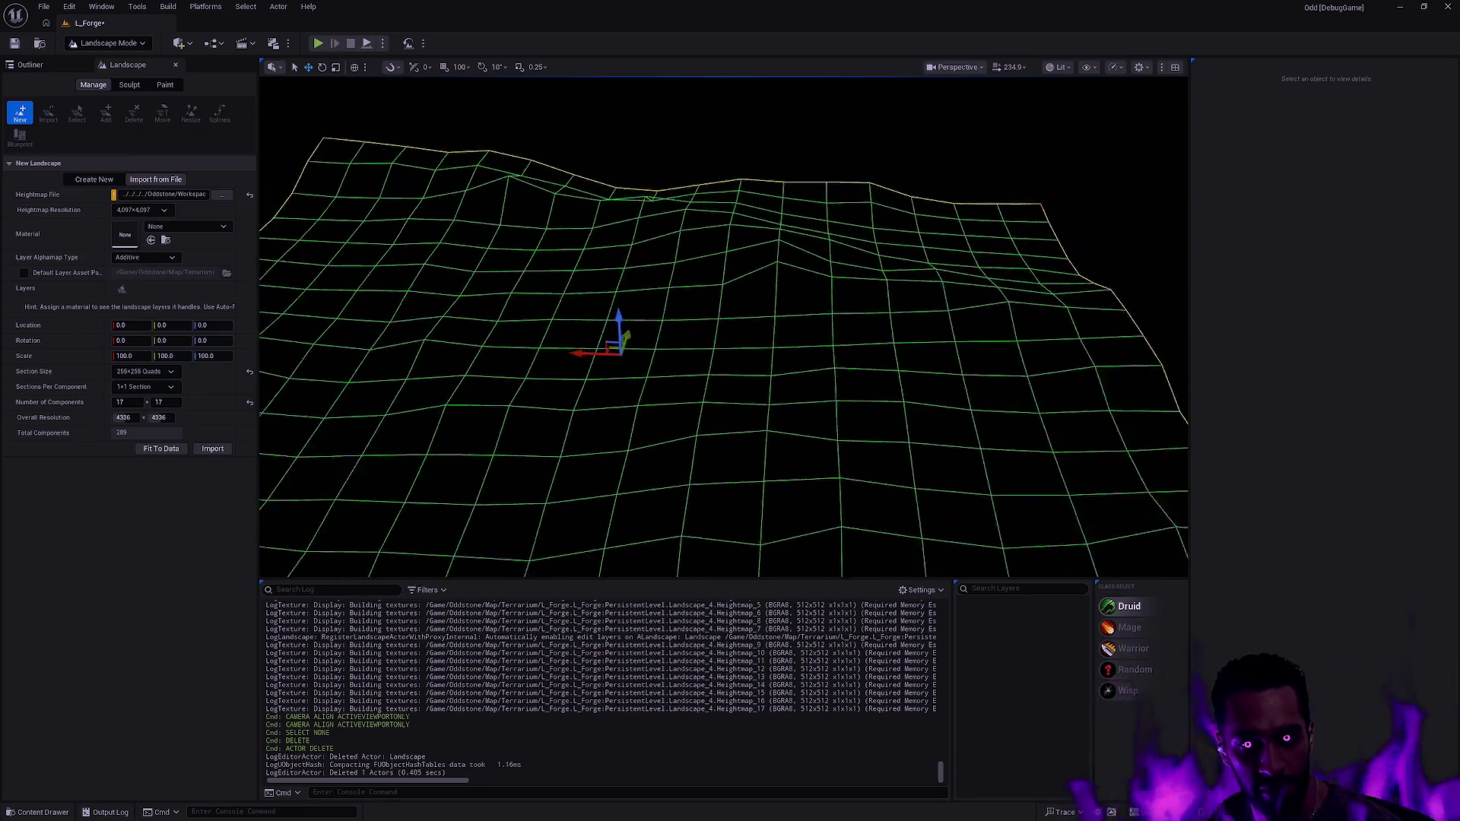
click(132, 399)
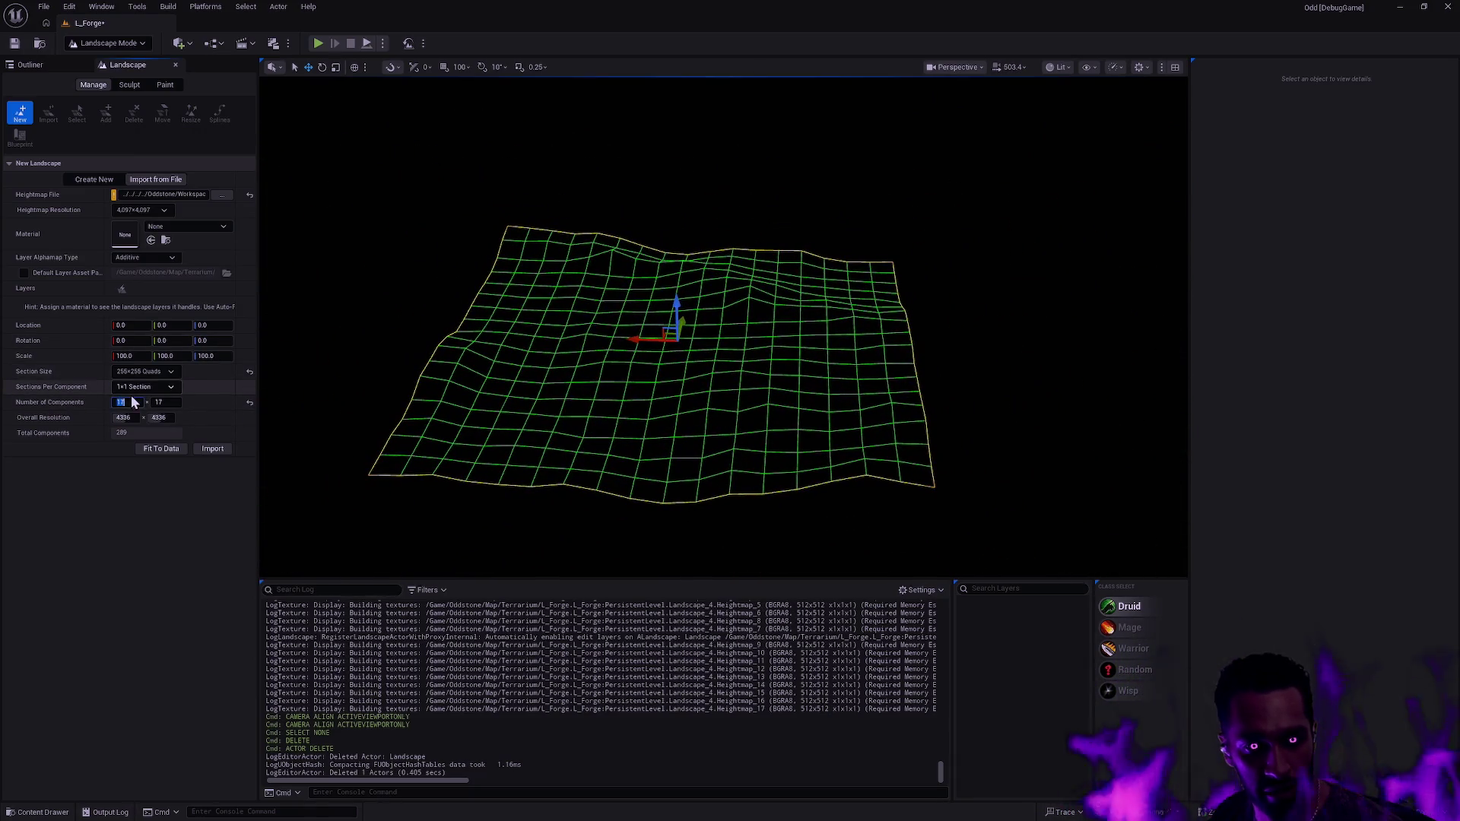
text(7)
key(Tab)
text(7)
key(Return)
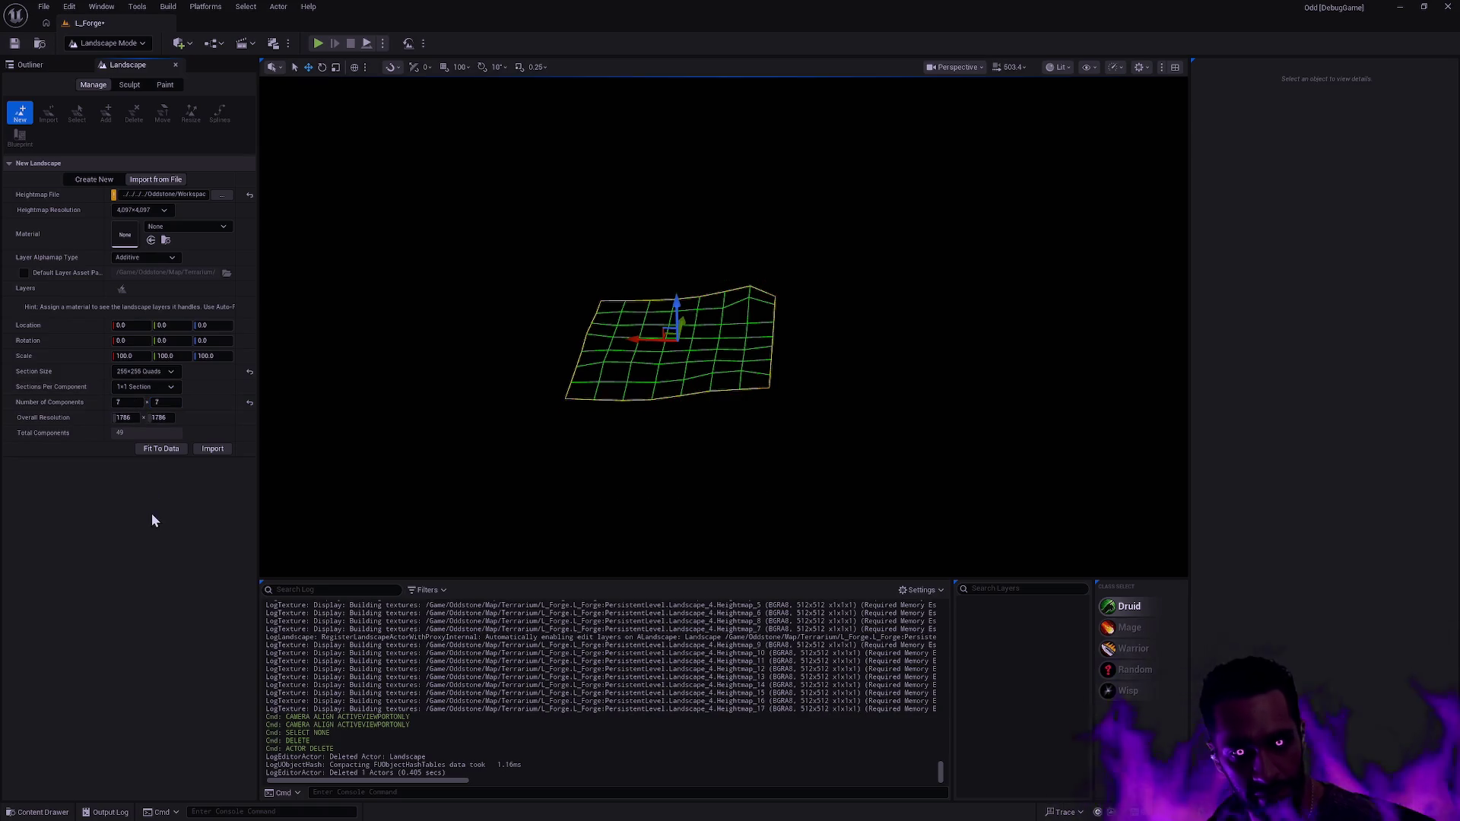
click(213, 448)
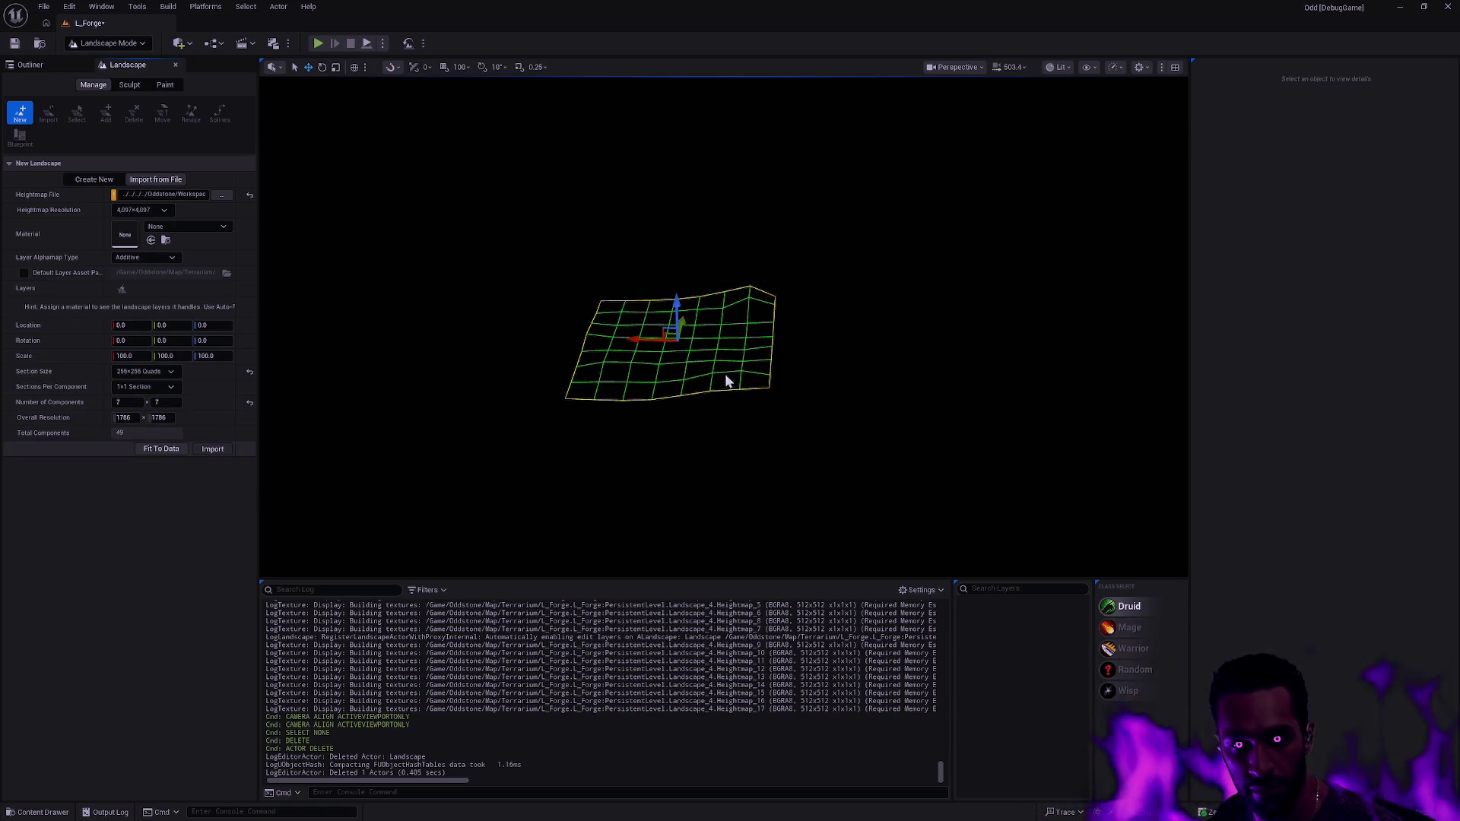
scroll(742, 368, up, 10)
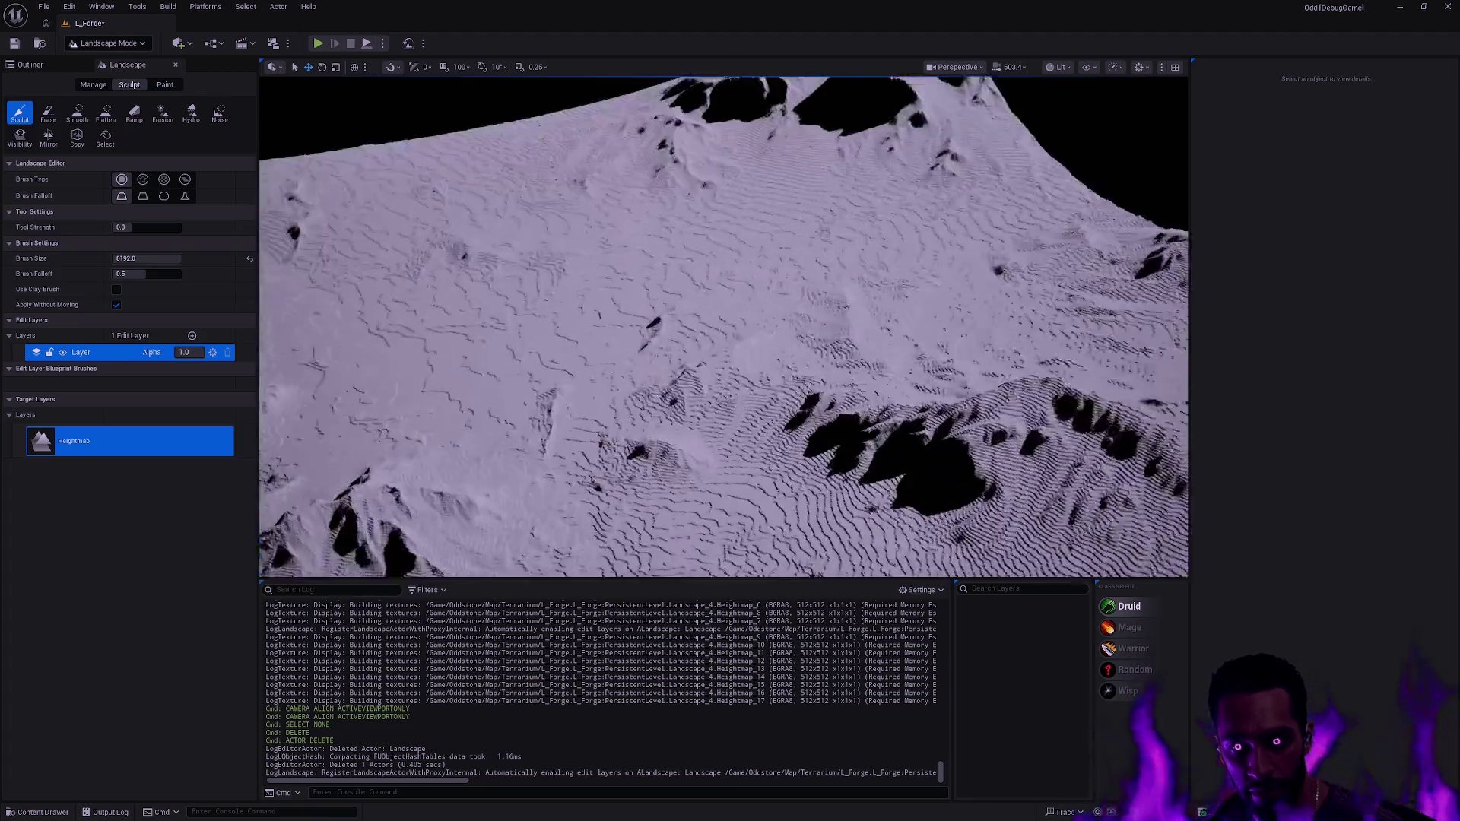
- Zoom in and out over the terraced landscape, then switch to the EXR height map in Photoshop
scroll(723, 327, down, 10)
scroll(723, 327, up, 15)
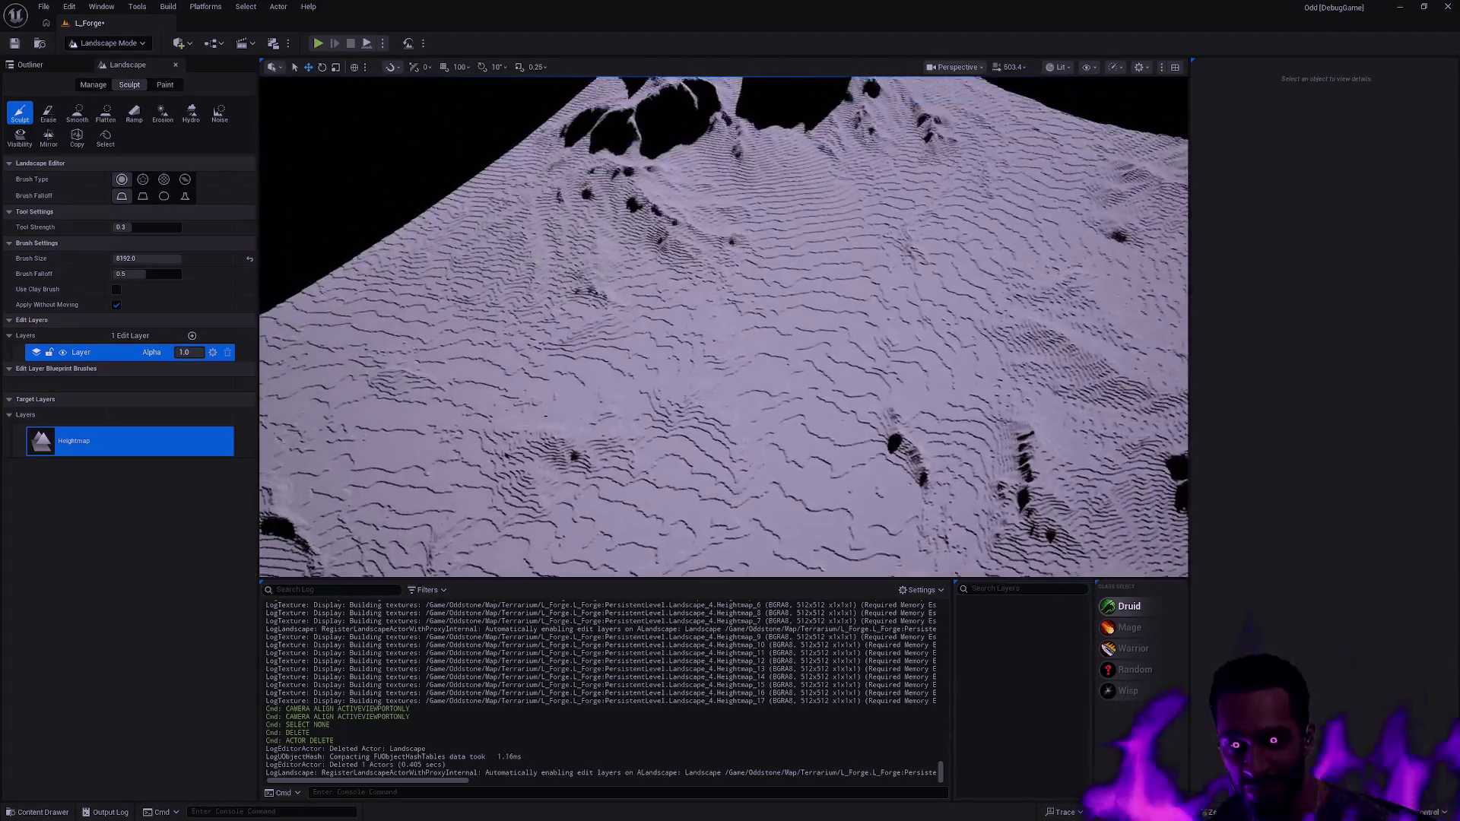
scroll(722, 327, up, 10)
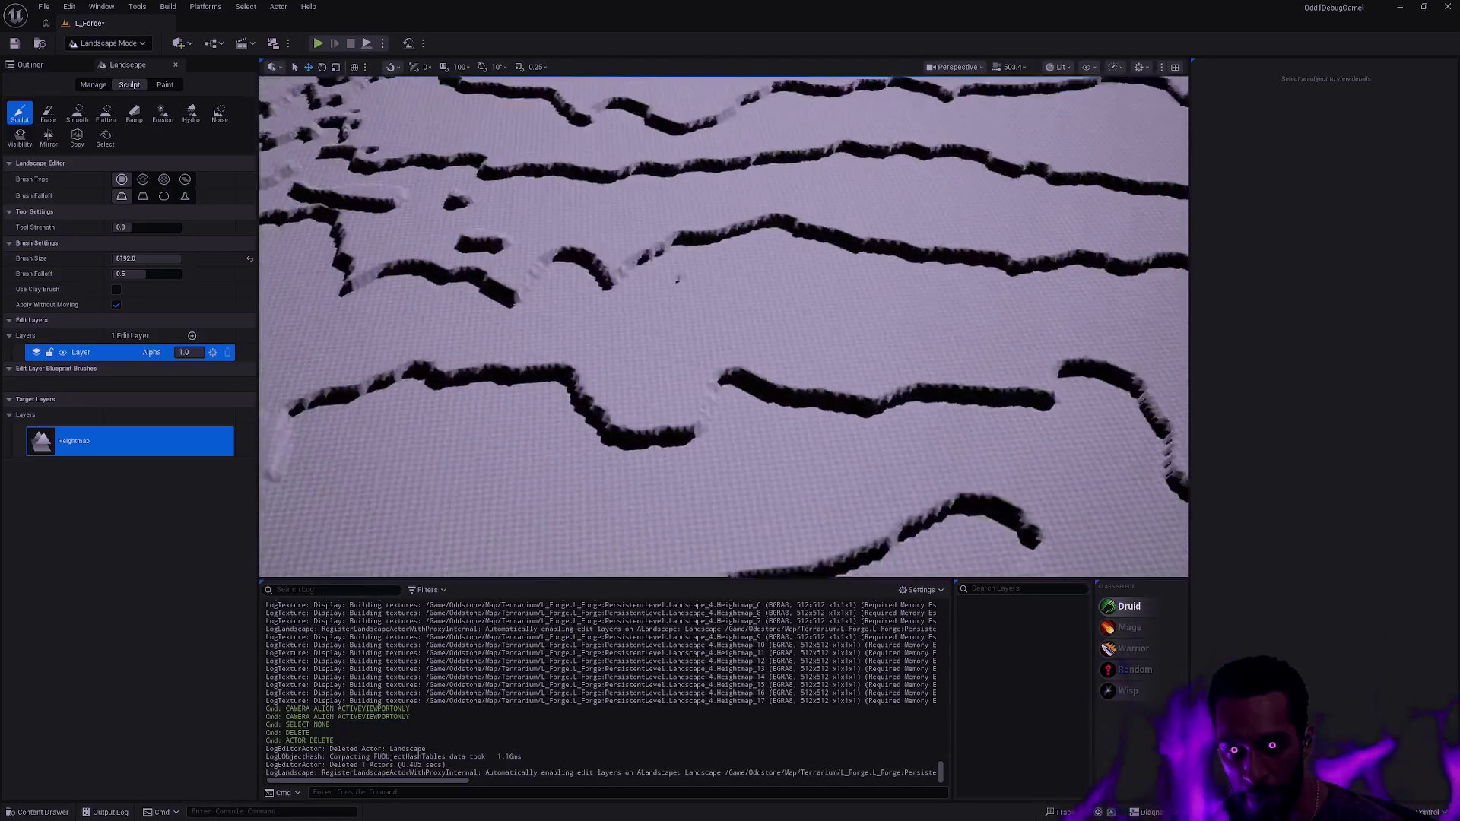
scroll(723, 327, down, 10)
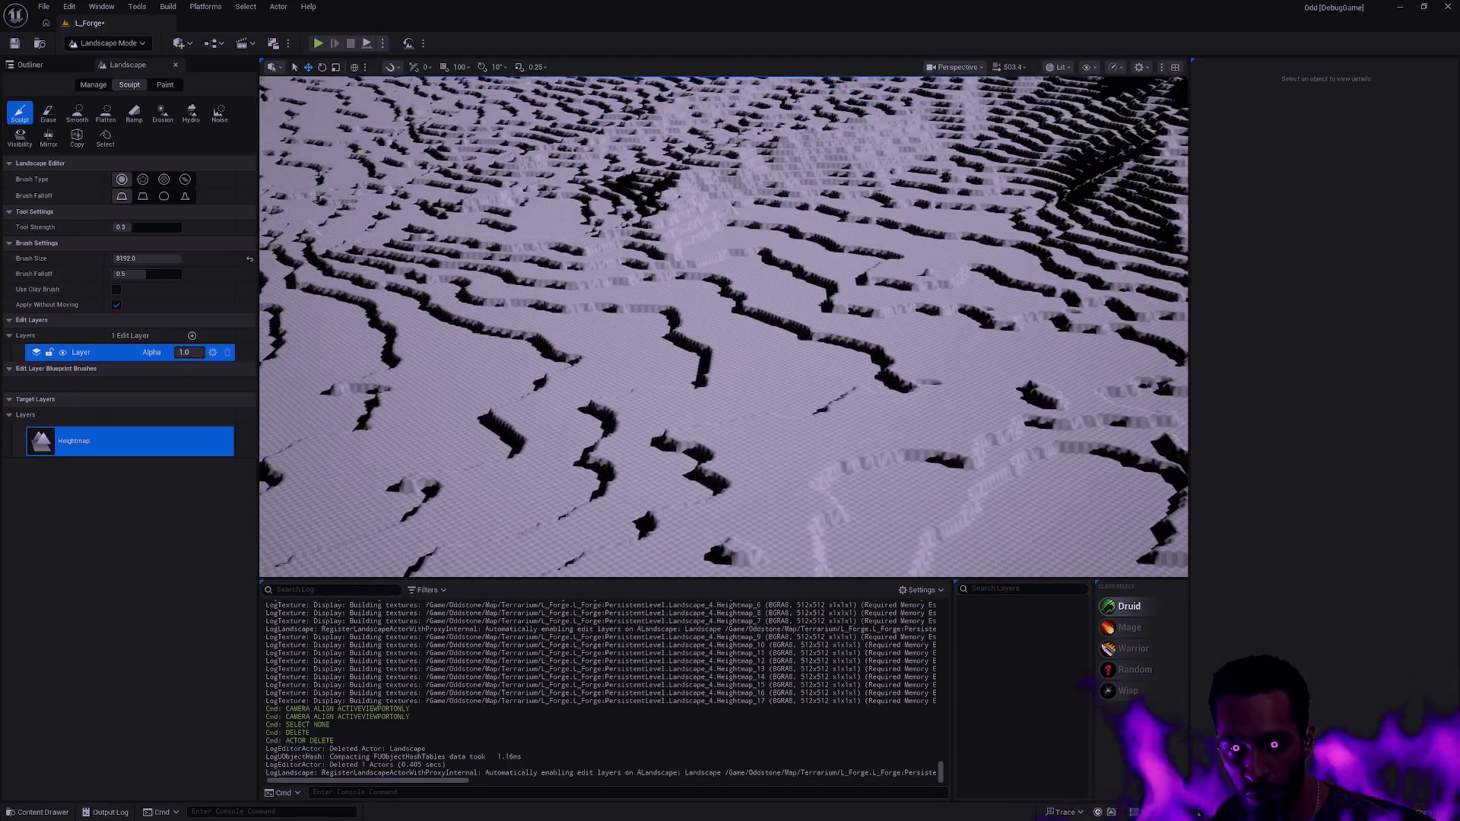
scroll(722, 327, up, 10)
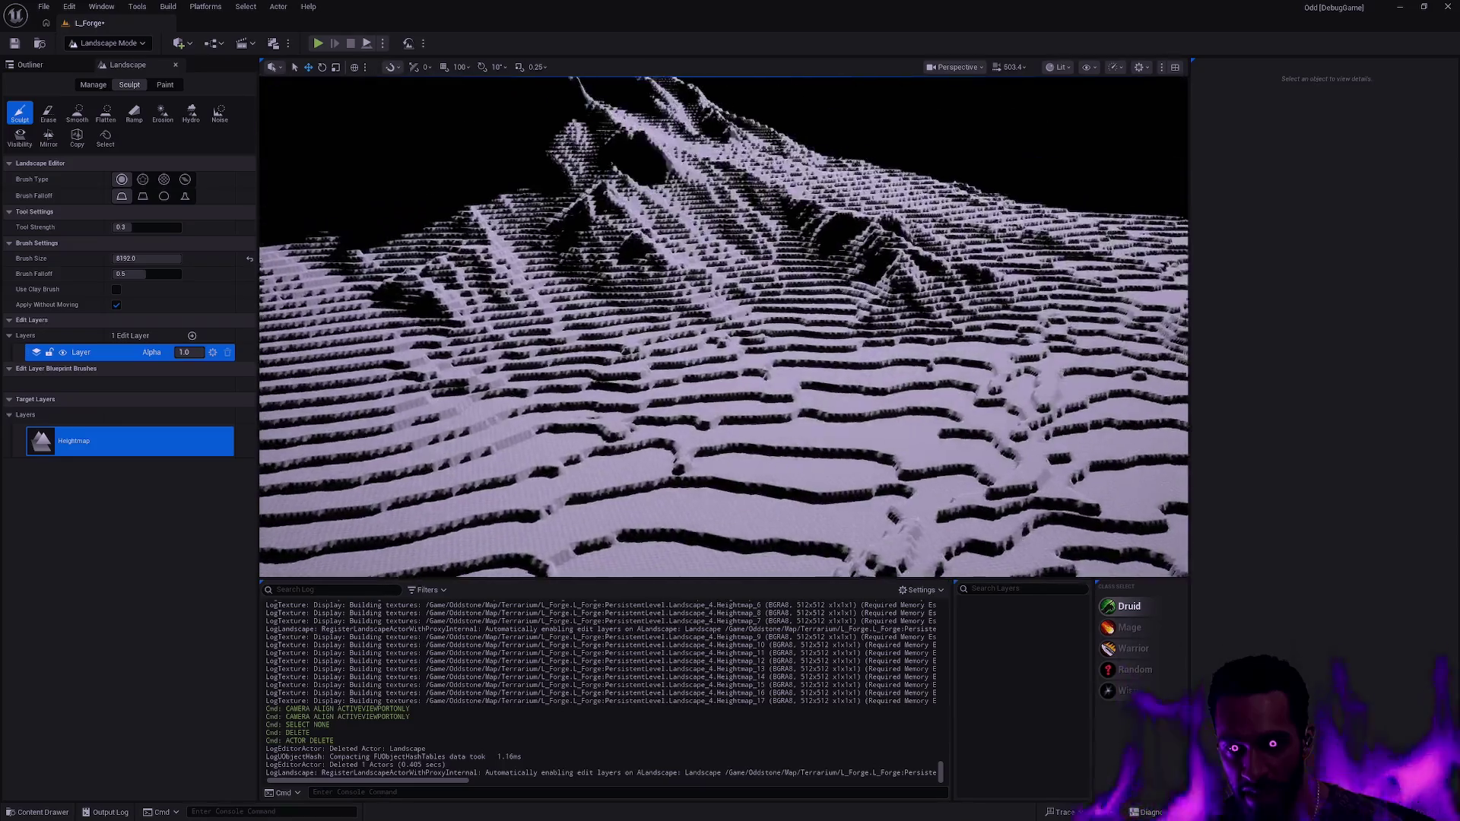
scroll(722, 326, up, 5)
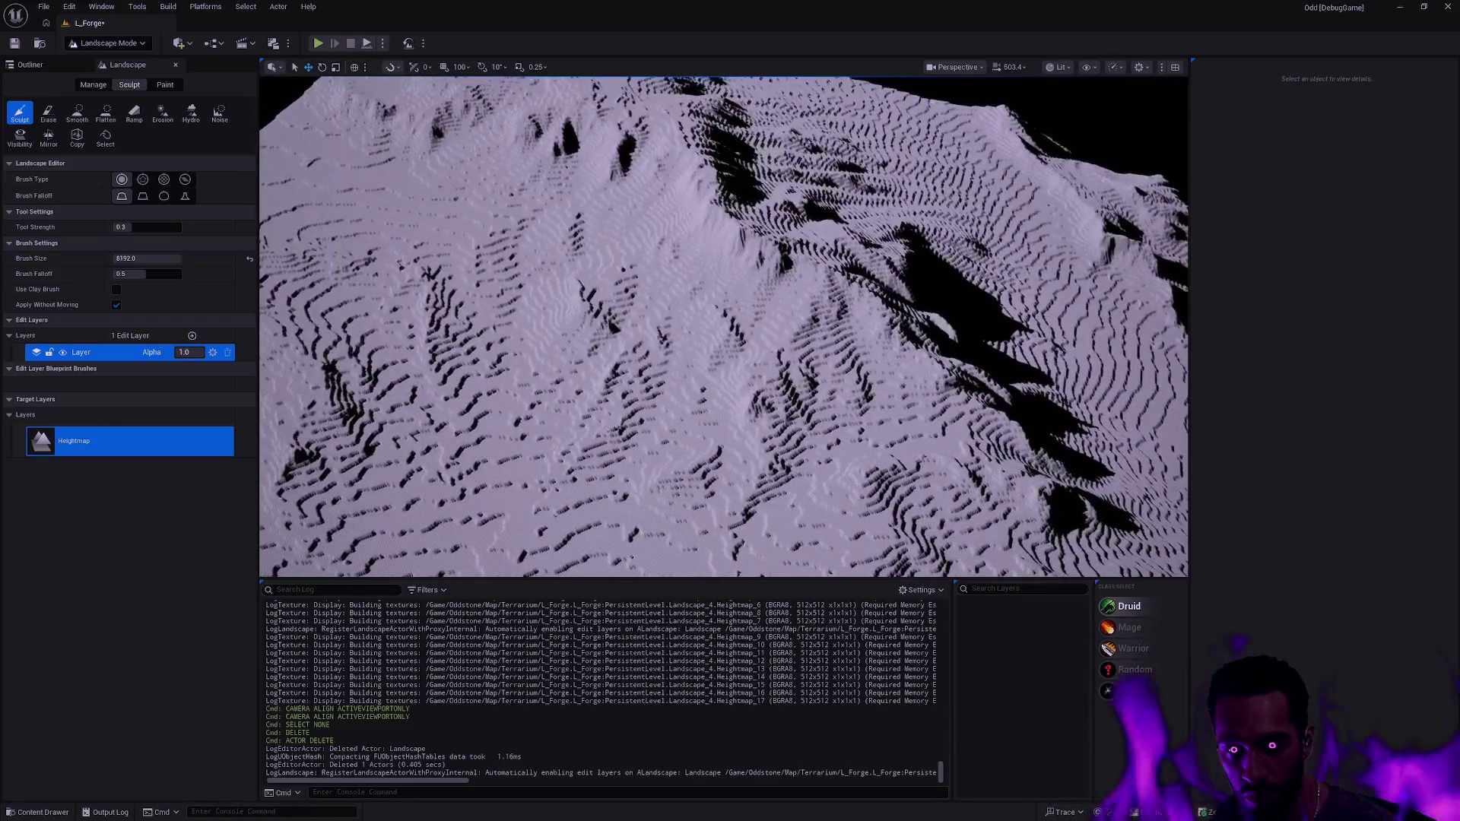
scroll(722, 327, up, 5)
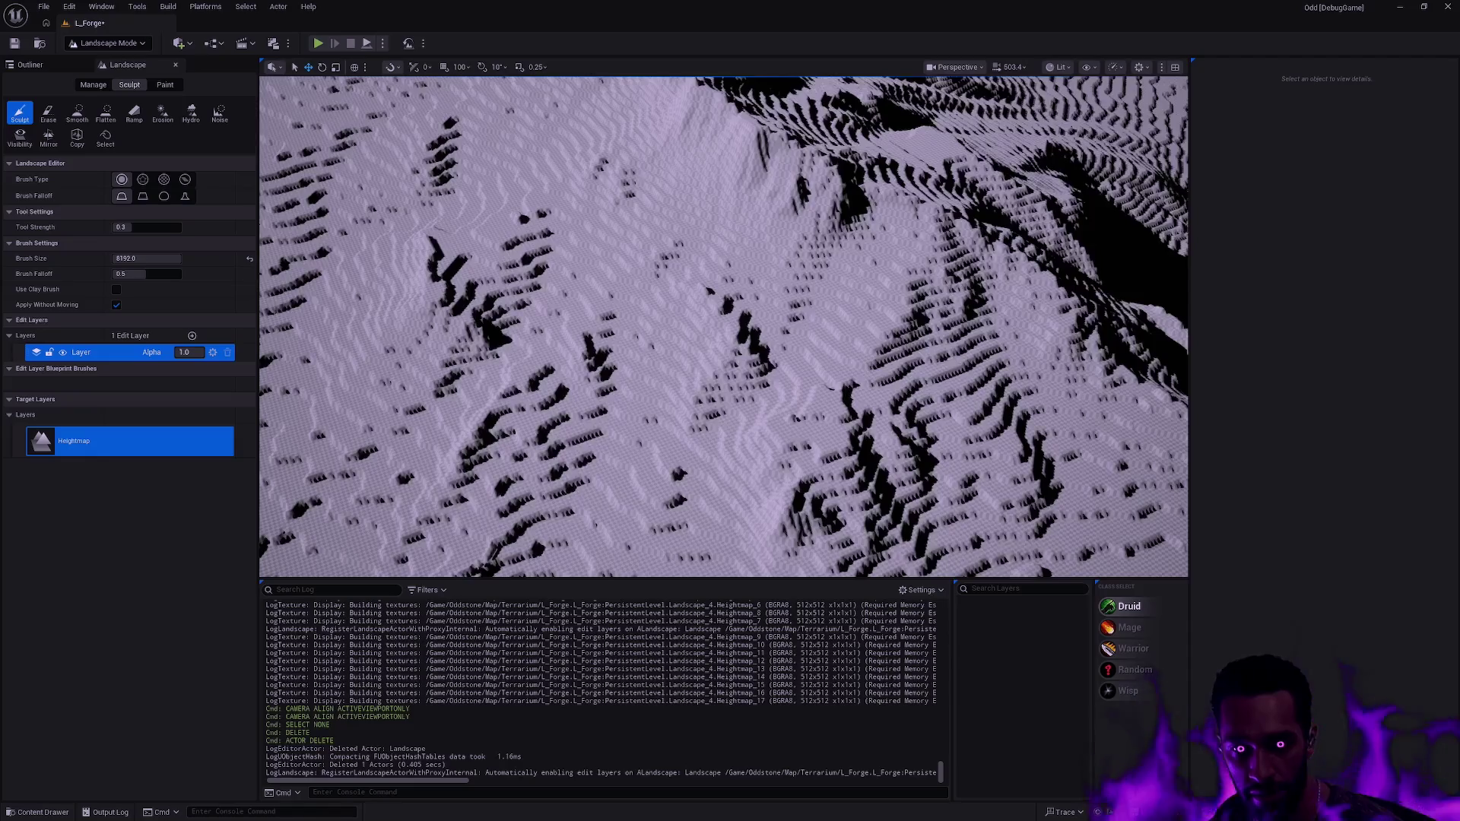
scroll(810, 371, up, 3)
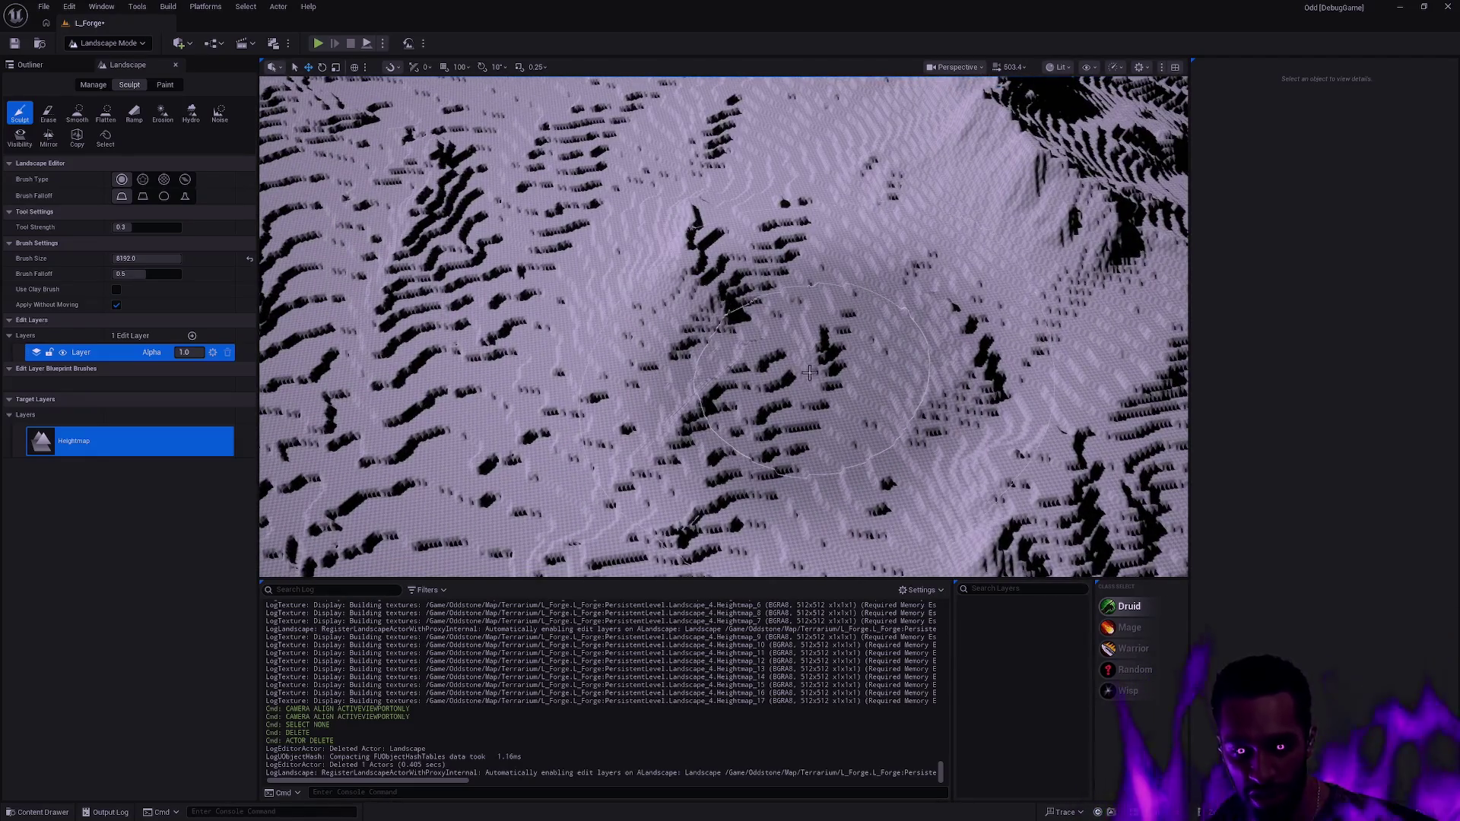
key(alt+Tab)
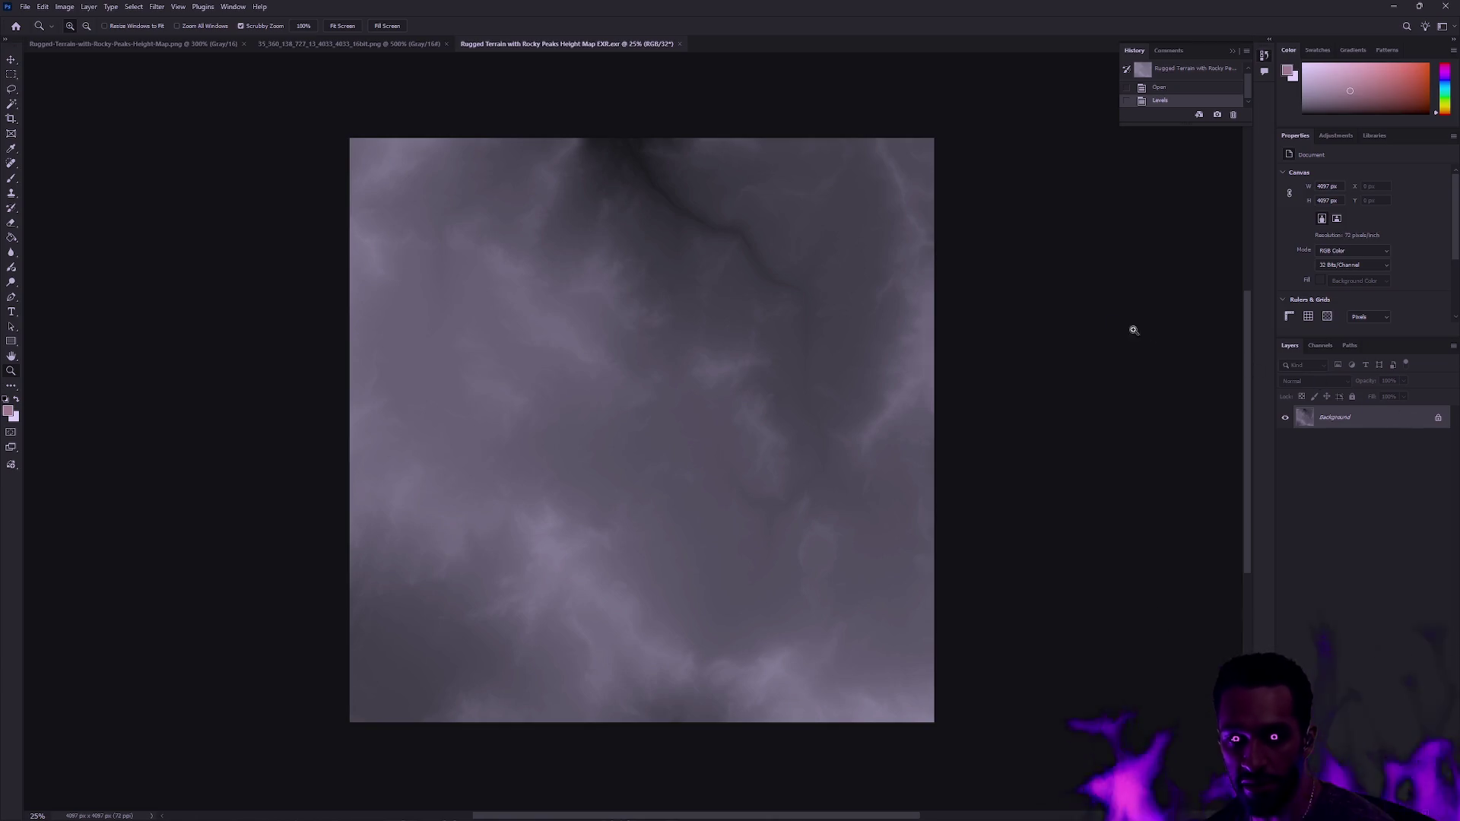
- Quit Photoshop, closing the Levels-adjusted 32-bit EXR height map
click(1445, 7)
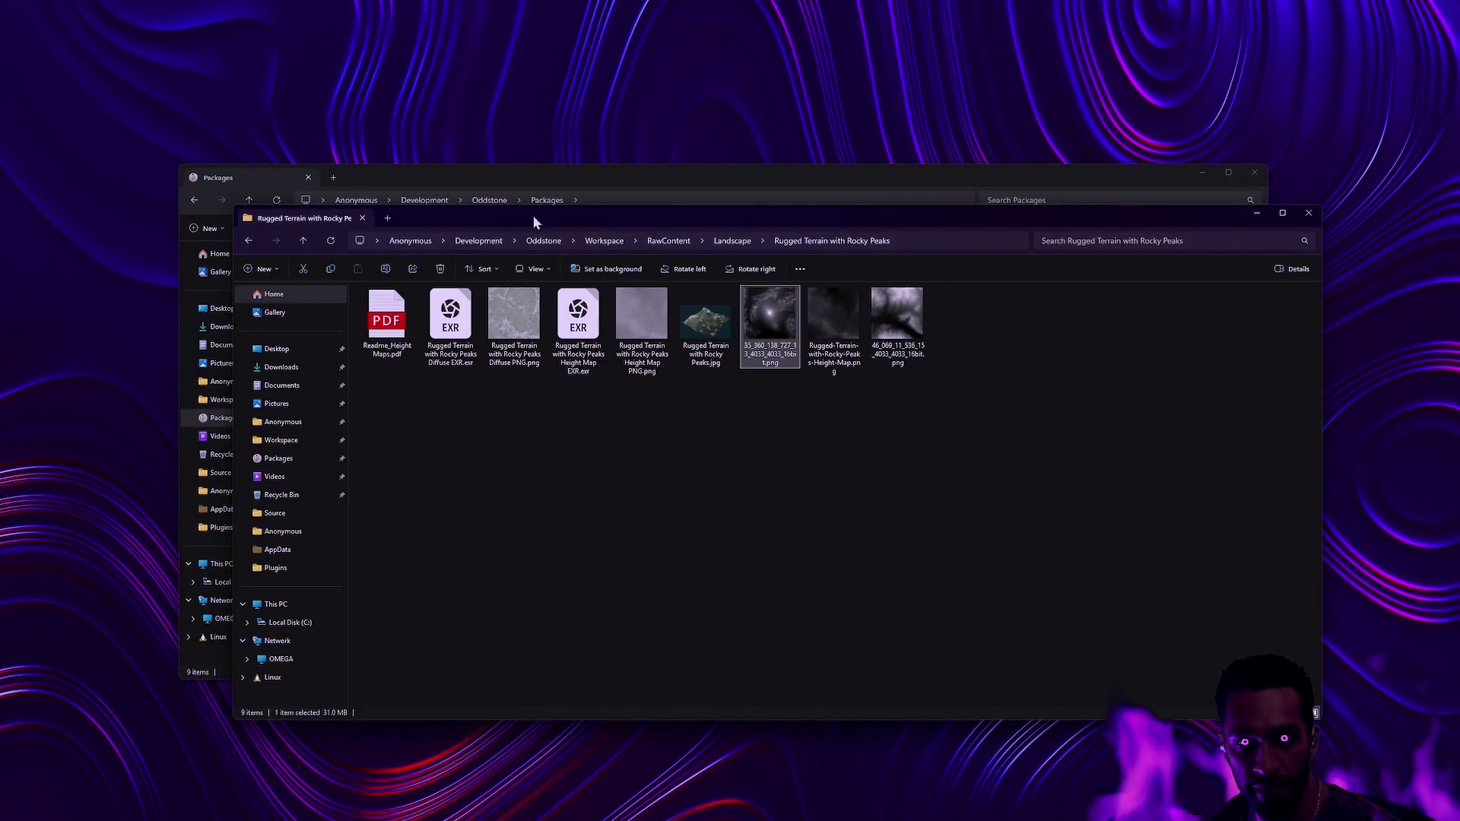
- Select the last 16bit.png height map in the Rugged Terrain with Rocky Peaks folder, then return to Unreal
click(903, 342)
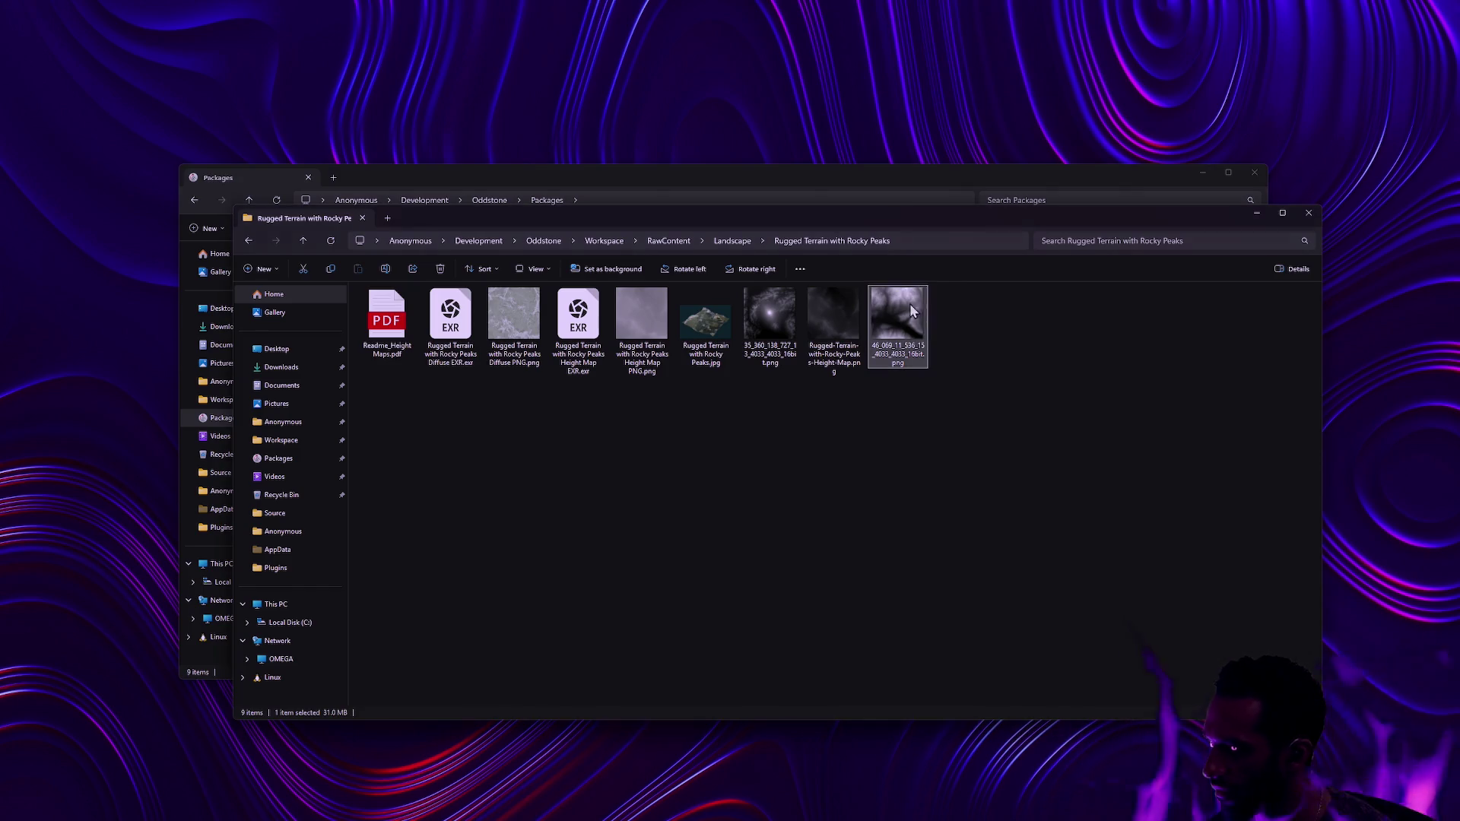
key(alt+Tab)
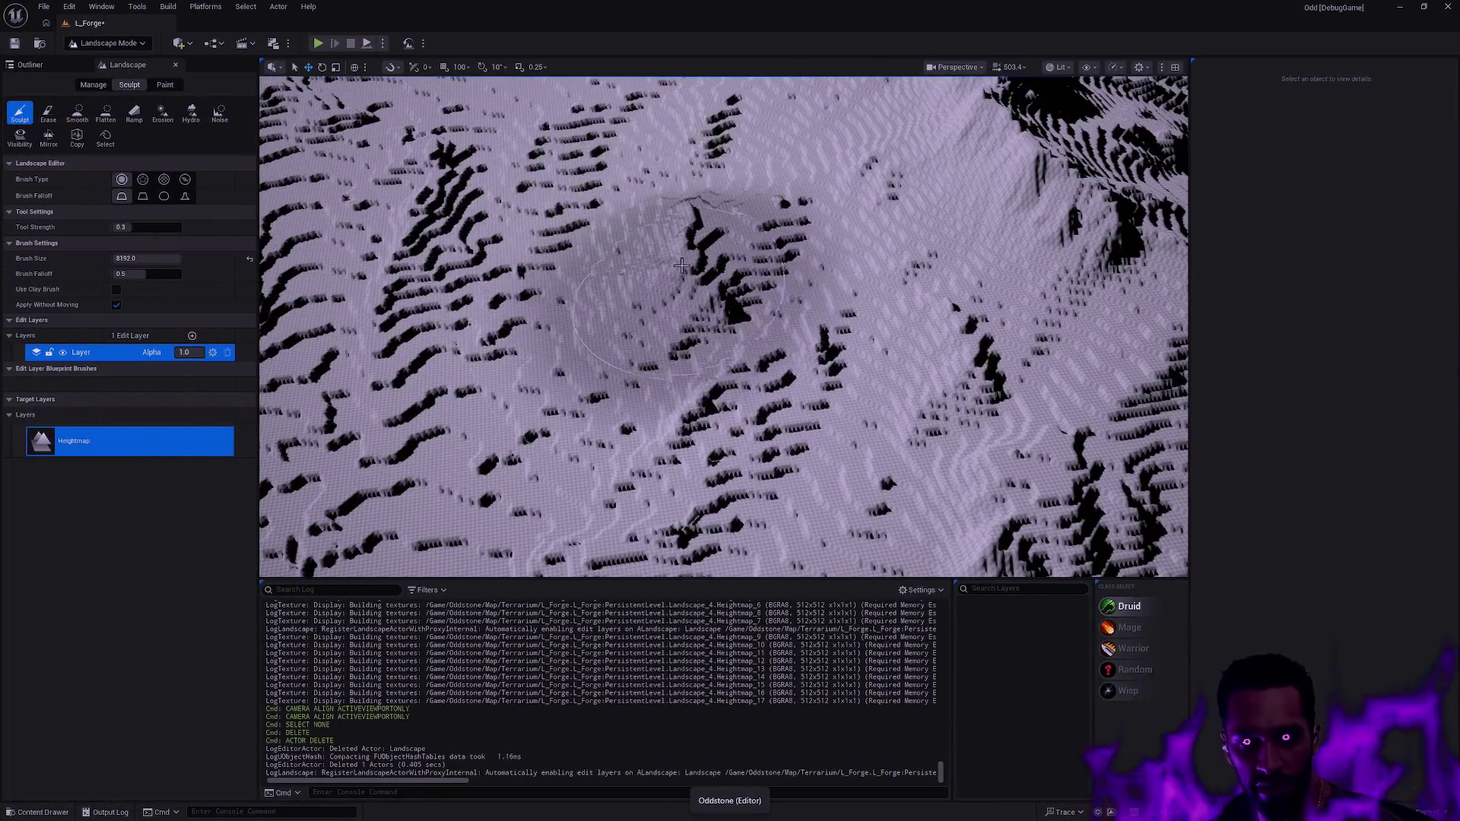
- Exit Landscape Mode and delete the existing Landscape actor
key(shift+1)
click(728, 302)
key(f)
key(Delete)
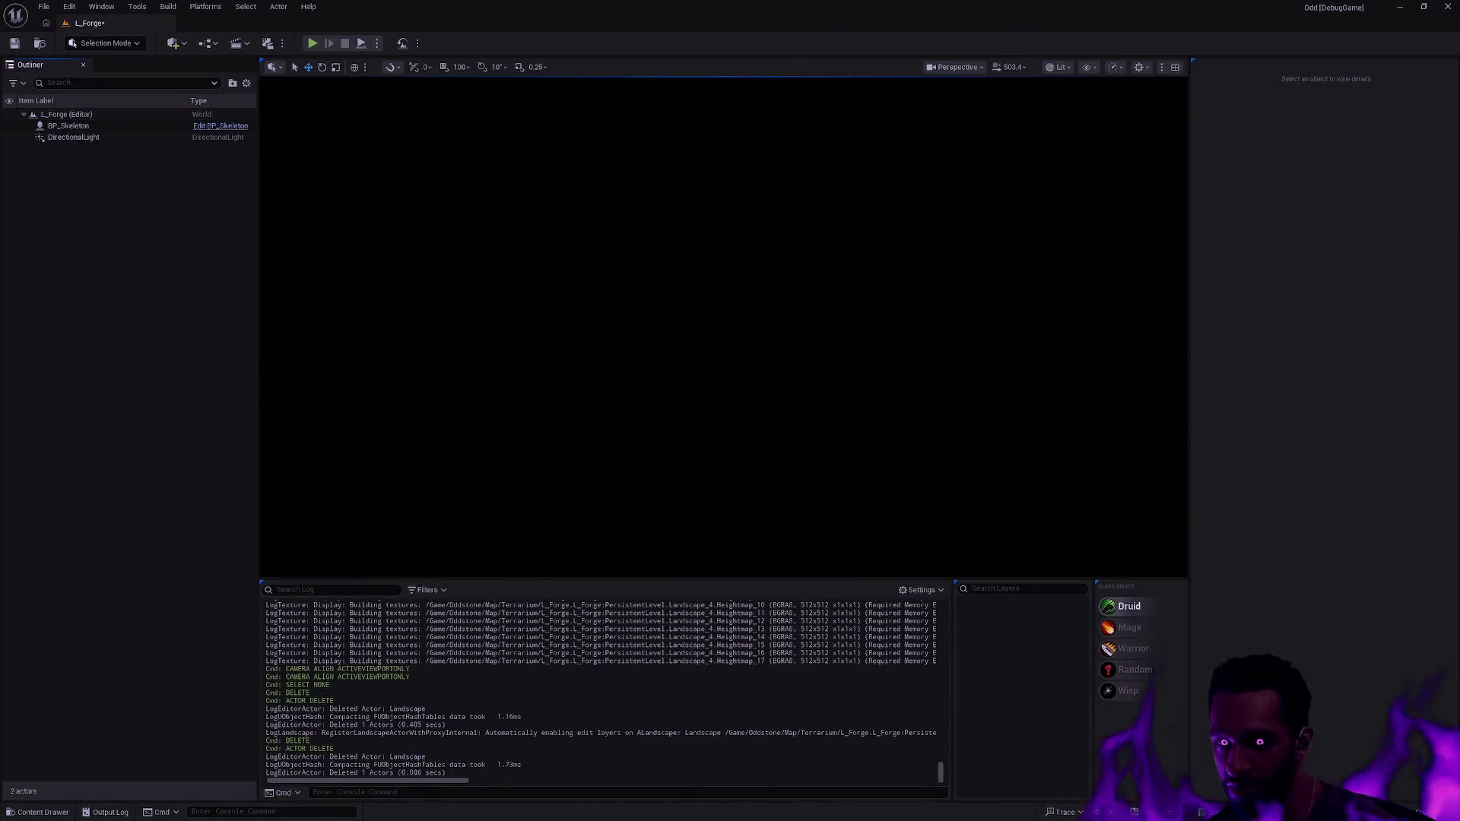
- Re-enter Landscape Mode and load the 4033×4033 height map PNG for import
key(shift+2)
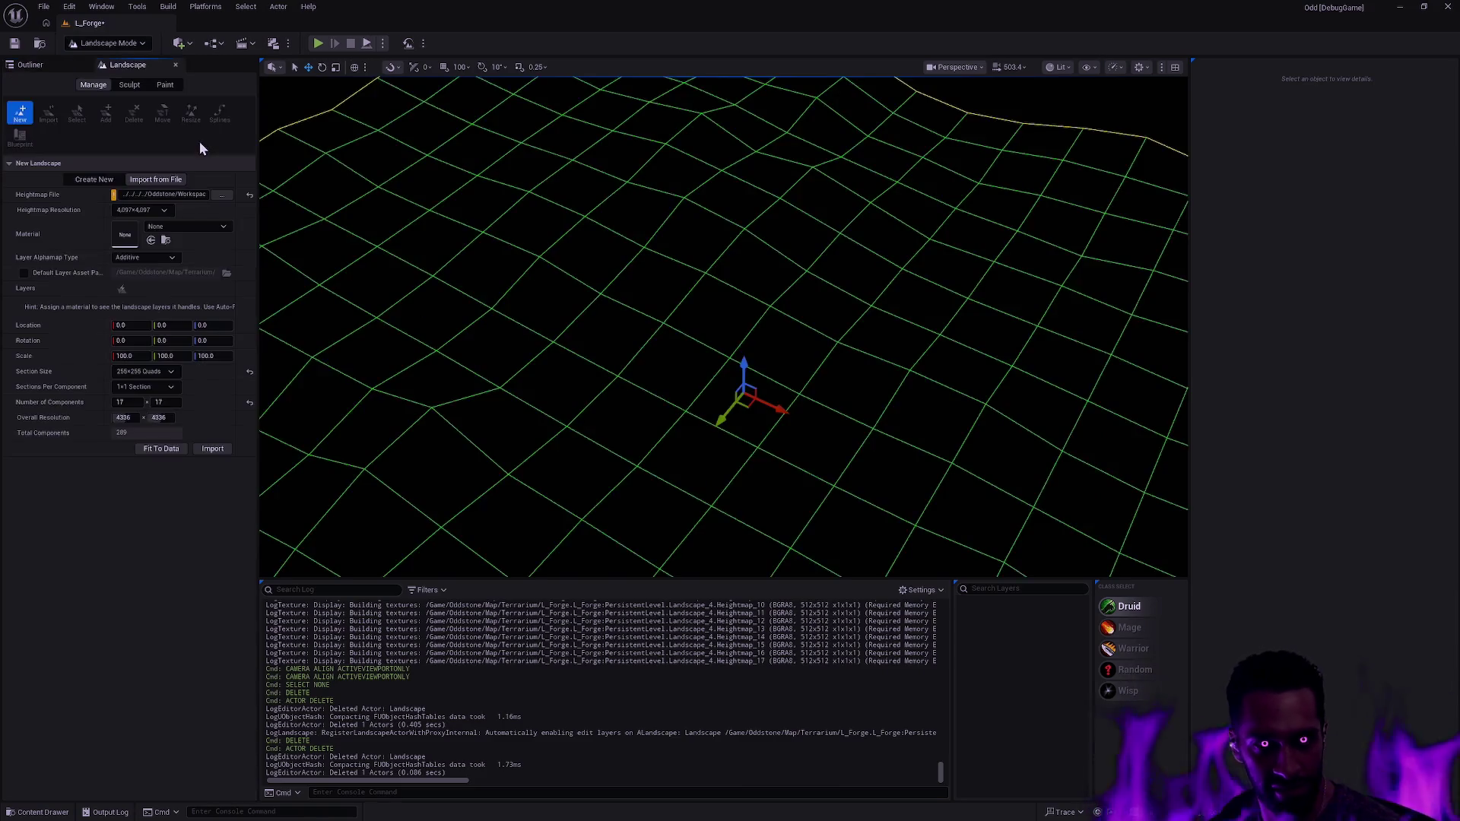
click(221, 198)
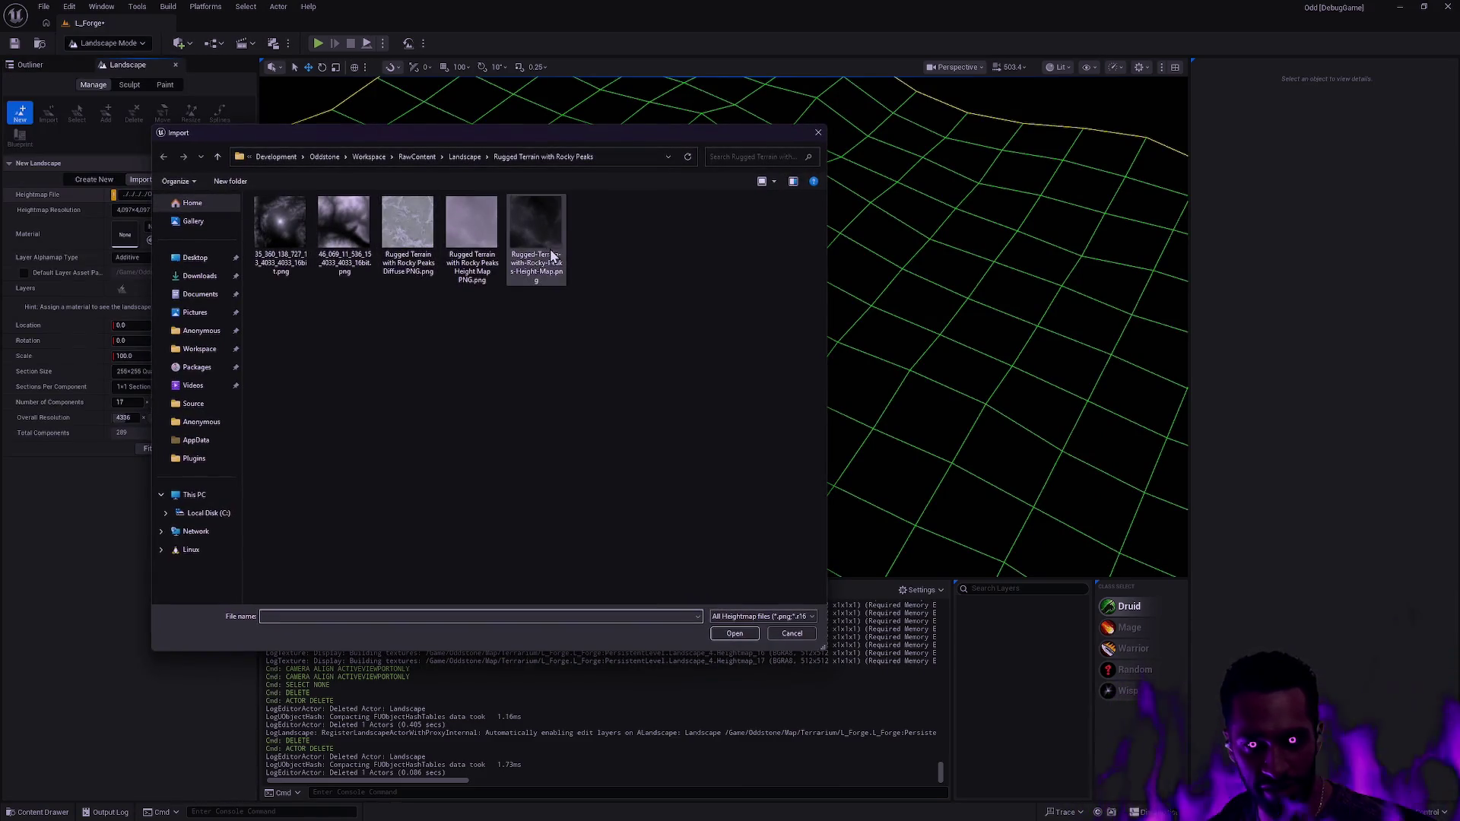
double_click(335, 272)
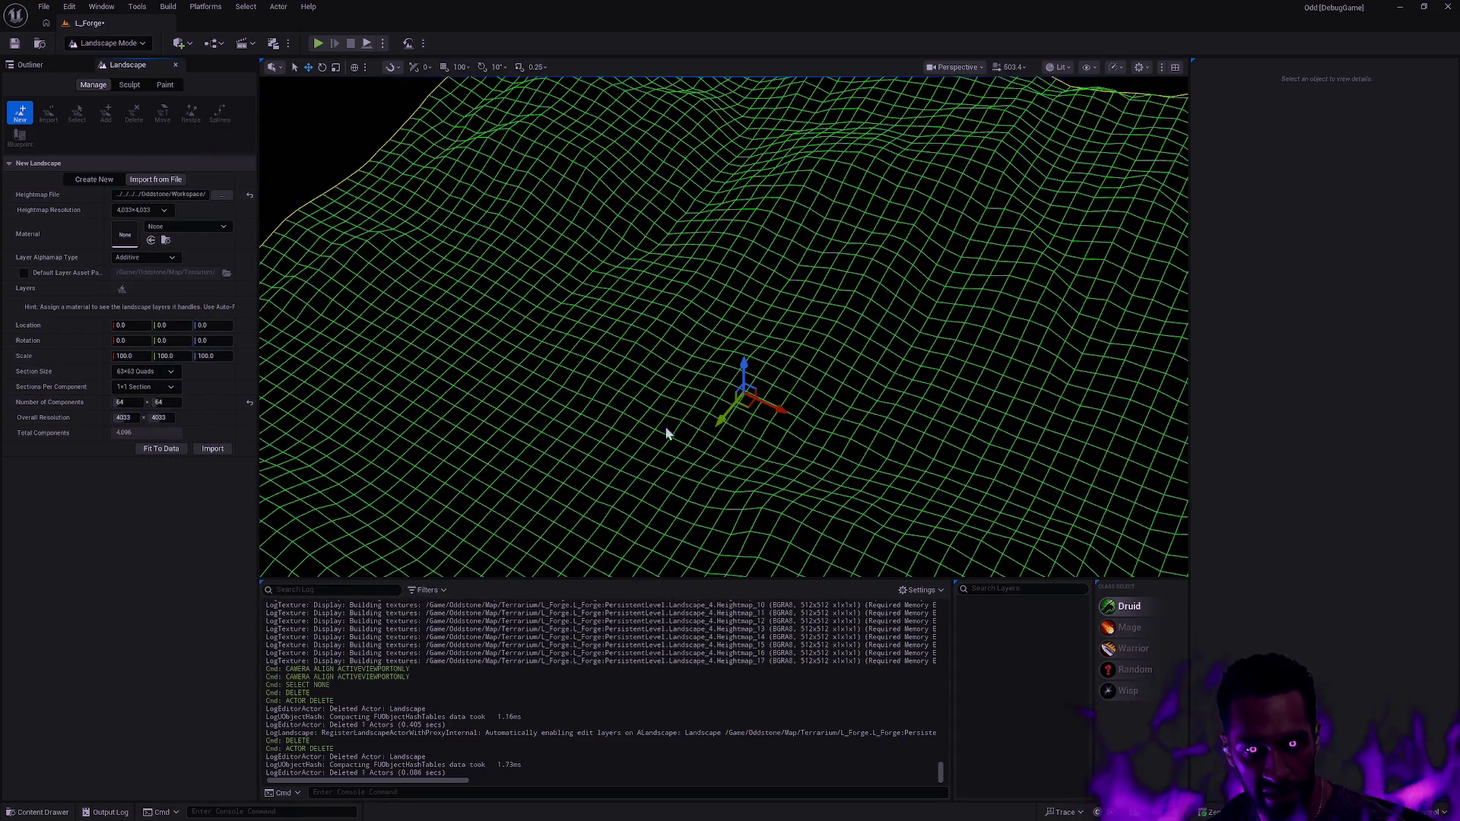
mouse_move(903, 250)
mouse_down()
mouse_move(903, 228)
mouse_move(882, 258)
mouse_move(904, 250)
mouse_up()
click(1057, 67)
- Switch the viewport to Top view and drag the component count down to 24×24
click(957, 67)
click(991, 141)
drag(567, 321, 833, 321)
drag(134, 405, 114, 405)
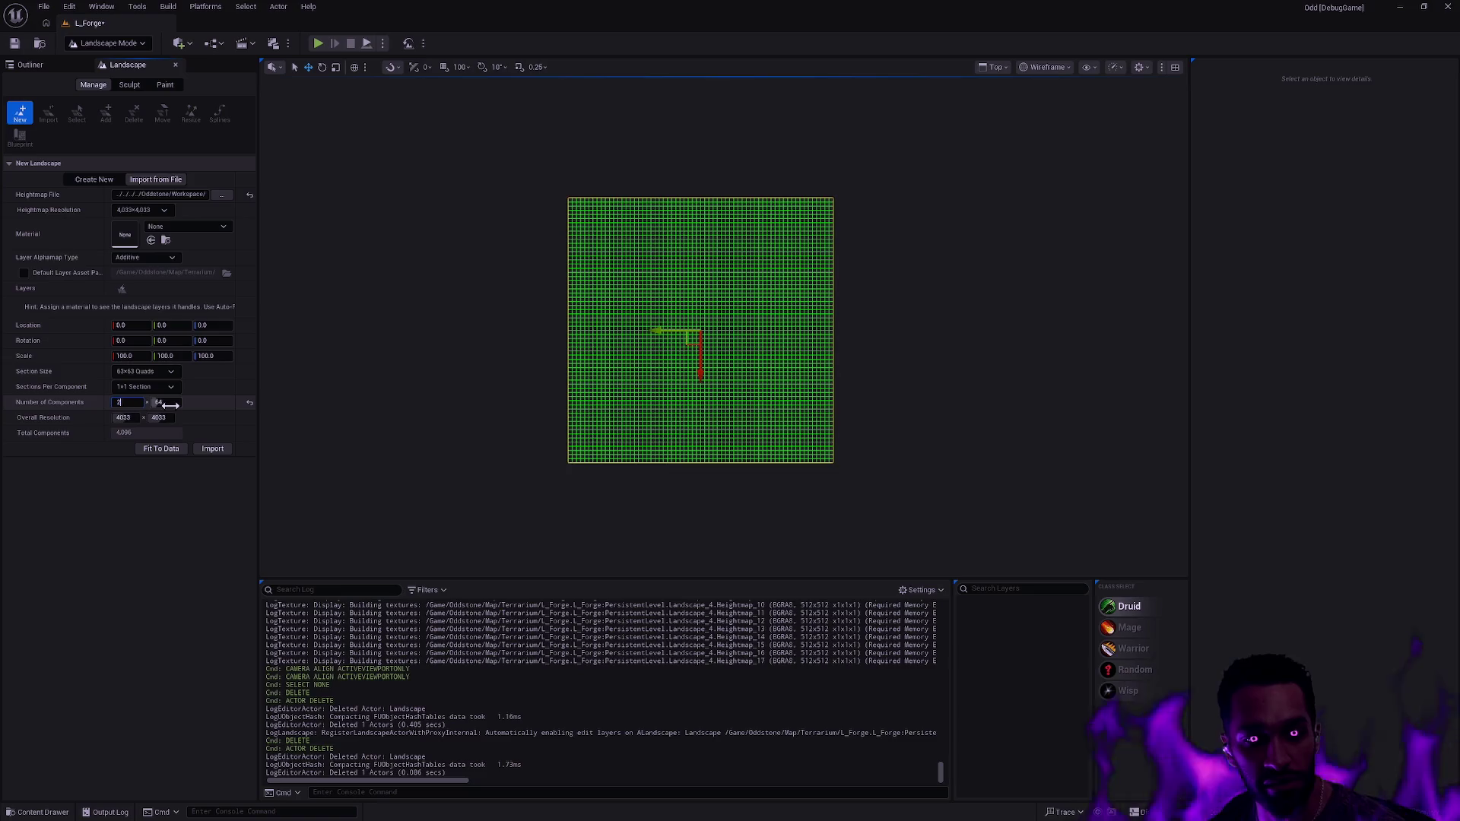
drag(656, 316, 754, 313)
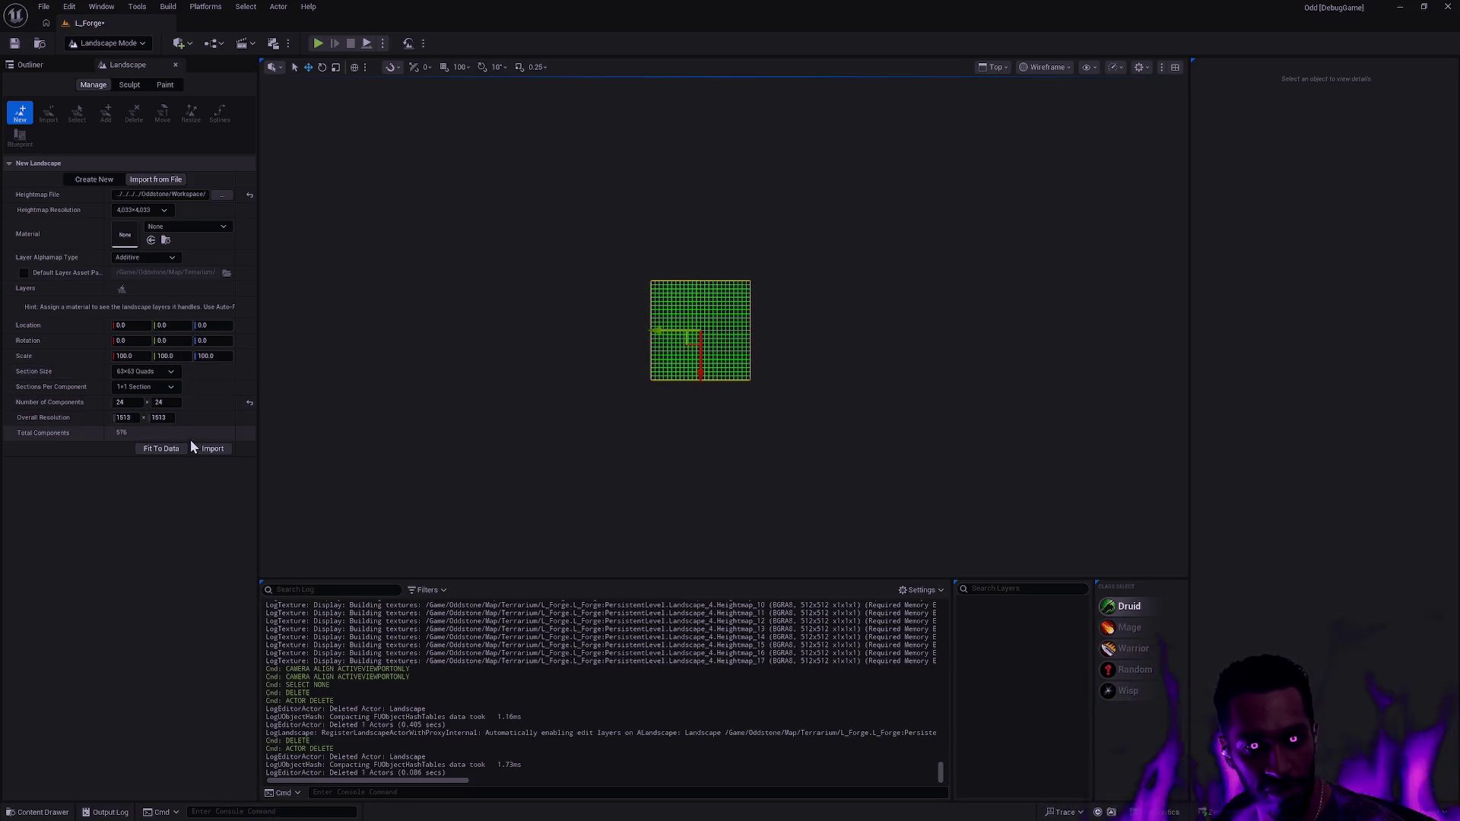
- Set Number of Components to 23×23 for a 1450×1450 landscape
scroll(631, 346, up, 3)
scroll(691, 363, up, 1)
click(126, 402)
text(23)
key(Tab)
text(23)
key(Return)
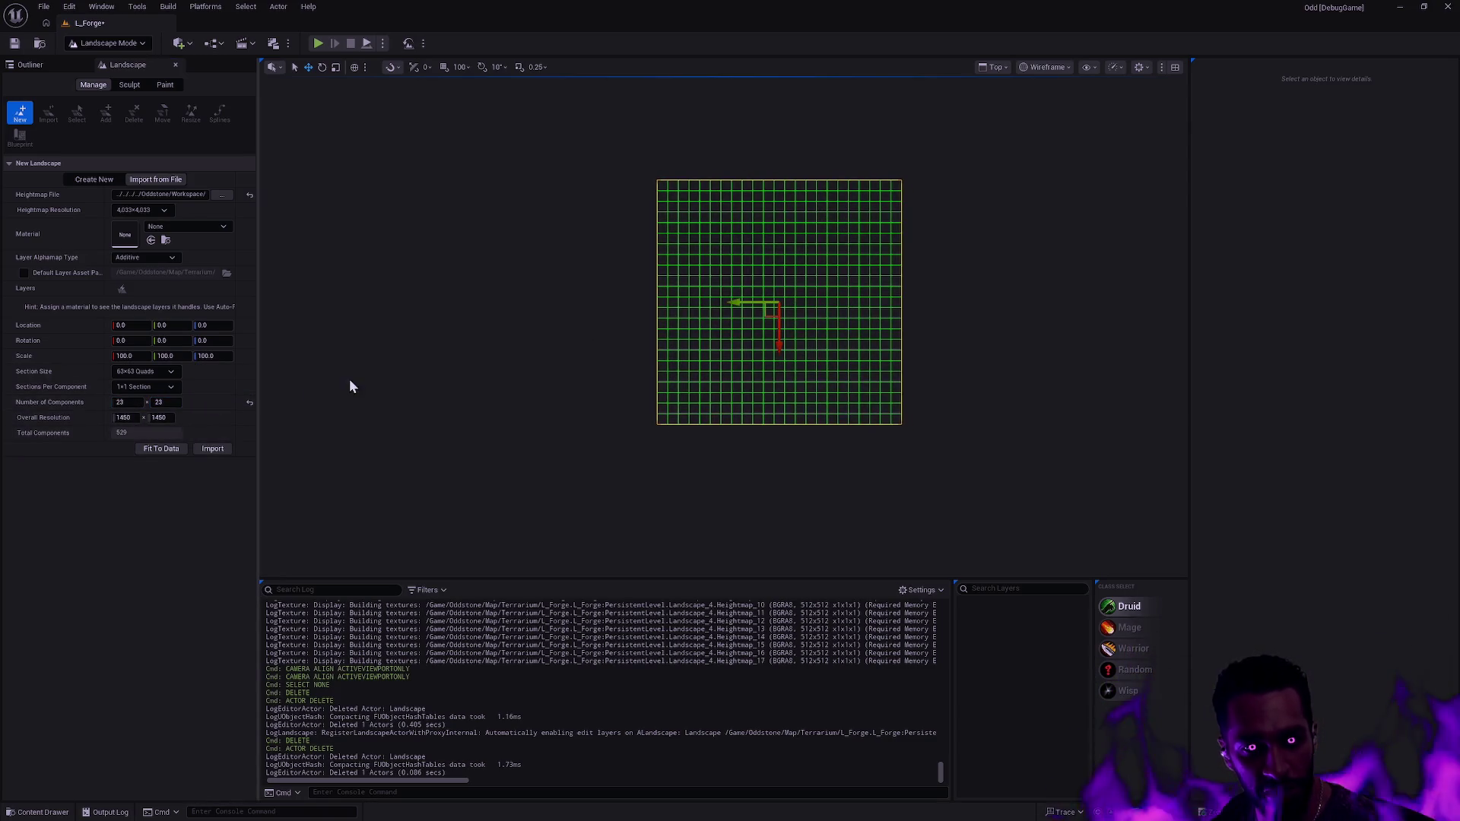
scroll(743, 302, up, 1)
drag(938, 277, 837, 322)
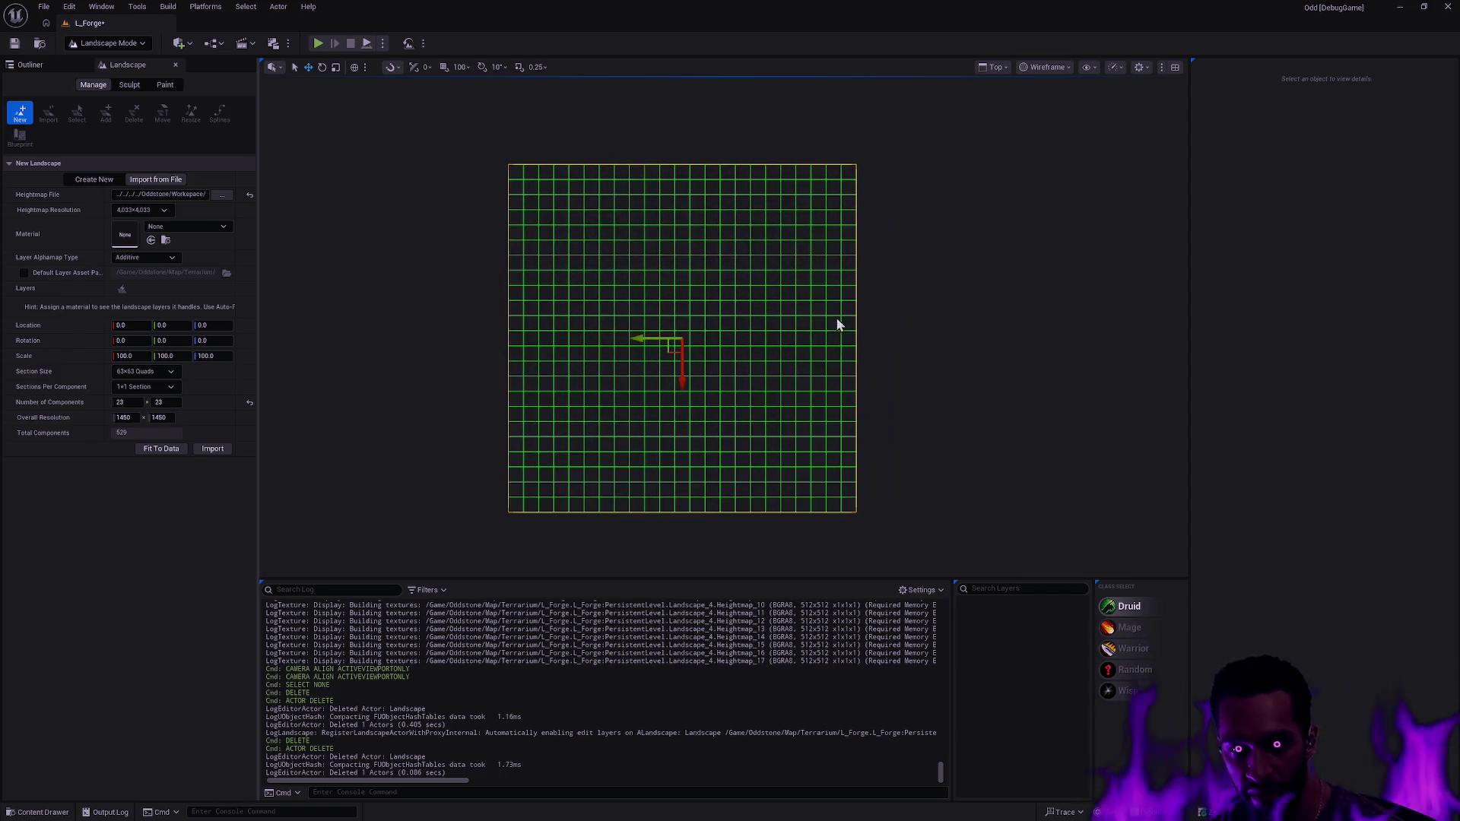
drag(511, 314, 857, 317)
- Create the 23×23 landscape and return the viewport to lit perspective view
scroll(857, 317, up, 1)
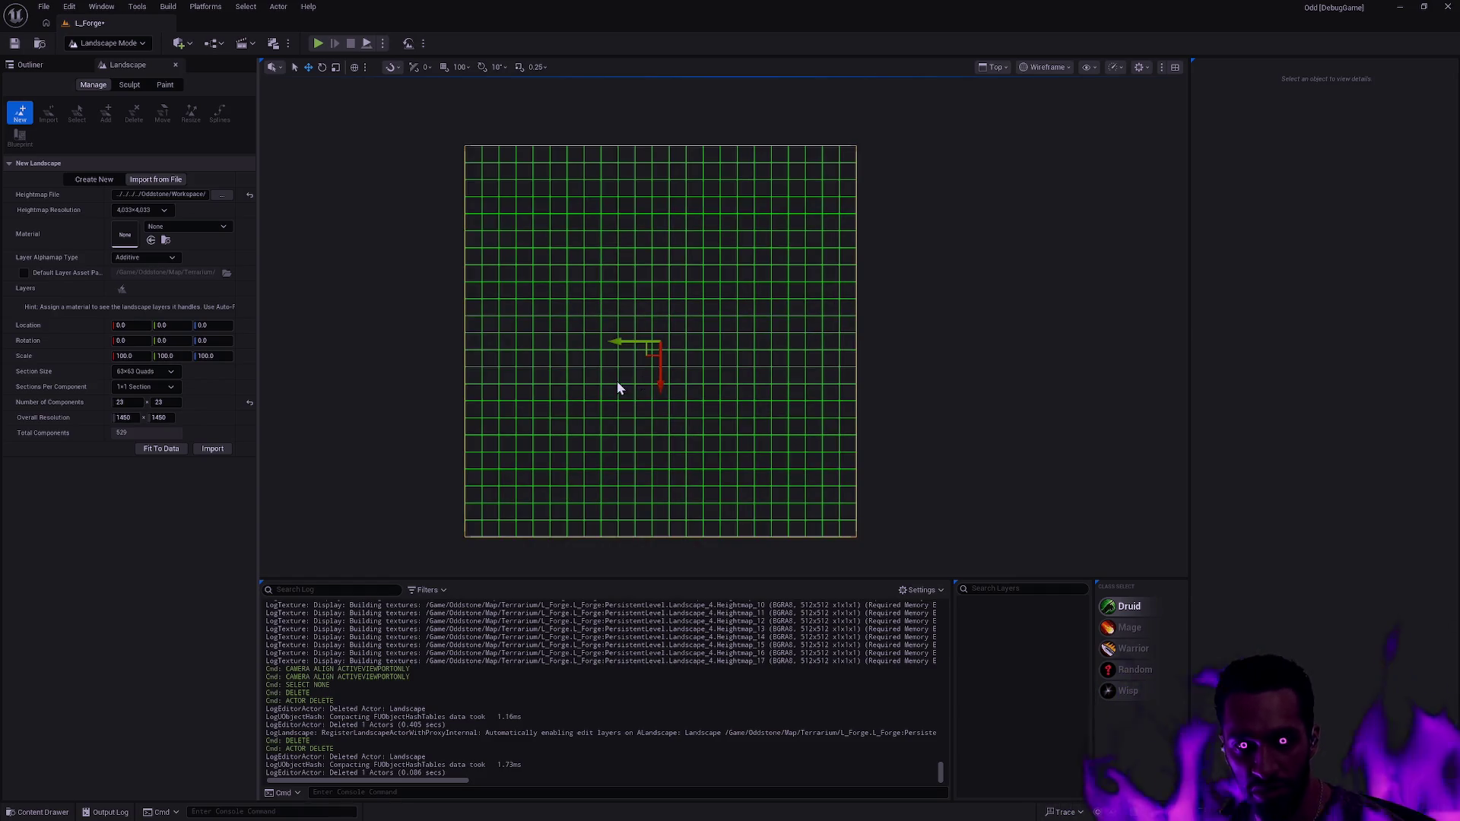
click(212, 449)
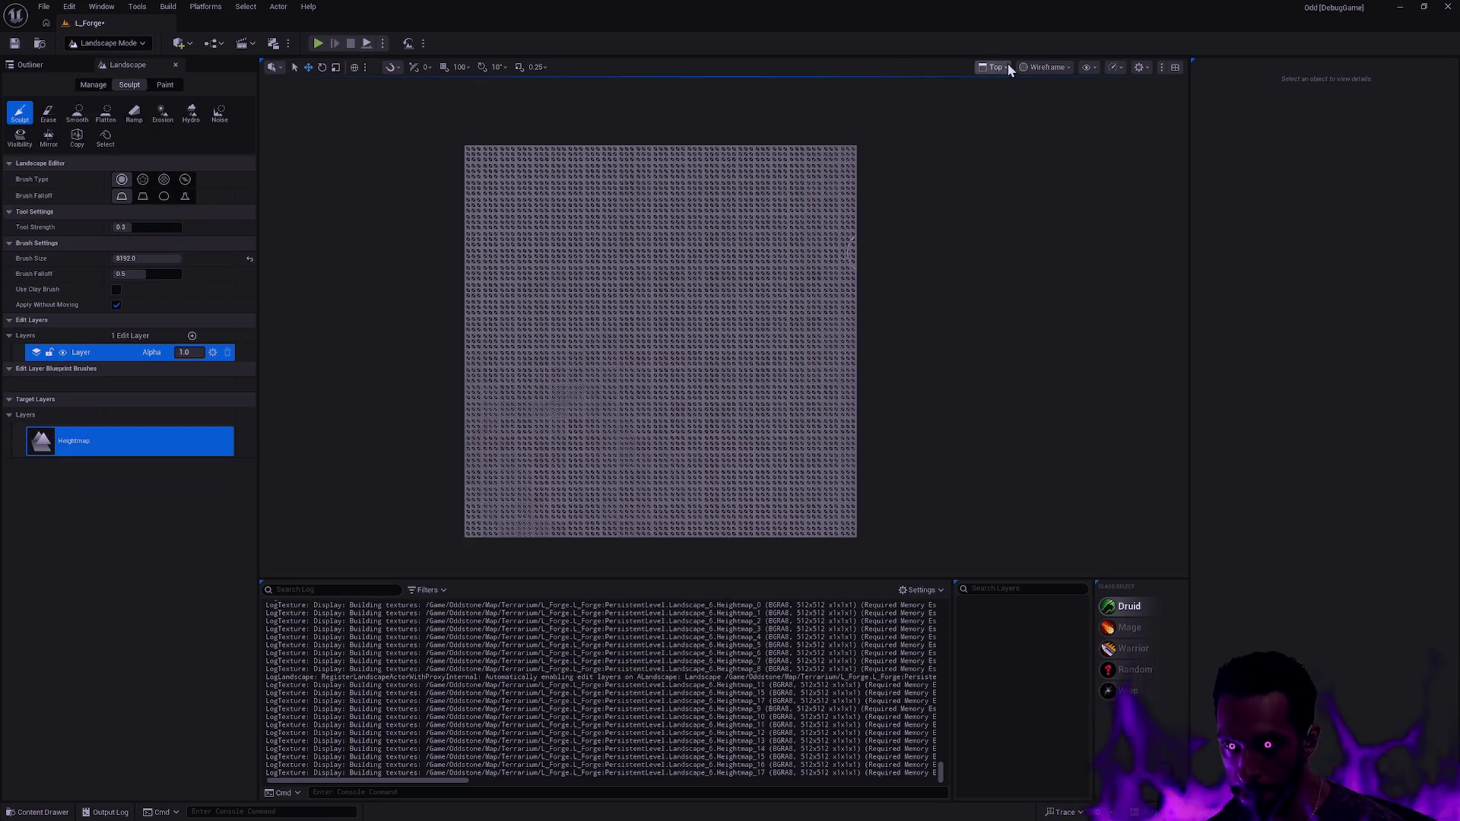
click(1038, 66)
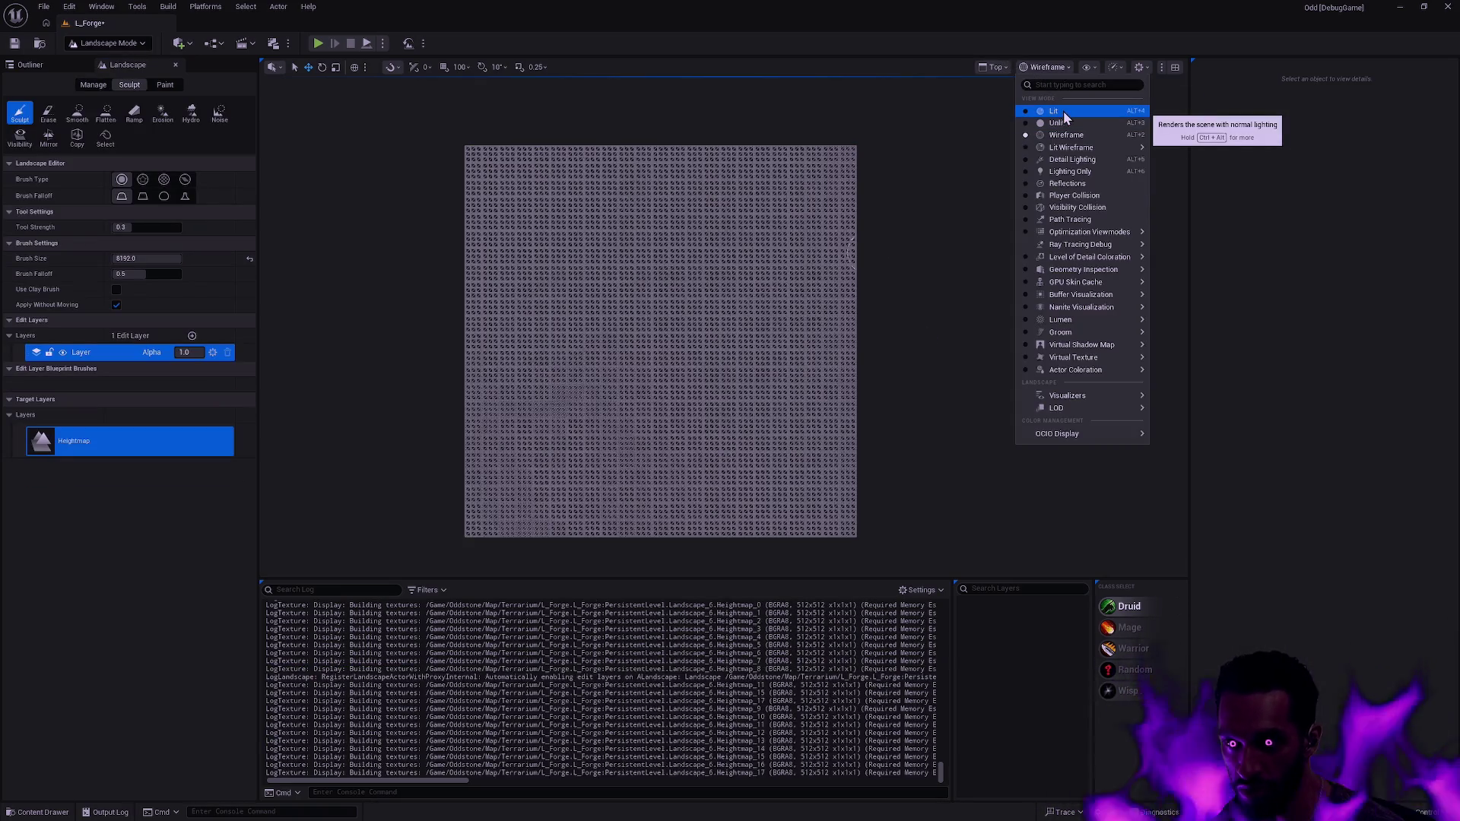
click(994, 67)
click(1023, 111)
scroll(912, 218, up, 10)
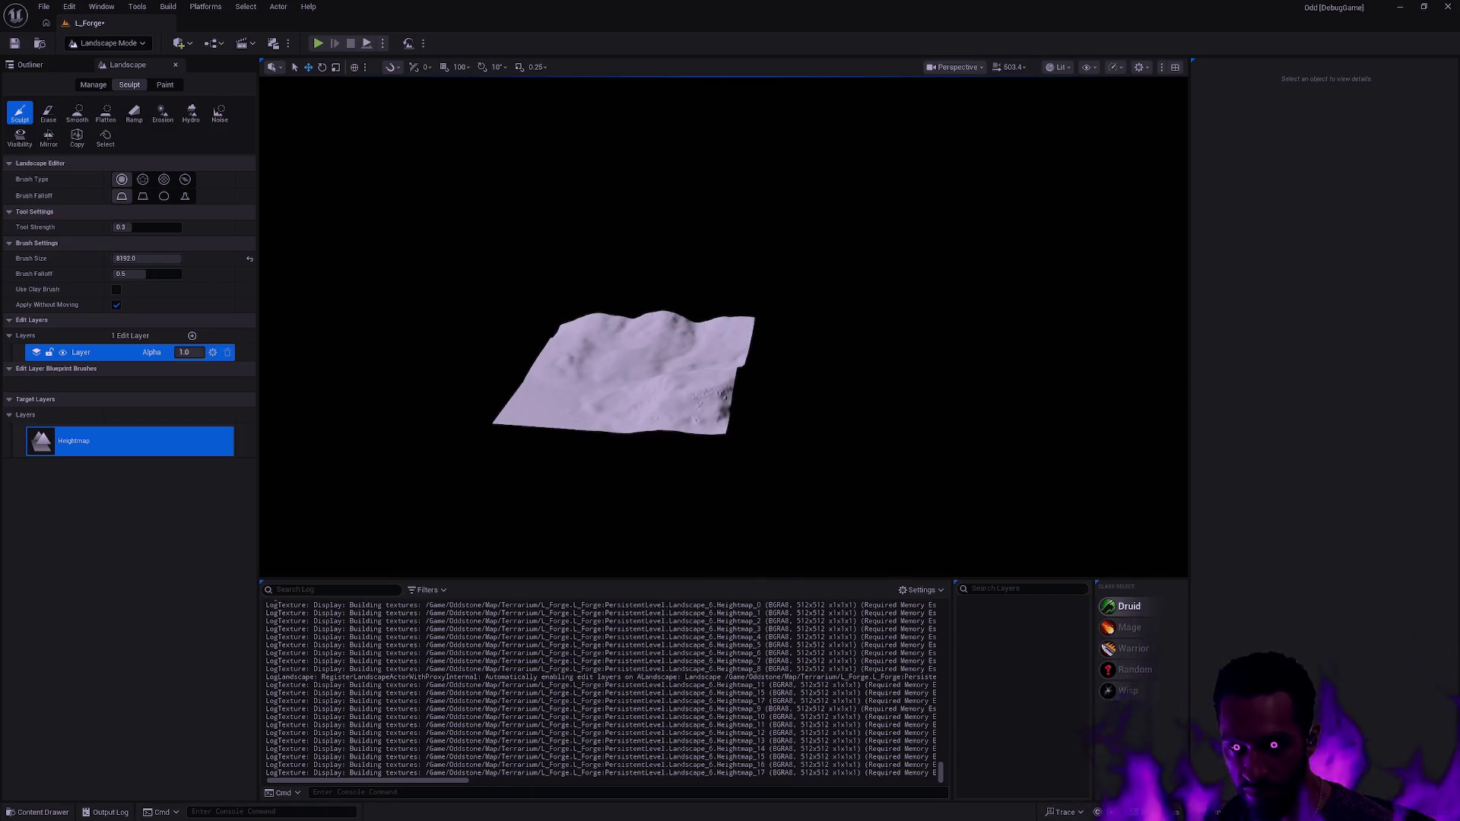
scroll(723, 327, down, 5)
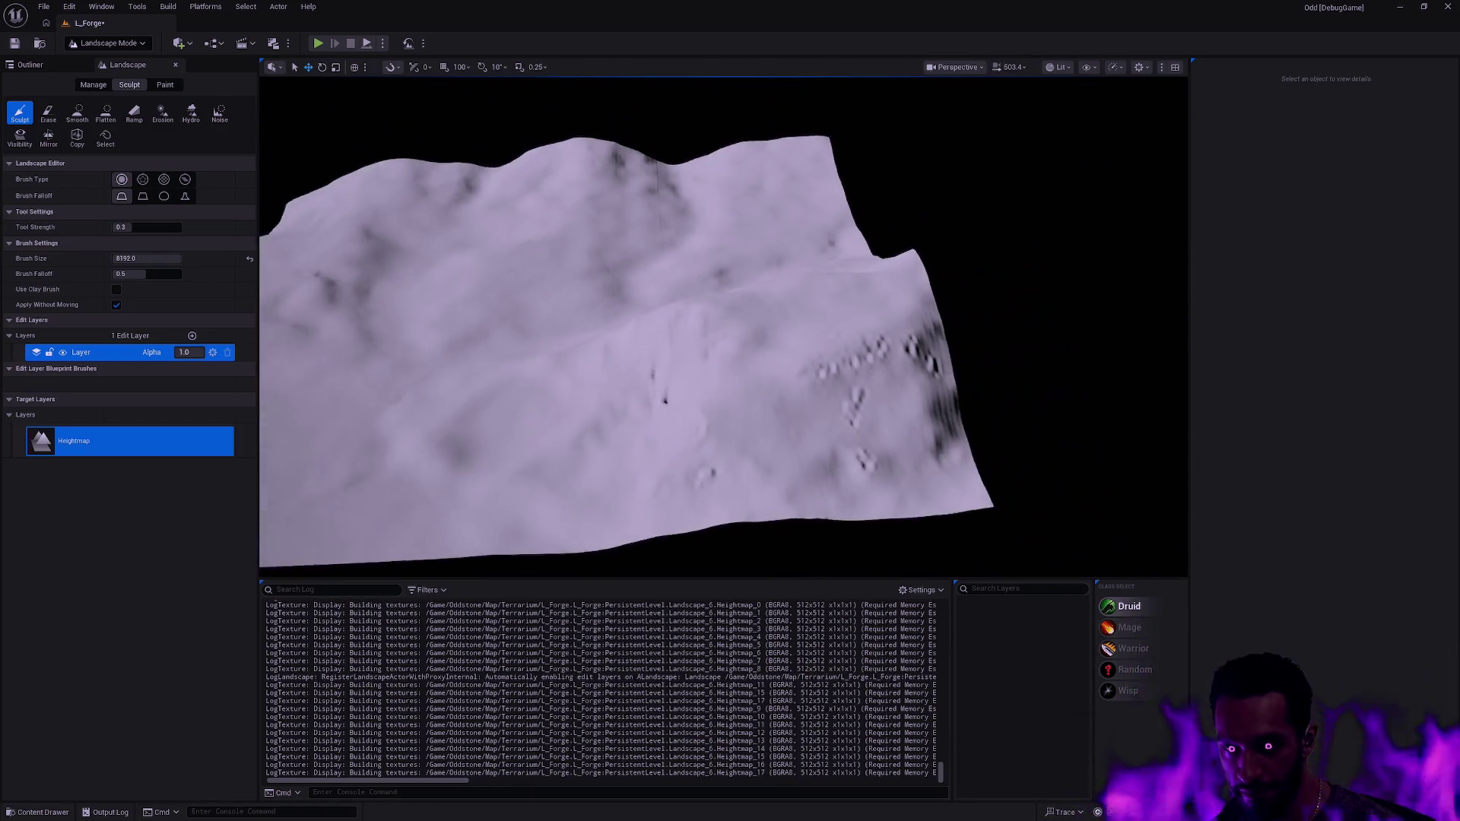
scroll(723, 327, up, 8)
scroll(723, 327, down, 6)
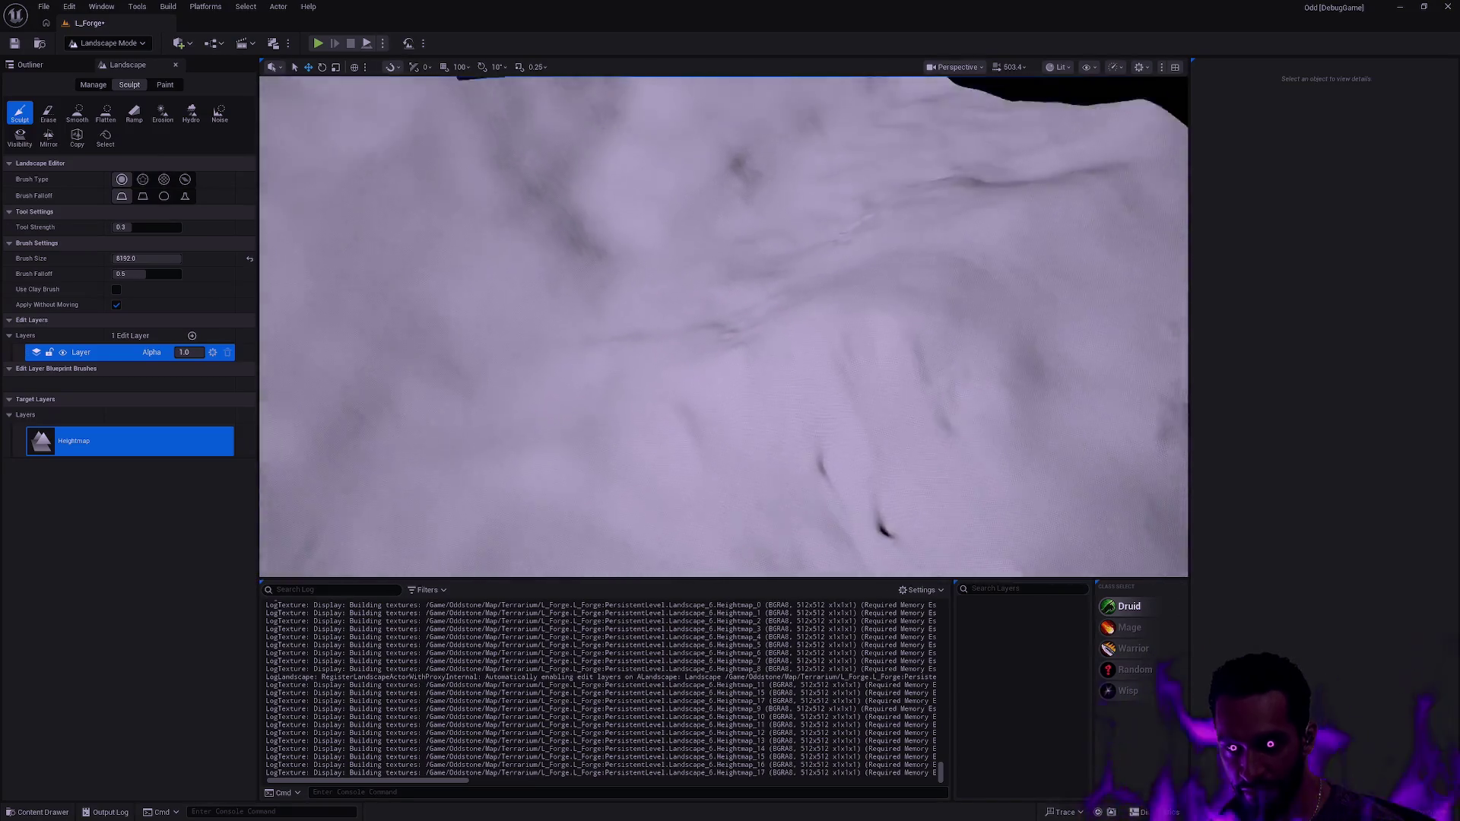
scroll(723, 327, up, 5)
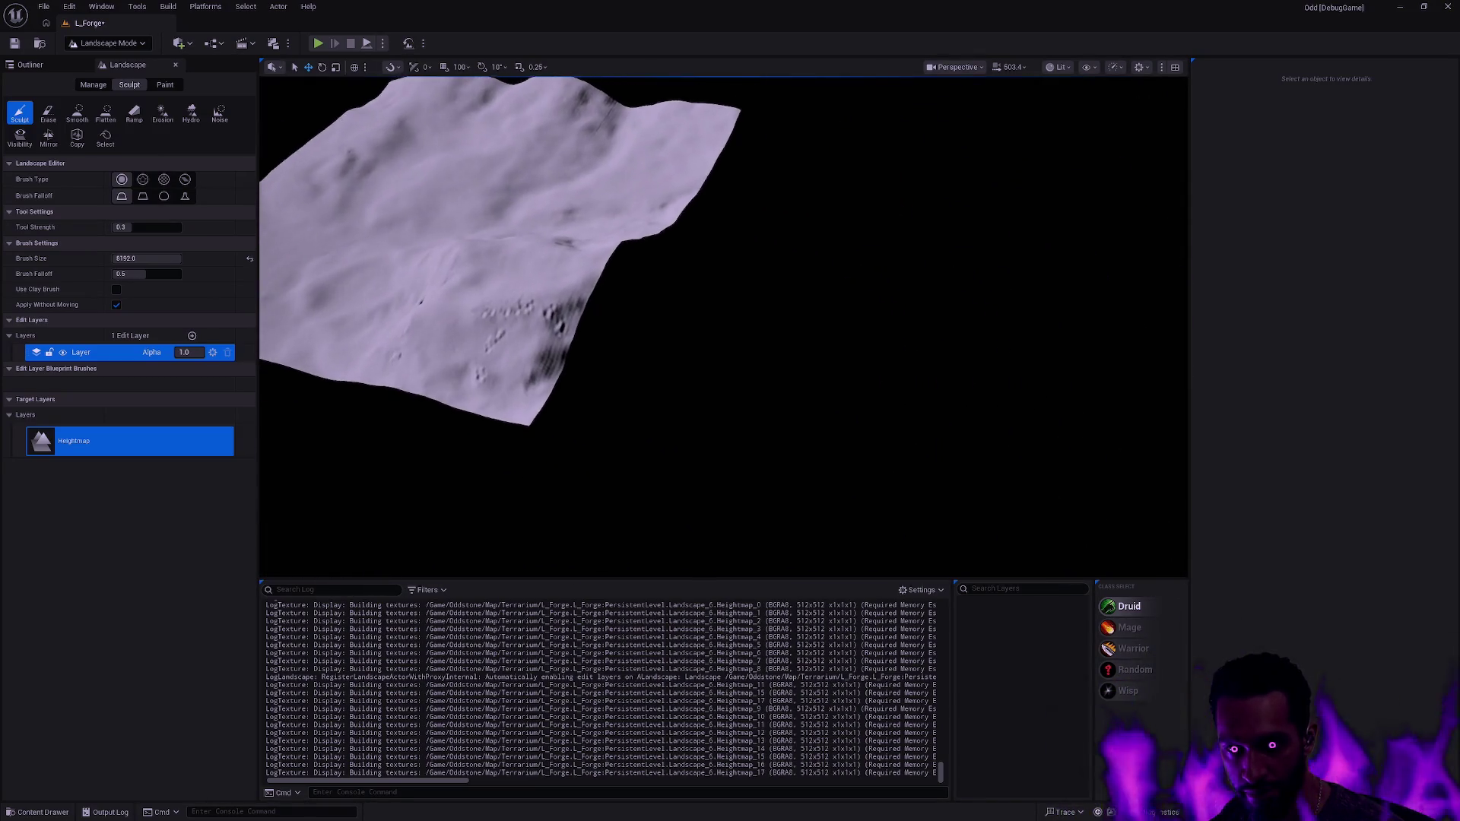
scroll(723, 327, up, 6)
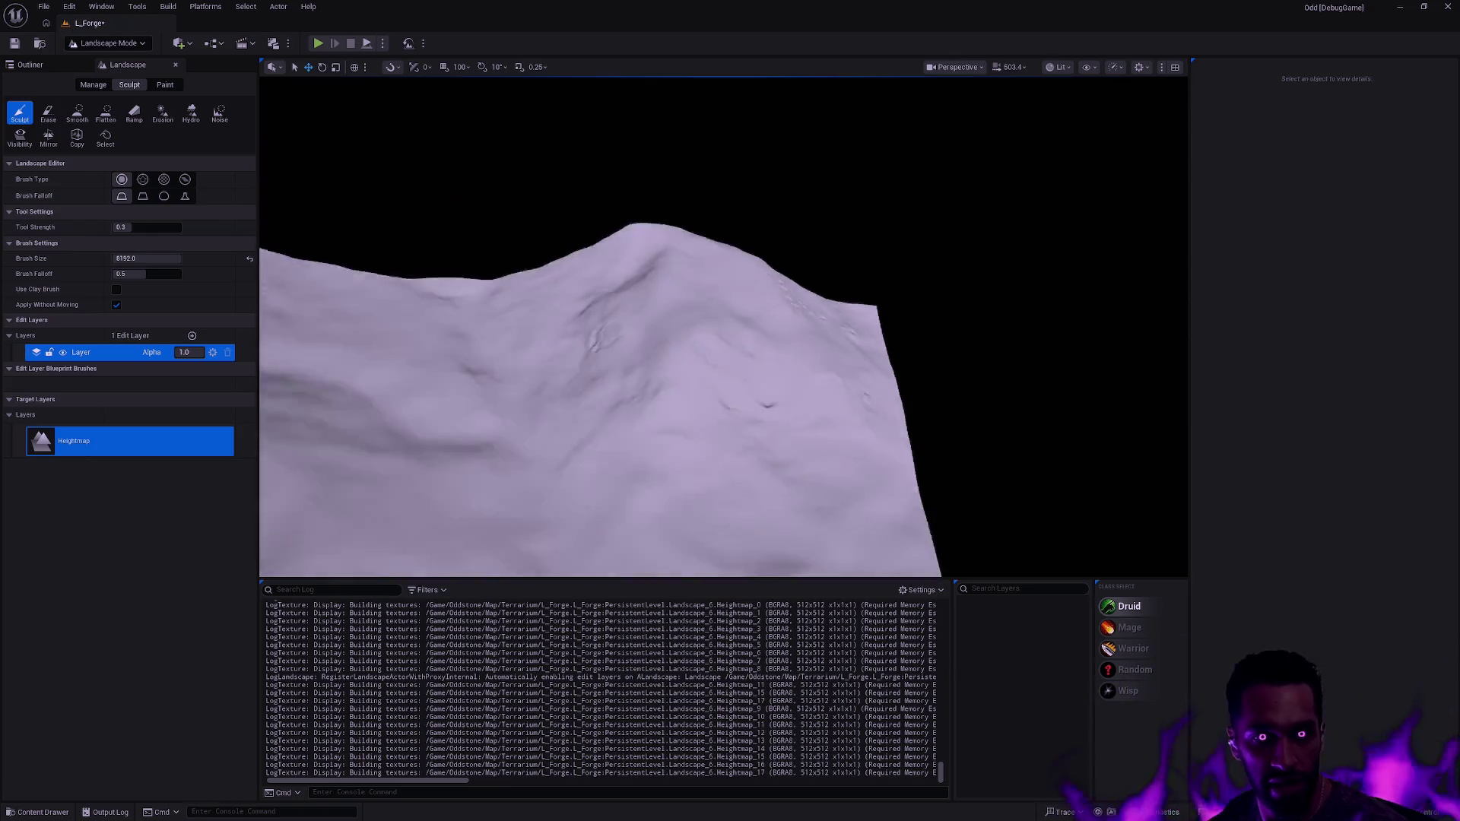
- Exit Landscape Mode and delete the Landscape actor
key(shift+1)
click(685, 367)
key(Delete)
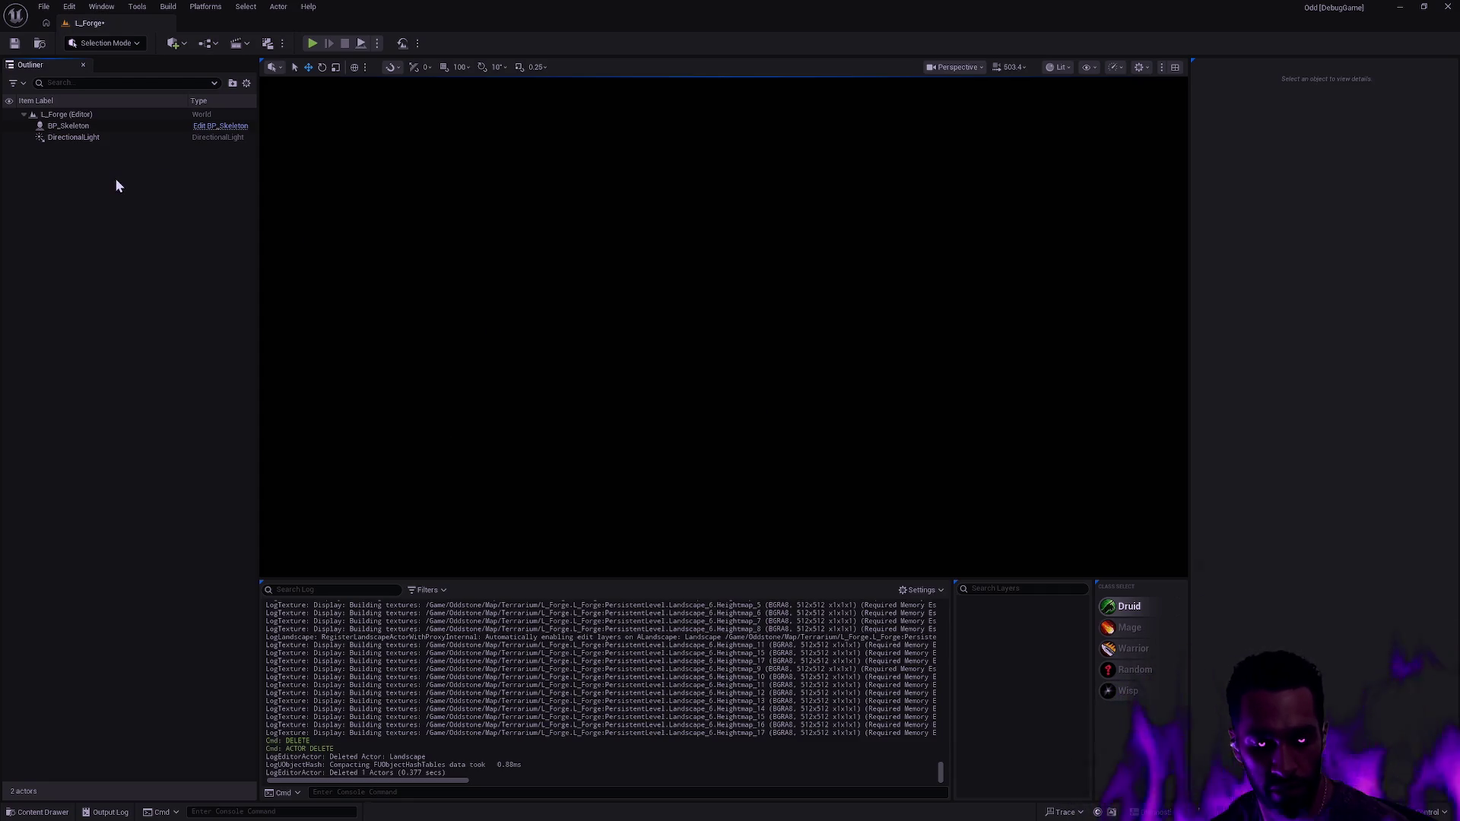
key(shift+2)
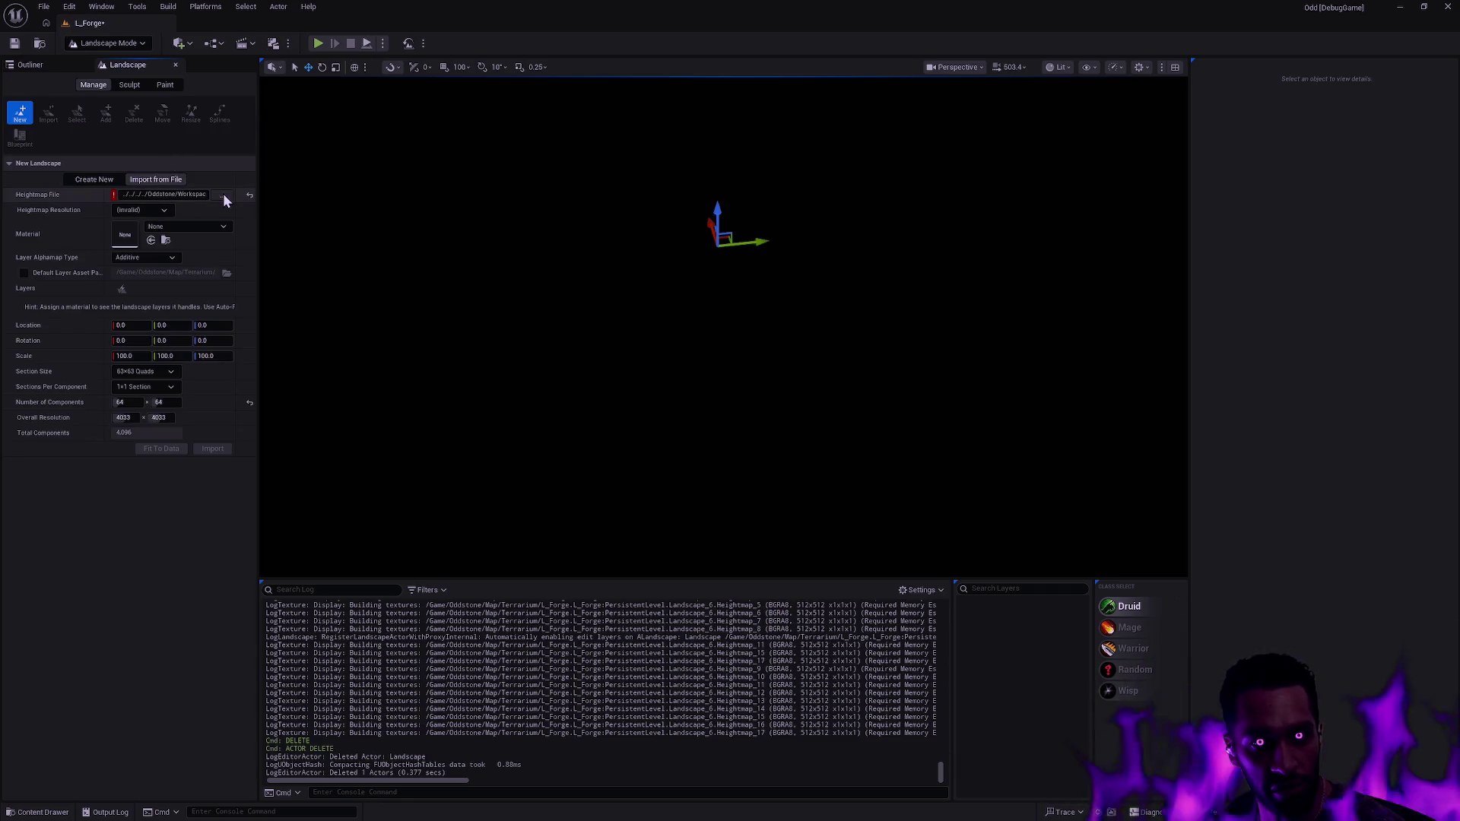
click(222, 195)
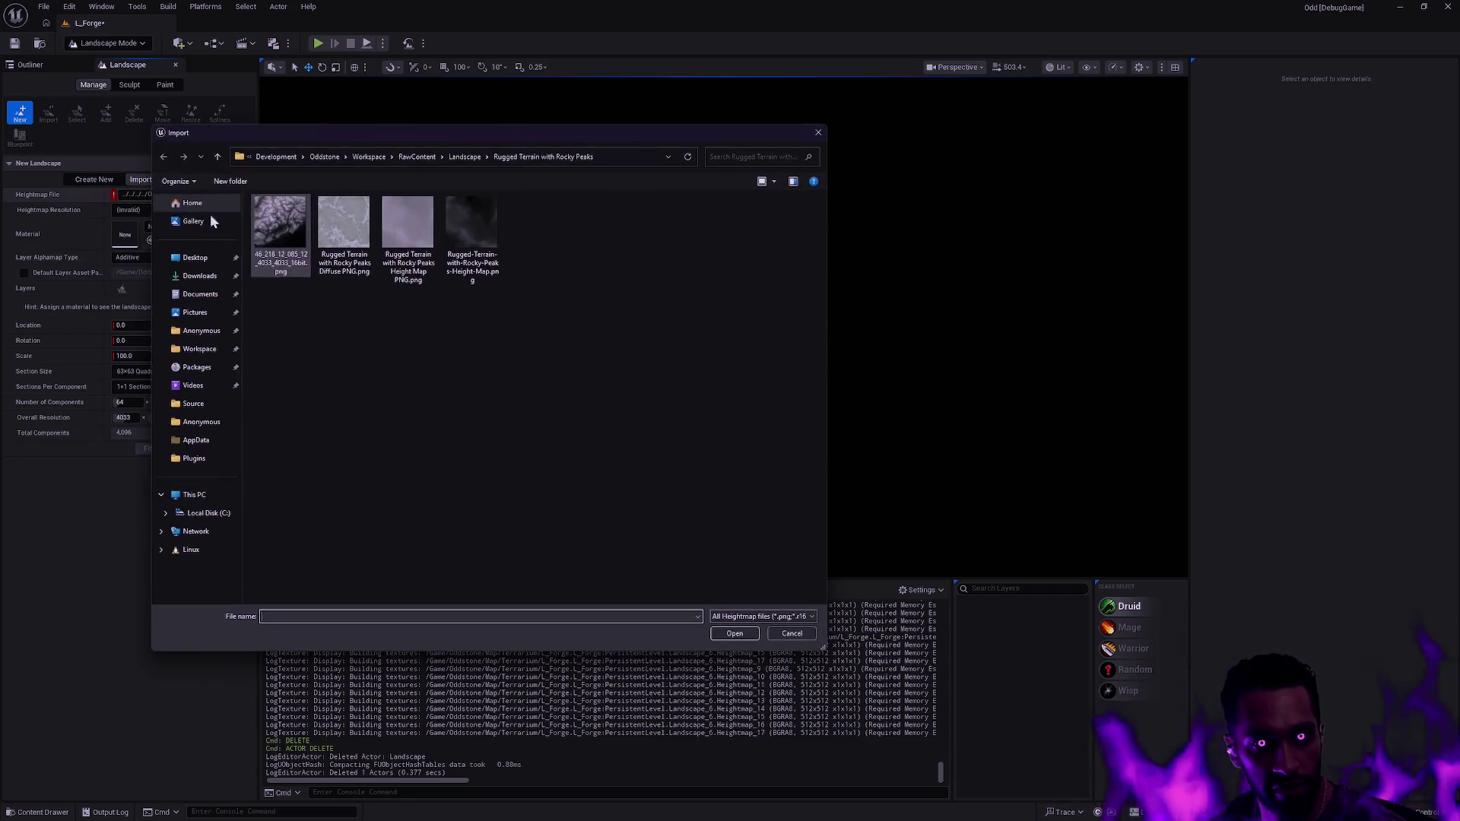
double_click(289, 258)
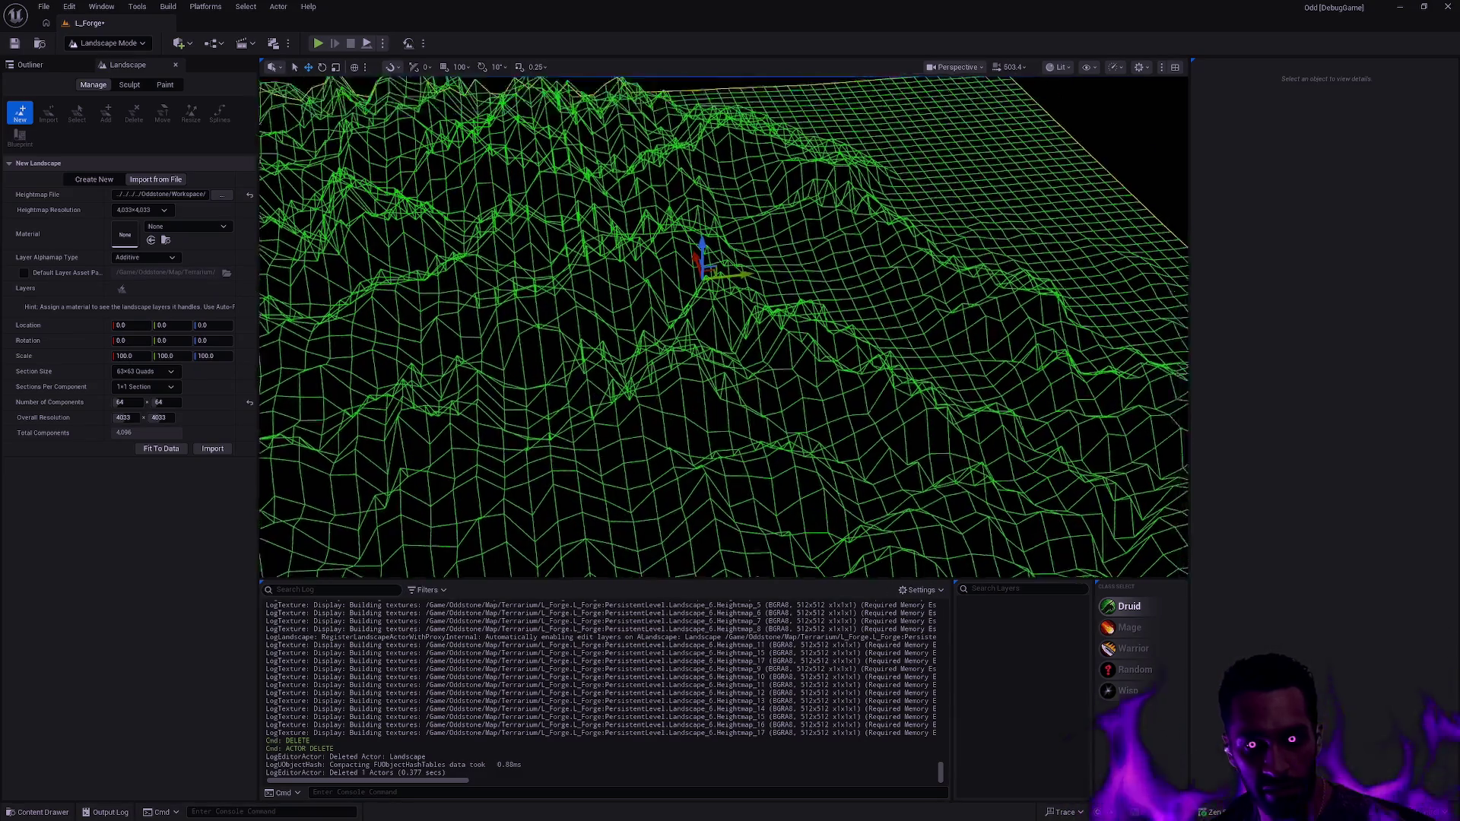
scroll(723, 327, down, 5)
mouse_move(723, 327)
mouse_down()
mouse_move(707, 274)
mouse_move(704, 308)
mouse_up()
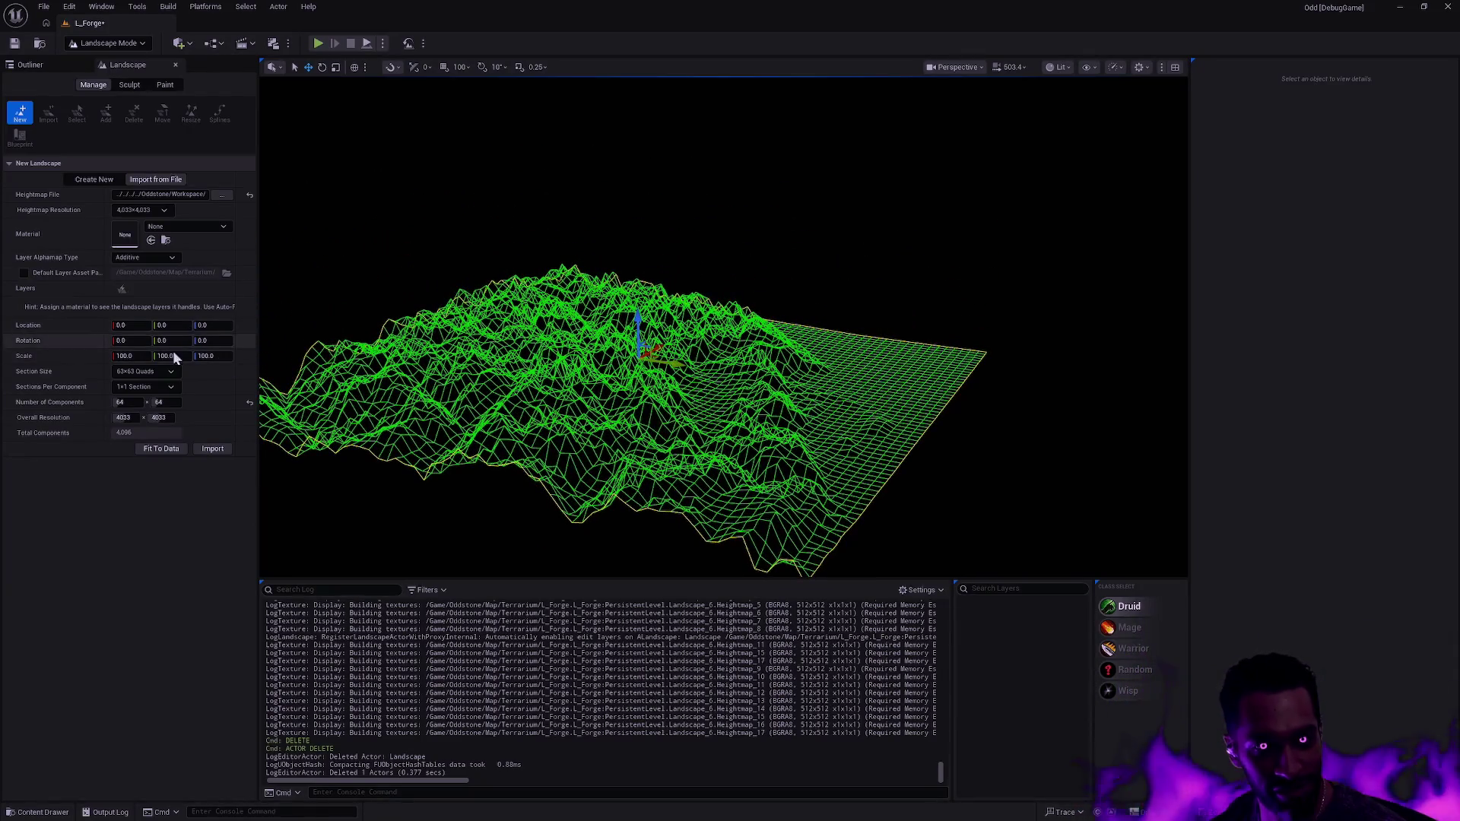
click(129, 402)
text(2)
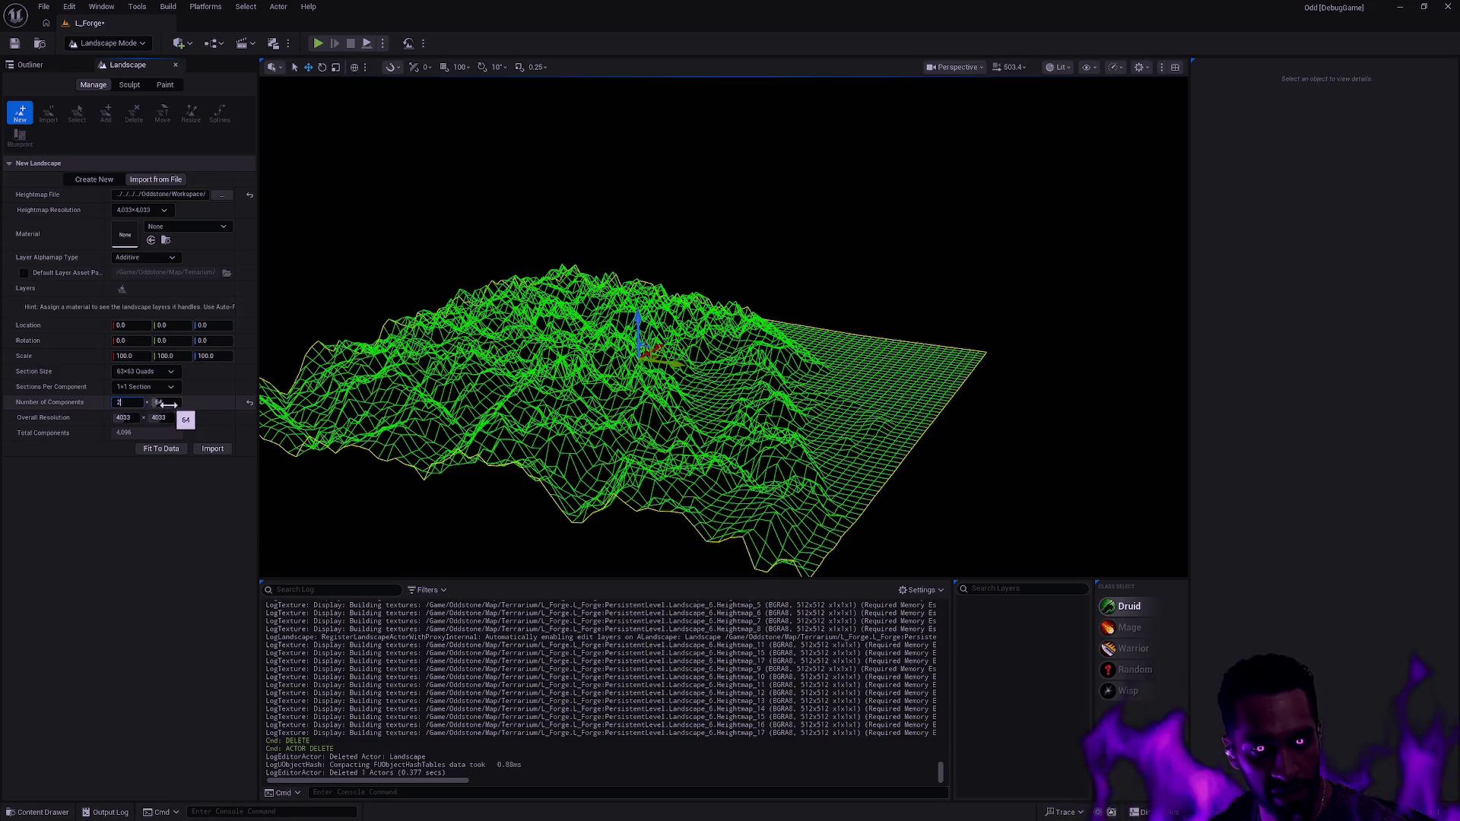
text(3)
key(Return)
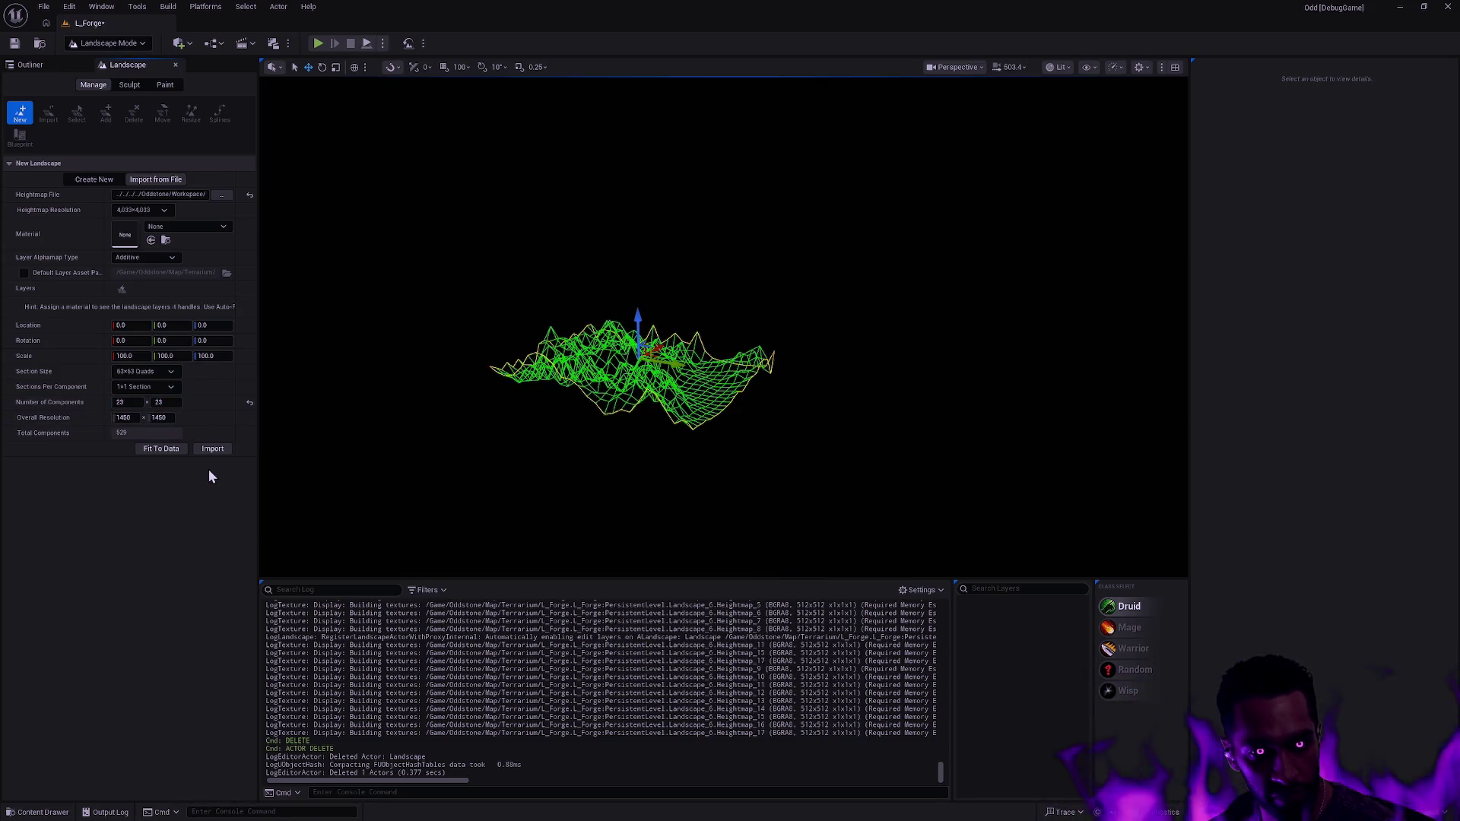
mouse_move(577, 405)
mouse_down()
mouse_move(578, 312)
mouse_move(577, 334)
mouse_up()
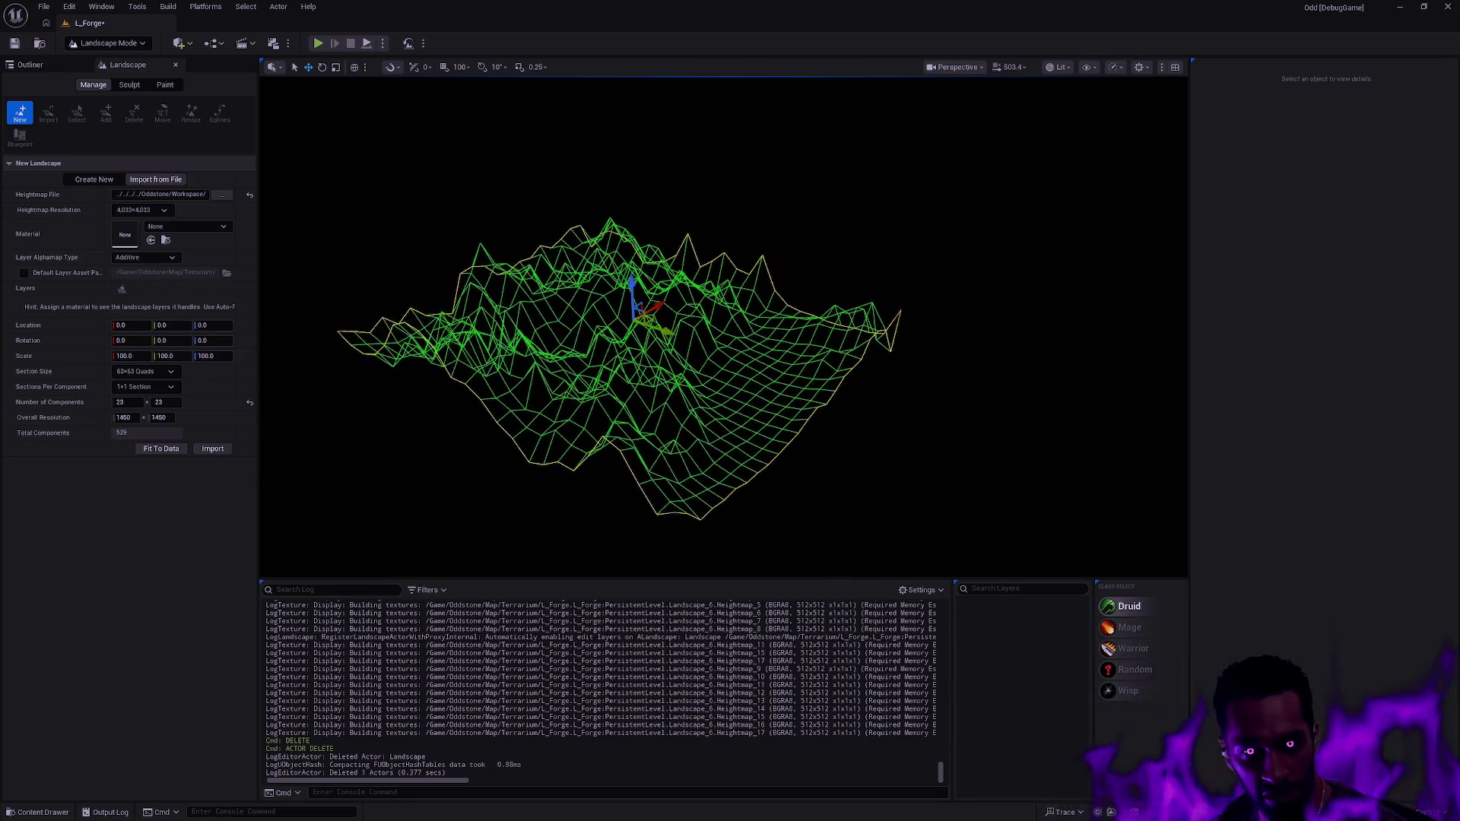
click(250, 403)
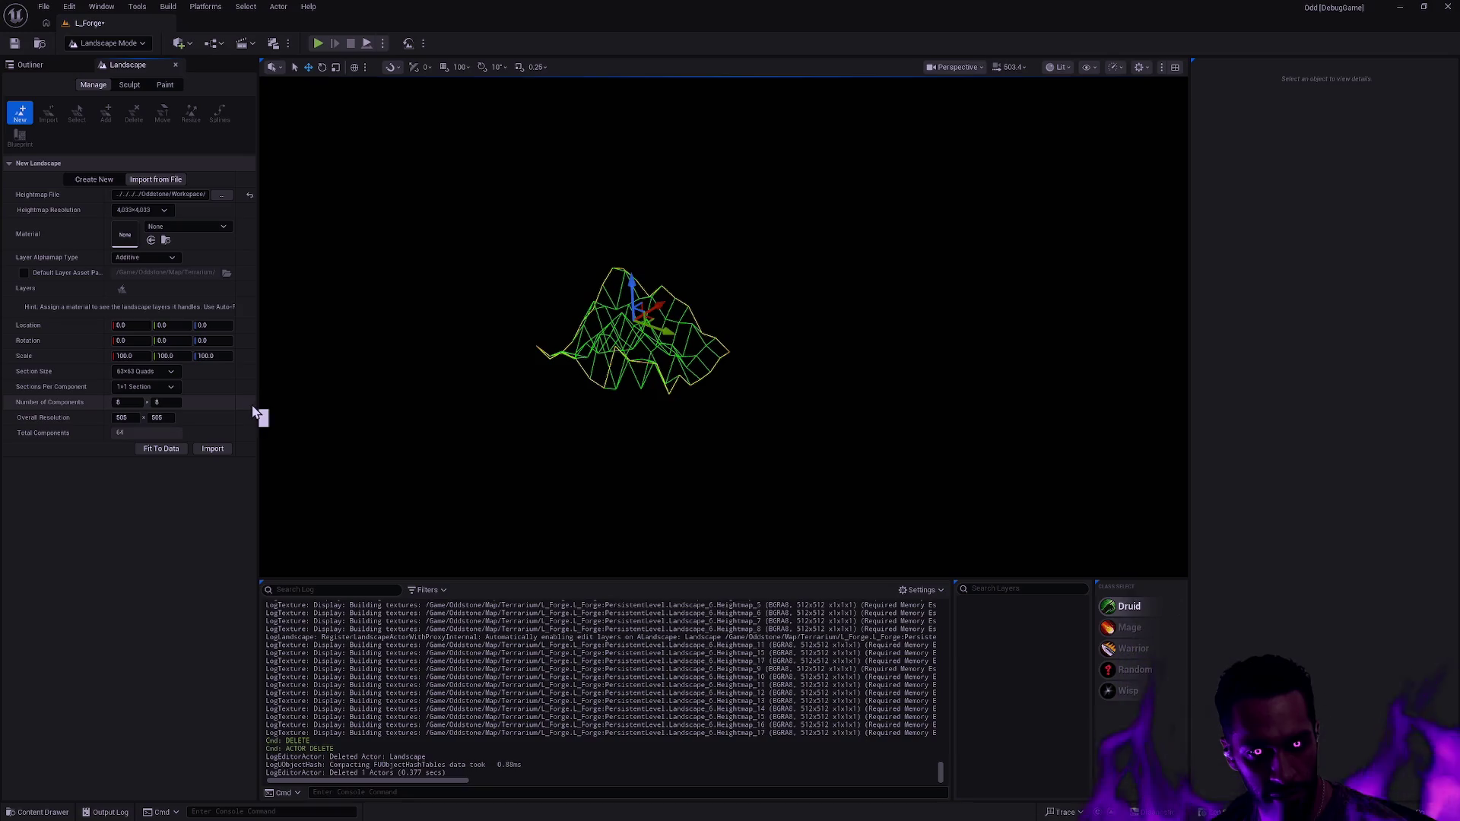
key(ctrl+z)
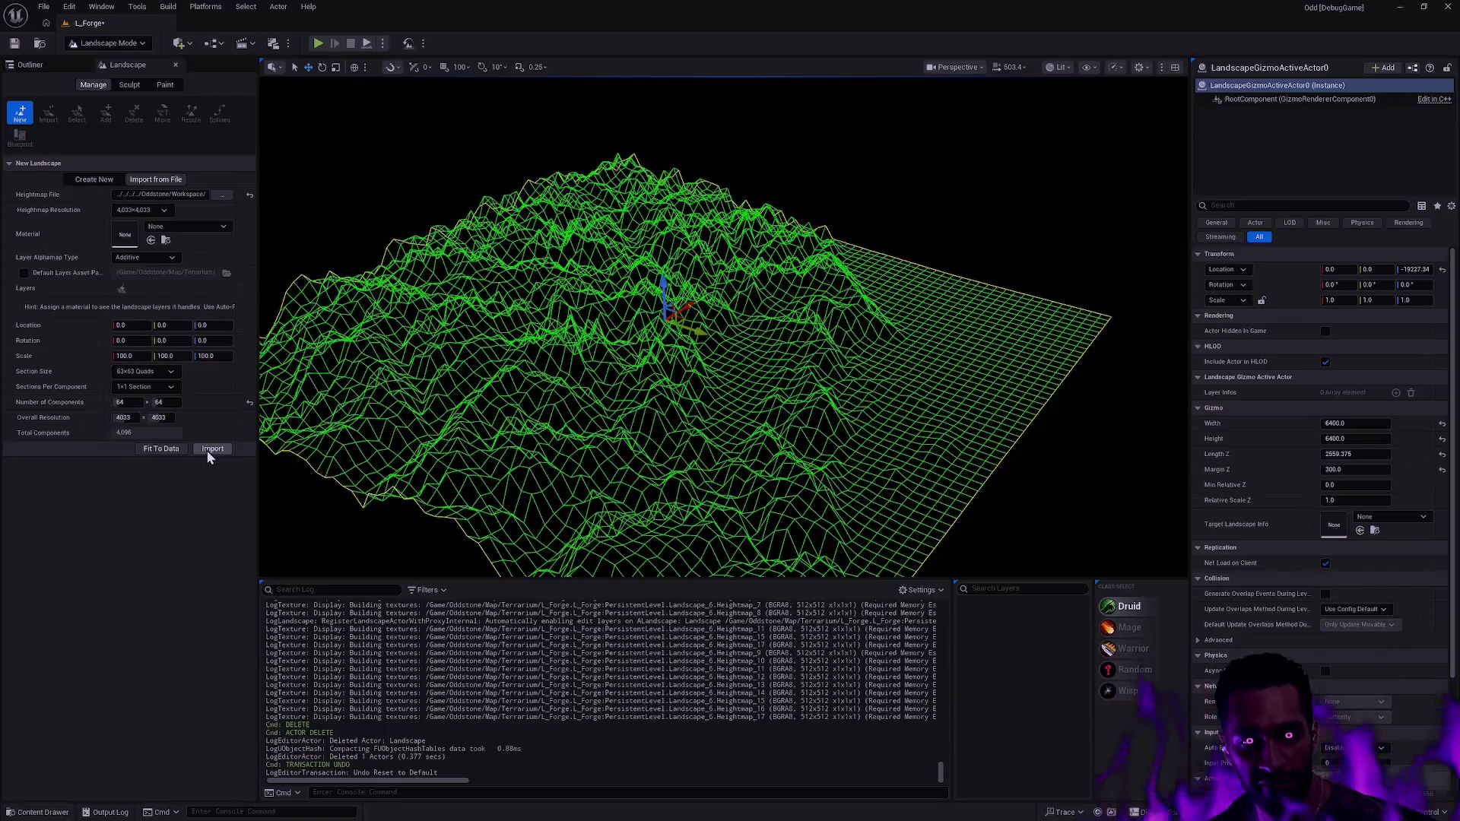
- Import the full-resolution 4033×4033 rocky landscape, view it up close, then enter Selection Mode
click(209, 449)
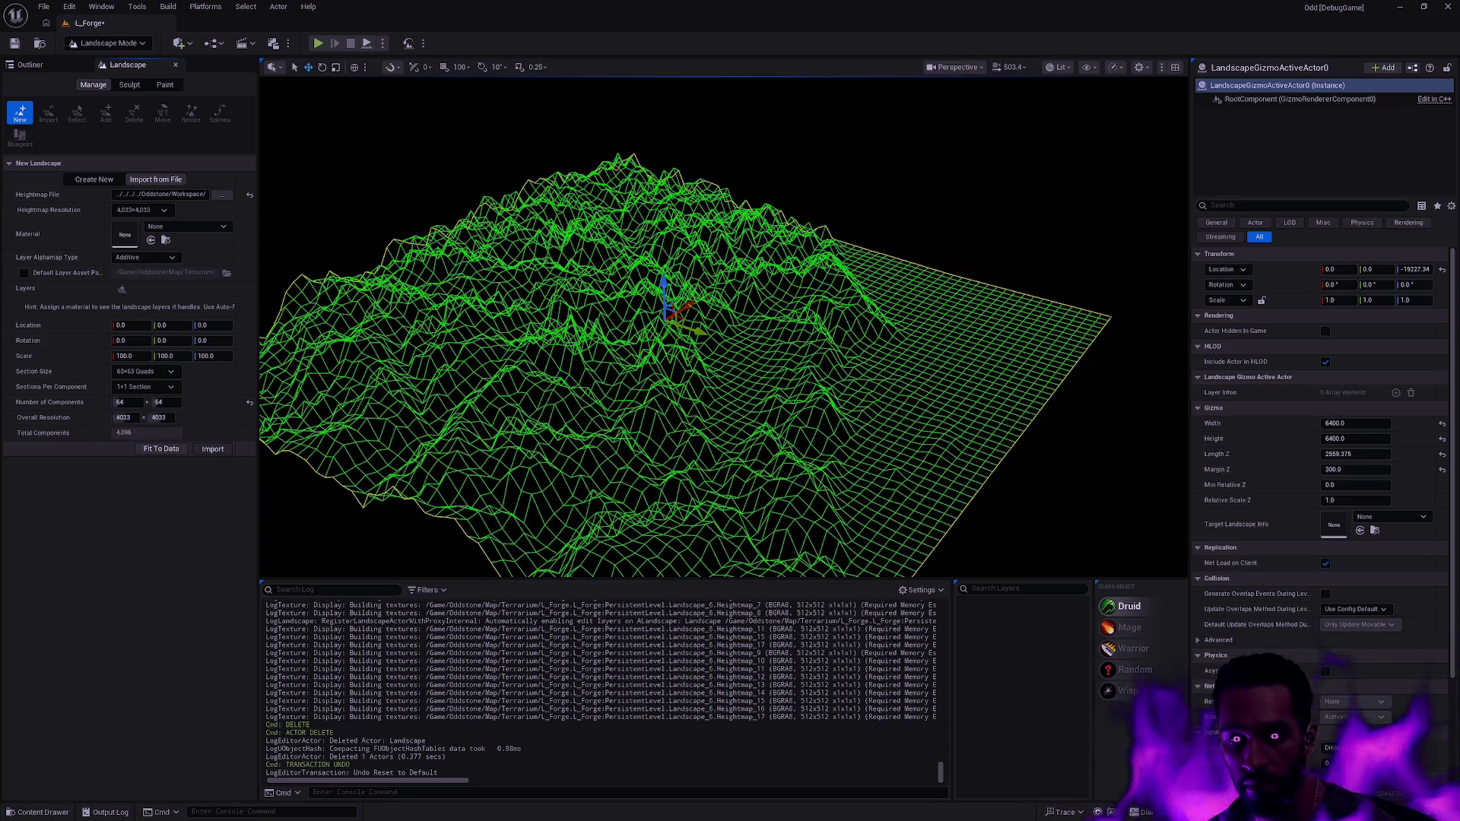
click(212, 448)
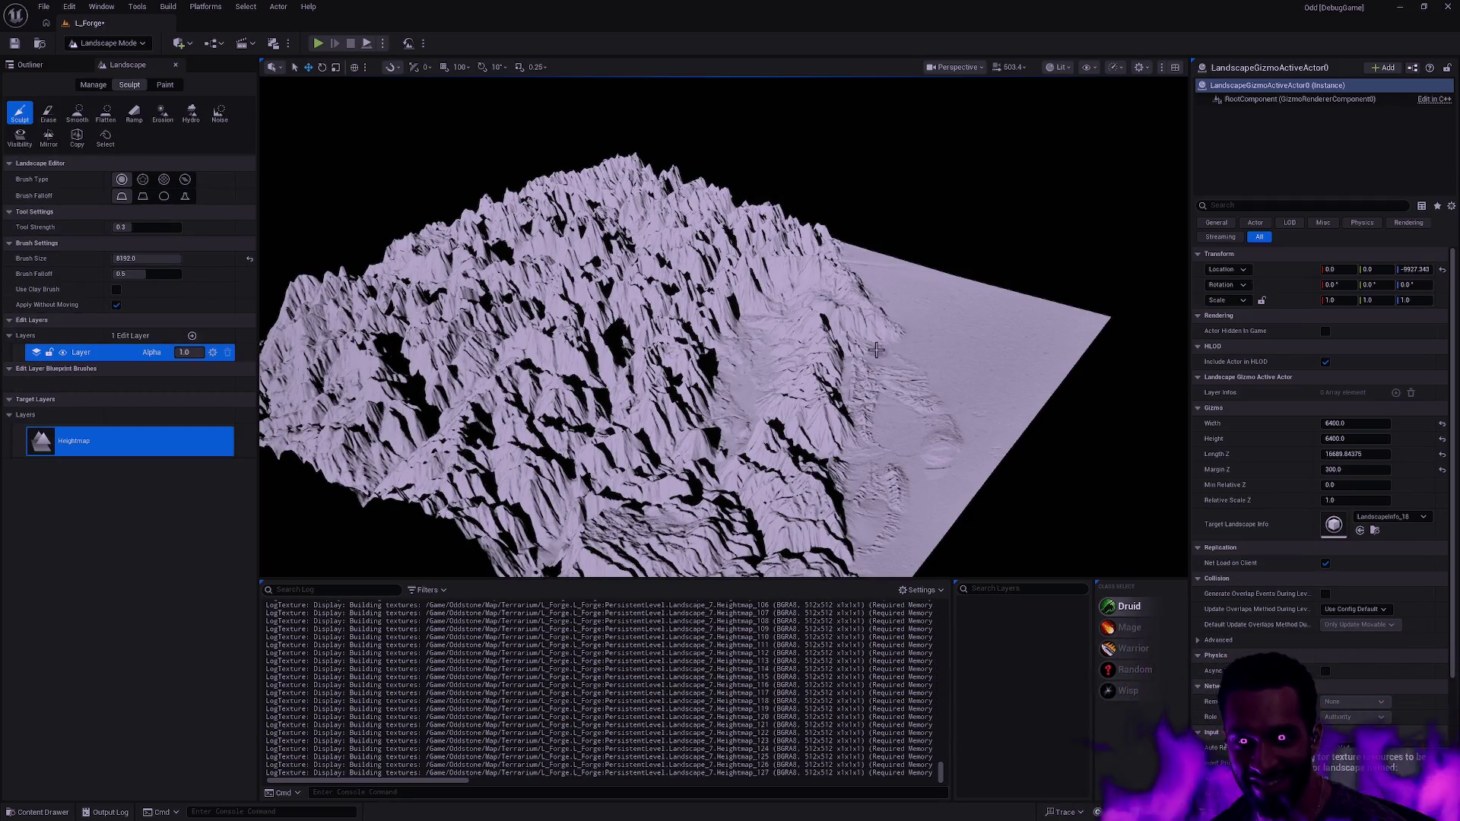
mouse_move(926, 368)
mouse_down()
mouse_move(905, 156)
mouse_move(904, 209)
mouse_move(856, 225)
mouse_up()
key(shift+1)
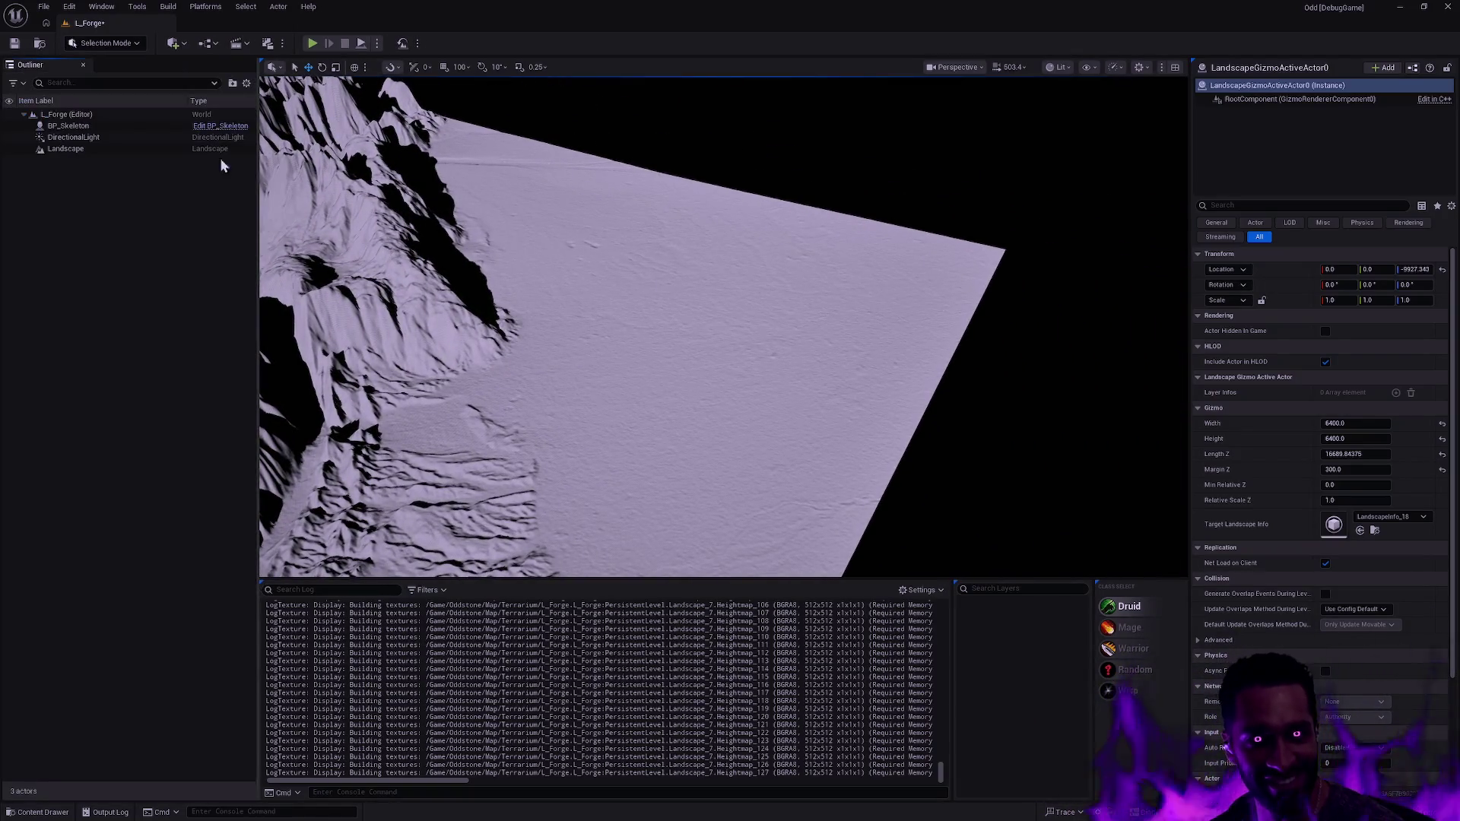
- Frame the view on BP_Skeleton, then delete the imported 4033×4033 Landscape actor
click(76, 127)
key(f)
scroll(722, 327, down, 5)
mouse_move(669, 384)
mouse_down()
mouse_move(685, 300)
mouse_move(894, 281)
mouse_move(897, 222)
mouse_move(897, 285)
mouse_move(964, 288)
mouse_up()
key(Escape)
click(68, 126)
key(f)
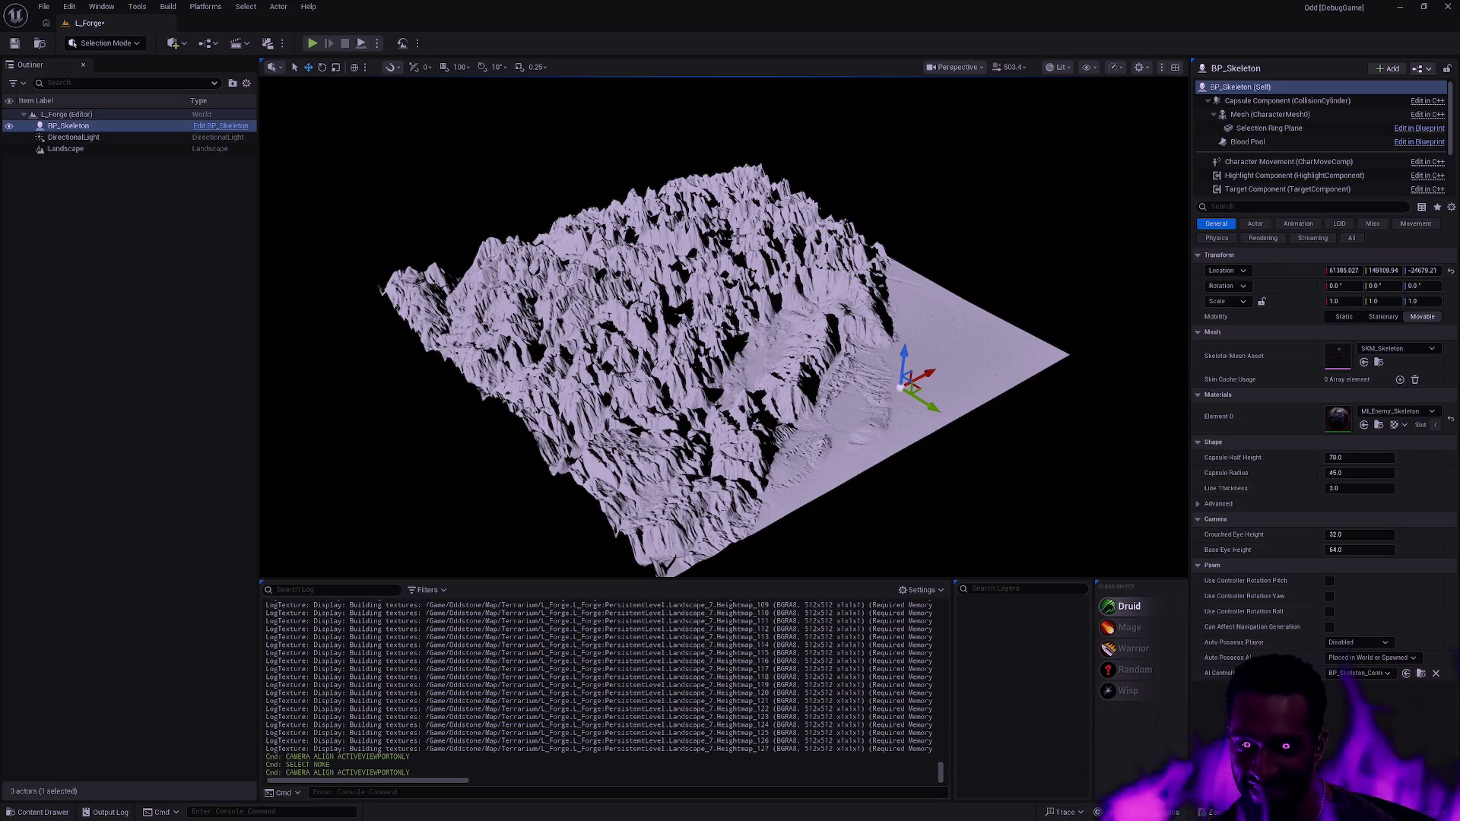
click(492, 237)
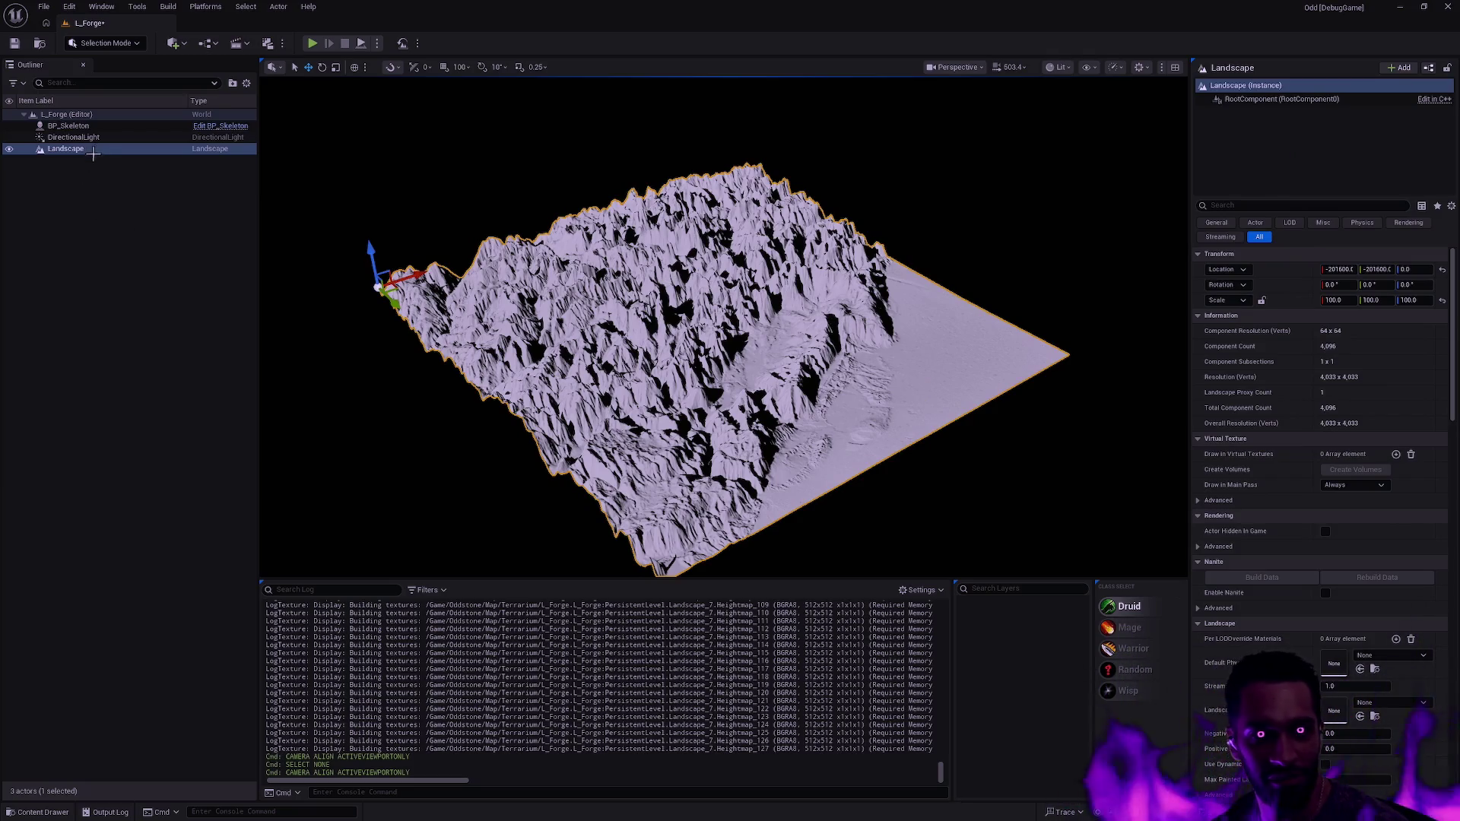
key(Delete)
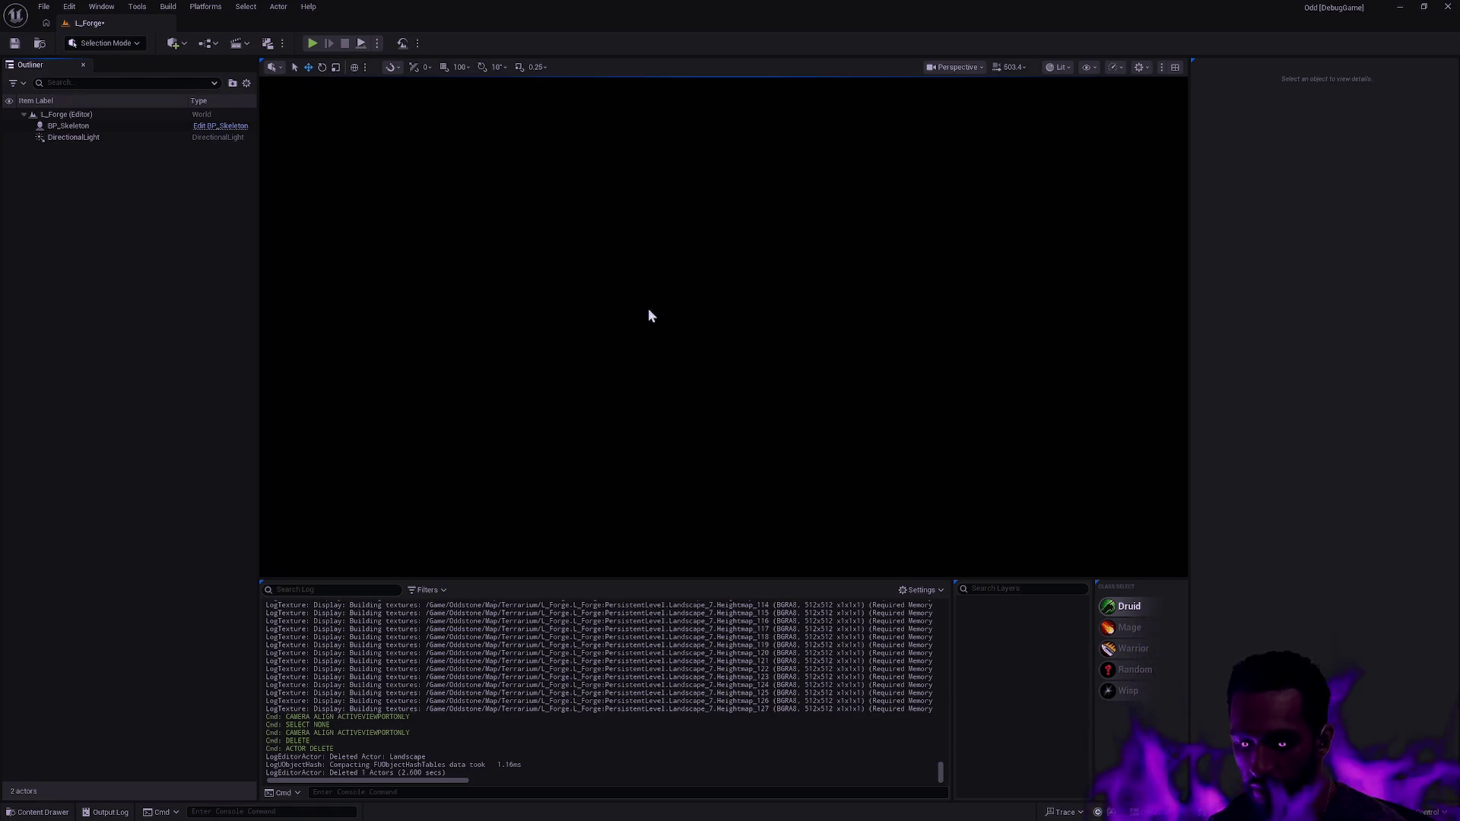
- In Landscape Mode's Import from File, load the 16-bit 4033×4033 heightmap PNG
key(shift+2)
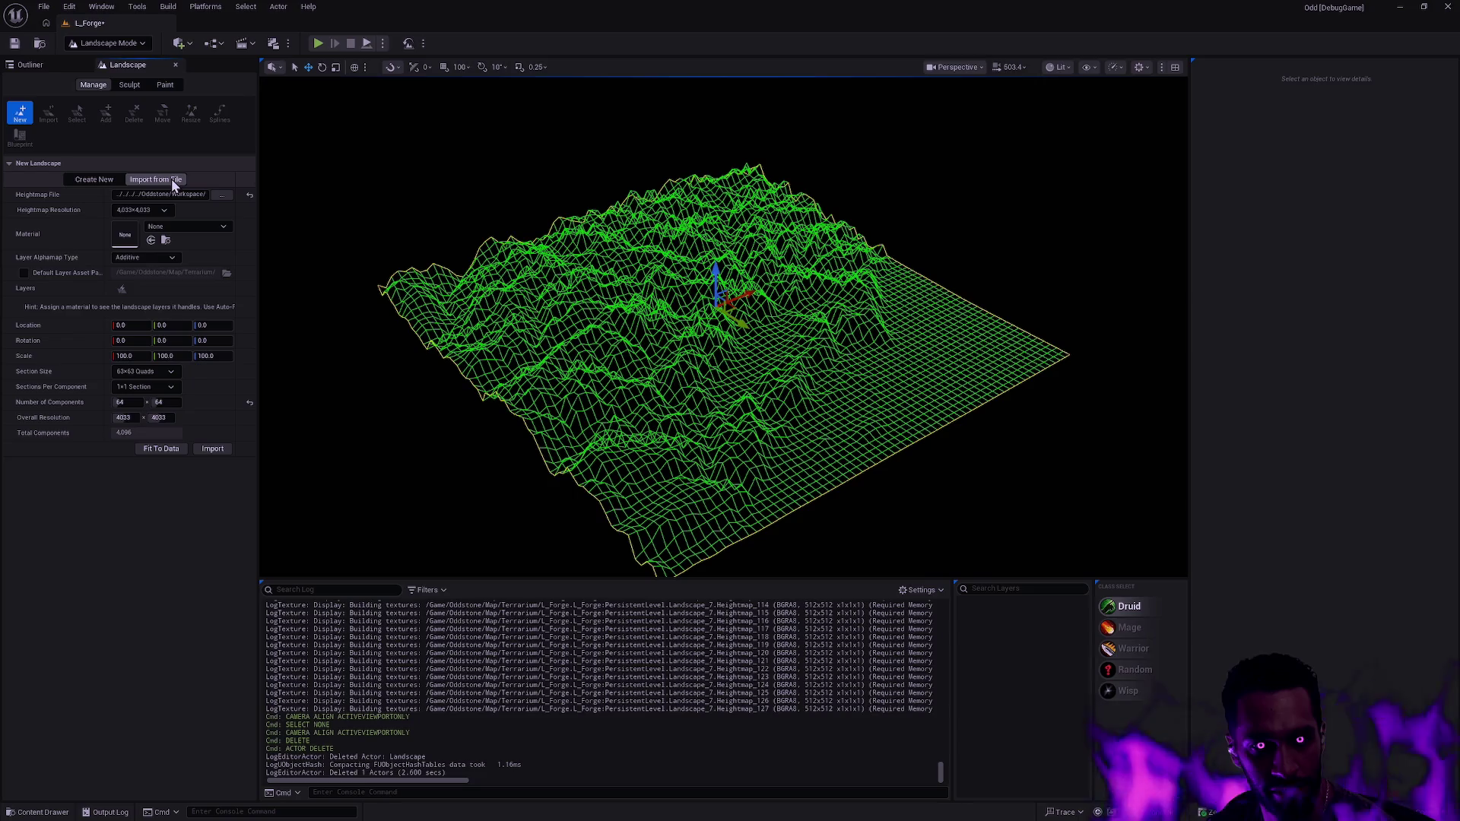
click(105, 183)
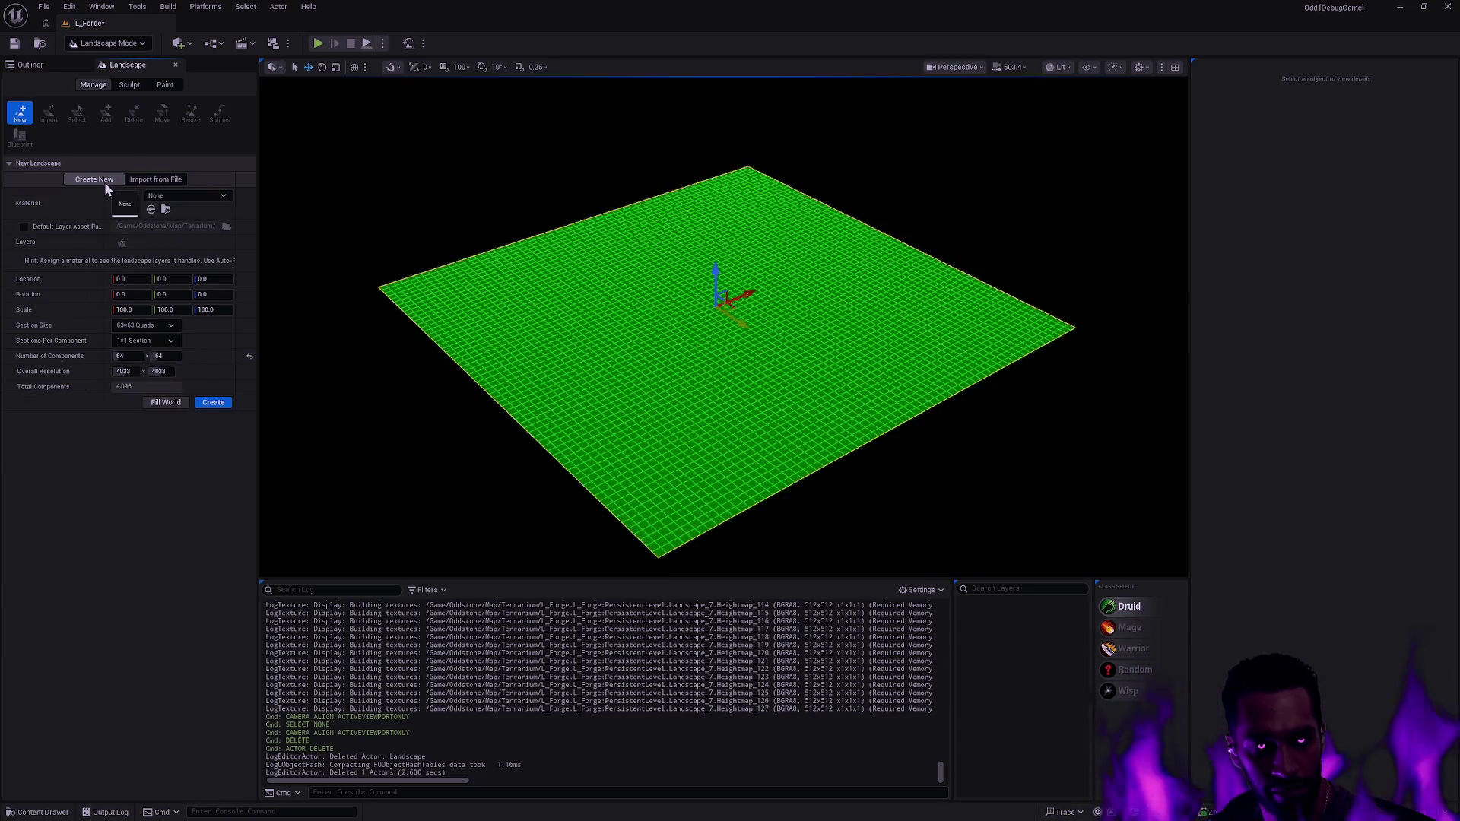
click(153, 179)
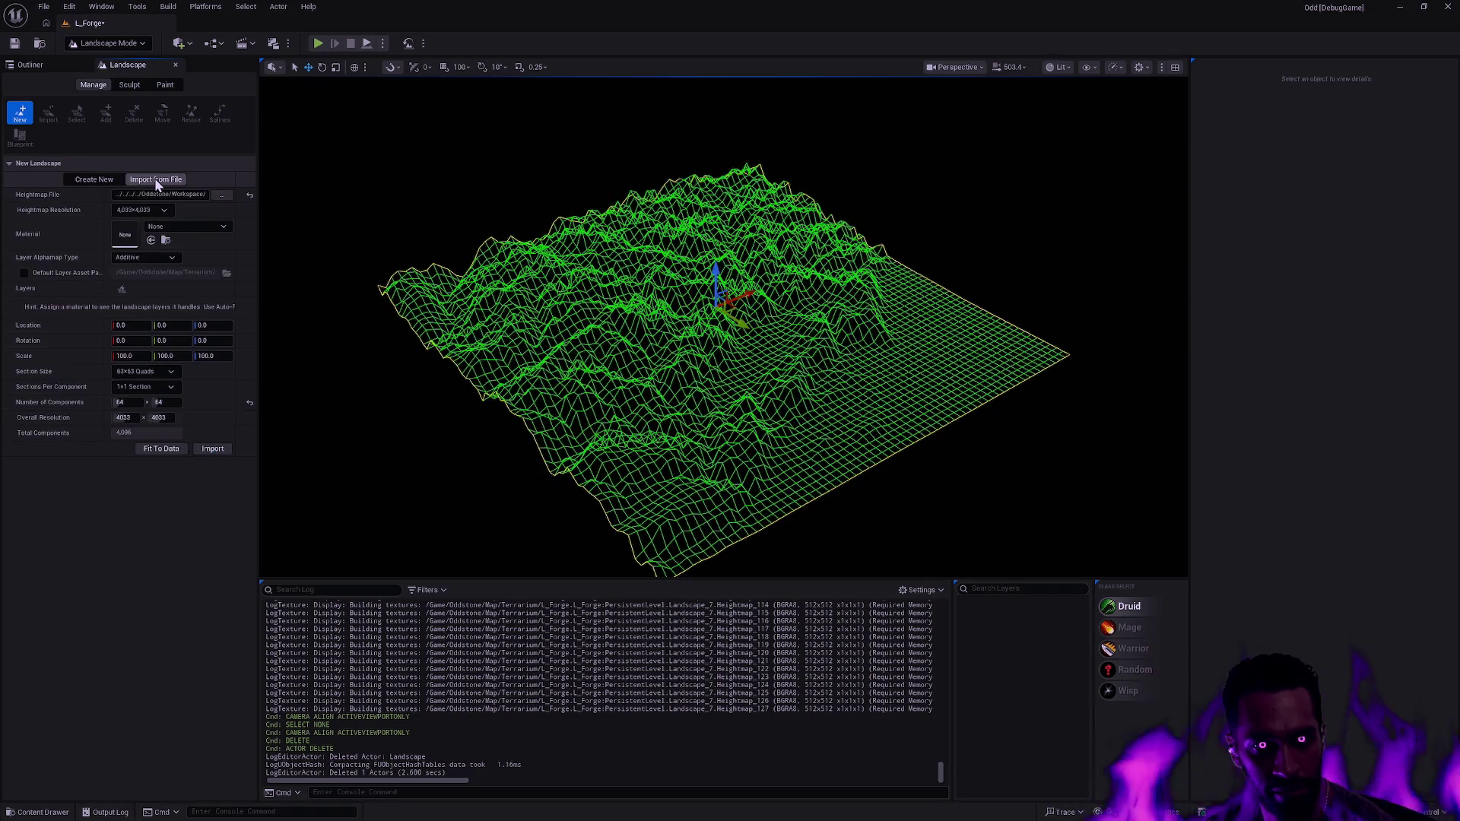
click(222, 195)
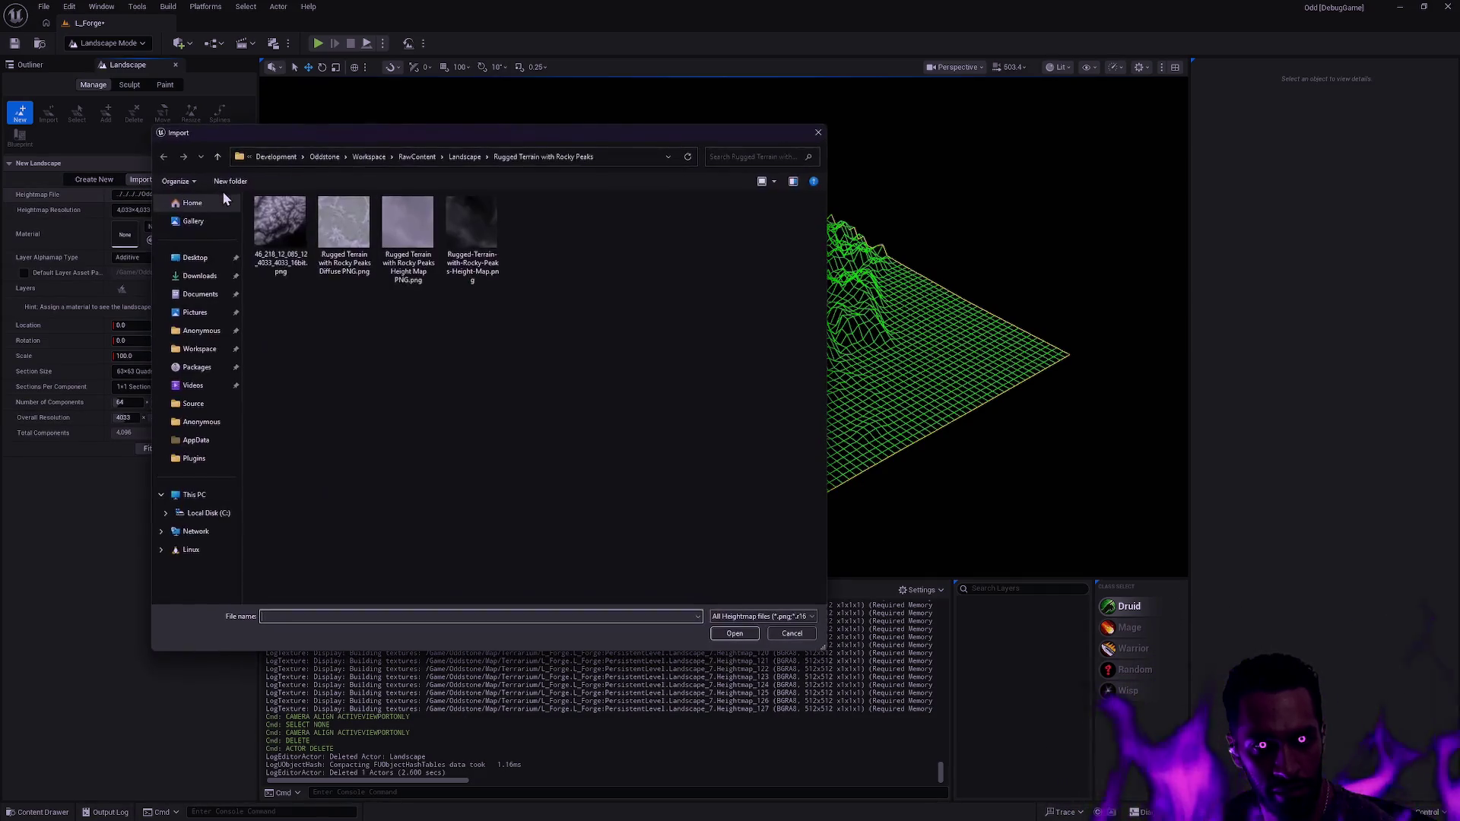
click(792, 633)
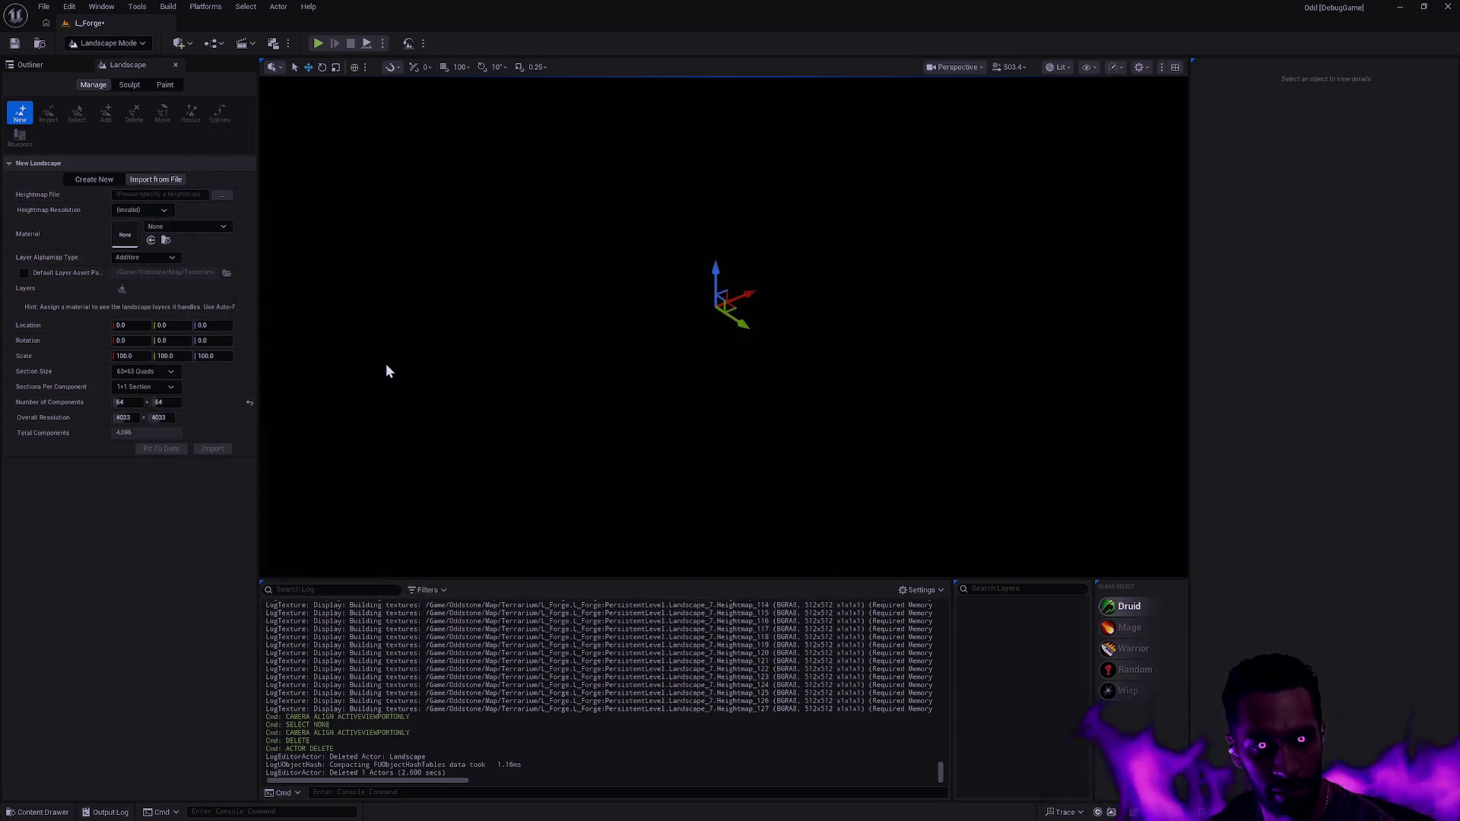
click(174, 193)
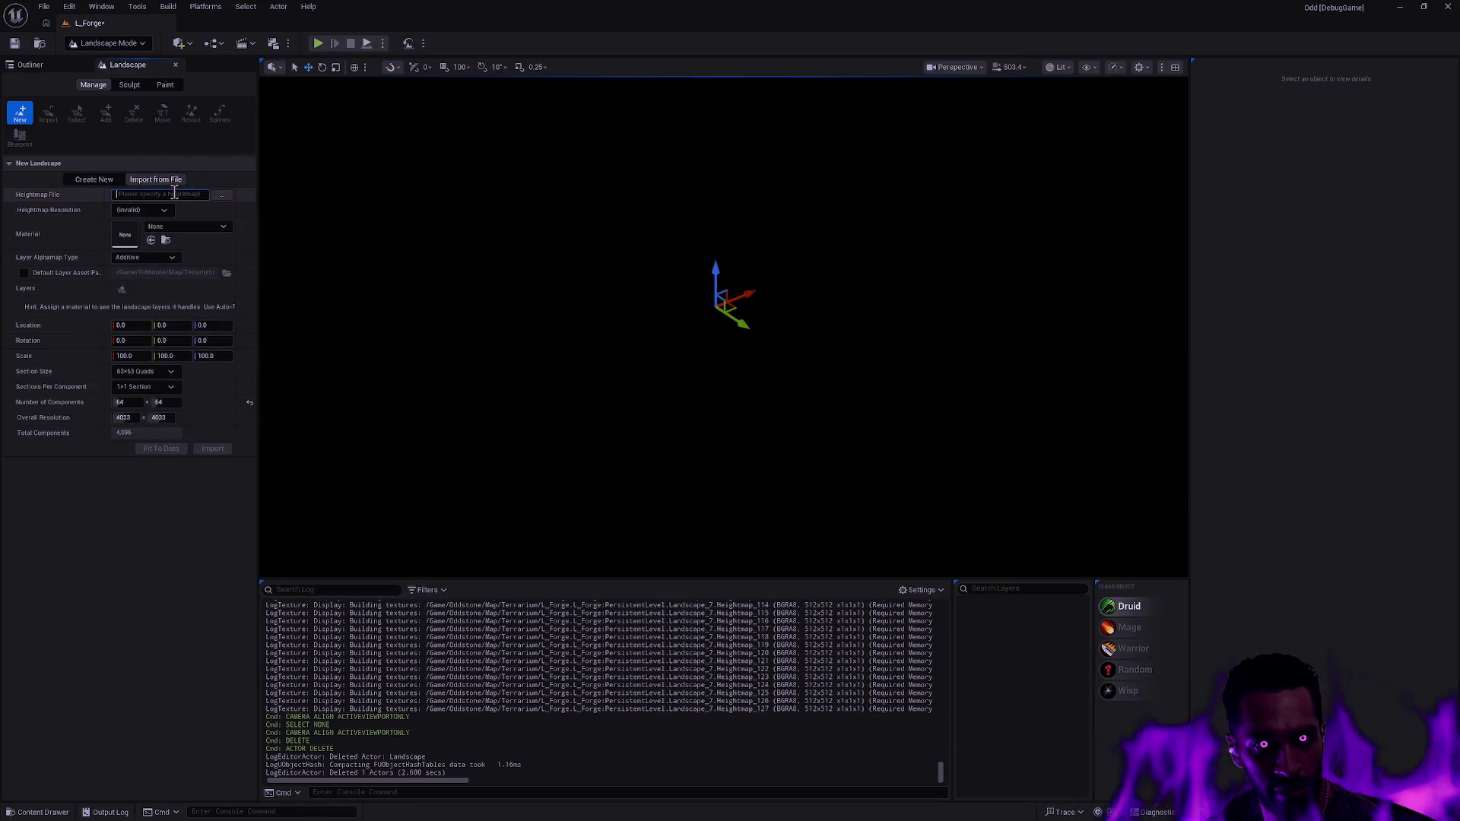
click(216, 195)
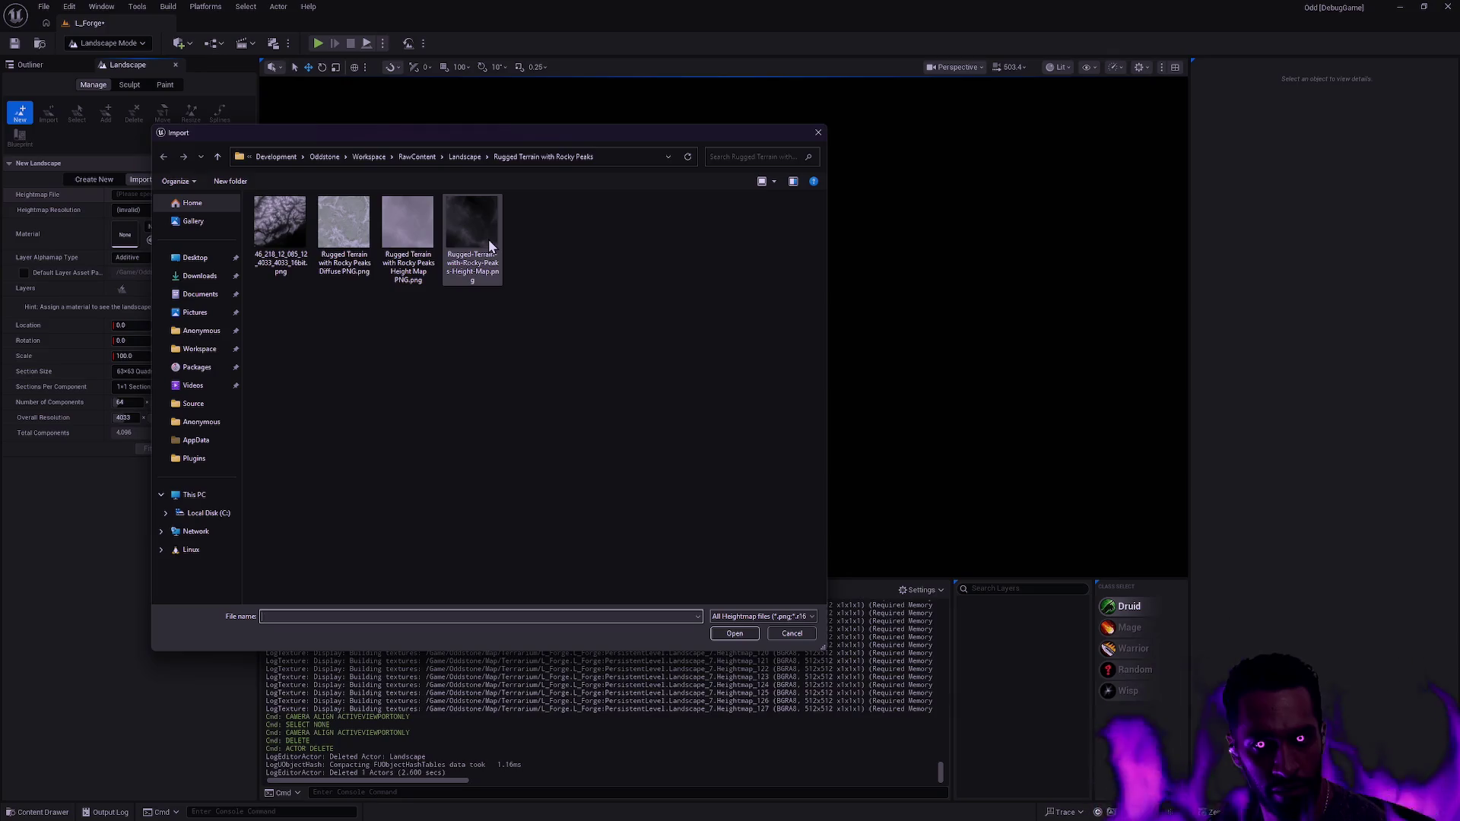
double_click(302, 229)
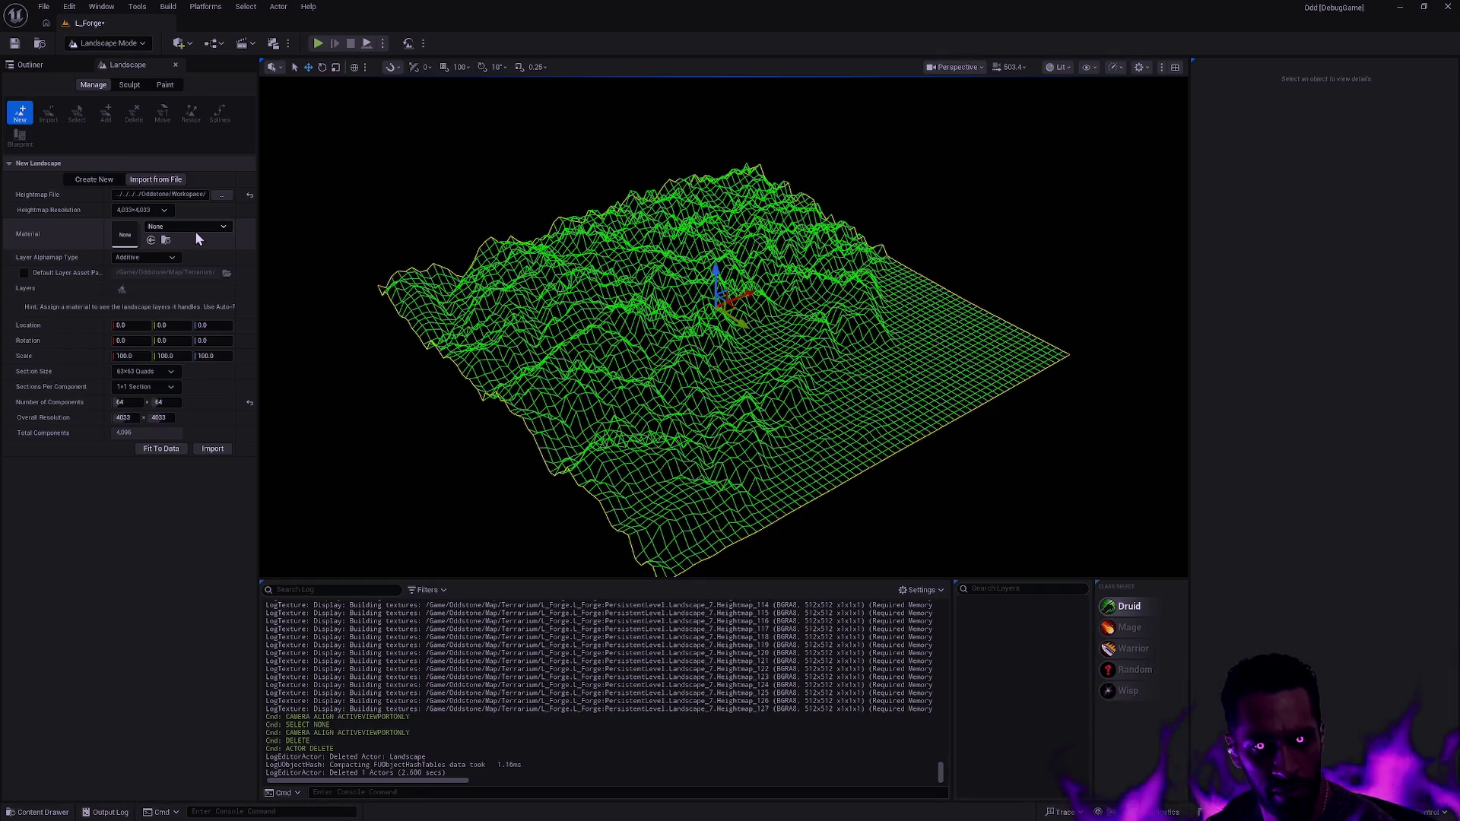
click(145, 258)
click(140, 279)
click(143, 257)
click(141, 270)
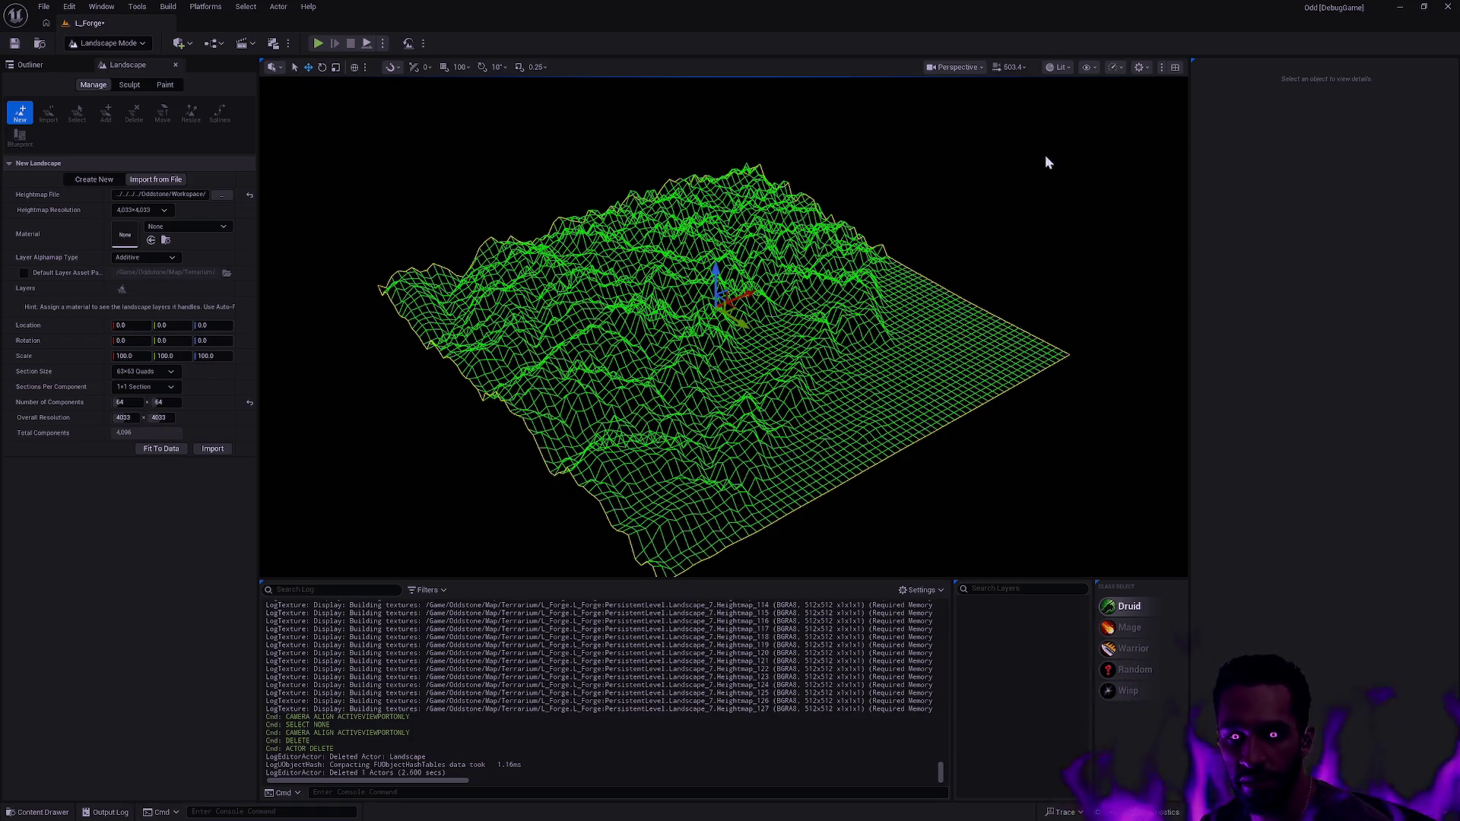
mouse_move(888, 315)
mouse_down()
mouse_move(835, 218)
mouse_move(891, 326)
mouse_move(814, 356)
mouse_move(894, 331)
mouse_up()
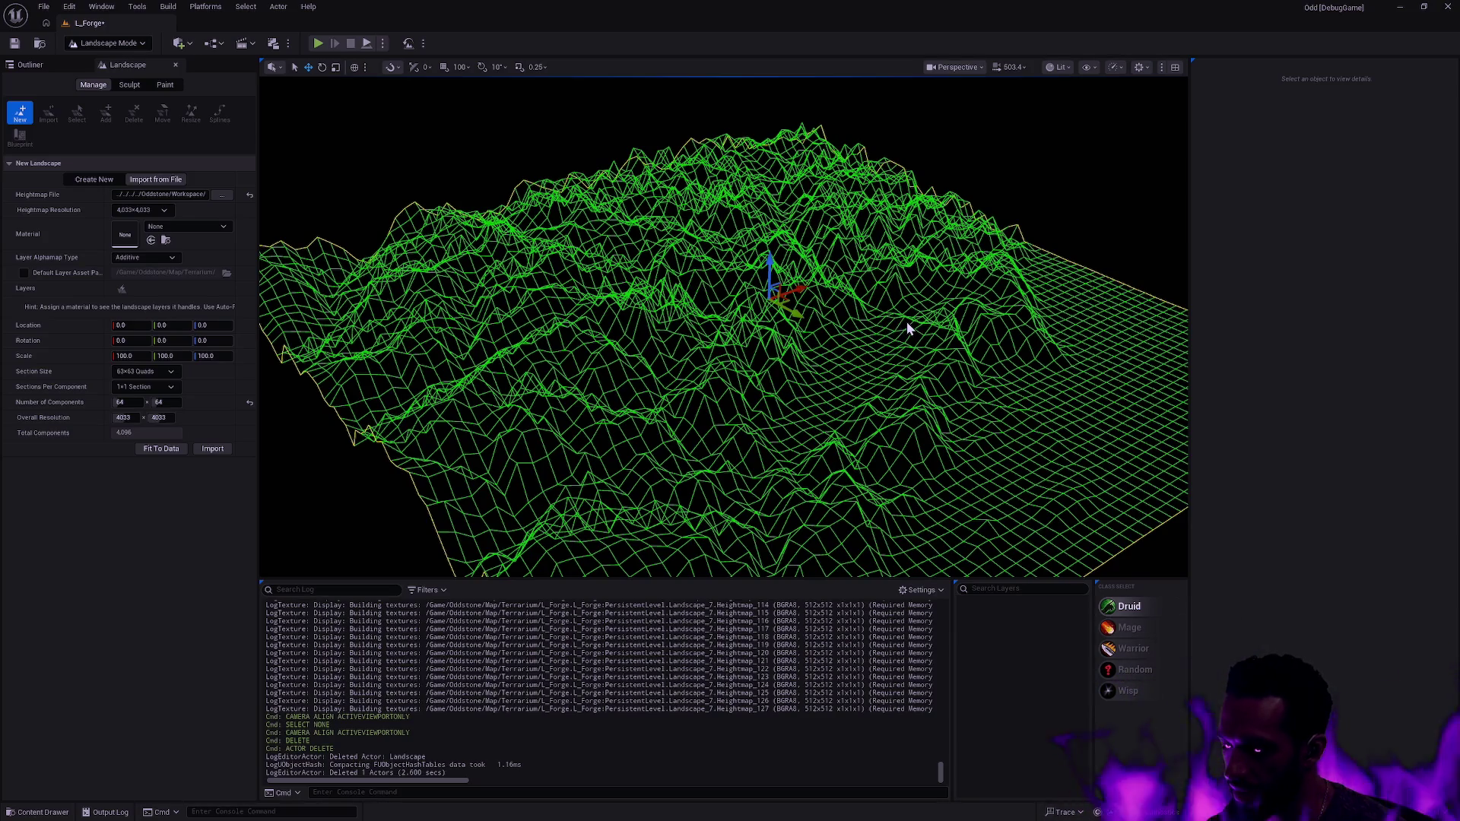
scroll(896, 321, down, 5)
scroll(743, 327, up, 5)
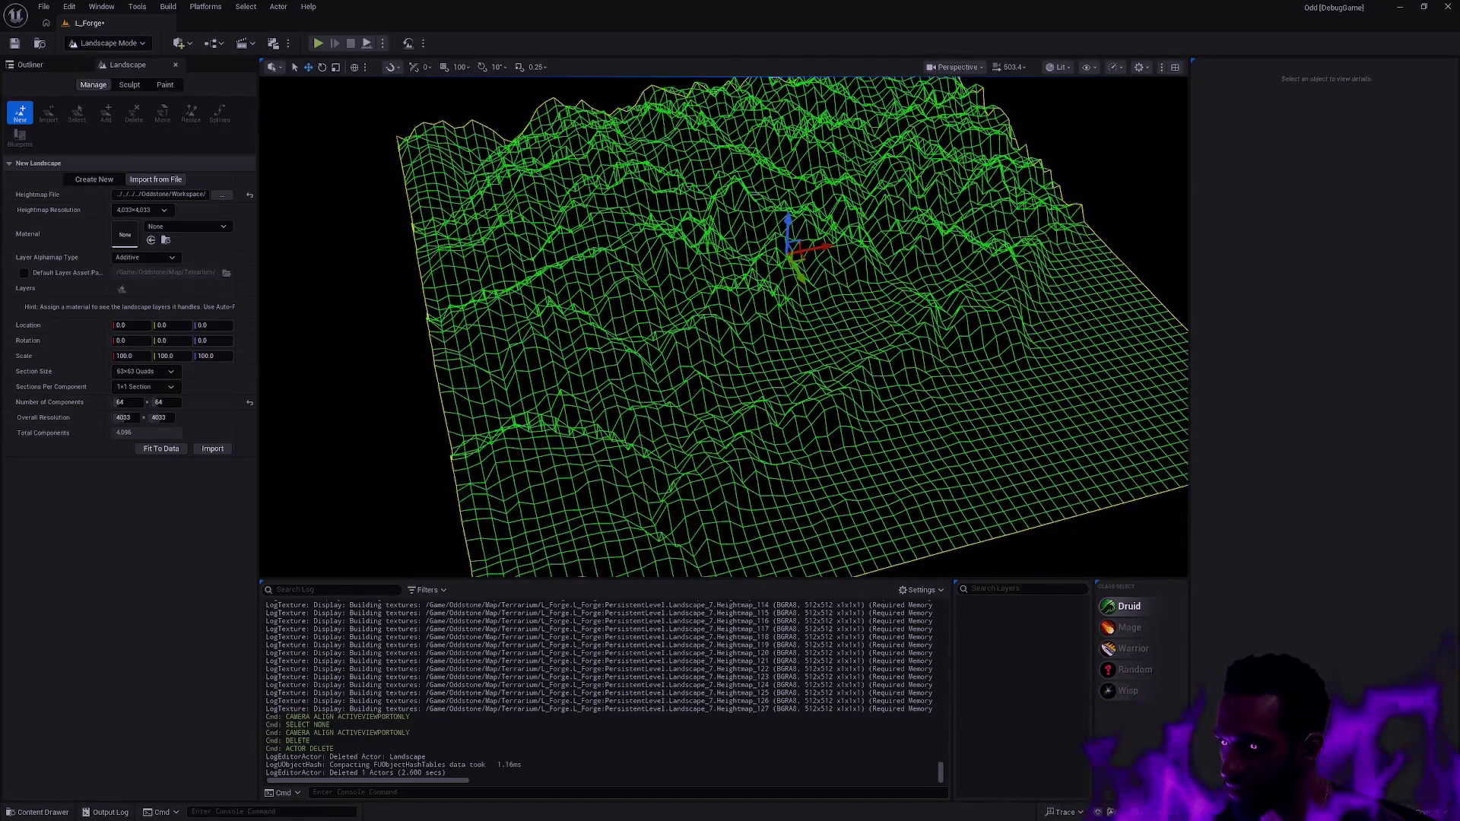
scroll(894, 326, down, 3)
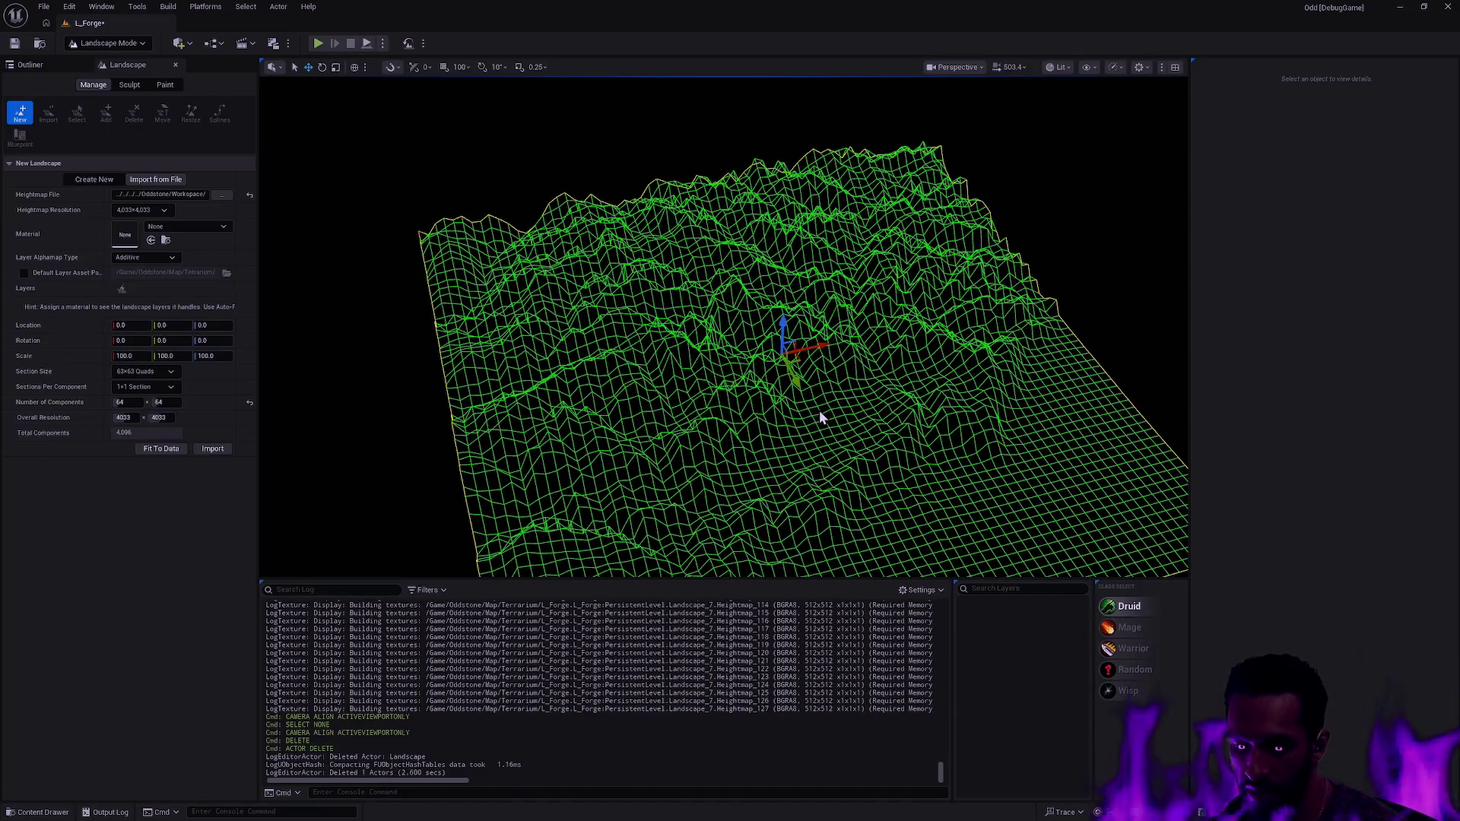
key(F11)
key(F11)
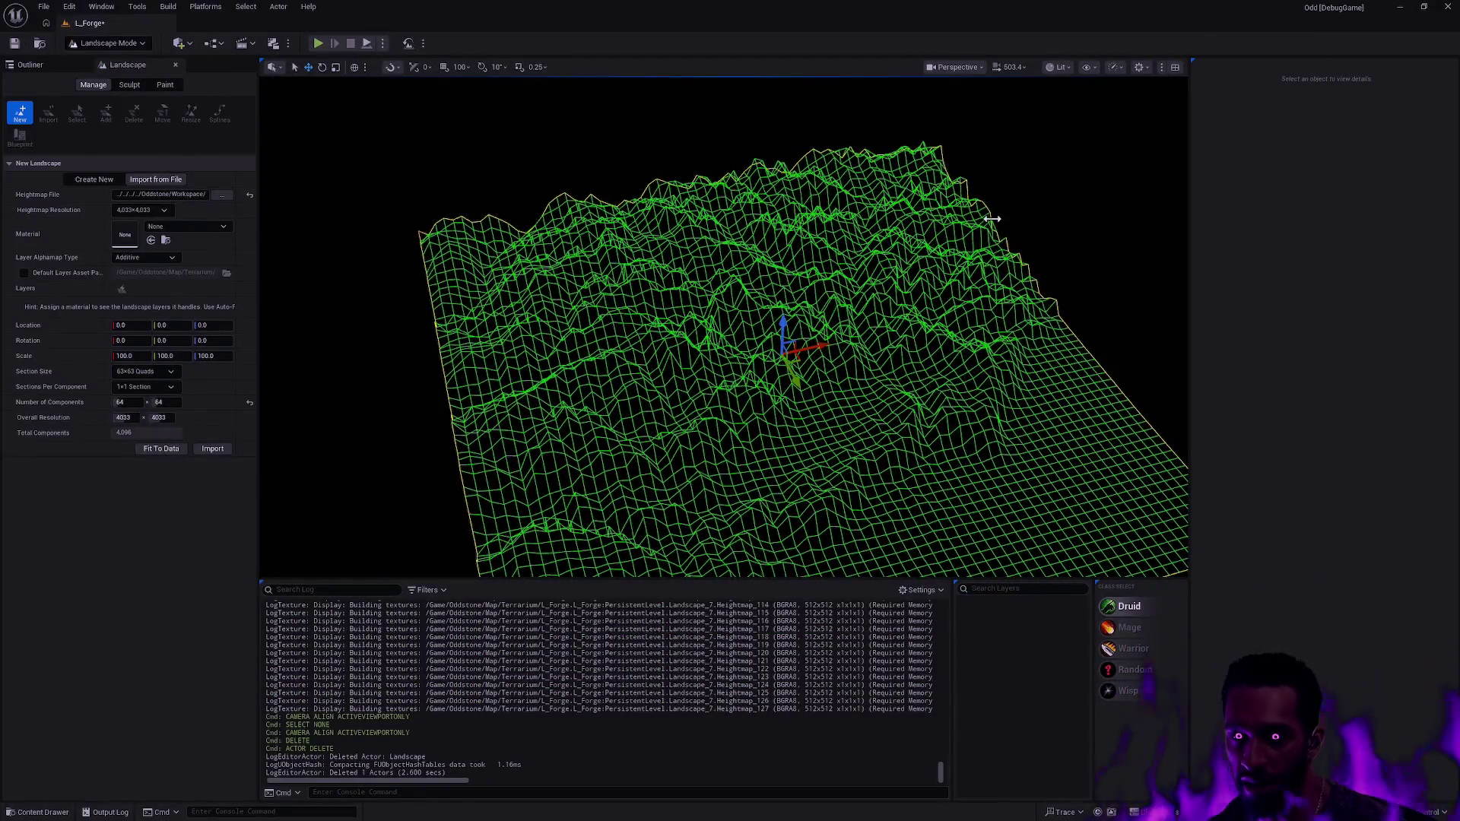
mouse_move(905, 286)
mouse_down()
mouse_move(906, 251)
mouse_move(875, 296)
mouse_move(908, 294)
mouse_move(870, 262)
mouse_move(870, 228)
mouse_up()
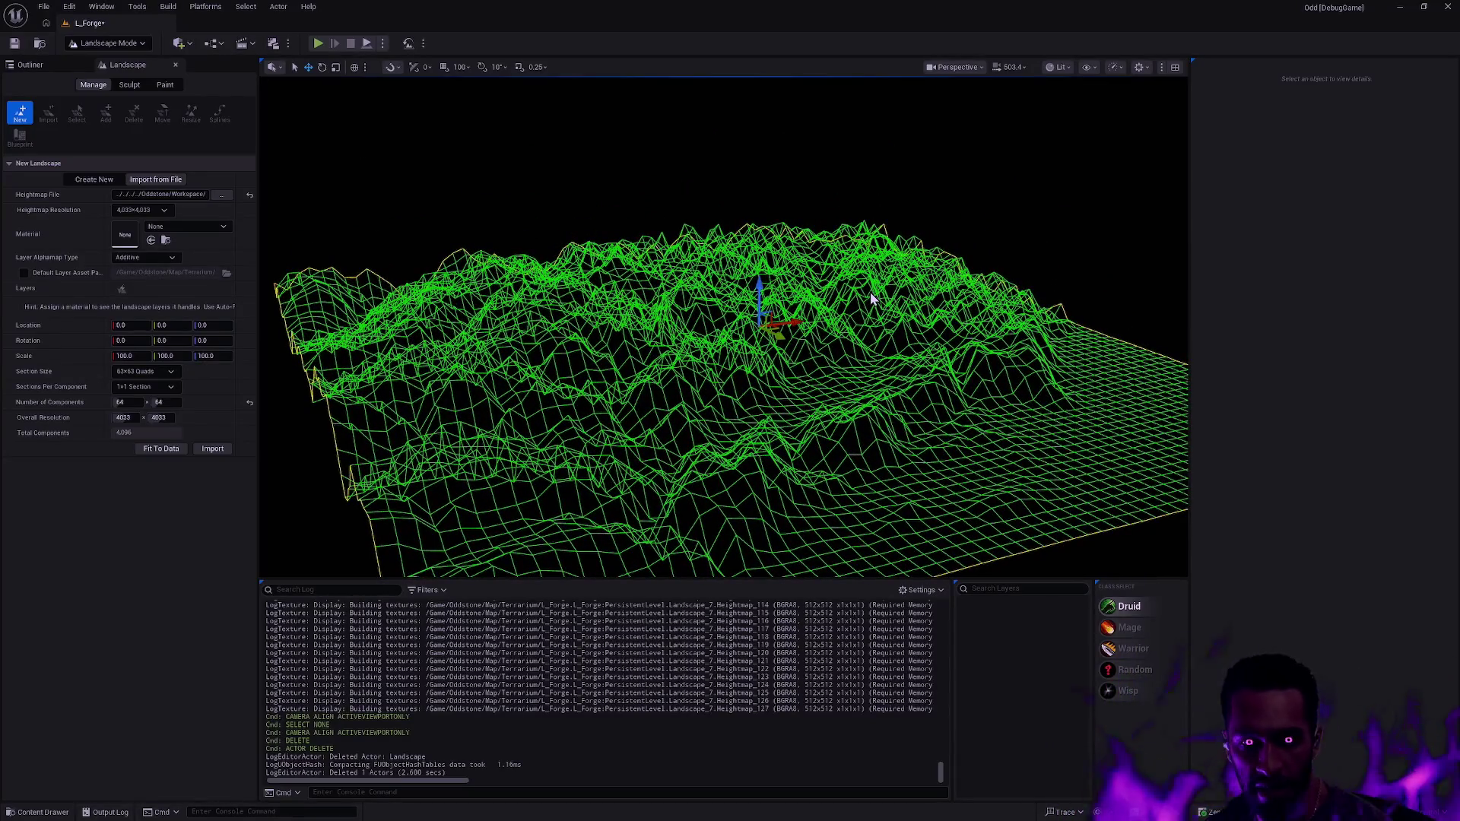
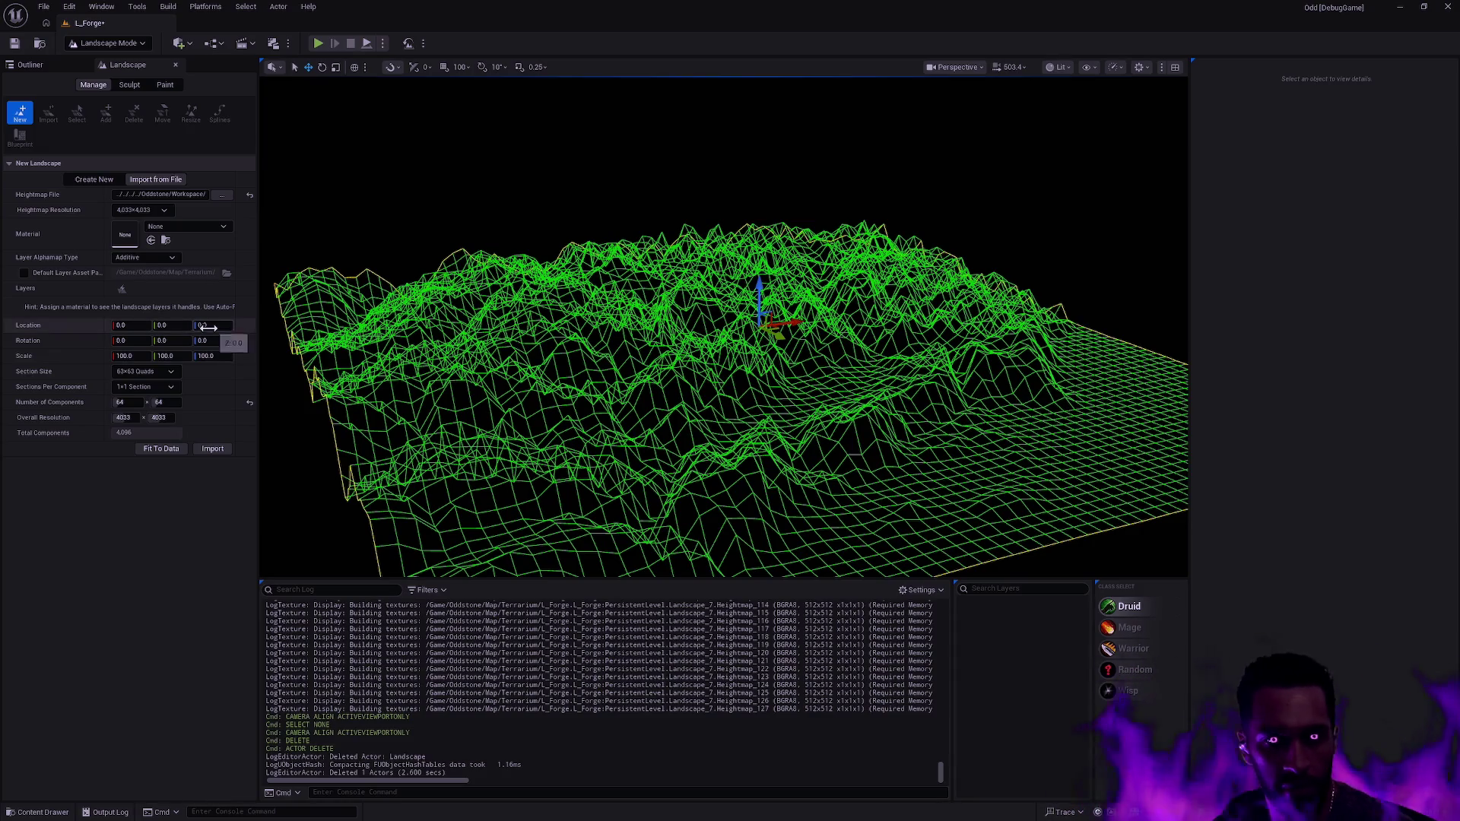
- Enter 642.22 as the new landscape's Z scale
click(228, 355)
text(642.22)
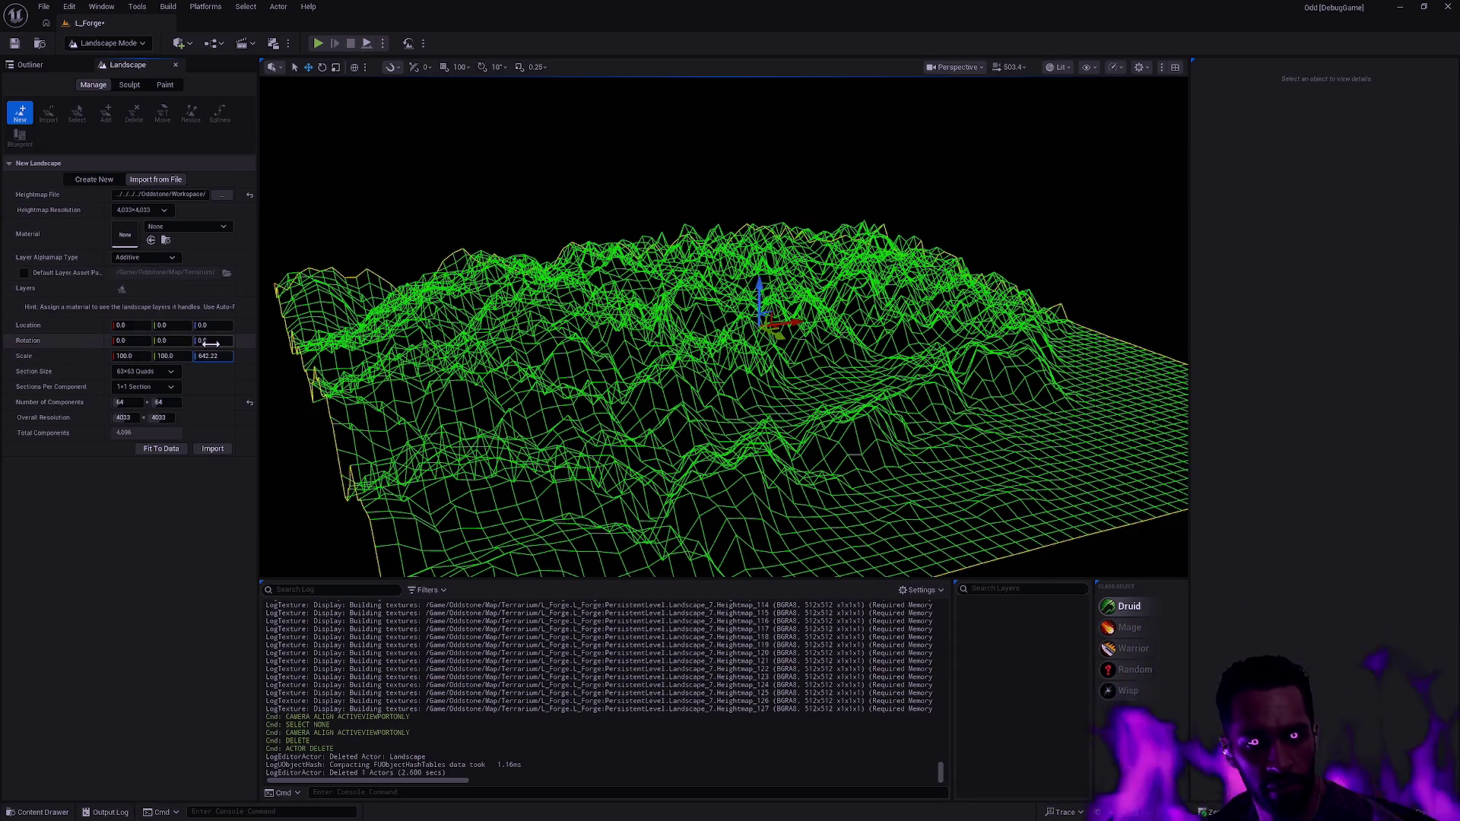
key(Return)
mouse_move(764, 329)
mouse_down()
mouse_move(764, 312)
mouse_move(764, 328)
mouse_up()
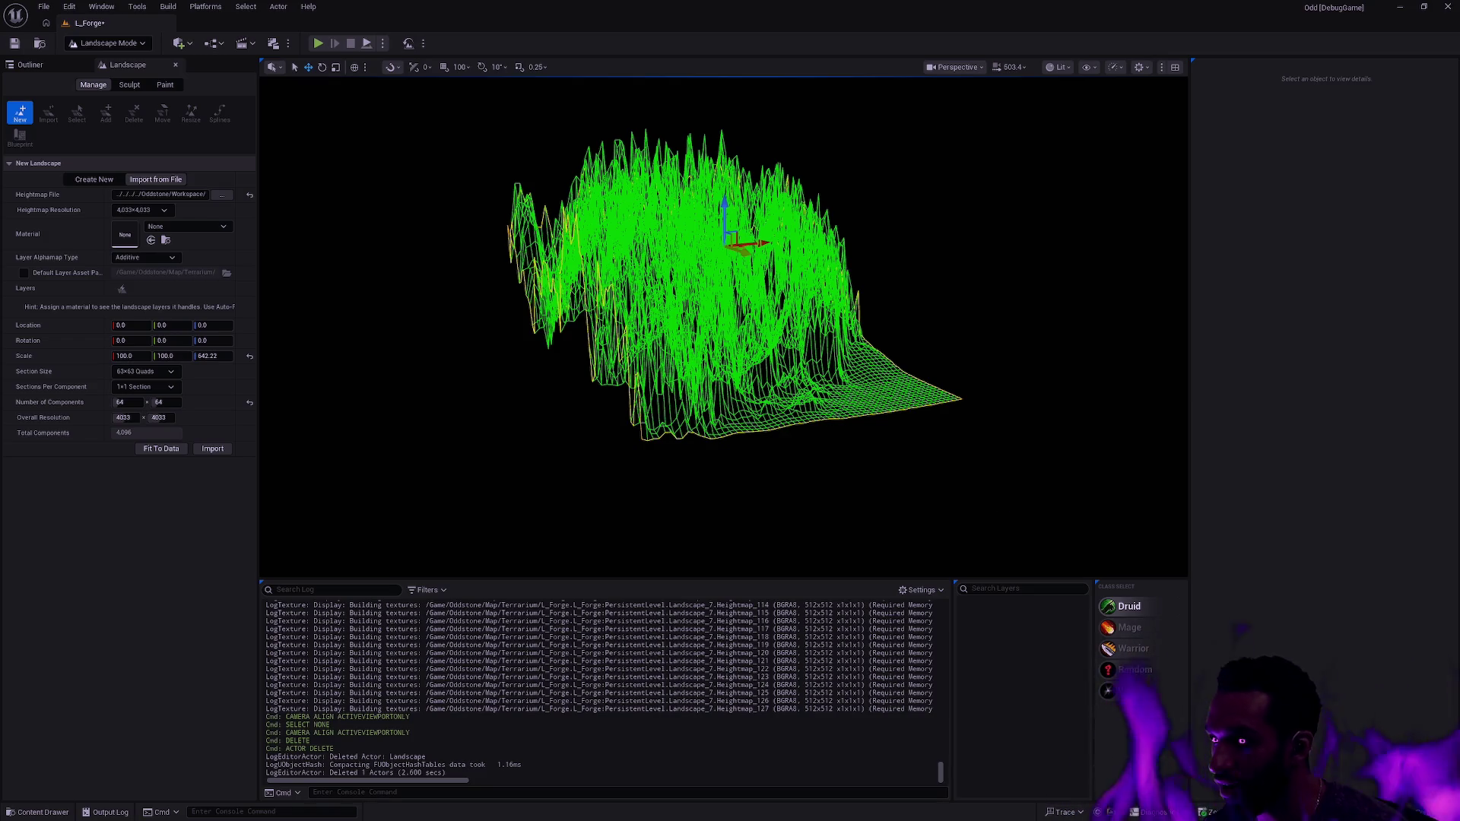
- Paste 2,618.38 into the landscape's X and Y scale fields
click(129, 356)
key(ctrl+v)
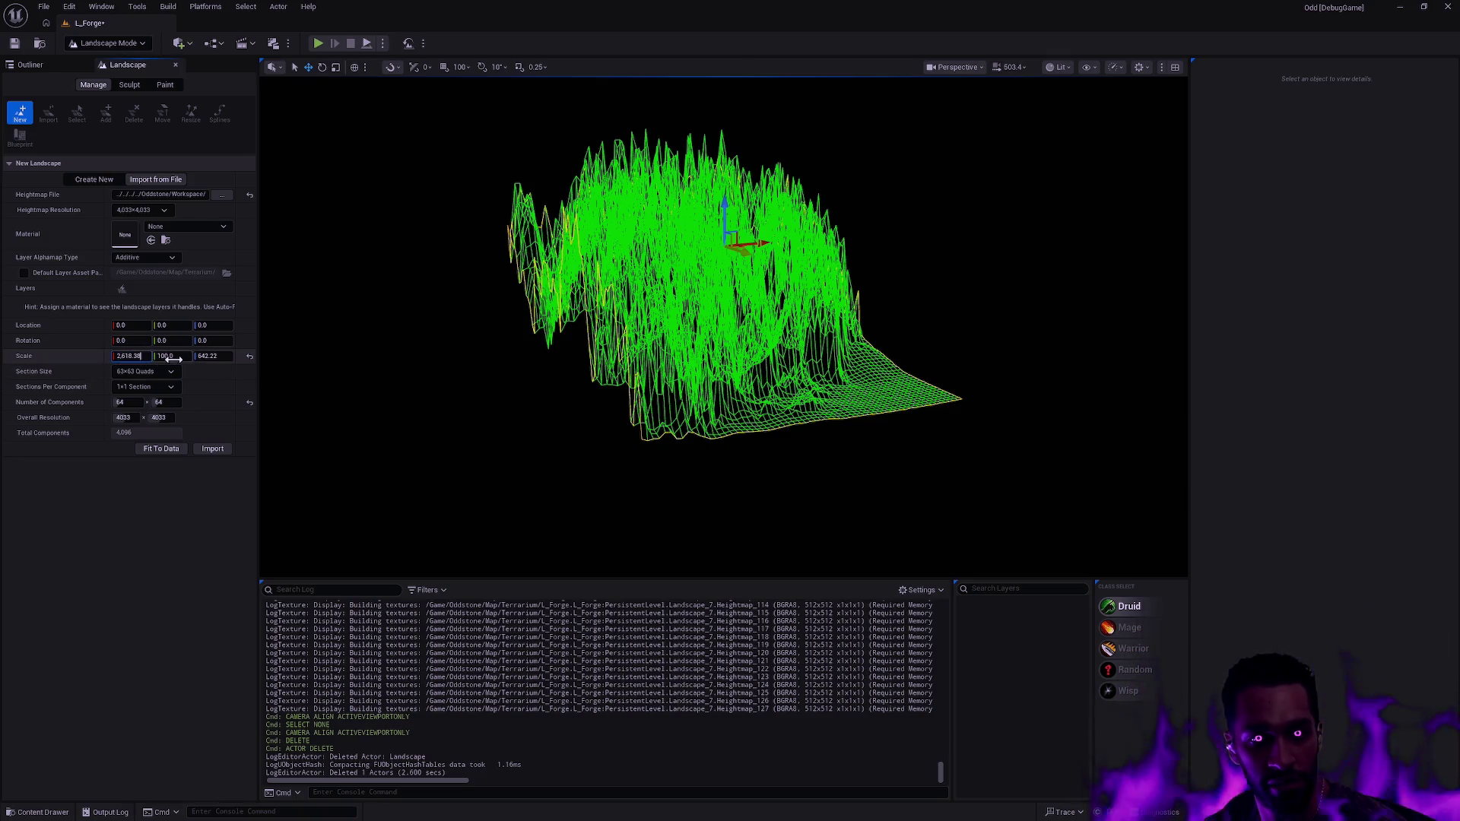
drag(174, 359, 188, 357)
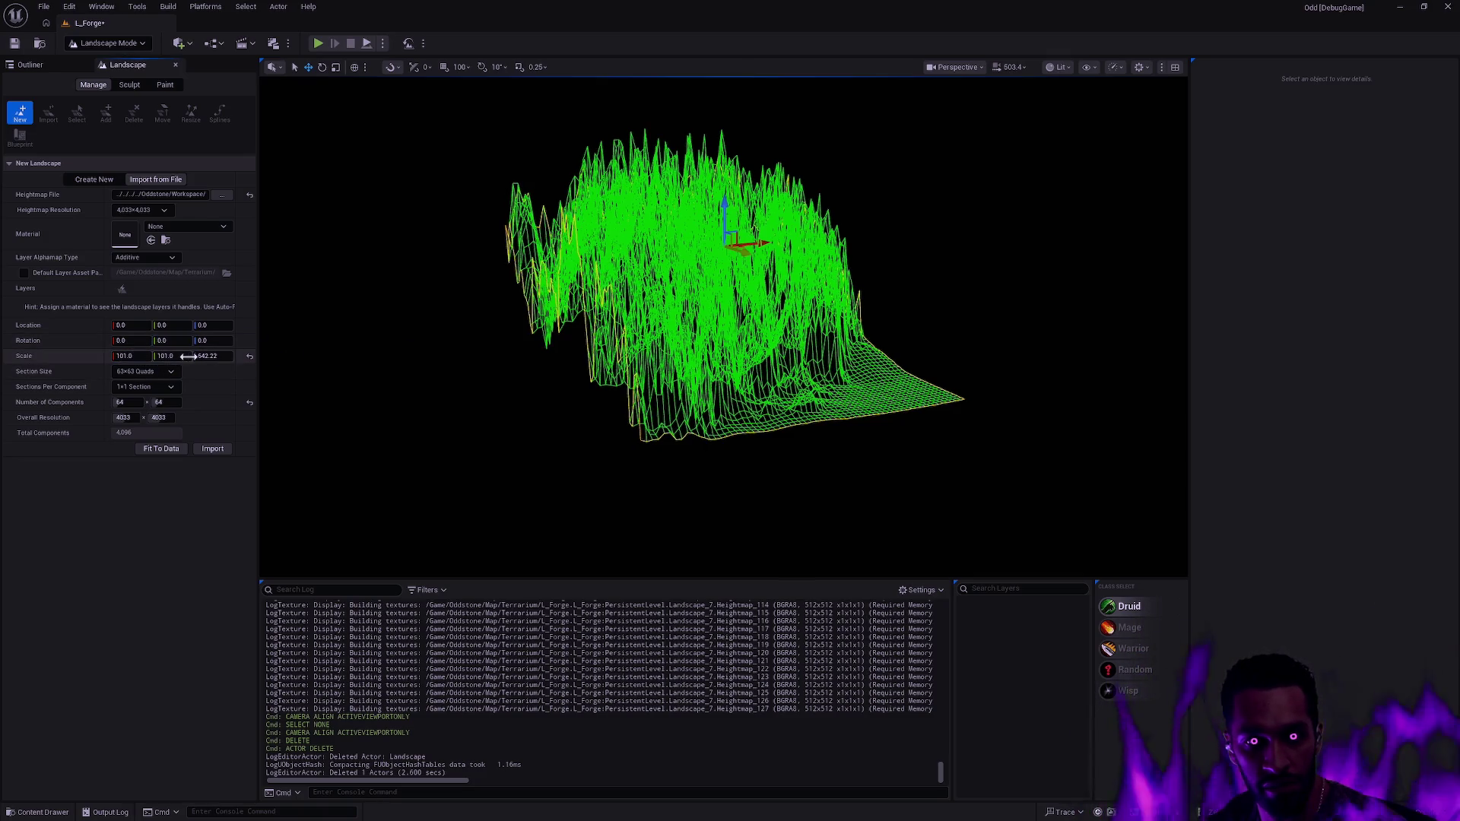
click(169, 356)
key(ctrl+v)
click(213, 357)
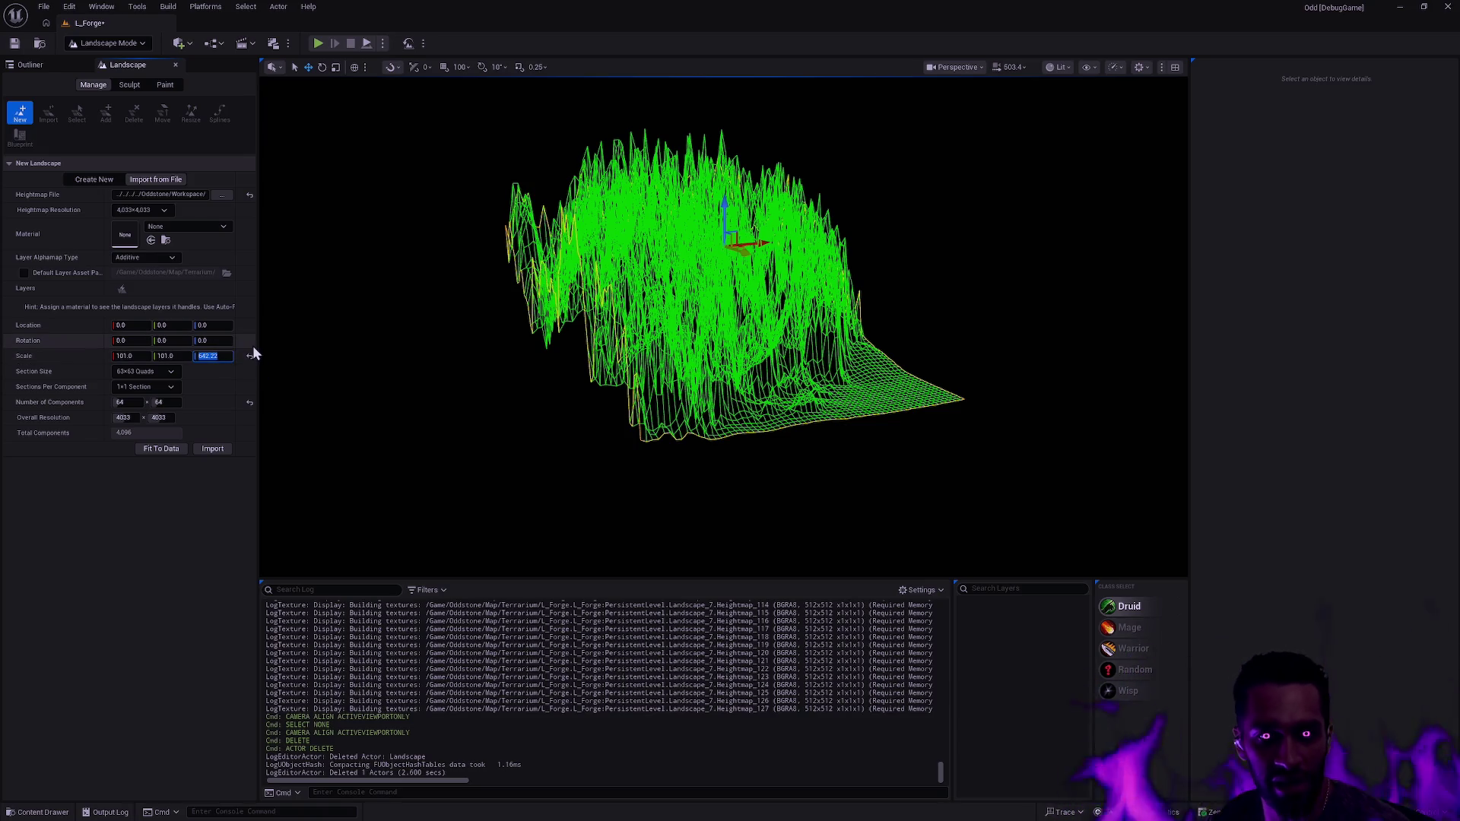
- Correct the X and Y scale to 261.838
key(shift+Tab)
key(shift+Tab)
key(ctrl+v)
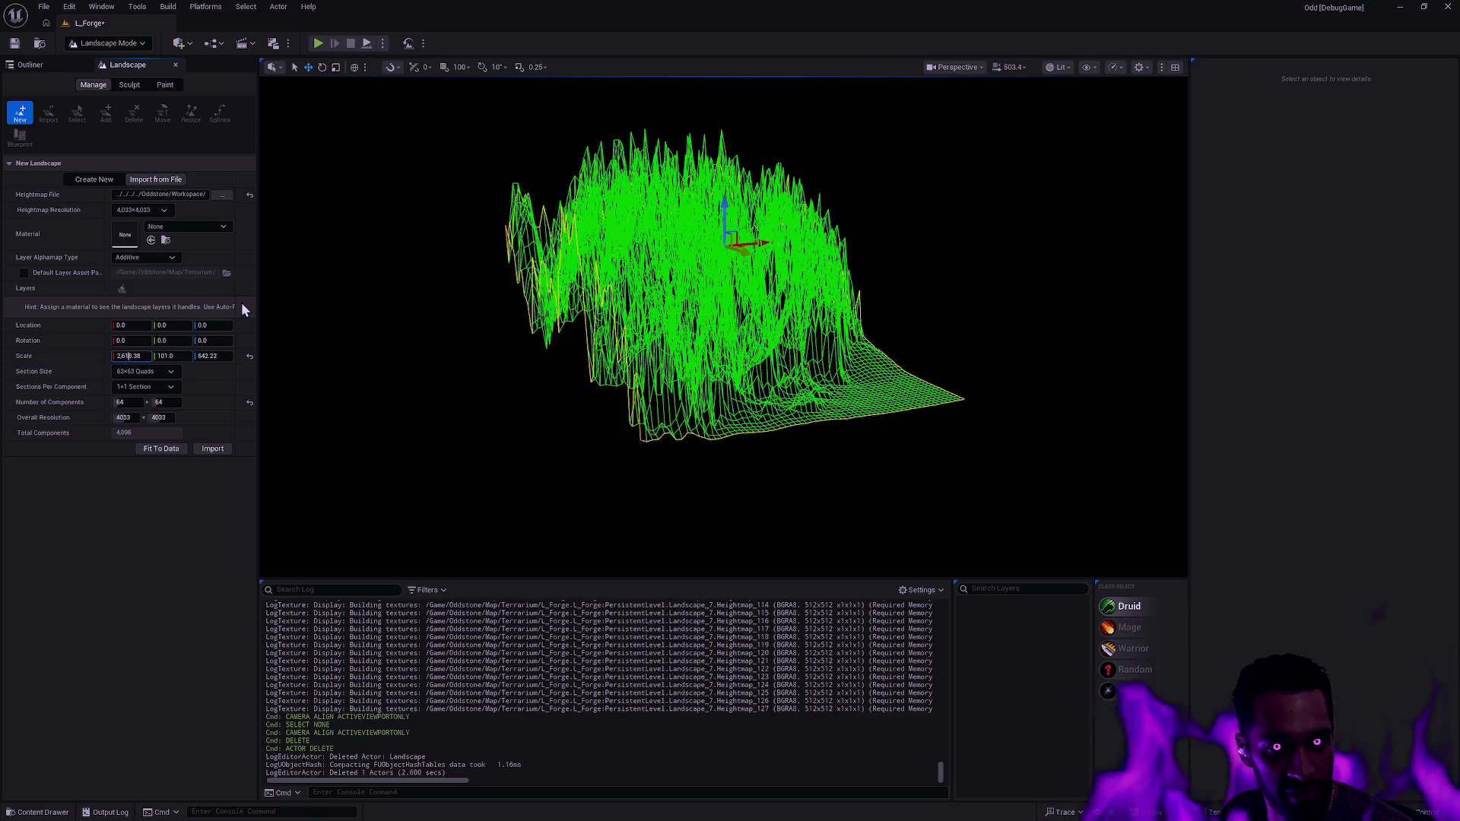
text(.)
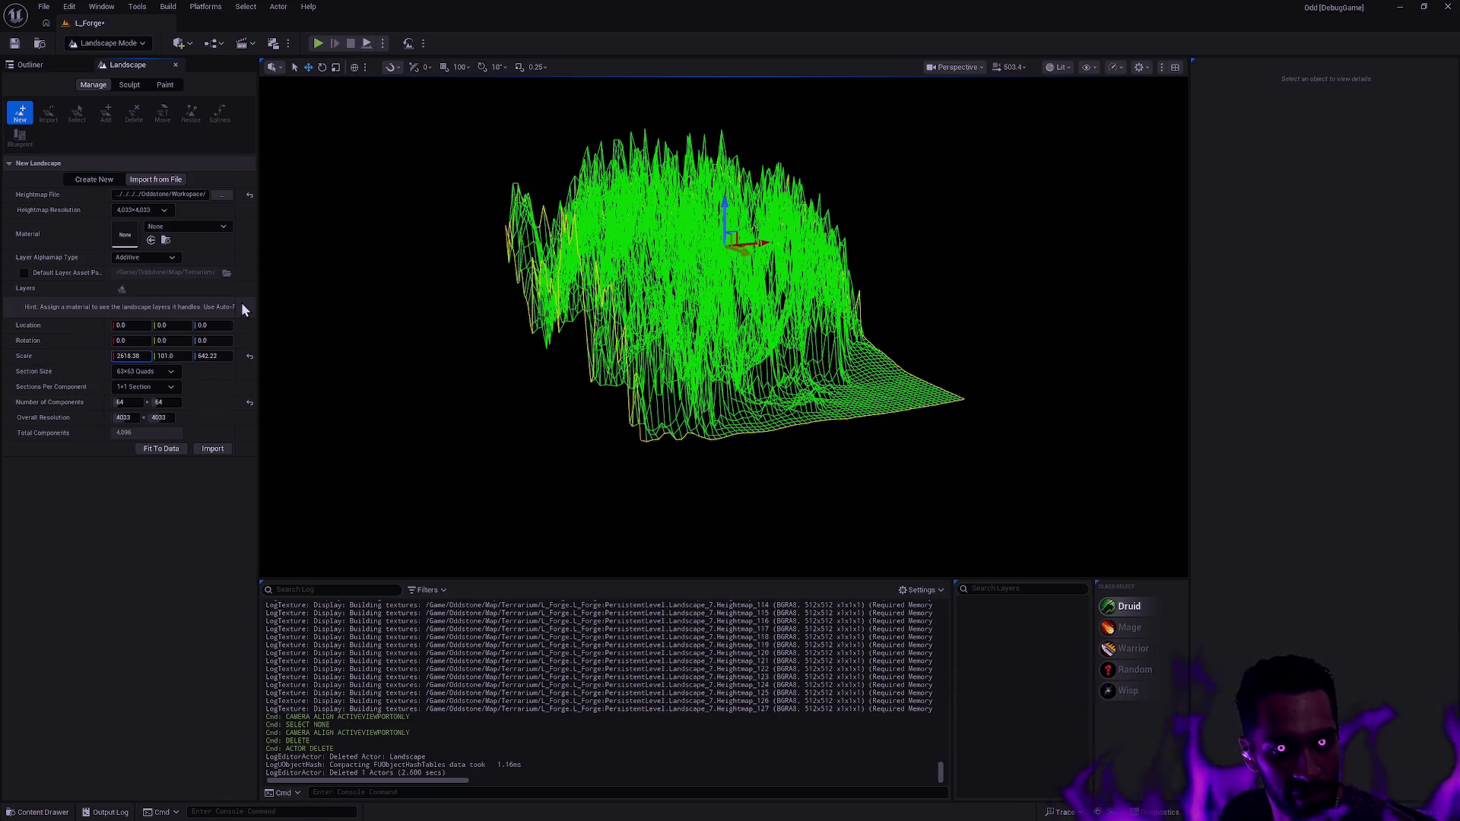
text(.)
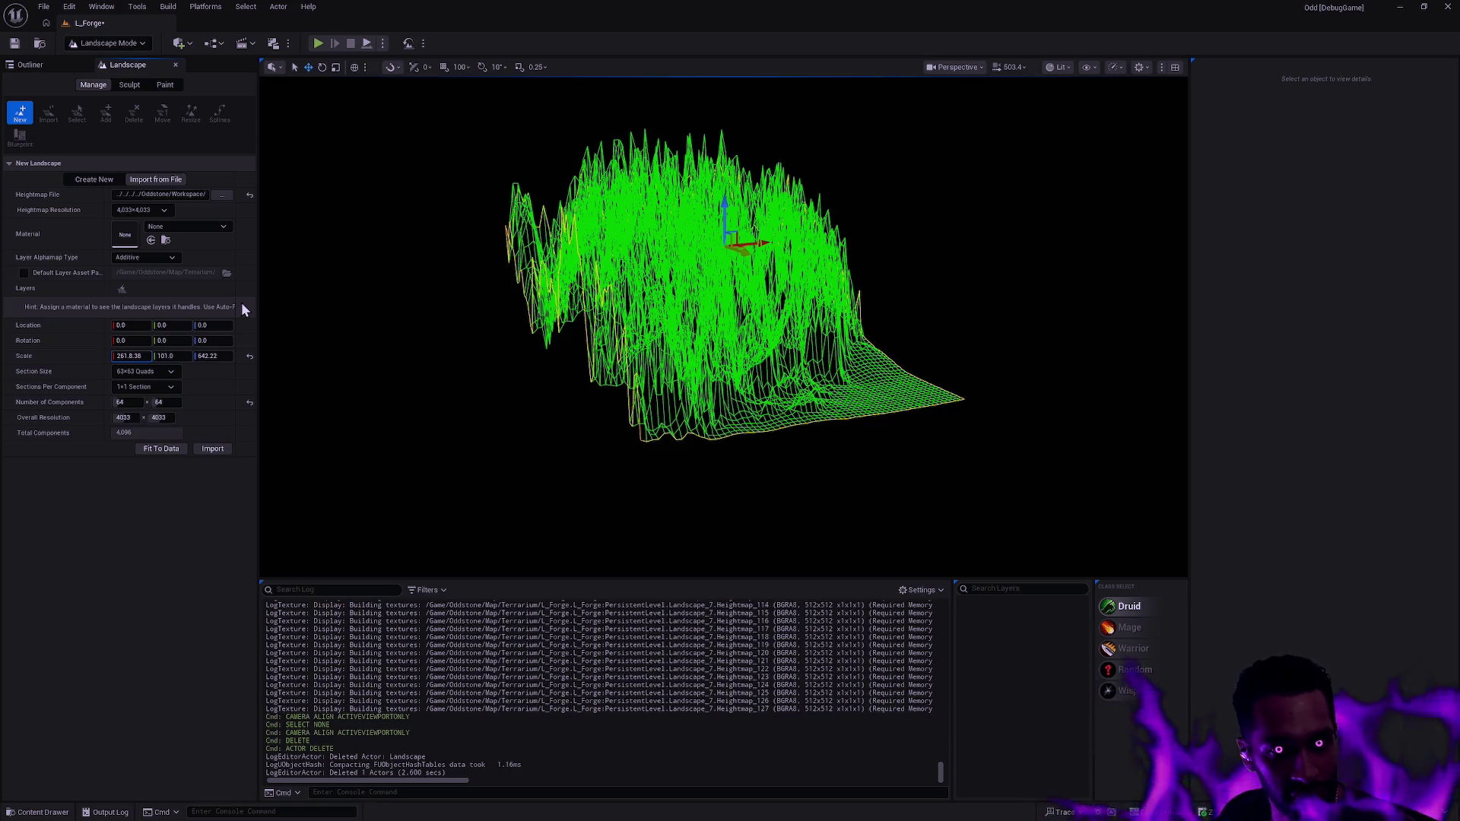
key(Tab)
text(261.838)
key(Tab)
- Correct the Z scale to 64.222 and view the flattened landscape preview
key(Left)
key(Right)
key(Right)
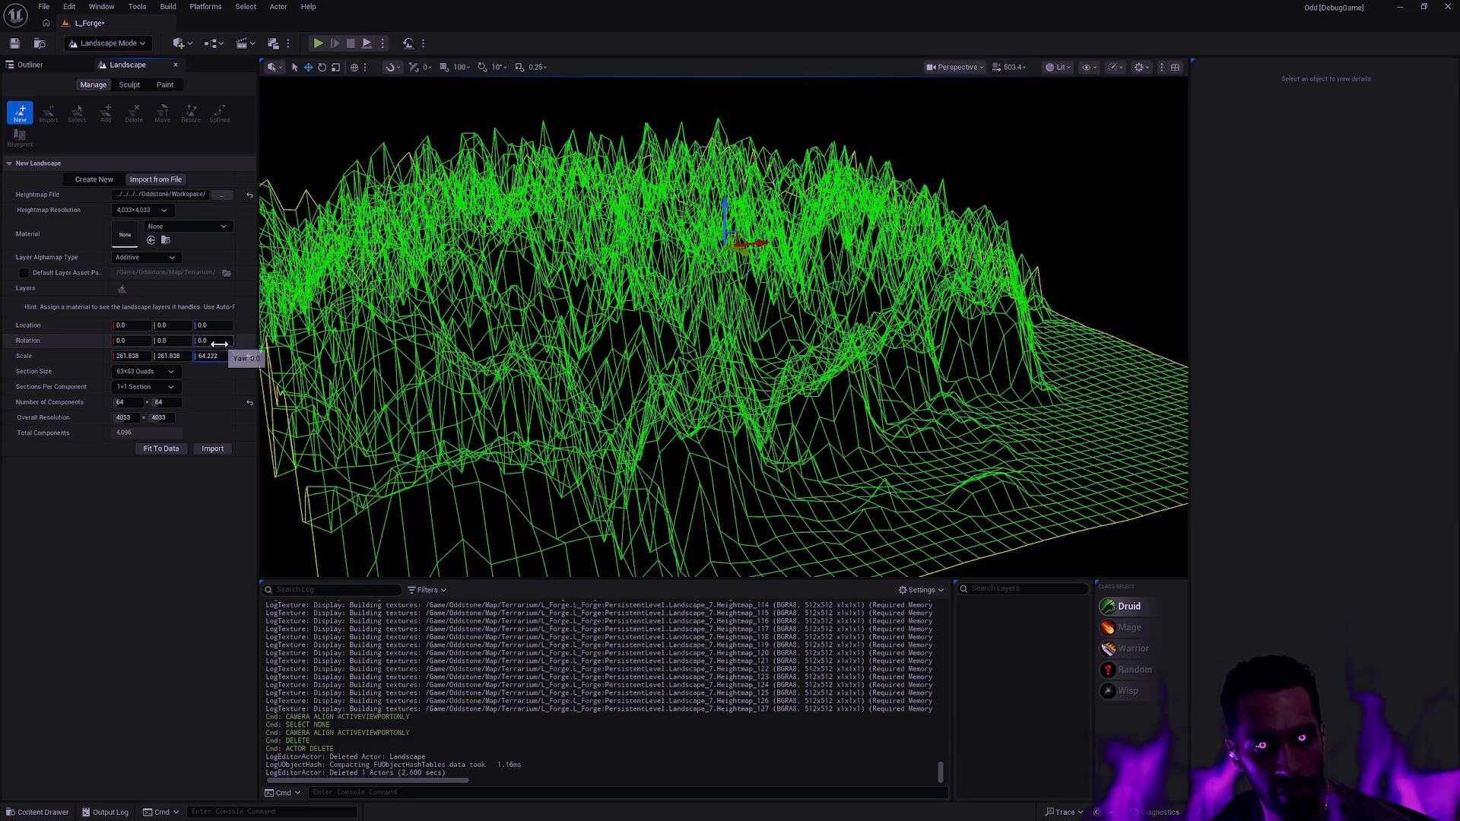
key(Return)
drag(722, 327, 696, 395)
drag(532, 365, 522, 354)
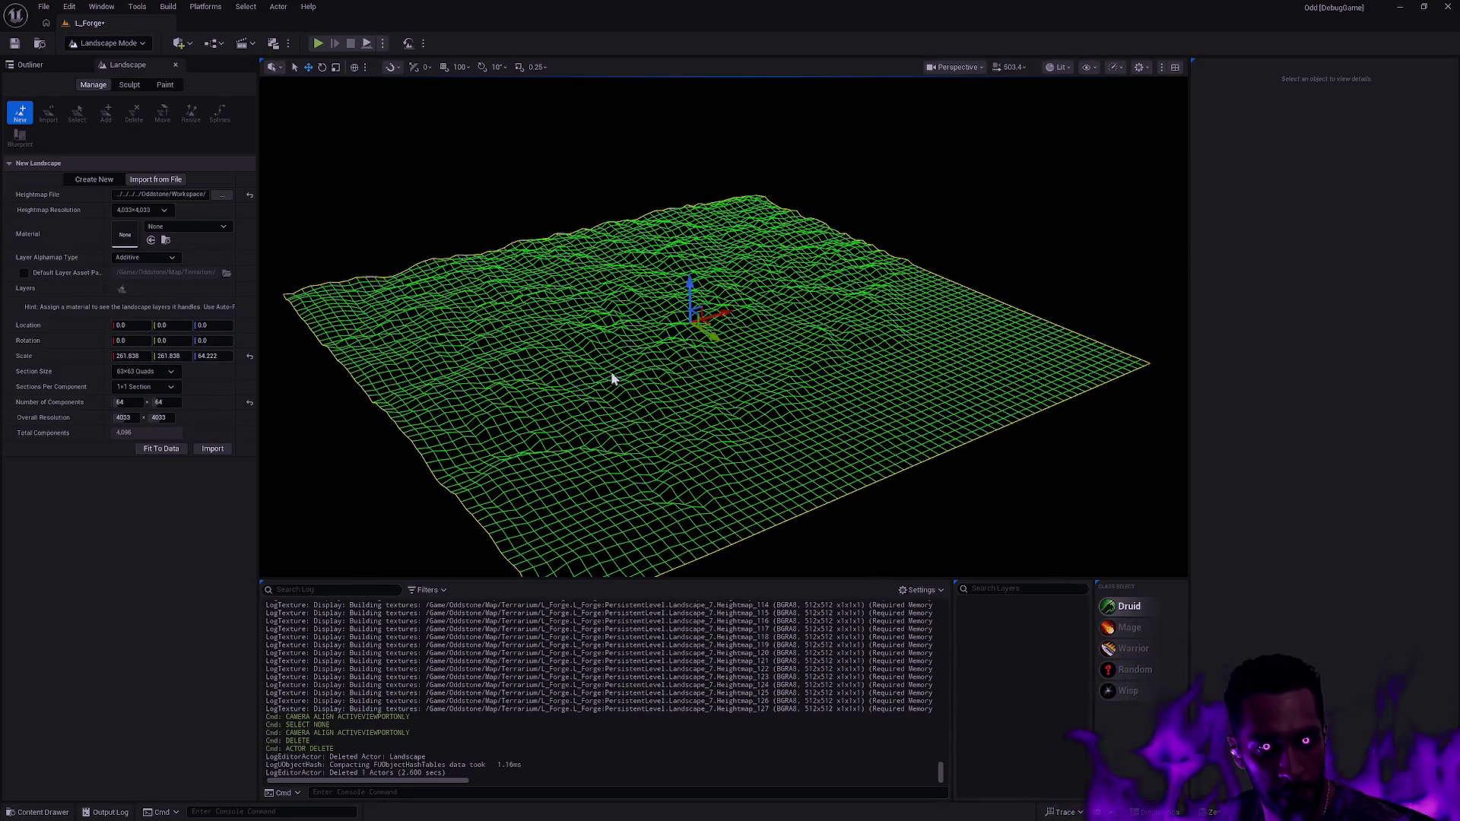
click(1007, 68)
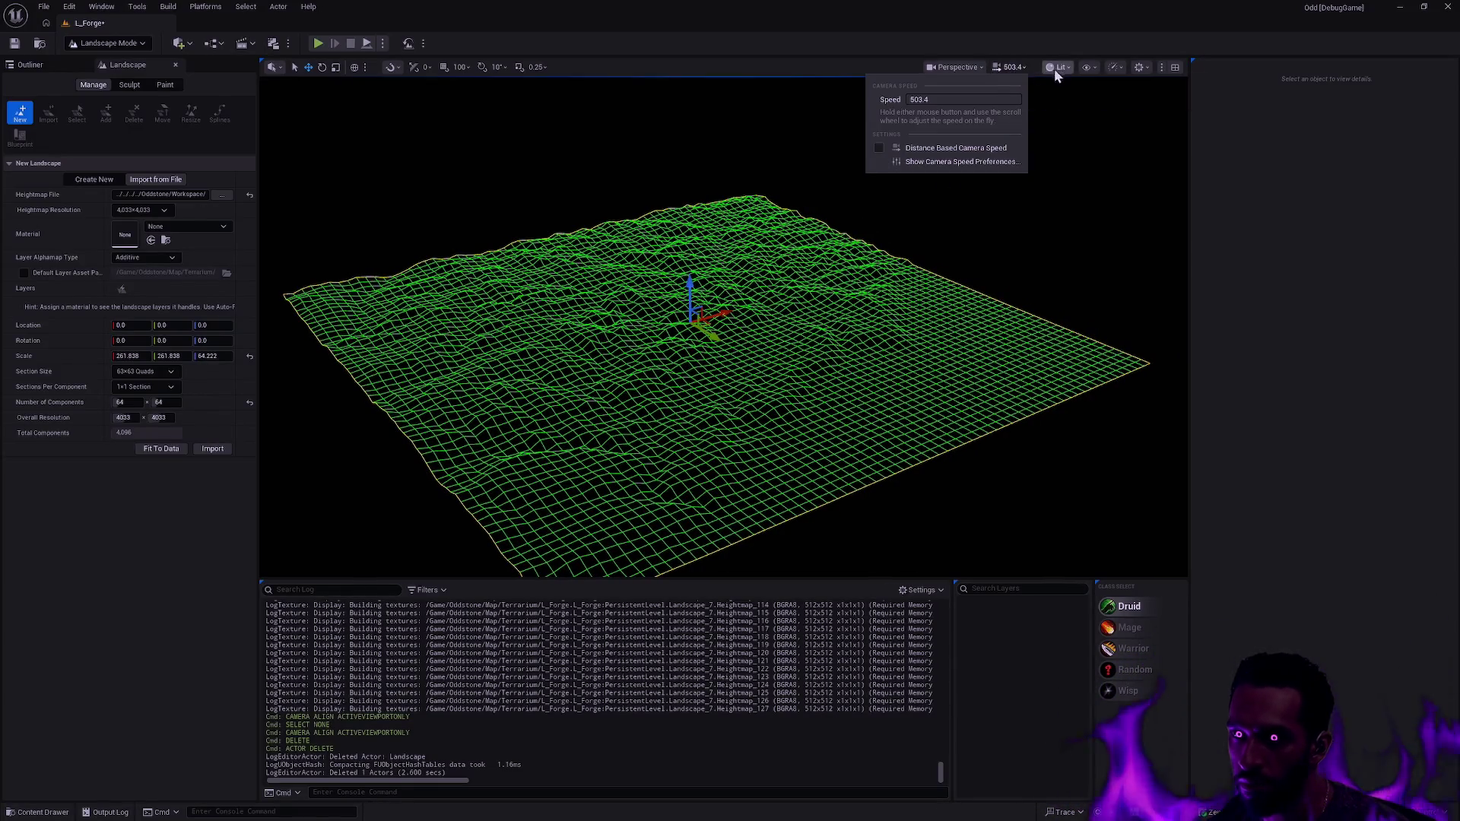
- Set camera speed to 2 and switch the viewport to a top-down wireframe view
click(945, 99)
text(2)
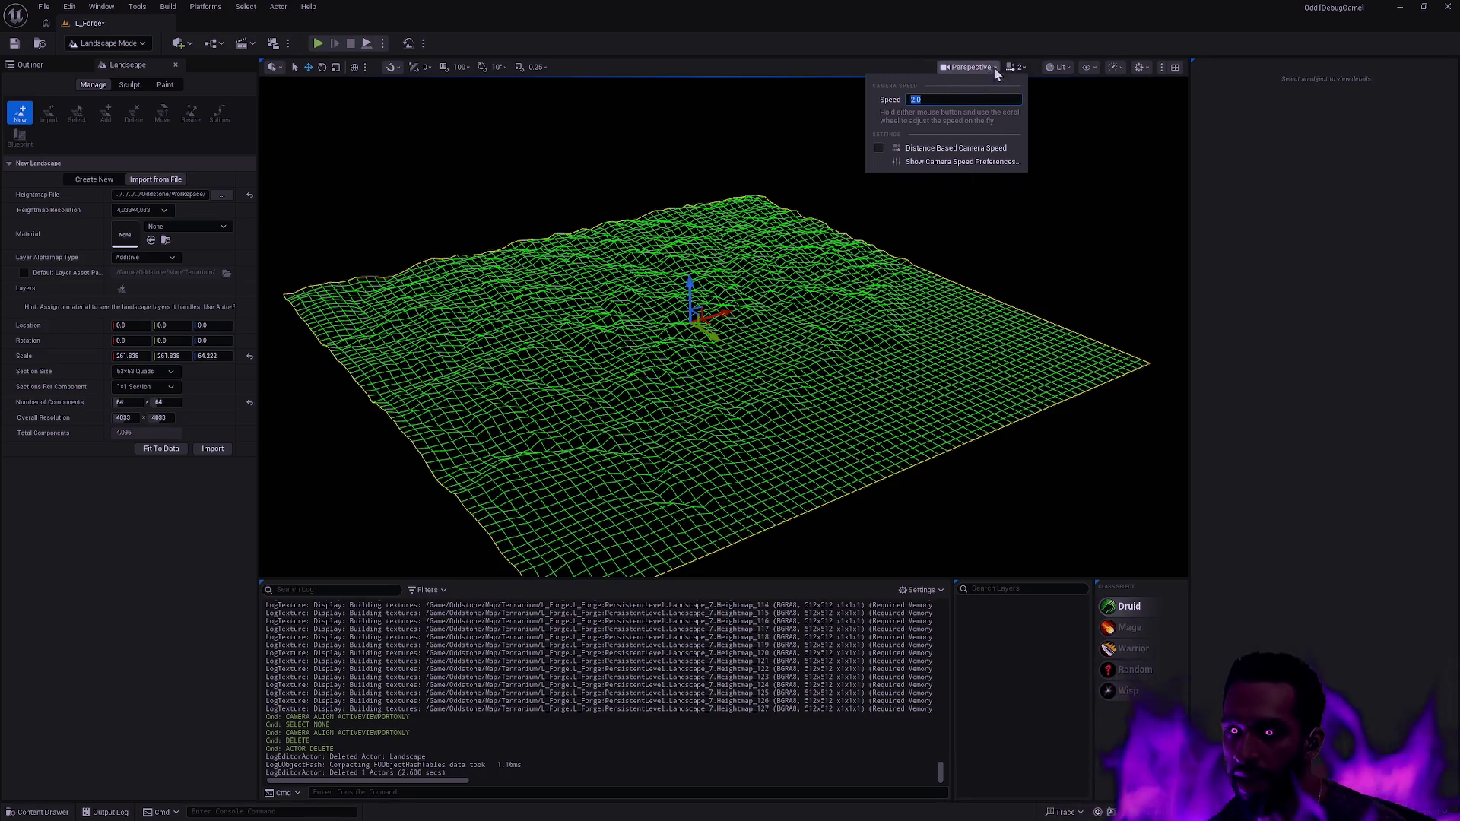
click(987, 67)
click(1001, 141)
scroll(769, 299, down, 8)
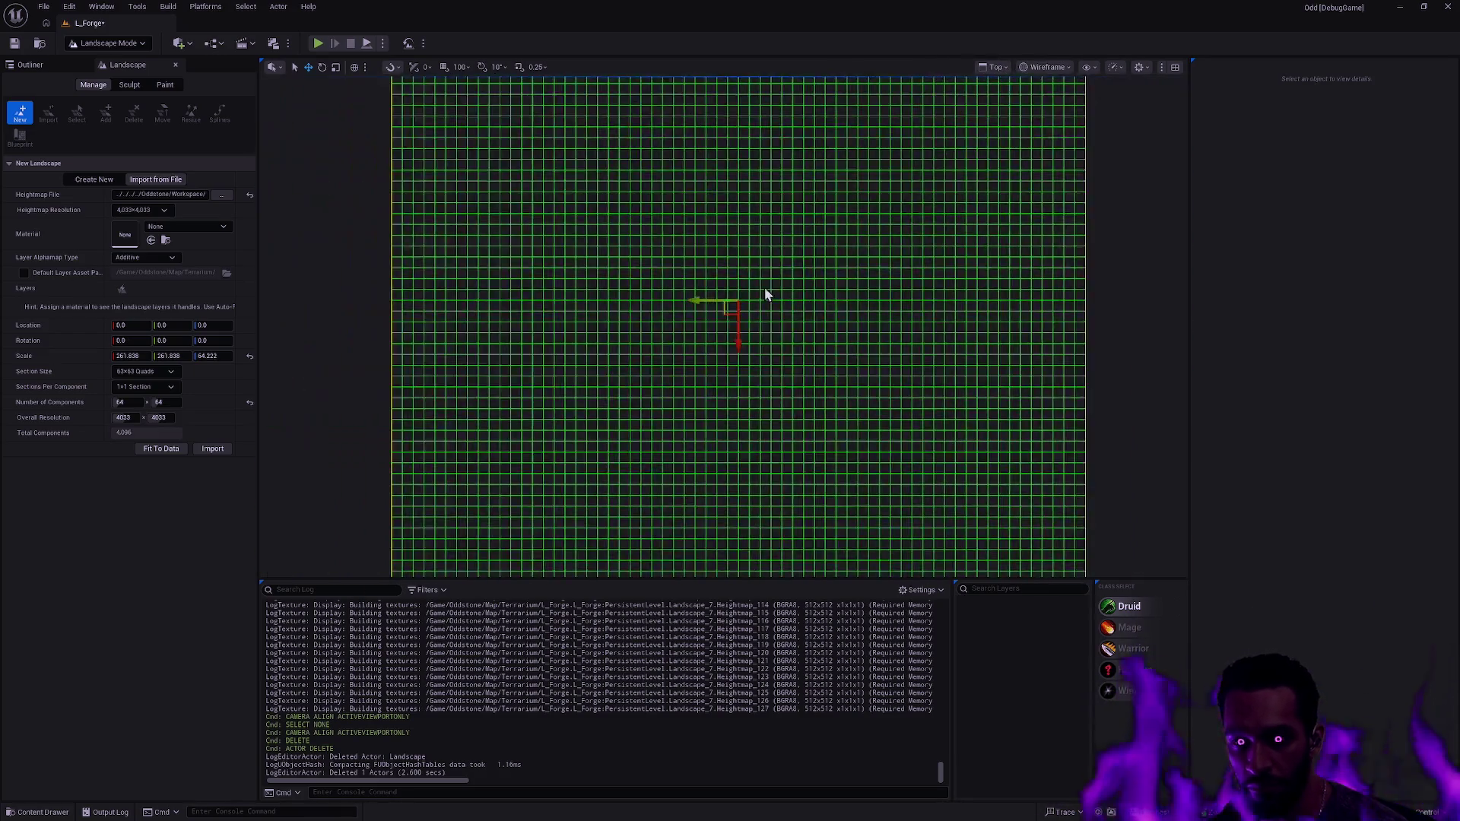
- Measure the landscape's width and set the first component count to 7
mouse_move(607, 283)
mouse_down()
mouse_move(890, 295)
mouse_move(902, 289)
mouse_move(895, 251)
mouse_up()
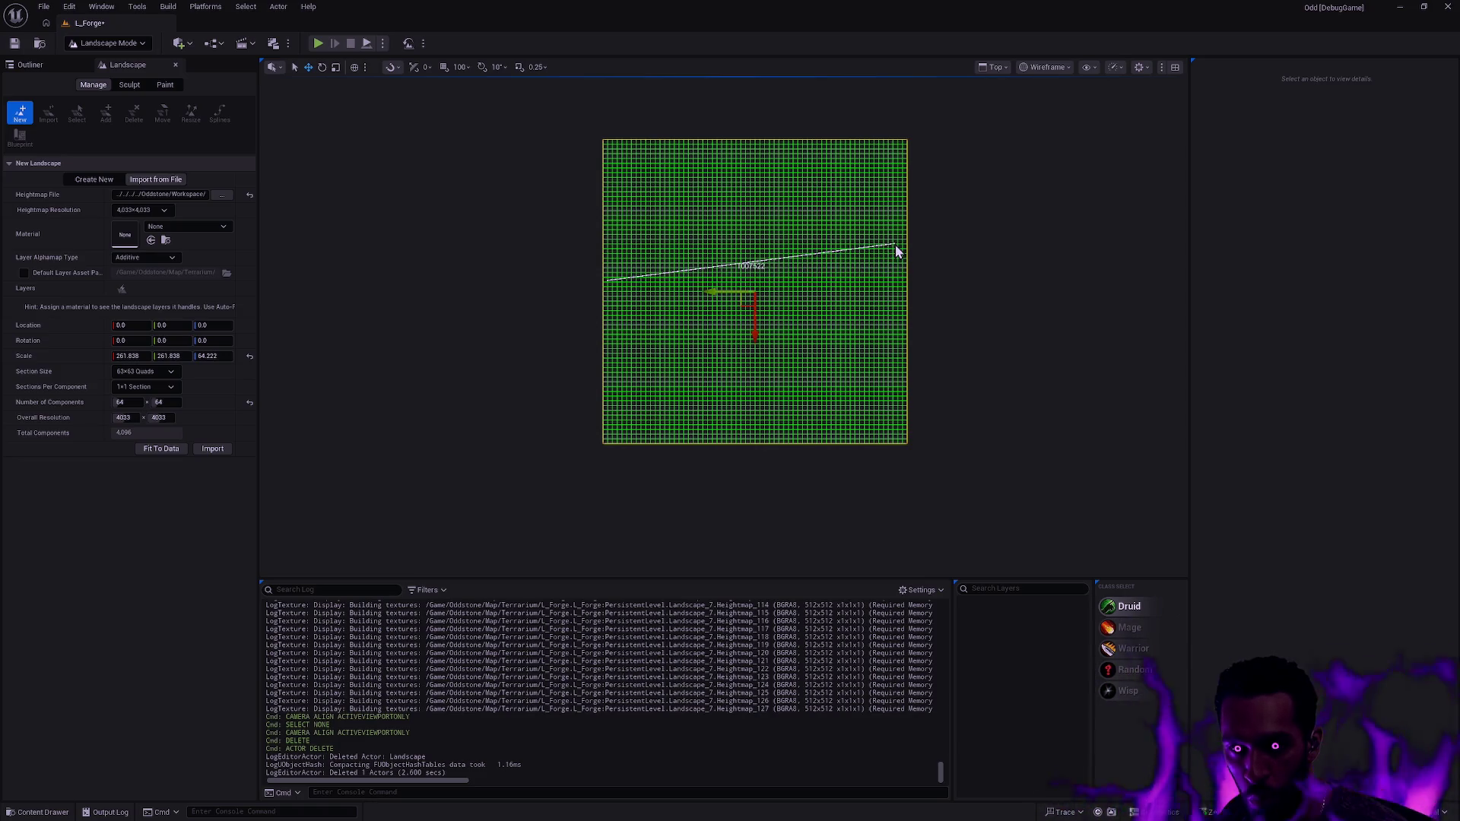
drag(896, 245, 902, 267)
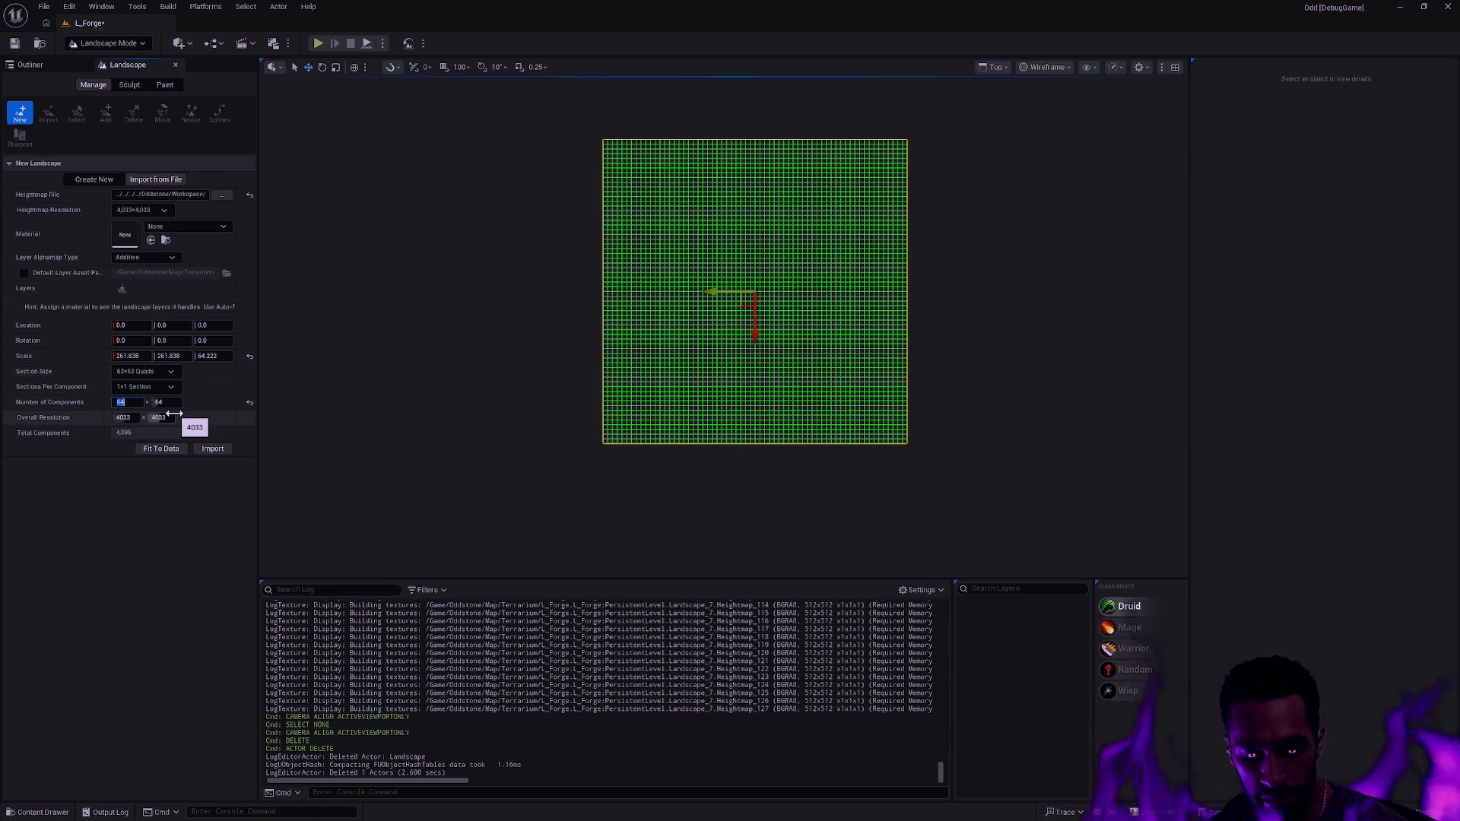
text(7)
key(Tab)
- Try 7 × 7 and then 3 × 3 components, measuring the landscape's width
text(7)
key(Return)
scroll(669, 316, up, 10)
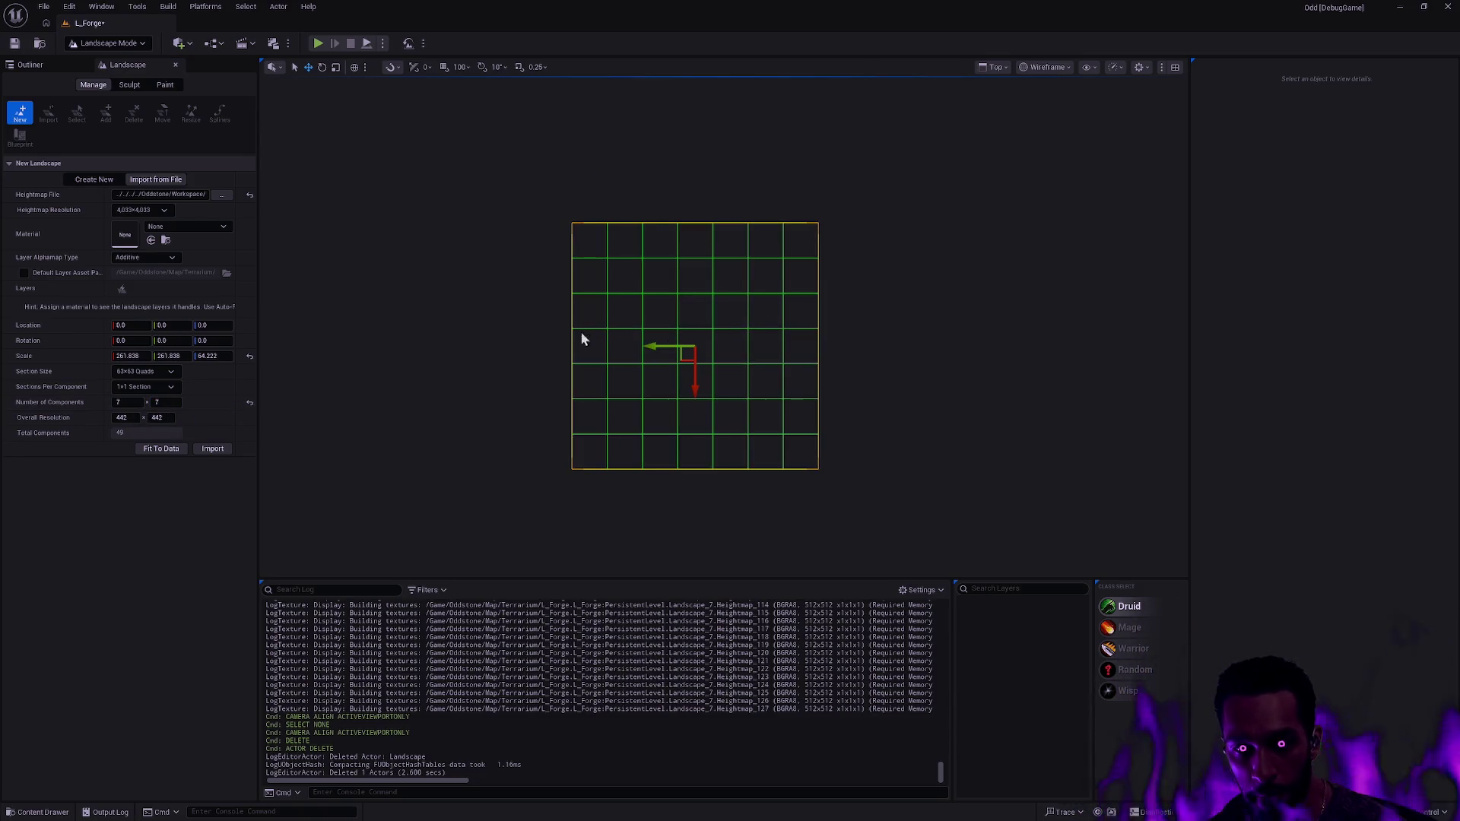
drag(824, 331, 816, 330)
scroll(816, 330, up, 1)
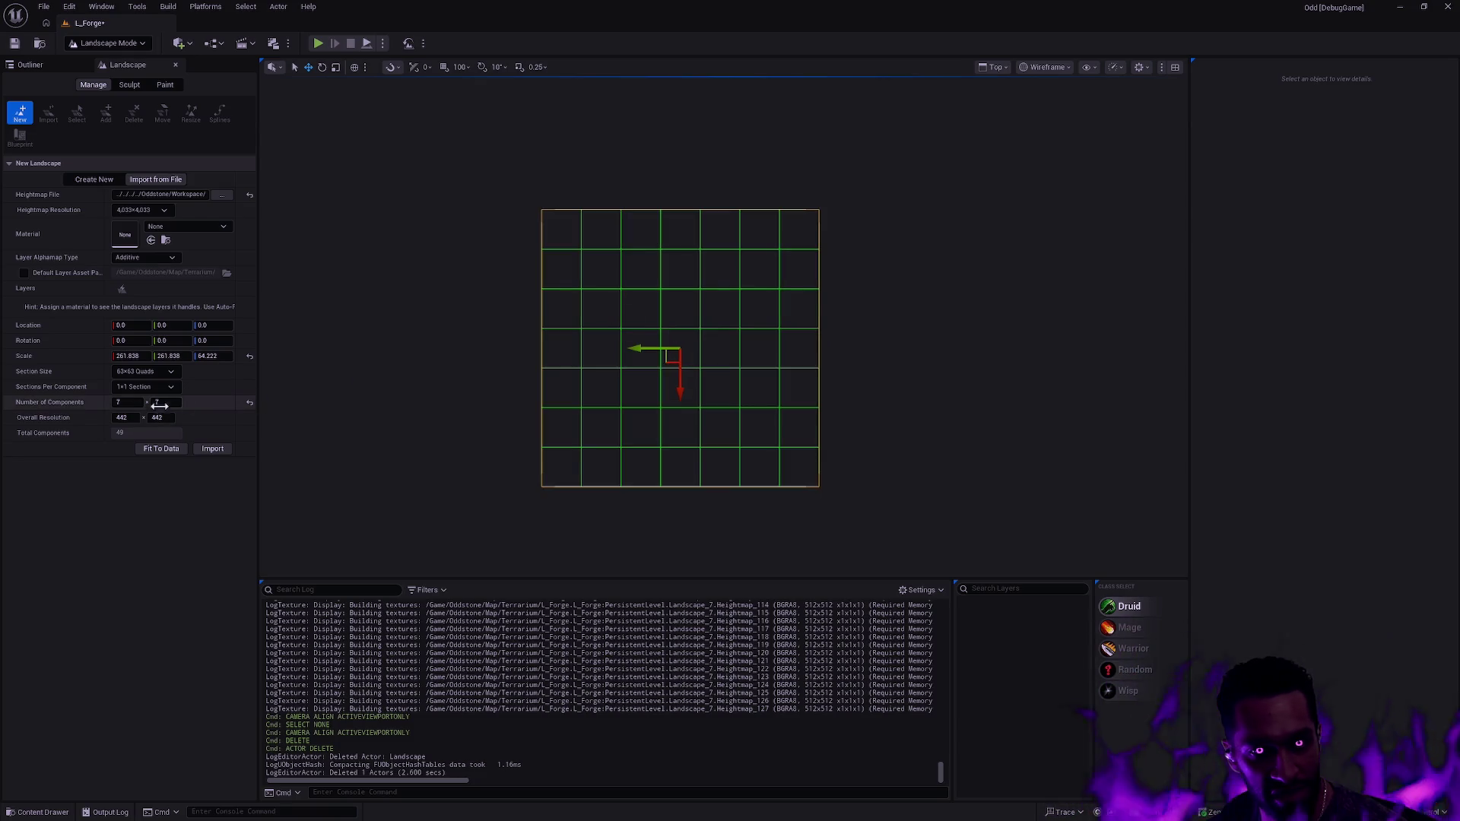
text(3)
key(Tab)
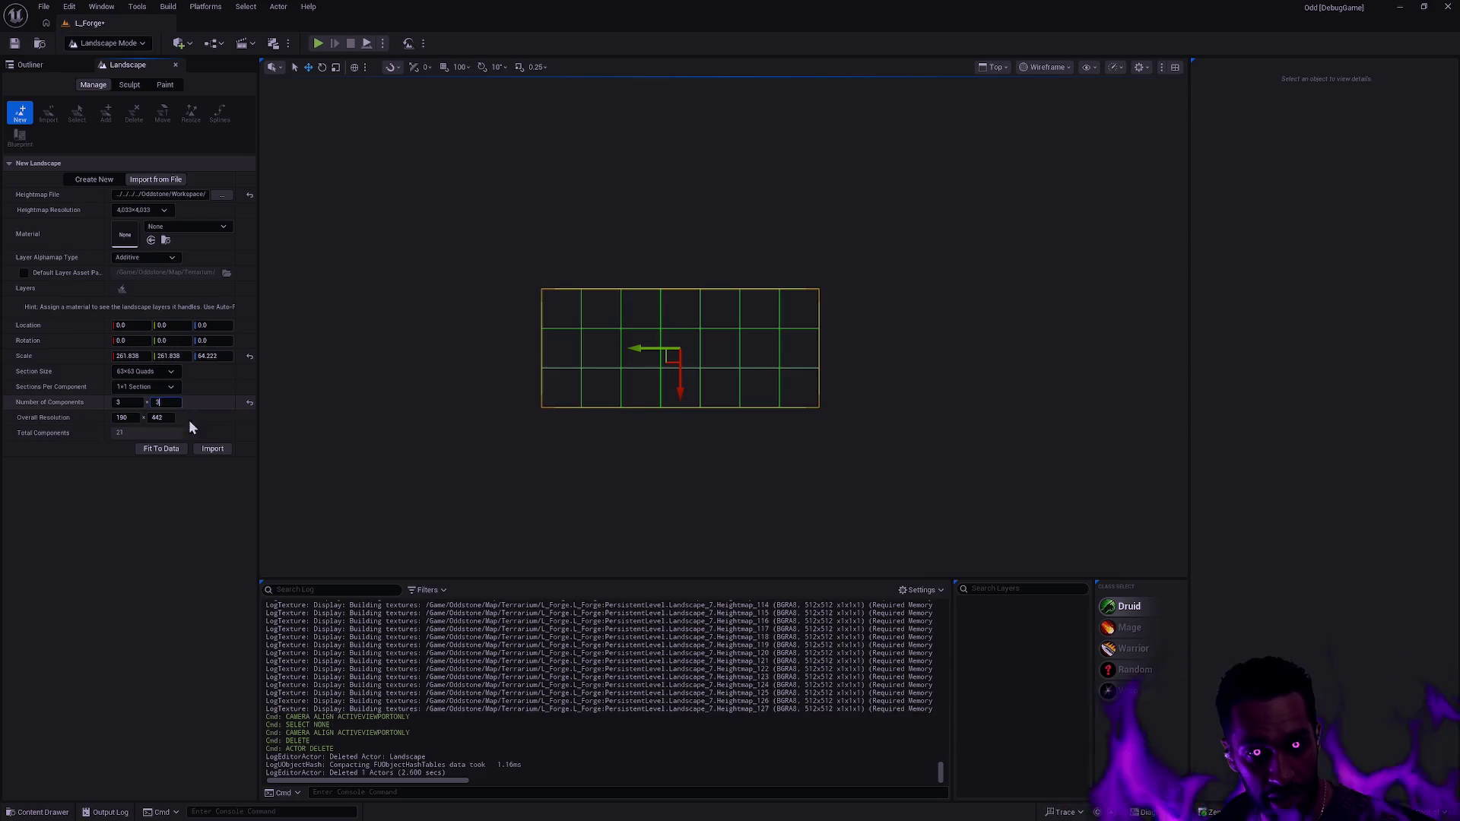
text(3)
key(Return)
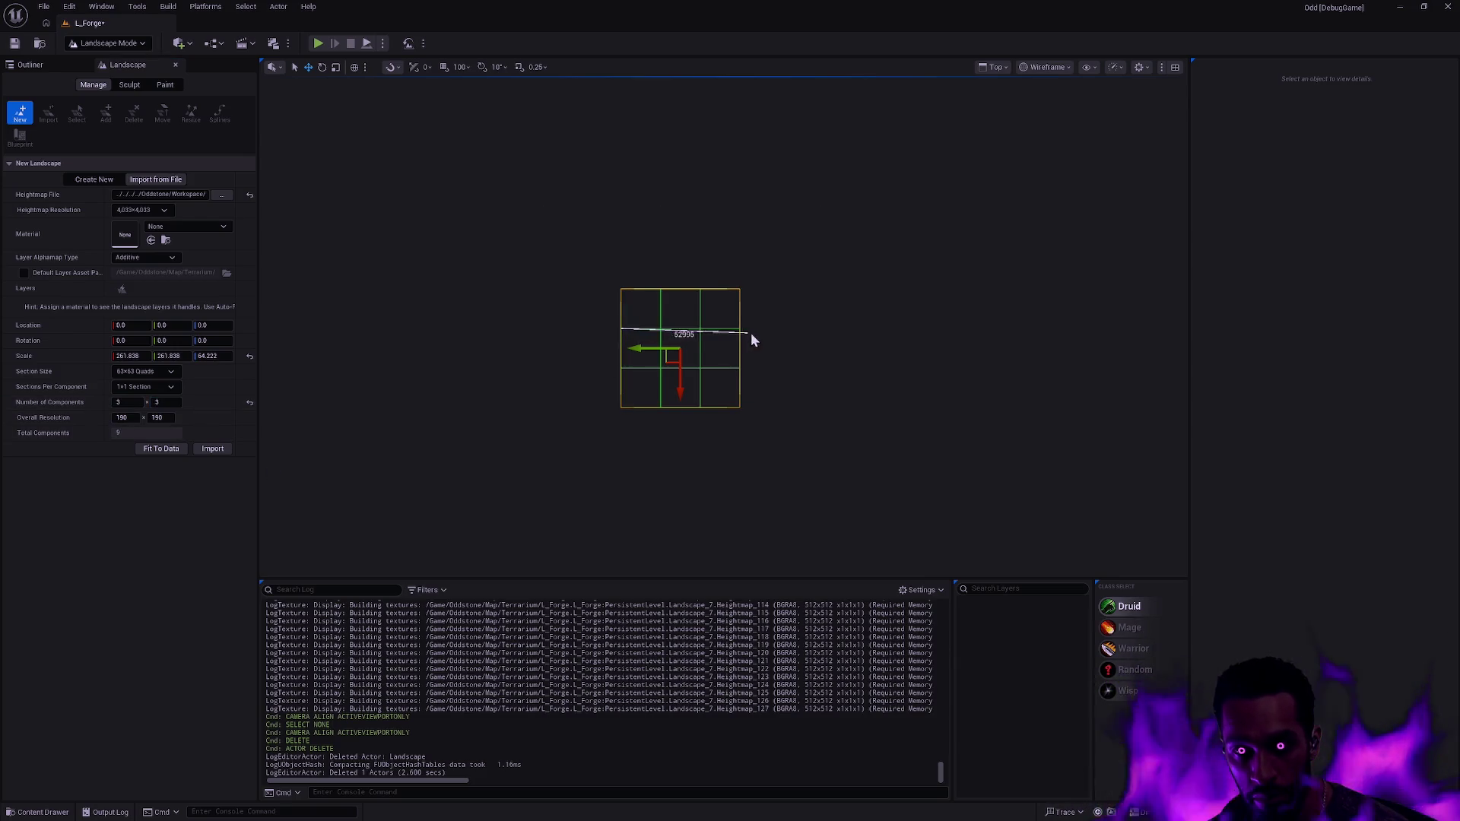
drag(741, 329, 742, 329)
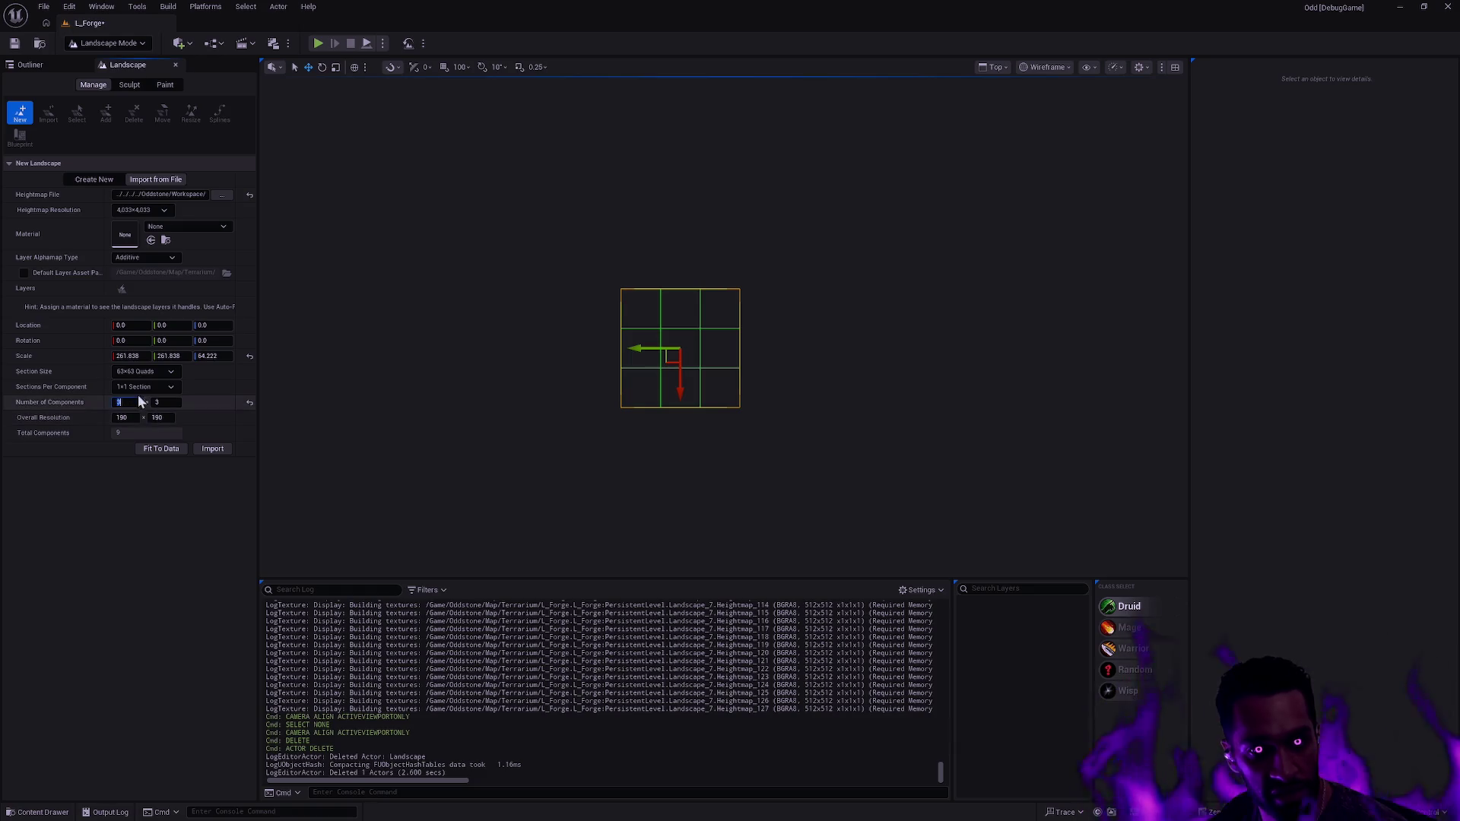
- Compare 127×127 and 255×255 section sizes, settling back on 127×127 quads
click(156, 371)
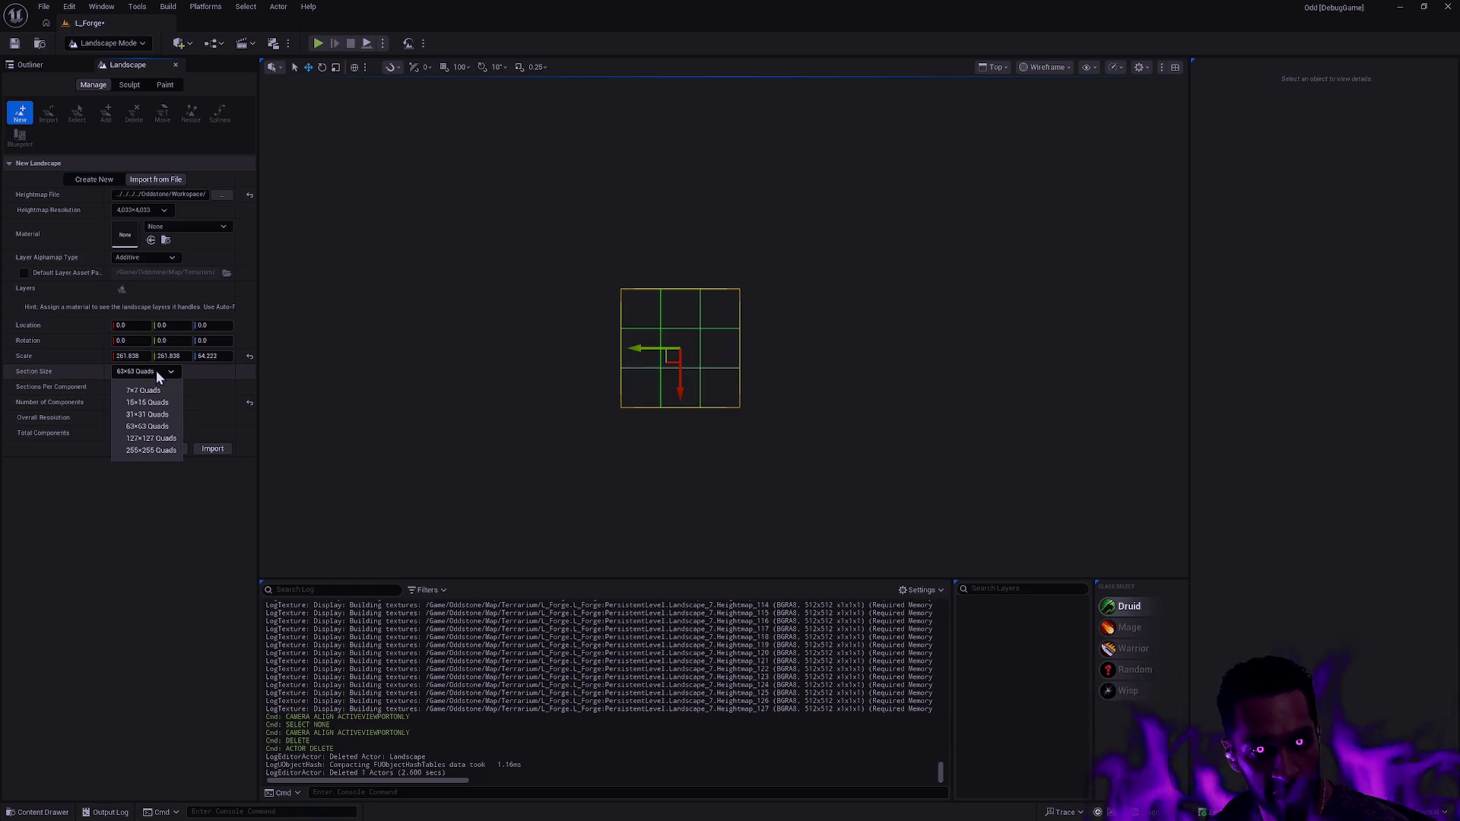
click(163, 441)
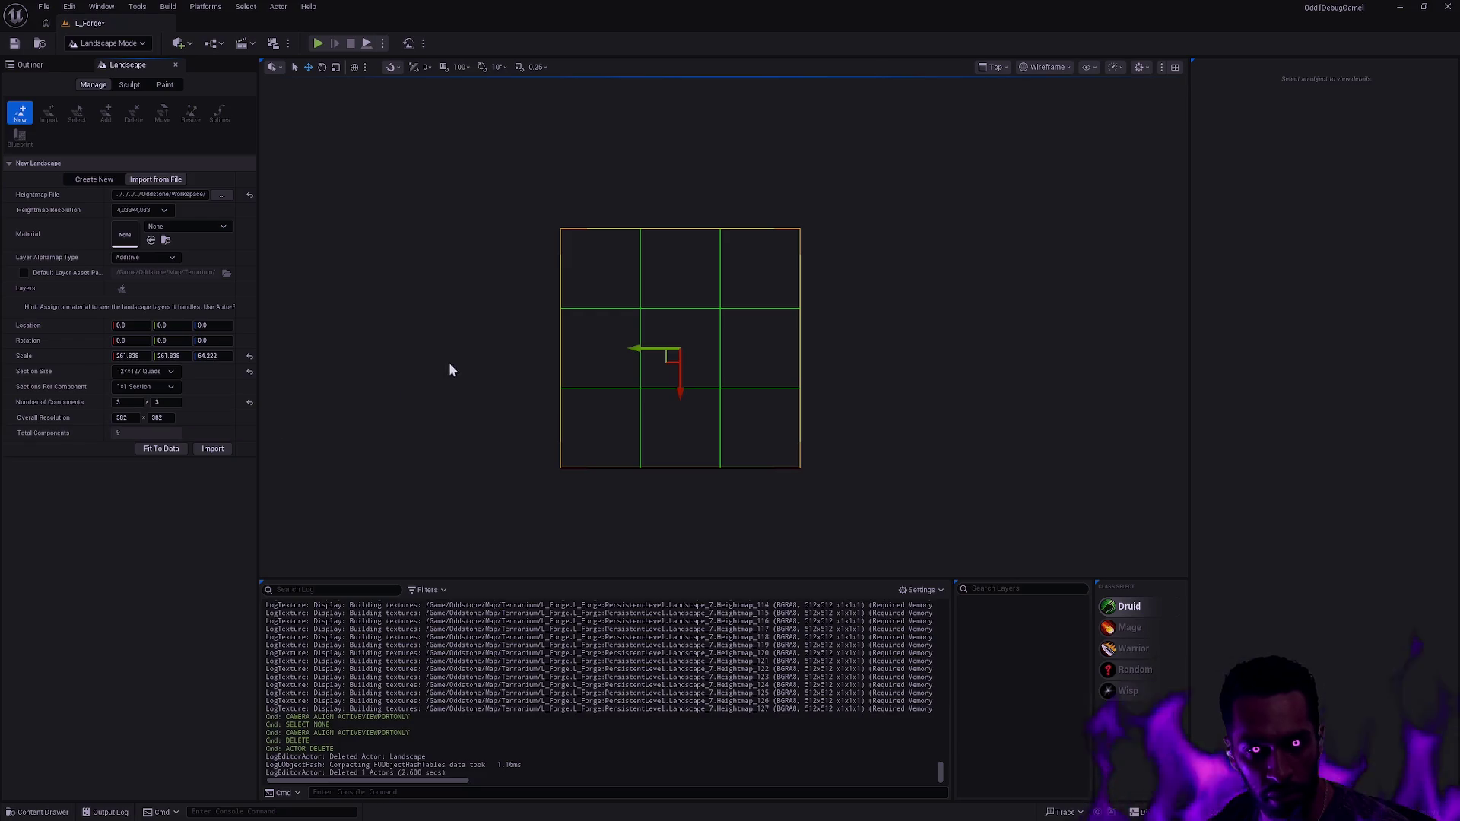
drag(563, 344, 801, 344)
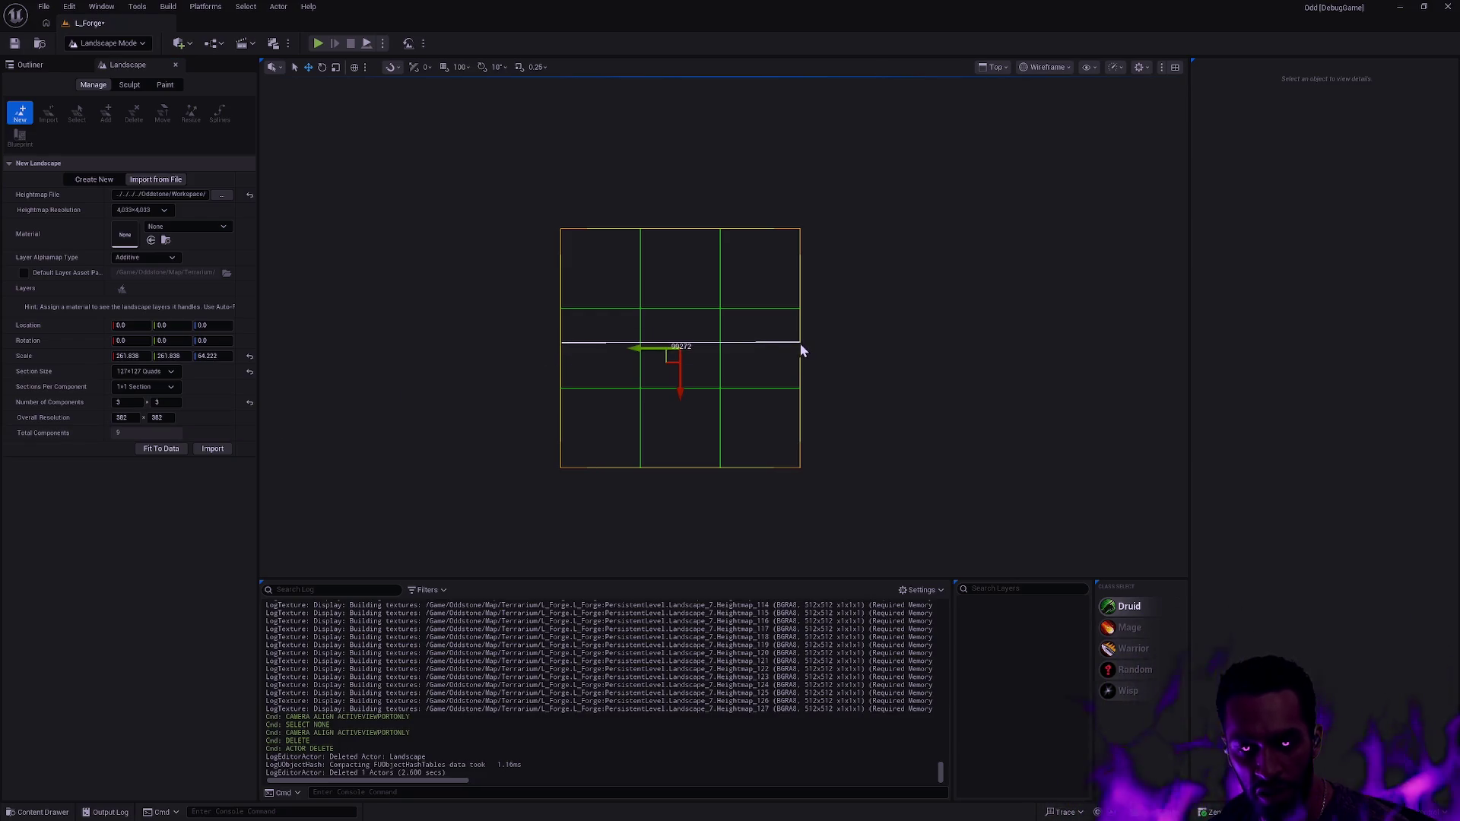
click(161, 371)
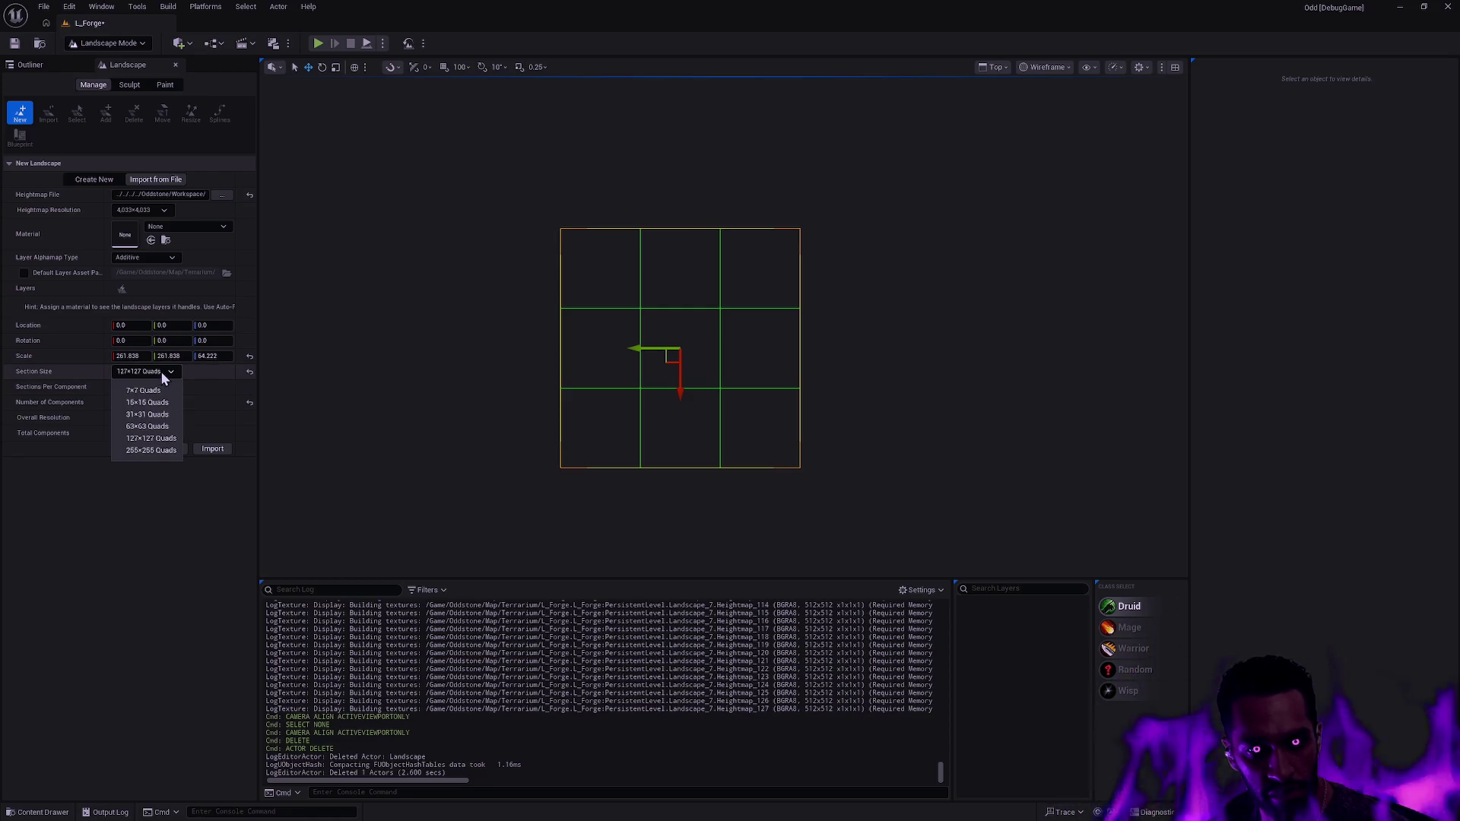
click(161, 452)
drag(606, 382, 923, 379)
click(123, 402)
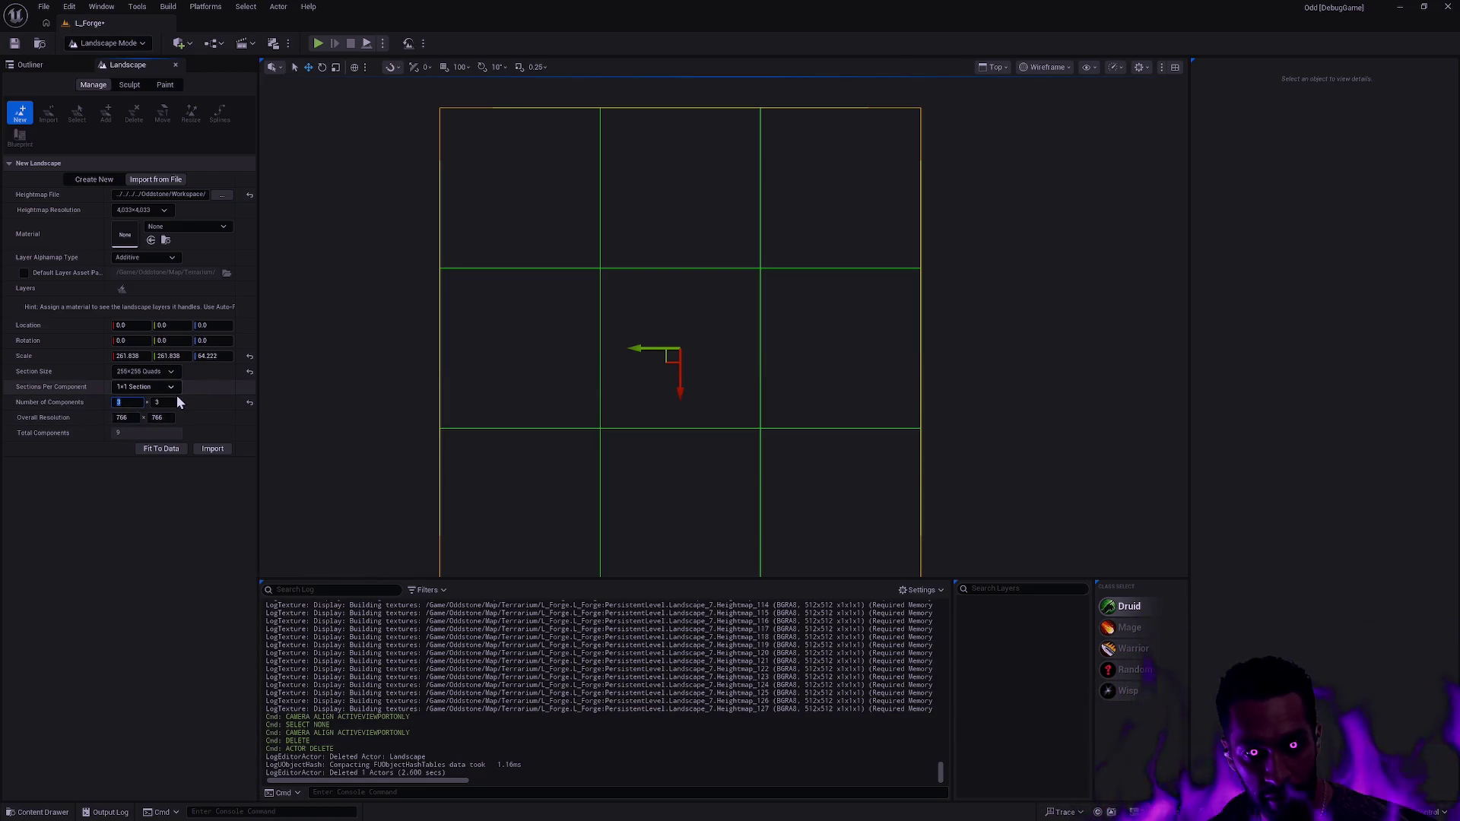
click(166, 371)
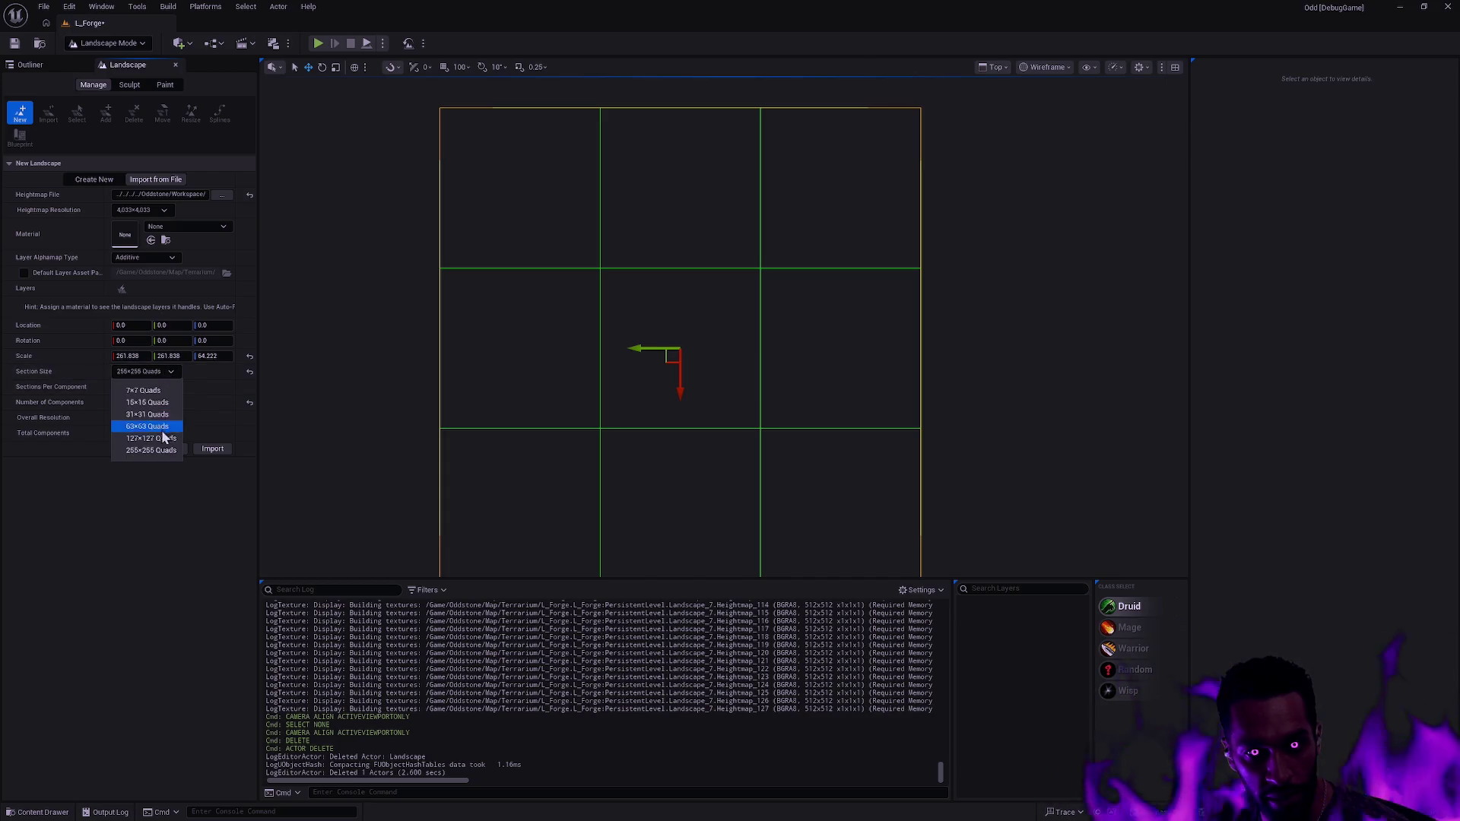
click(149, 439)
- Try component counts of 5 and 13 and measure the resulting landscape span
click(126, 402)
text(5)
key(Tab)
text(13)
key(Return)
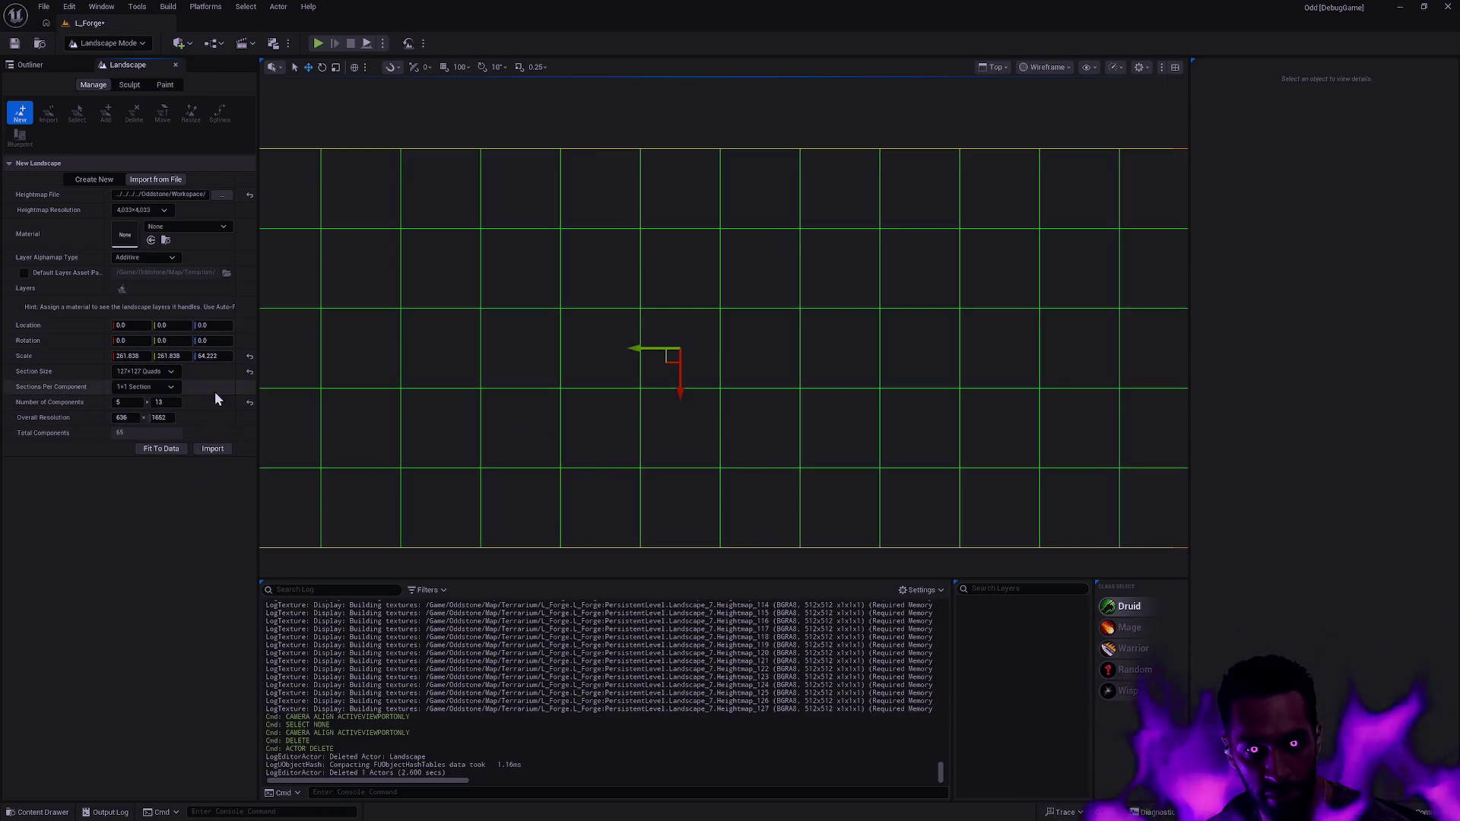
text(5)
key(Return)
drag(614, 348, 882, 351)
- Set the component count to 4 by 4
click(128, 401)
text(4)
key(Tab)
text(4)
key(Return)
- Import the heightmap landscape and frame it in a perspective view
click(212, 449)
click(994, 66)
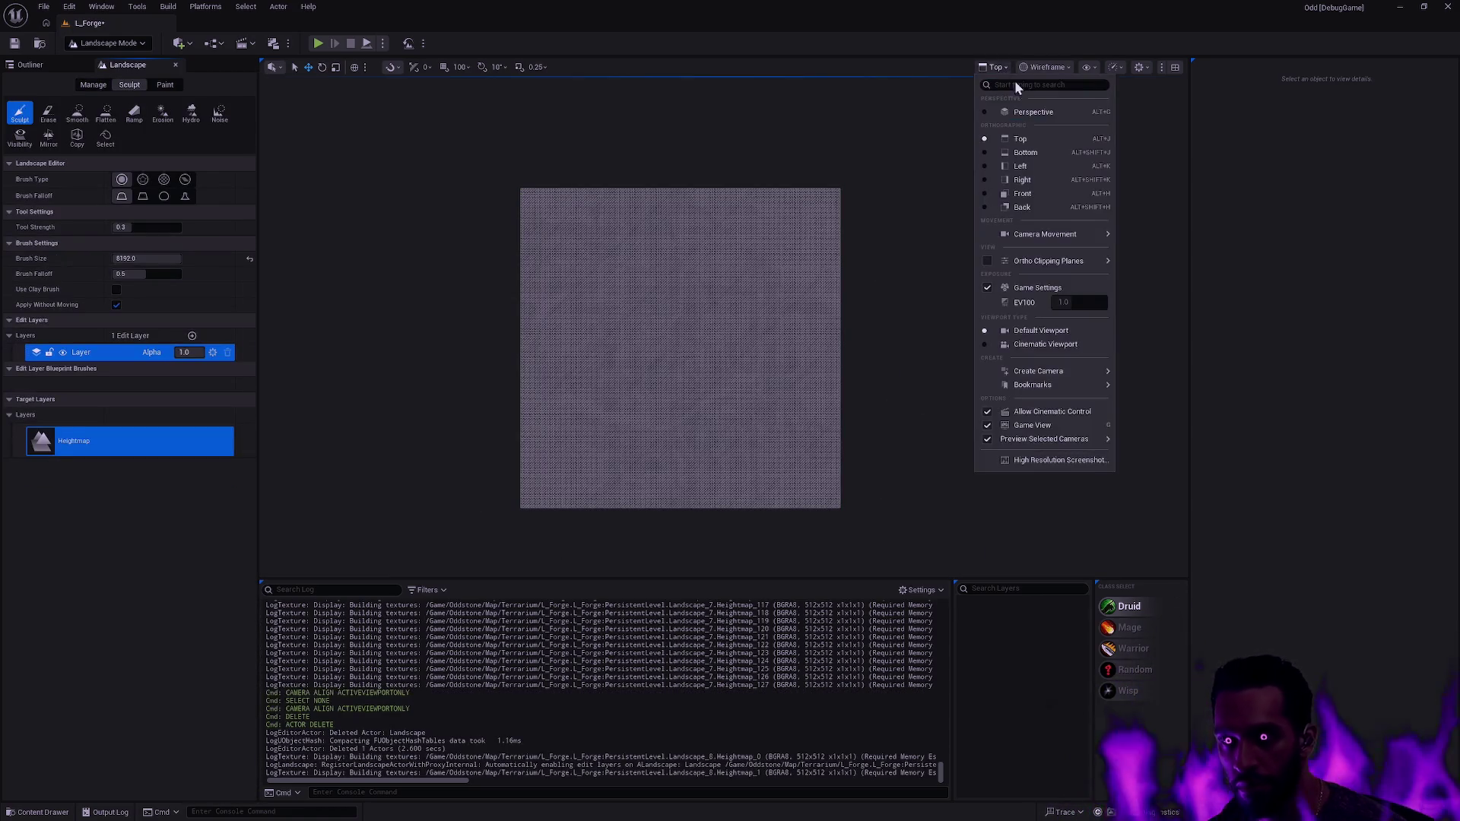
click(1004, 111)
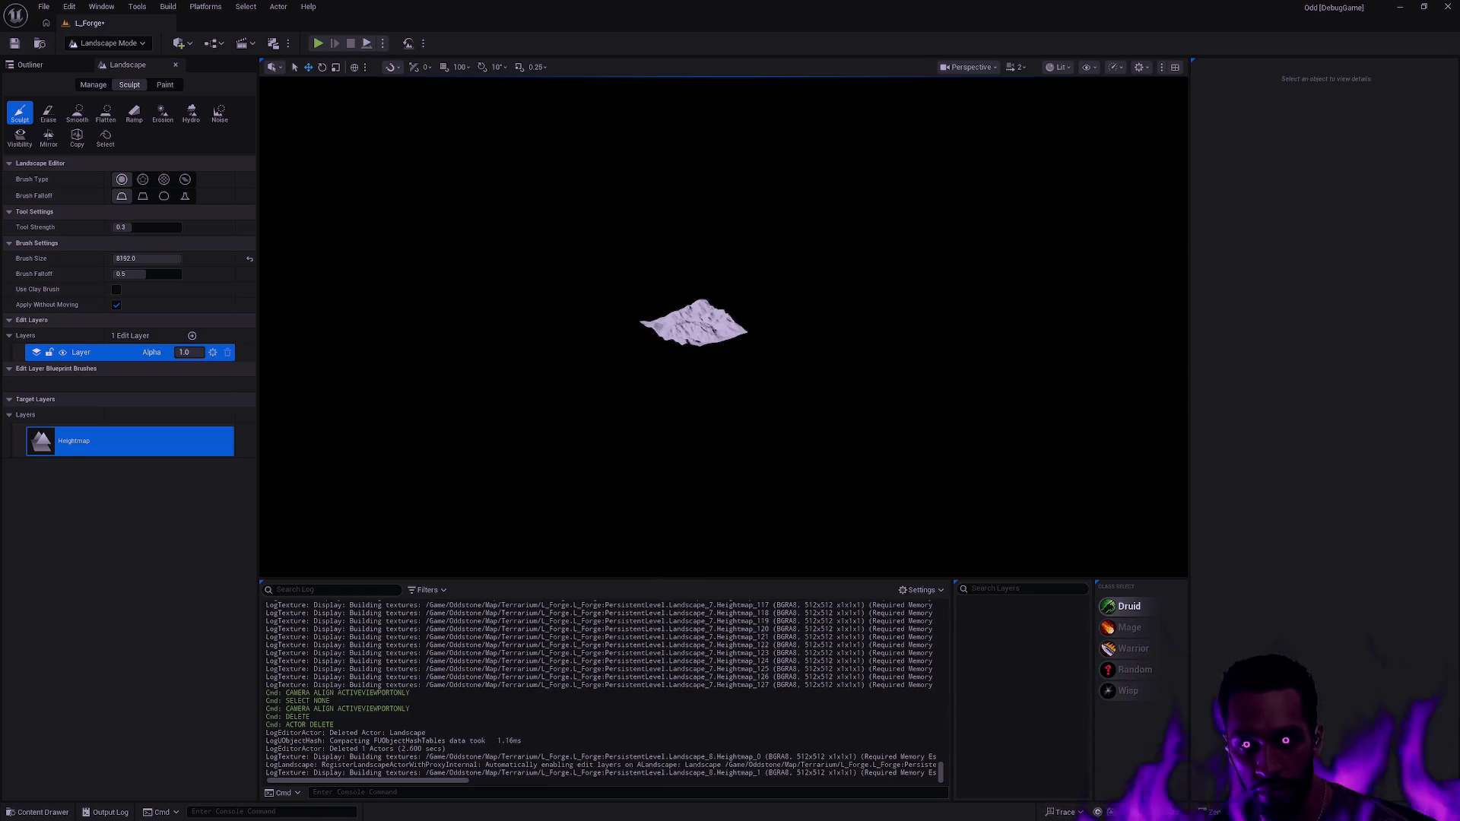
key(f)
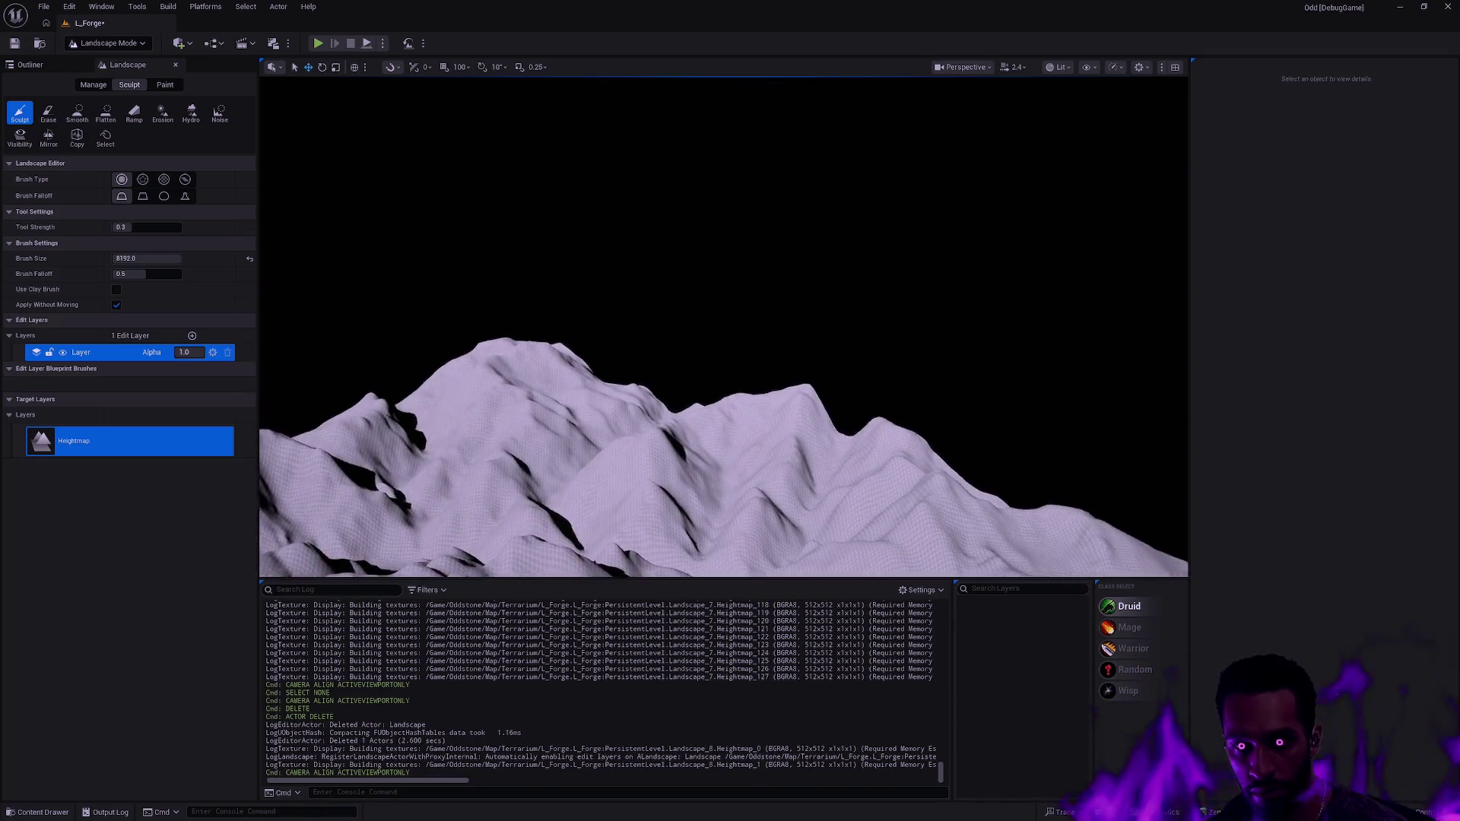
scroll(723, 327, up, 5)
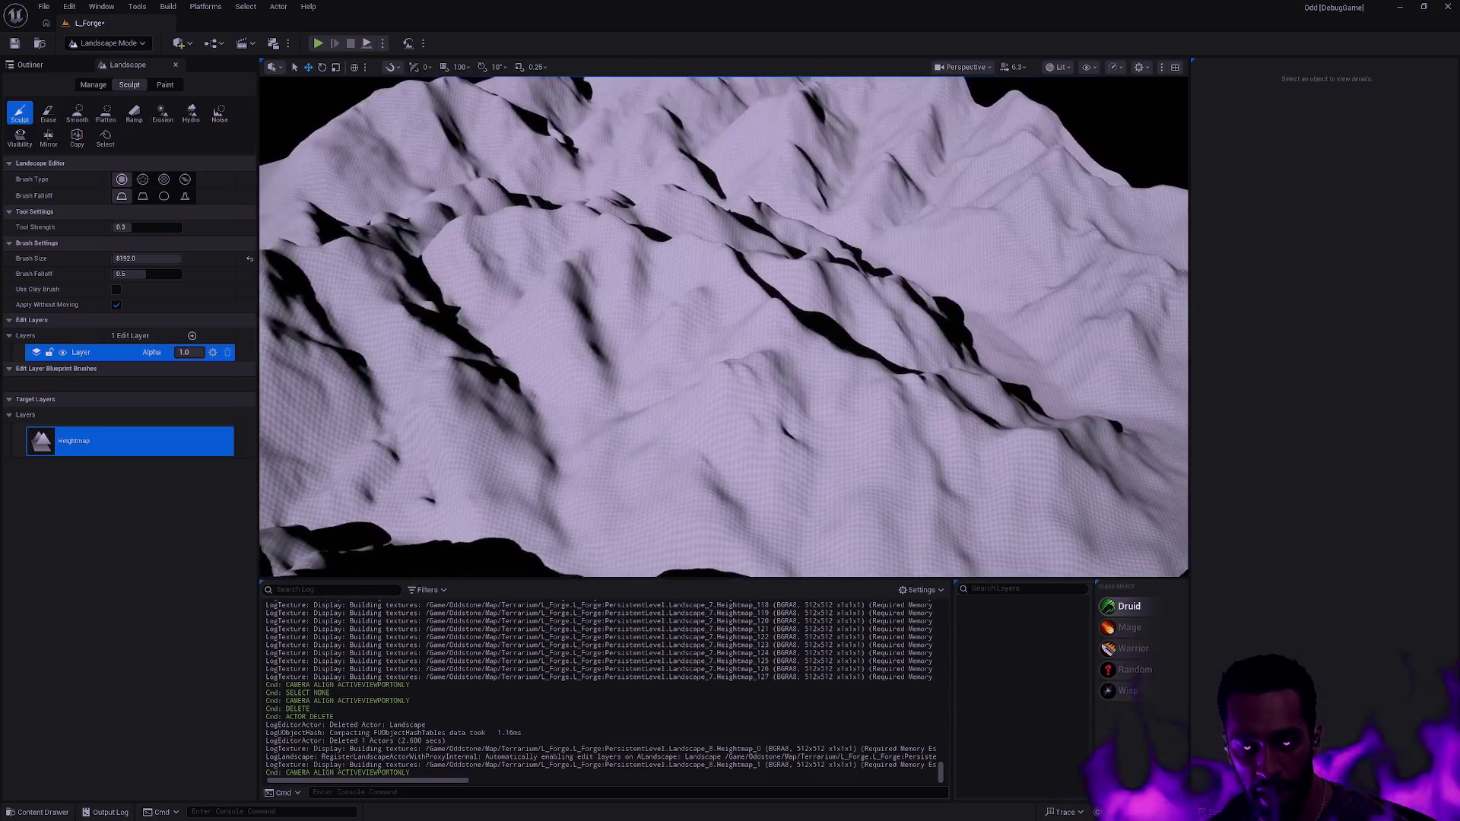
scroll(835, 371, up, 1)
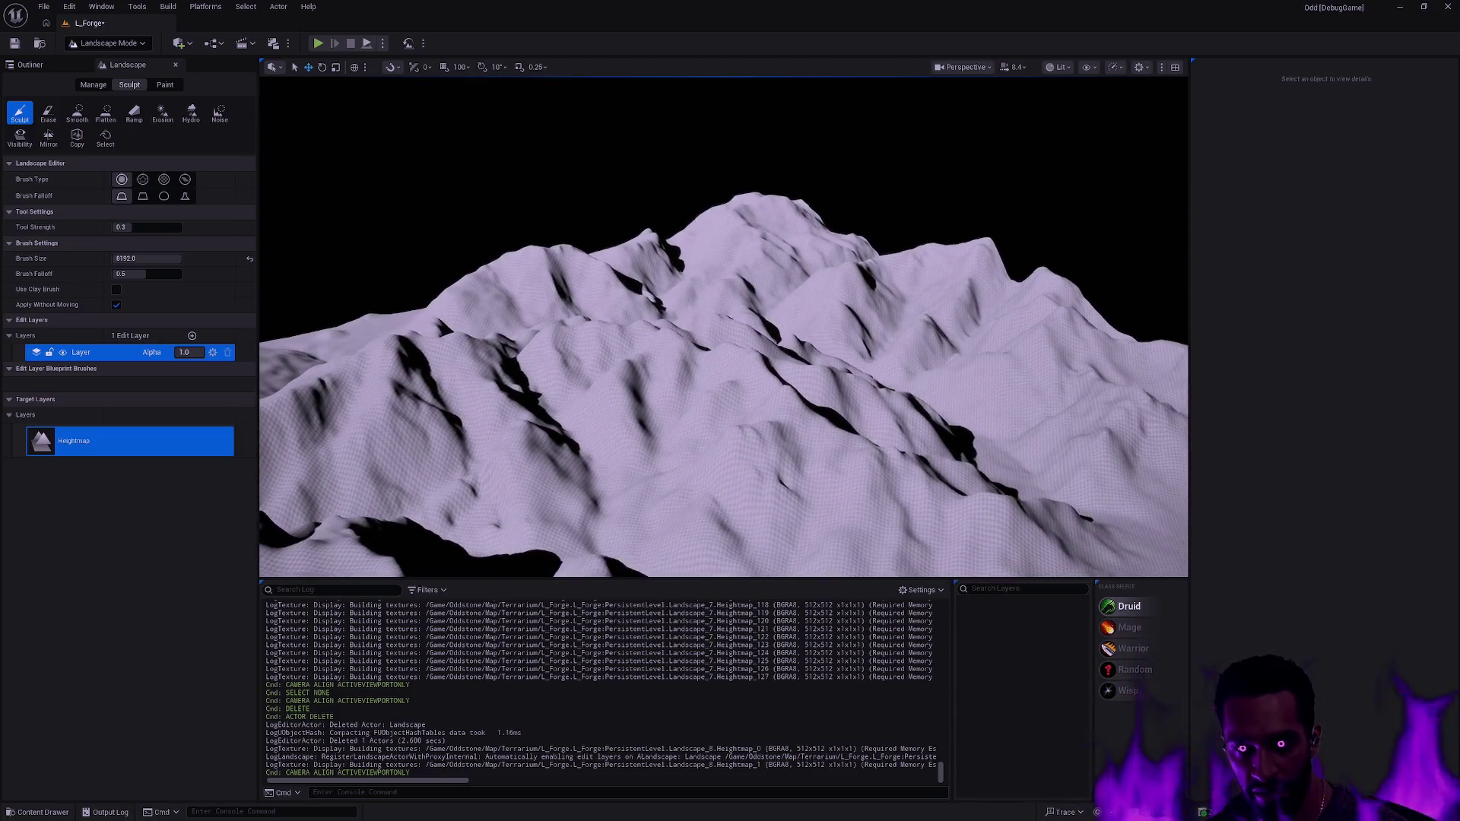
- Select the Landscape actor and set its Z scale to 1
key(shift+1)
click(66, 148)
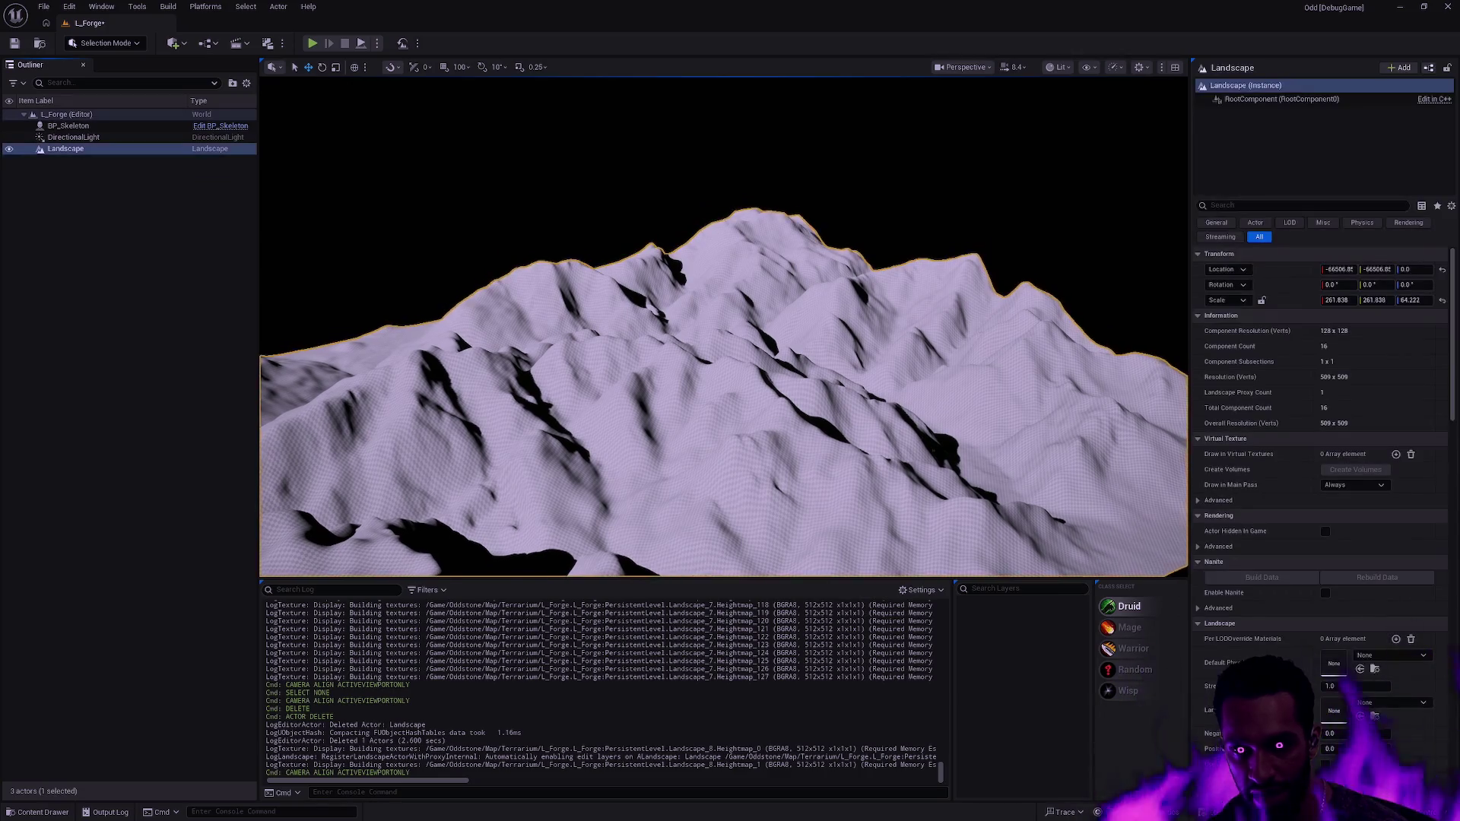
scroll(723, 327, down, 3)
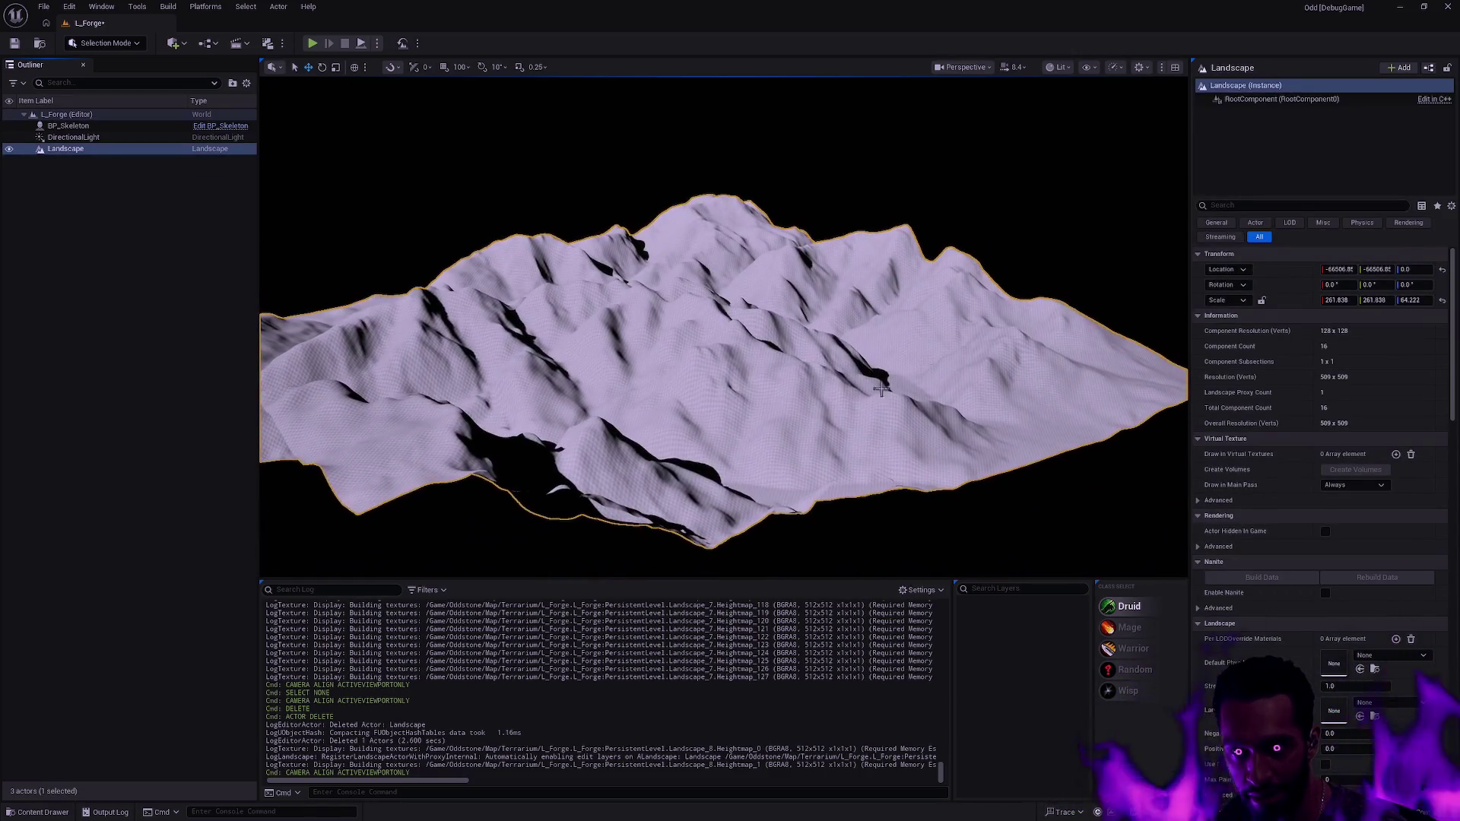
click(1411, 301)
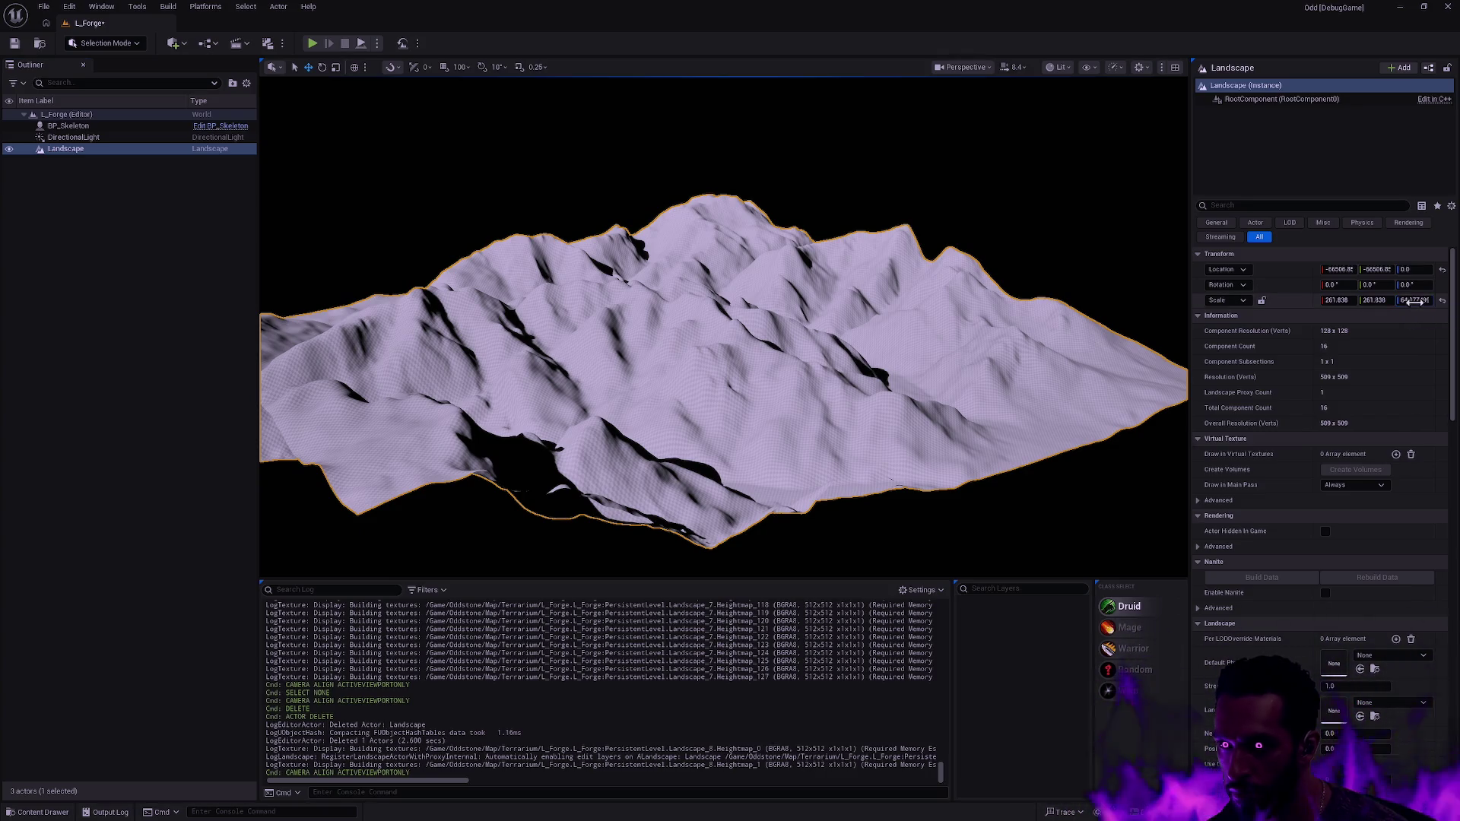
text(1)
key(Return)
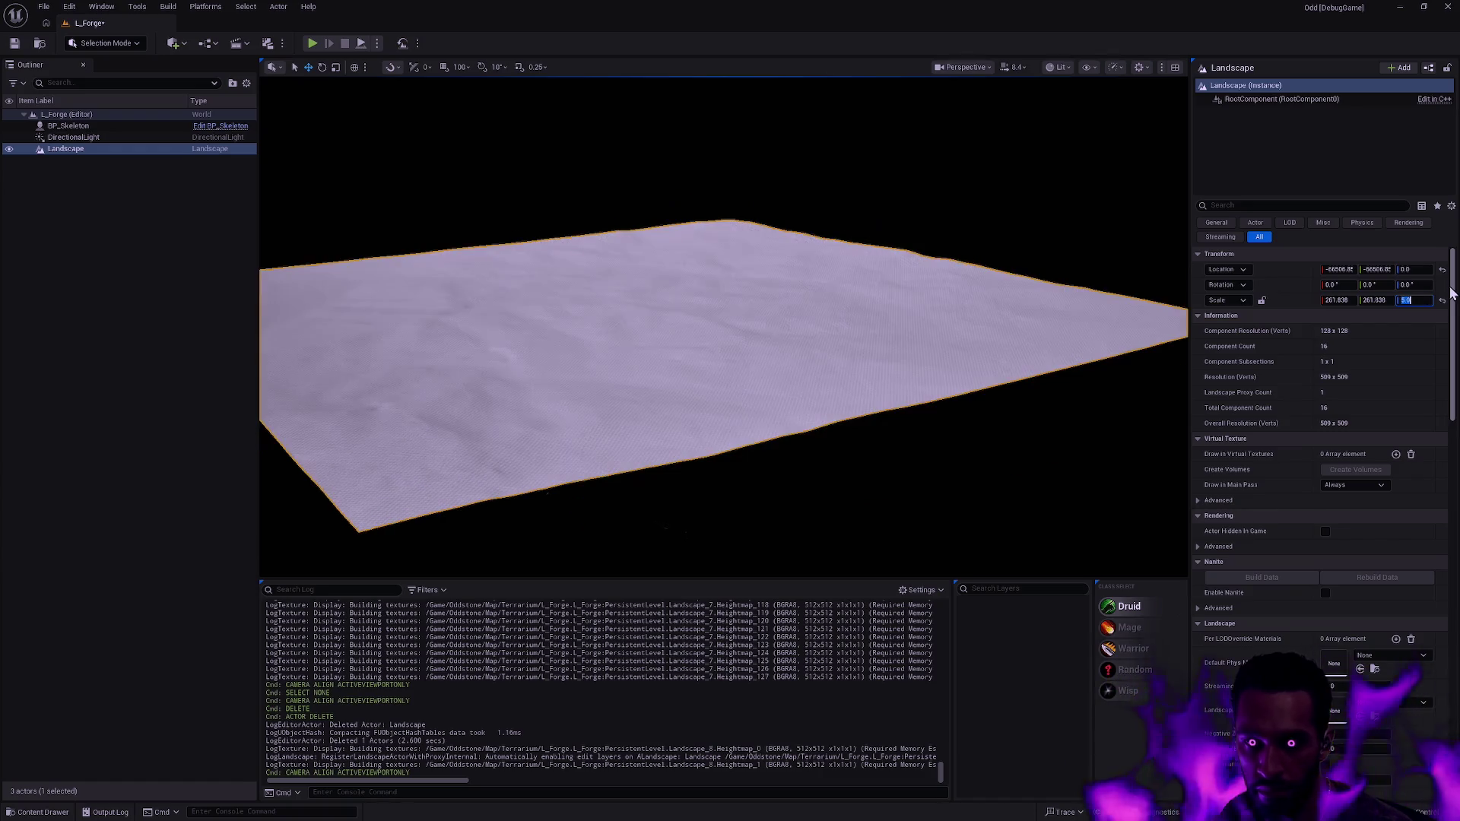
- Try landscape Z scales of 12, 20 and 24, settle on 24, then deselect it
text(12)
key(Return)
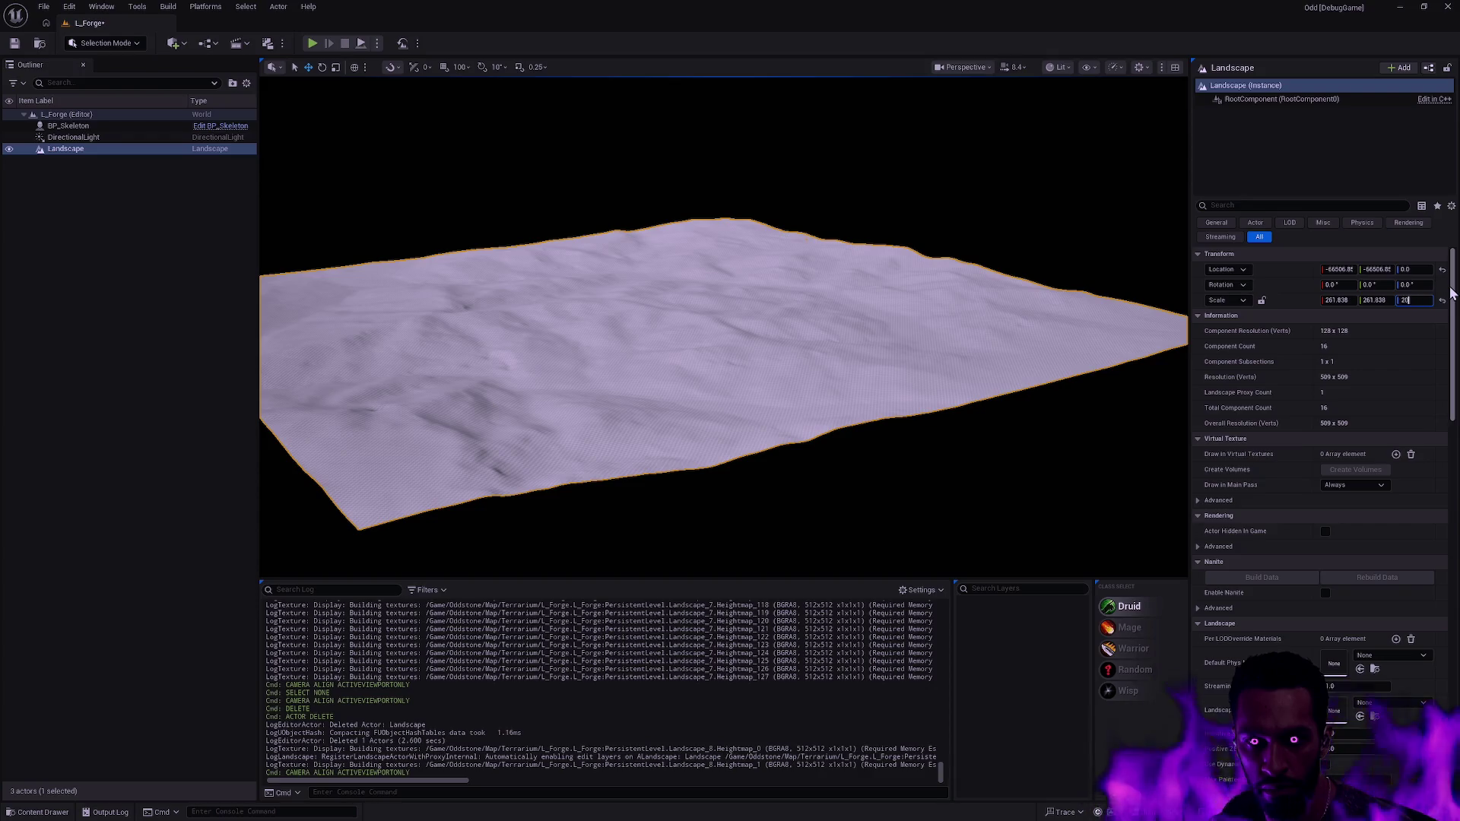
key(Return)
key(Return)
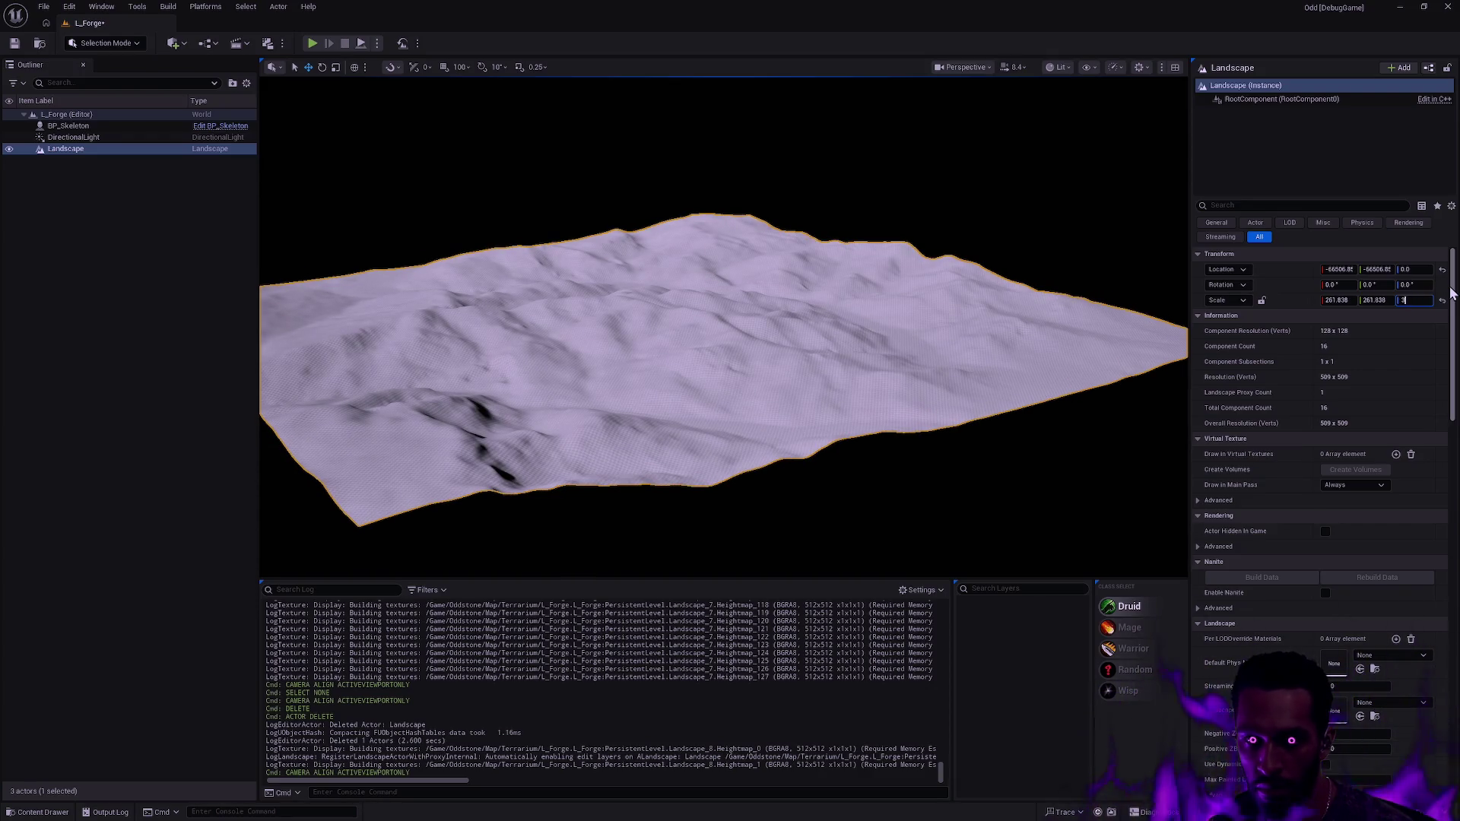
text(6)
key(Return)
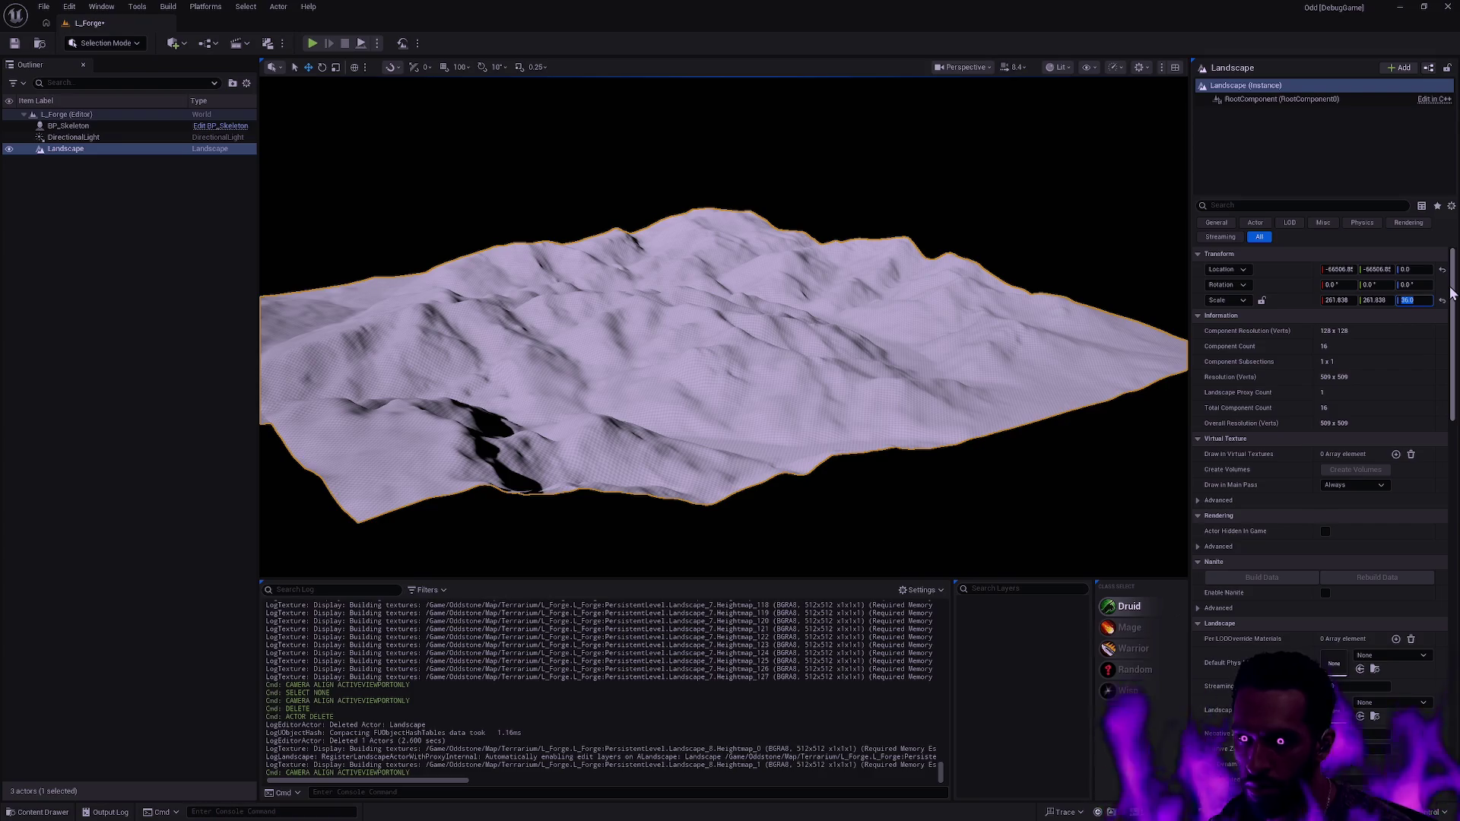
text(24)
key(Return)
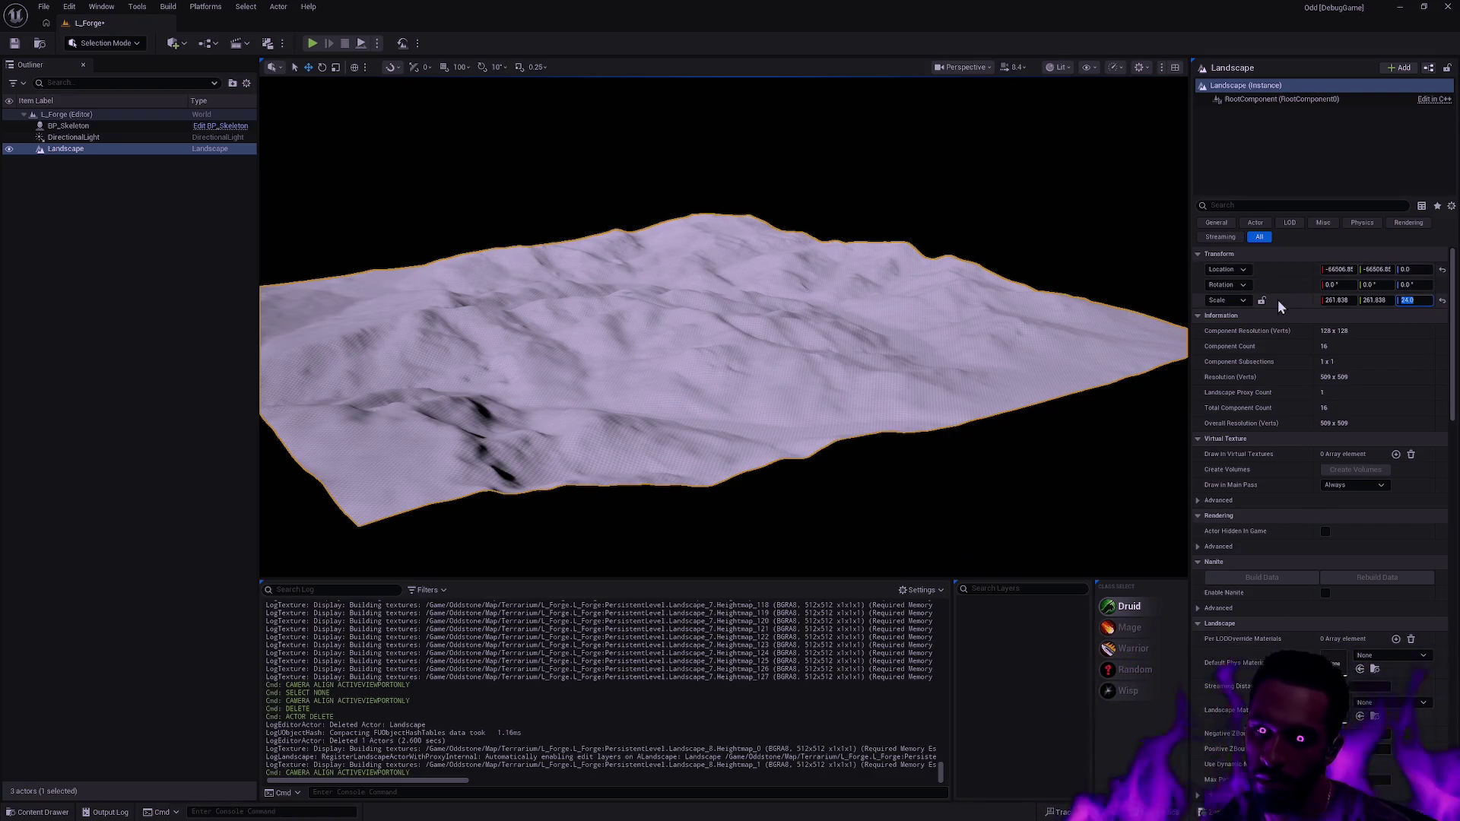
click(1115, 280)
mouse_move(1114, 281)
mouse_down()
mouse_move(1057, 305)
mouse_move(1133, 334)
mouse_move(1095, 334)
mouse_move(1080, 365)
mouse_move(1080, 327)
mouse_up()
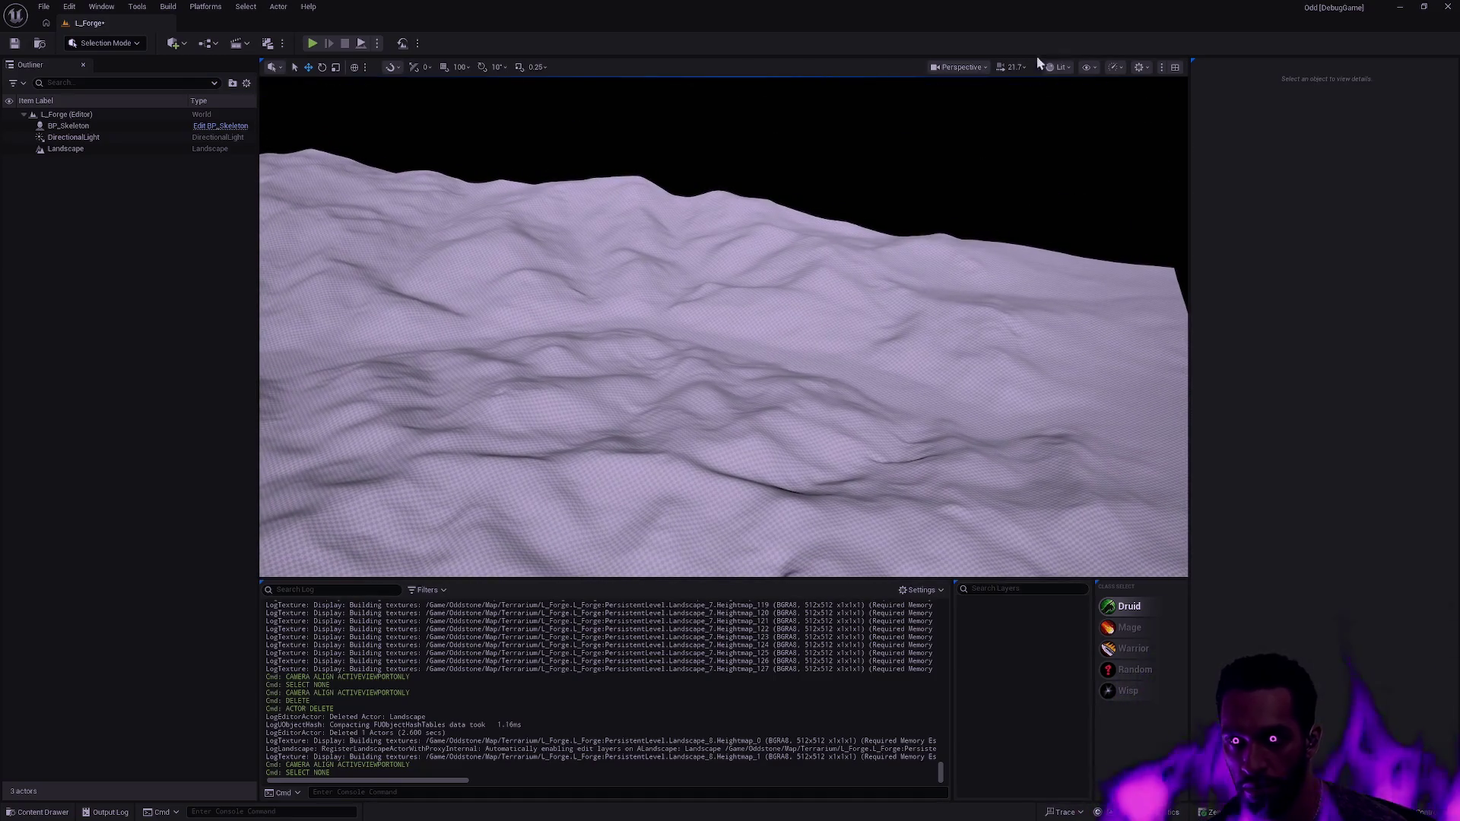
click(76, 126)
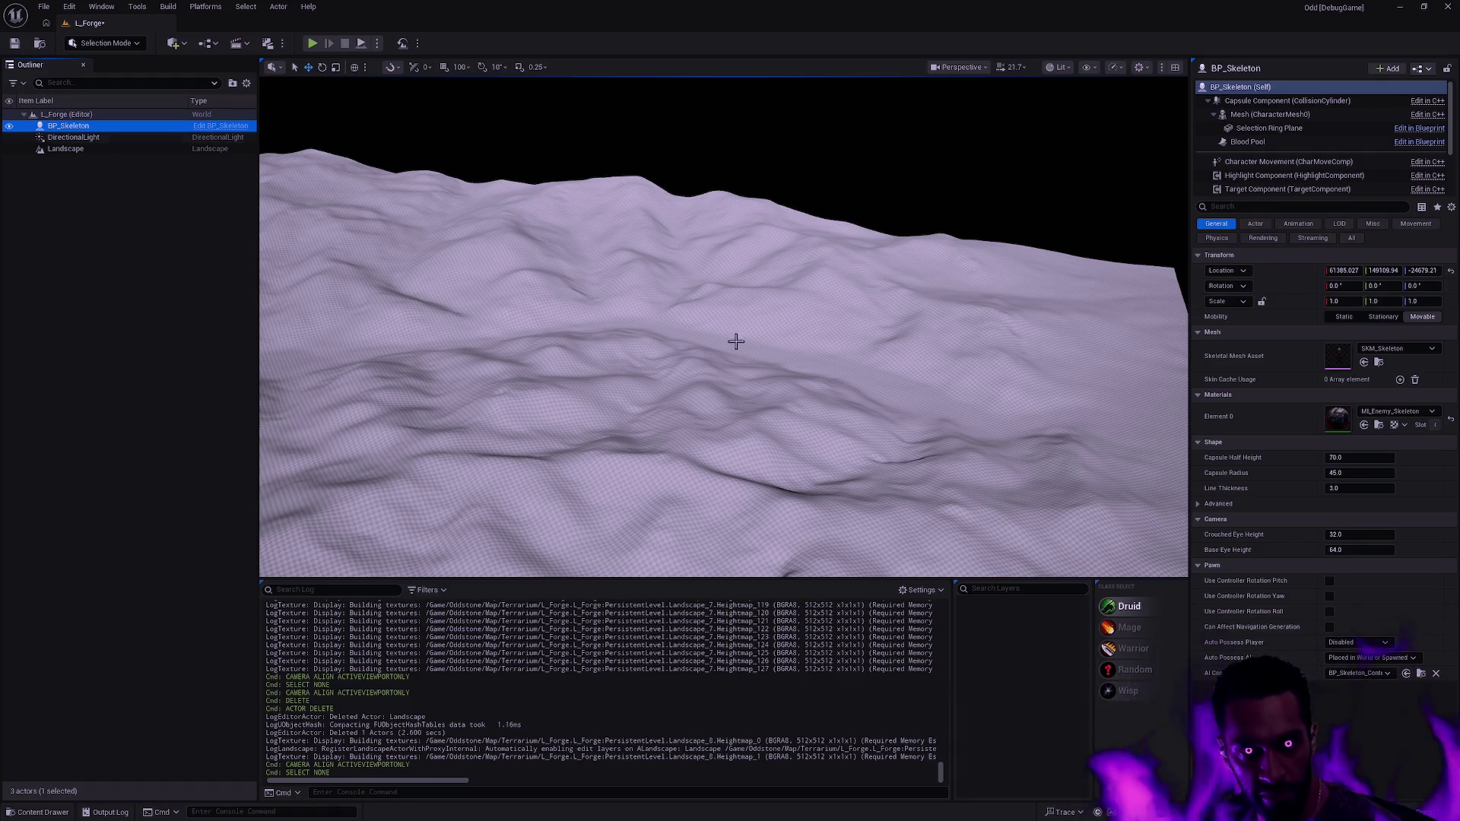
- Reset BP_Skeleton's location to the origin and snap it down onto the terrain with End
scroll(733, 319, up, 10)
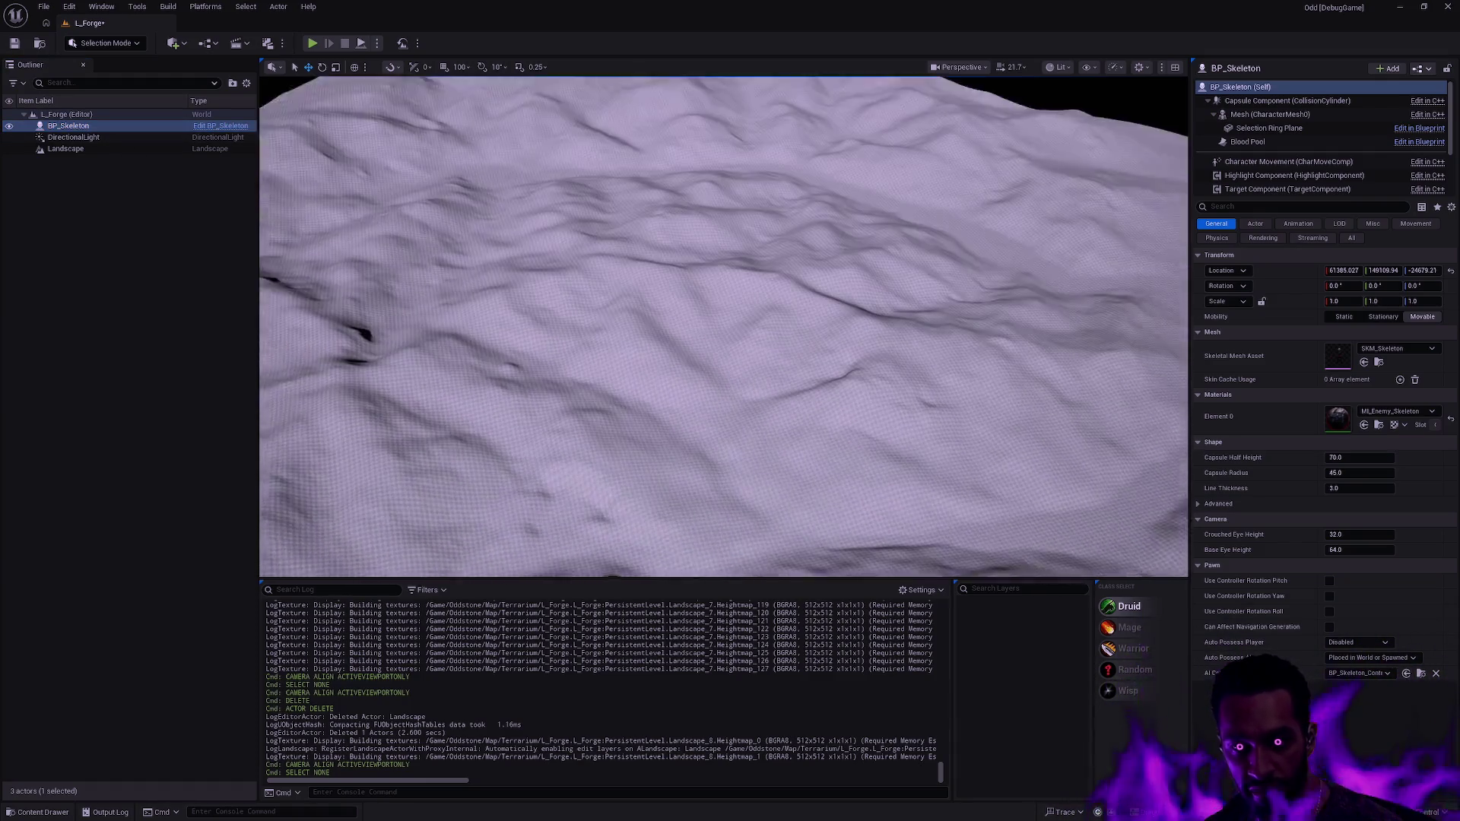
click(89, 139)
key(ctrl+z)
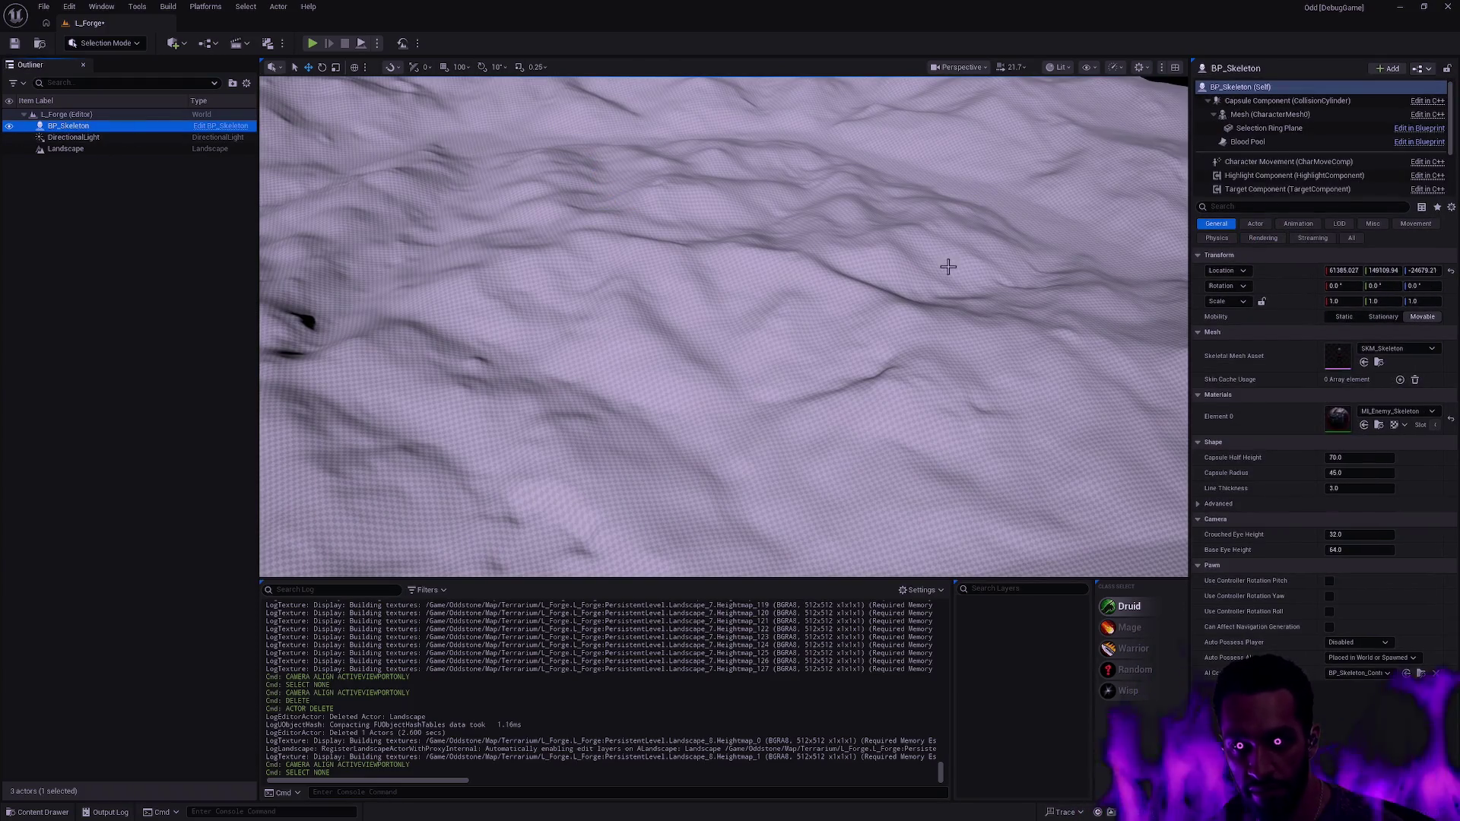
key(f)
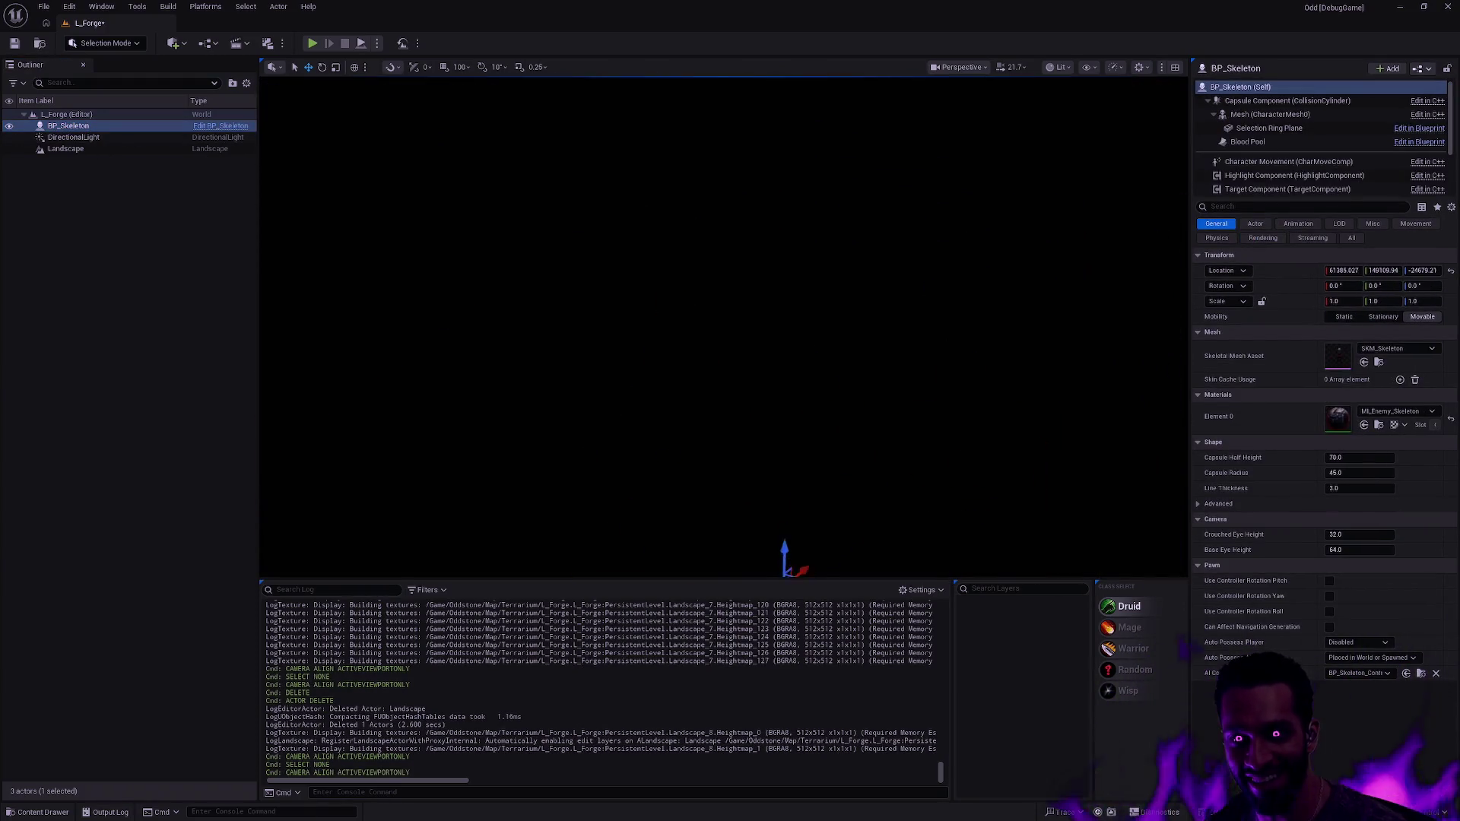
scroll(1128, 298, down, 5)
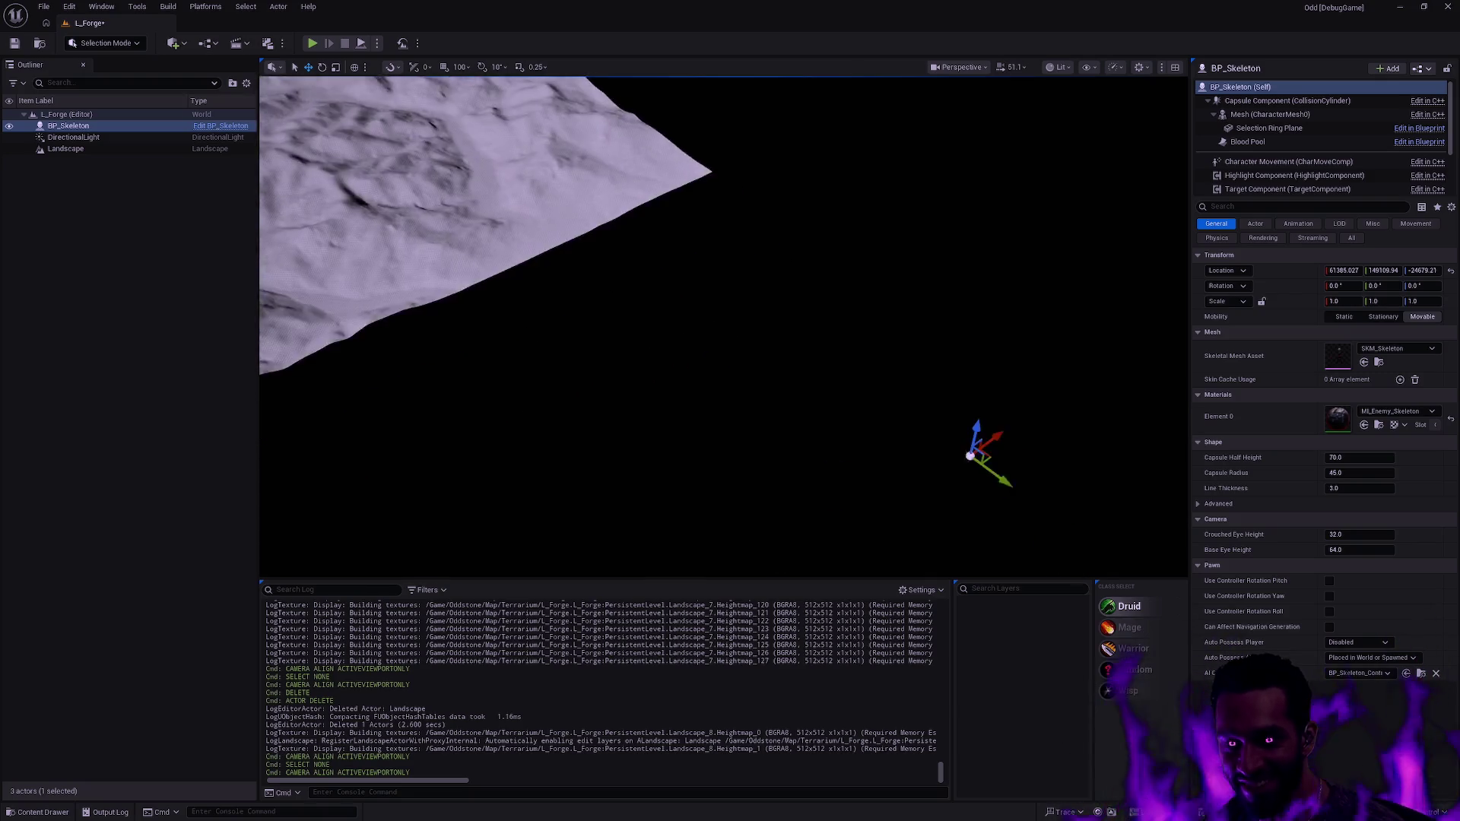
click(1450, 271)
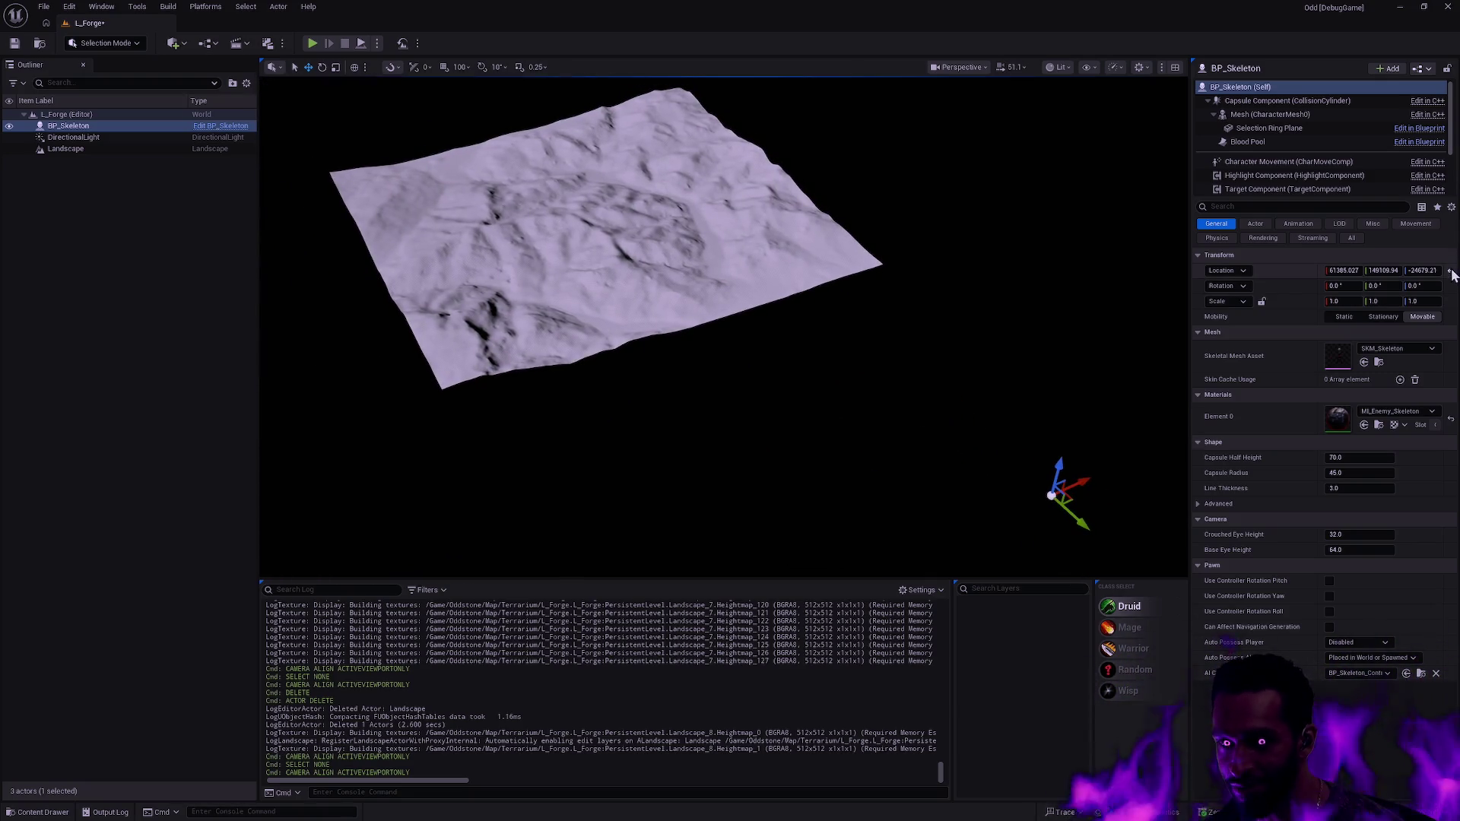
key(f)
drag(703, 241, 698, 235)
key(End)
key(Escape)
- Assign M_Depth_Terrain_Grid as the Landscape Material, found by searching 'terrain'
click(698, 274)
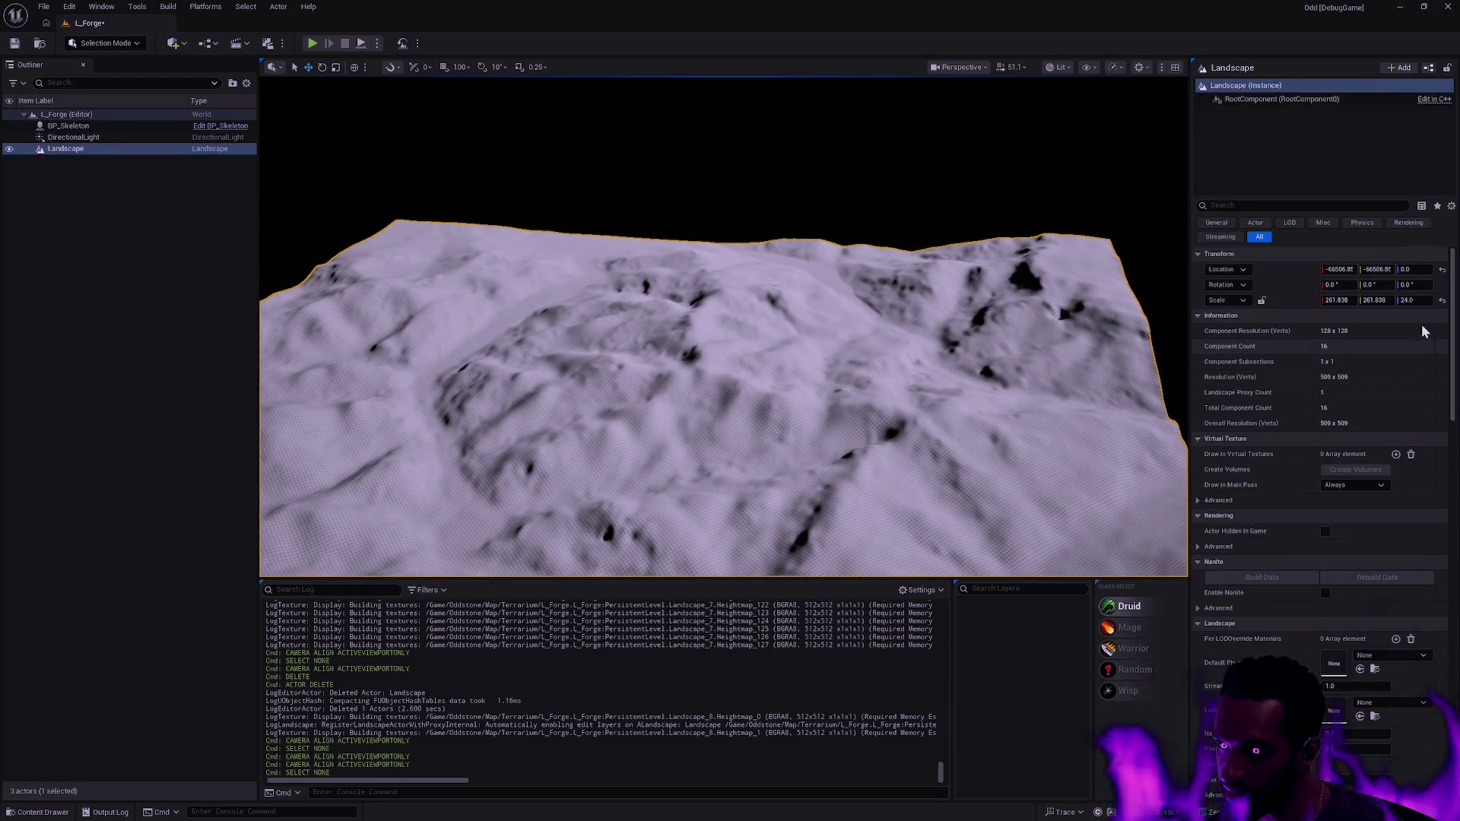
click(1240, 101)
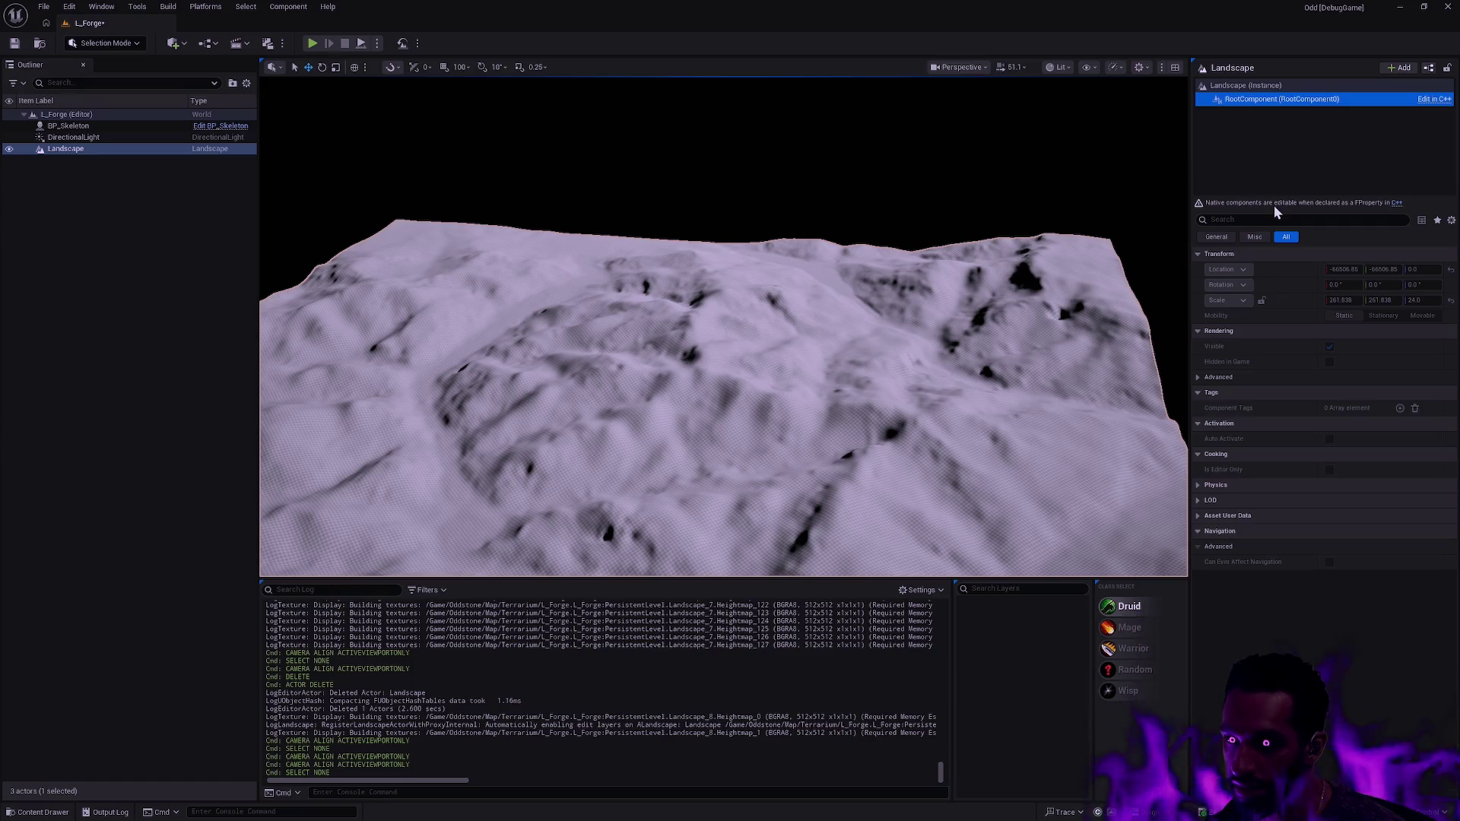
click(1254, 85)
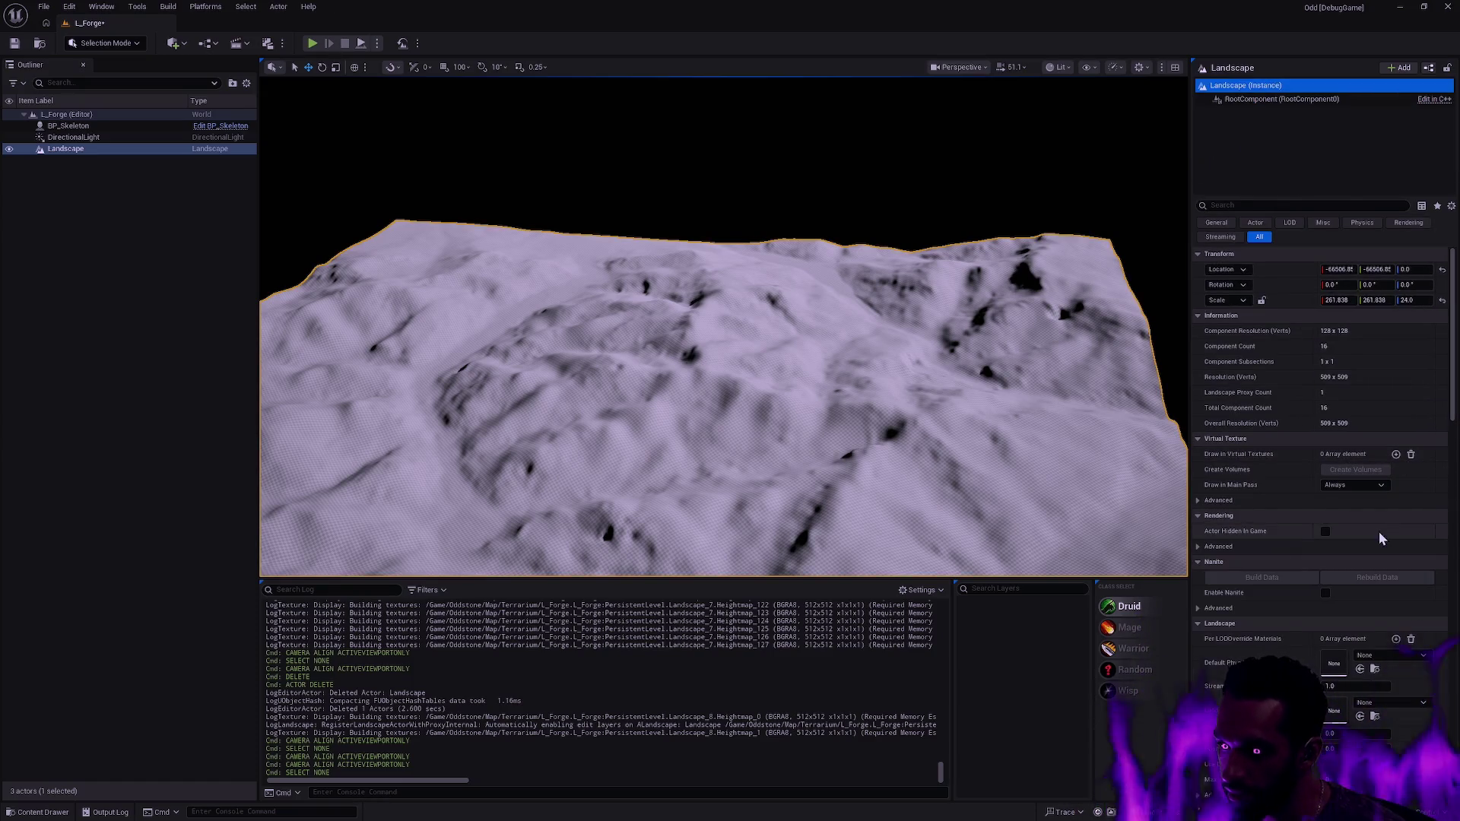
click(1413, 702)
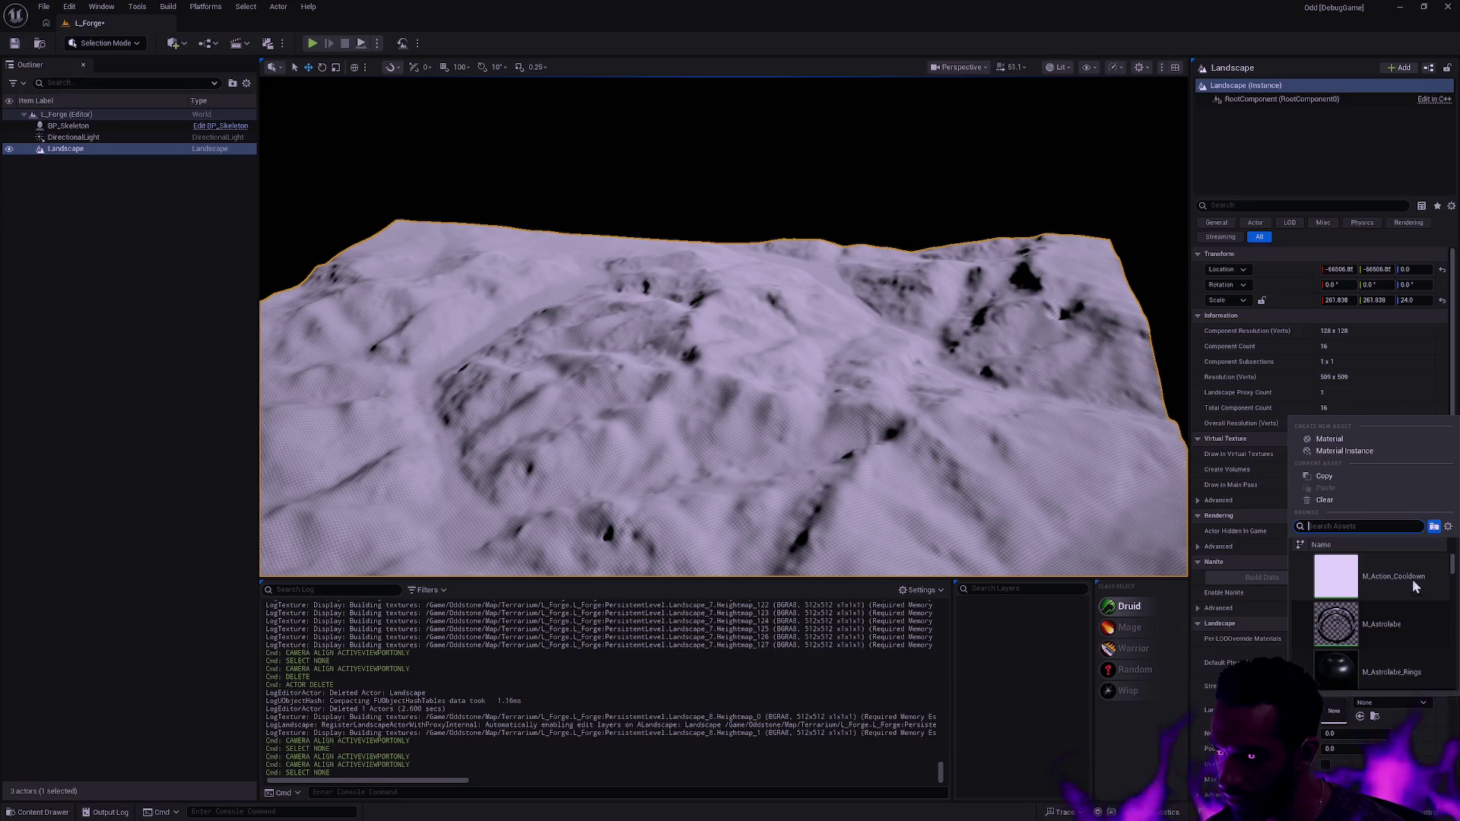
text(terrain)
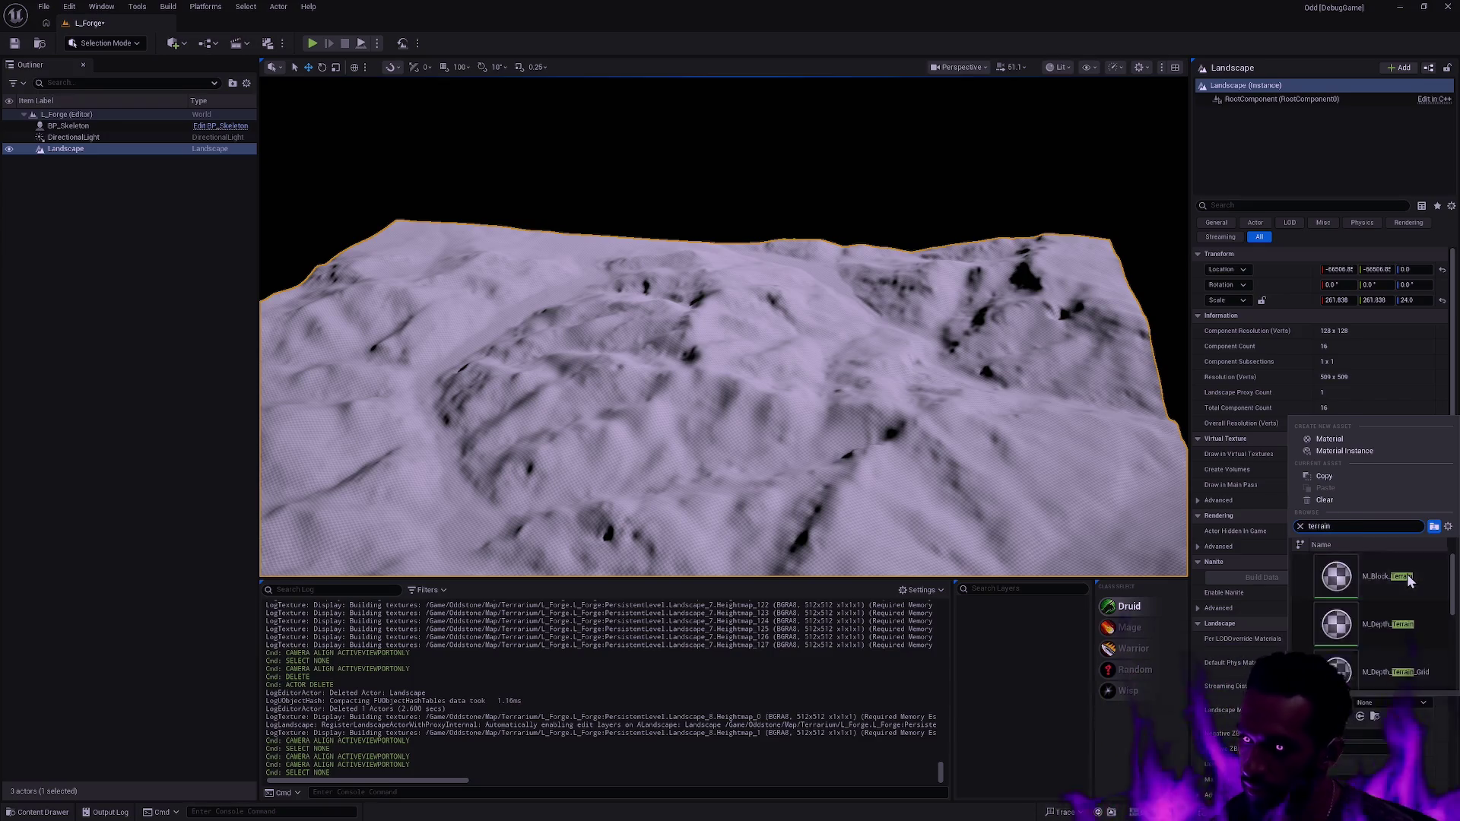
click(1433, 670)
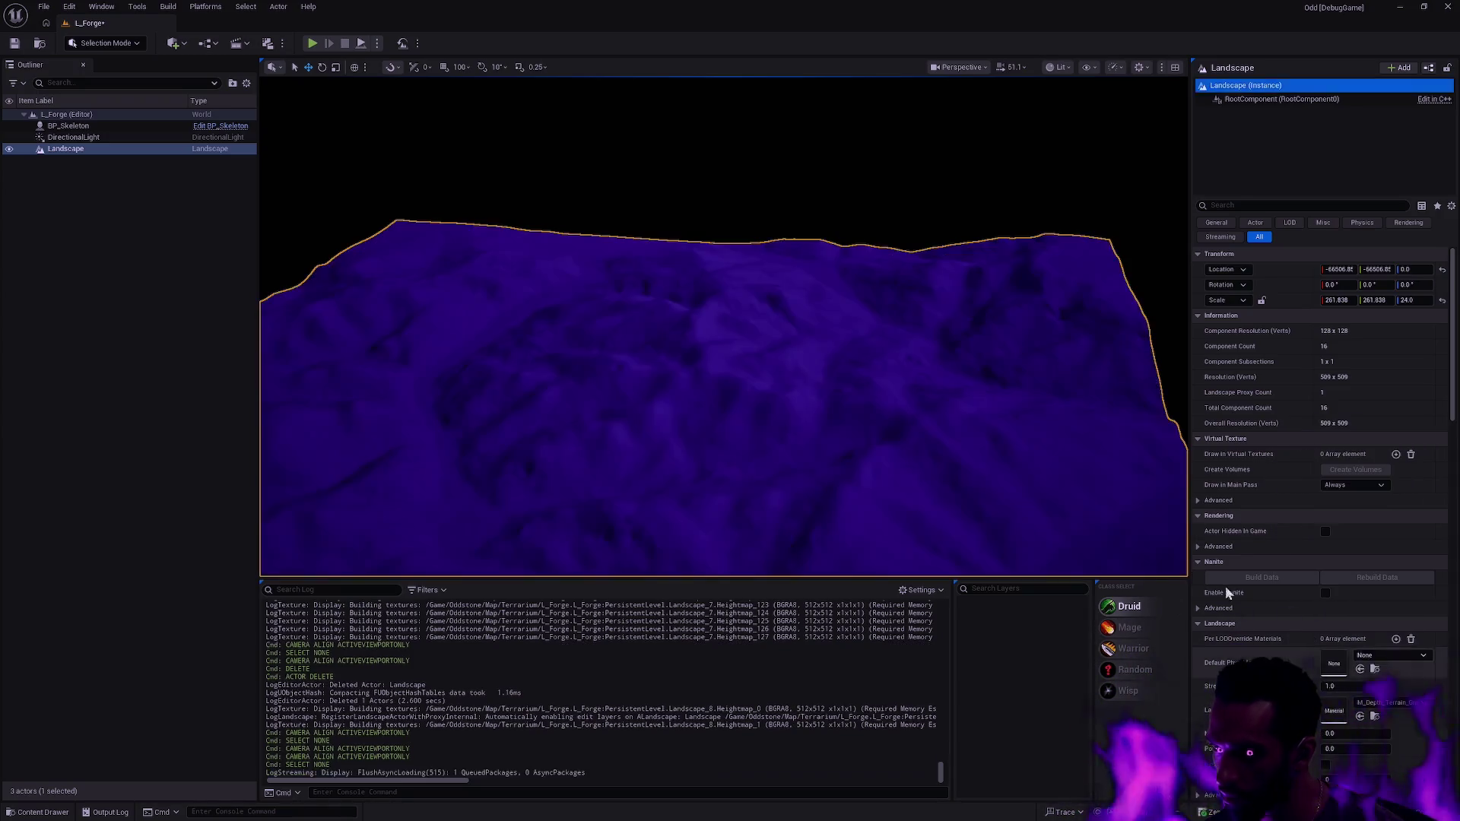
mouse_move(1085, 502)
mouse_down()
mouse_move(1085, 410)
mouse_move(1085, 487)
mouse_up()
key(Escape)
mouse_move(1101, 391)
mouse_down()
mouse_move(1102, 448)
mouse_move(1171, 437)
mouse_up()
click(68, 137)
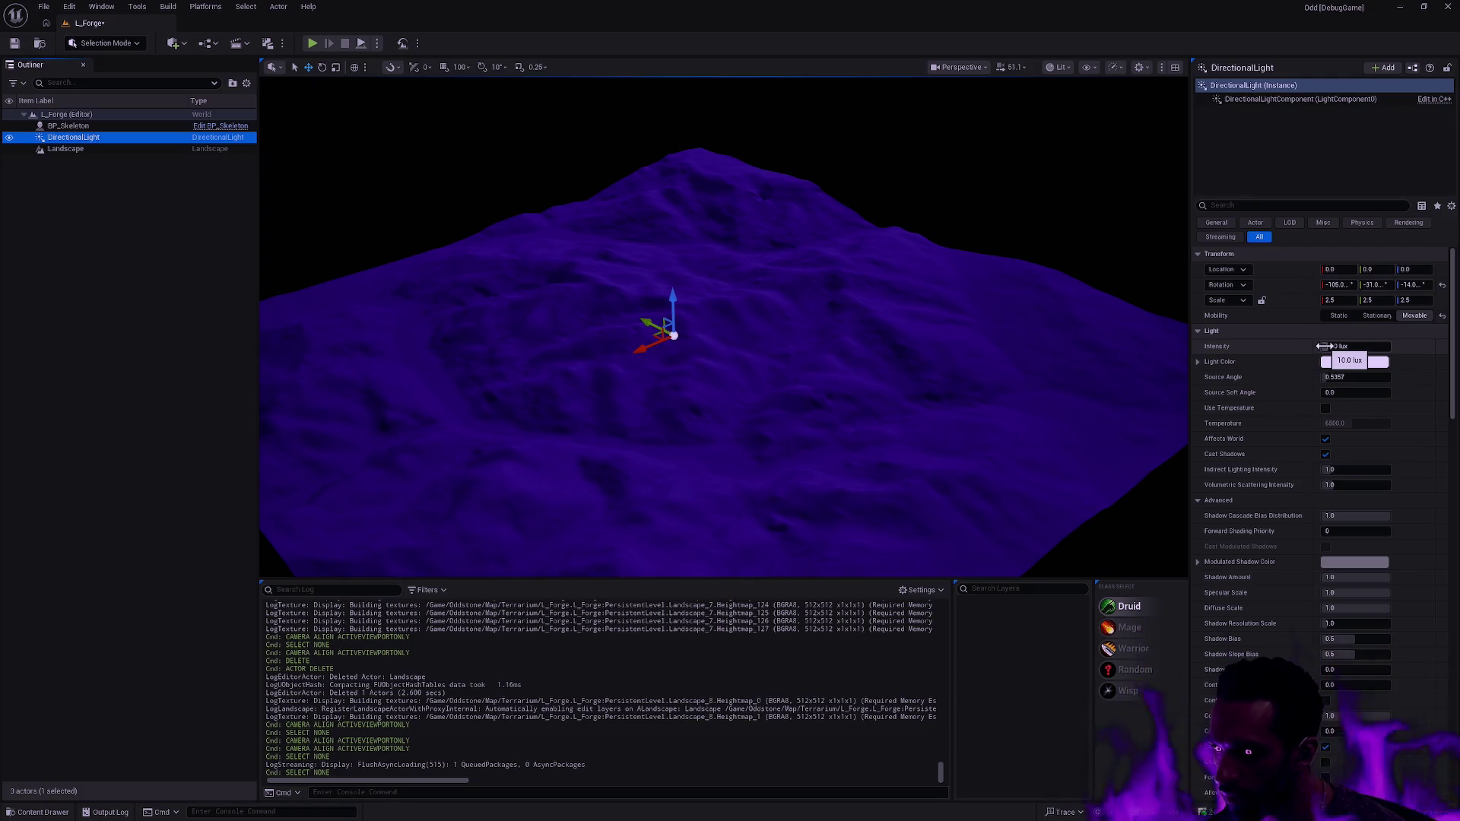
- Raise the directional light to about 23.5 lux, keeping its pale pink light colour
mouse_move(1324, 346)
mouse_down()
mouse_move(1369, 346)
mouse_move(1350, 346)
mouse_up()
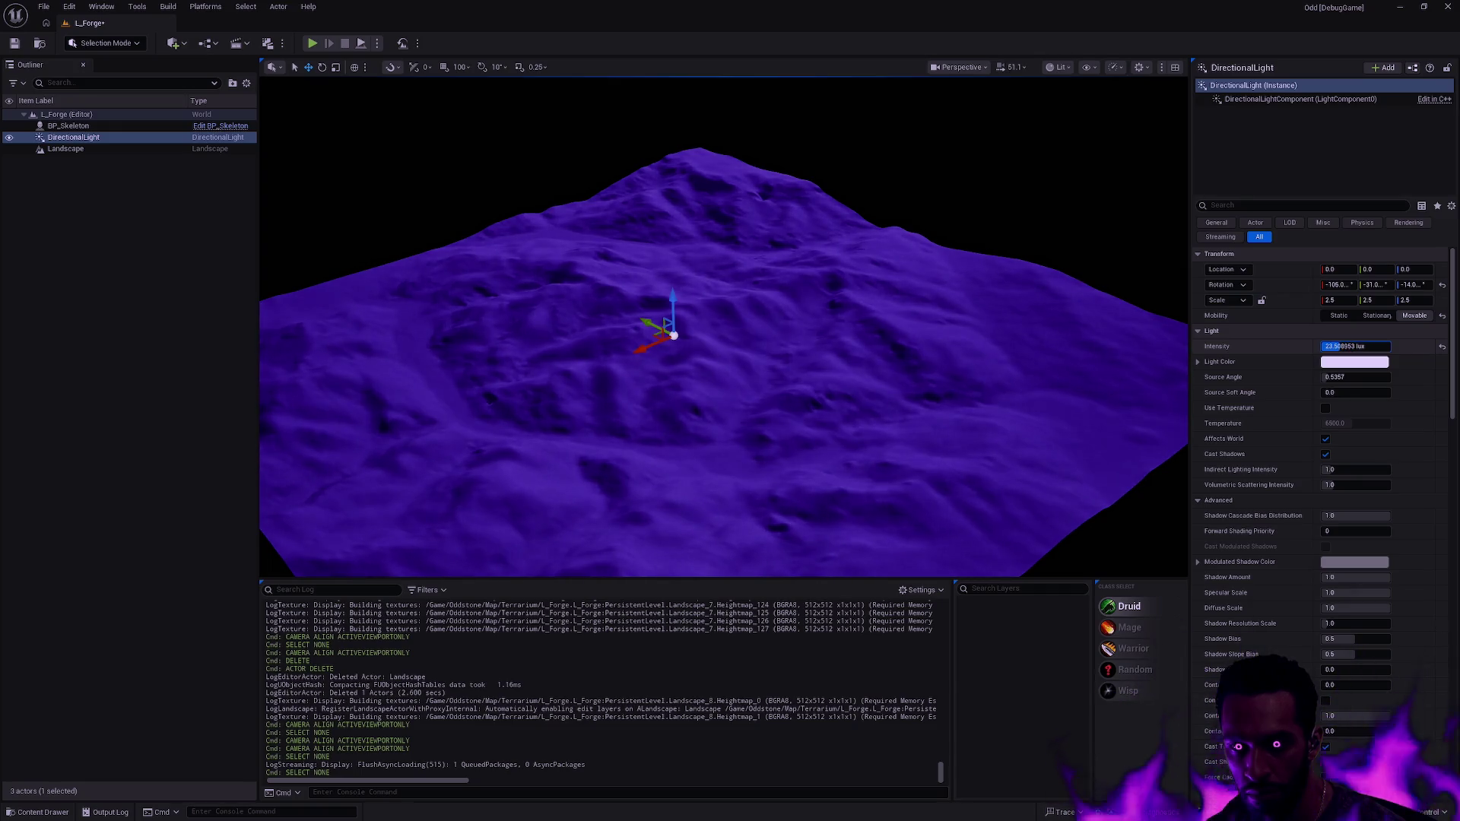
click(1346, 364)
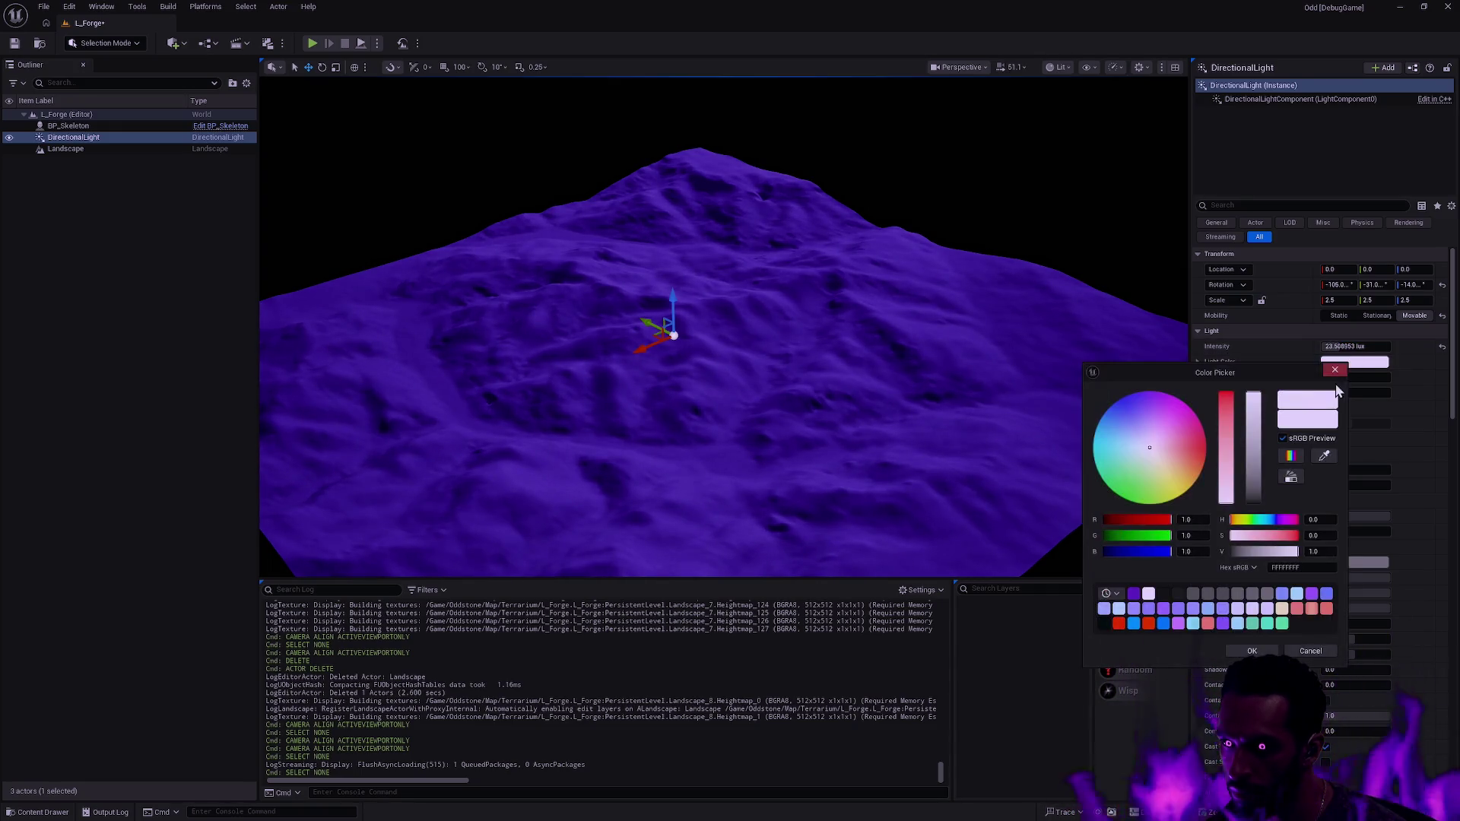
click(1155, 453)
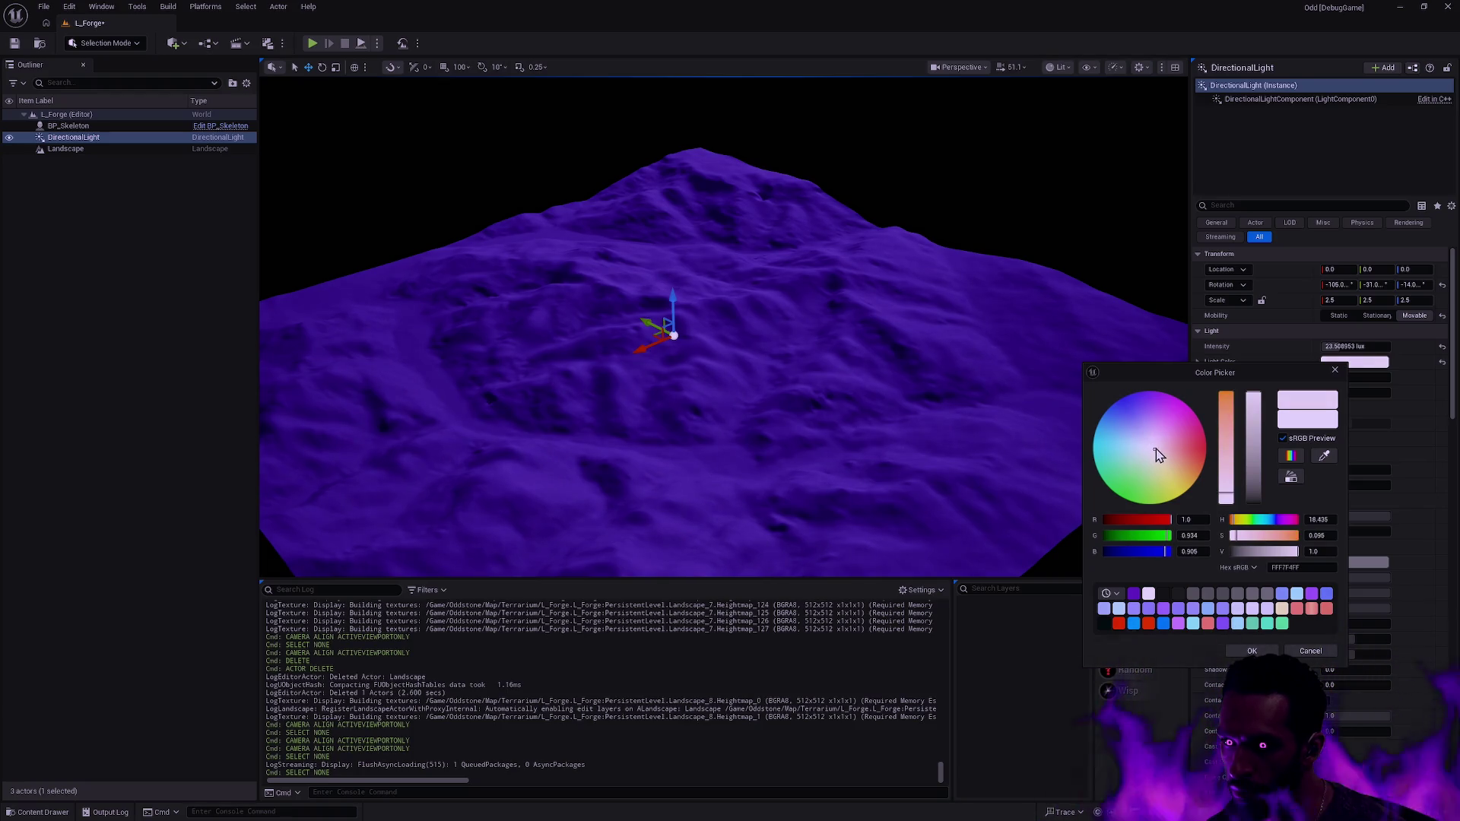
drag(1155, 451, 1156, 450)
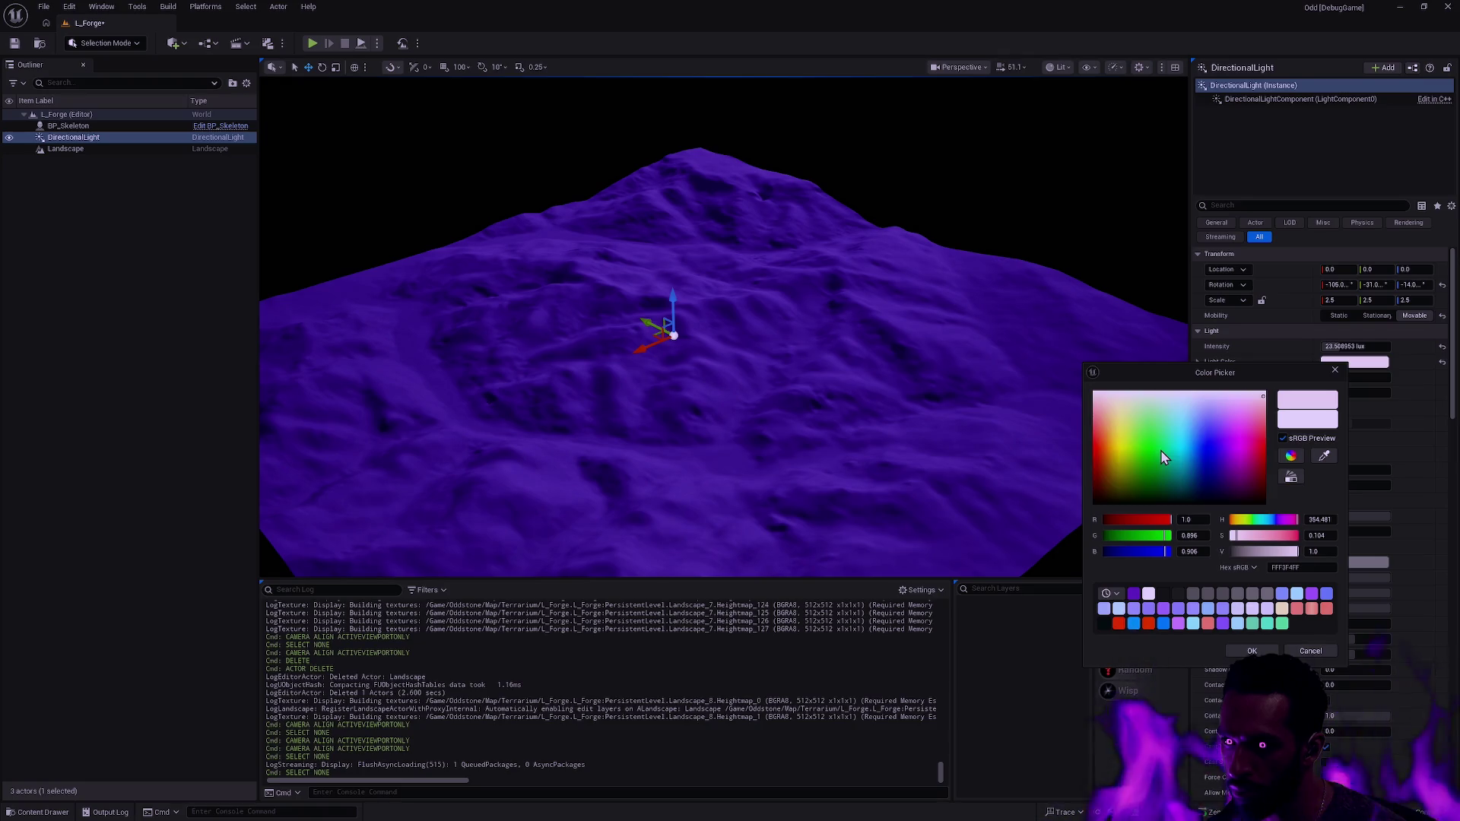
click(1162, 454)
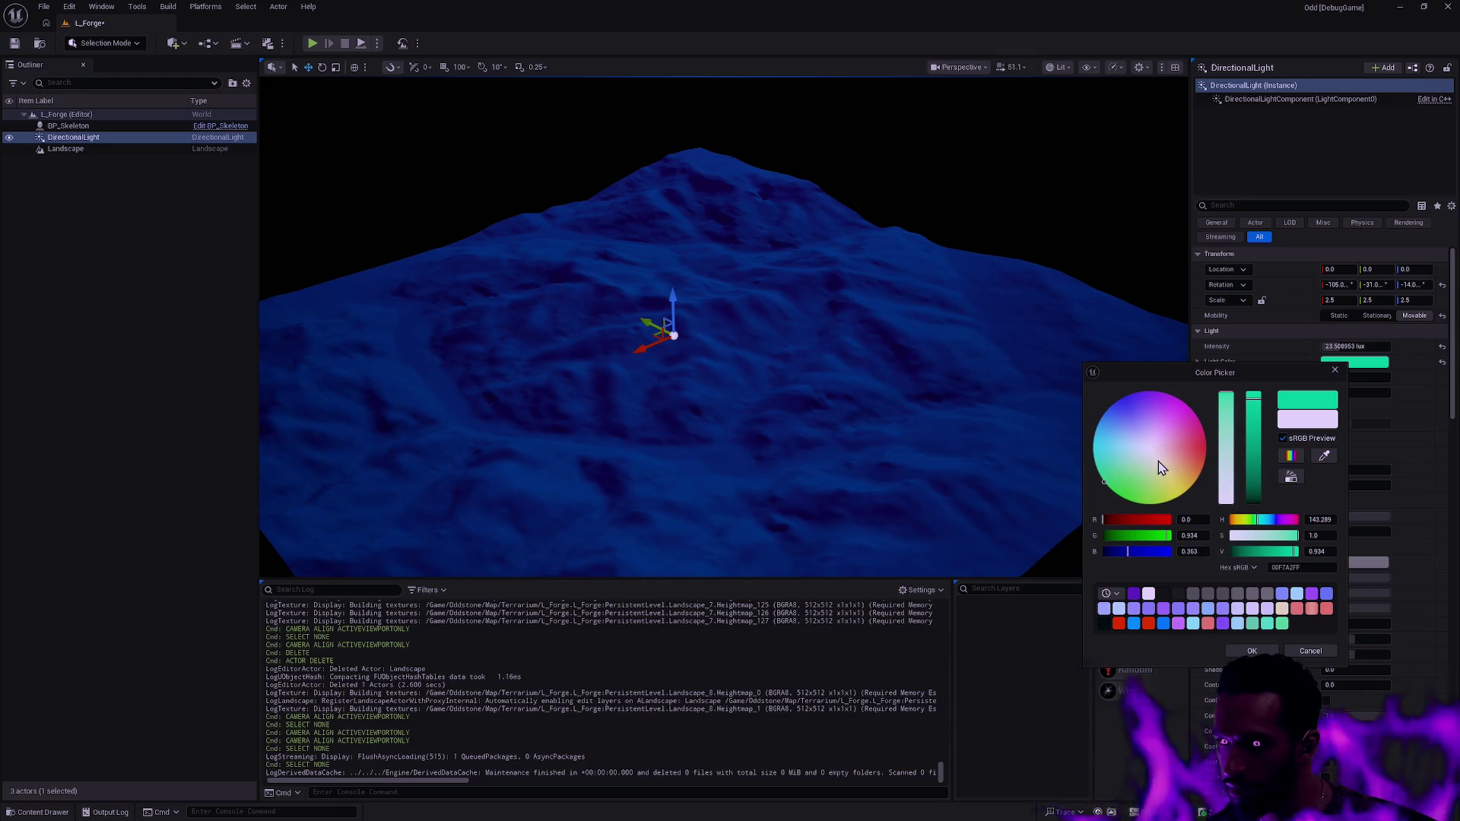
click(1161, 453)
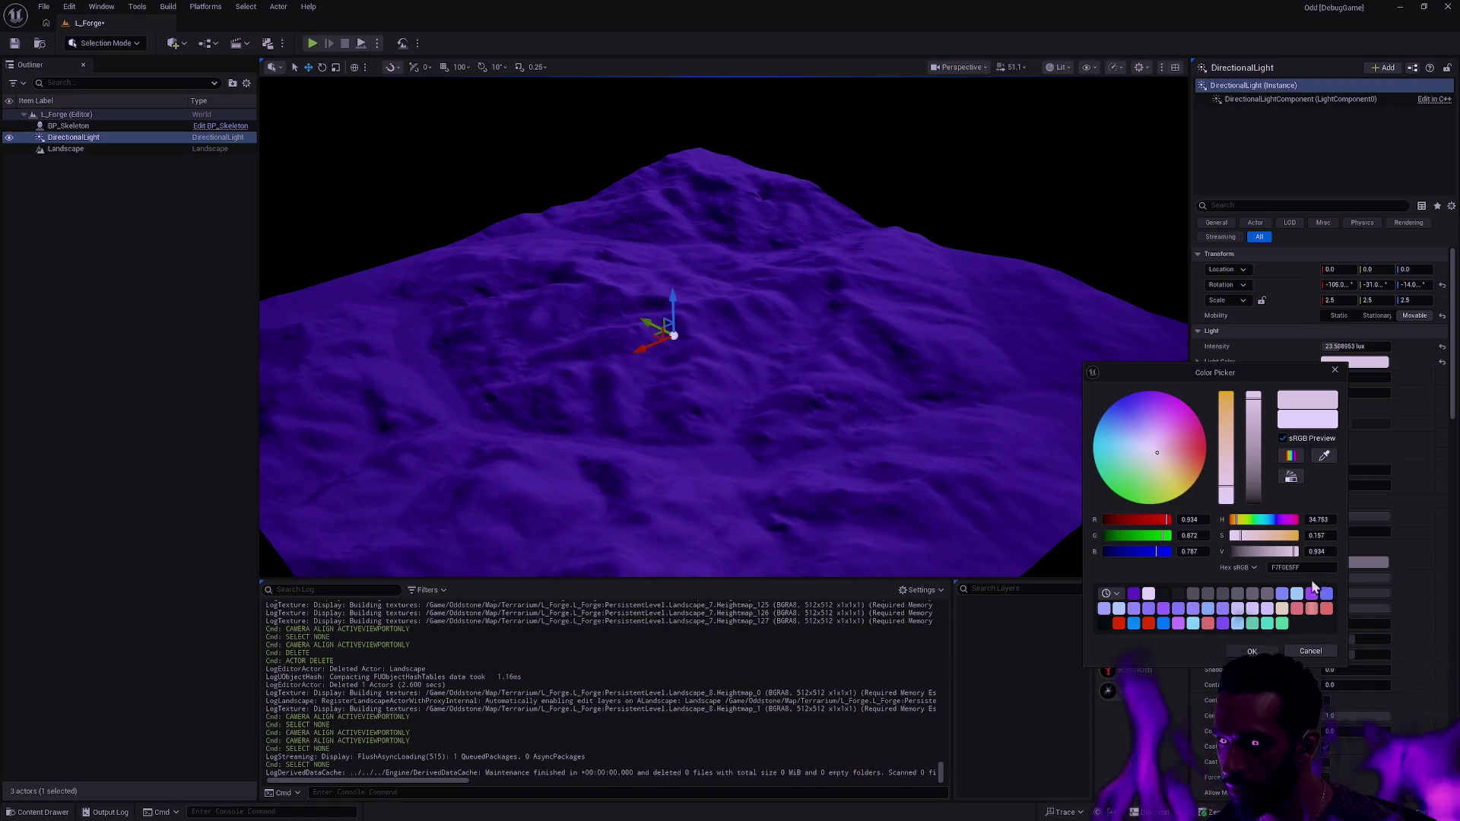
click(1334, 370)
click(1347, 346)
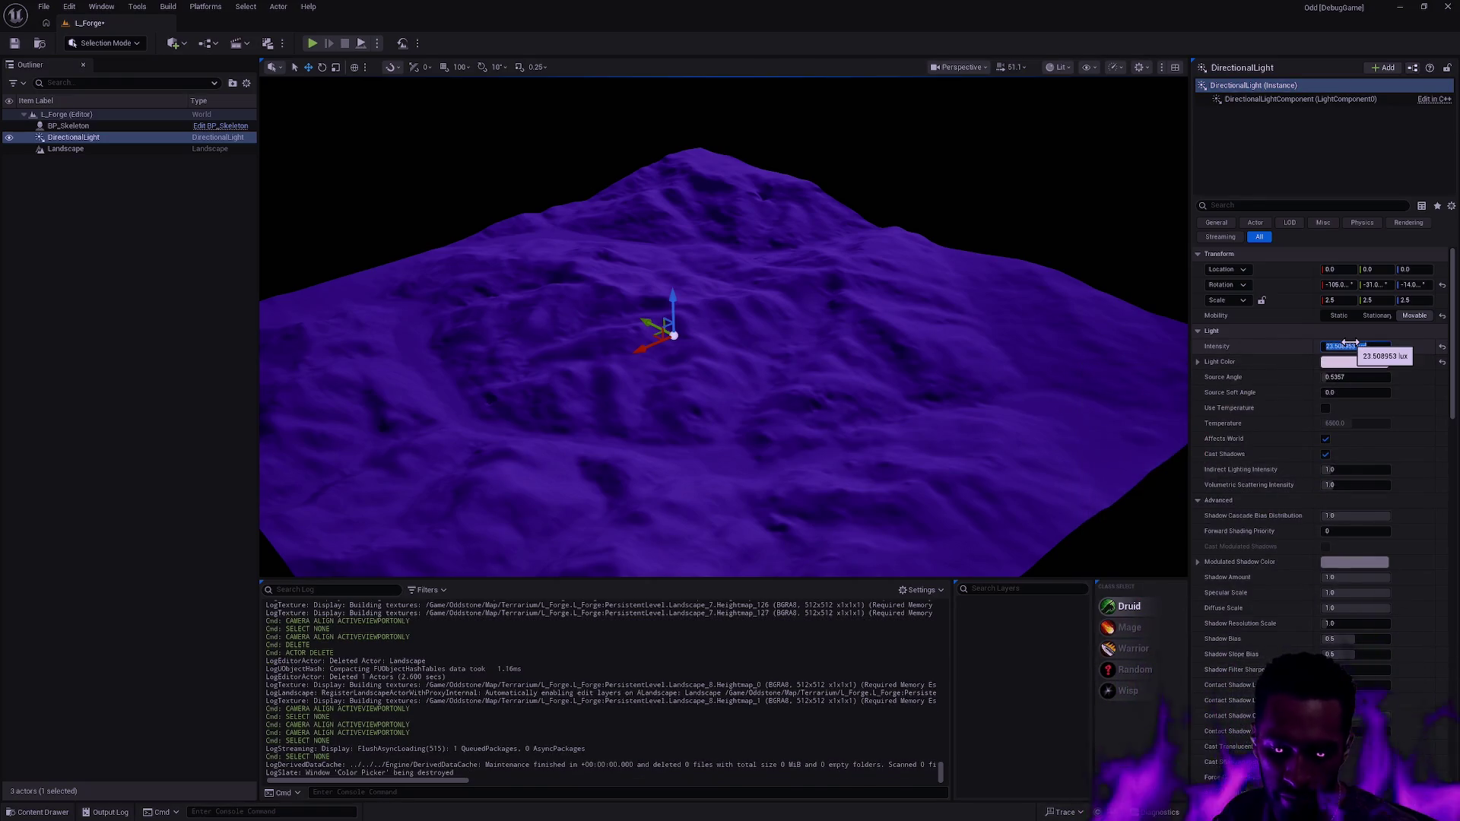
- Deselect the light, move closer to the landscape and enter Landscape Mode
click(1065, 232)
drag(1065, 231, 1065, 152)
drag(805, 299, 832, 328)
key(shift+2)
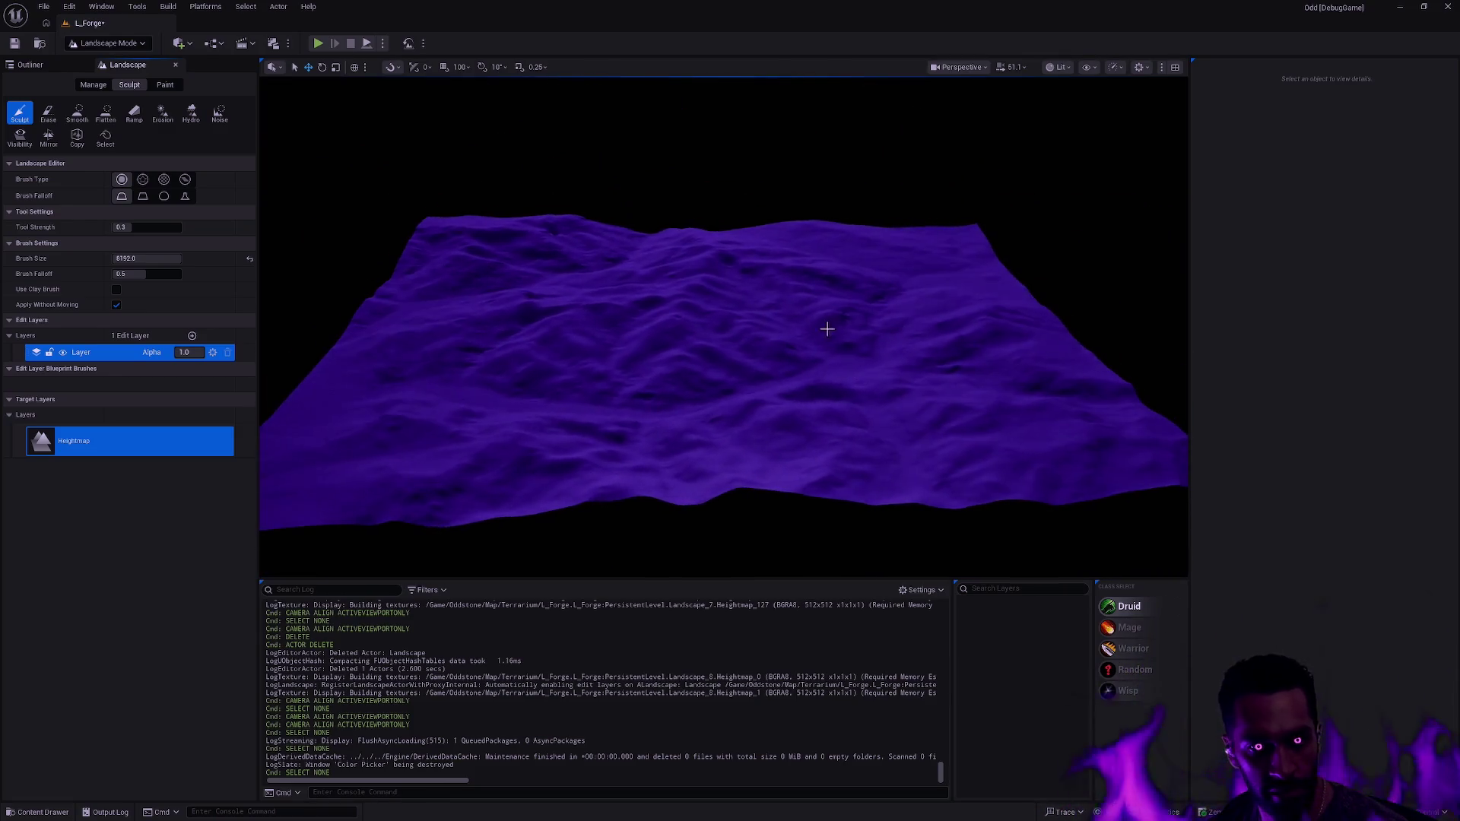
- After checking the Target Layers options, rename the 'Layer' edit layer to 'Terrain'
right_click(62, 413)
click(41, 519)
right_click(38, 398)
click(82, 508)
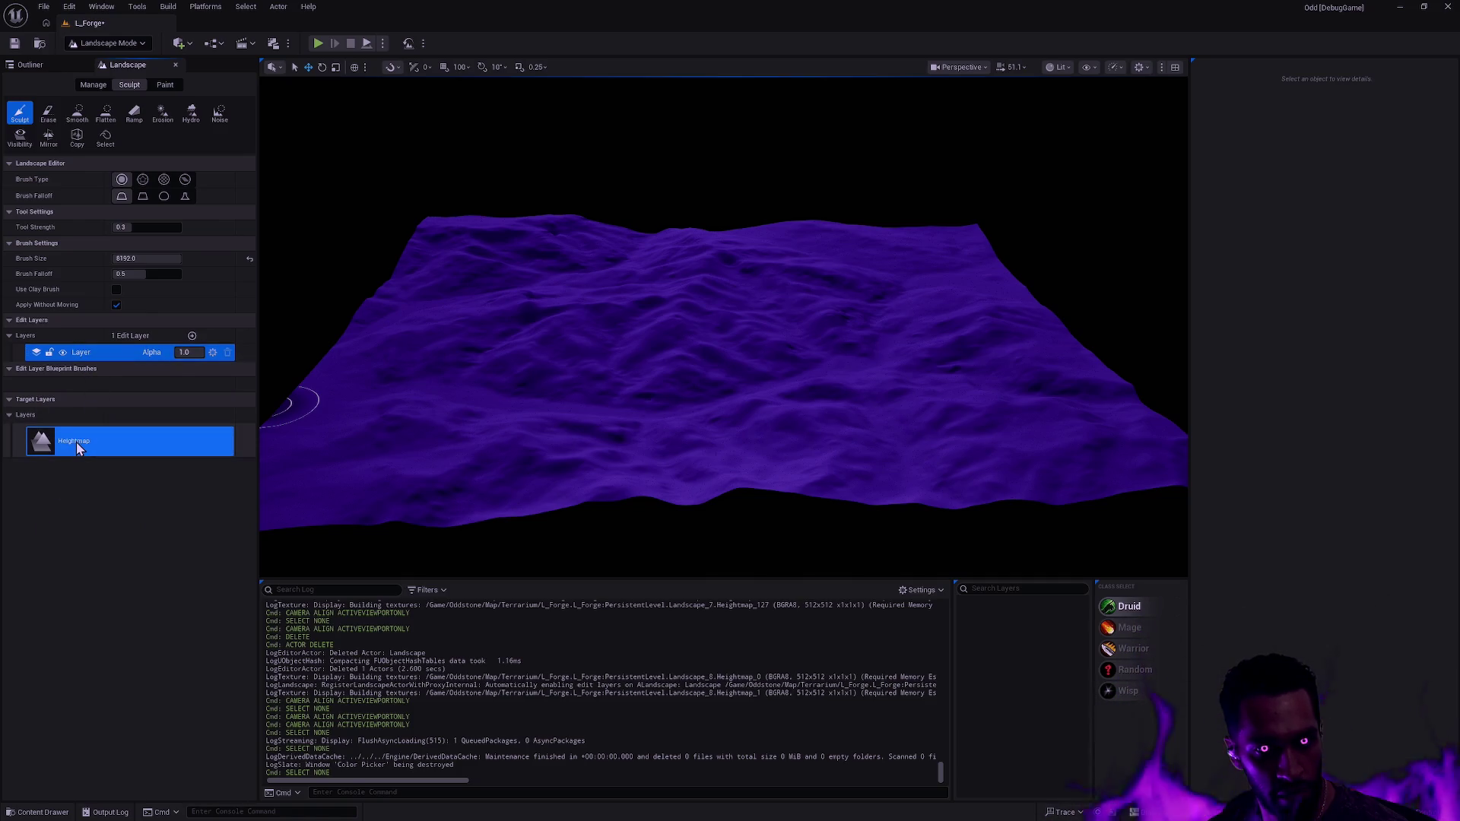
double_click(84, 352)
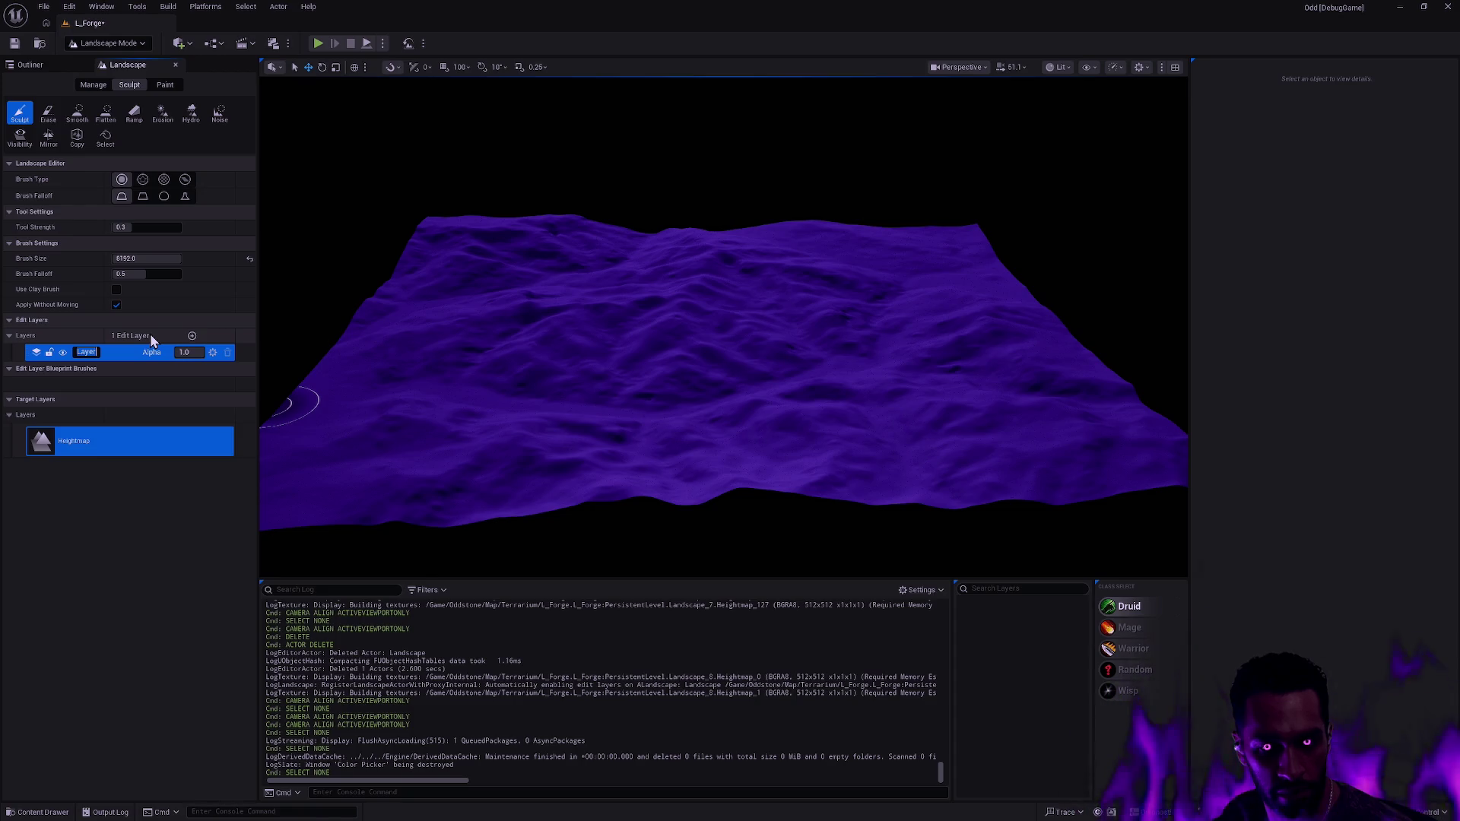
text(Te)
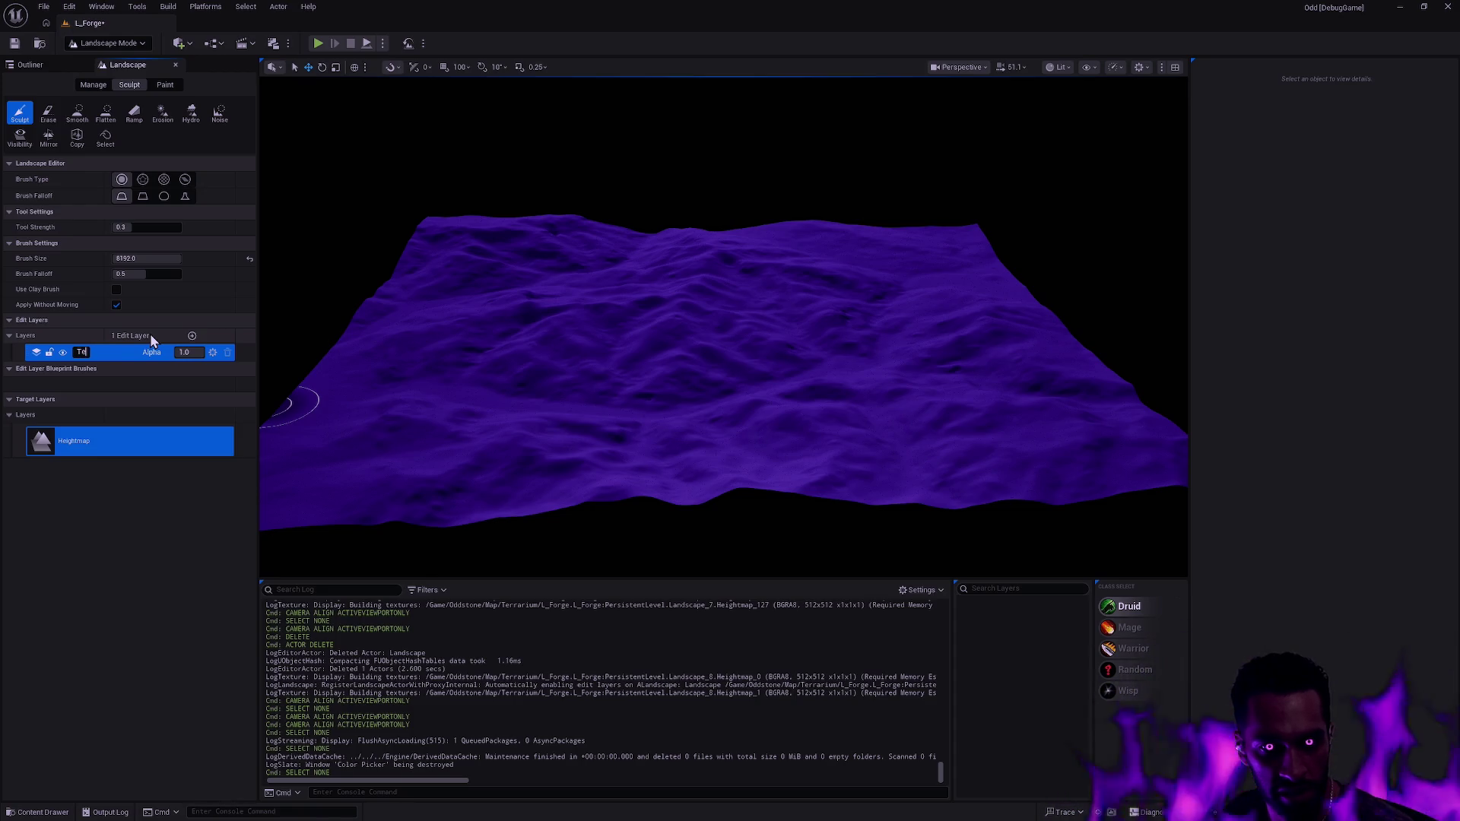
text(rrain)
key(Return)
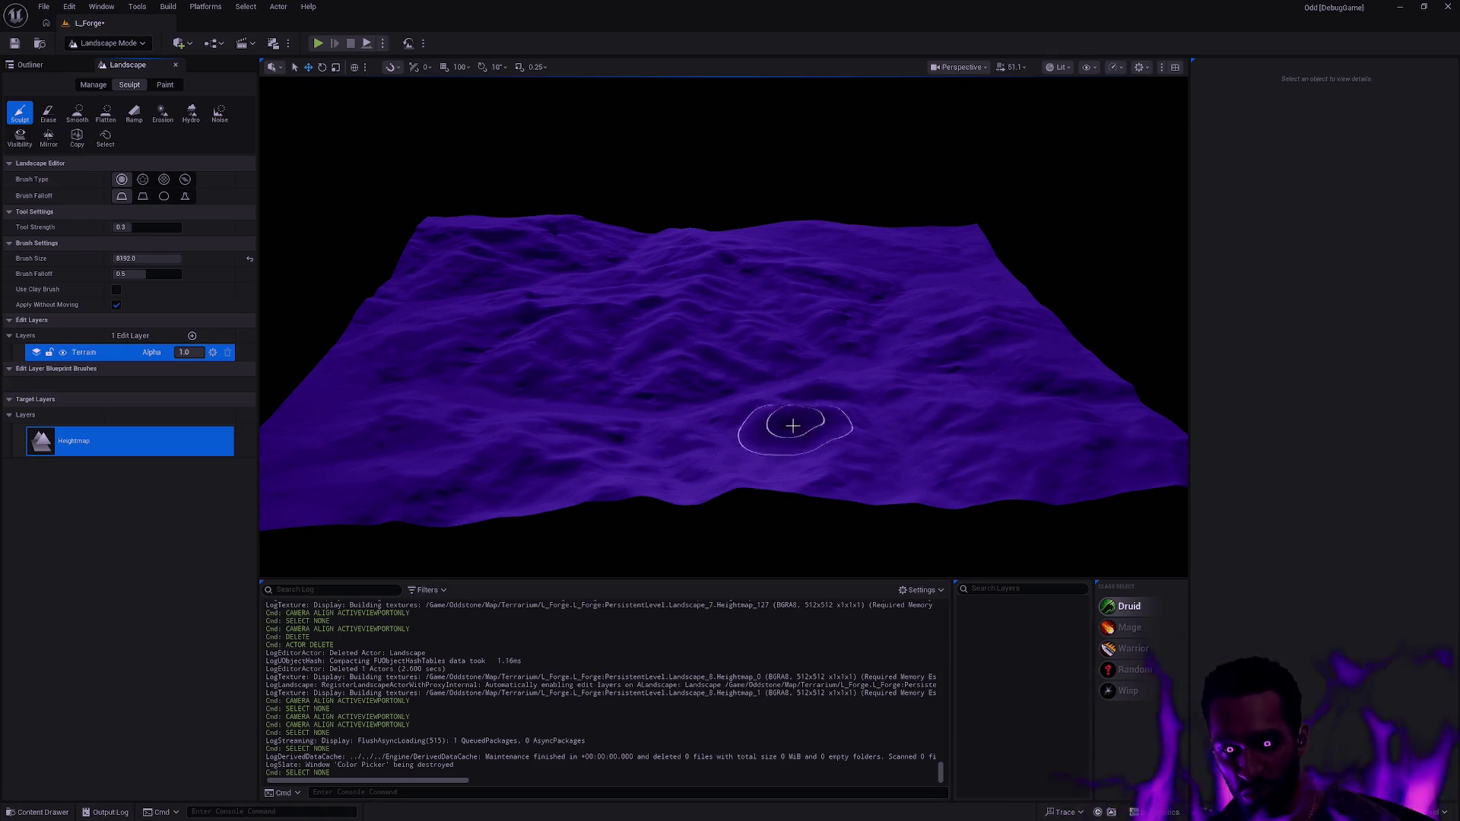
scroll(790, 423, up, 10)
scroll(723, 327, up, 10)
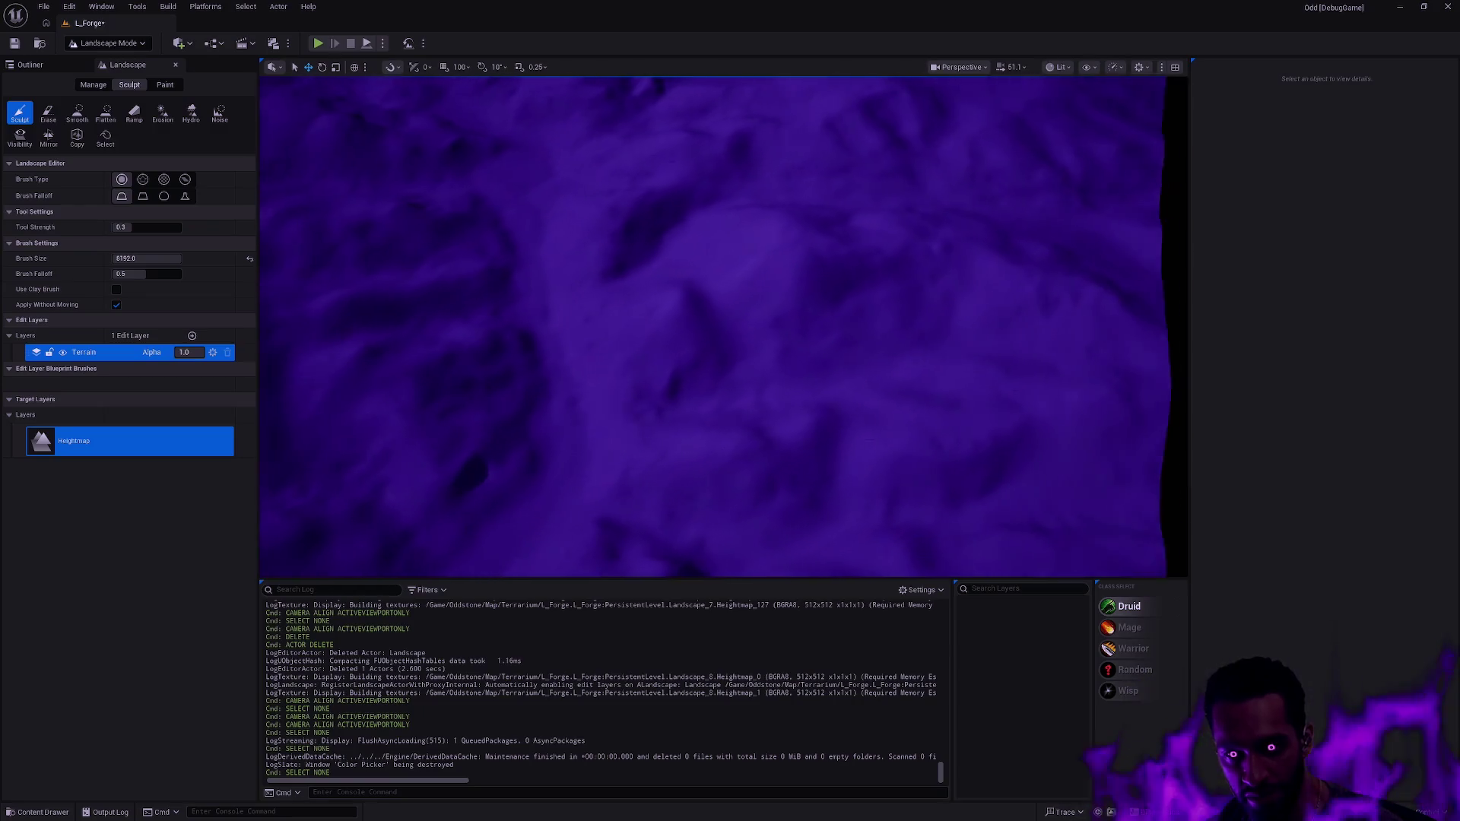
scroll(723, 327, up, 5)
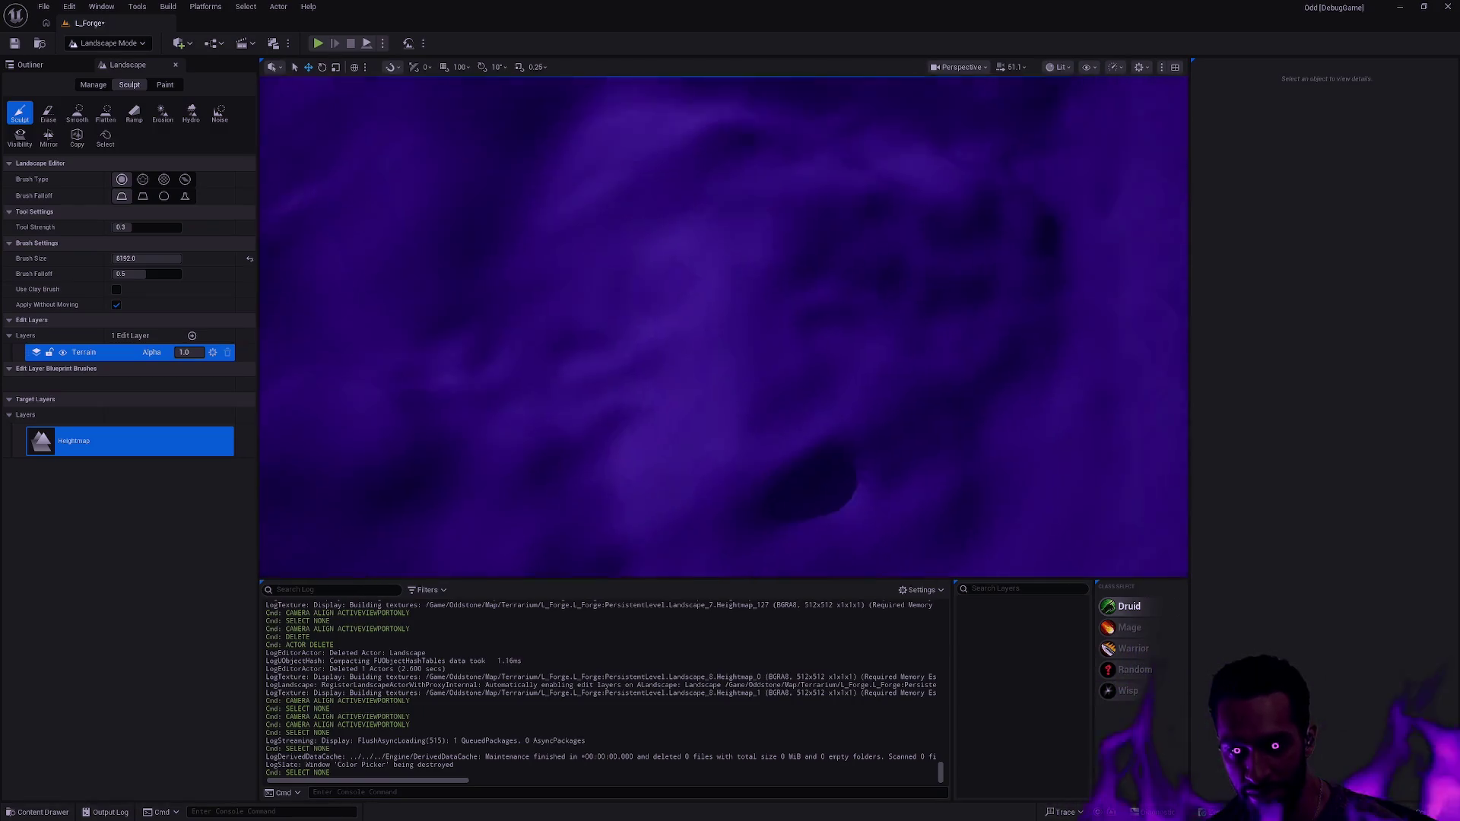
scroll(722, 327, down, 10)
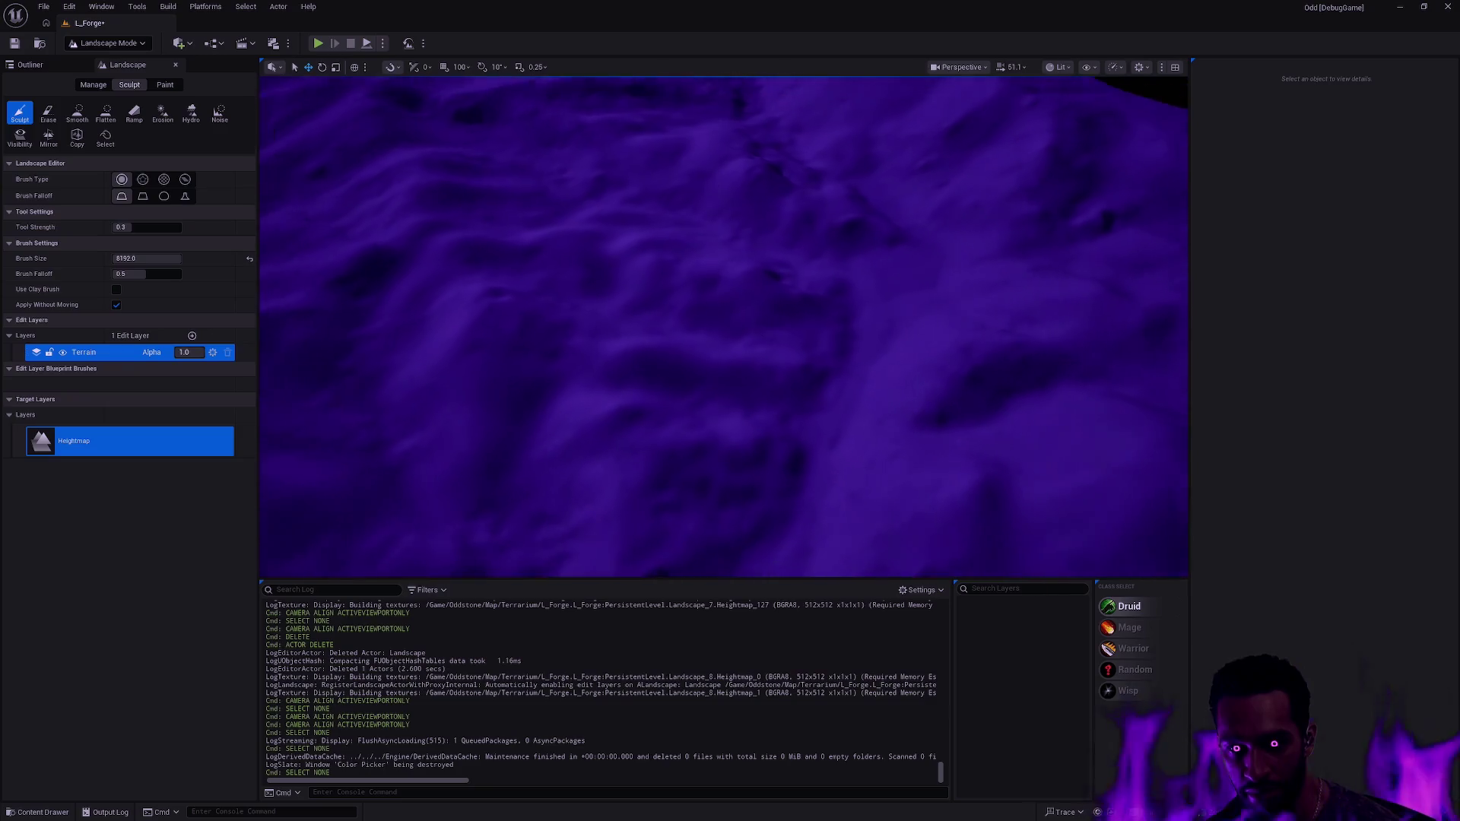
scroll(752, 422, up, 10)
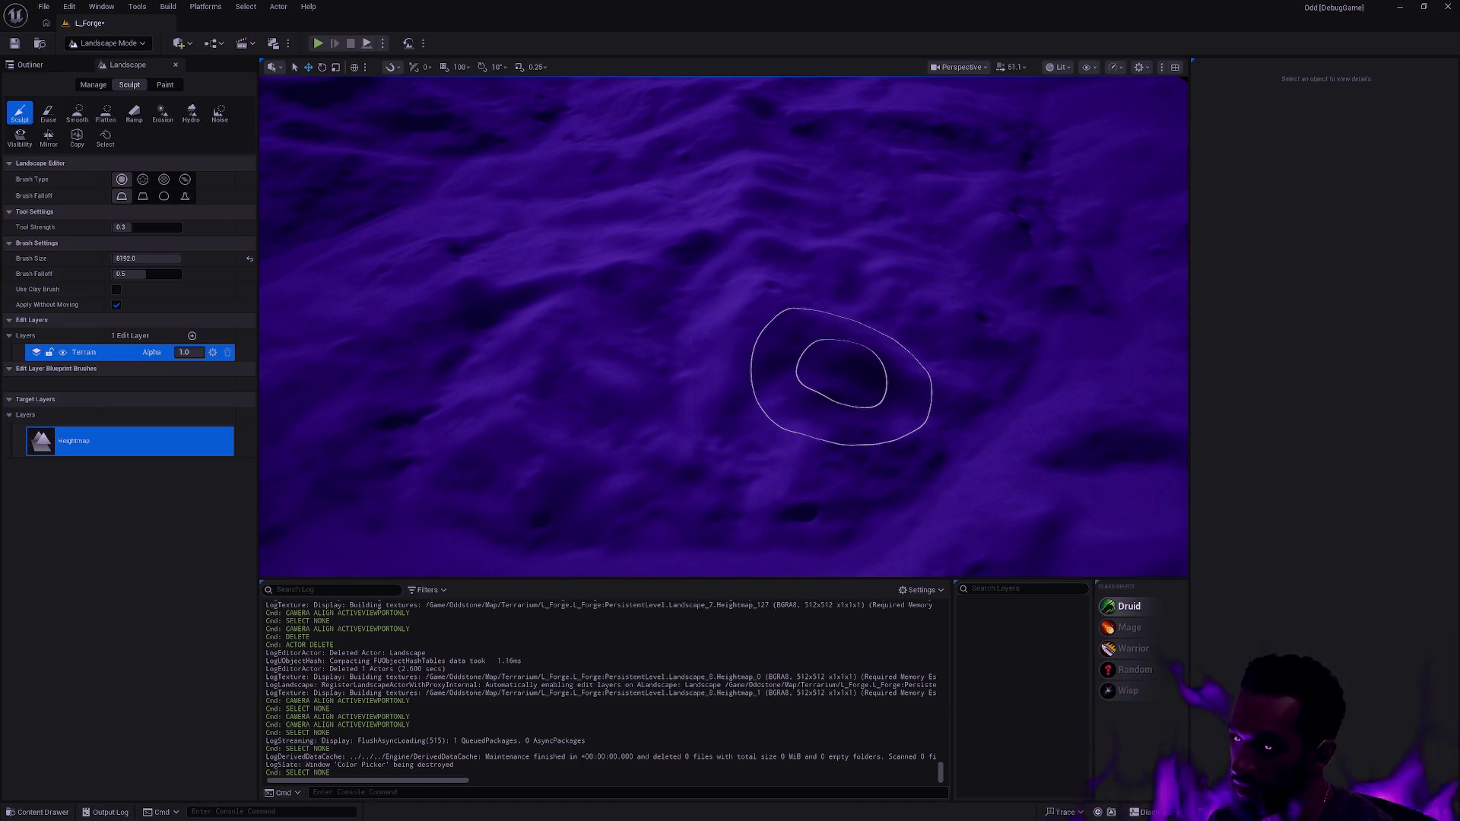
scroll(710, 352, down, 10)
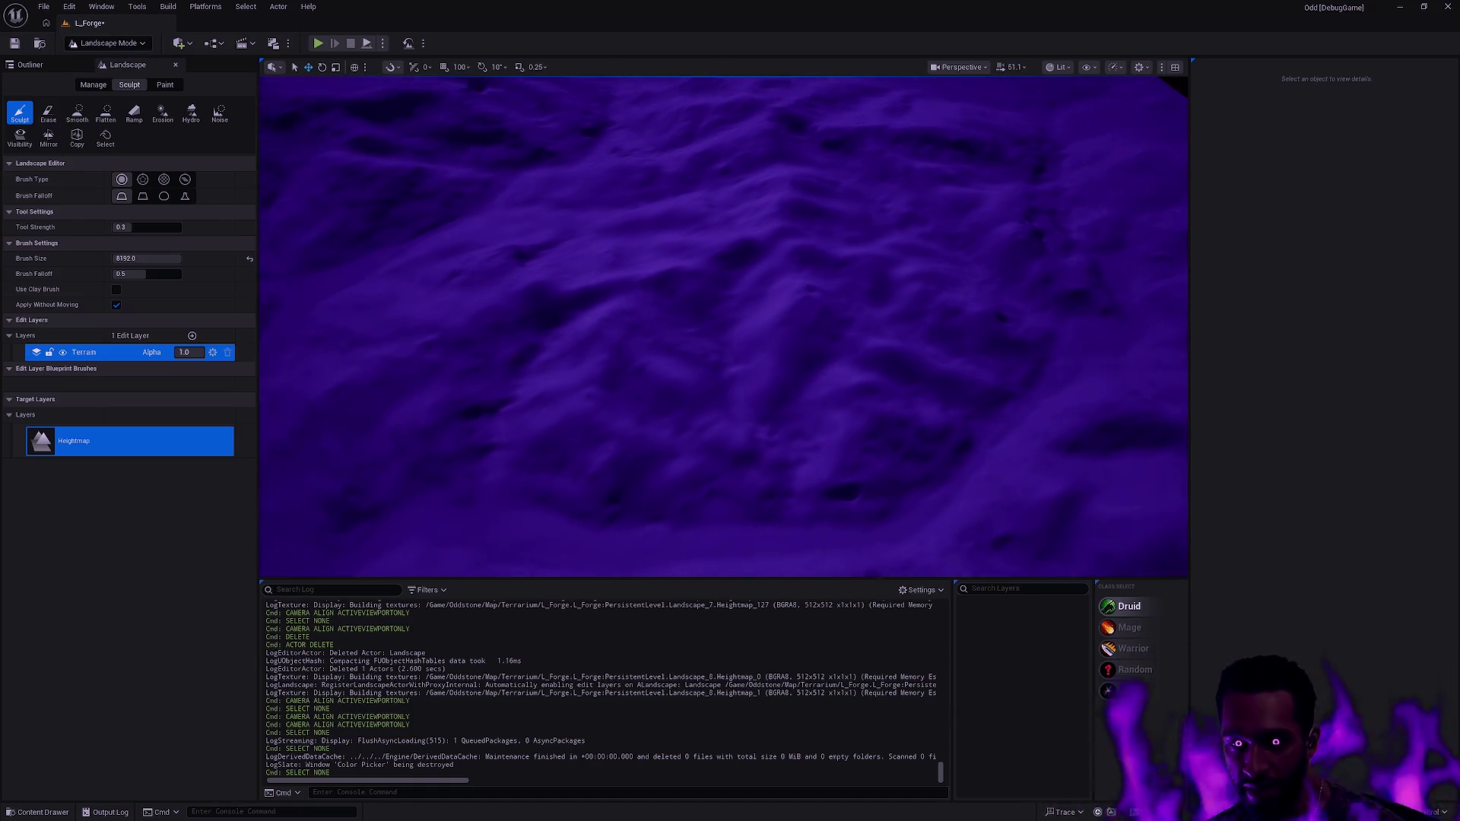
scroll(724, 327, up, 5)
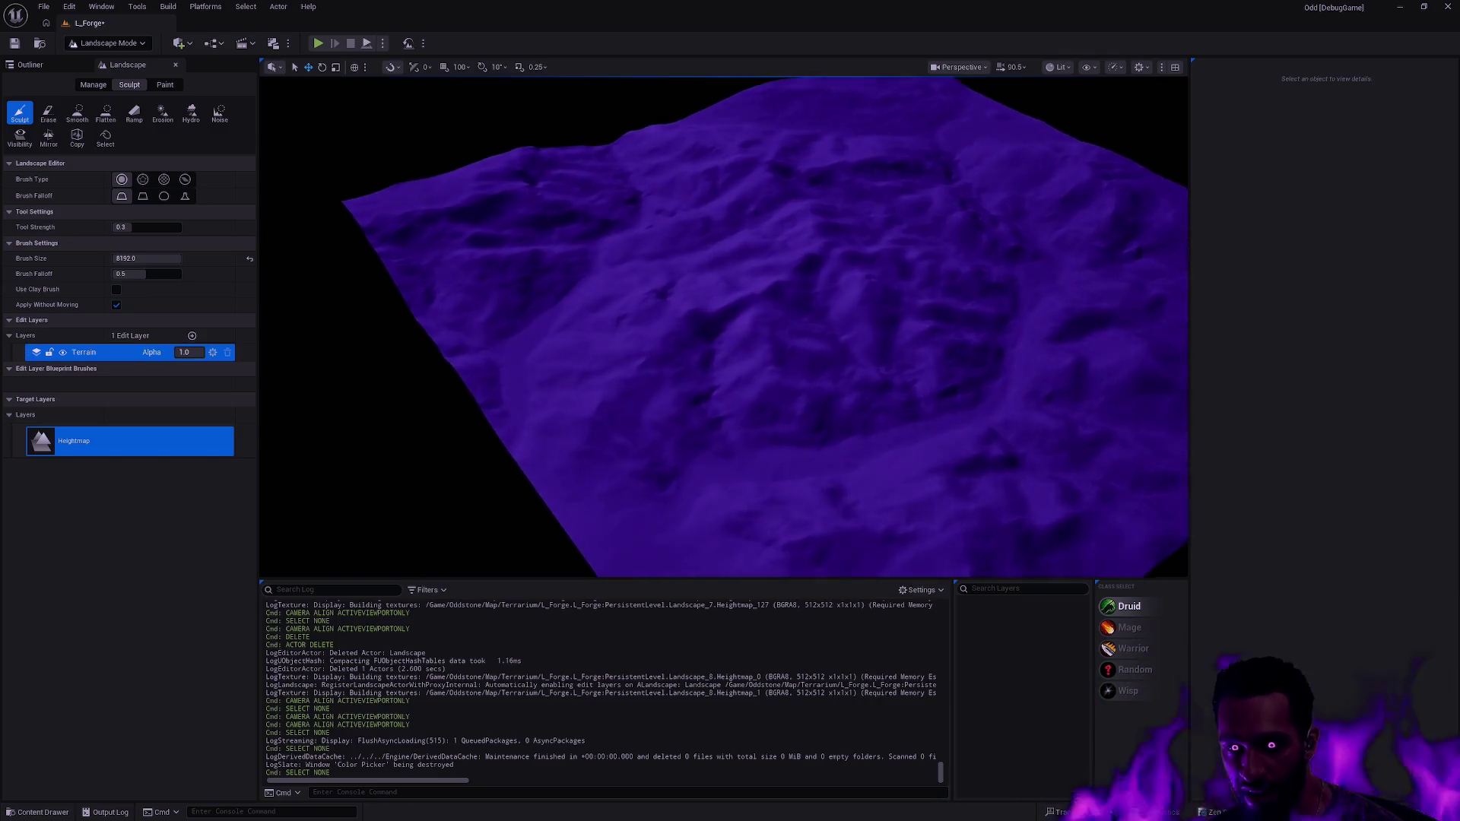
scroll(724, 327, up, 5)
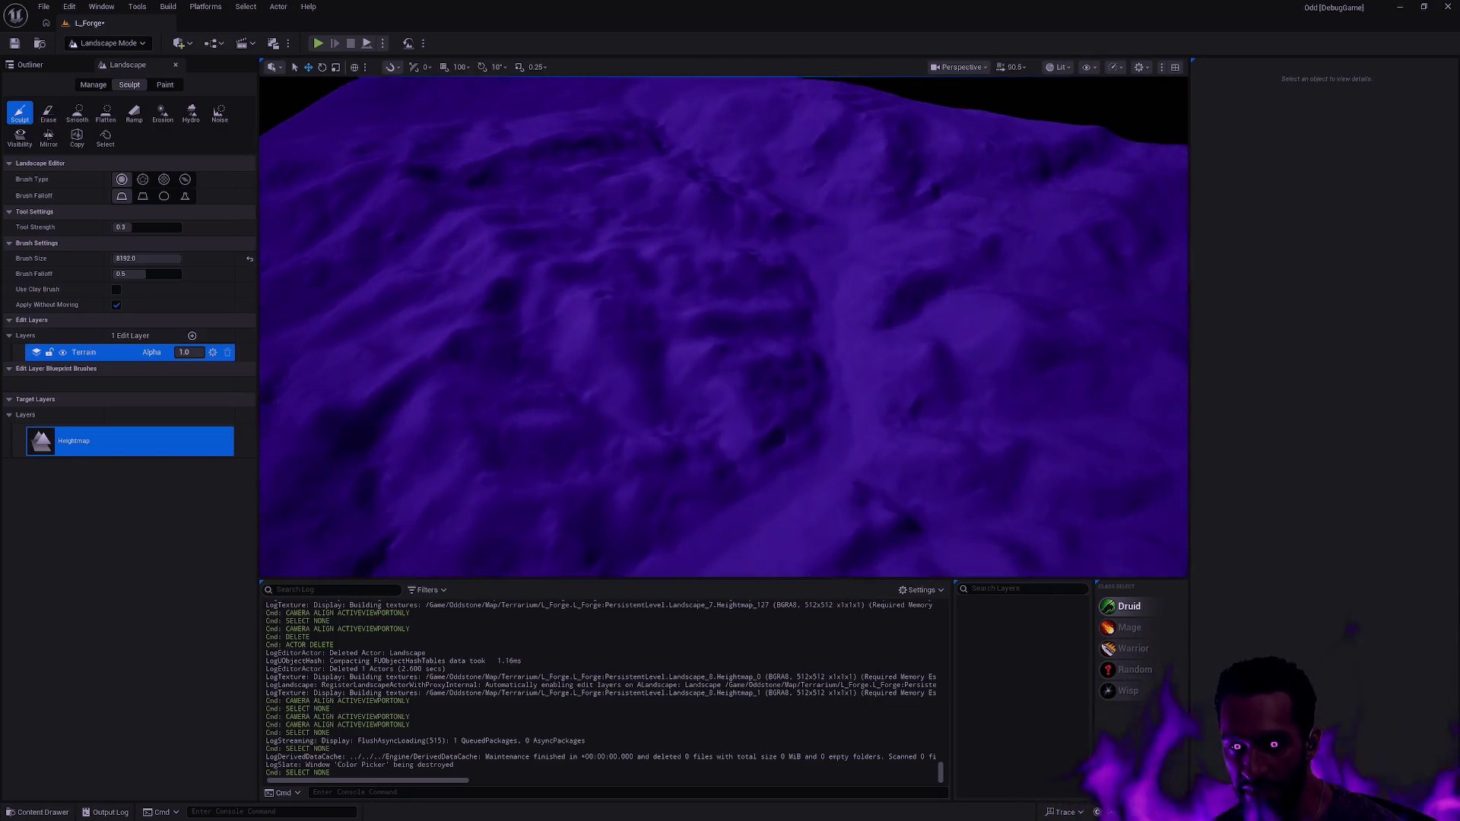
scroll(724, 327, down, 5)
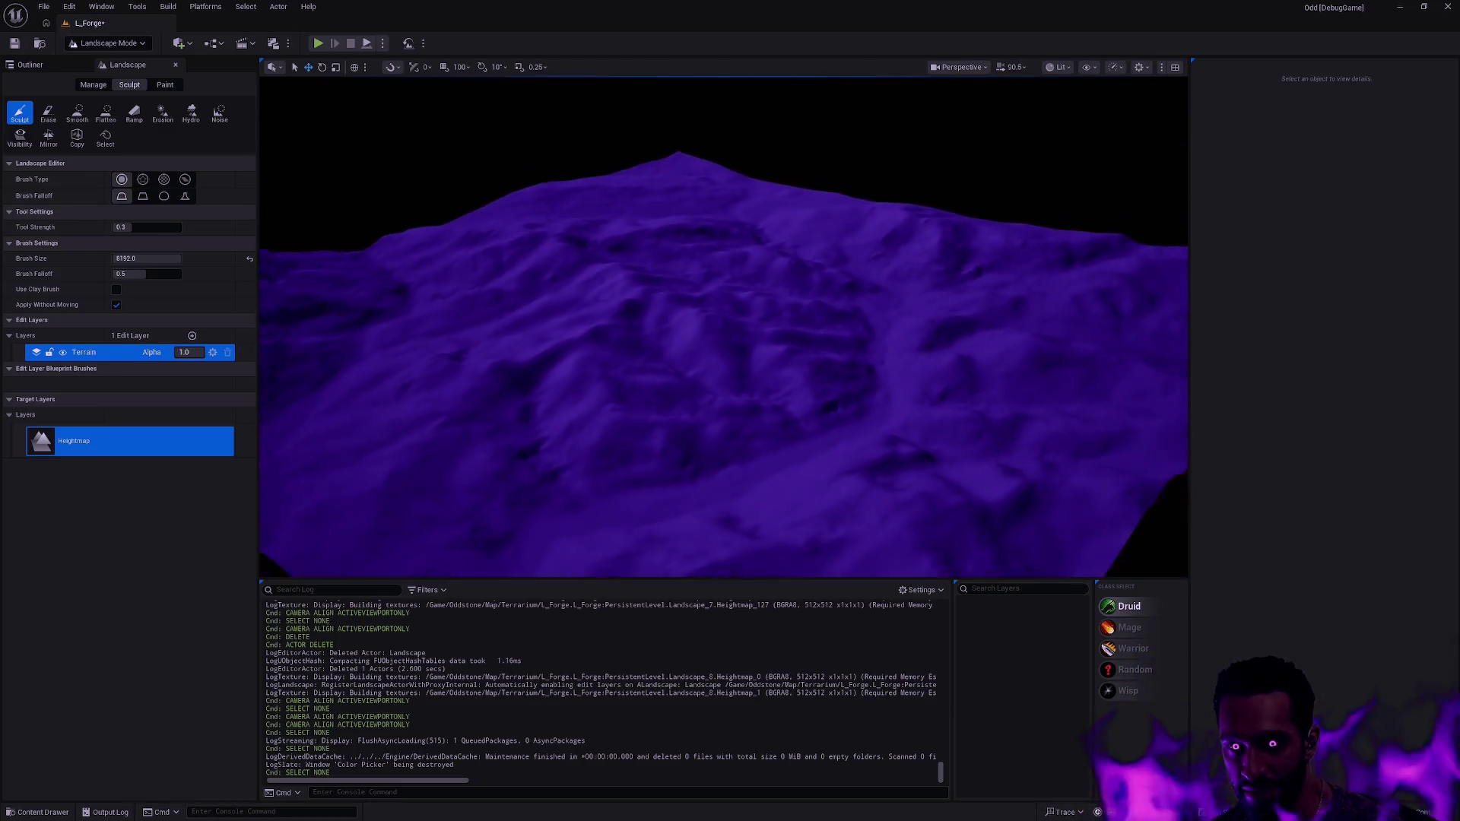
scroll(724, 327, up, 5)
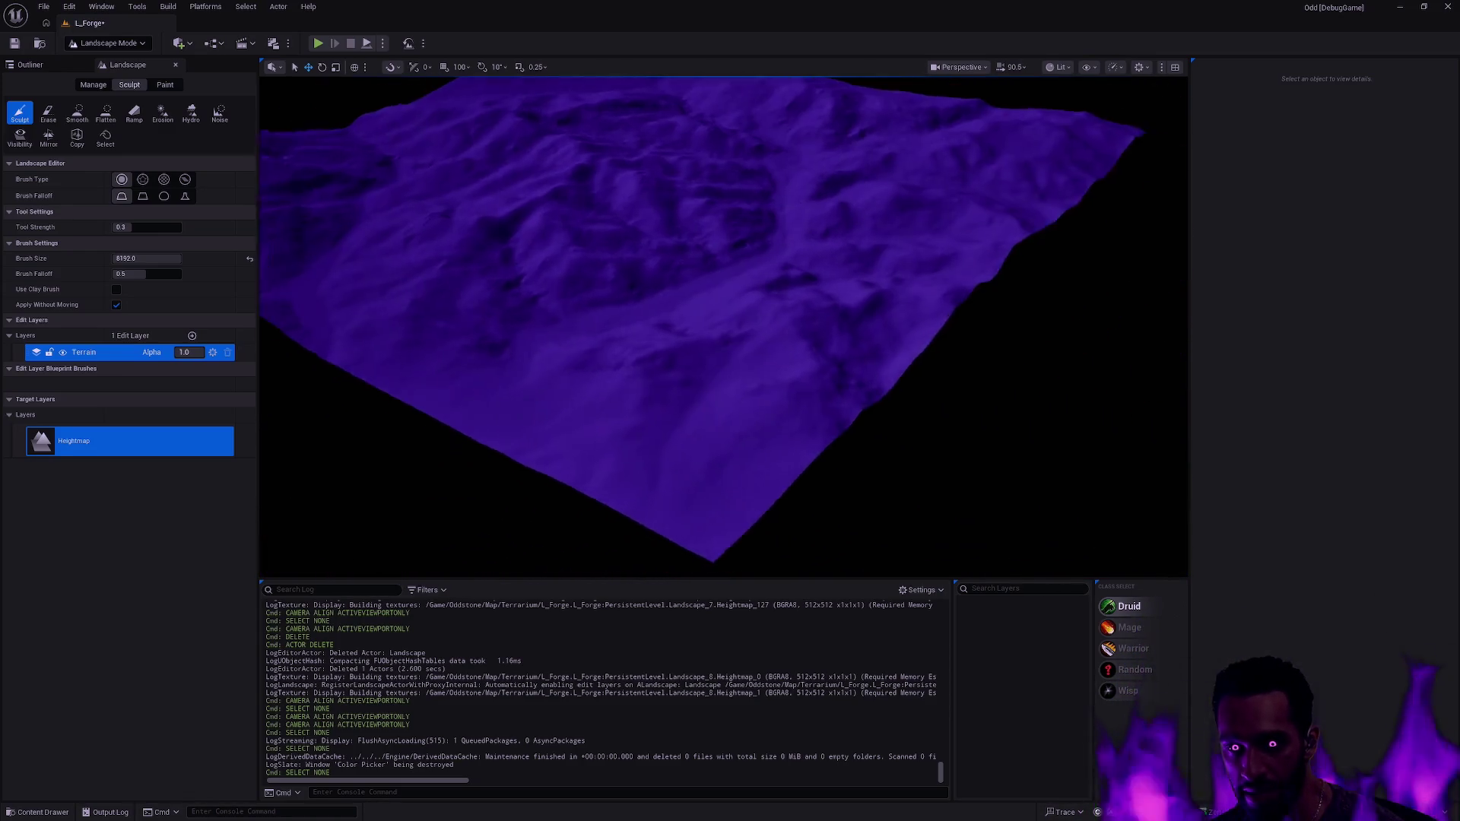
scroll(724, 381, up, 3)
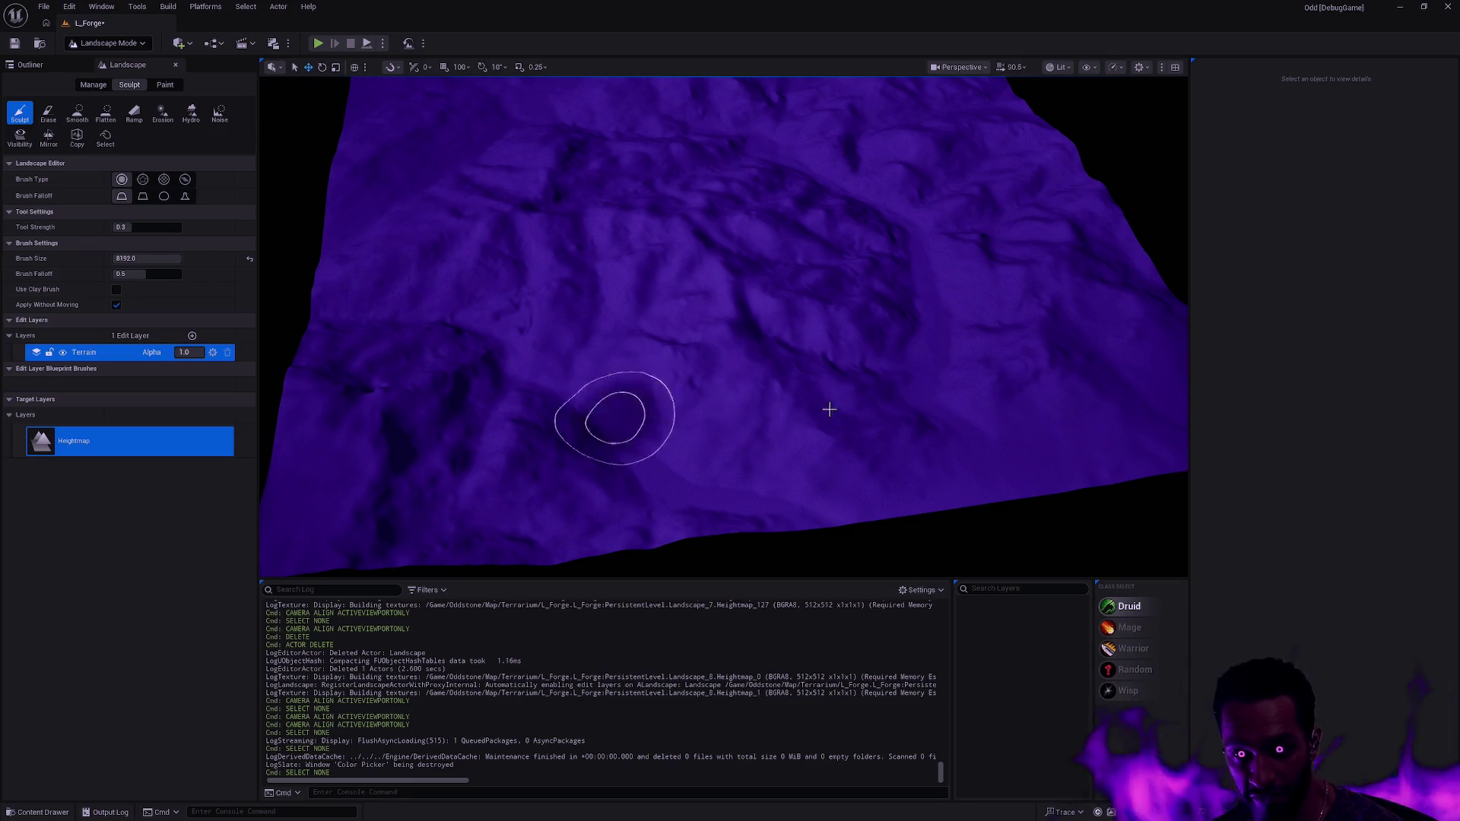
scroll(859, 389, up, 3)
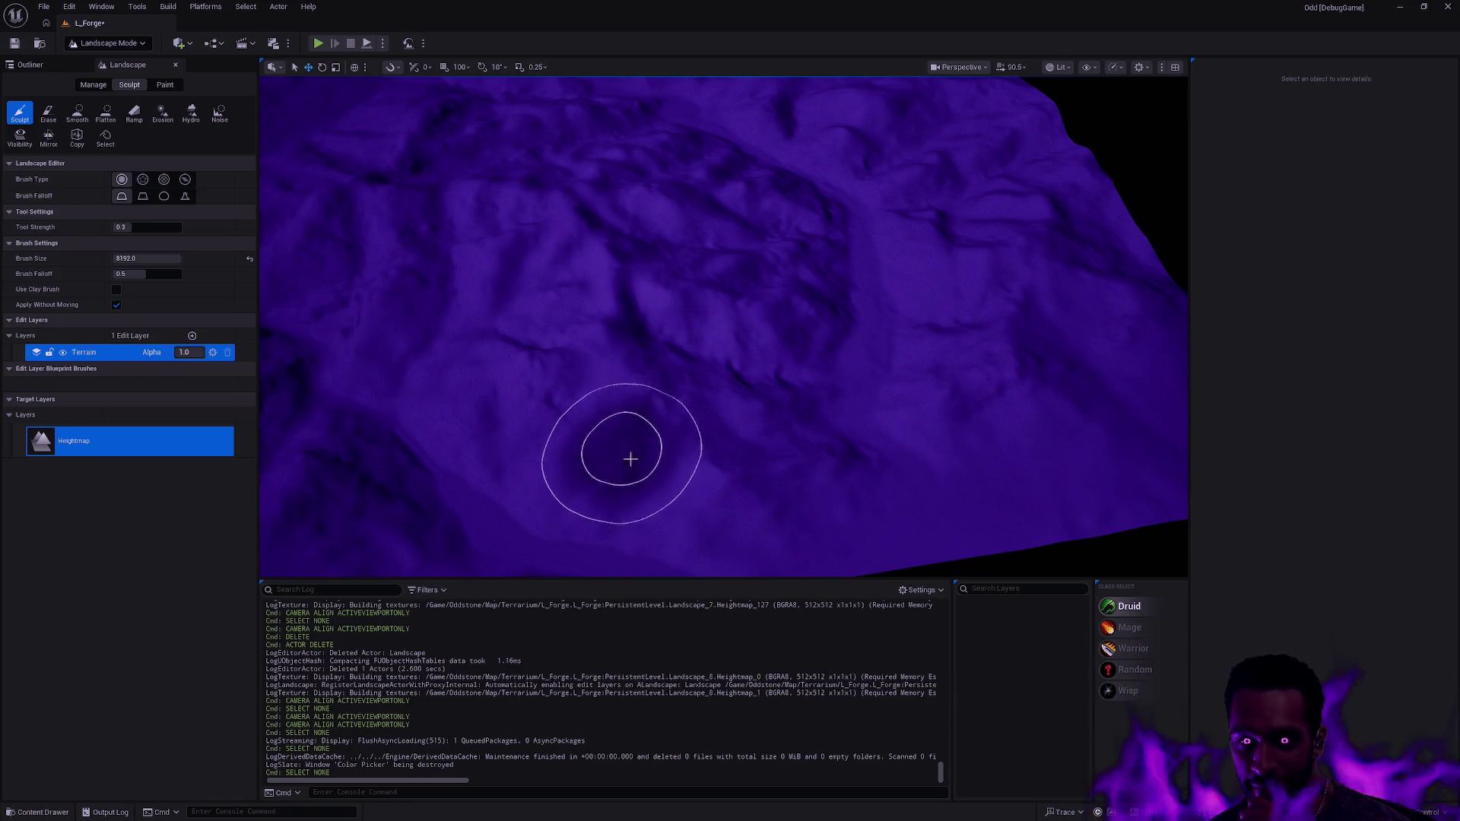
click(123, 45)
- Add a Plane shape actor to the level
click(121, 47)
click(187, 46)
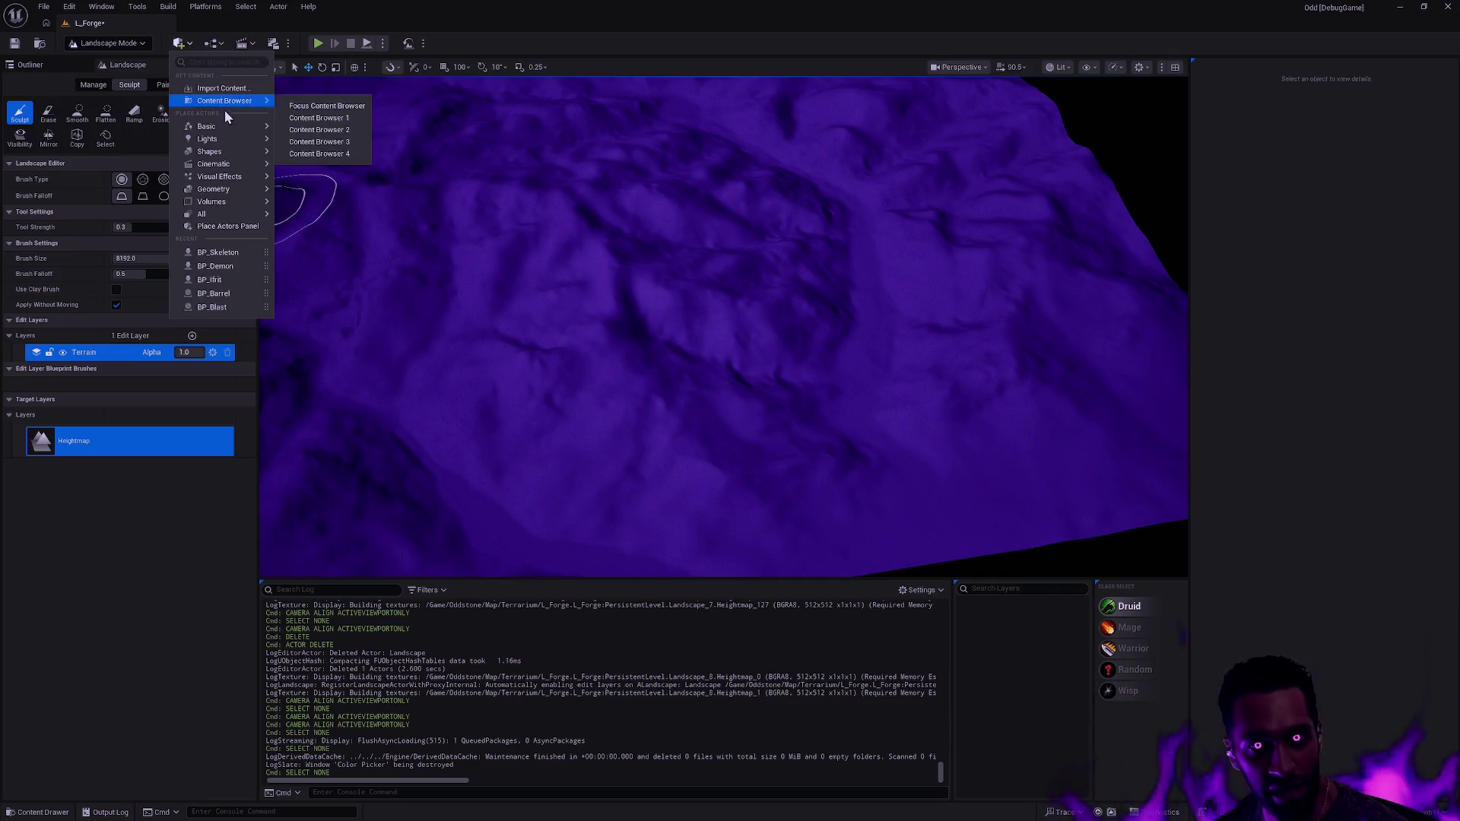
mouse_move(225, 137)
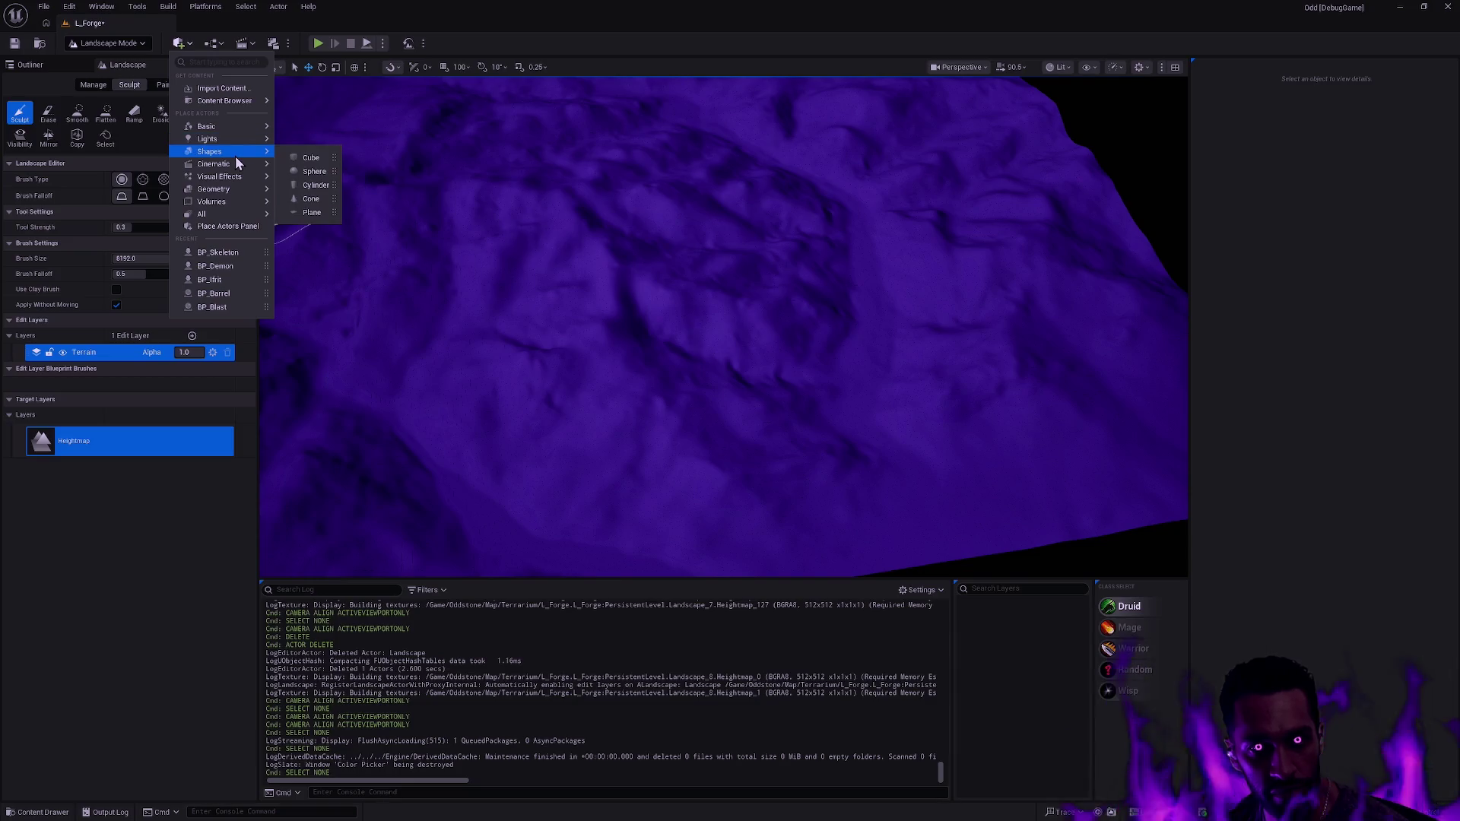
click(319, 214)
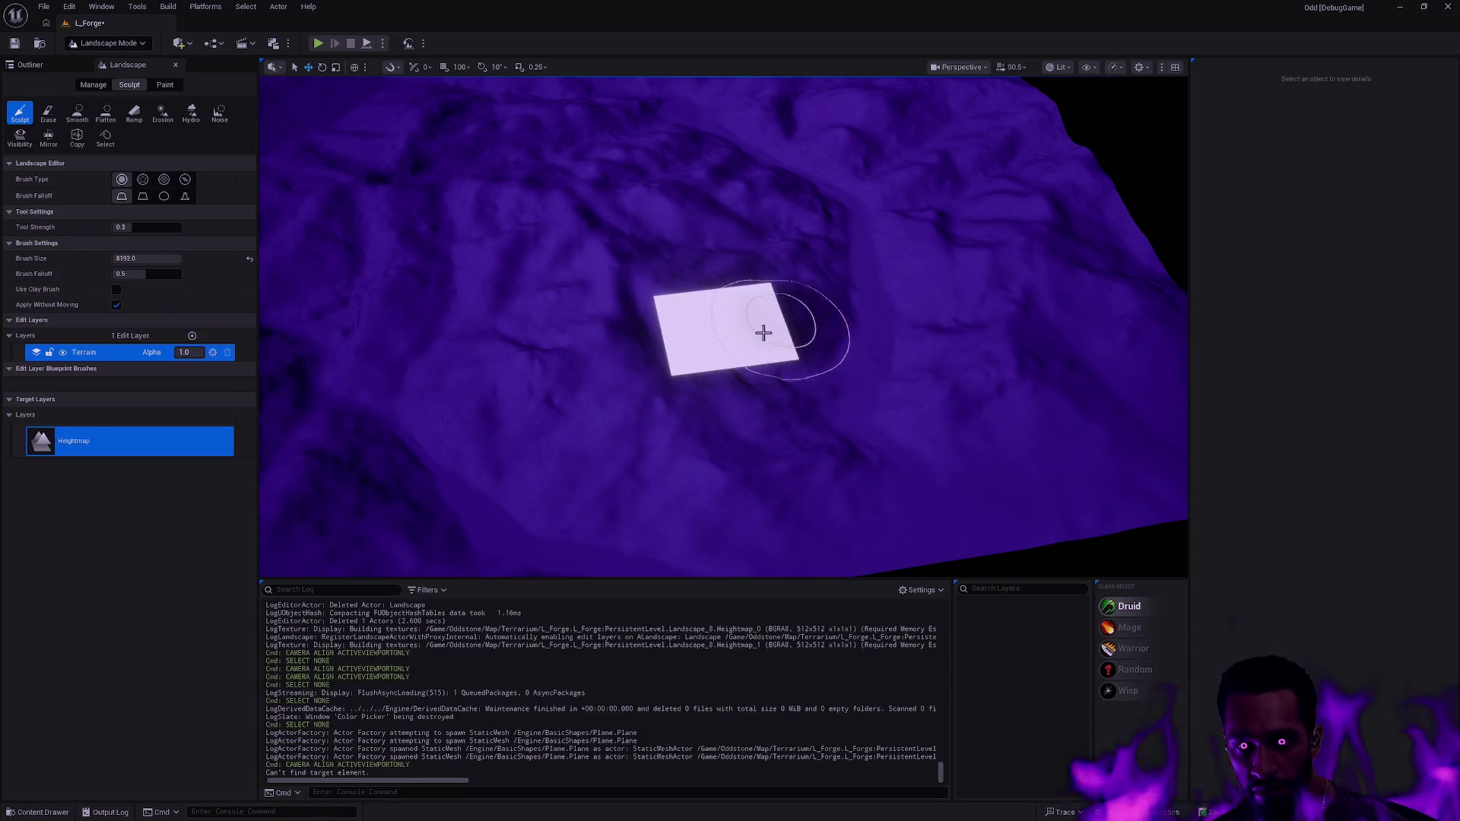
- Move the plane from the origin onto the terrain and scale it uniformly to about 68.79
key(shift+1)
click(744, 322)
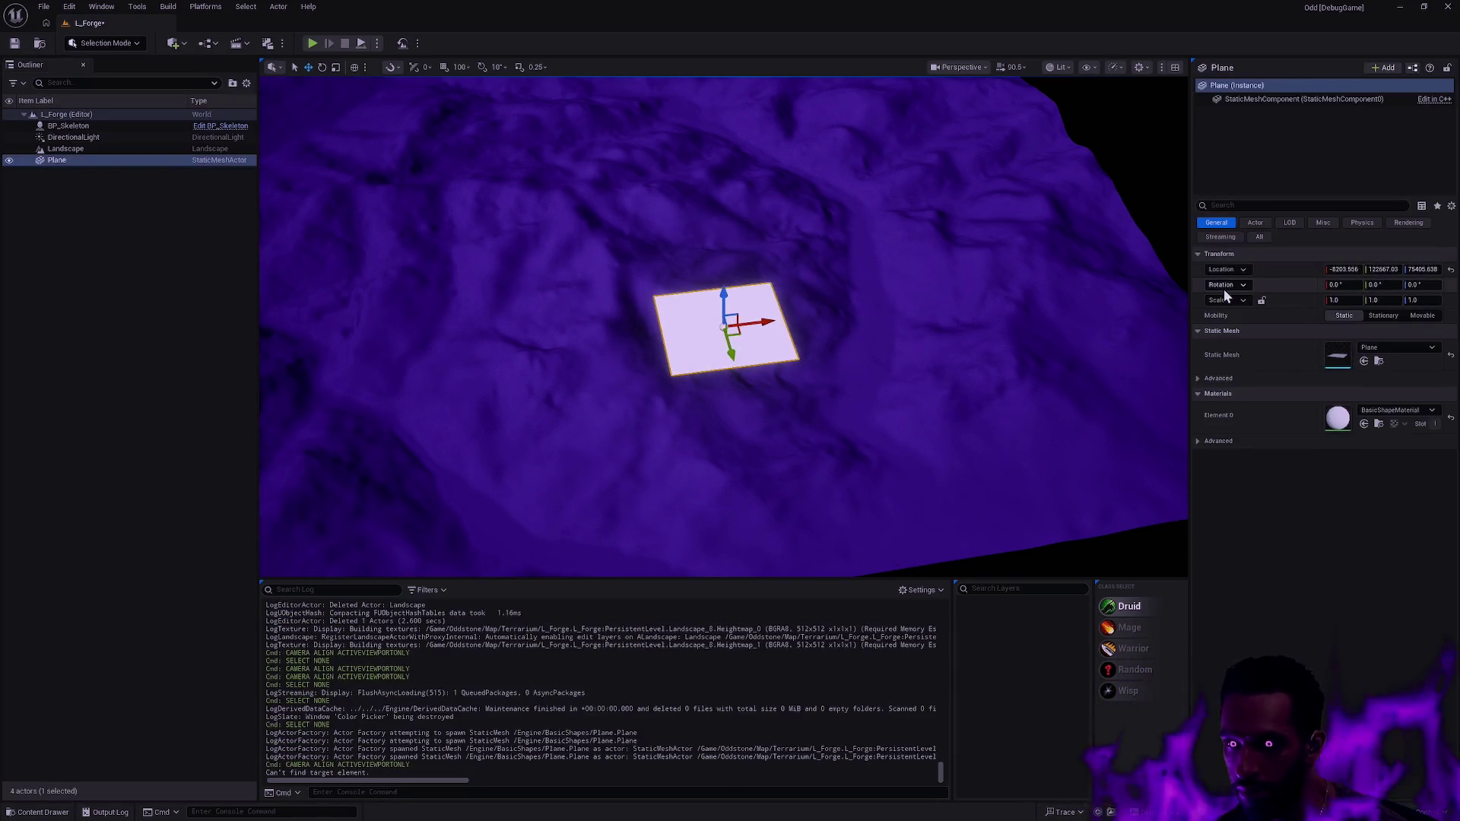
click(1450, 269)
mouse_move(628, 181)
mouse_down()
mouse_move(852, 328)
mouse_move(907, 495)
mouse_move(960, 494)
mouse_up()
key(f)
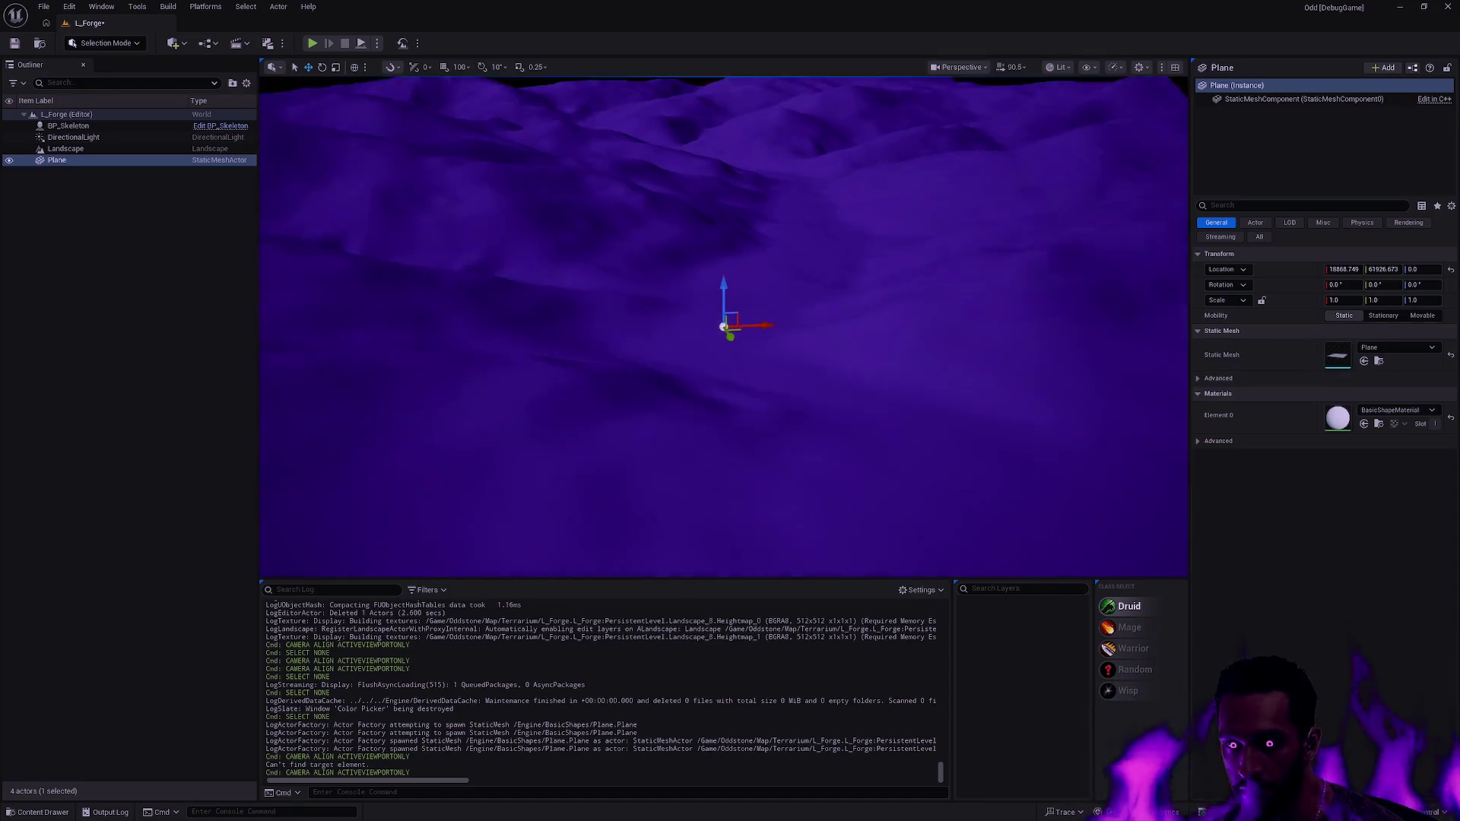
mouse_move(721, 321)
mouse_down()
mouse_move(772, 300)
mouse_move(700, 335)
mouse_up()
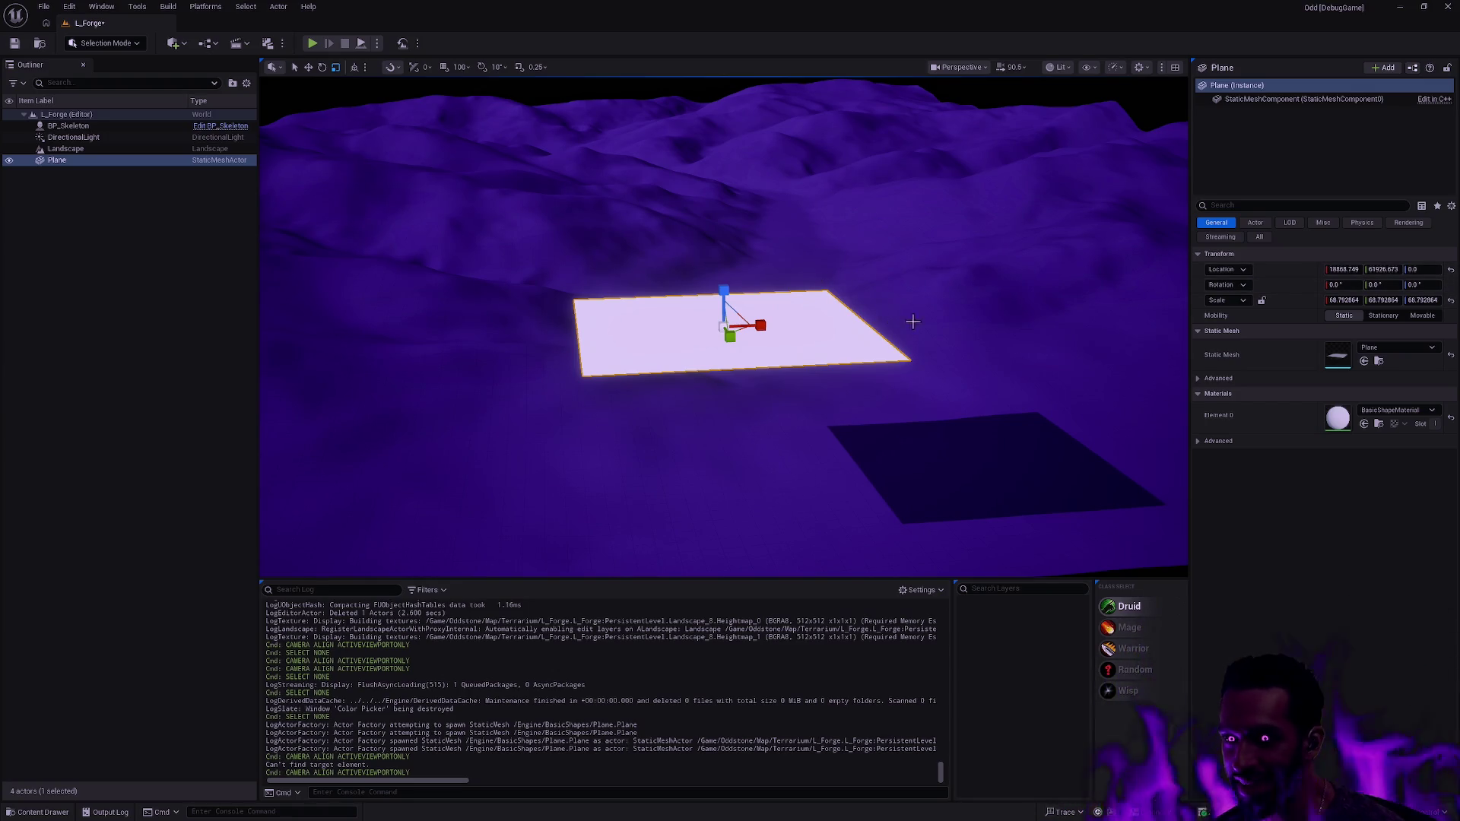
drag(912, 320, 981, 251)
key(f)
mouse_move(887, 339)
mouse_down()
mouse_move(887, 262)
mouse_move(887, 319)
mouse_move(981, 323)
mouse_move(913, 384)
mouse_up()
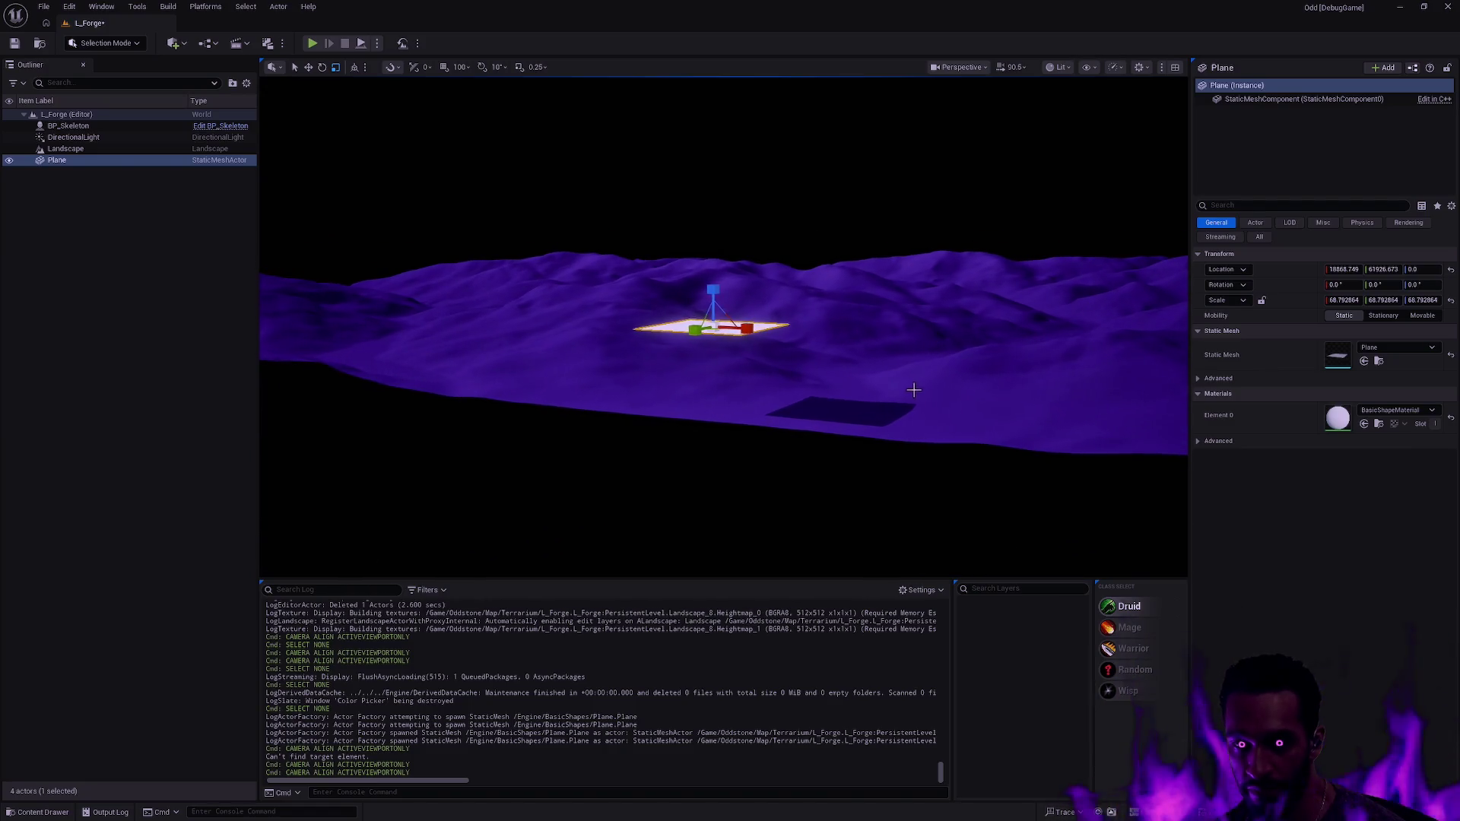
- Select the Landscape and move it upward along Z toward the plane
click(913, 385)
key(w)
drag(638, 210, 636, 187)
scroll(636, 187, up, 5)
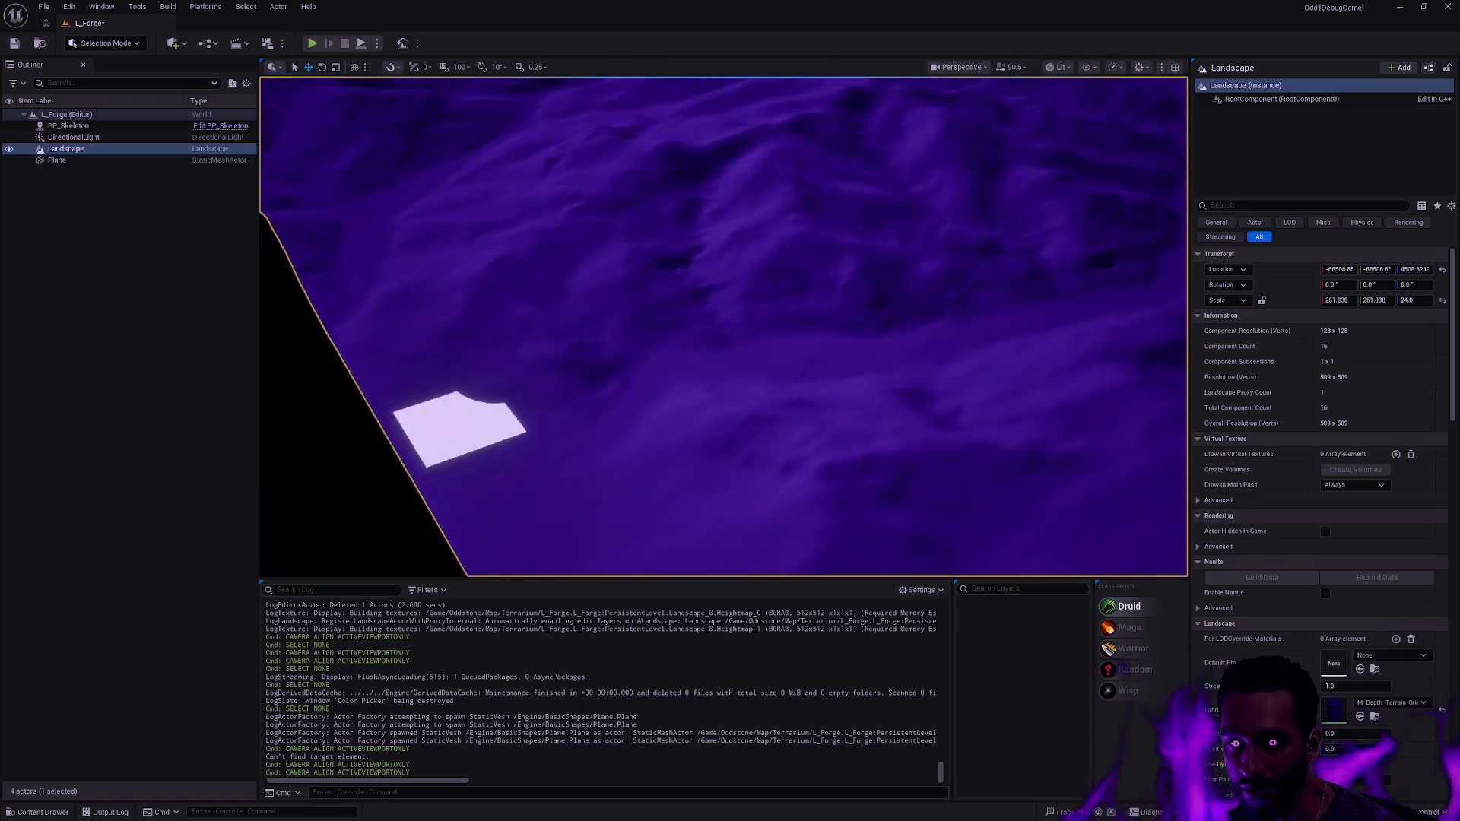
- Reselect the Plane, view it over the terrain, and switch to Landscape Mode
click(562, 449)
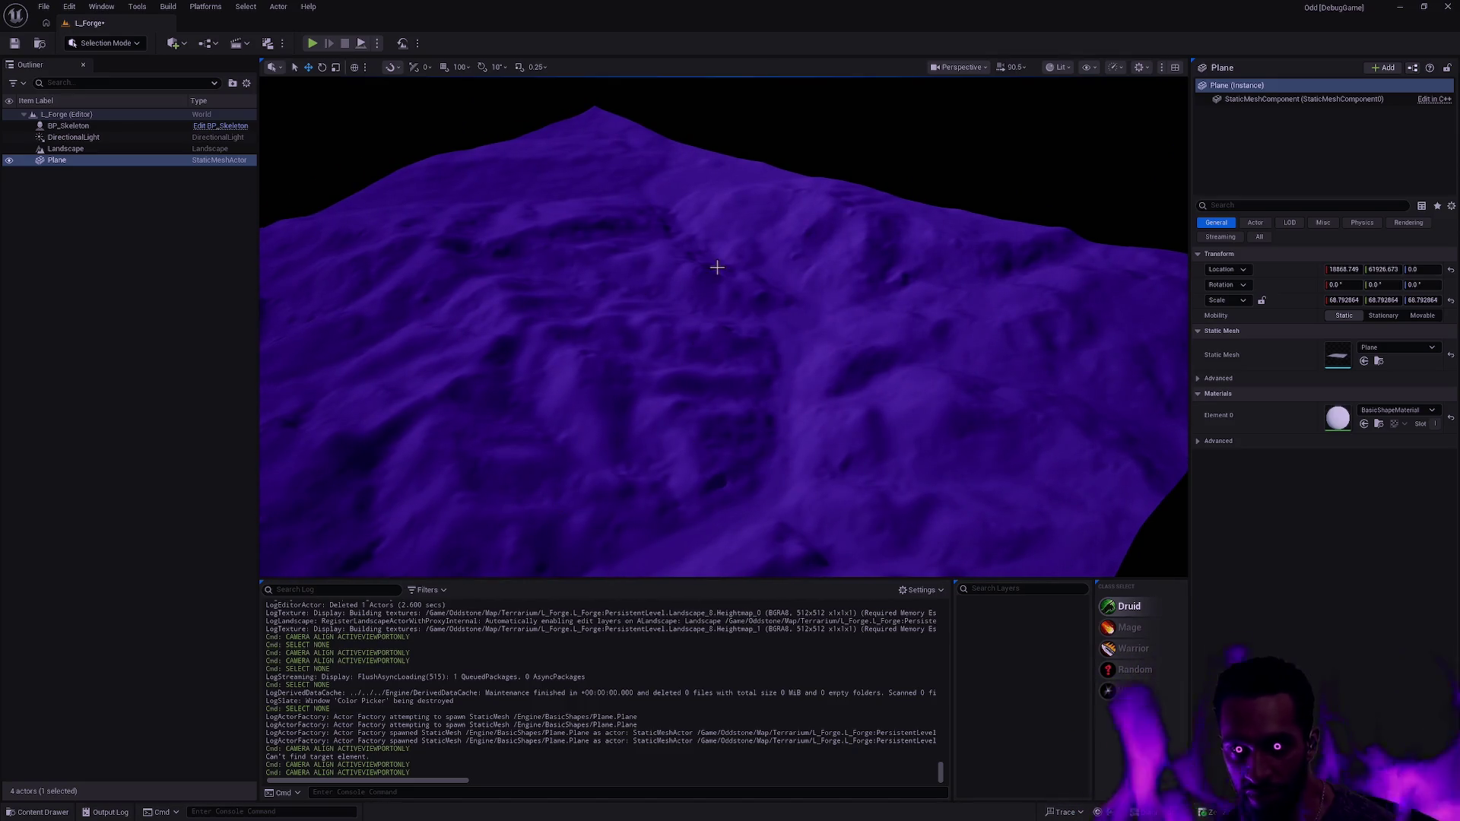
key(f)
mouse_move(717, 472)
mouse_down()
mouse_move(608, 460)
mouse_move(680, 311)
mouse_up()
mouse_move(581, 163)
mouse_down()
mouse_move(563, 190)
mouse_move(482, 228)
mouse_up()
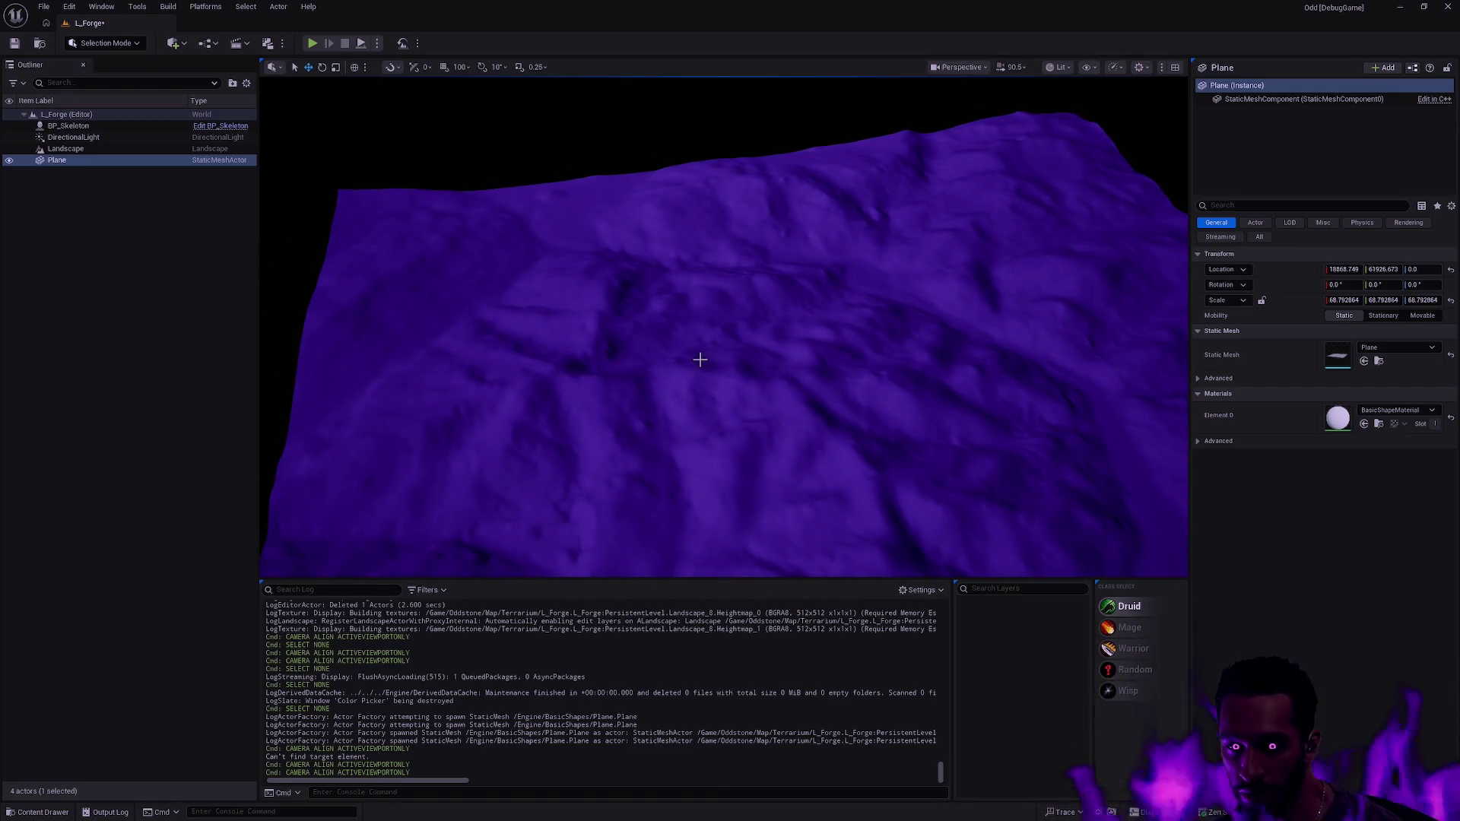
mouse_move(1030, 505)
mouse_down()
mouse_move(1028, 479)
mouse_move(886, 352)
mouse_up()
mouse_move(912, 235)
mouse_down()
mouse_move(913, 213)
mouse_move(613, 146)
mouse_move(375, 134)
mouse_up()
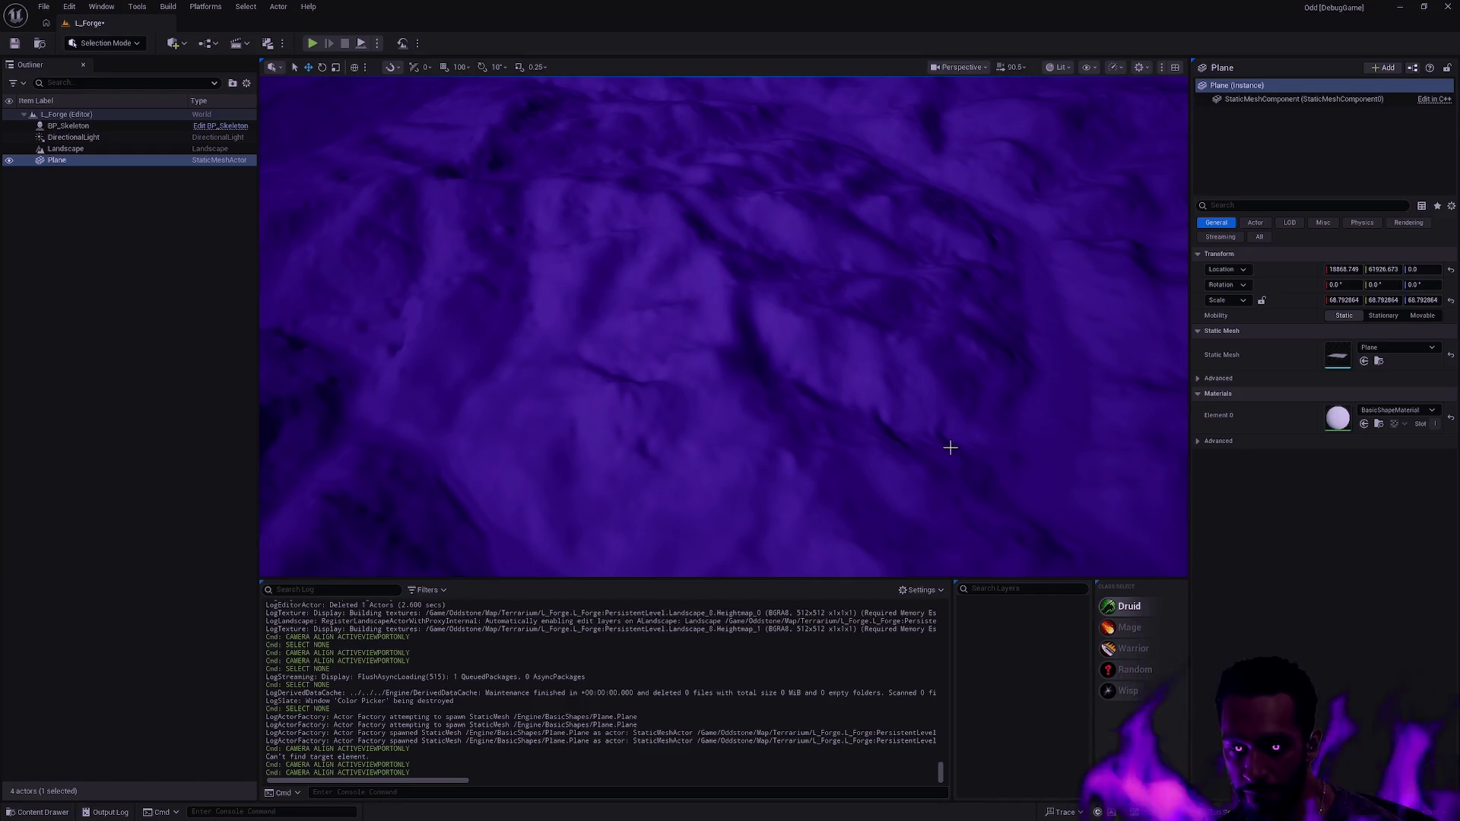
scroll(954, 445, down, 5)
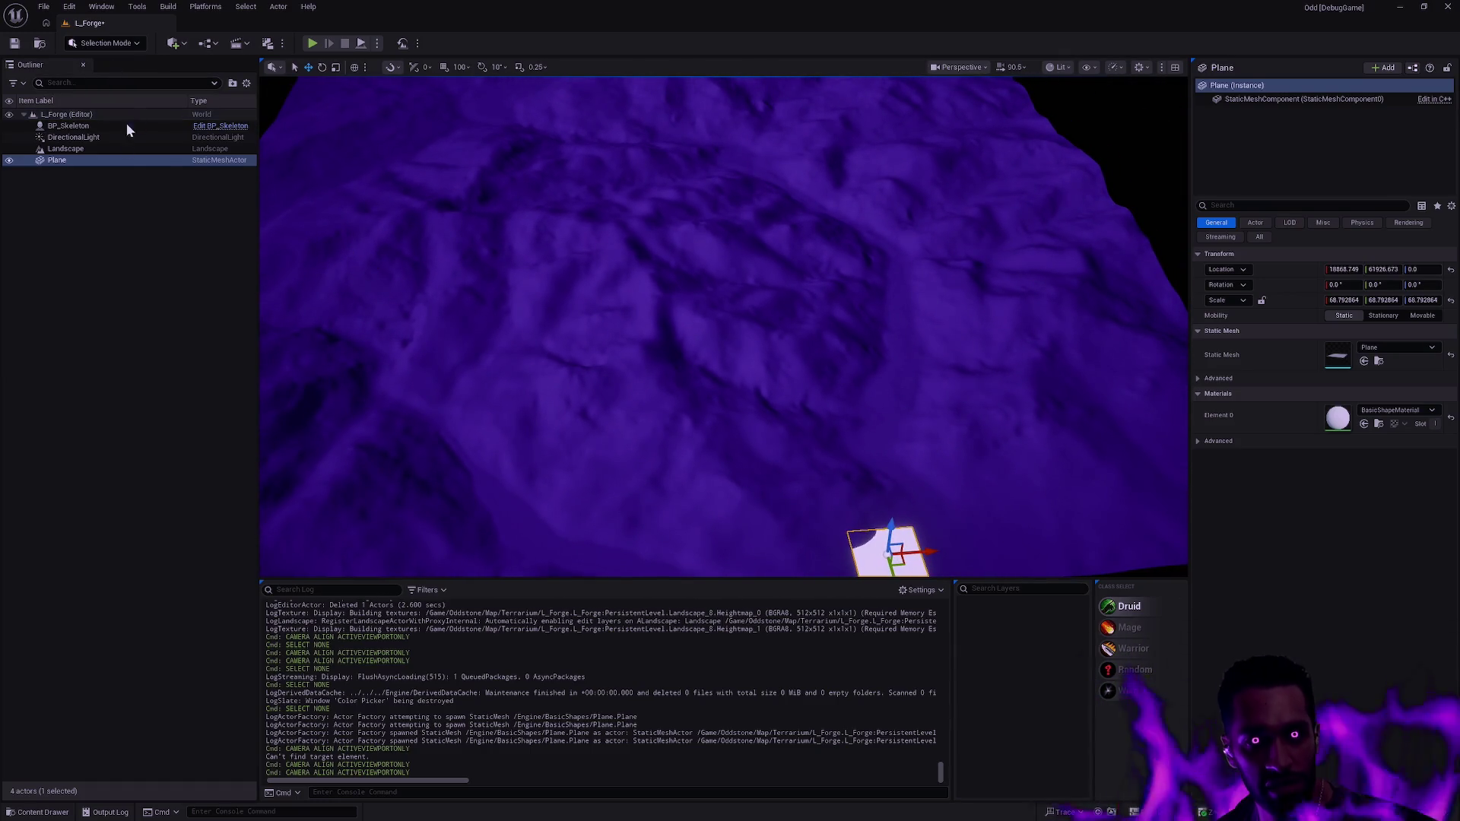
key(shift+2)
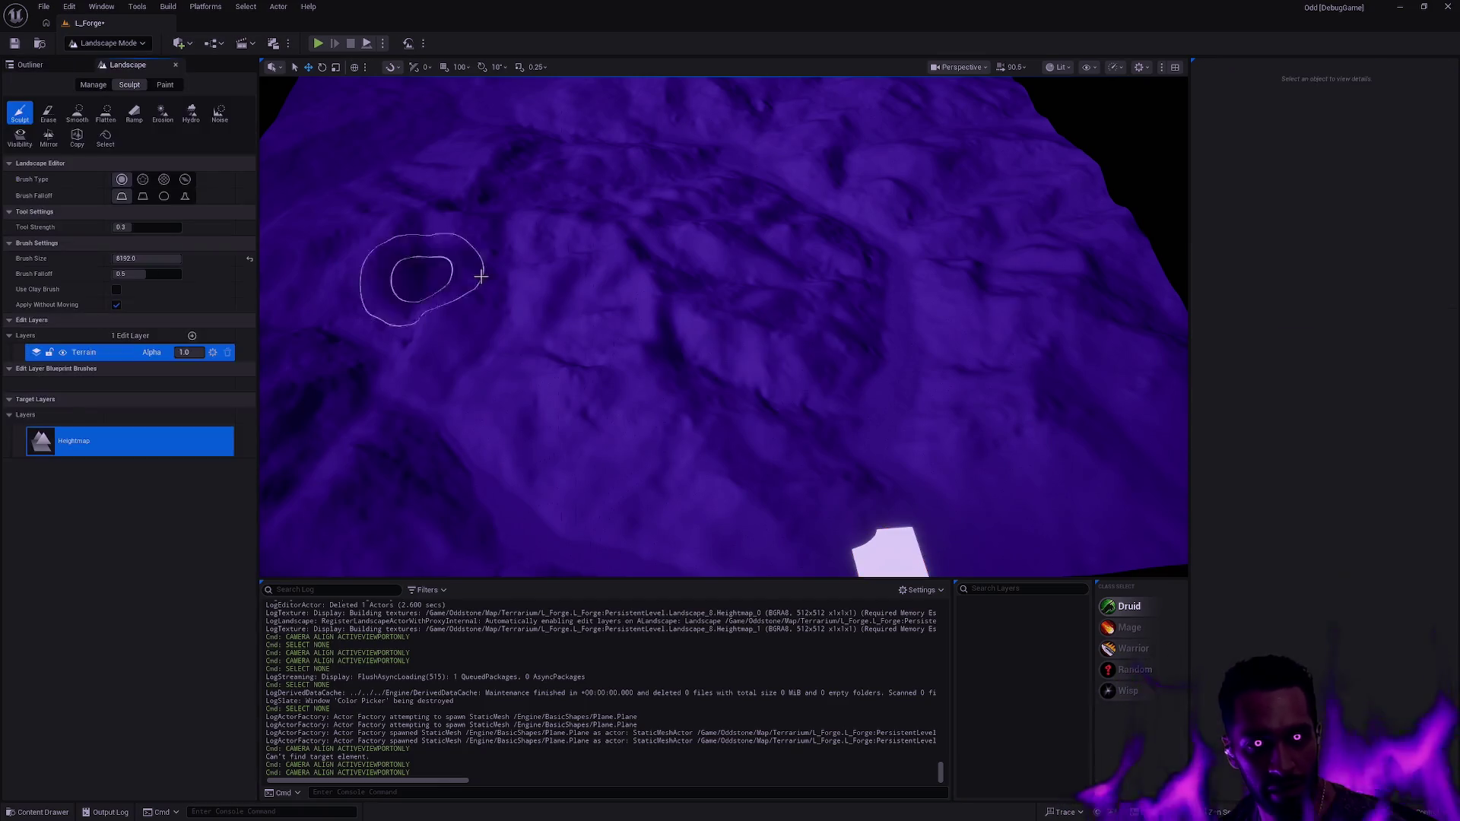
- Orbit the view around the terrain and begin adding a new edit layer
right_click(898, 434)
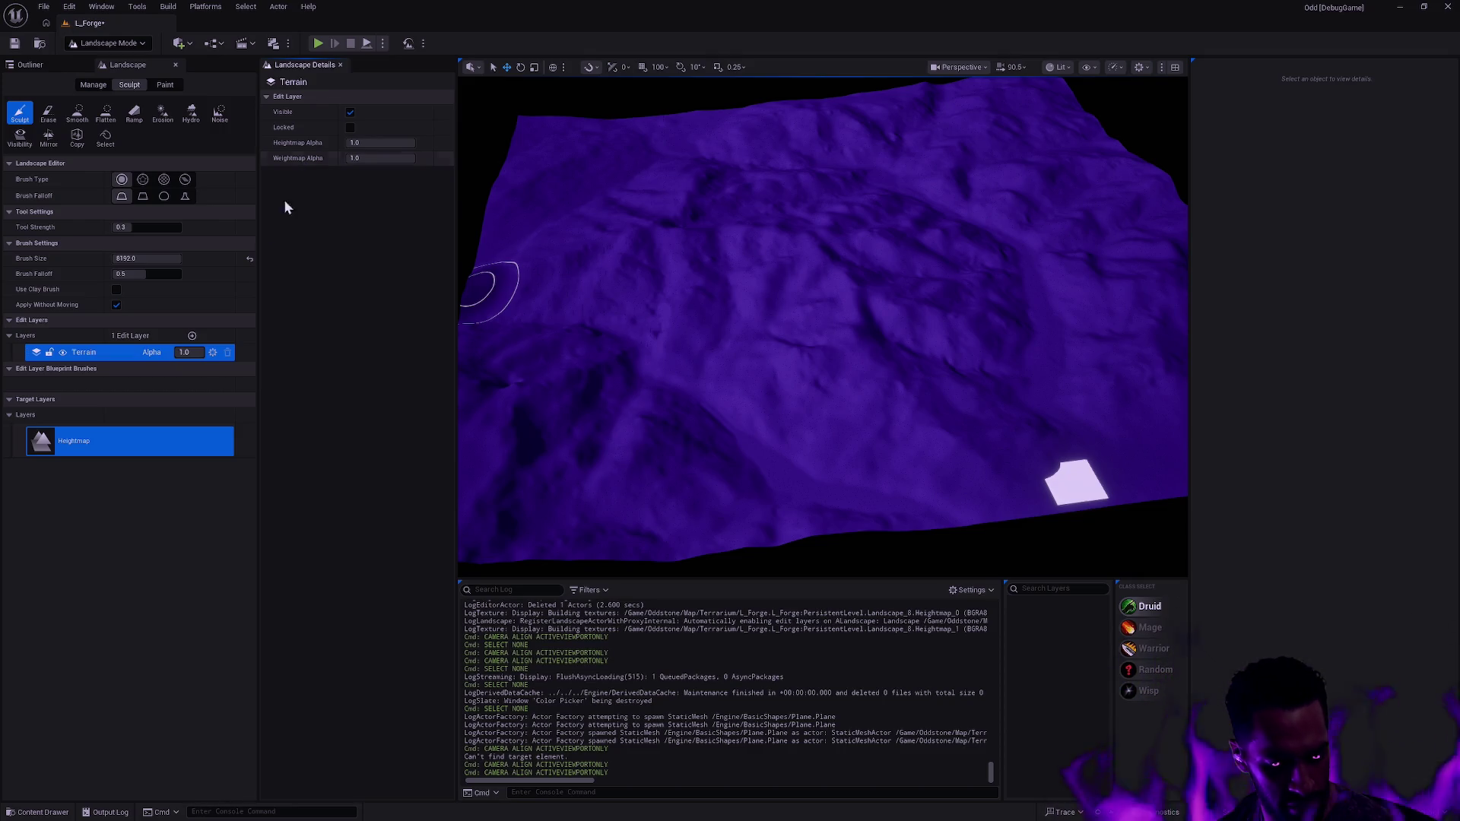
click(191, 335)
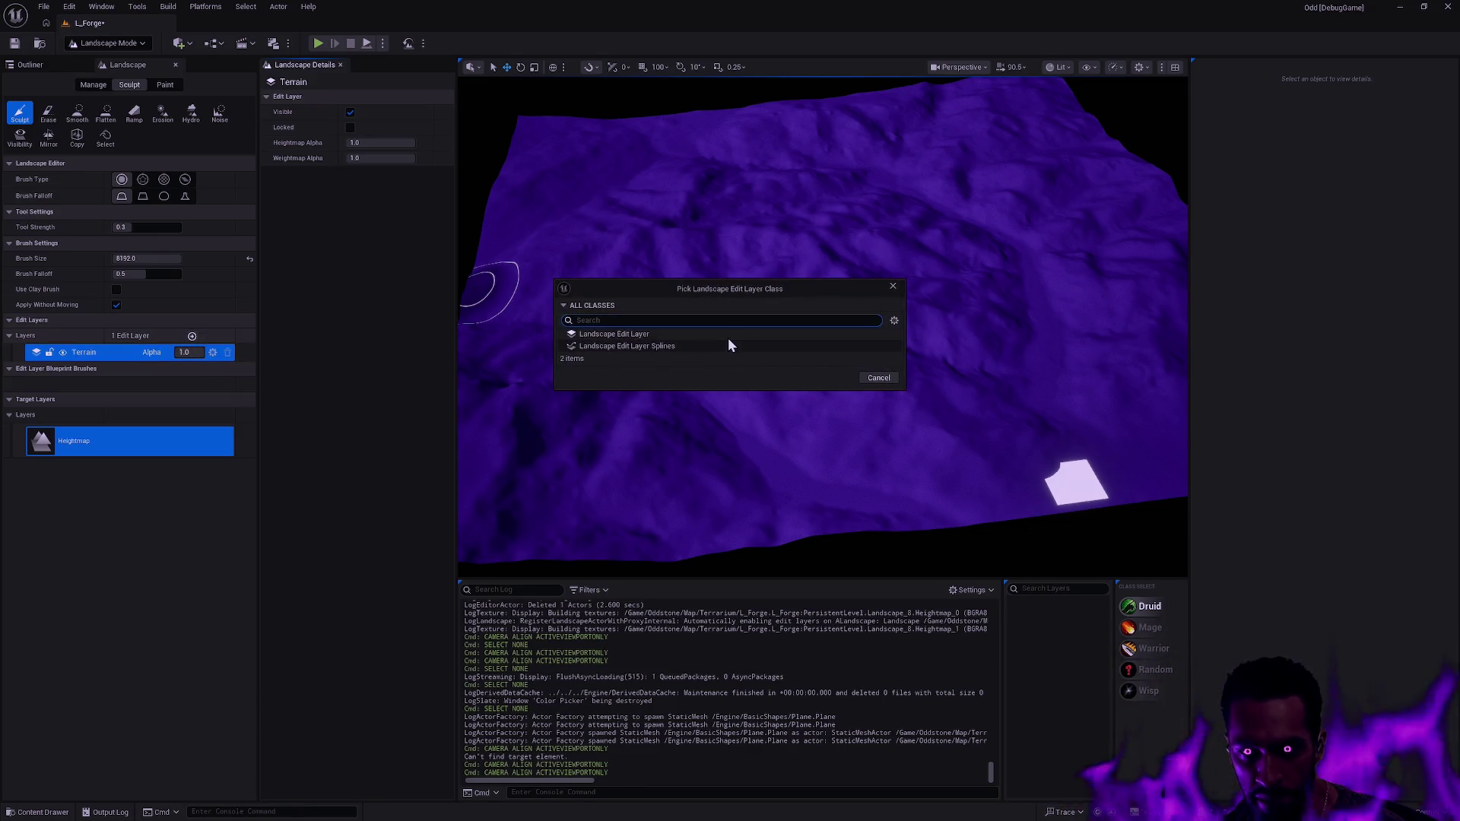
- Create a plain Landscape Edit Layer named 'Layer' above Terrain, then select Terrain
click(672, 348)
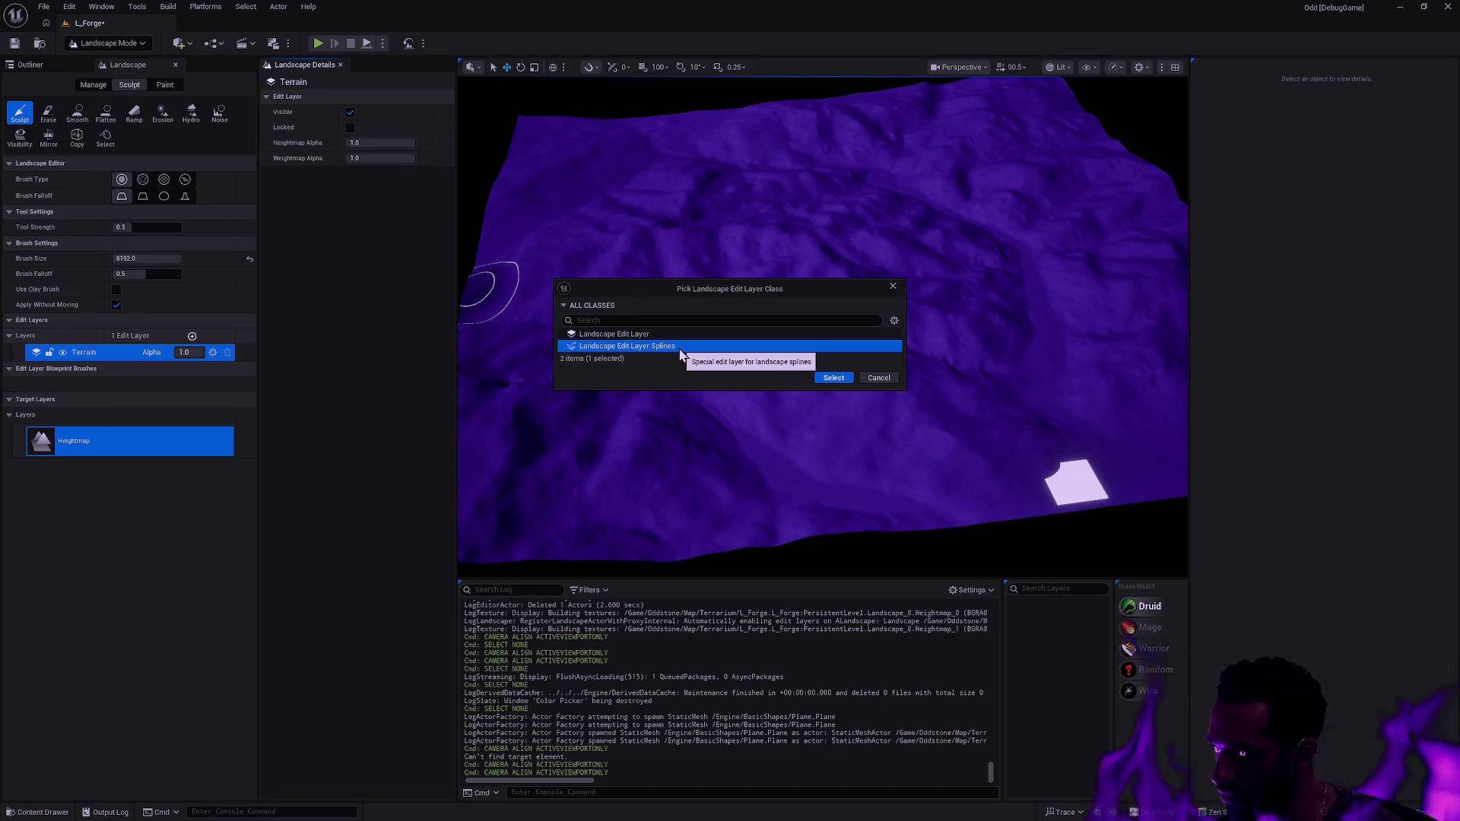
click(684, 334)
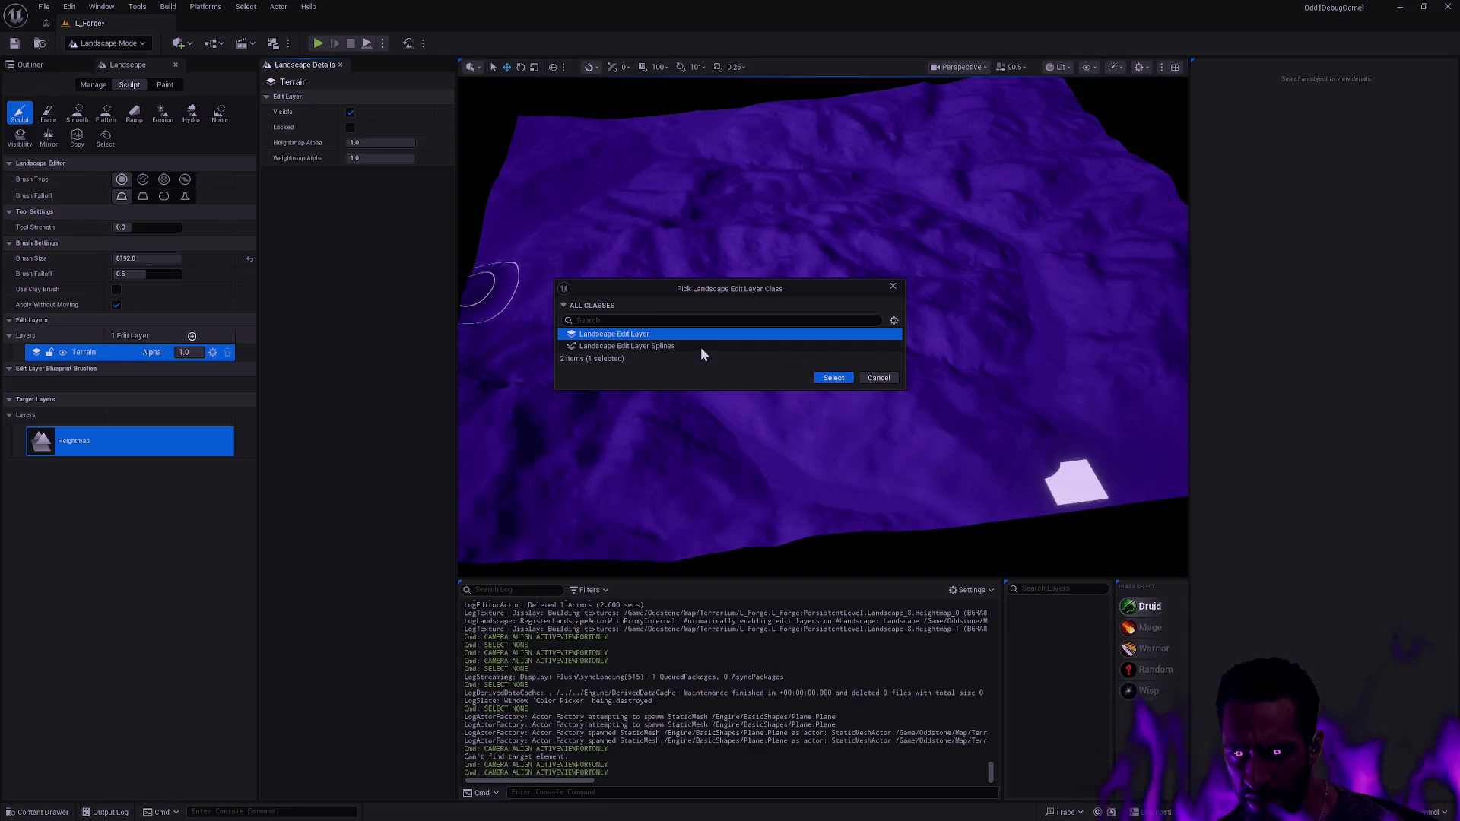
click(834, 378)
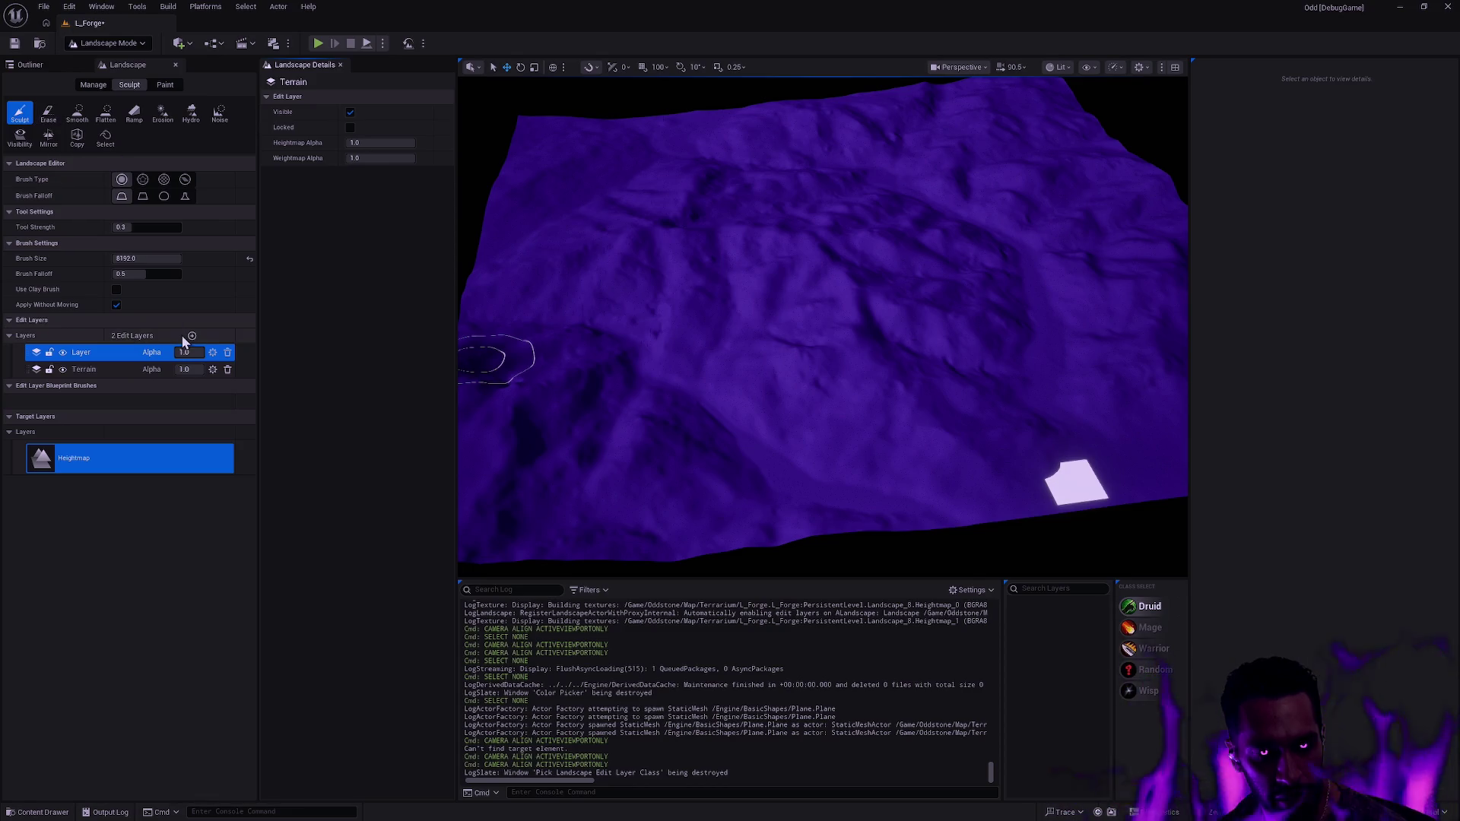
click(105, 370)
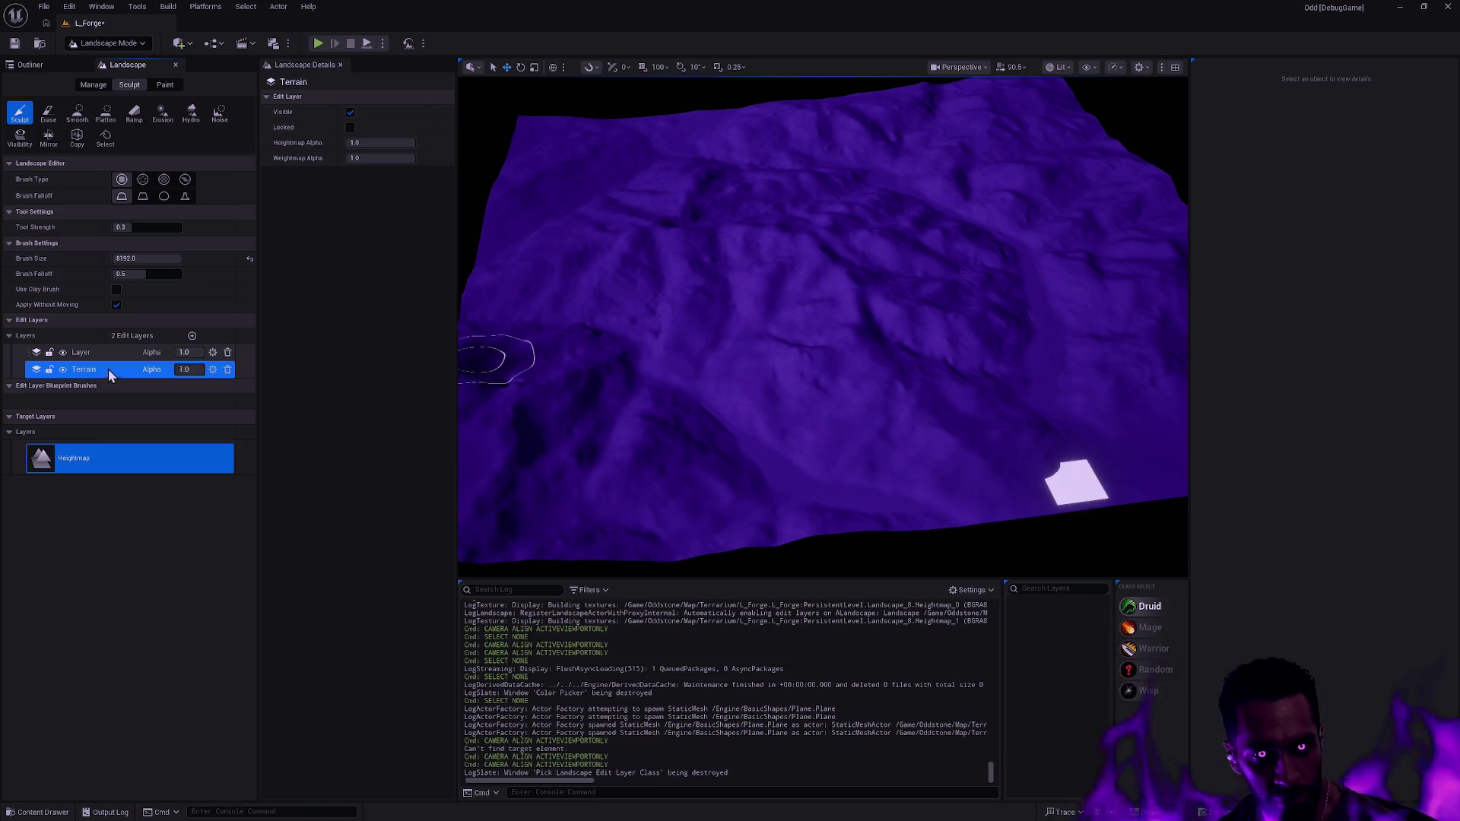
- On the new Layer, choose the Flatten tool and lower its alpha to 0.52
click(106, 356)
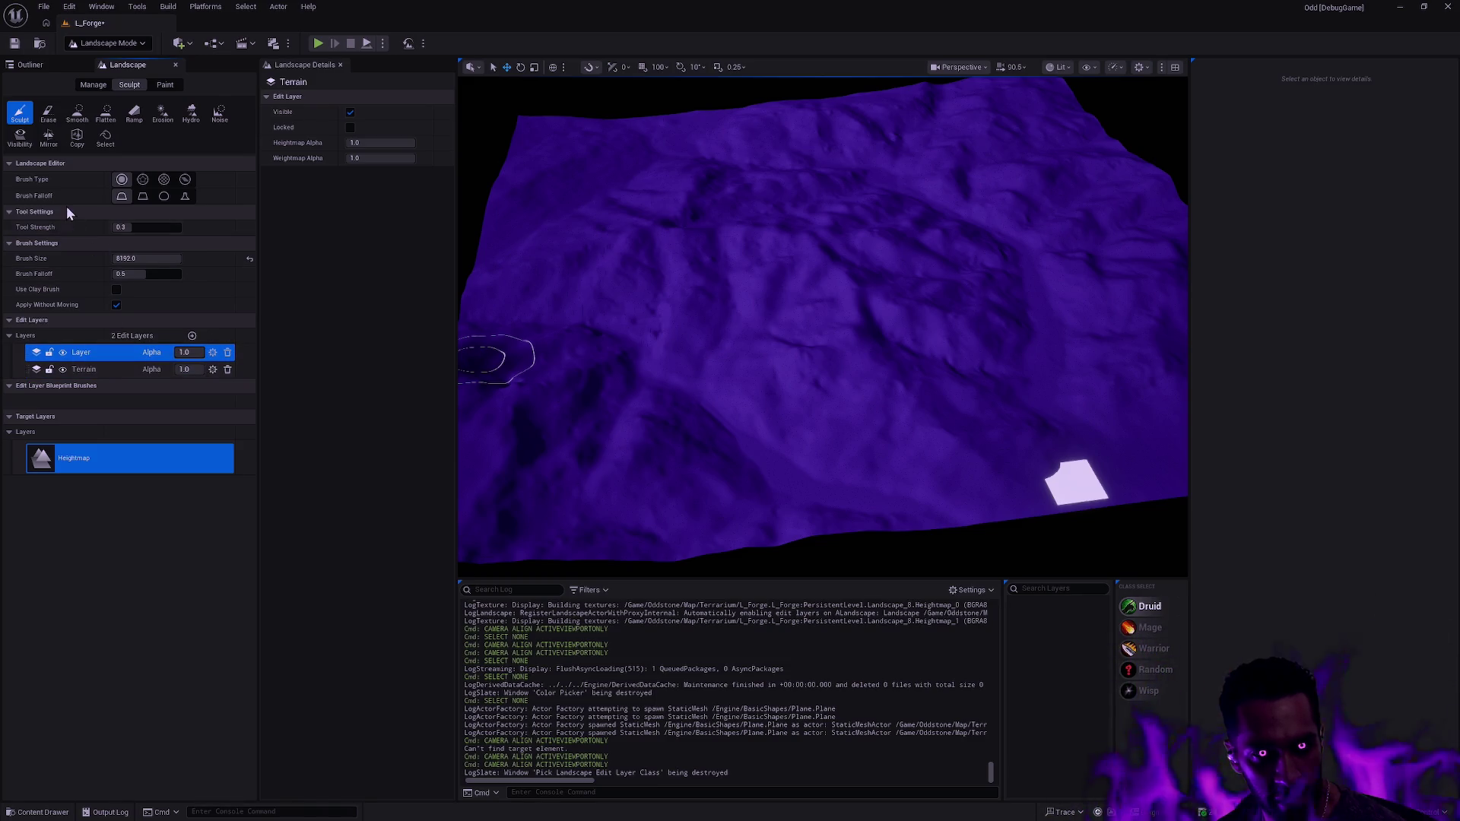
click(49, 117)
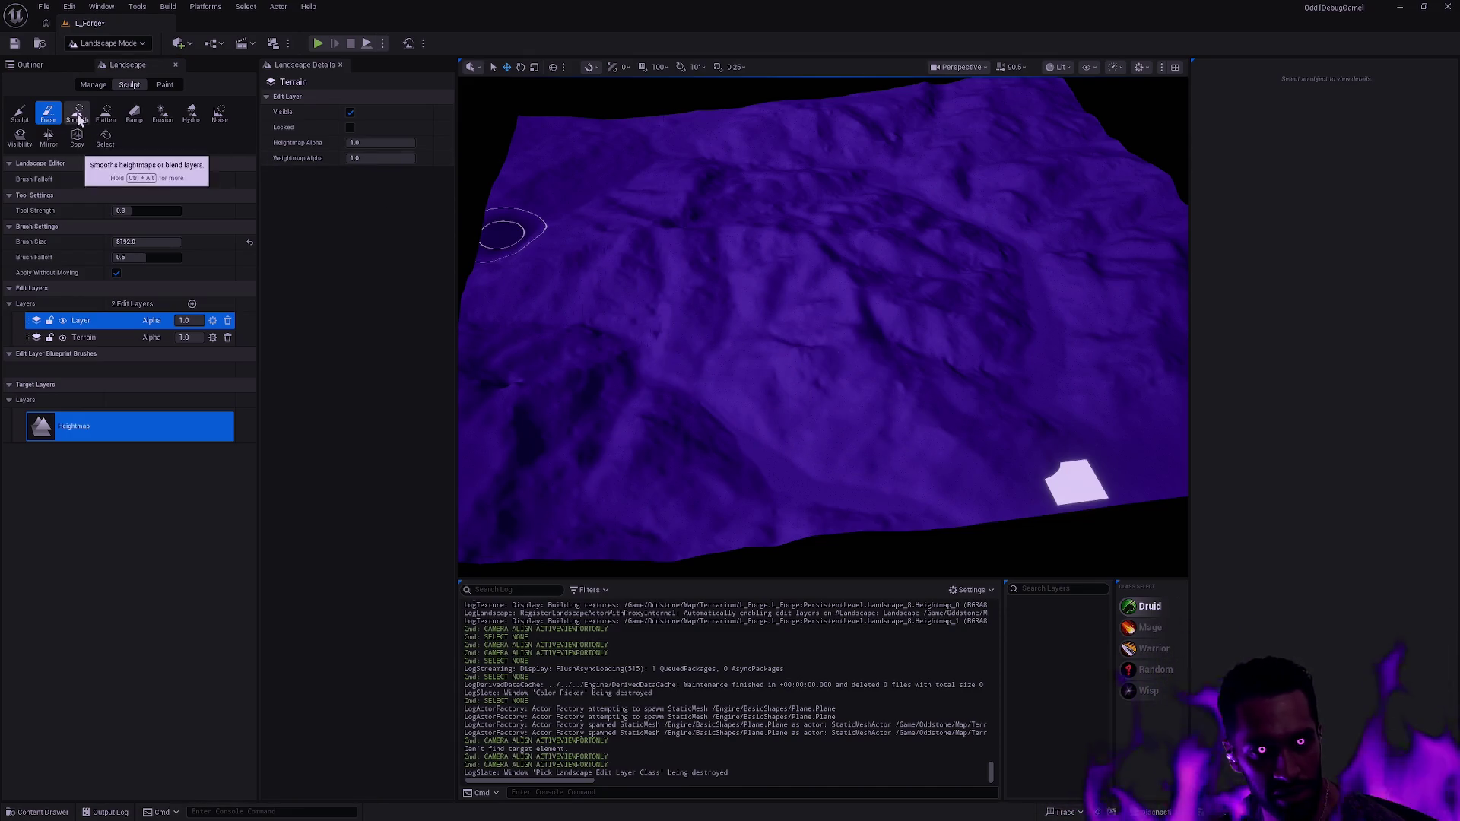
click(106, 114)
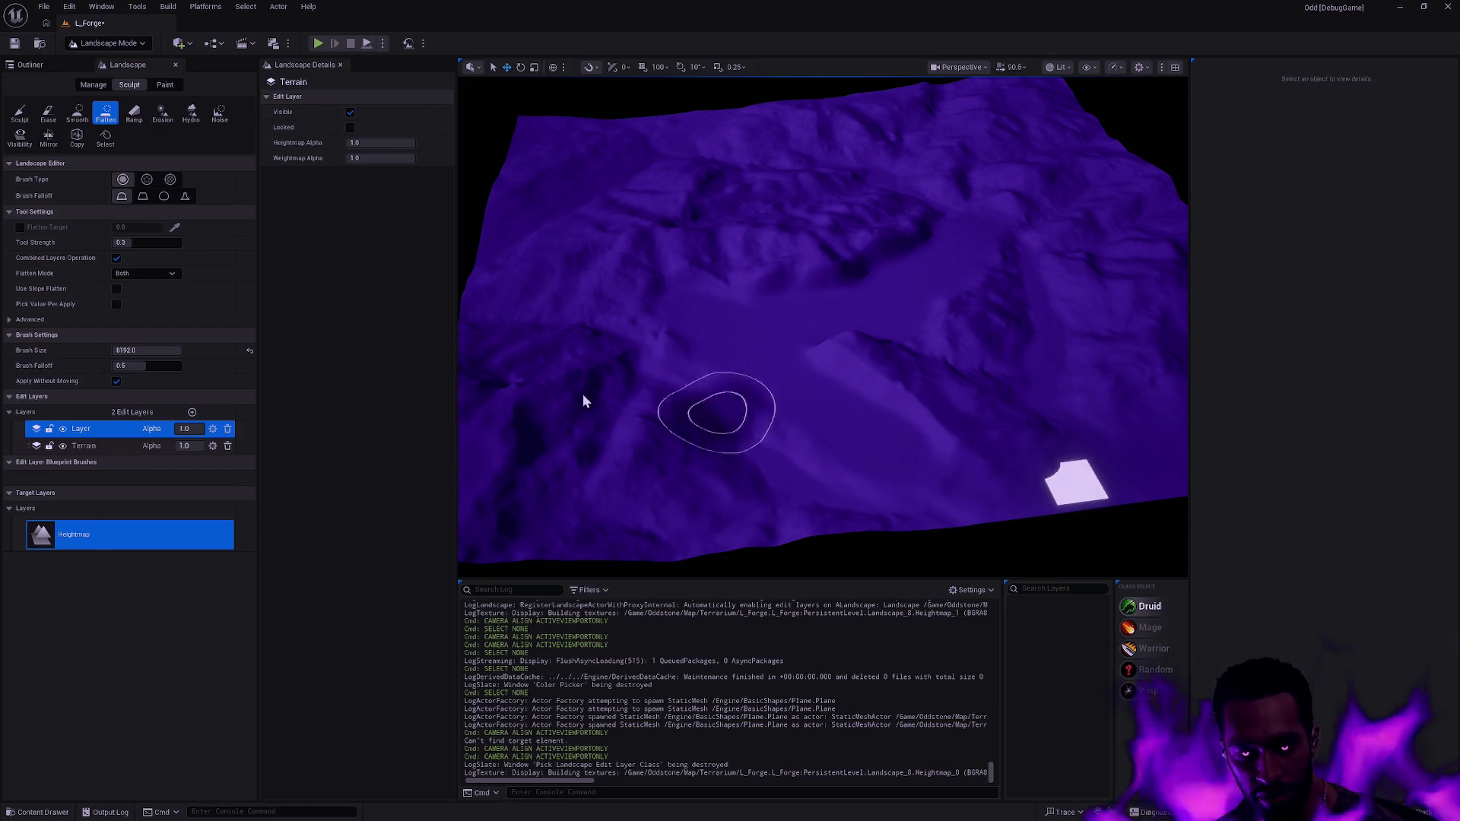
drag(185, 428, 171, 429)
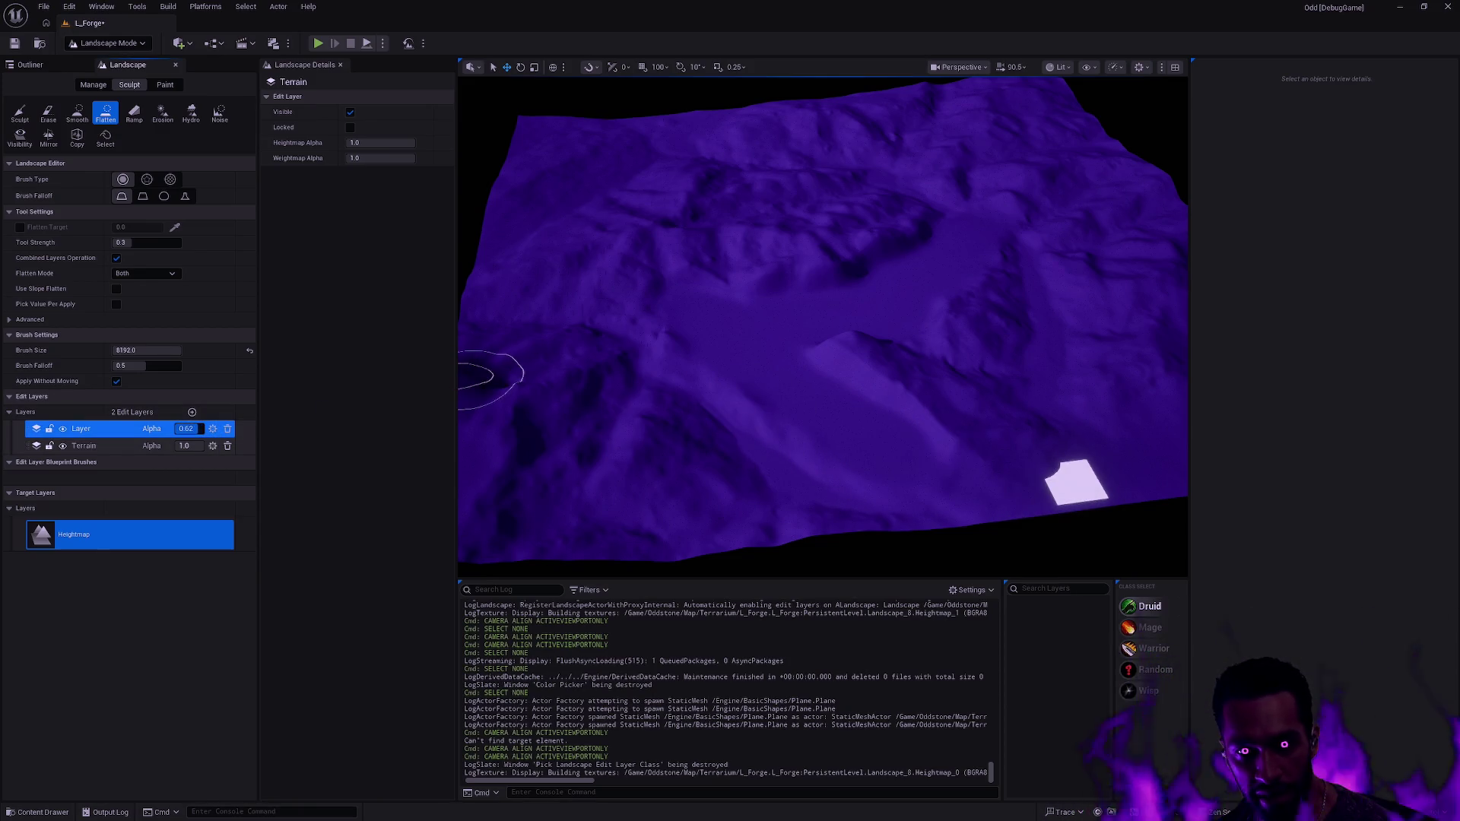
key(BackSpace)
text(7)
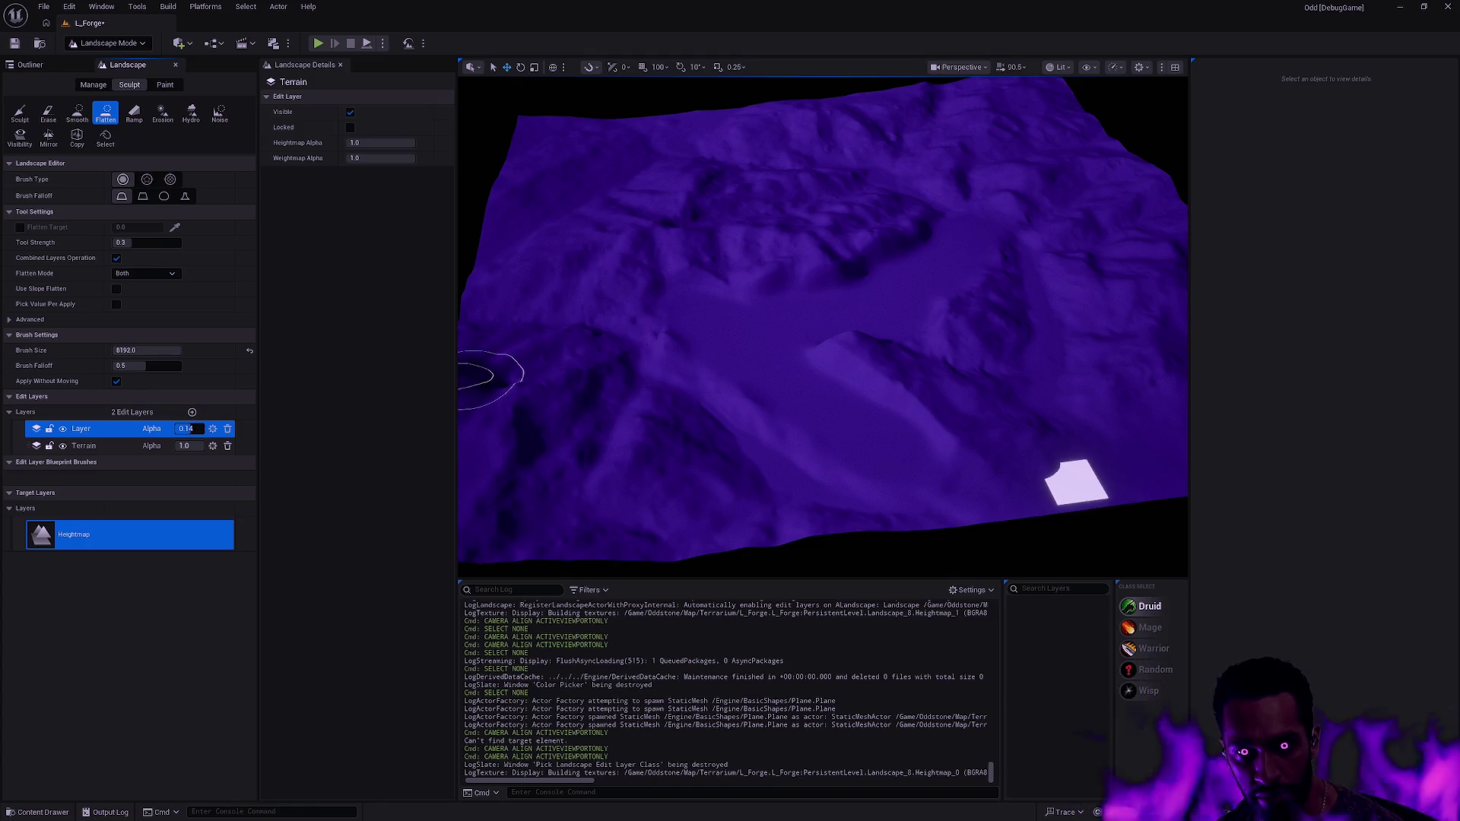
drag(187, 429, 194, 429)
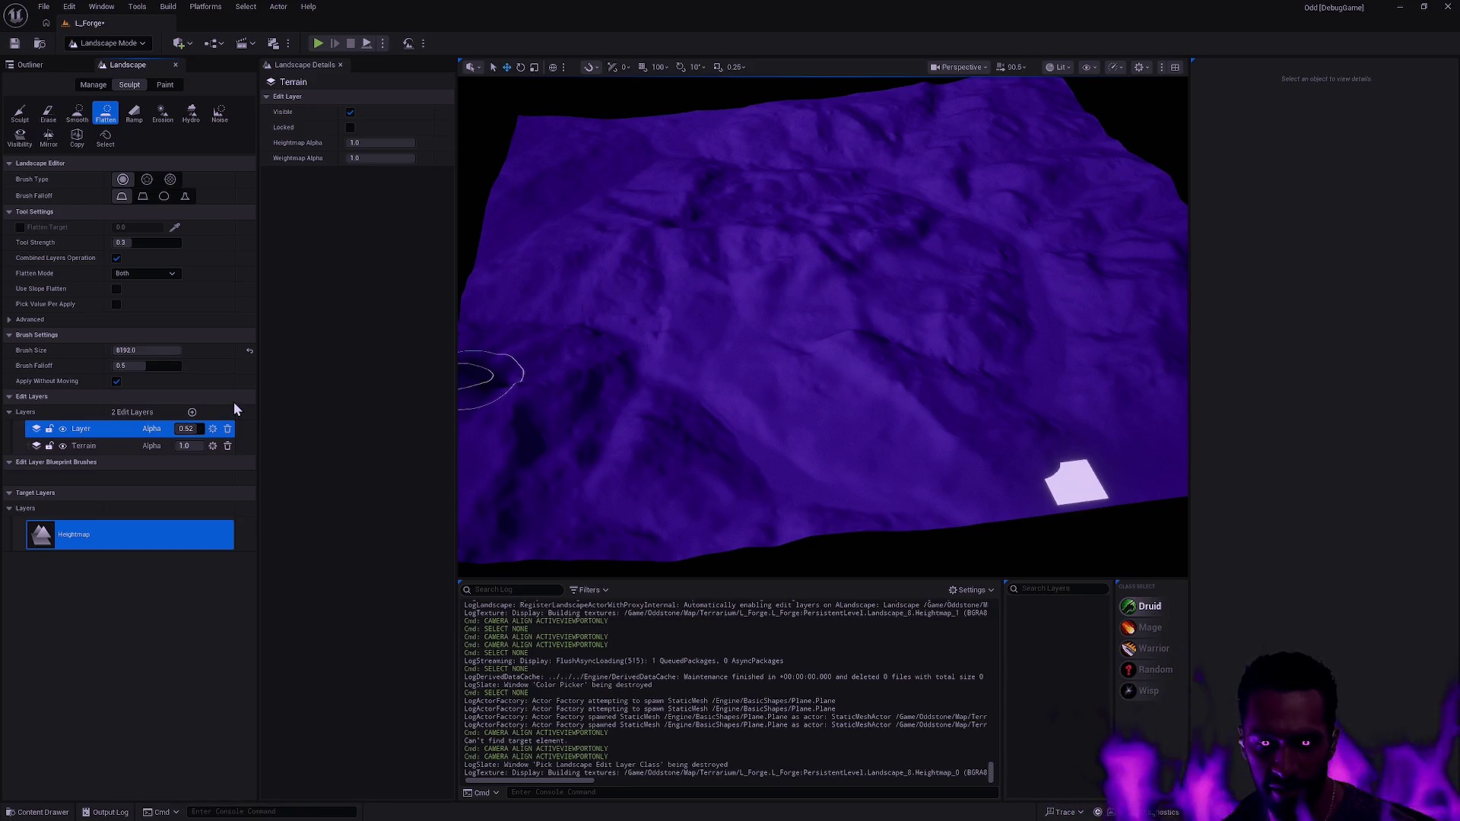
- Set the Layer's alpha back to 1.0
key(ctrl+a)
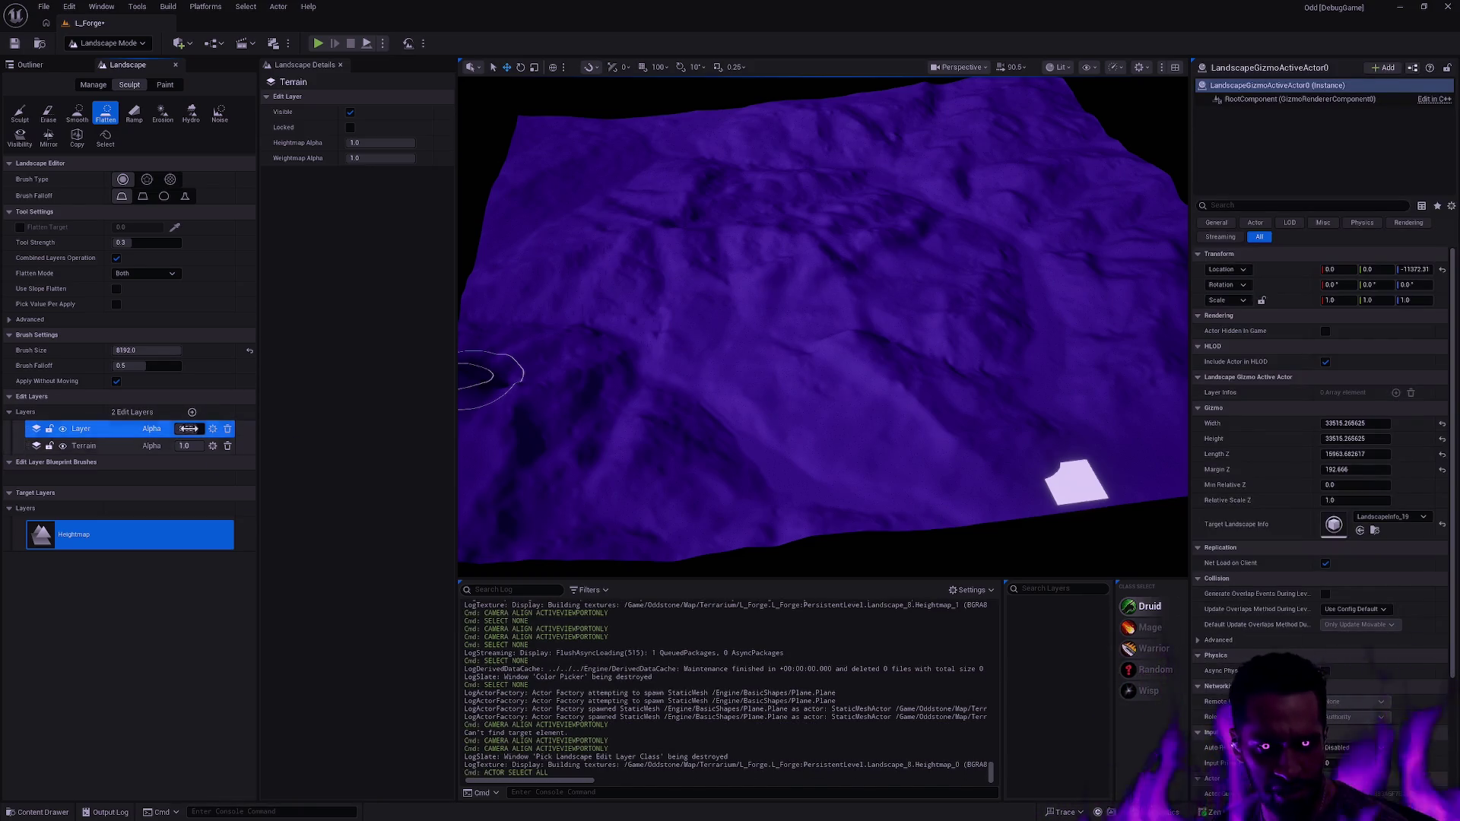
key(Return)
text(1)
key(Return)
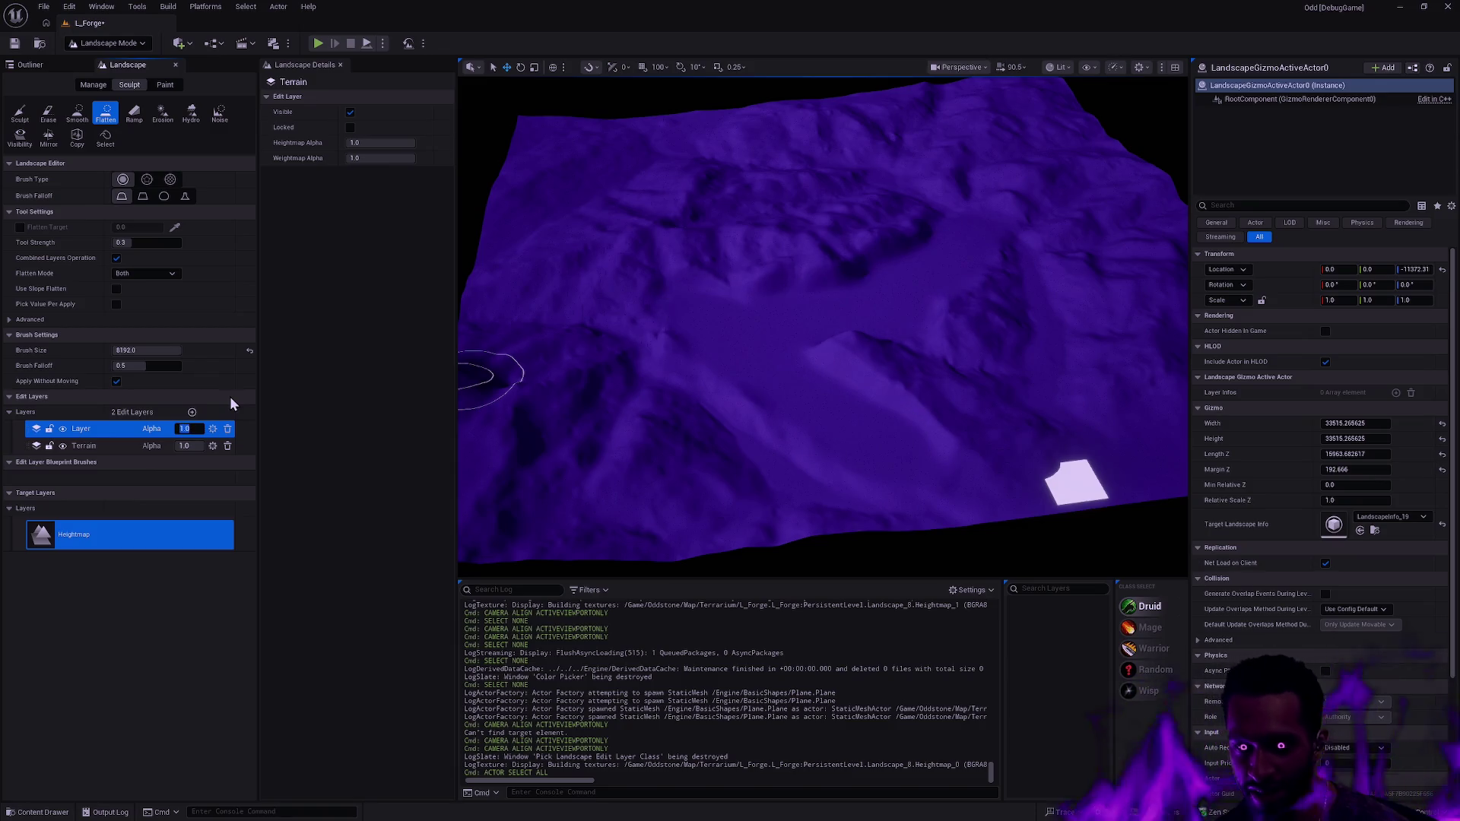
- Orbit, frame and zoom the view to inspect the flattened patches on the landscape
scroll(636, 348, up, 3)
scroll(823, 327, down, 5)
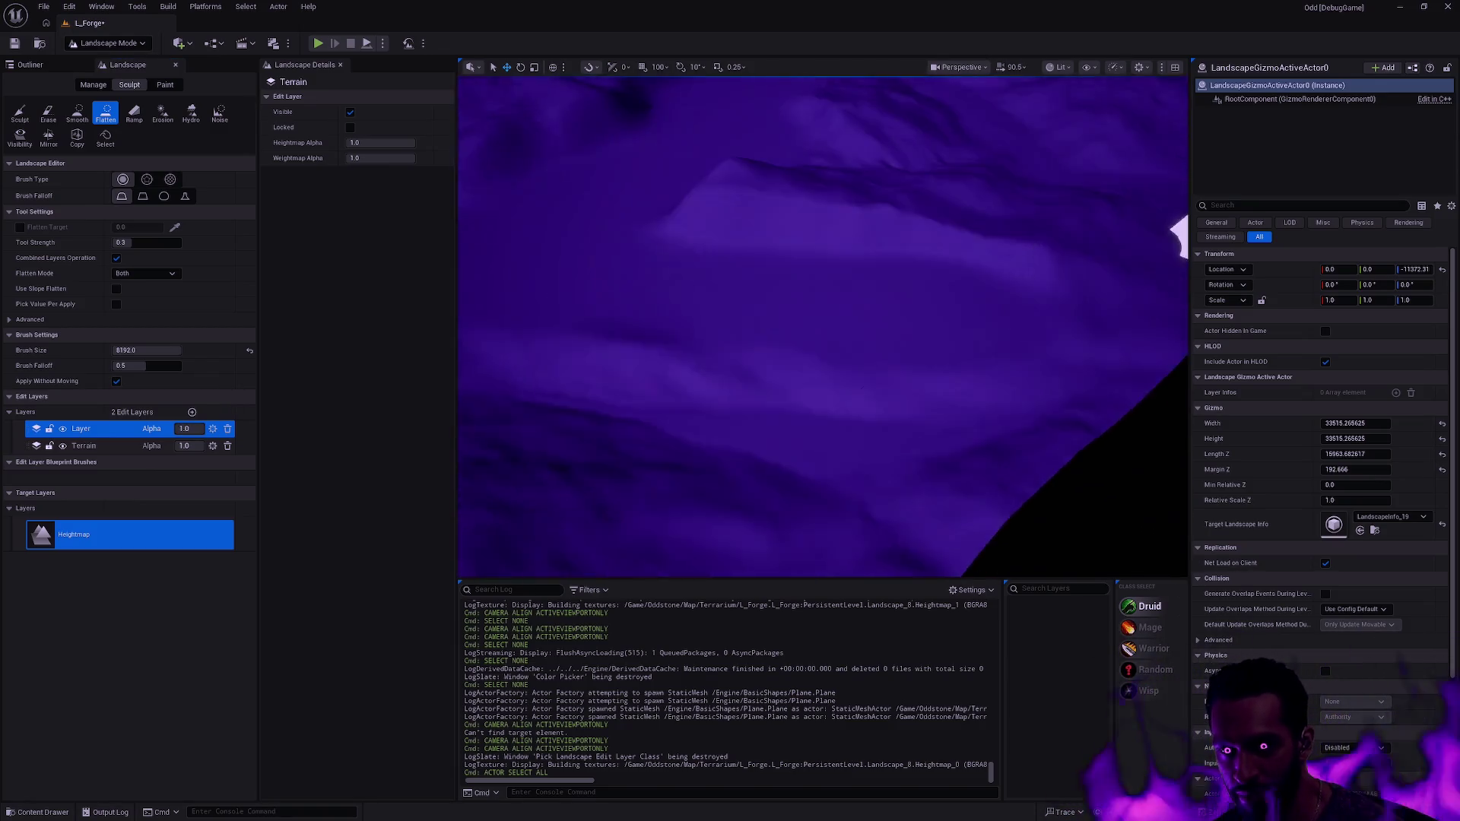
mouse_move(823, 326)
mouse_down()
mouse_move(608, 300)
mouse_move(578, 323)
mouse_move(828, 335)
mouse_up()
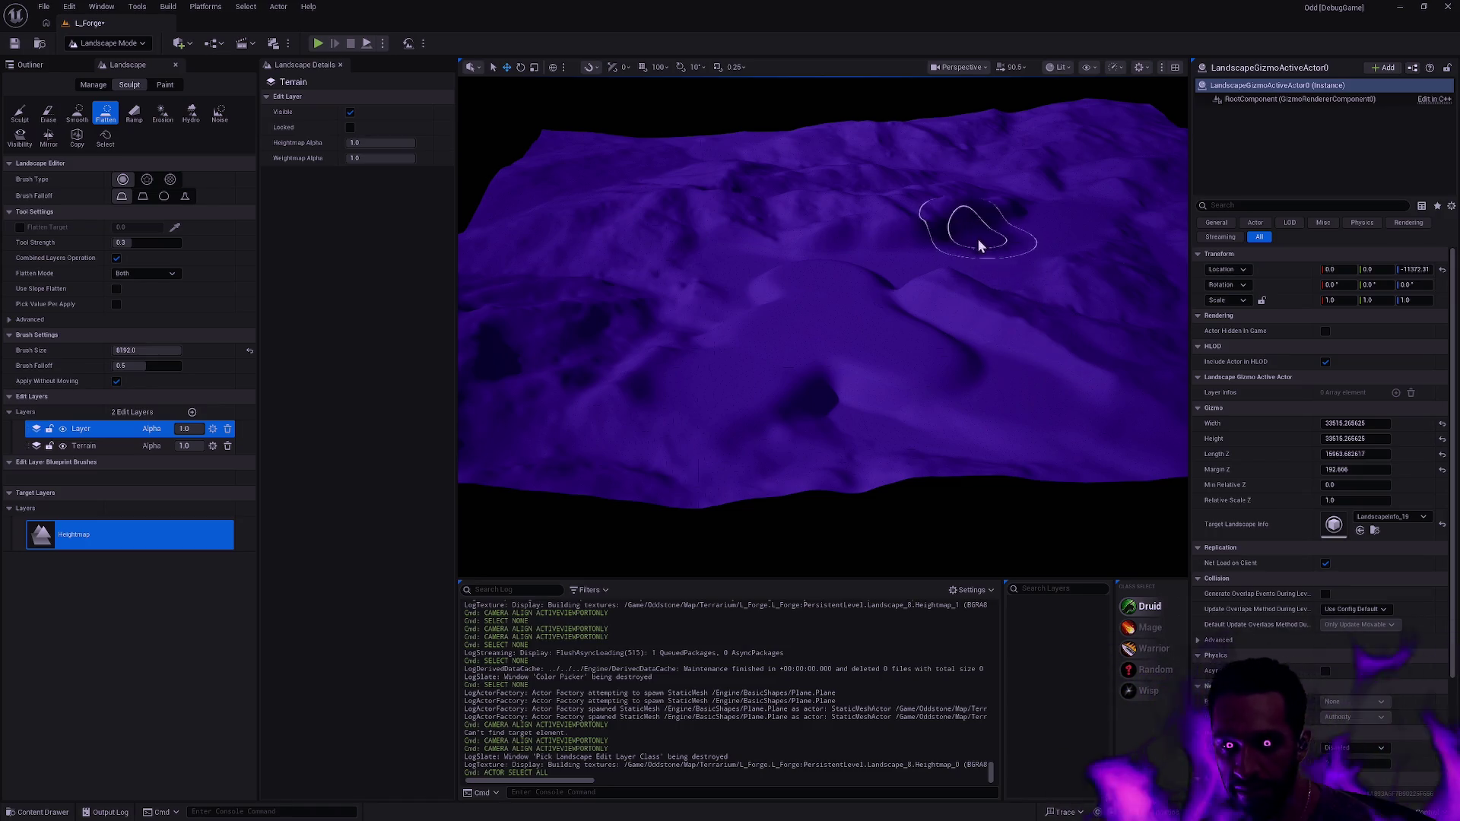
key(f)
scroll(897, 263, up, 5)
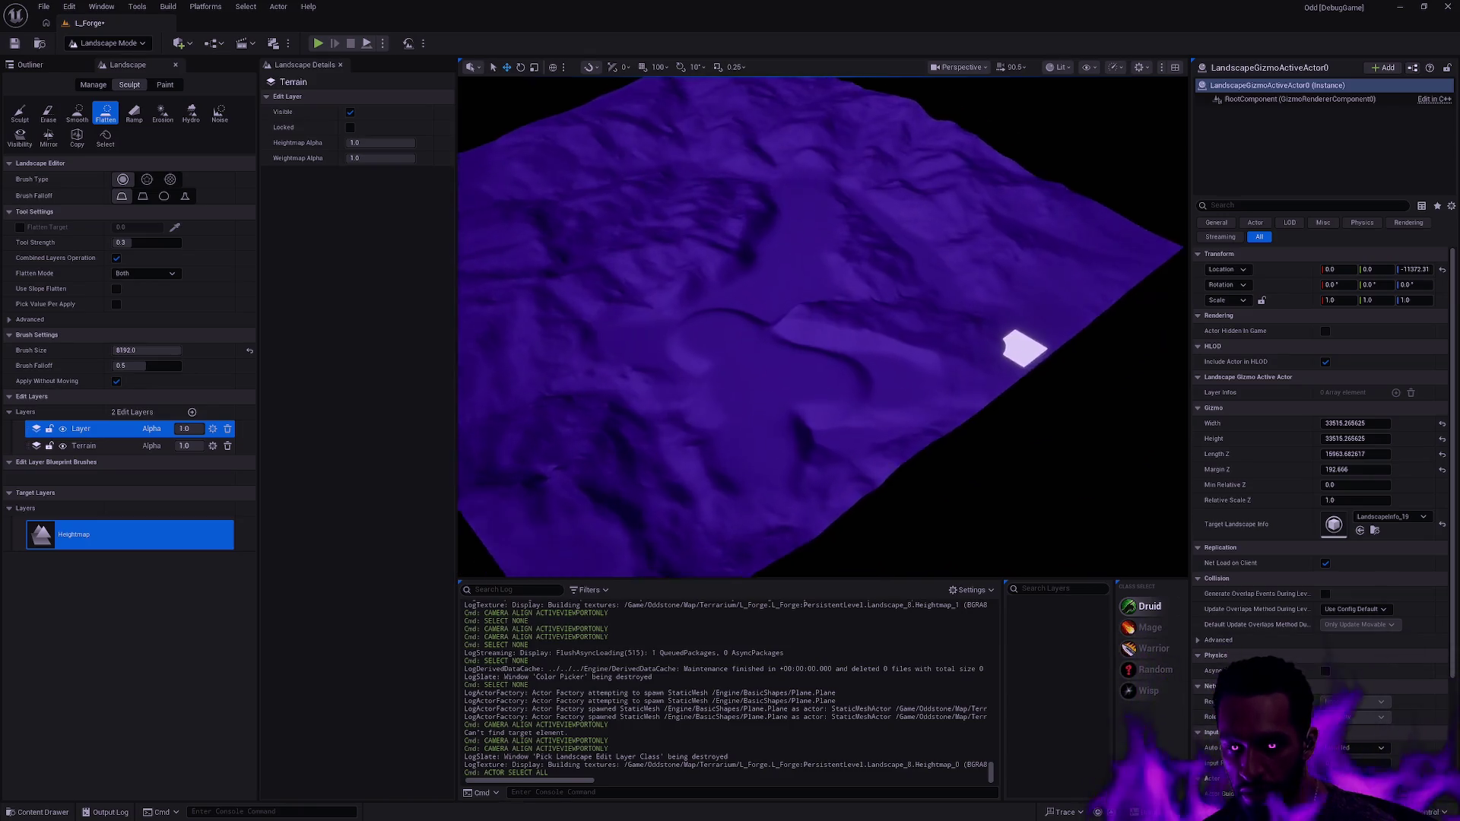